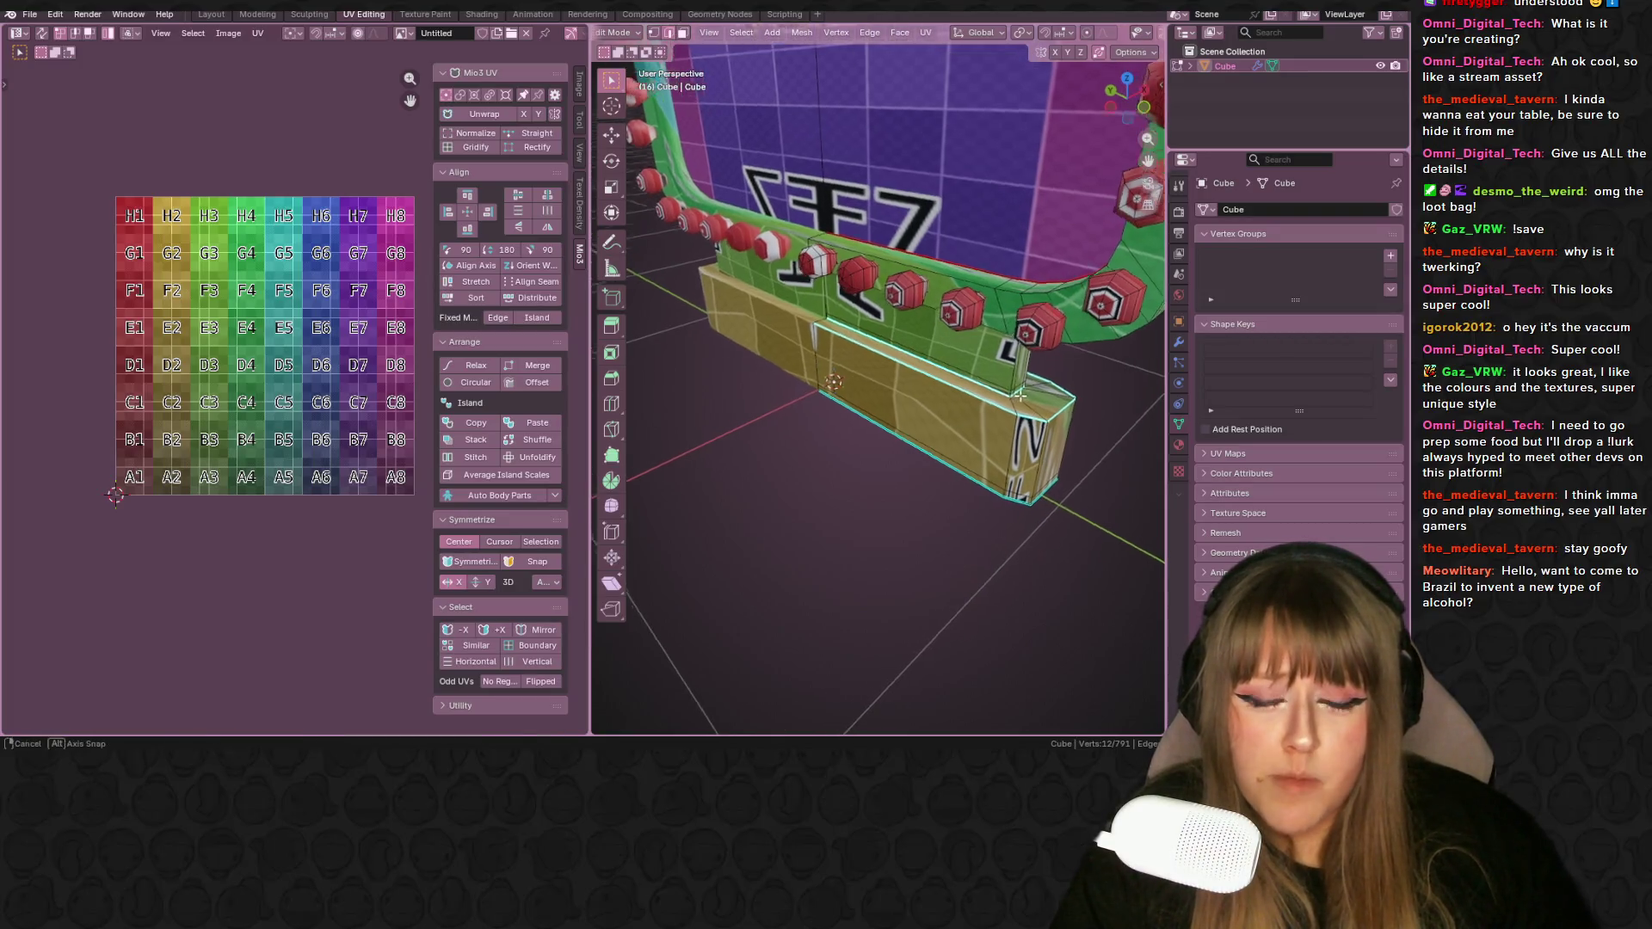
- Add the box's bottom edge loop to the selection and mark it as a seam
{"action": "left_click", "coordinate": [971, 470], "text": "alt+shift"}
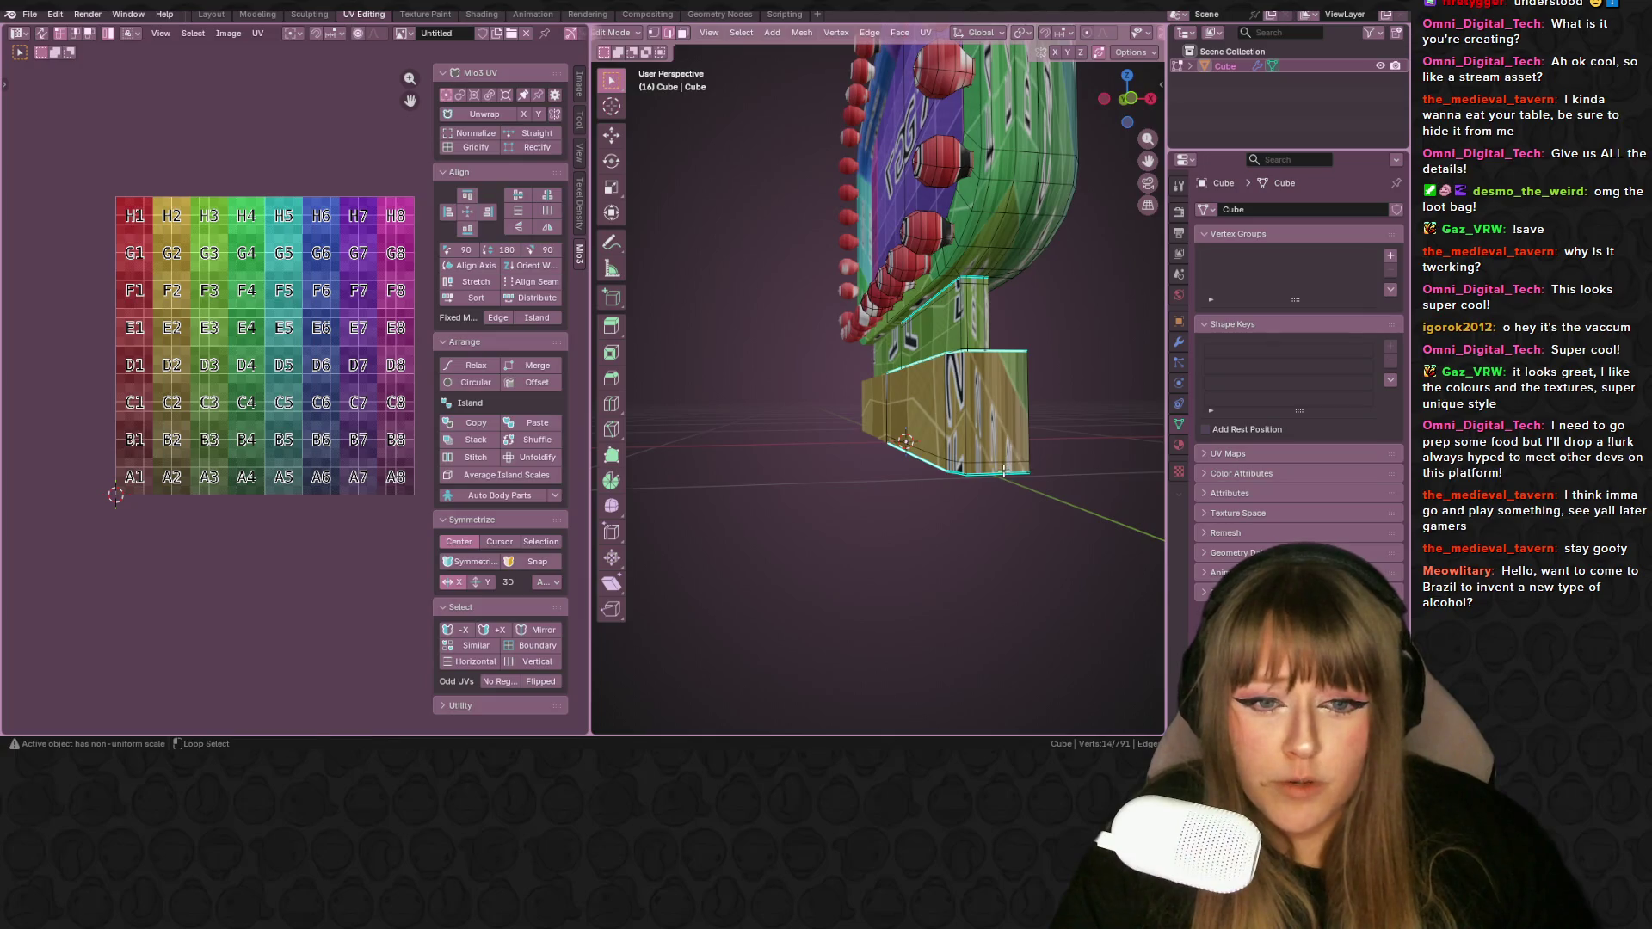
{"action": "mouse_move", "coordinate": [1107, 422]}
{"action": "middle_mouse_down"}
{"action": "mouse_move", "coordinate": [969, 474]}
{"action": "mouse_move", "coordinate": [1005, 326]}
{"action": "mouse_move", "coordinate": [946, 291]}
{"action": "mouse_move", "coordinate": [1015, 271]}
{"action": "mouse_move", "coordinate": [953, 301]}
{"action": "mouse_move", "coordinate": [981, 274]}
{"action": "middle_mouse_up"}
{"action": "mouse_move", "coordinate": [1070, 172]}
{"action": "middle_mouse_down"}
{"action": "mouse_move", "coordinate": [890, 307]}
{"action": "mouse_move", "coordinate": [1018, 254]}
{"action": "middle_mouse_up"}
{"action": "scroll", "coordinate": [1015, 215], "scroll_direction": "up", "scroll_amount": 5}
{"action": "scroll", "coordinate": [878, 295], "scroll_direction": "down", "scroll_amount": 4}
{"action": "key", "text": "ctrl+e"}
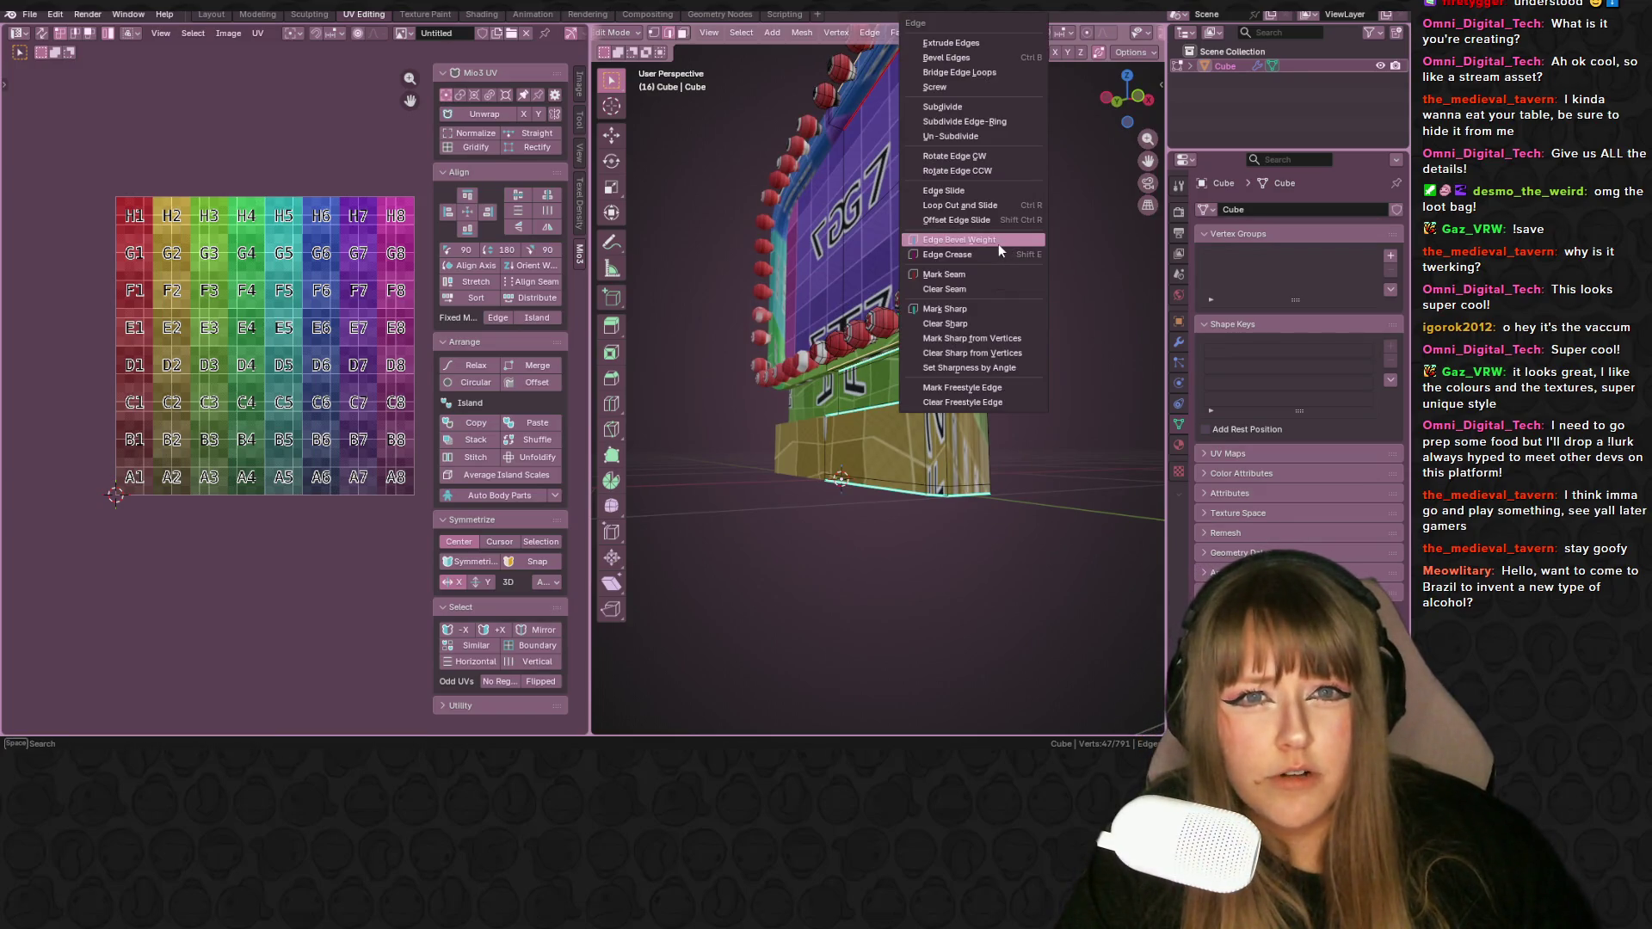
- Select the entire sign mesh and unwrap it onto the checker grid
{"action": "mouse_move", "coordinate": [979, 258]}
{"action": "middle_mouse_down"}
{"action": "mouse_move", "coordinate": [963, 252]}
{"action": "mouse_move", "coordinate": [1049, 319]}
{"action": "mouse_move", "coordinate": [1009, 365]}
{"action": "mouse_move", "coordinate": [1011, 413]}
{"action": "mouse_move", "coordinate": [947, 371]}
{"action": "middle_mouse_up"}
{"action": "scroll", "coordinate": [1032, 309], "scroll_direction": "up", "scroll_amount": 5}
{"action": "key", "text": "a"}
{"action": "key", "text": "u"}
{"action": "left_click", "coordinate": [1048, 341]}
- Check the unwrapped G6/F6 sign face, return to Object Mode, and switch to Layout
{"action": "key", "text": "Tab"}
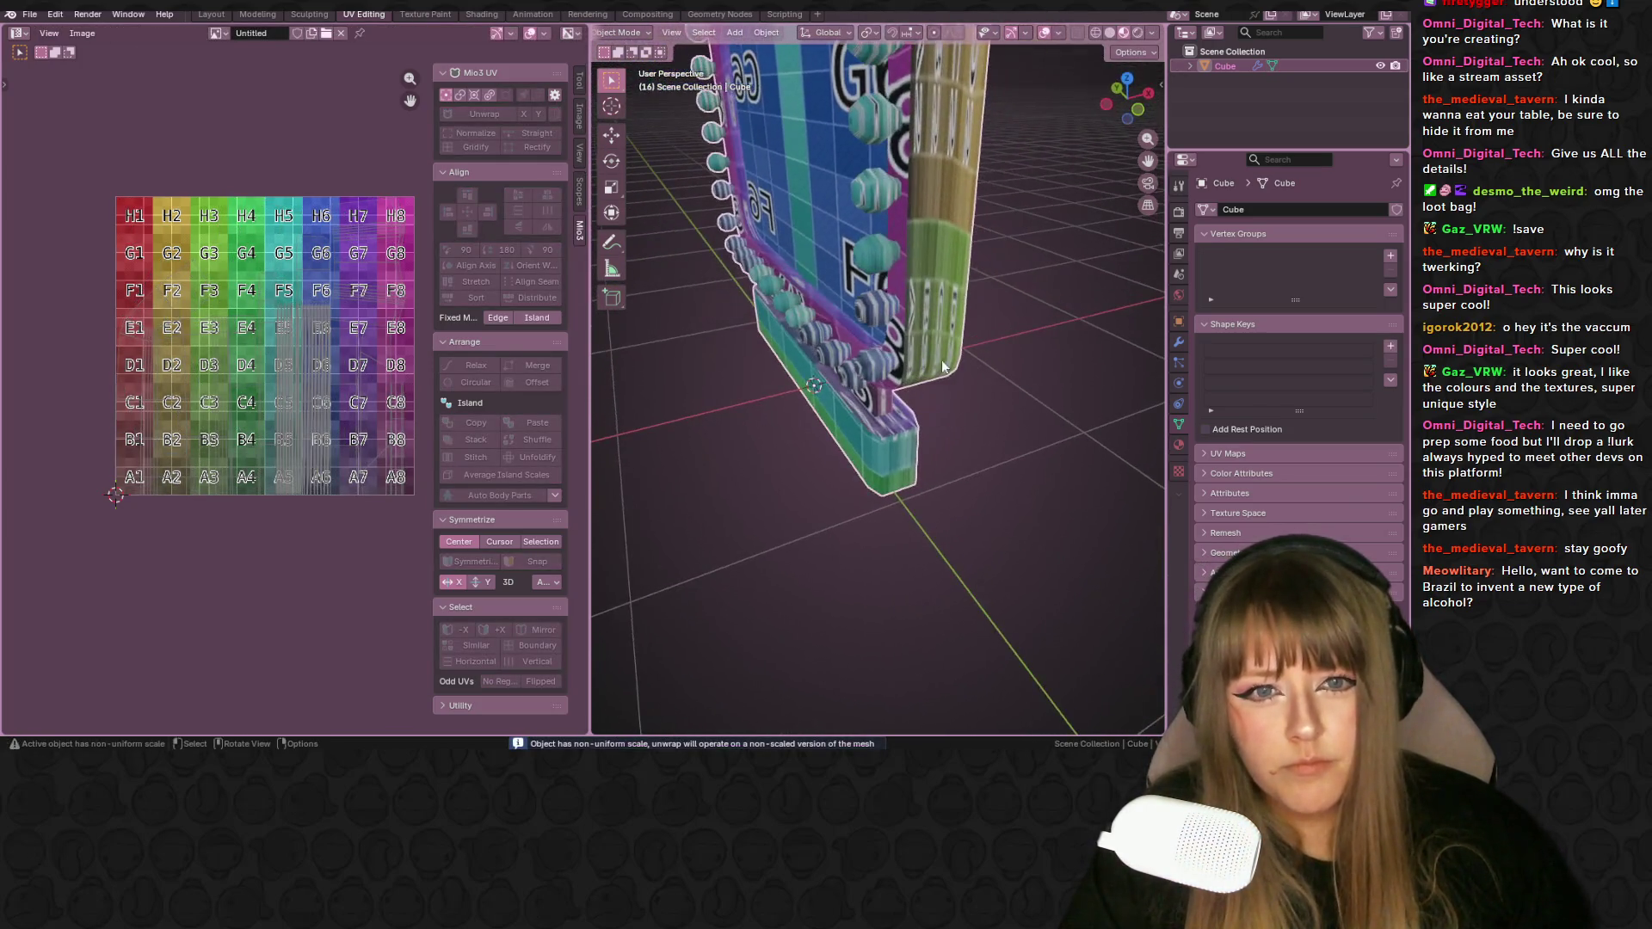
{"action": "key", "text": "Tab"}
{"action": "mouse_move", "coordinate": [926, 157]}
{"action": "middle_mouse_down"}
{"action": "mouse_move", "coordinate": [1014, 215]}
{"action": "mouse_move", "coordinate": [869, 227]}
{"action": "mouse_move", "coordinate": [907, 273]}
{"action": "mouse_move", "coordinate": [983, 288]}
{"action": "mouse_move", "coordinate": [1086, 240]}
{"action": "mouse_move", "coordinate": [1087, 224]}
{"action": "mouse_move", "coordinate": [1020, 257]}
{"action": "middle_mouse_up"}
{"action": "scroll", "coordinate": [1013, 215], "scroll_direction": "up", "scroll_amount": 4}
{"action": "key", "text": "Tab"}
{"action": "scroll", "coordinate": [1013, 222], "scroll_direction": "down", "scroll_amount": 3}
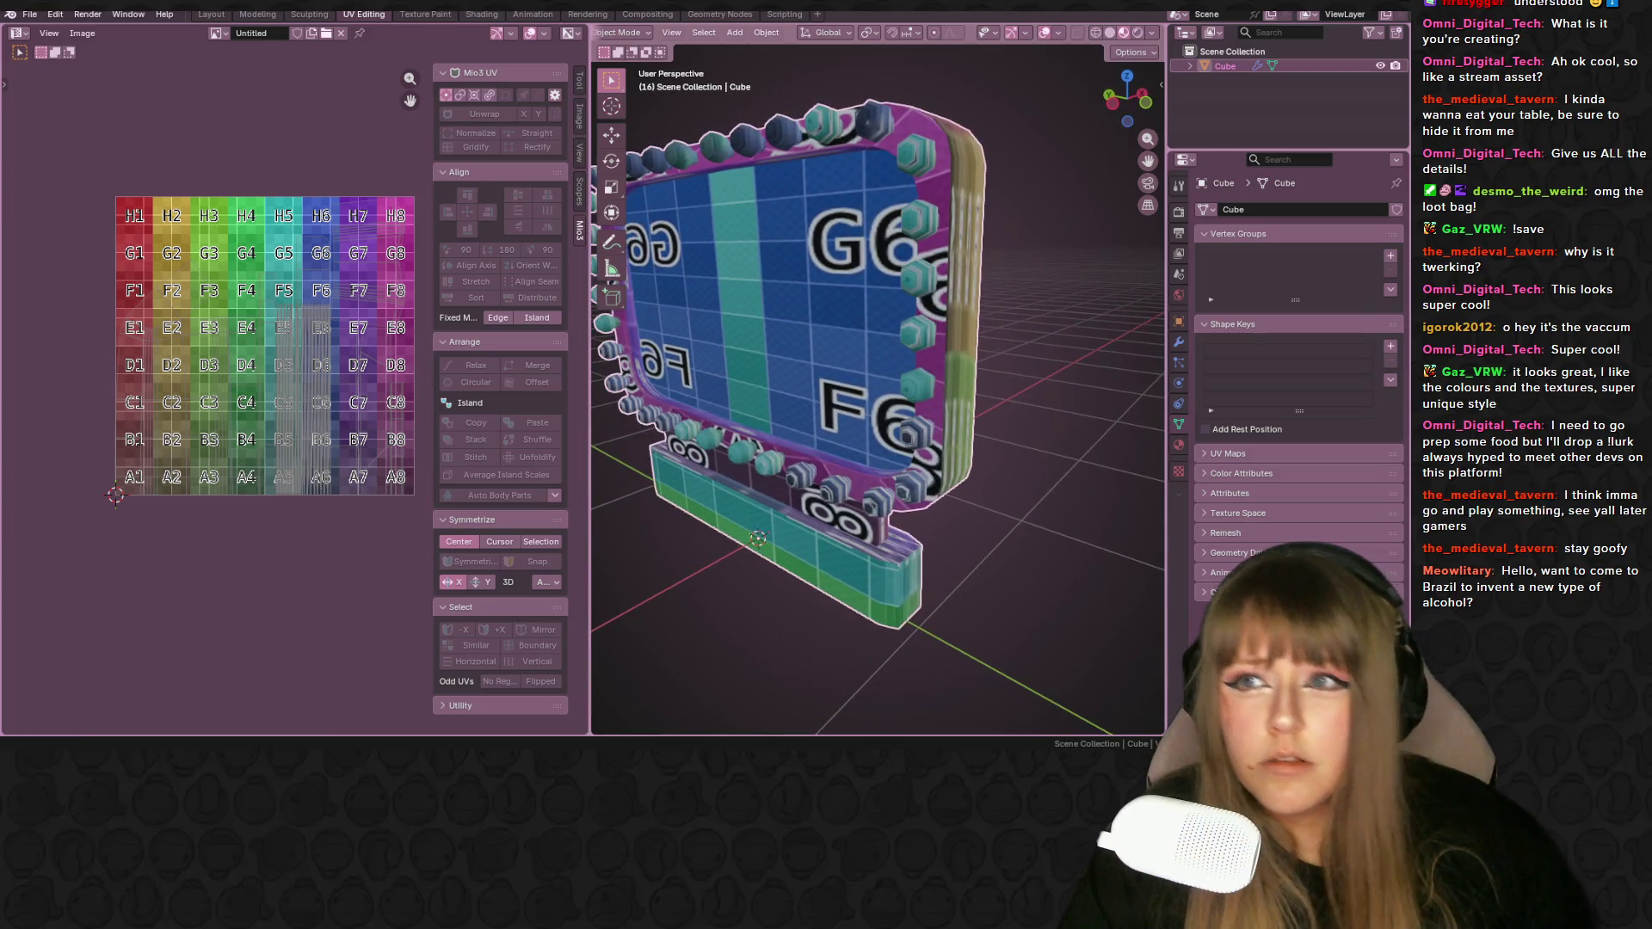
{"action": "left_click", "coordinate": [222, 15]}
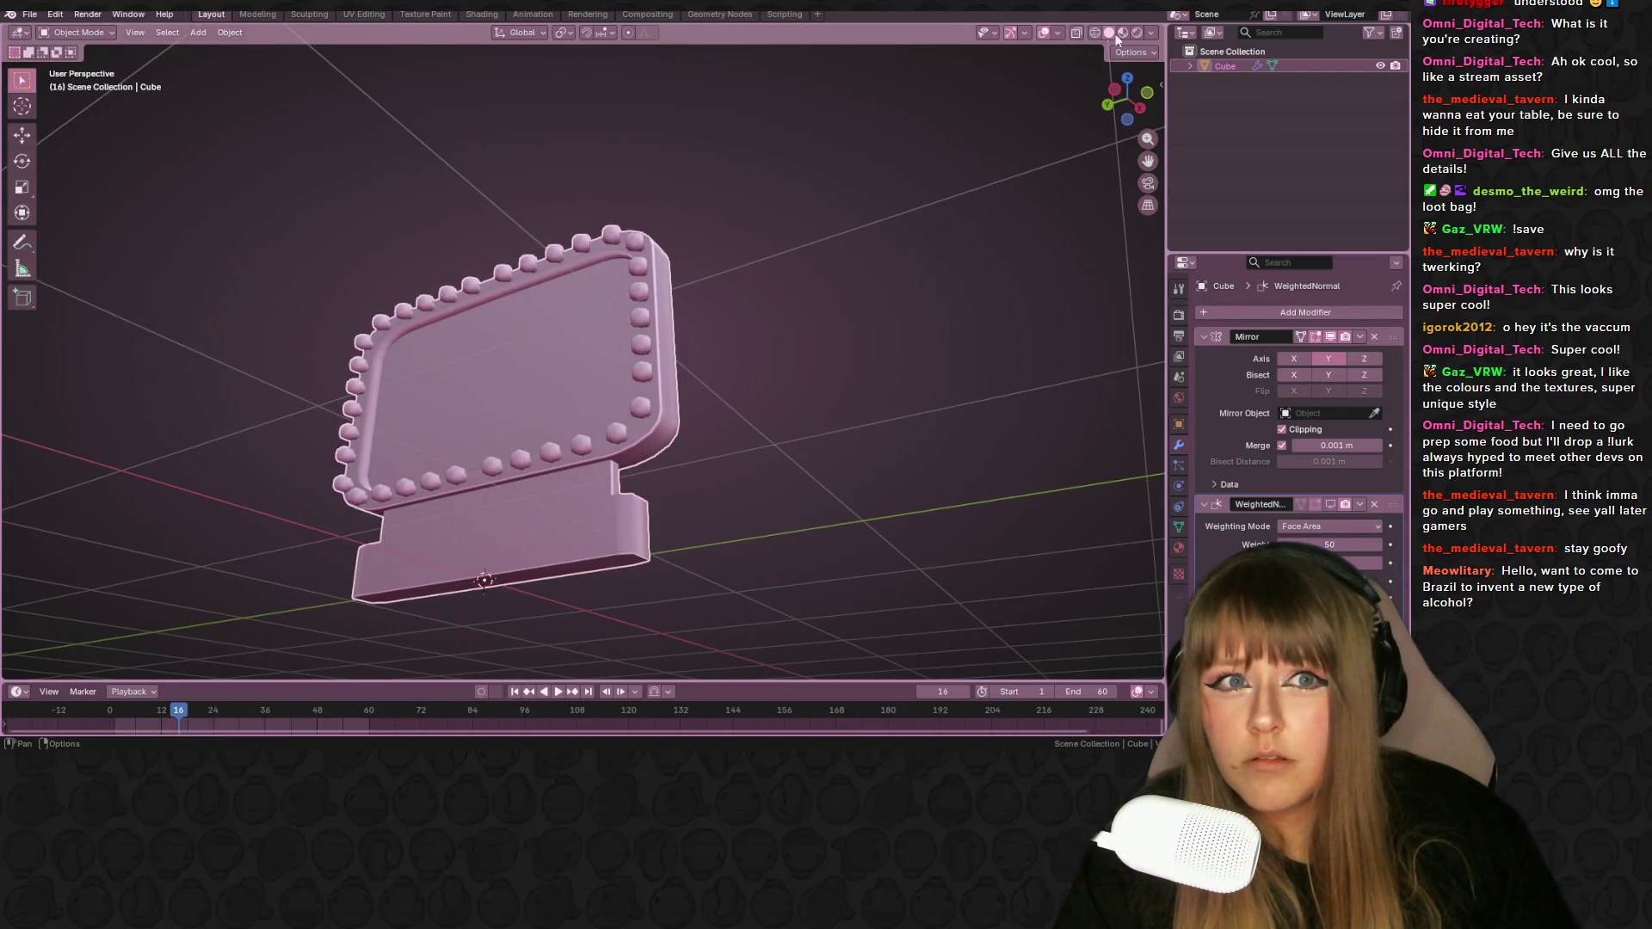
- Show the sign in Material Preview and apply Shade Flat, then Shade Smooth
{"action": "left_click", "coordinate": [1123, 33]}
{"action": "right_click", "coordinate": [652, 326]}
{"action": "left_click", "coordinate": [614, 360]}
{"action": "mouse_move", "coordinate": [614, 359]}
{"action": "middle_mouse_down"}
{"action": "mouse_move", "coordinate": [726, 330]}
{"action": "mouse_move", "coordinate": [669, 461]}
{"action": "mouse_move", "coordinate": [750, 398]}
{"action": "middle_mouse_up"}
{"action": "right_click", "coordinate": [641, 408]}
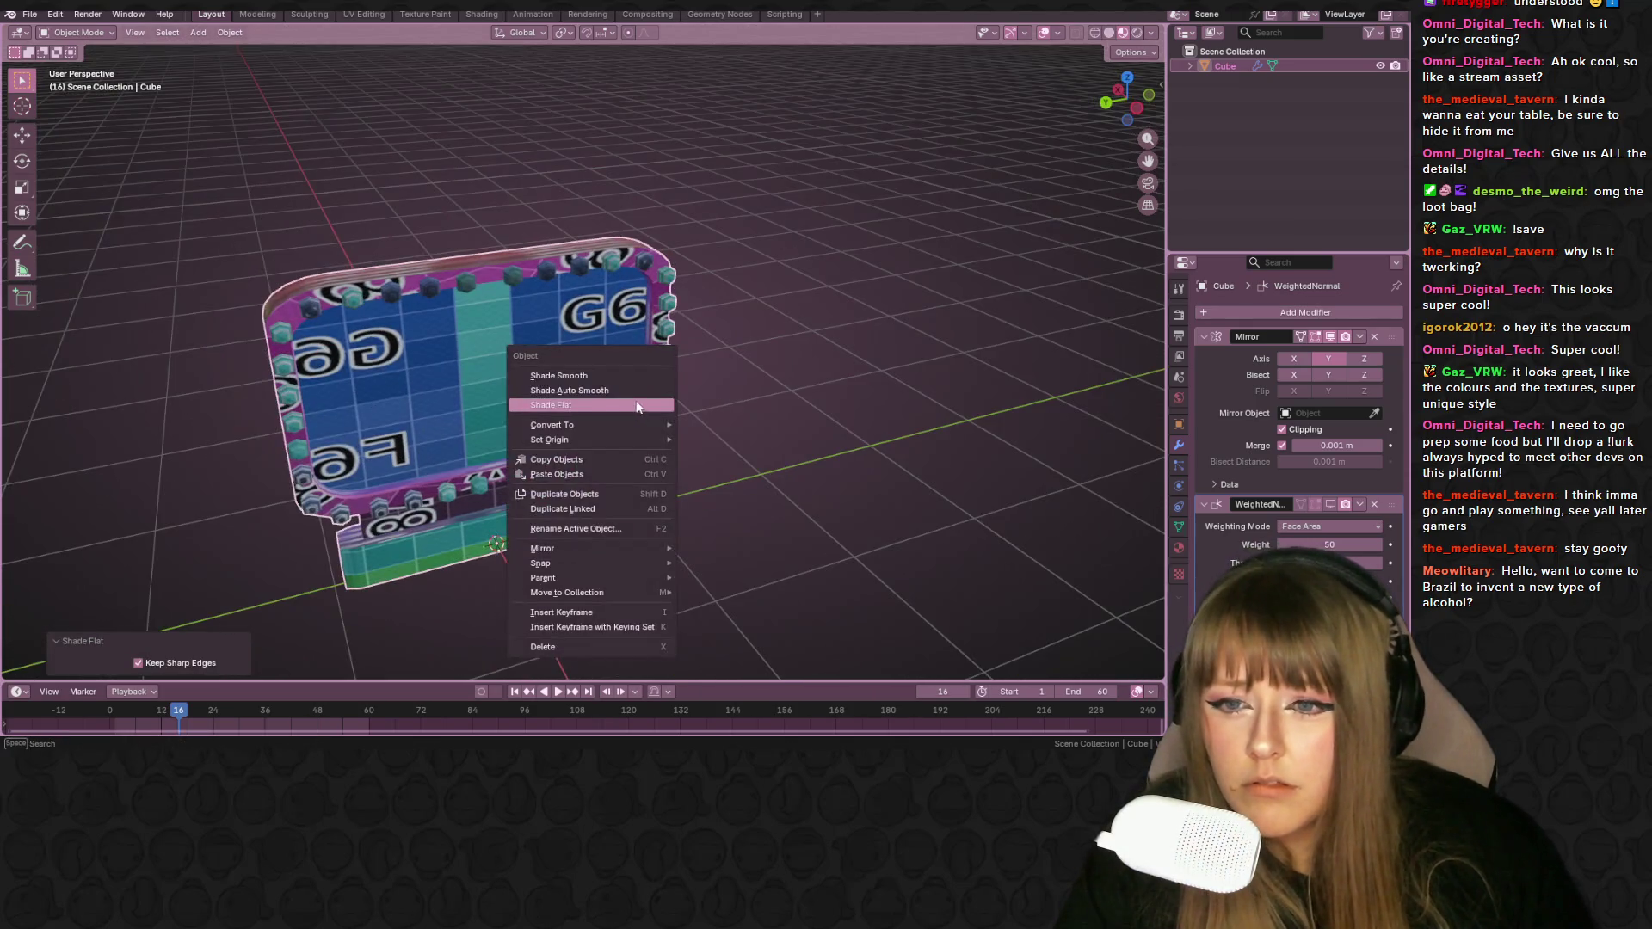
{"action": "left_click", "coordinate": [623, 381]}
{"action": "mouse_move", "coordinate": [622, 381]}
{"action": "middle_mouse_down"}
{"action": "mouse_move", "coordinate": [736, 379]}
{"action": "mouse_move", "coordinate": [616, 364]}
{"action": "mouse_move", "coordinate": [569, 338]}
{"action": "mouse_move", "coordinate": [725, 338]}
{"action": "mouse_move", "coordinate": [727, 361]}
{"action": "mouse_move", "coordinate": [879, 372]}
{"action": "mouse_move", "coordinate": [777, 395]}
{"action": "mouse_move", "coordinate": [895, 381]}
{"action": "mouse_move", "coordinate": [710, 382]}
{"action": "mouse_move", "coordinate": [752, 379]}
{"action": "mouse_move", "coordinate": [476, 282]}
{"action": "middle_mouse_up"}
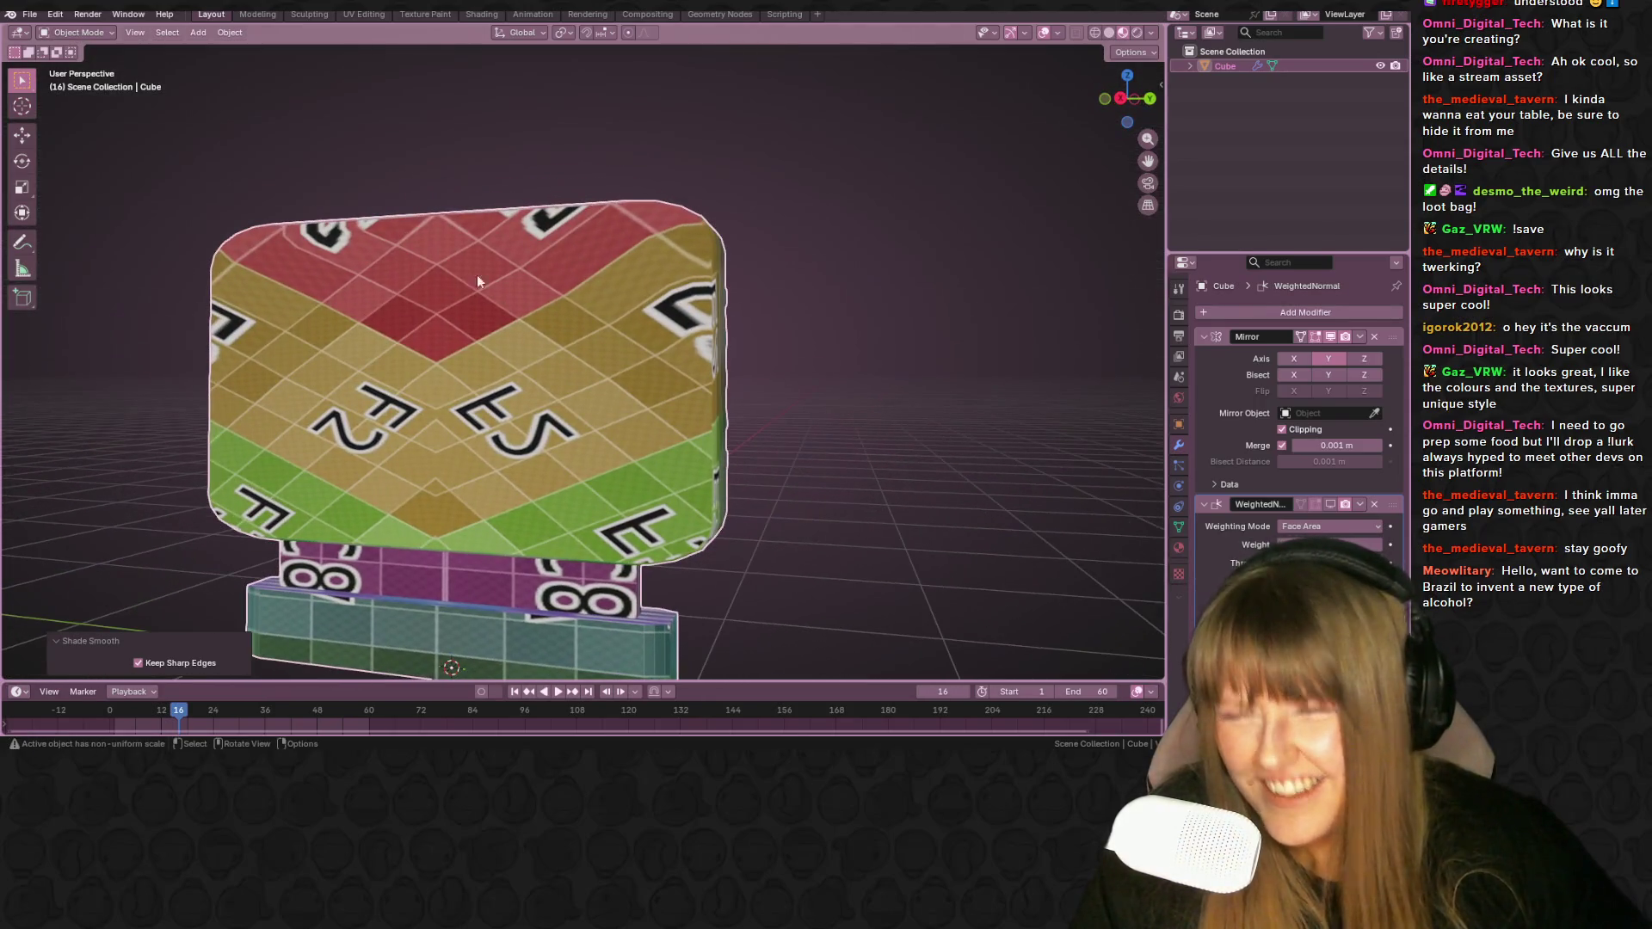
- Open the Texture Paint workspace and view the sign from the front
{"action": "left_click", "coordinate": [425, 14]}
{"action": "middle_click_drag", "start_coordinate": [584, 408], "coordinate": [932, 302]}
{"action": "left_click_drag", "start_coordinate": [1126, 96], "coordinate": [963, 110]}
{"action": "scroll", "coordinate": [337, 170], "scroll_direction": "down", "scroll_amount": 1}
{"action": "scroll", "coordinate": [337, 164], "scroll_direction": "down", "scroll_amount": 3}
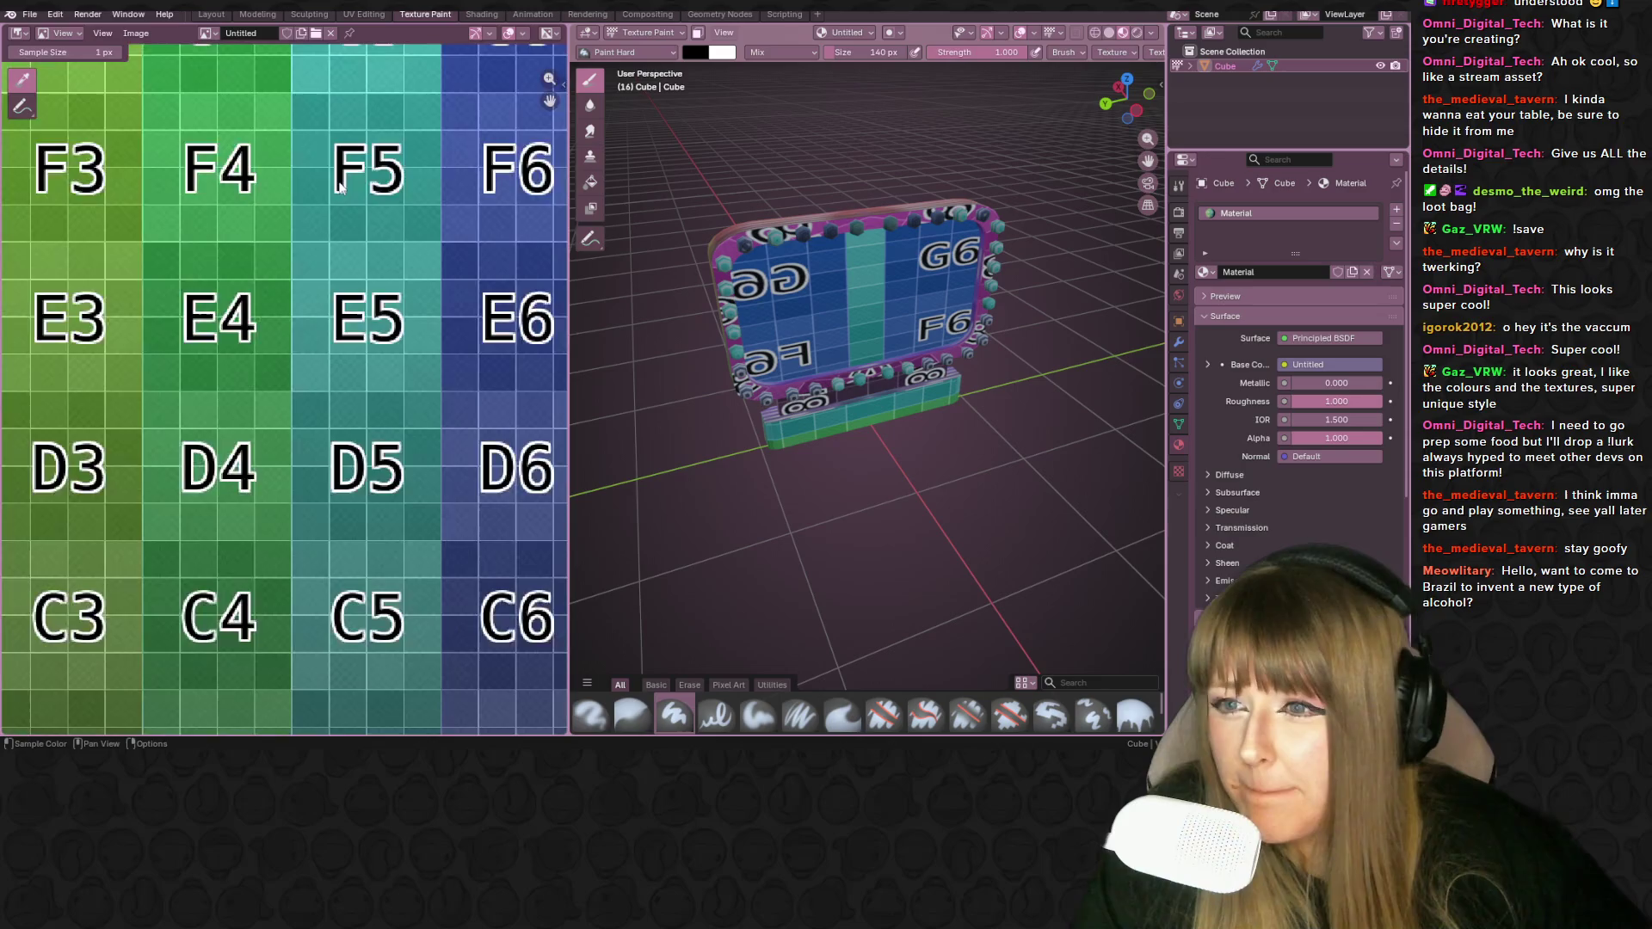
- Enter Edit Mode and unwrap the sign's current selection
{"action": "mouse_move", "coordinate": [826, 284]}
{"action": "middle_mouse_down"}
{"action": "mouse_move", "coordinate": [905, 276]}
{"action": "mouse_move", "coordinate": [882, 292]}
{"action": "mouse_move", "coordinate": [941, 271]}
{"action": "mouse_move", "coordinate": [627, 270]}
{"action": "mouse_move", "coordinate": [925, 269]}
{"action": "mouse_move", "coordinate": [929, 251]}
{"action": "mouse_move", "coordinate": [838, 301]}
{"action": "mouse_move", "coordinate": [869, 283]}
{"action": "mouse_move", "coordinate": [925, 294]}
{"action": "middle_mouse_up"}
{"action": "key", "text": "Tab"}
{"action": "key", "text": "u"}
{"action": "left_click", "coordinate": [835, 300]}
{"action": "scroll", "coordinate": [316, 364], "scroll_direction": "down", "scroll_amount": 4}
{"action": "scroll", "coordinate": [317, 364], "scroll_direction": "up", "scroll_amount": 4}
- Select the whole sign mesh, unwrap it again, and go to UV Editing
{"action": "left_click", "coordinate": [925, 295]}
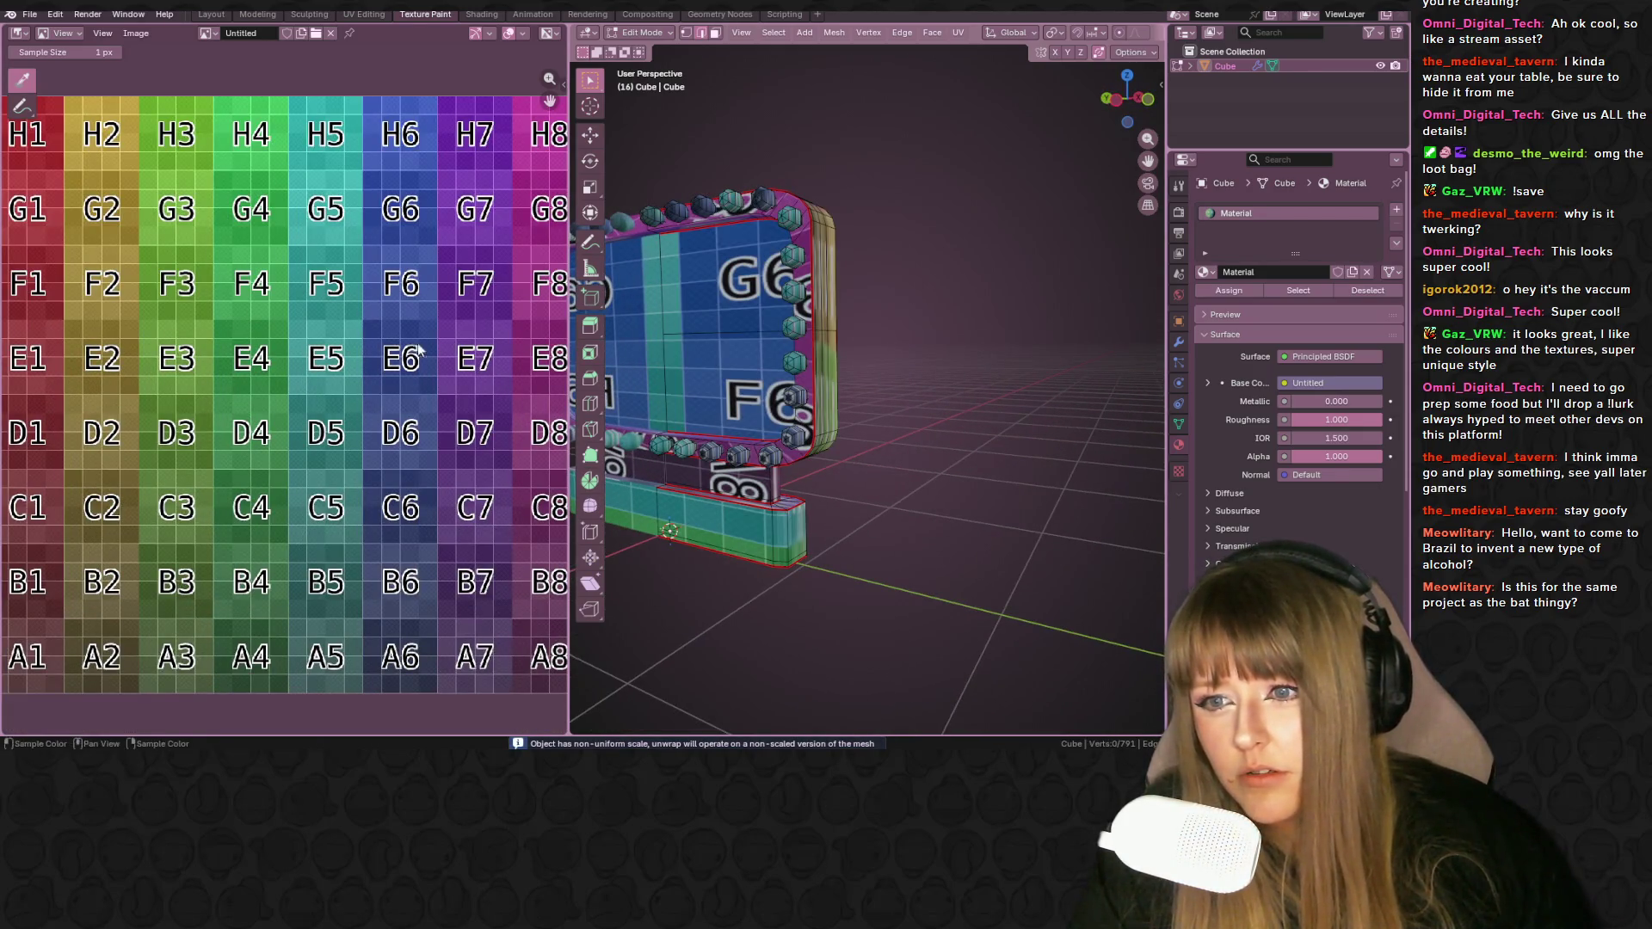
{"action": "key", "text": "a"}
{"action": "key", "text": "u"}
{"action": "scroll", "coordinate": [405, 311], "scroll_direction": "down", "scroll_amount": 4}
{"action": "scroll", "coordinate": [408, 313], "scroll_direction": "up", "scroll_amount": 2}
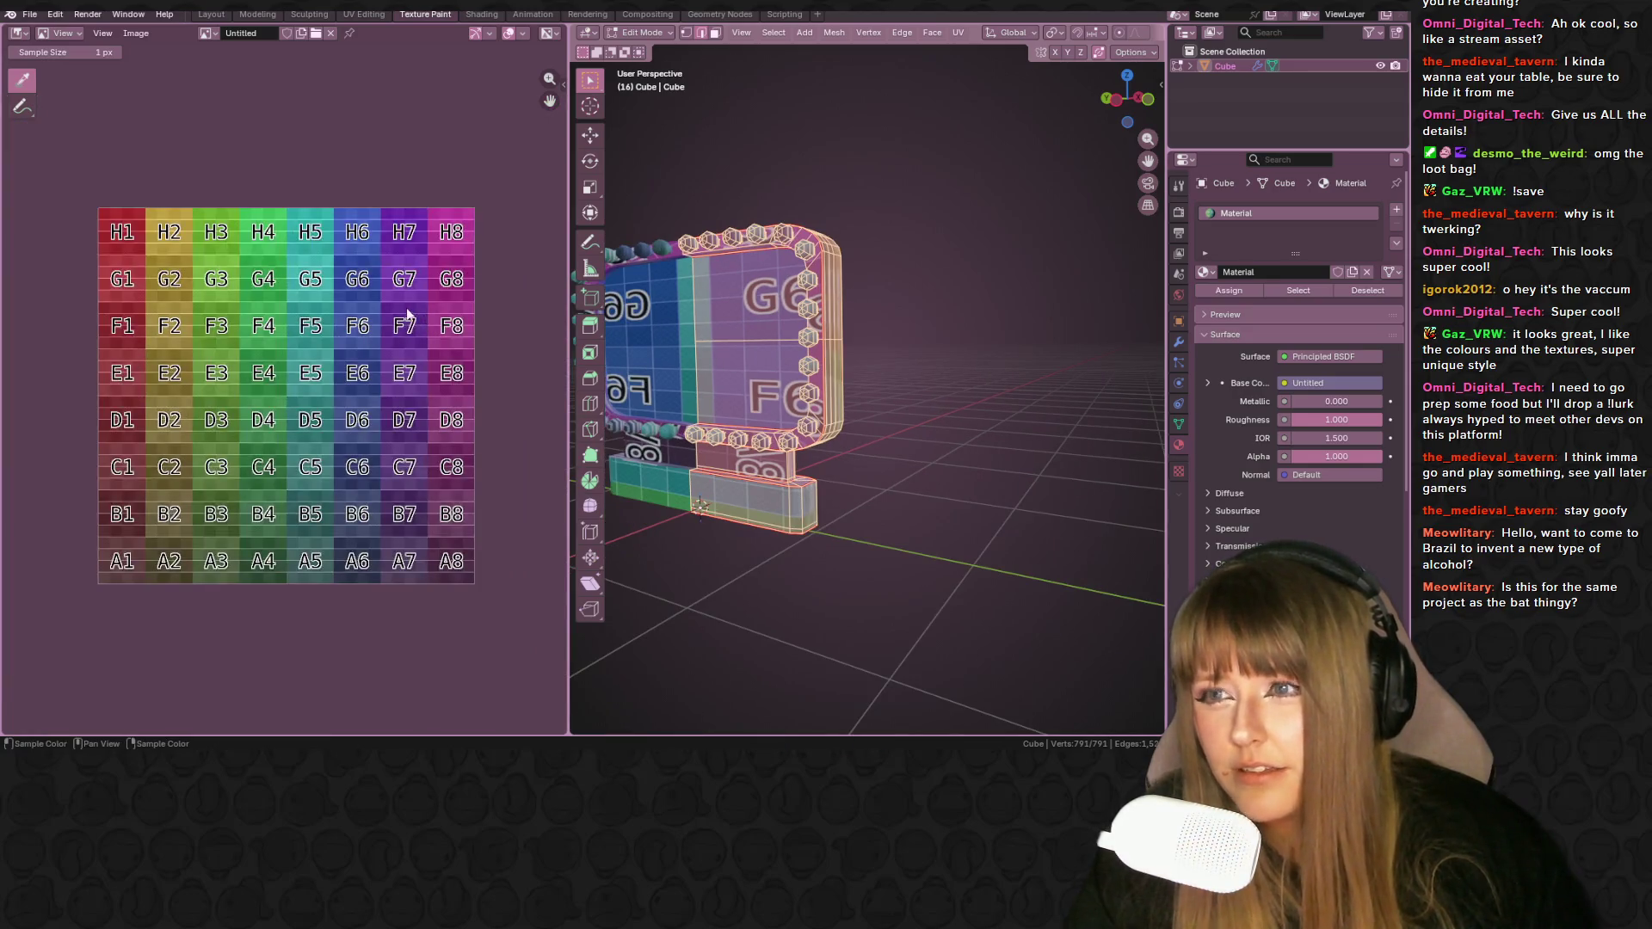
{"action": "left_click", "coordinate": [363, 14]}
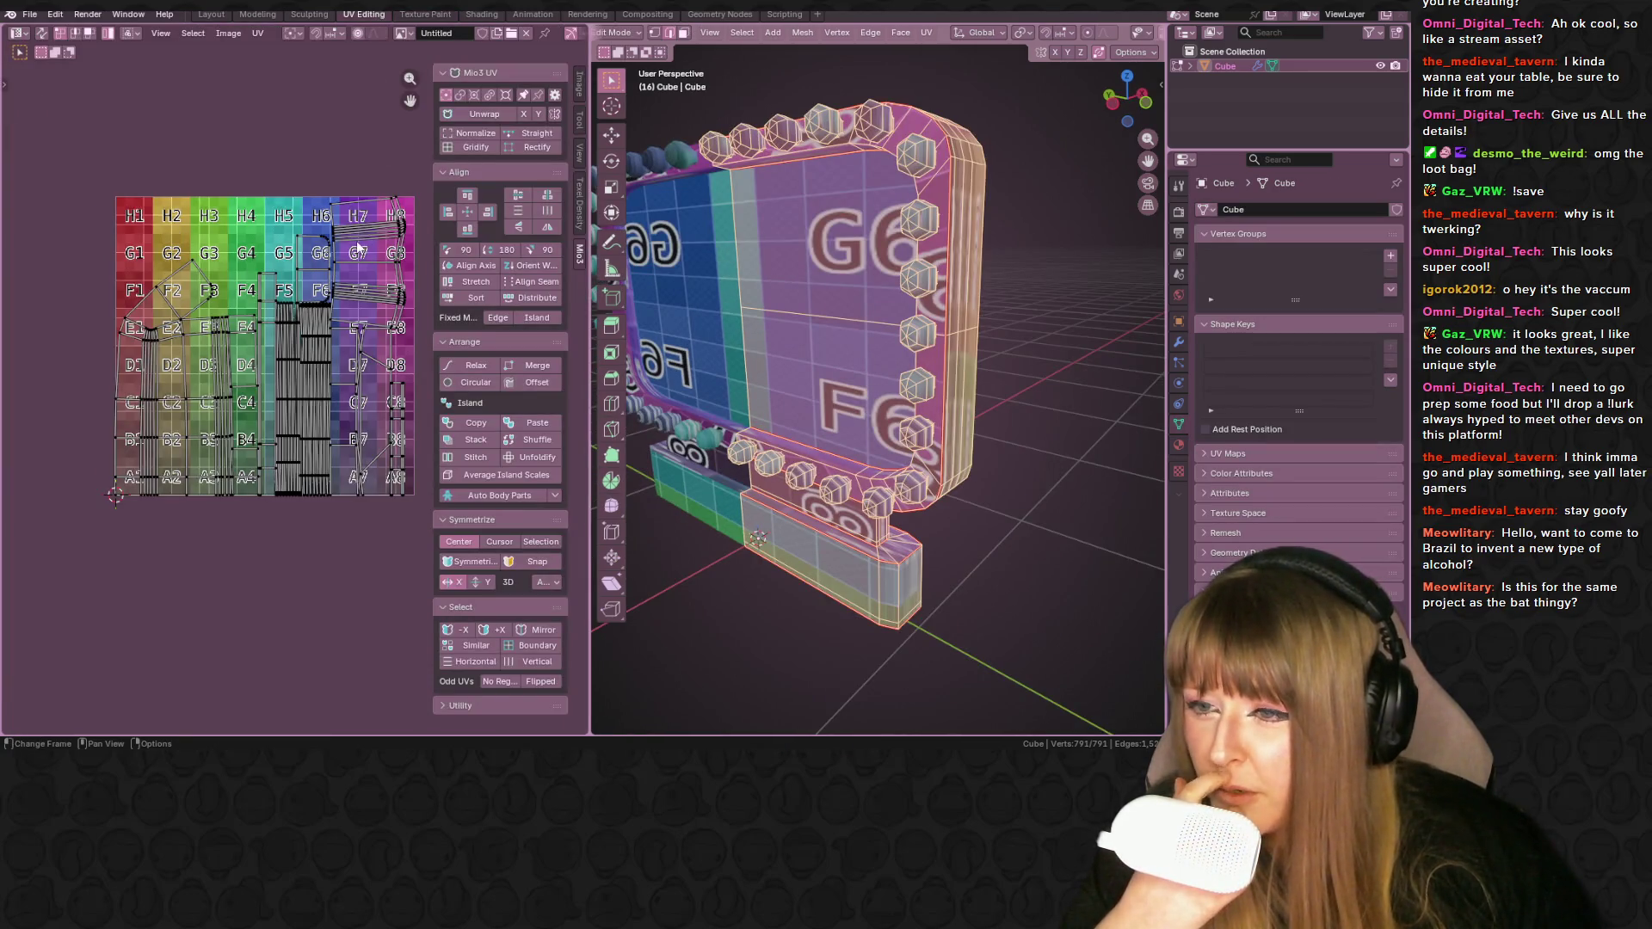
- Unwrap the current selection, then mark the edges on the sign's side as a UV seam
{"action": "mouse_move", "coordinate": [779, 222]}
{"action": "middle_mouse_down"}
{"action": "mouse_move", "coordinate": [737, 259]}
{"action": "mouse_move", "coordinate": [697, 244]}
{"action": "middle_mouse_up"}
{"action": "key", "text": "u"}
{"action": "left_click", "coordinate": [694, 244]}
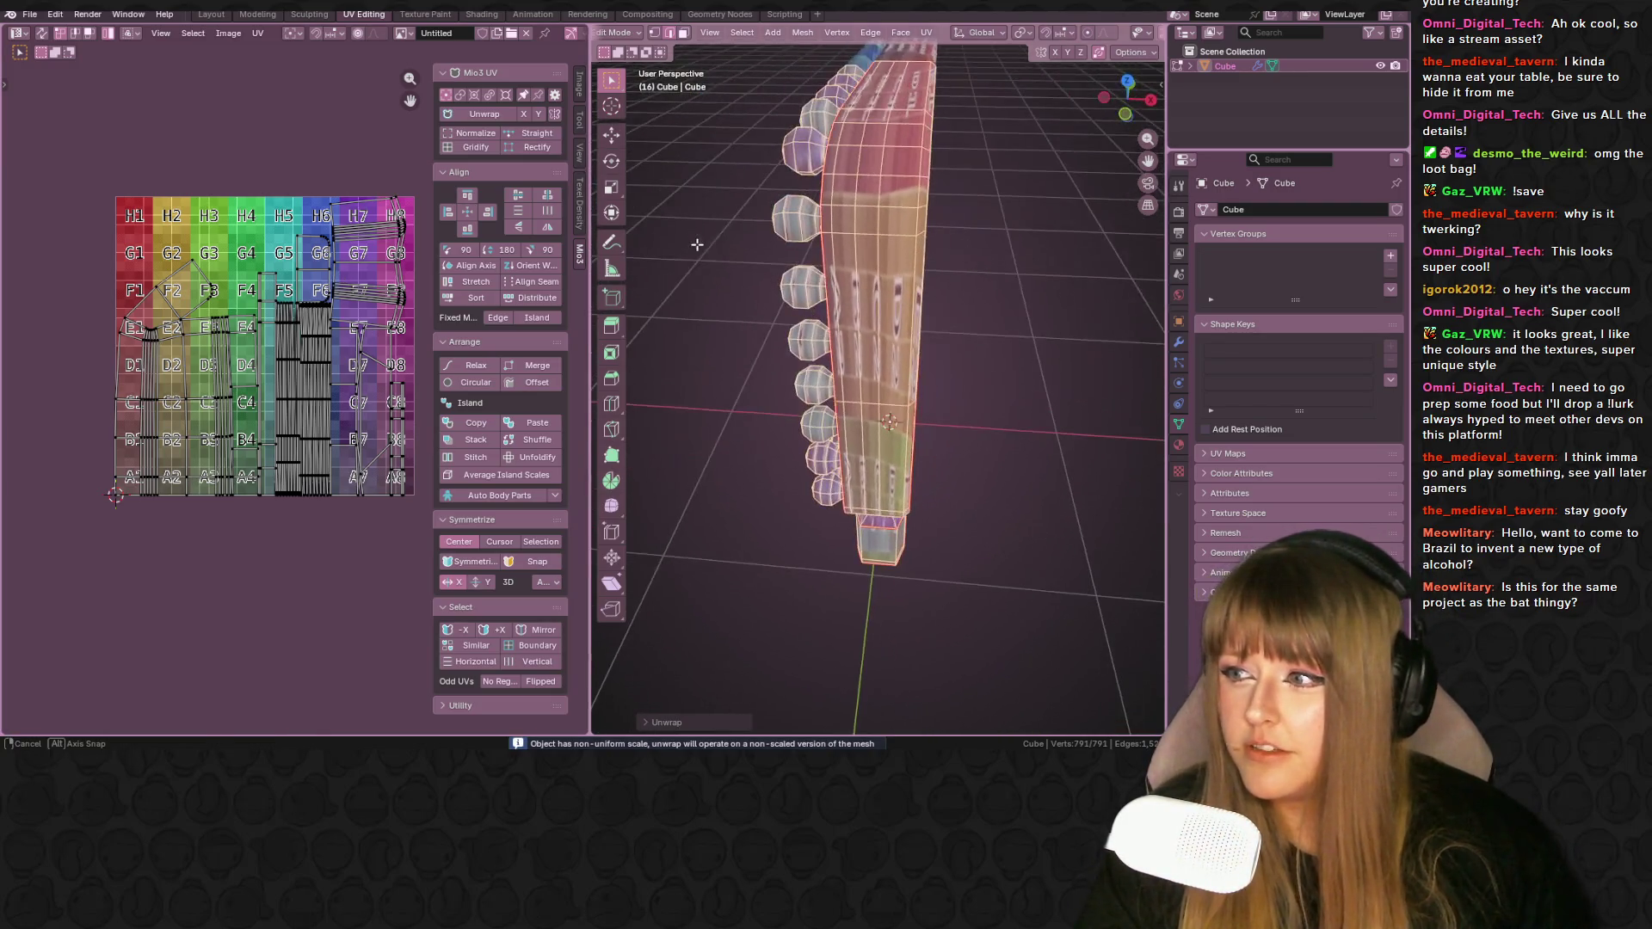
{"action": "left_click", "coordinate": [882, 237]}
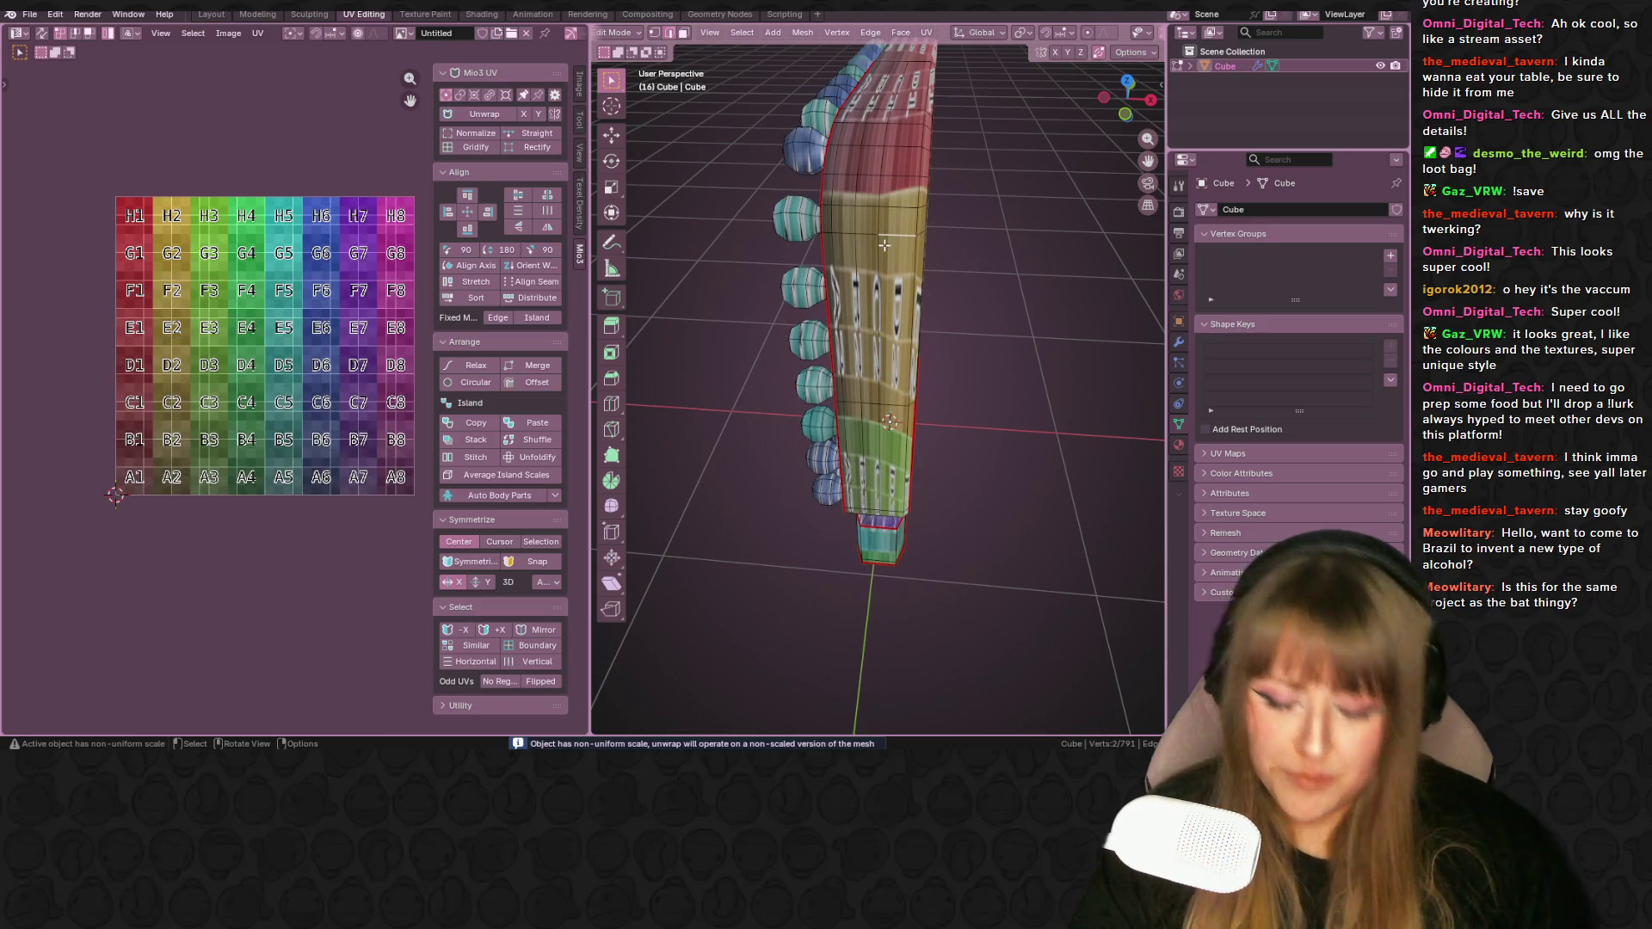
{"action": "key", "text": "ctrl+l"}
{"action": "key", "text": "KP_Decimal"}
{"action": "mouse_move", "coordinate": [885, 245]}
{"action": "middle_mouse_down"}
{"action": "mouse_move", "coordinate": [922, 180]}
{"action": "mouse_move", "coordinate": [948, 222]}
{"action": "middle_mouse_up"}
{"action": "left_click", "coordinate": [851, 337]}
{"action": "middle_click_drag", "start_coordinate": [851, 338], "coordinate": [861, 161]}
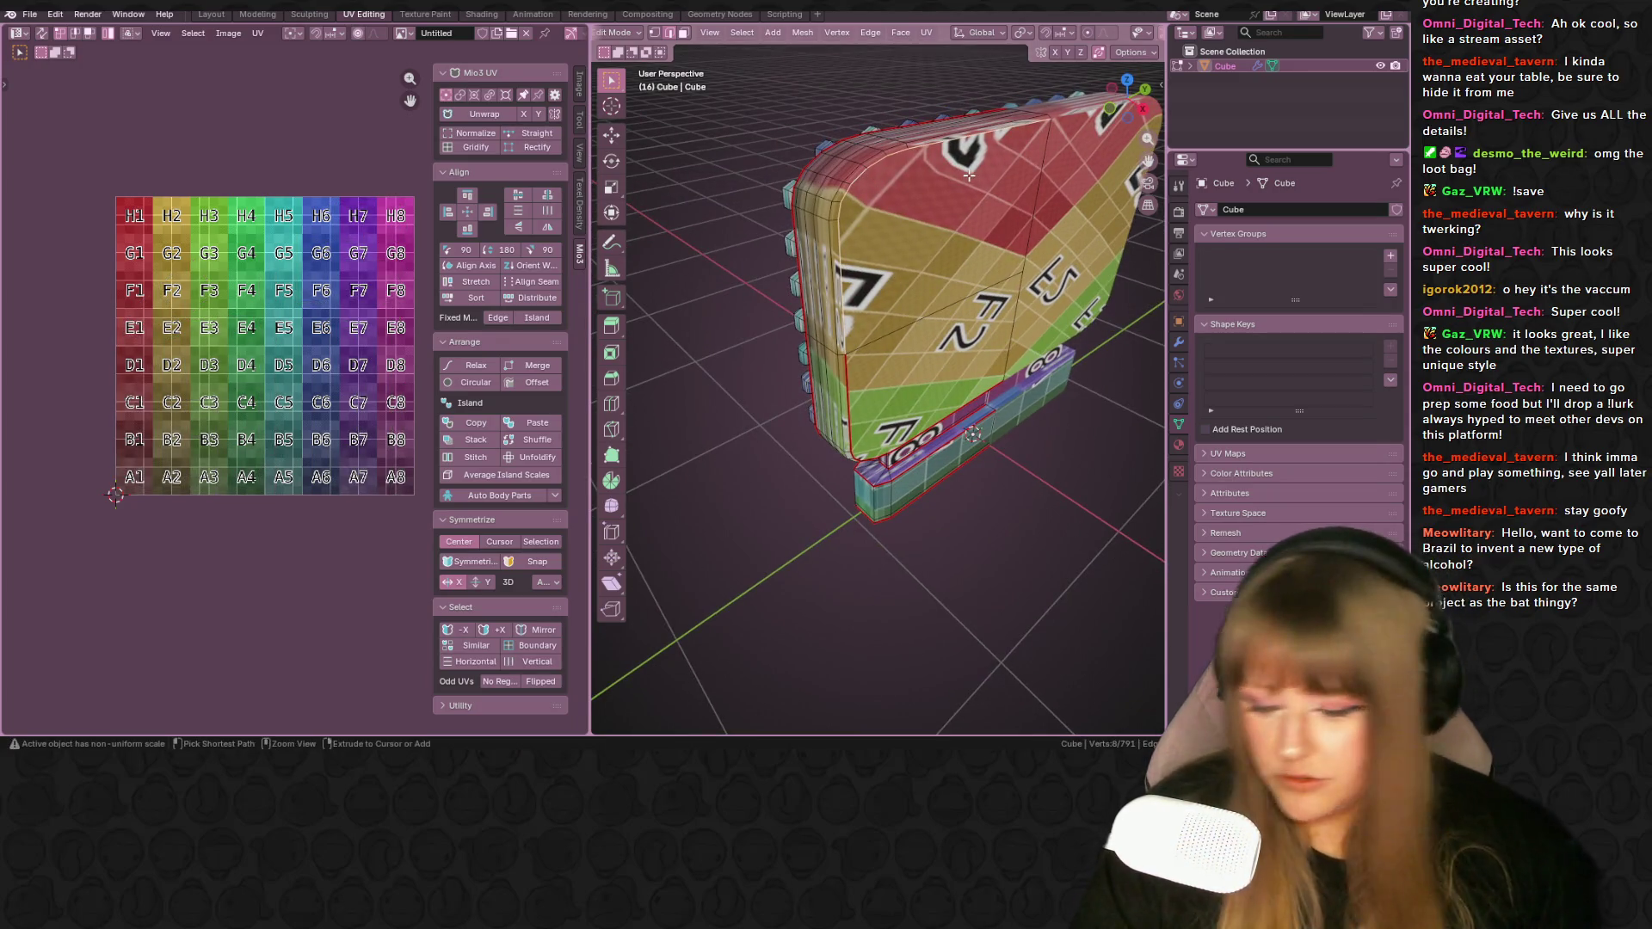
{"action": "key", "text": "ctrl+e"}
{"action": "left_click", "coordinate": [908, 279]}
{"action": "middle_click_drag", "start_coordinate": [908, 279], "coordinate": [833, 271]}
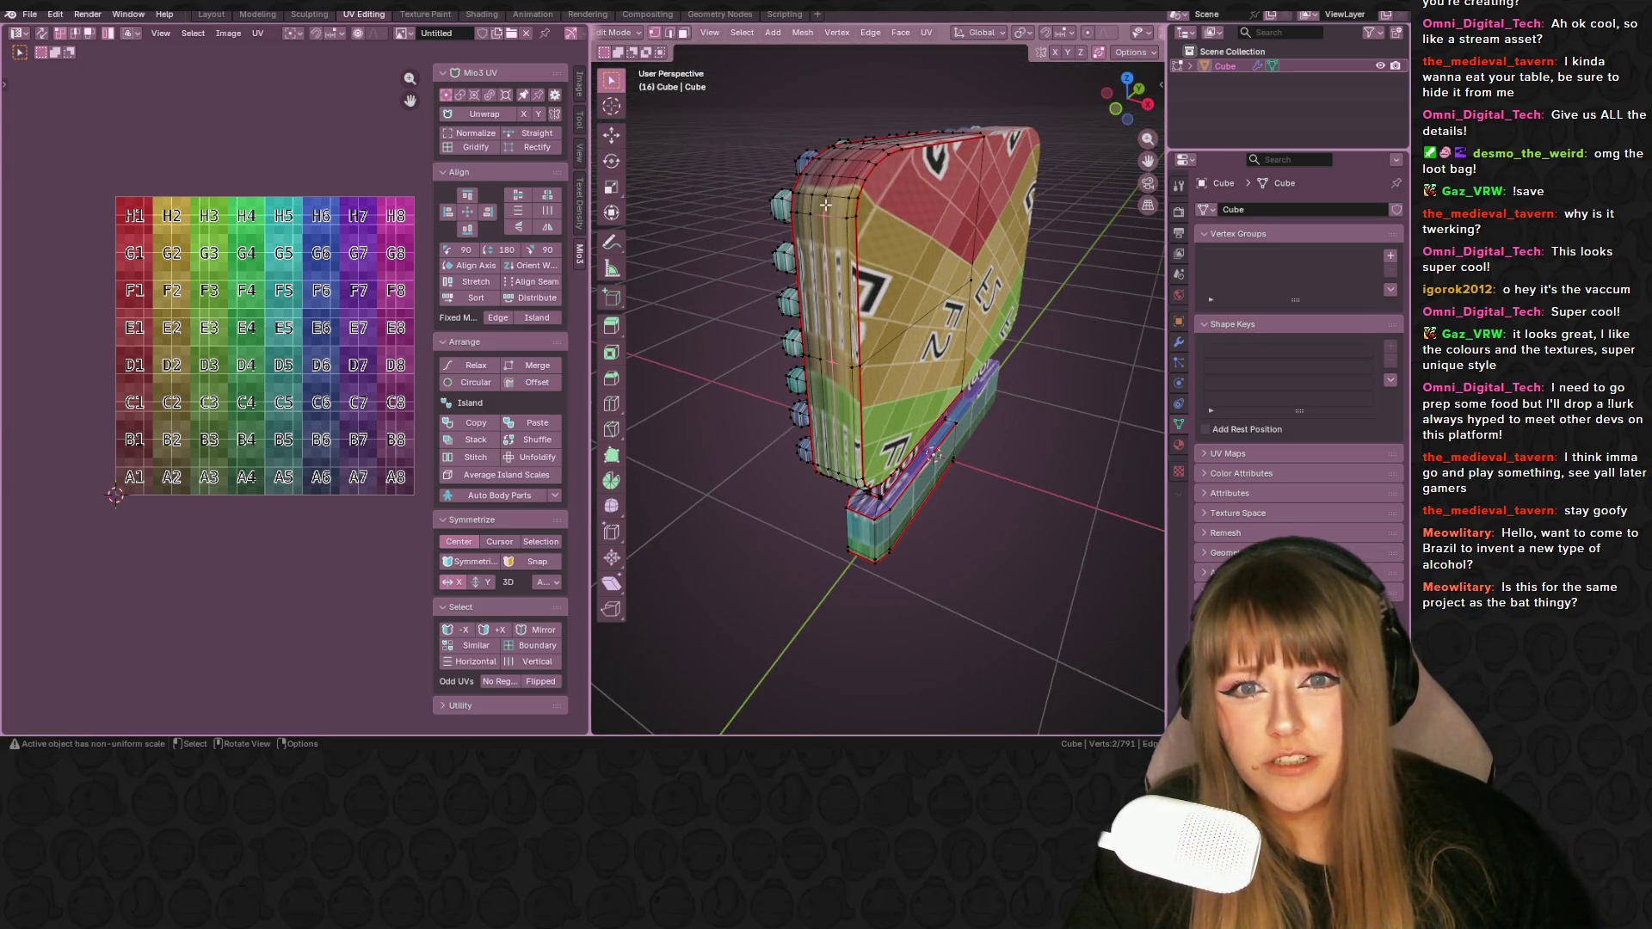
- Select the side strip island in face mode and unwrap it separately
{"action": "key", "text": "ctrl+l"}
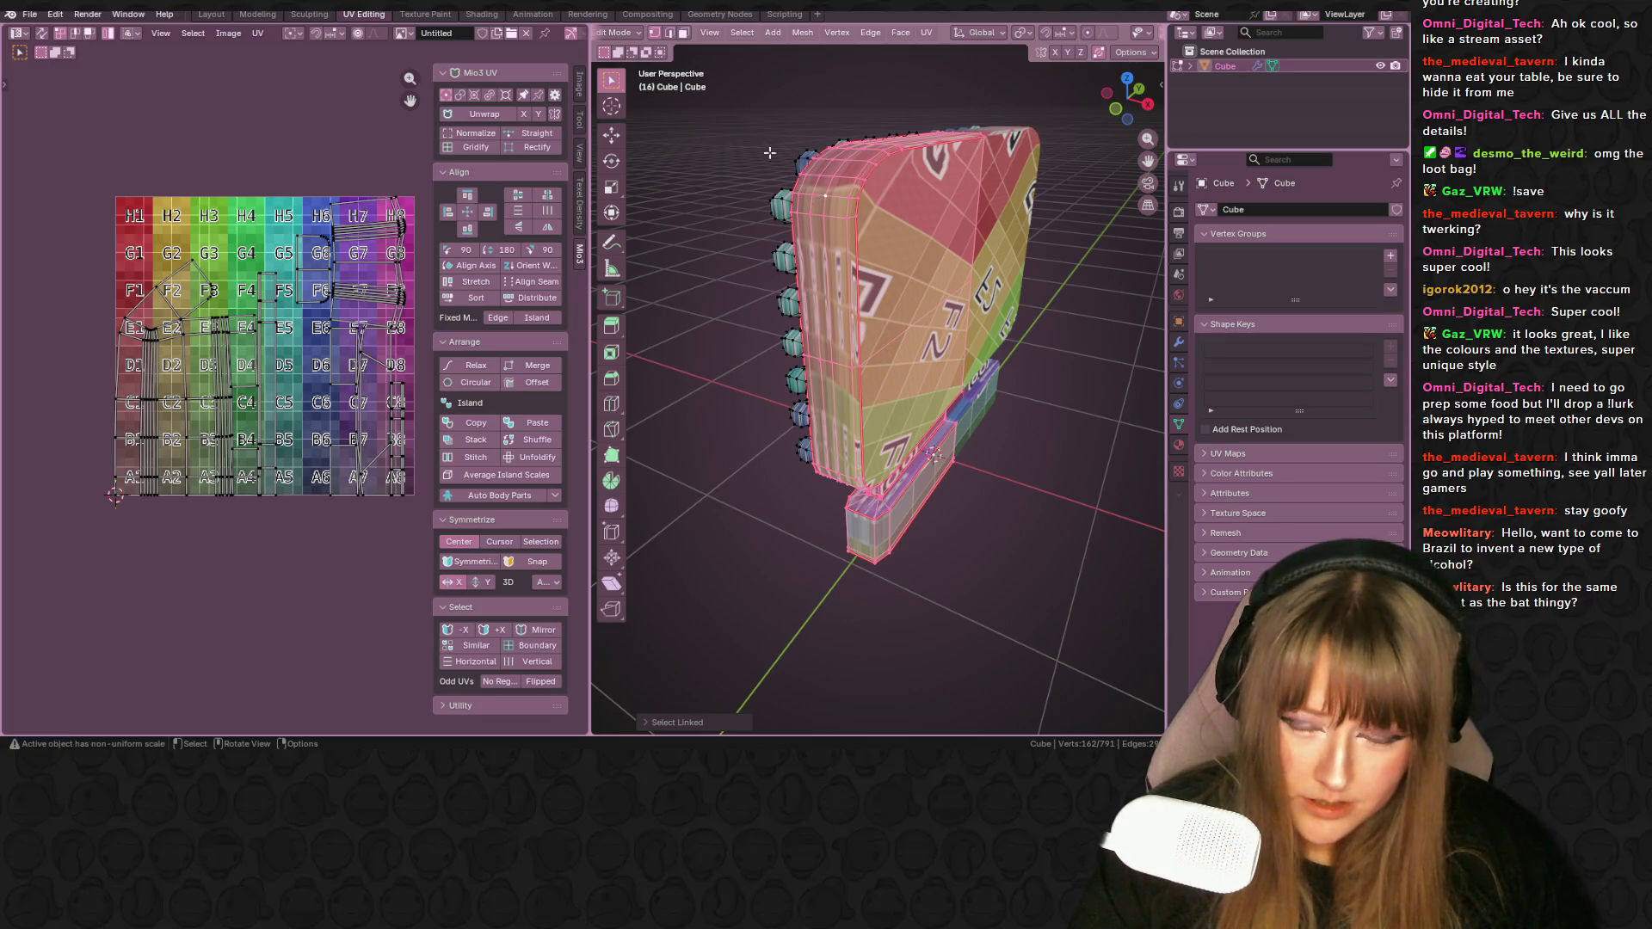
{"action": "left_click", "coordinate": [683, 33]}
{"action": "left_click", "coordinate": [811, 183]}
{"action": "key", "text": "k"}
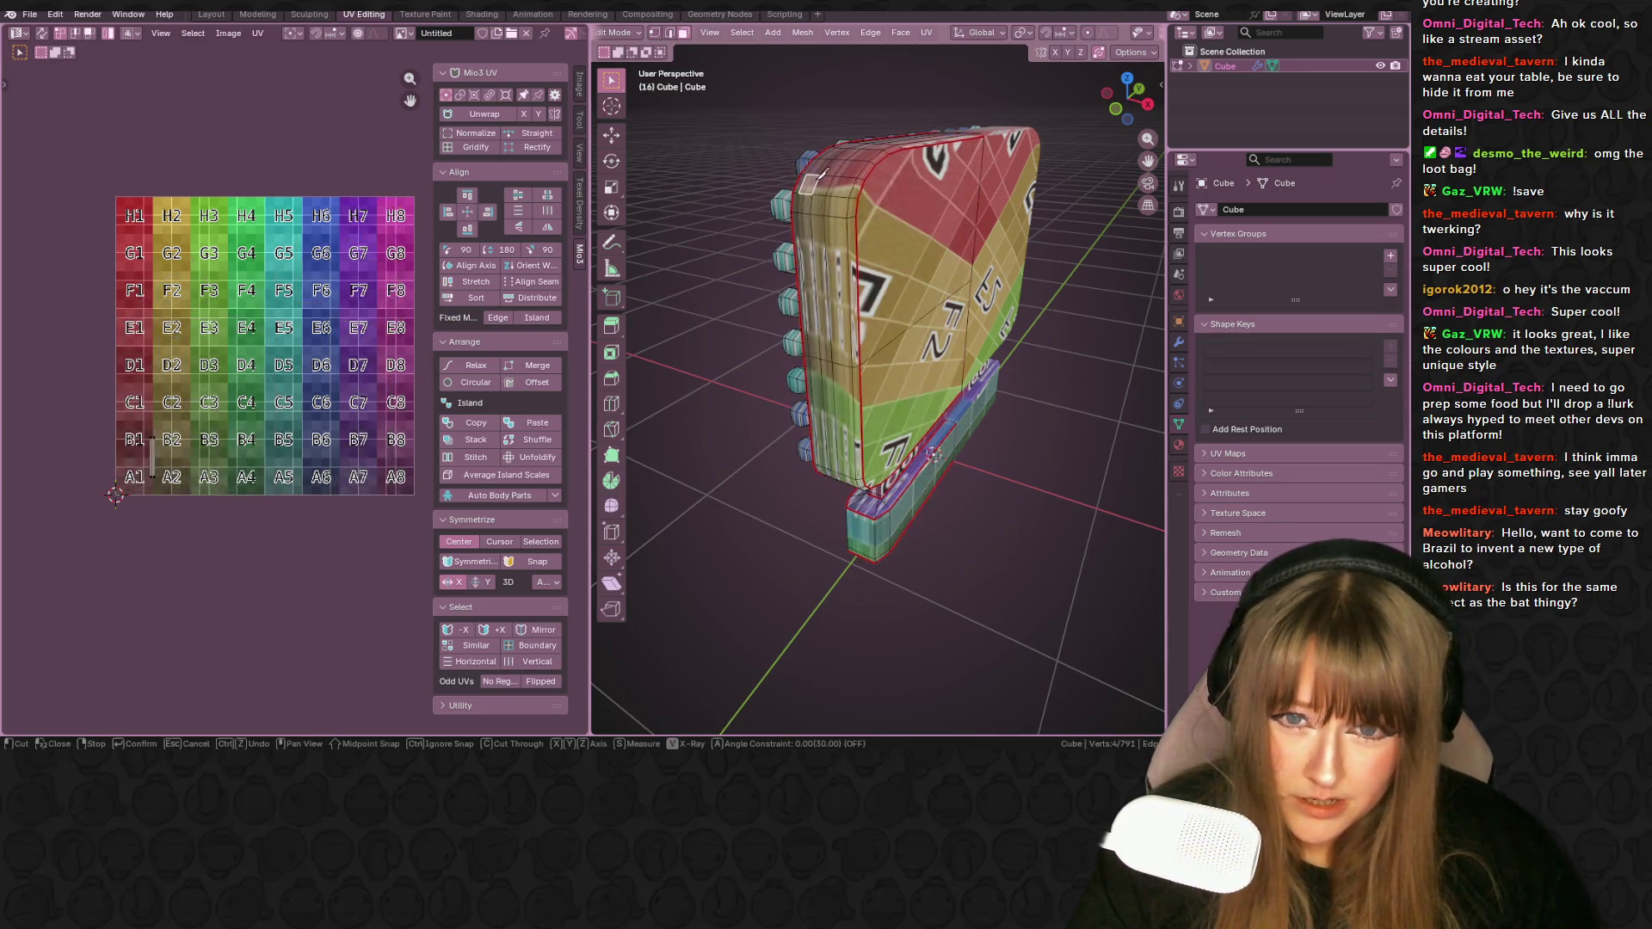
{"action": "key", "text": "Escape"}
{"action": "key", "text": "ctrl+l"}
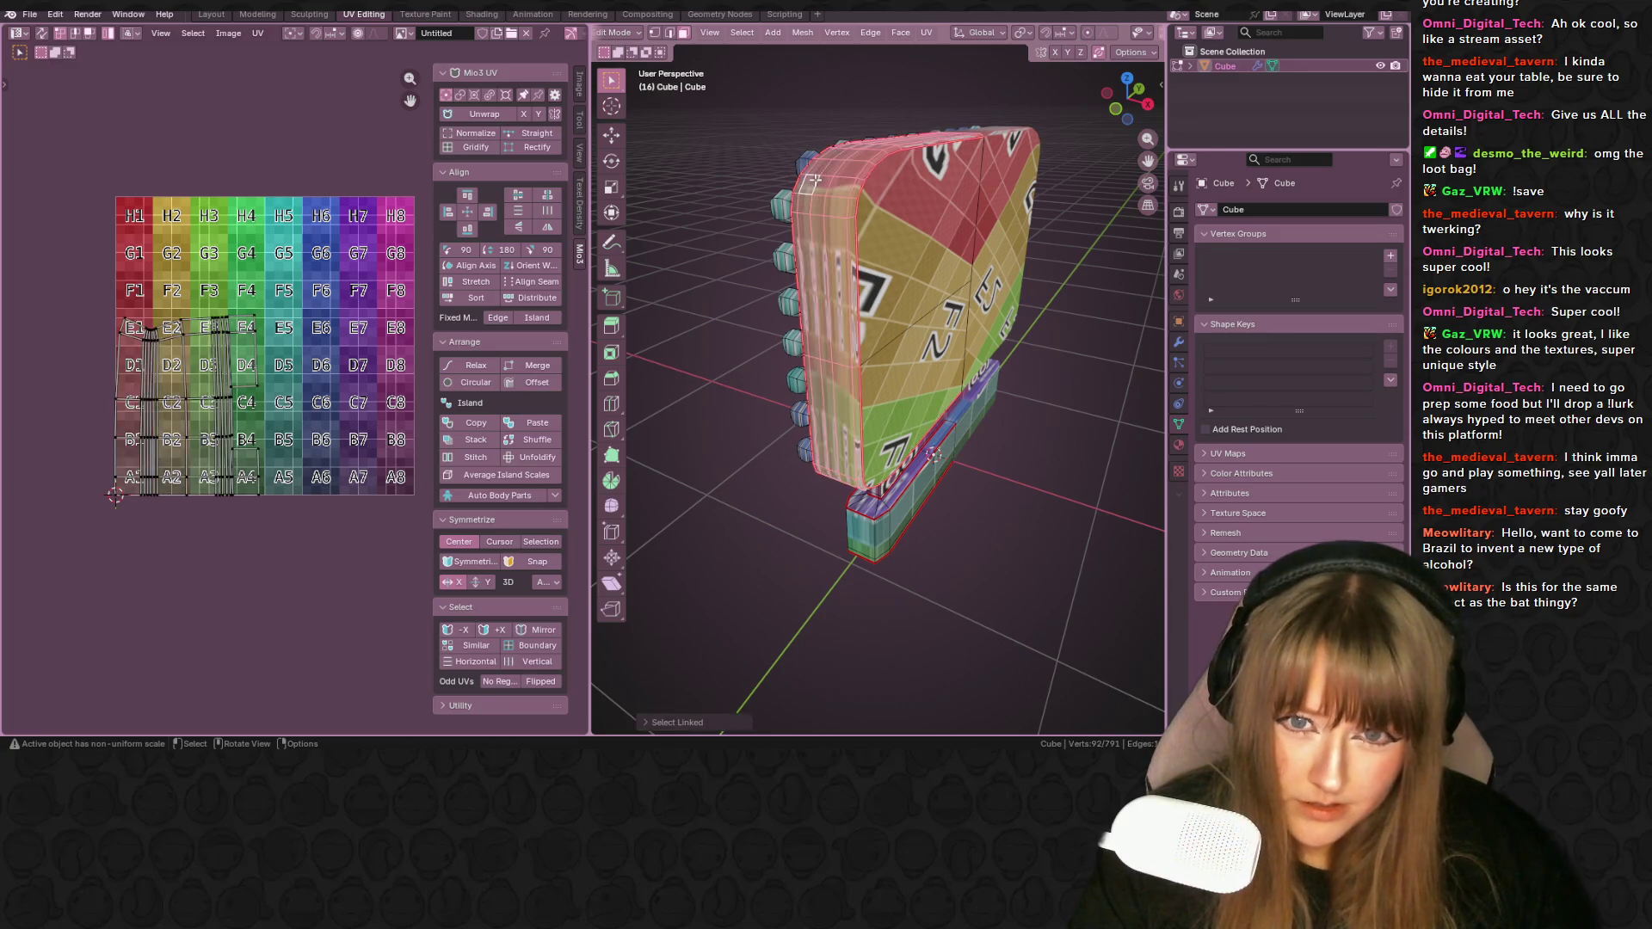
{"action": "key", "text": "u"}
{"action": "left_click", "coordinate": [816, 181]}
{"action": "middle_click_drag", "start_coordinate": [816, 181], "coordinate": [882, 179]}
{"action": "key", "text": "s"}
{"action": "key", "text": "Escape"}
- Re-unwrap the whole mesh with the new seams and select a side strip face
{"action": "key", "text": "a"}
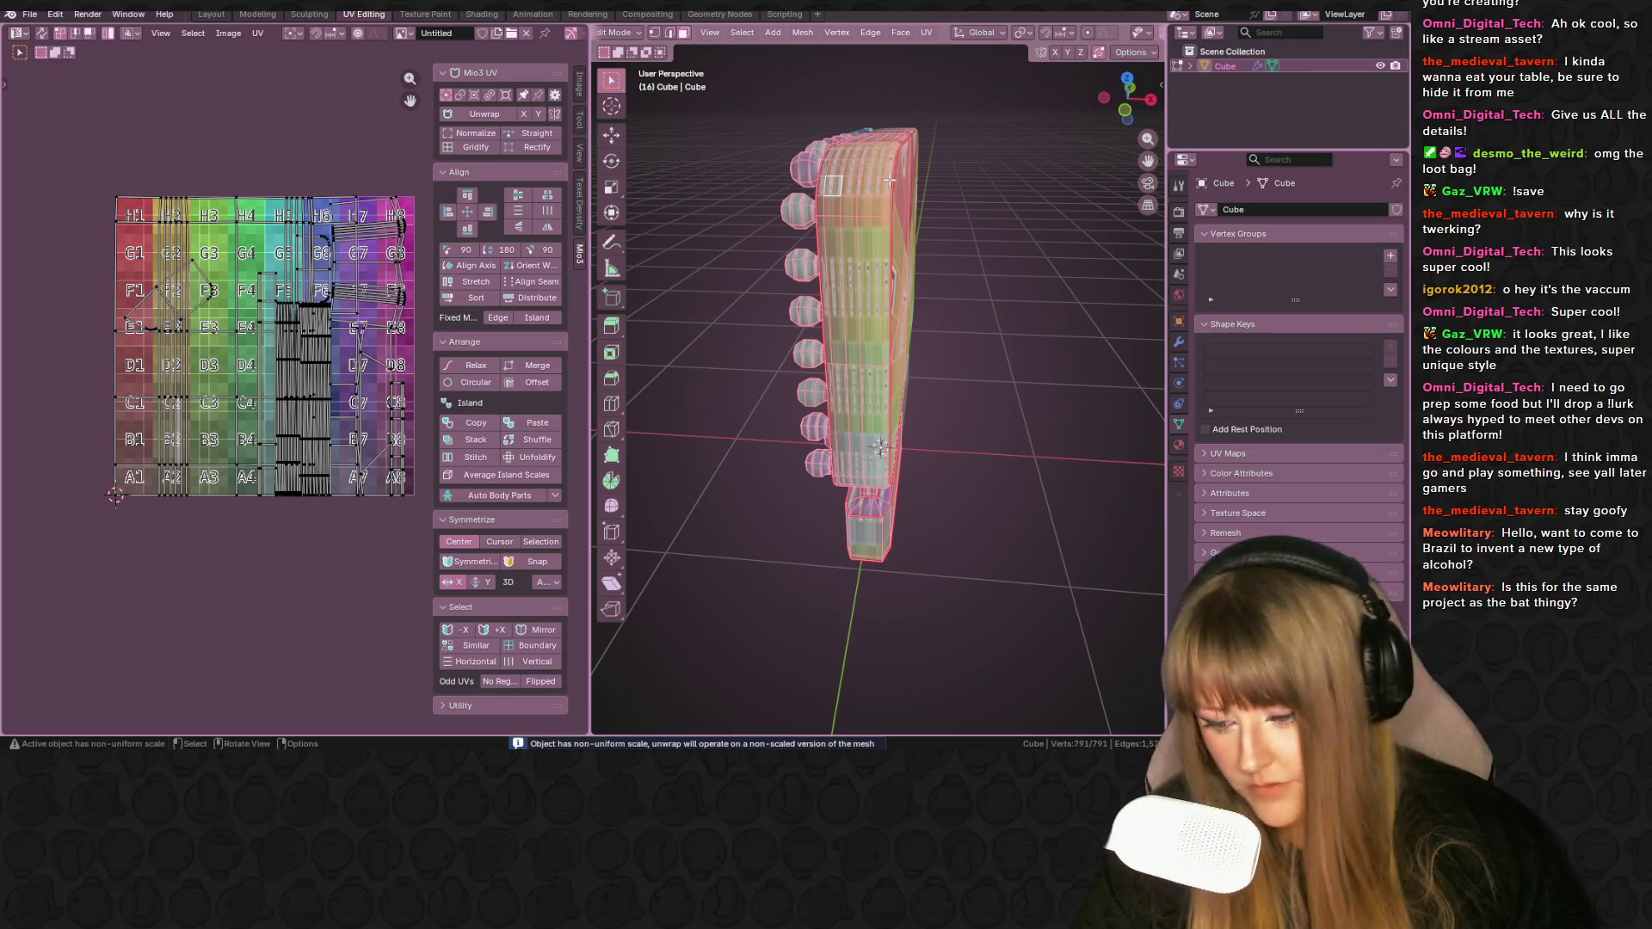
{"action": "key", "text": "u"}
{"action": "left_click", "coordinate": [891, 179]}
{"action": "mouse_move", "coordinate": [891, 179]}
{"action": "middle_mouse_down"}
{"action": "mouse_move", "coordinate": [954, 177]}
{"action": "mouse_move", "coordinate": [761, 176]}
{"action": "mouse_move", "coordinate": [896, 228]}
{"action": "mouse_move", "coordinate": [883, 197]}
{"action": "middle_mouse_up"}
{"action": "left_click", "coordinate": [884, 196]}
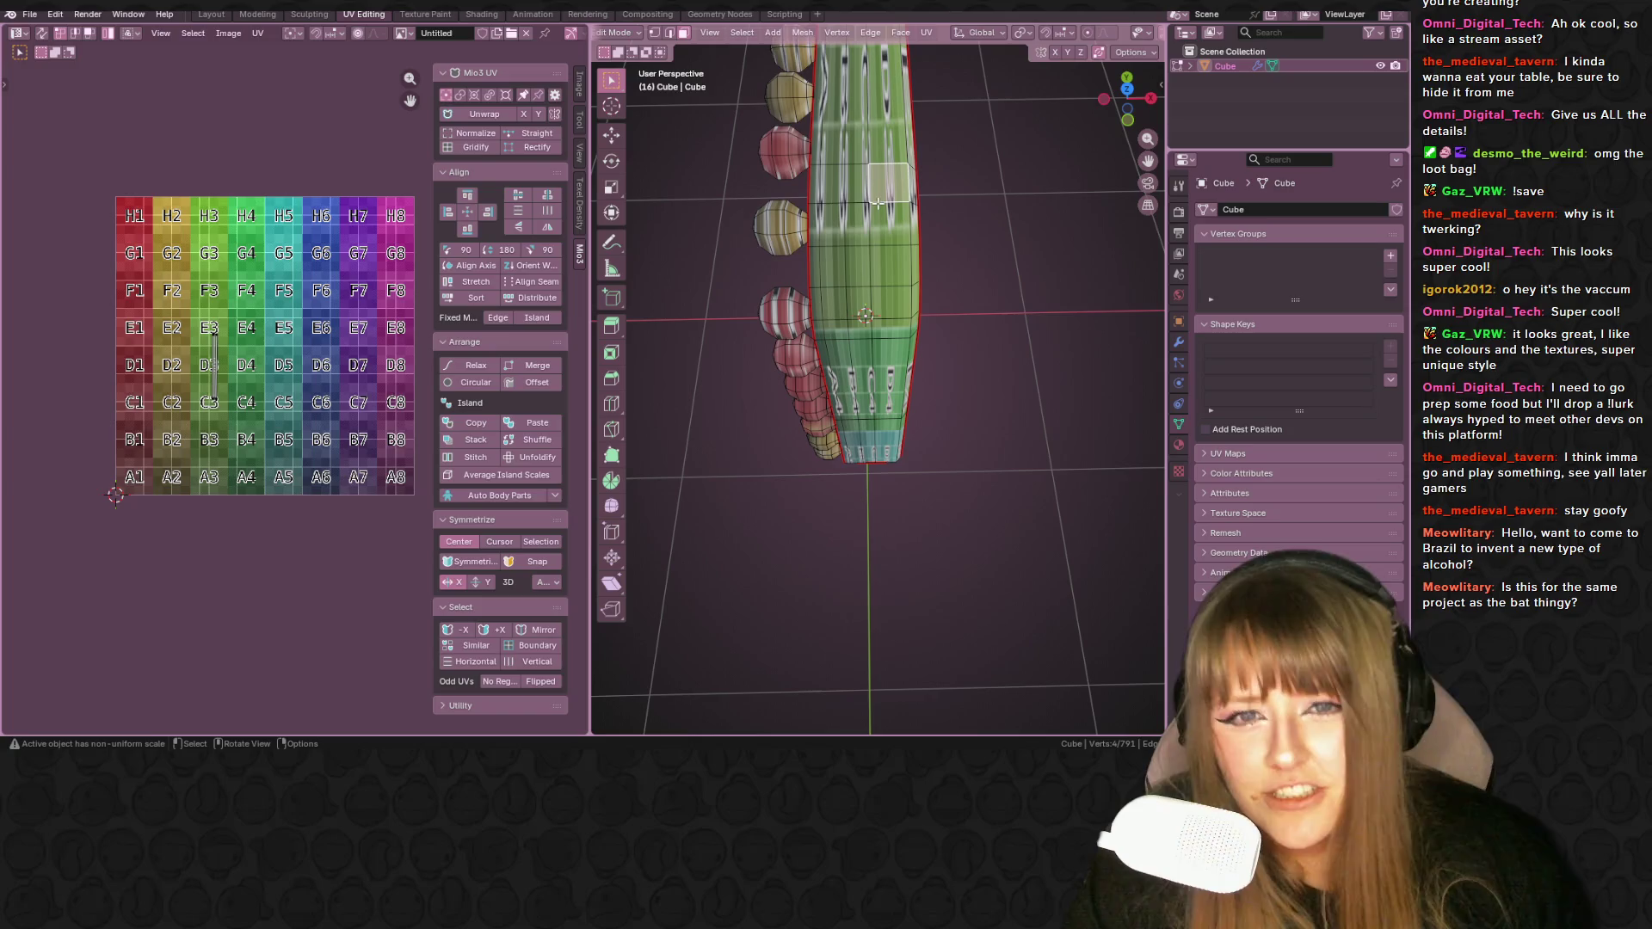
- Select the side strip island and its UVs on the checker grid
{"action": "key", "text": "l"}
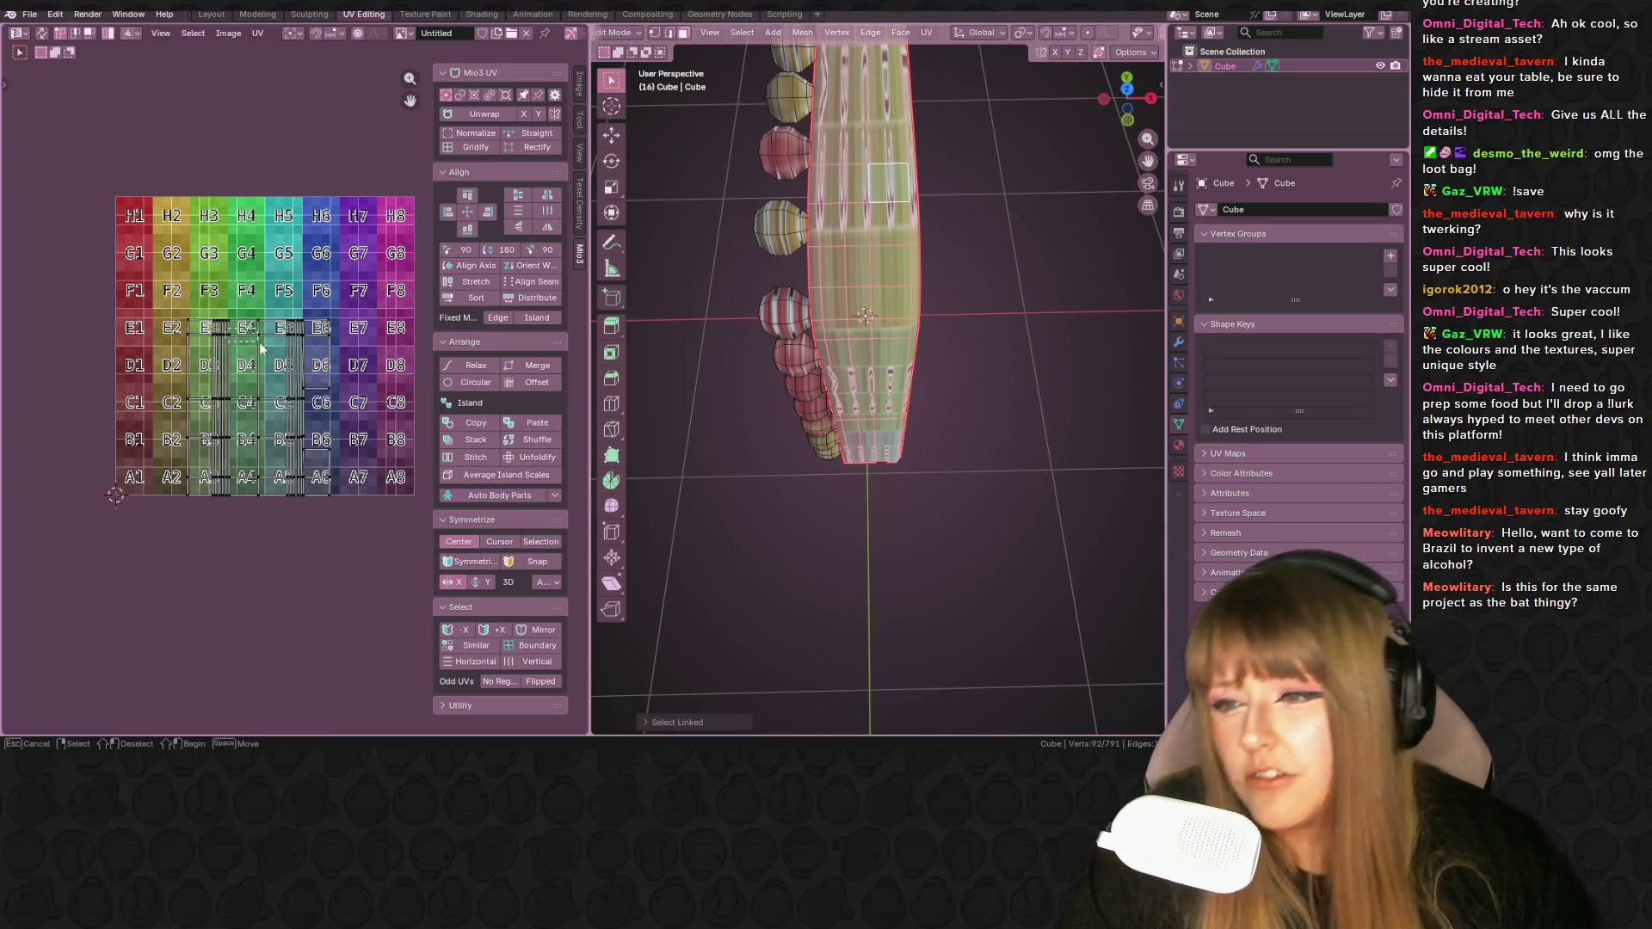
{"action": "left_click_drag", "start_coordinate": [254, 344], "coordinate": [309, 404]}
{"action": "middle_click_drag", "start_coordinate": [647, 378], "coordinate": [775, 310]}
{"action": "scroll", "coordinate": [818, 283], "scroll_direction": "up", "scroll_amount": 3}
{"action": "mouse_move", "coordinate": [860, 258]}
{"action": "middle_mouse_down"}
{"action": "mouse_move", "coordinate": [939, 239]}
{"action": "mouse_move", "coordinate": [833, 191]}
{"action": "mouse_move", "coordinate": [886, 209]}
{"action": "mouse_move", "coordinate": [685, 334]}
{"action": "mouse_move", "coordinate": [714, 266]}
{"action": "middle_mouse_up"}
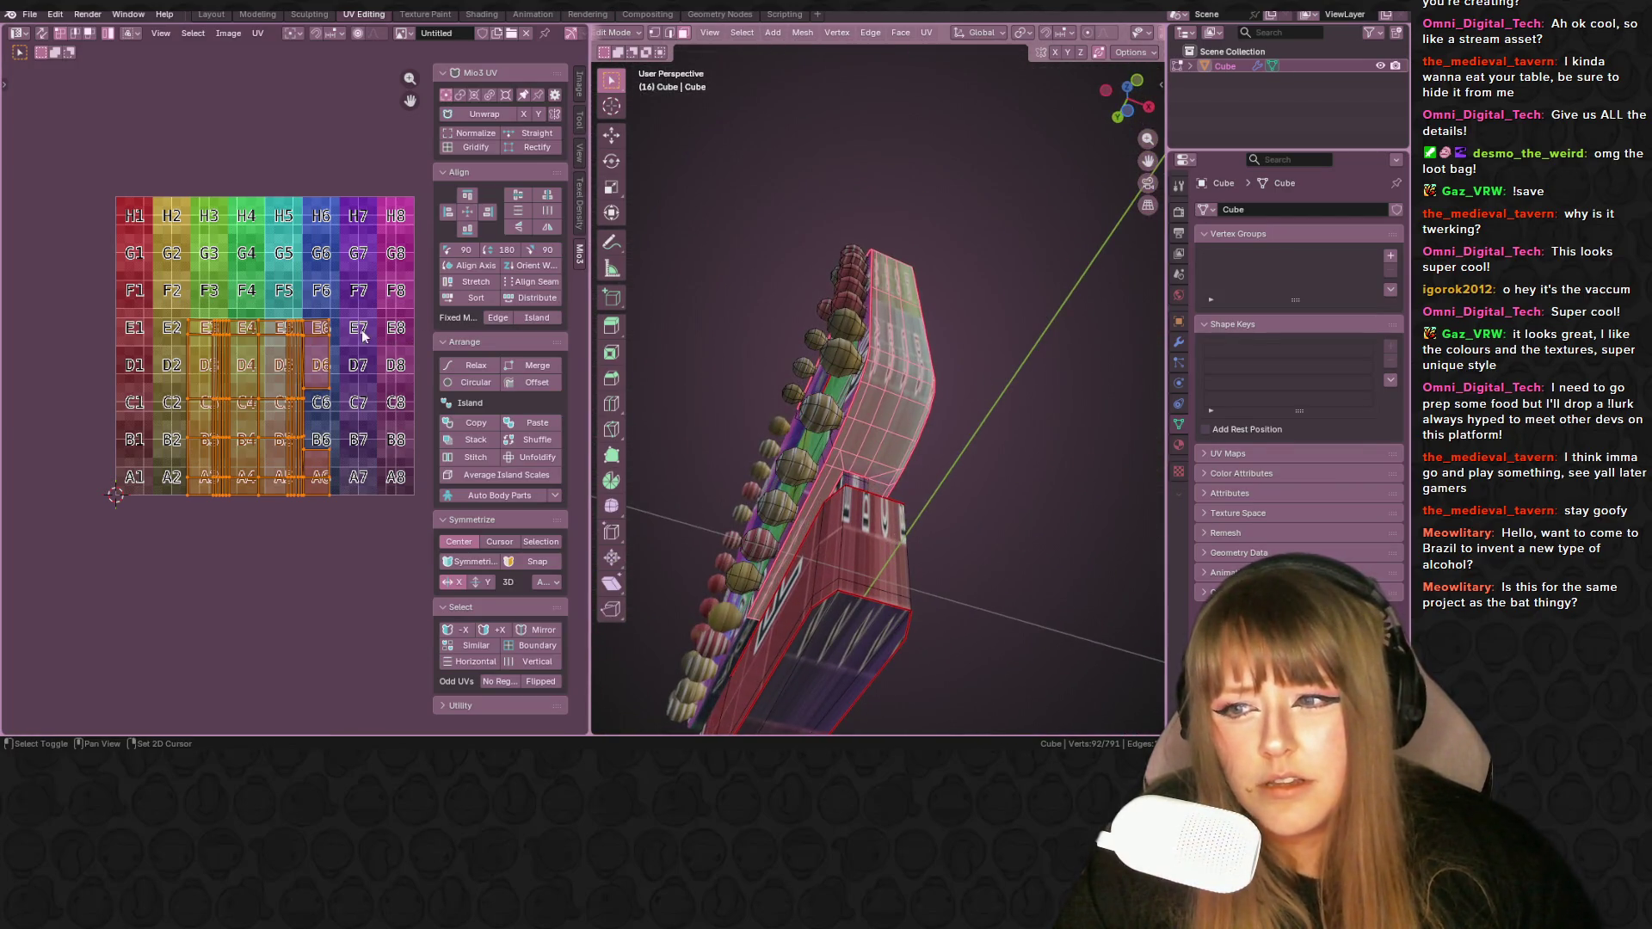
{"action": "middle_click_drag", "start_coordinate": [385, 335], "coordinate": [405, 349]}
{"action": "middle_click_drag", "start_coordinate": [654, 293], "coordinate": [739, 356]}
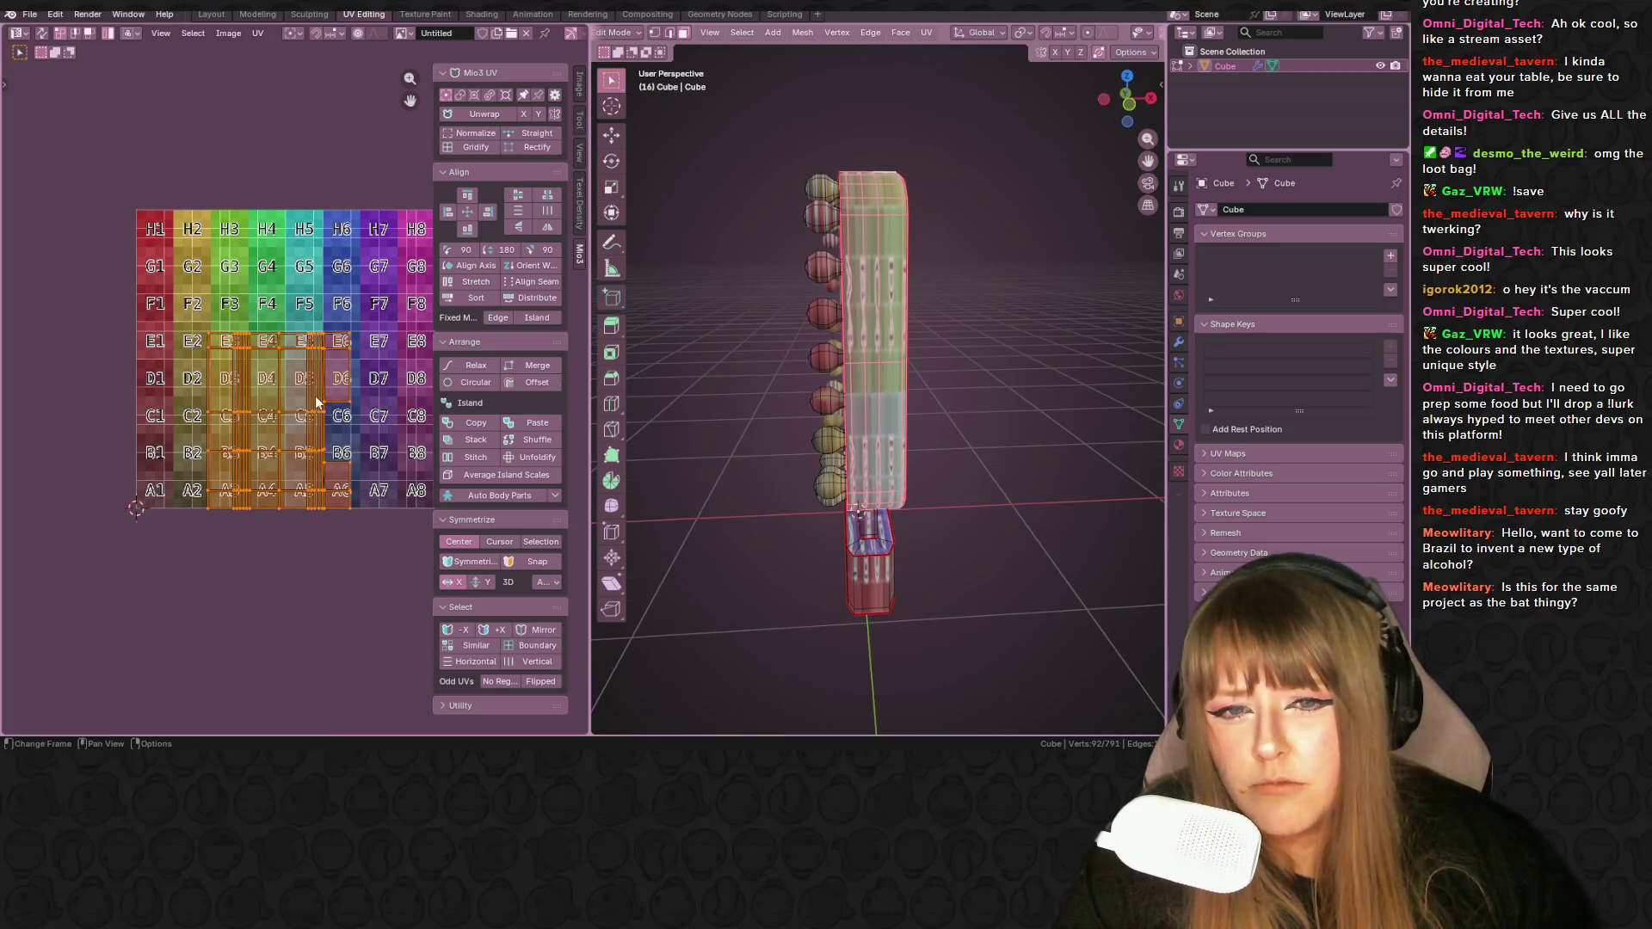
- Scale the strip's UVs uniformly, then squash them twice along Y
{"action": "key", "text": "s"}
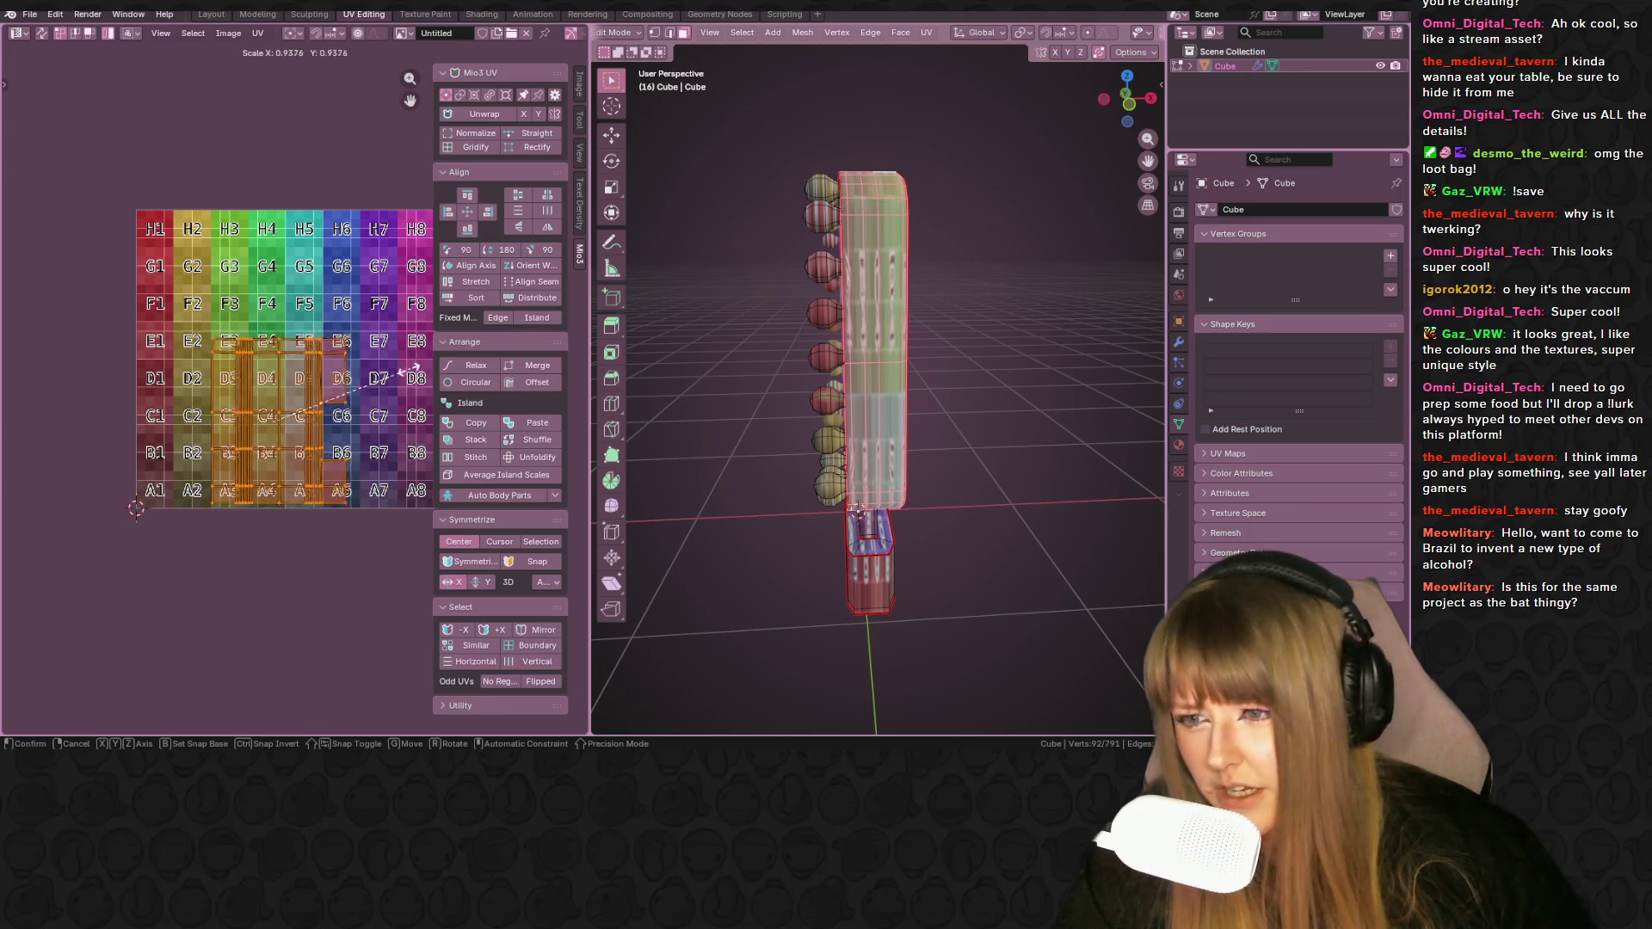
{"action": "left_click", "coordinate": [414, 375]}
{"action": "key", "text": "s"}
{"action": "key", "text": "y"}
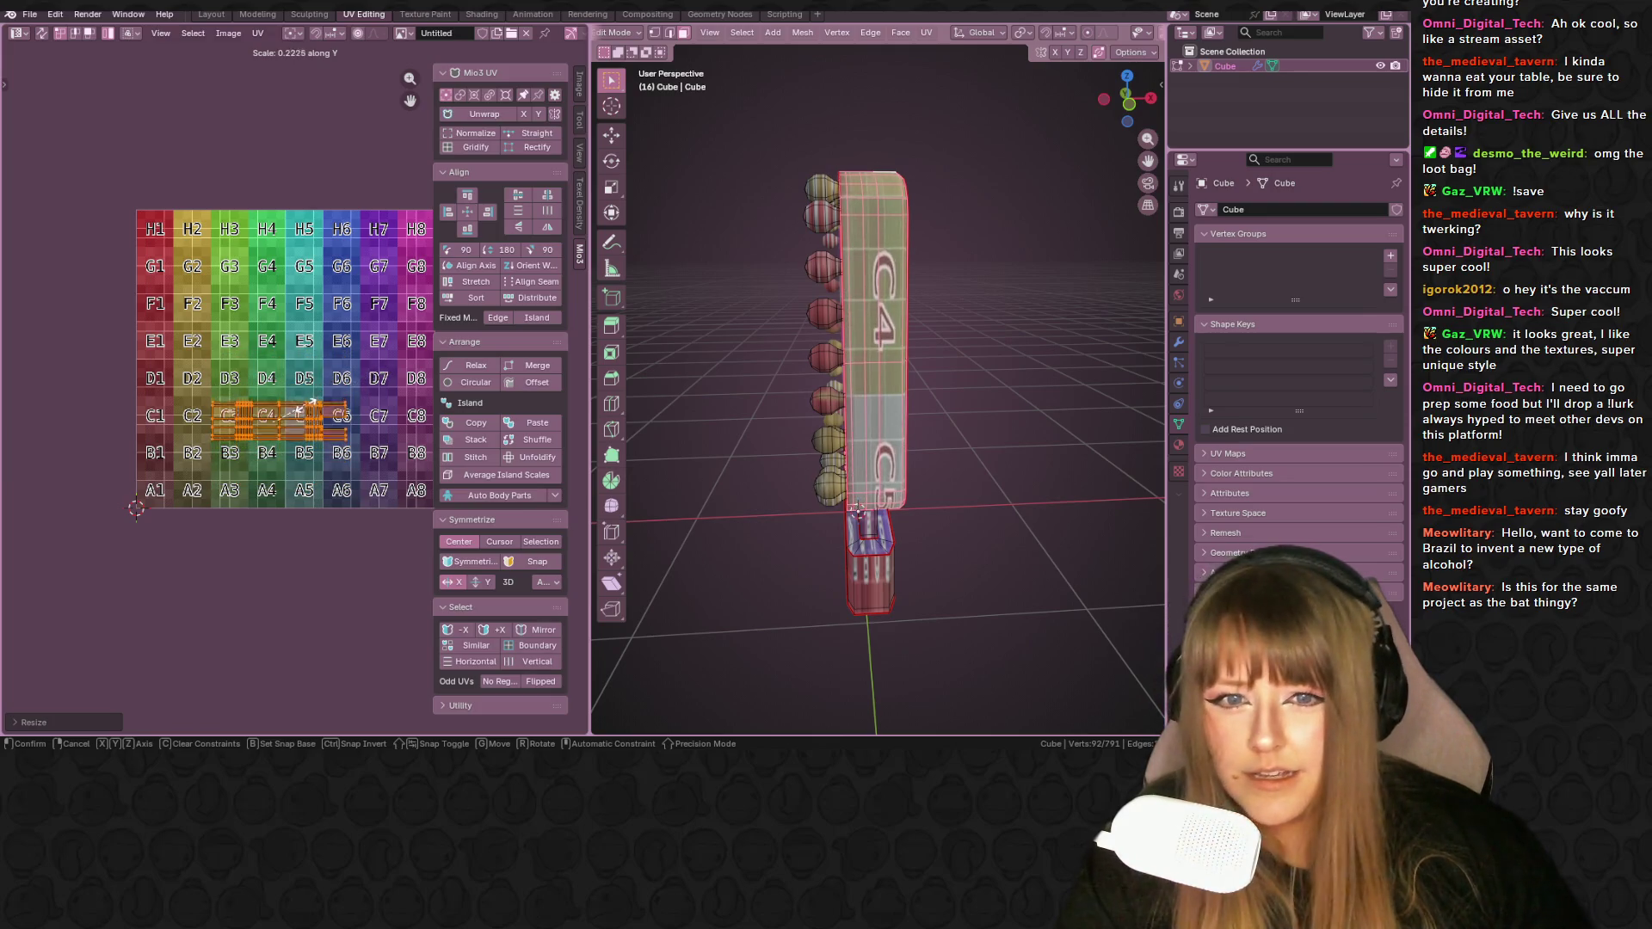
{"action": "left_click", "coordinate": [294, 415]}
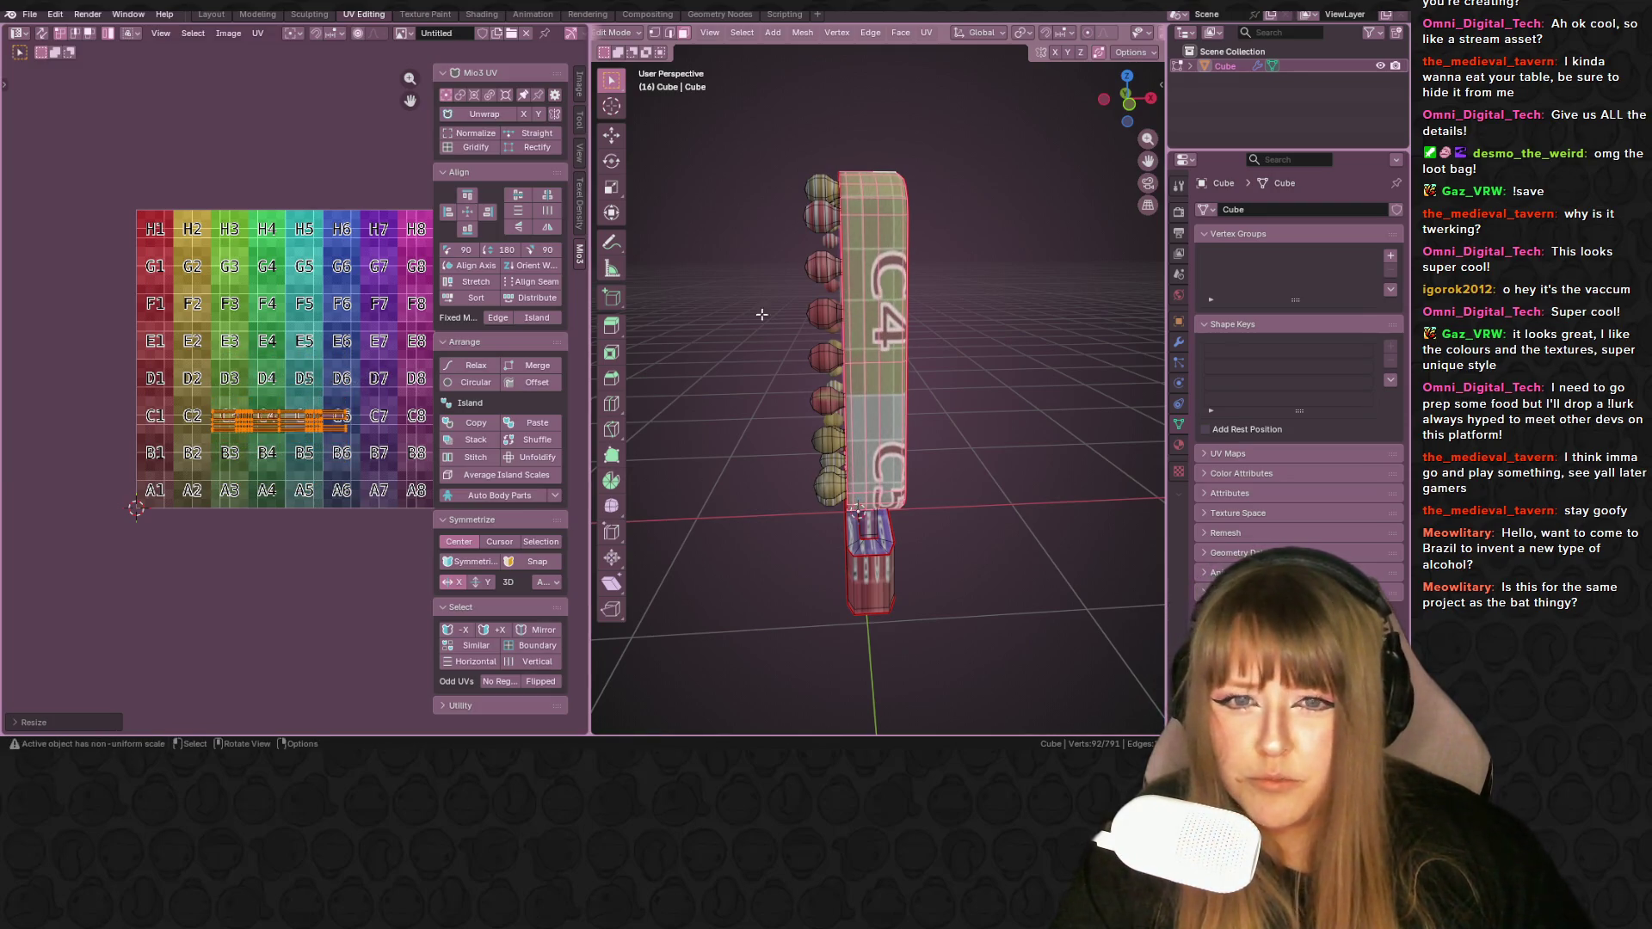
{"action": "scroll", "coordinate": [832, 236], "scroll_direction": "up", "scroll_amount": 8}
{"action": "middle_click_drag", "start_coordinate": [832, 236], "coordinate": [839, 300], "text": "shift"}
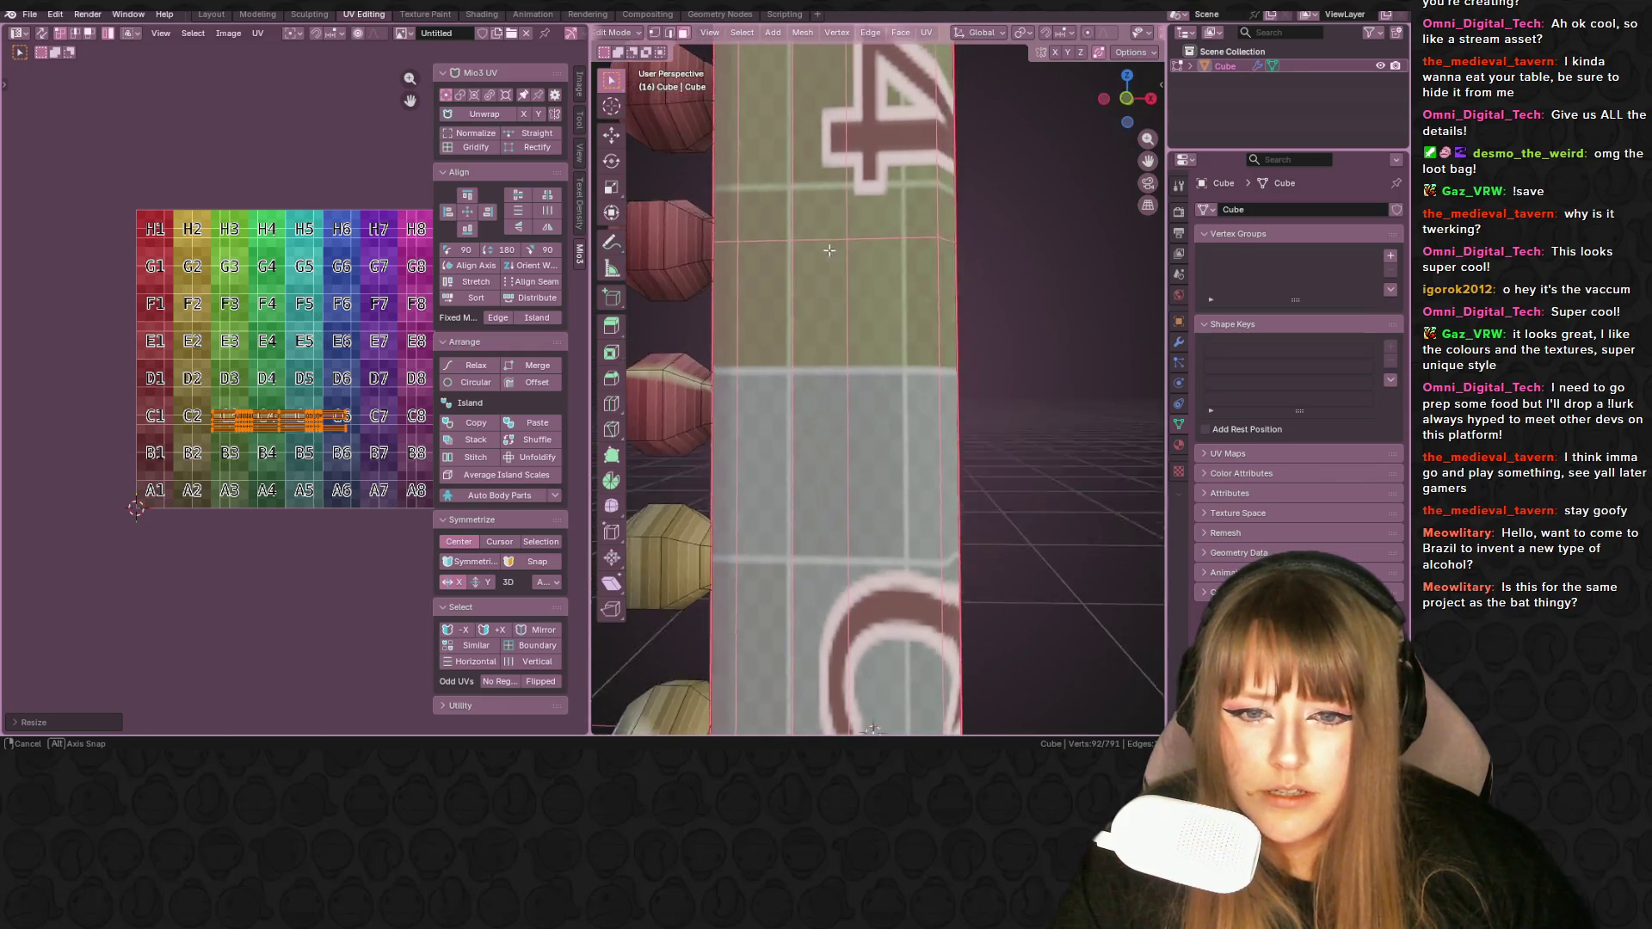
{"action": "scroll", "coordinate": [293, 396], "scroll_direction": "up", "scroll_amount": 5}
{"action": "key", "text": "s"}
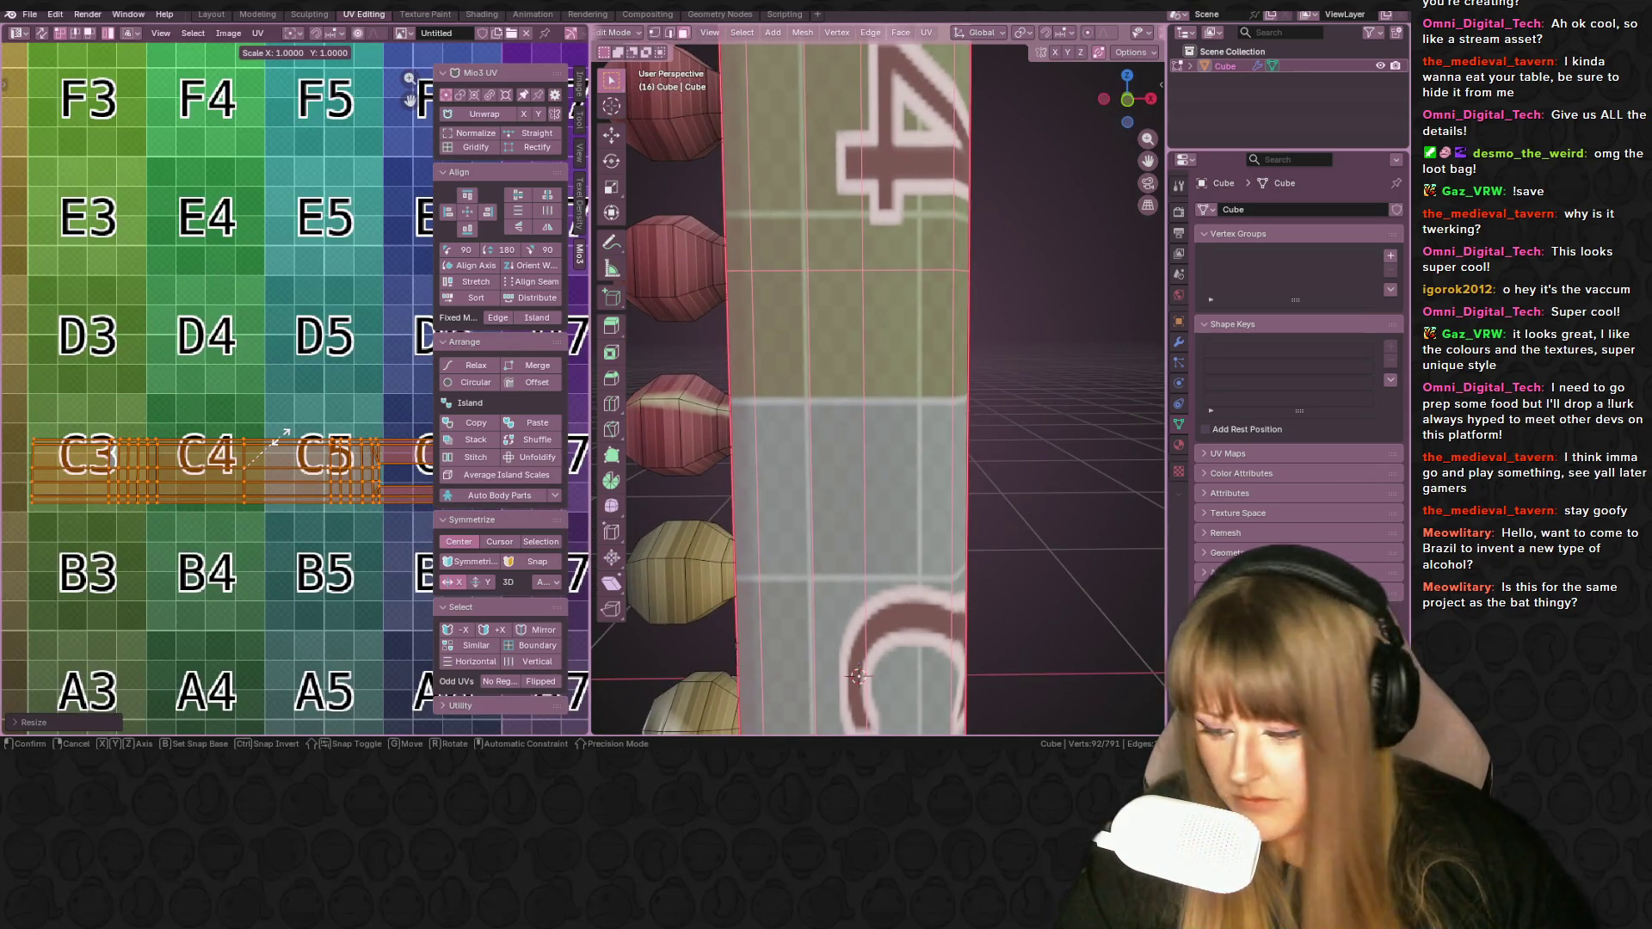
{"action": "key", "text": "y"}
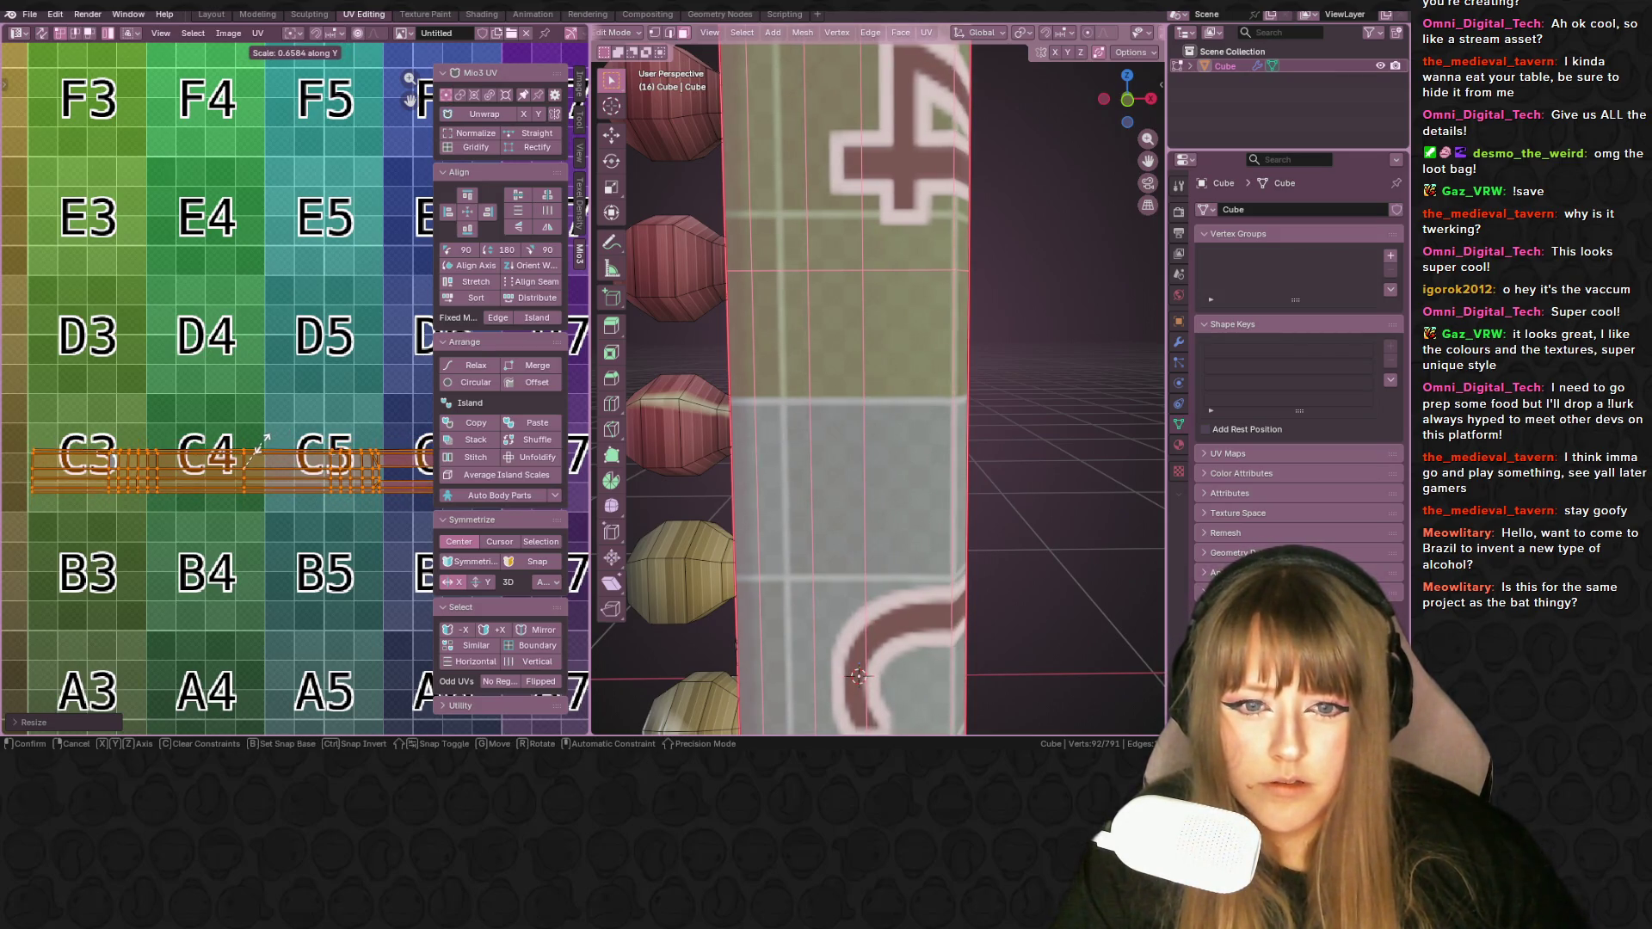
{"action": "left_click", "coordinate": [260, 444]}
{"action": "scroll", "coordinate": [262, 443], "scroll_direction": "down", "scroll_amount": 5}
- Move the strip's UVs onto the grid's top H row and pick a border ring vertex
{"action": "key", "text": "g"}
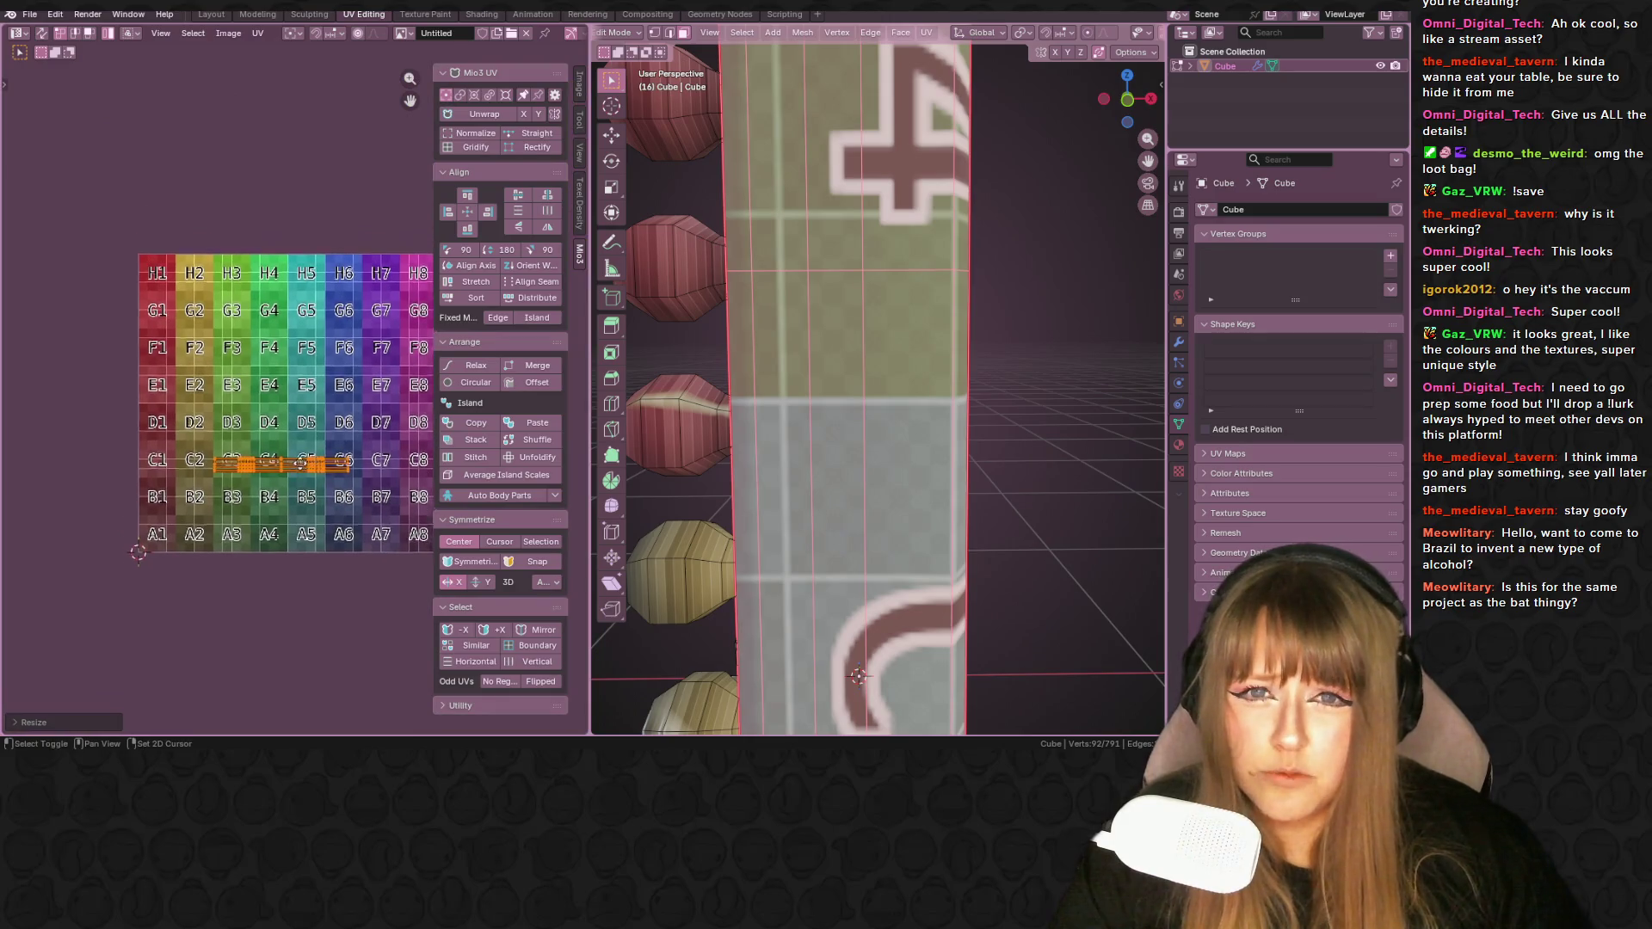
{"action": "left_click", "coordinate": [220, 263]}
{"action": "scroll", "coordinate": [861, 387], "scroll_direction": "down", "scroll_amount": 5}
{"action": "mouse_move", "coordinate": [861, 387]}
{"action": "middle_mouse_down"}
{"action": "mouse_move", "coordinate": [947, 326]}
{"action": "mouse_move", "coordinate": [984, 339]}
{"action": "mouse_move", "coordinate": [909, 310]}
{"action": "mouse_move", "coordinate": [946, 353]}
{"action": "mouse_move", "coordinate": [933, 341]}
{"action": "mouse_move", "coordinate": [912, 445]}
{"action": "middle_mouse_up"}
{"action": "left_click", "coordinate": [913, 444]}
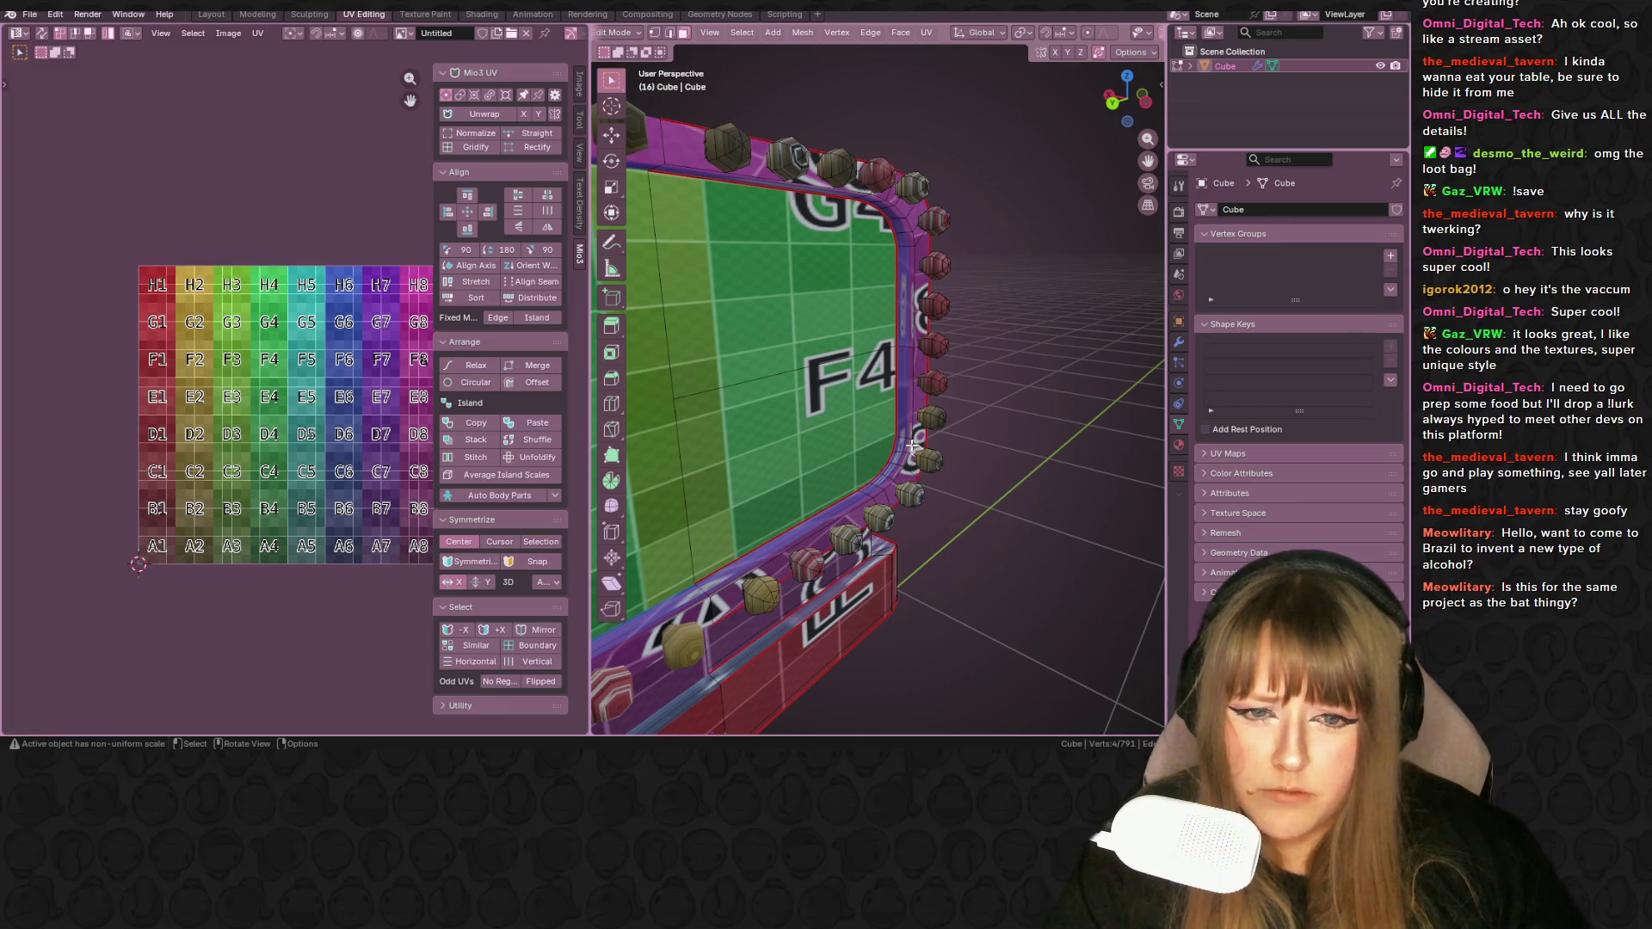
- Select the linked border ring, unwrap it, and select all its UVs
{"action": "key", "text": "l"}
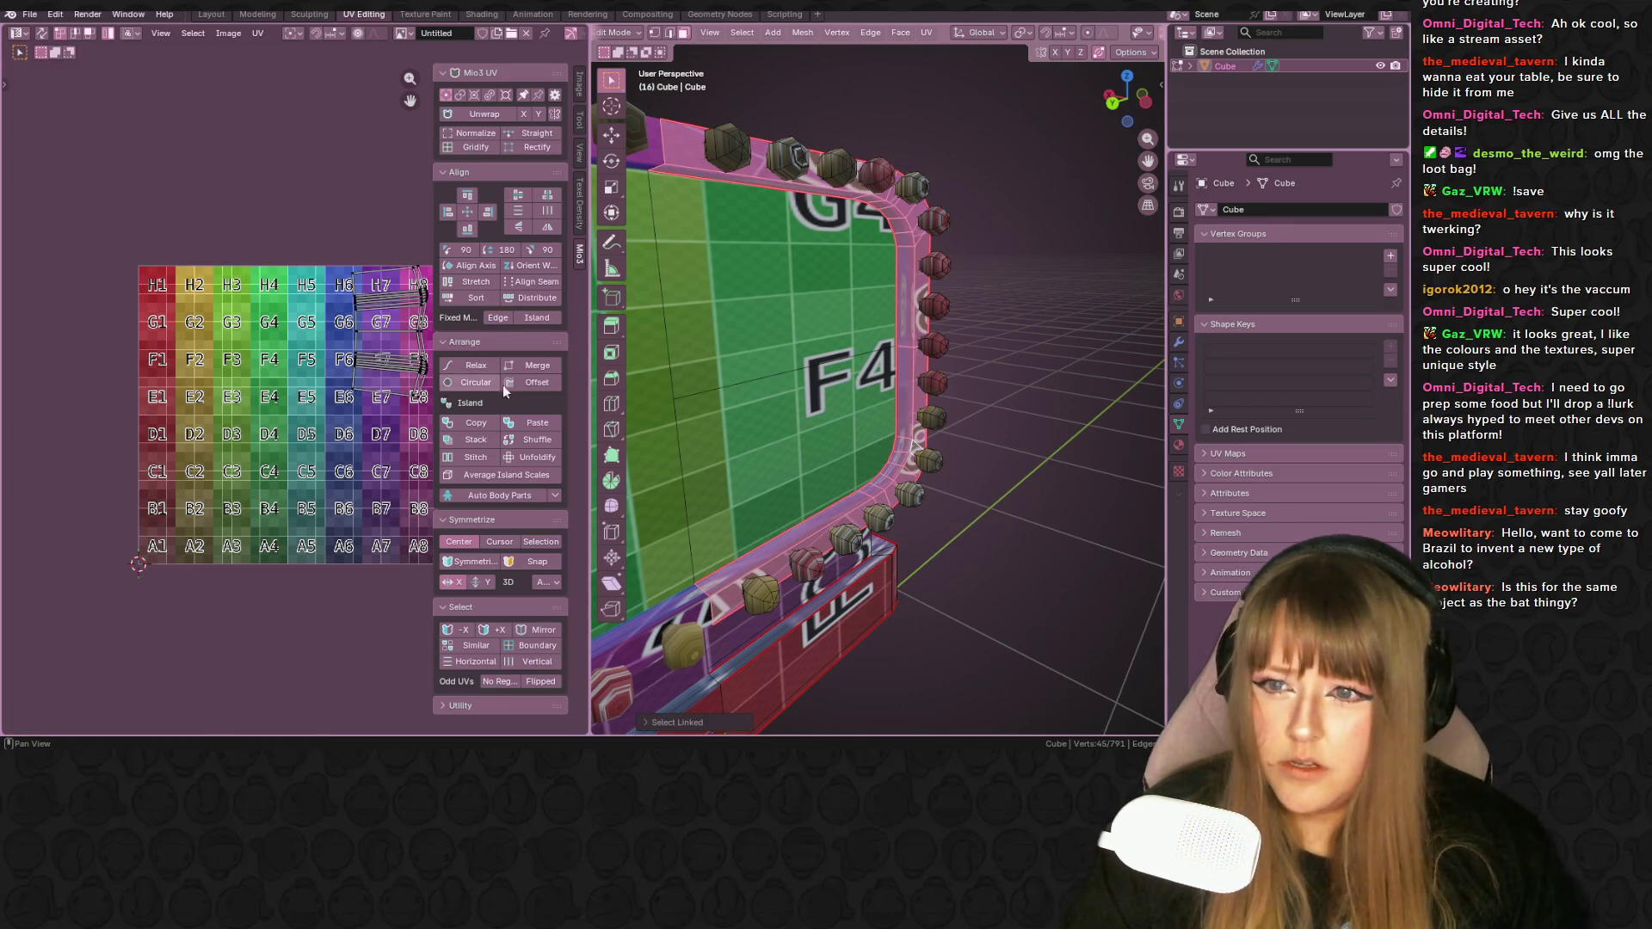
{"action": "middle_click_drag", "start_coordinate": [839, 314], "coordinate": [856, 301]}
{"action": "key", "text": "u"}
{"action": "left_click", "coordinate": [856, 298]}
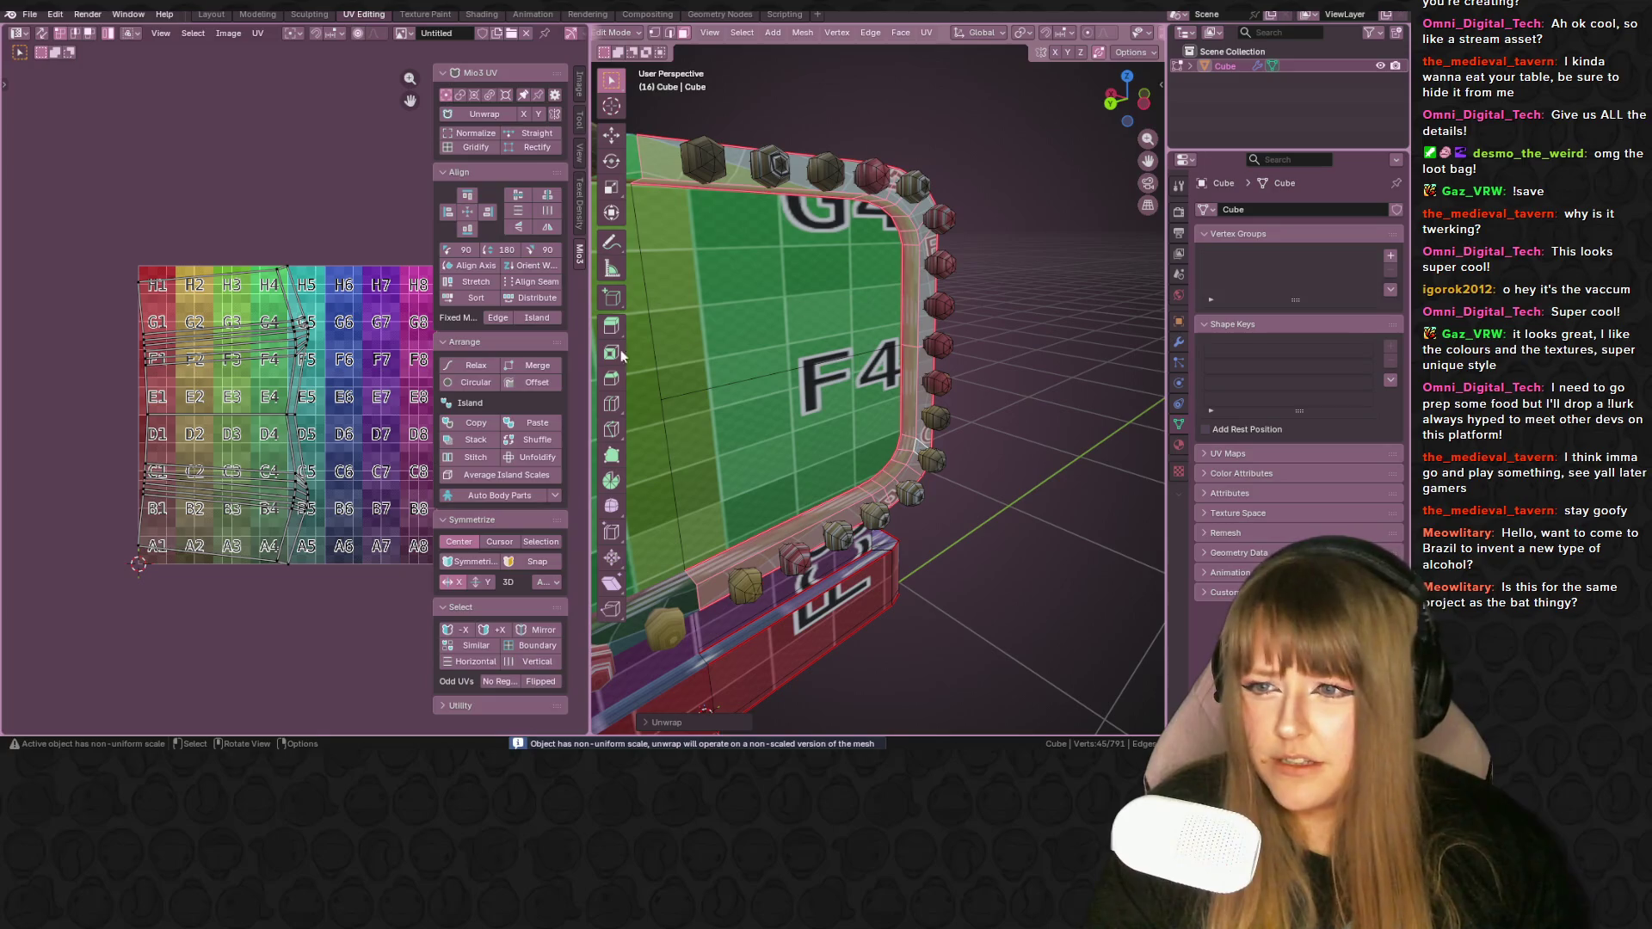
{"action": "key", "text": "a"}
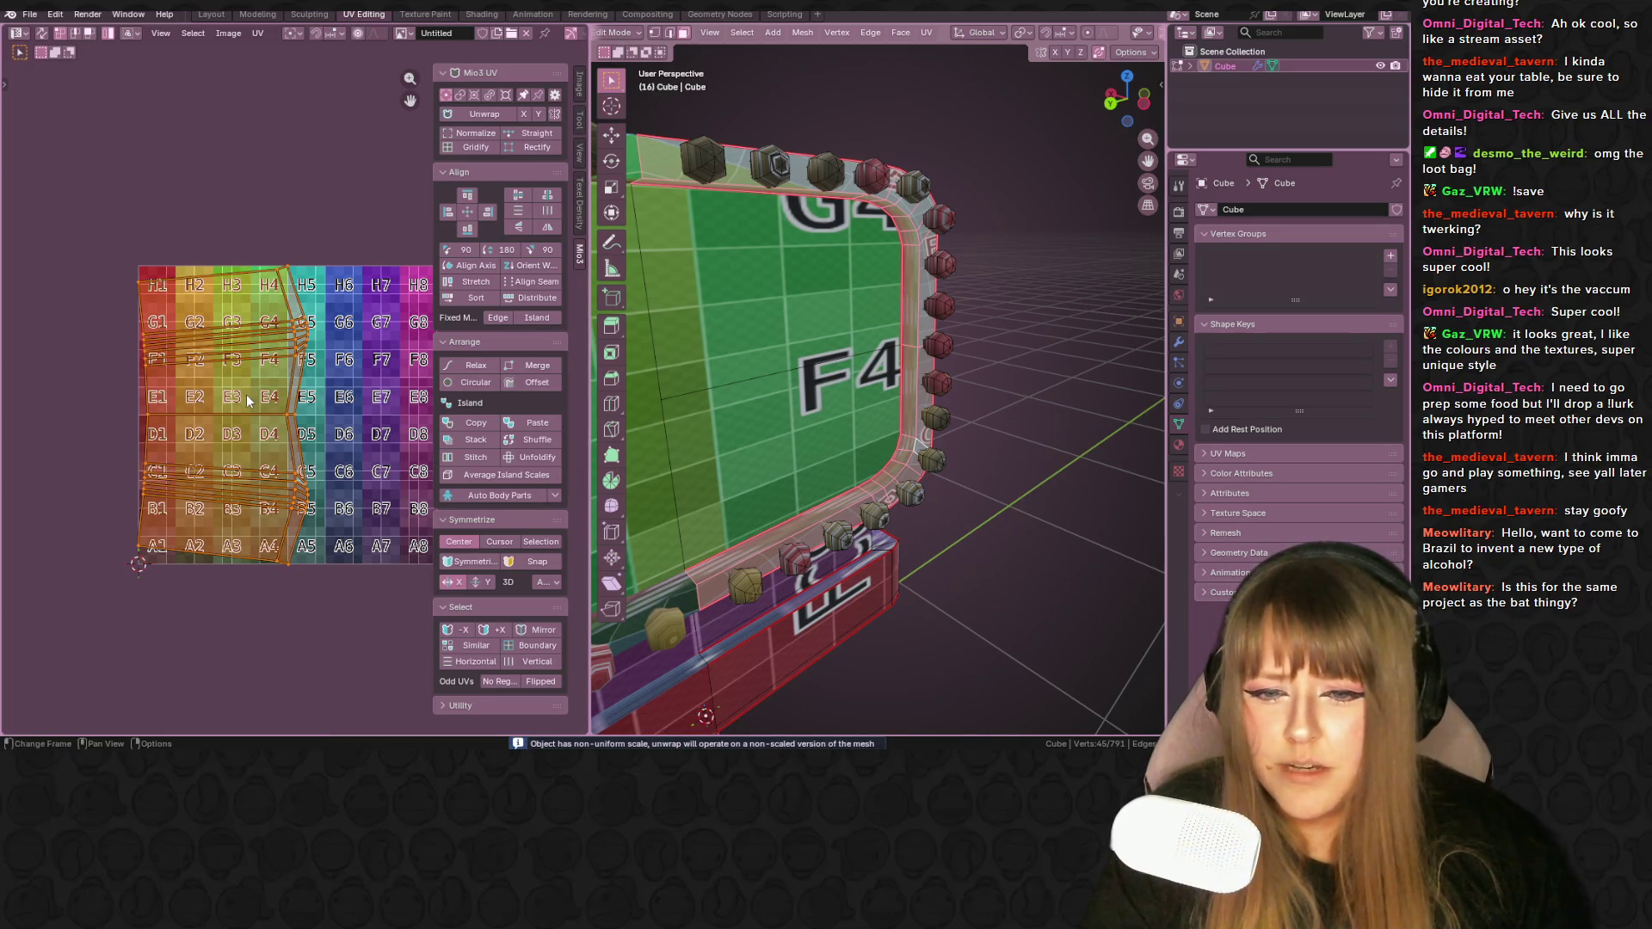
- Inspect the board from several angles, toggling between Solid and Material Preview shading
{"action": "middle_click_drag", "start_coordinate": [716, 279], "coordinate": [802, 212]}
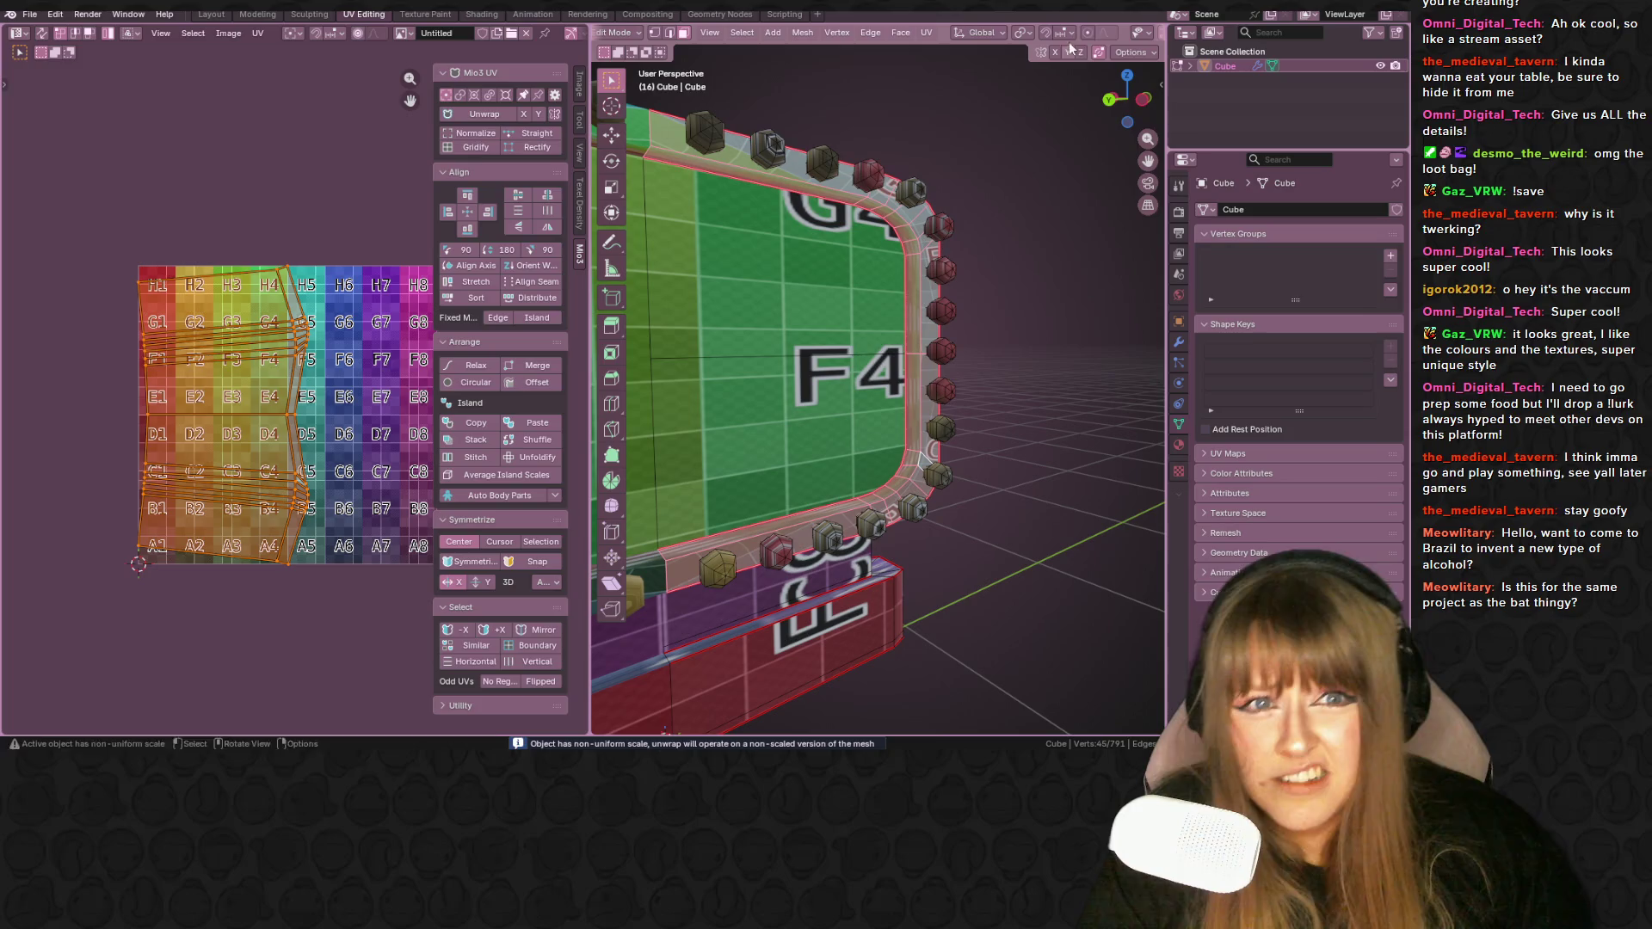
{"action": "scroll", "coordinate": [1090, 34], "scroll_direction": "down", "scroll_amount": 5}
{"action": "mouse_move", "coordinate": [869, 224]}
{"action": "middle_mouse_down"}
{"action": "mouse_move", "coordinate": [694, 174]}
{"action": "mouse_move", "coordinate": [714, 171]}
{"action": "middle_mouse_up"}
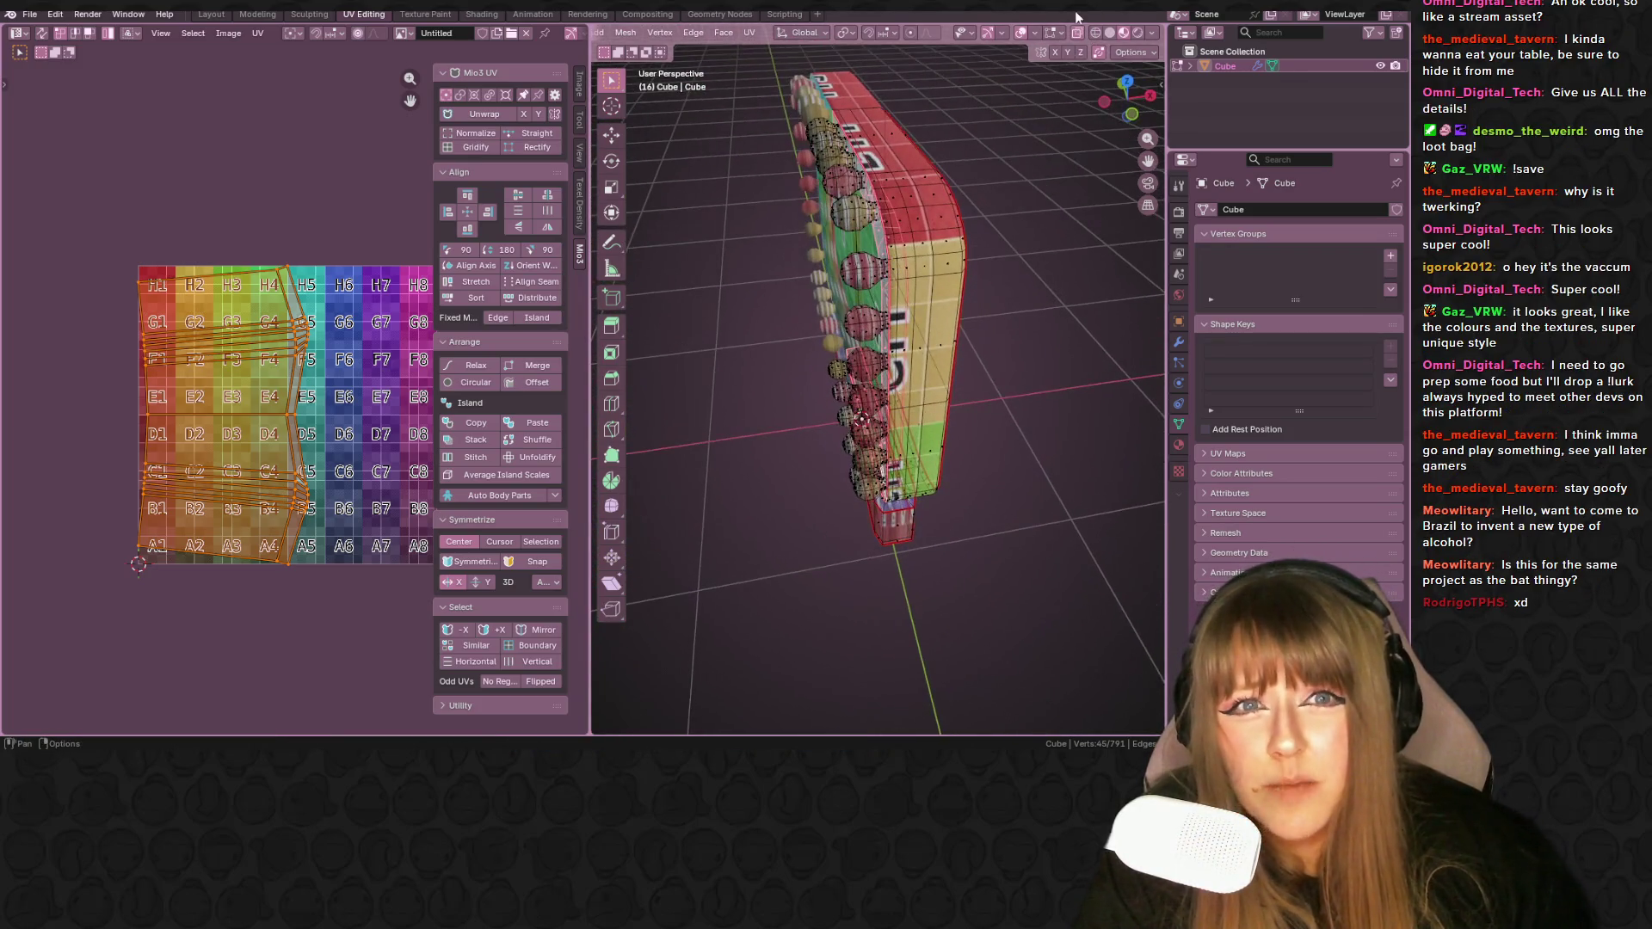
{"action": "middle_click_drag", "start_coordinate": [860, 344], "coordinate": [783, 314]}
{"action": "left_click", "coordinate": [1110, 32]}
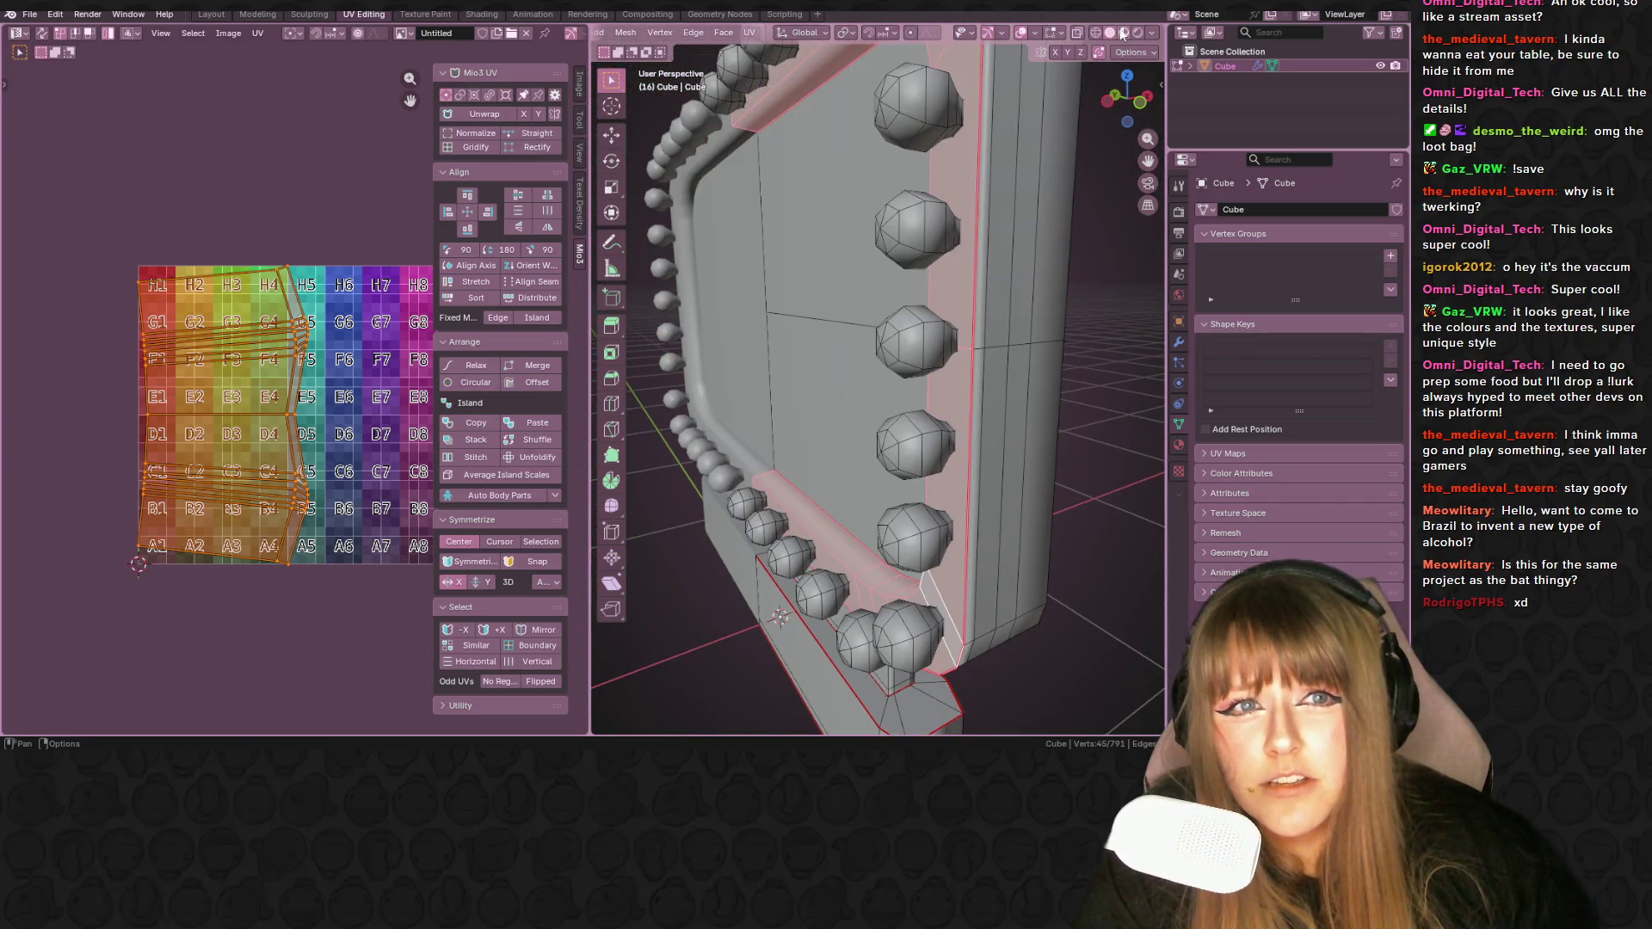
{"action": "left_click", "coordinate": [1123, 32]}
{"action": "left_click", "coordinate": [1111, 33]}
{"action": "mouse_move", "coordinate": [852, 284]}
{"action": "middle_mouse_down"}
{"action": "mouse_move", "coordinate": [864, 272]}
{"action": "mouse_move", "coordinate": [845, 155]}
{"action": "middle_mouse_up"}
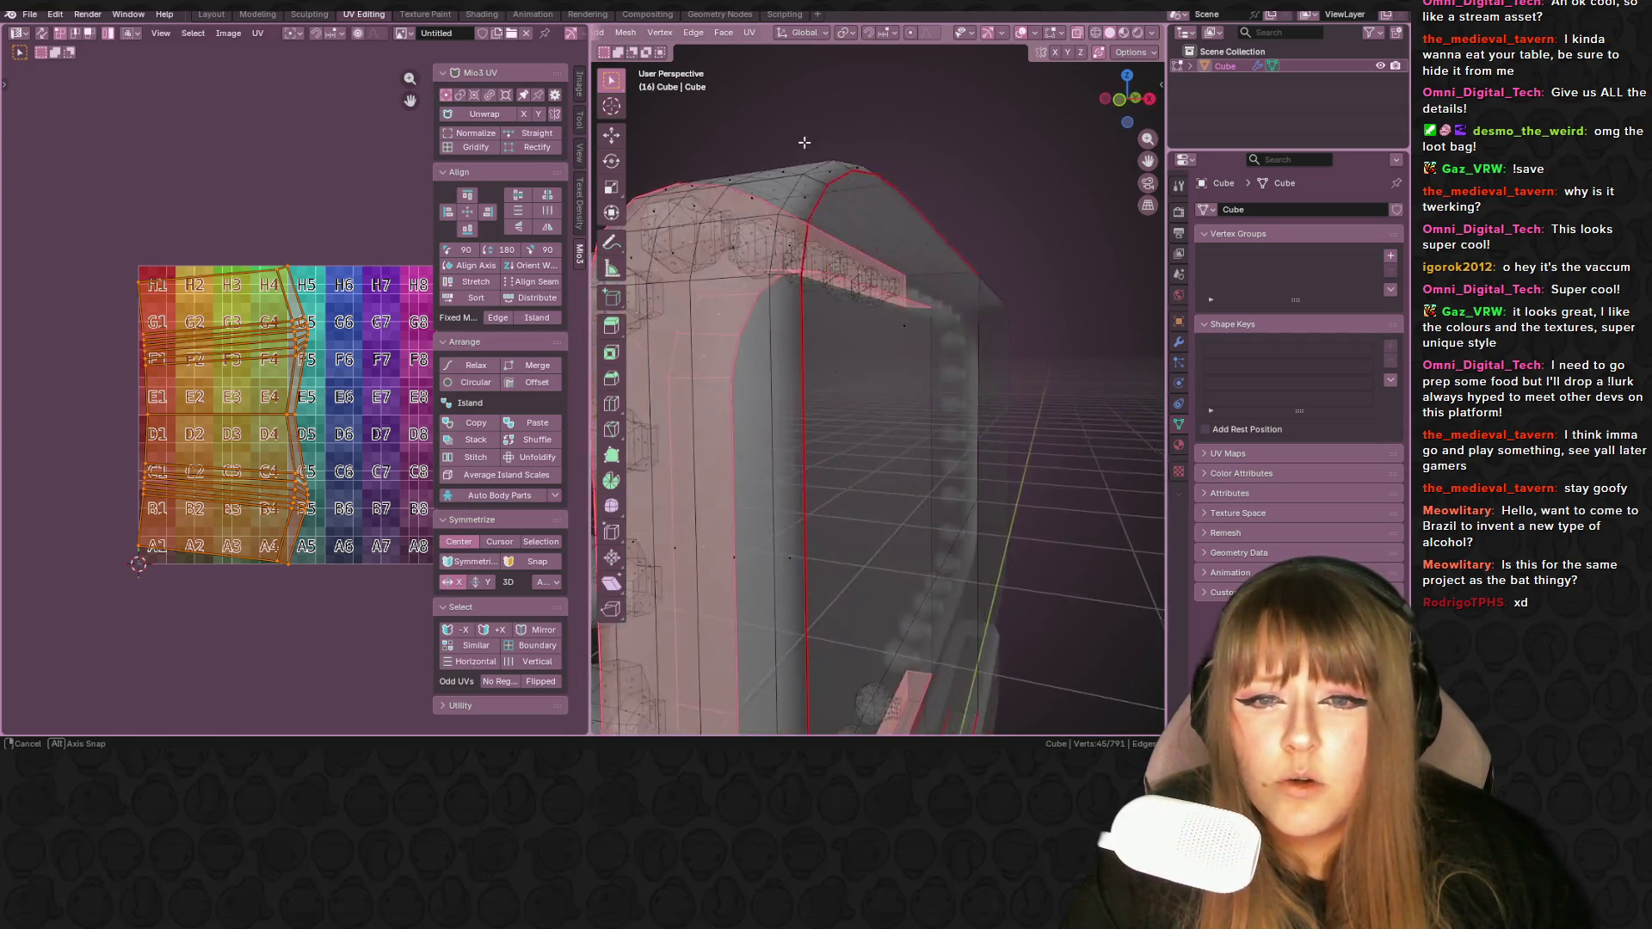
{"action": "mouse_move", "coordinate": [807, 161]}
{"action": "middle_mouse_down"}
{"action": "mouse_move", "coordinate": [812, 223]}
{"action": "mouse_move", "coordinate": [817, 161]}
{"action": "mouse_move", "coordinate": [851, 142]}
{"action": "mouse_move", "coordinate": [1033, 159]}
{"action": "mouse_move", "coordinate": [795, 366]}
{"action": "mouse_move", "coordinate": [843, 331]}
{"action": "mouse_move", "coordinate": [671, 364]}
{"action": "middle_mouse_up"}
- Select frame-edge vertices, abandon a knife cut, and select the connected ring for unwrapping
{"action": "left_click", "coordinate": [789, 363]}
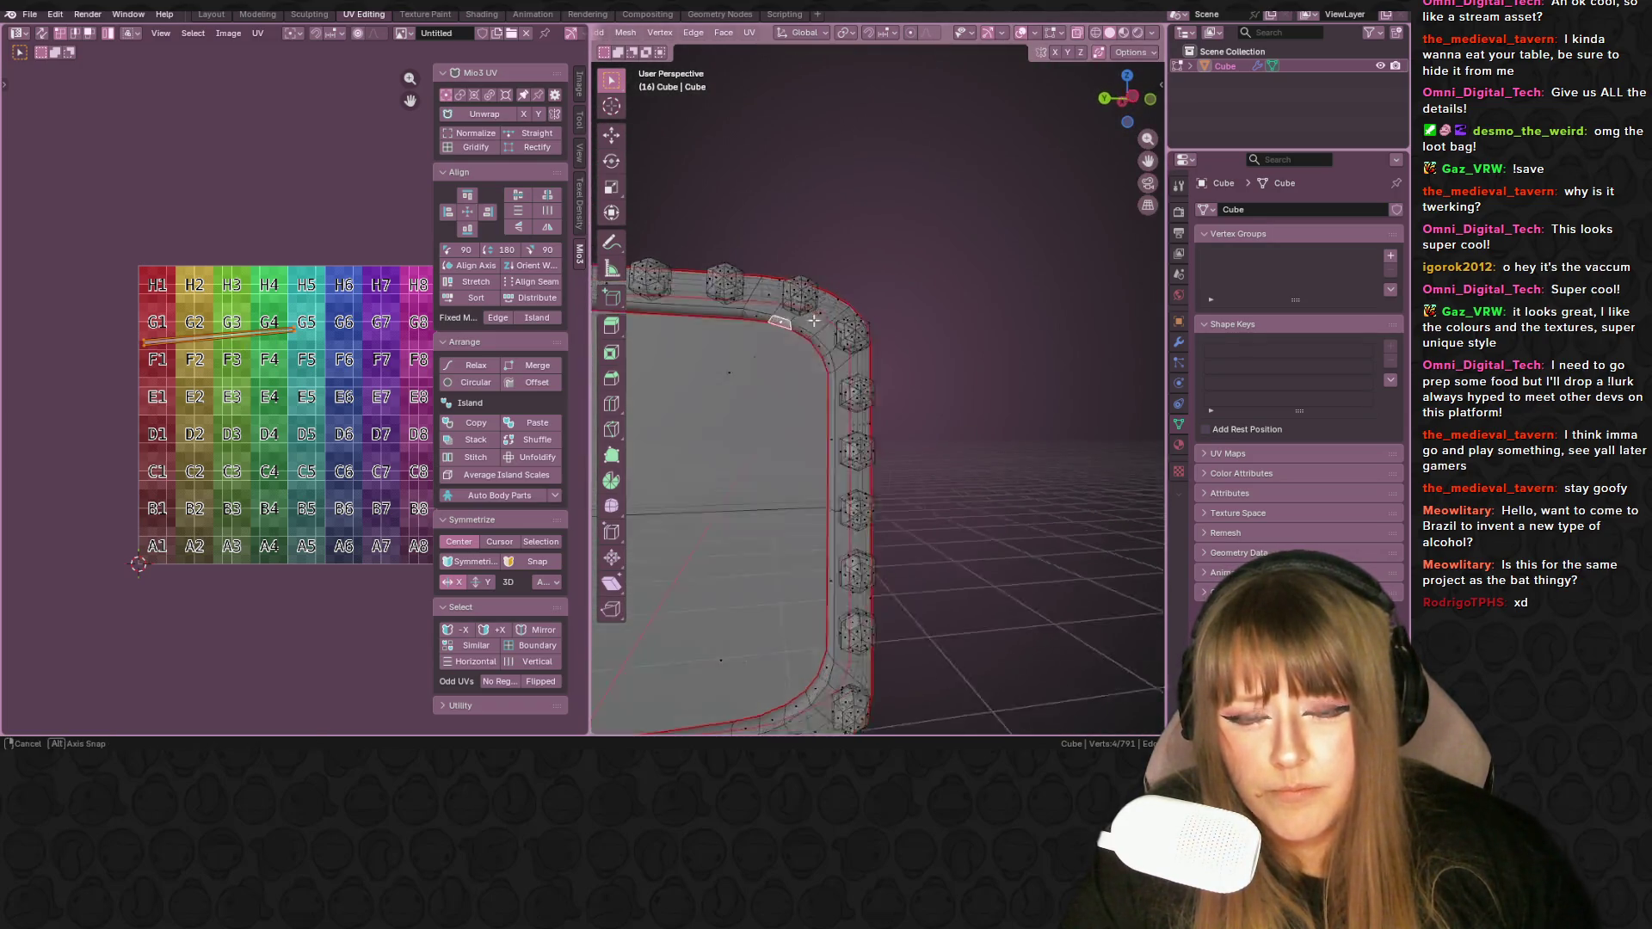
{"action": "mouse_move", "coordinate": [940, 316]}
{"action": "middle_mouse_down"}
{"action": "mouse_move", "coordinate": [955, 312]}
{"action": "mouse_move", "coordinate": [834, 318]}
{"action": "middle_mouse_up"}
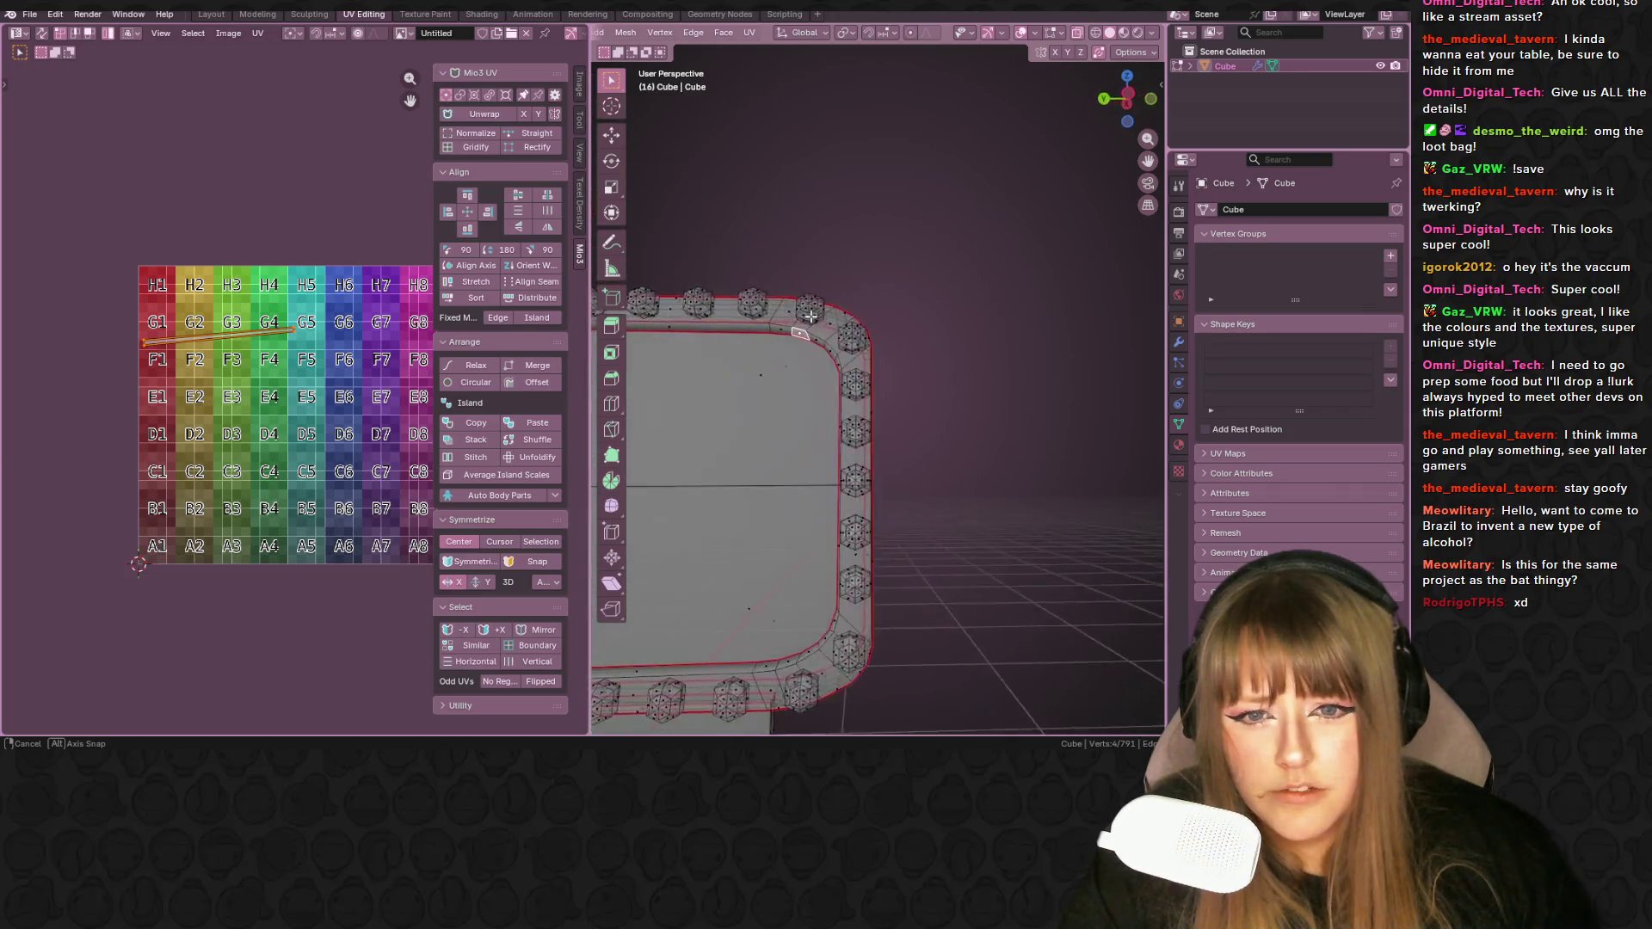
{"action": "middle_click_drag", "start_coordinate": [895, 314], "coordinate": [822, 358]}
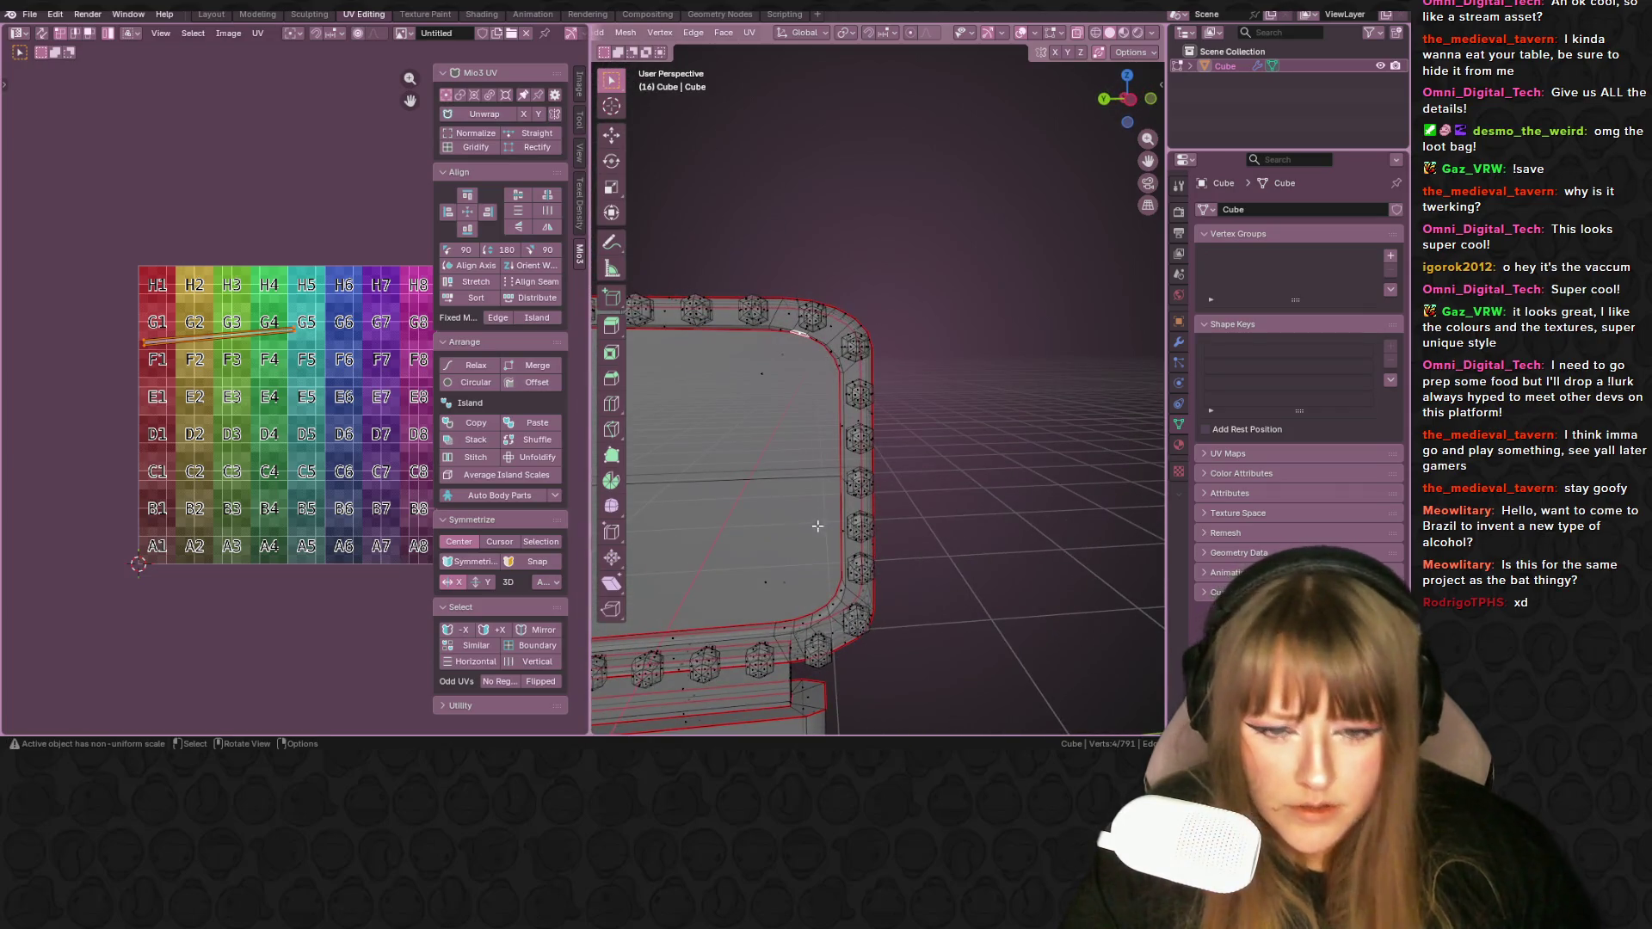
{"action": "middle_click_drag", "start_coordinate": [814, 618], "coordinate": [828, 602]}
{"action": "left_click", "coordinate": [827, 602]}
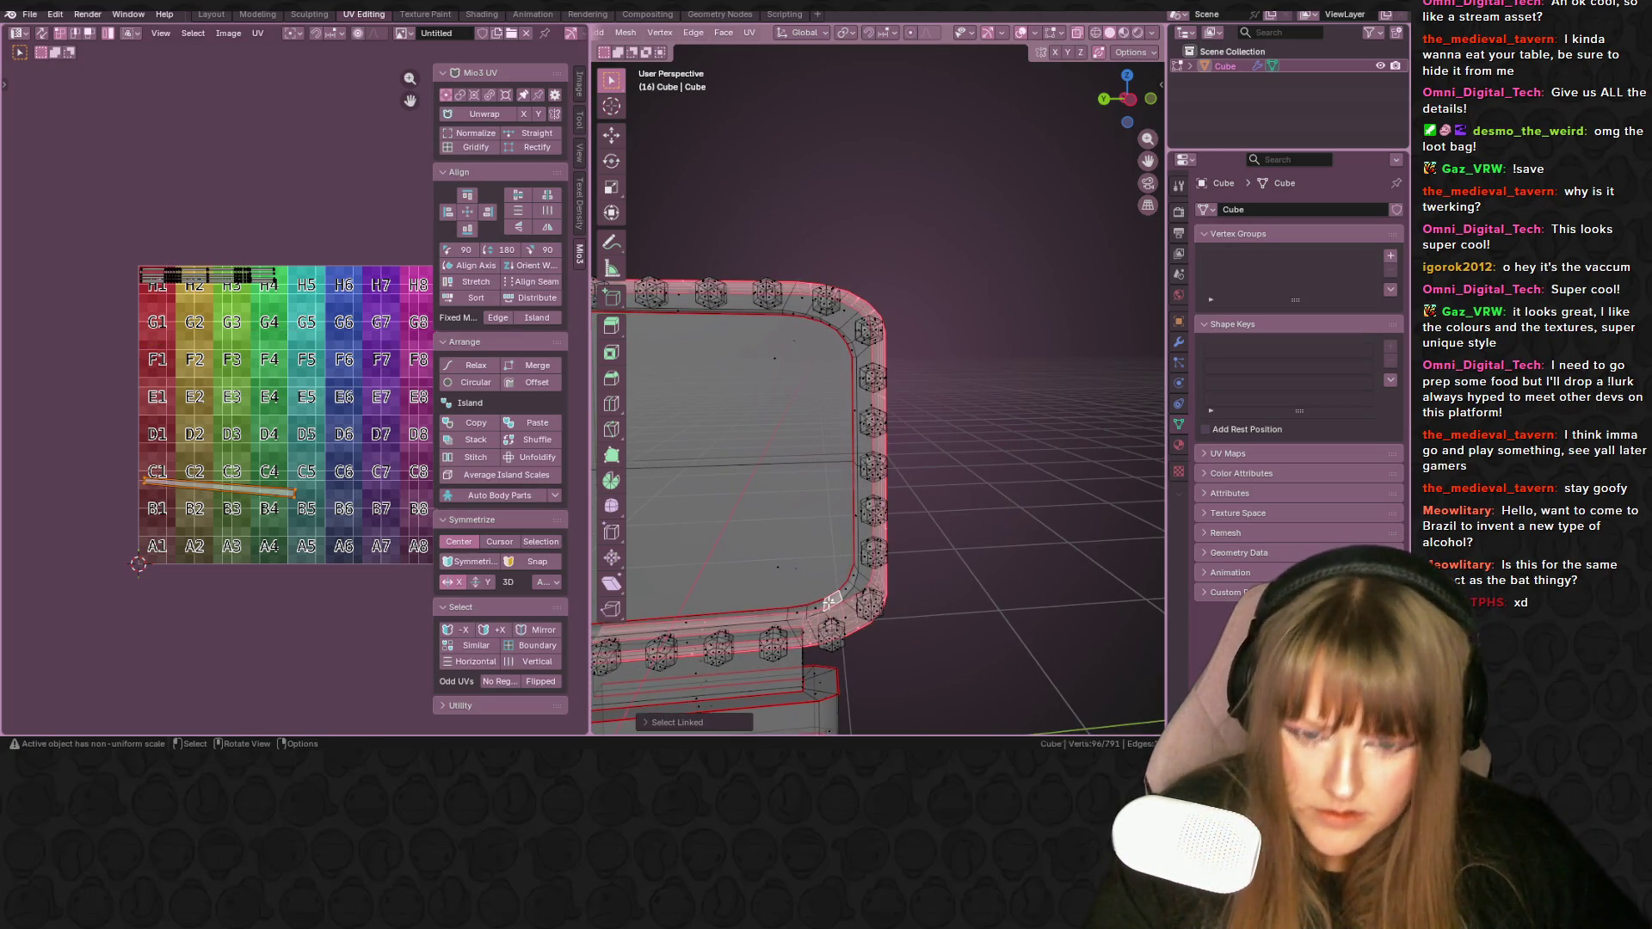
{"action": "key", "text": "k"}
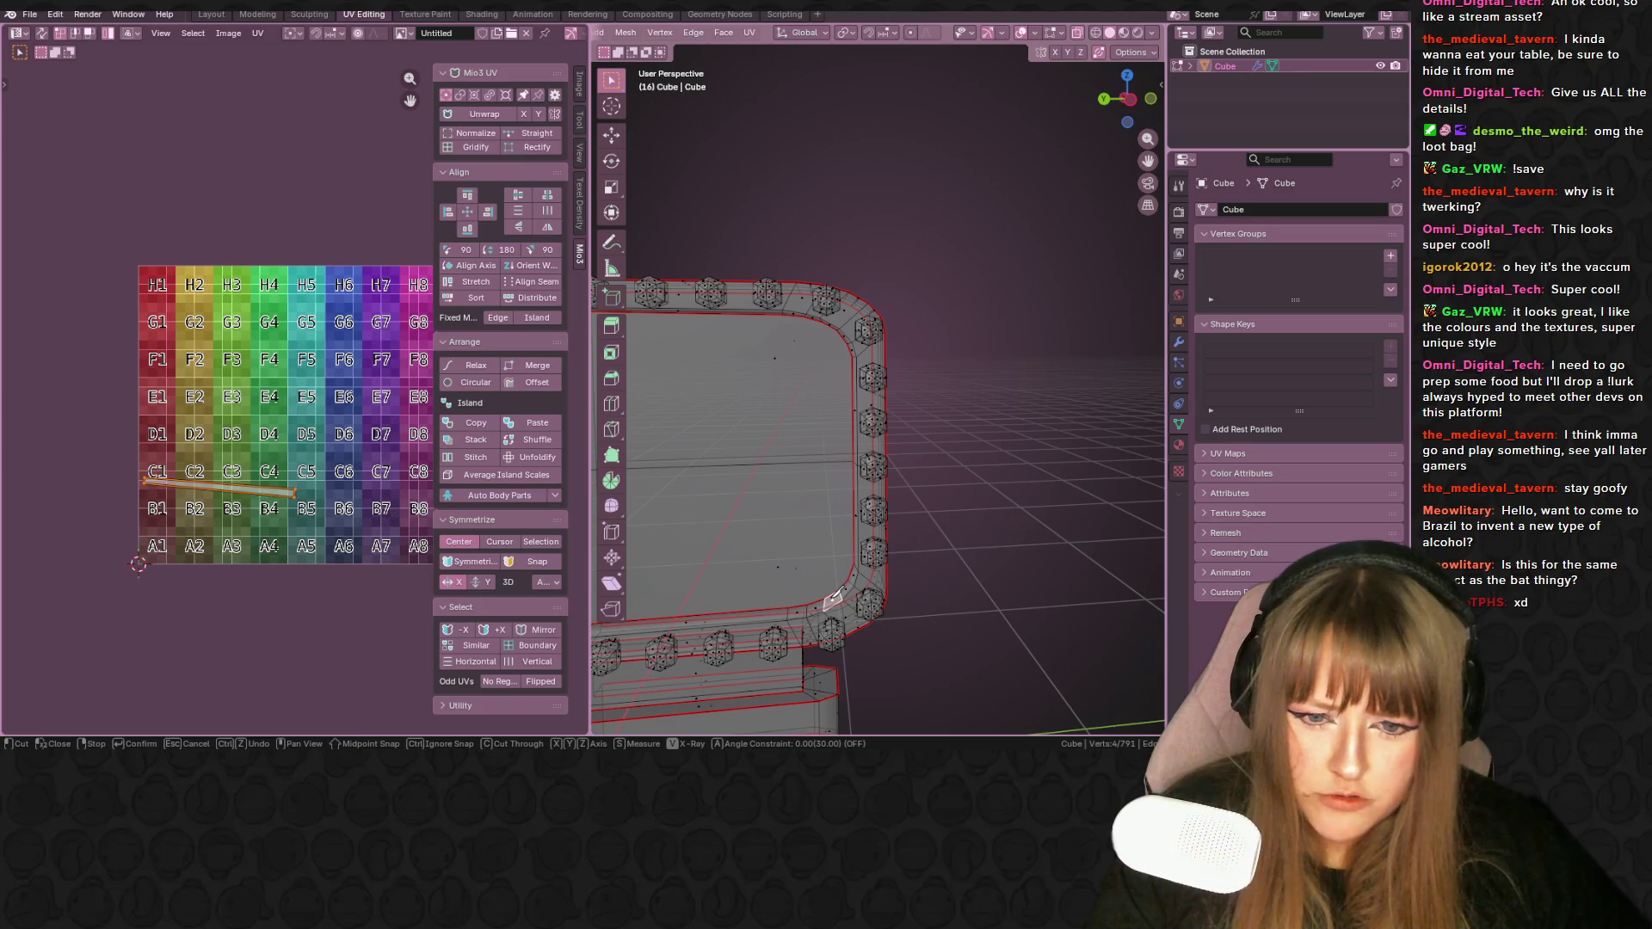
{"action": "key", "text": "Escape"}
{"action": "key", "text": "ctrl+l"}
{"action": "mouse_move", "coordinate": [835, 599]}
{"action": "middle_mouse_down"}
{"action": "mouse_move", "coordinate": [916, 479]}
{"action": "mouse_move", "coordinate": [677, 522]}
{"action": "mouse_move", "coordinate": [869, 507]}
{"action": "mouse_move", "coordinate": [948, 550]}
{"action": "mouse_move", "coordinate": [739, 531]}
{"action": "middle_mouse_up"}
{"action": "key", "text": "u"}
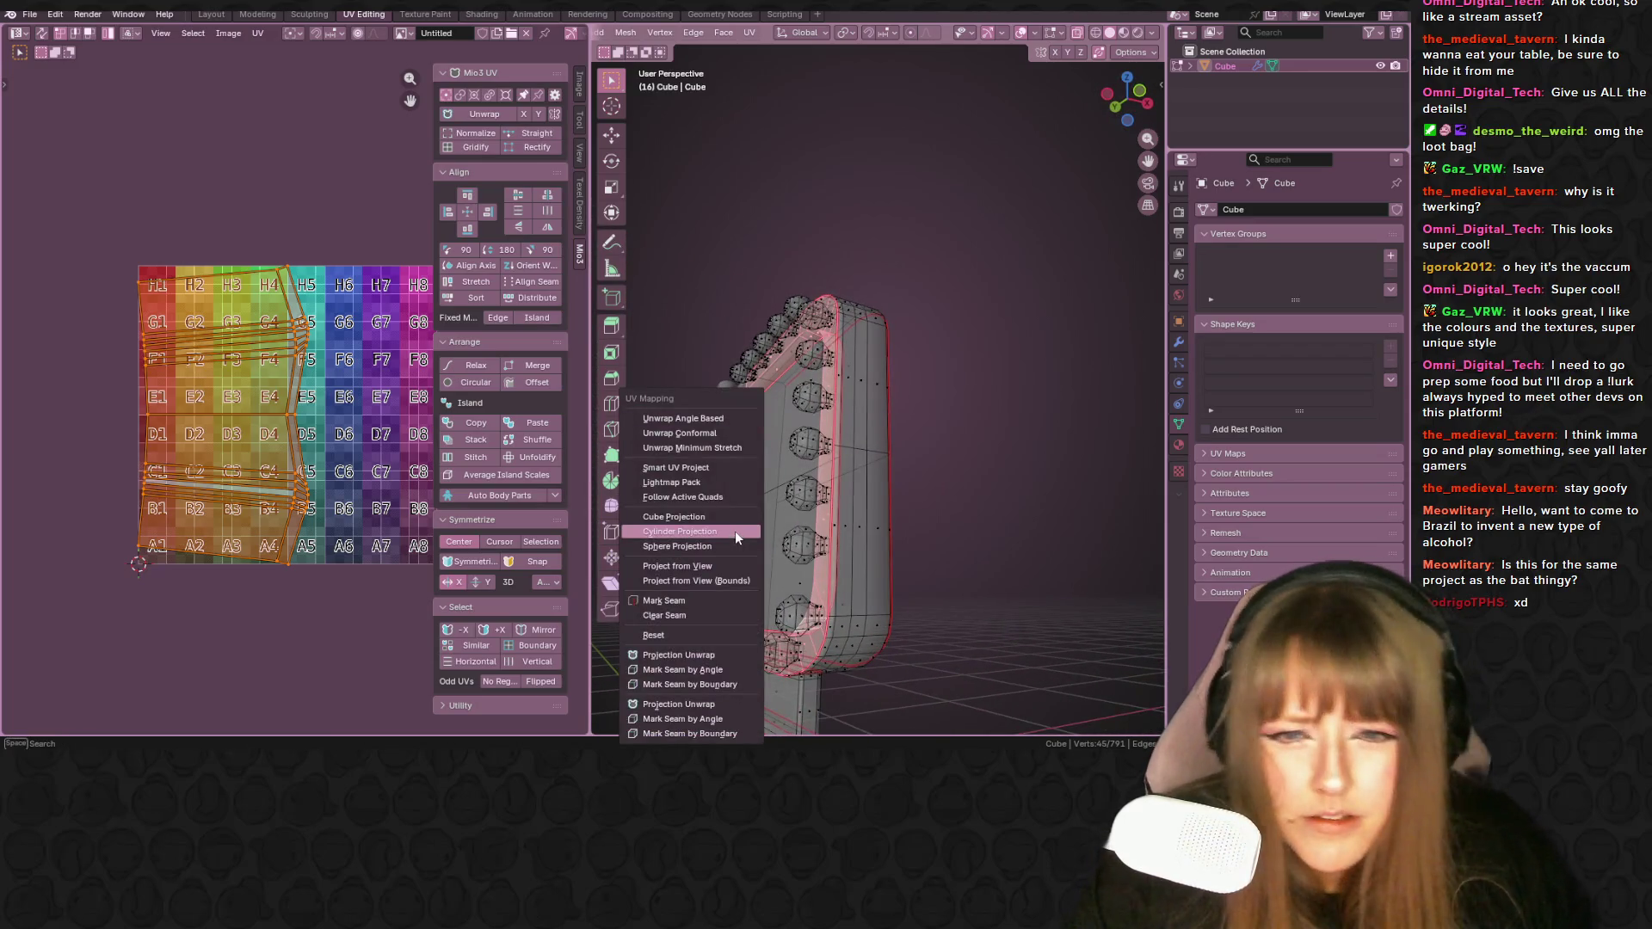
- Unwrap the border ring with the default, then Conformal, then Minimum Stretch methods
{"action": "left_click", "coordinate": [704, 417]}
{"action": "middle_click_drag", "start_coordinate": [705, 417], "coordinate": [822, 443]}
{"action": "key", "text": "u"}
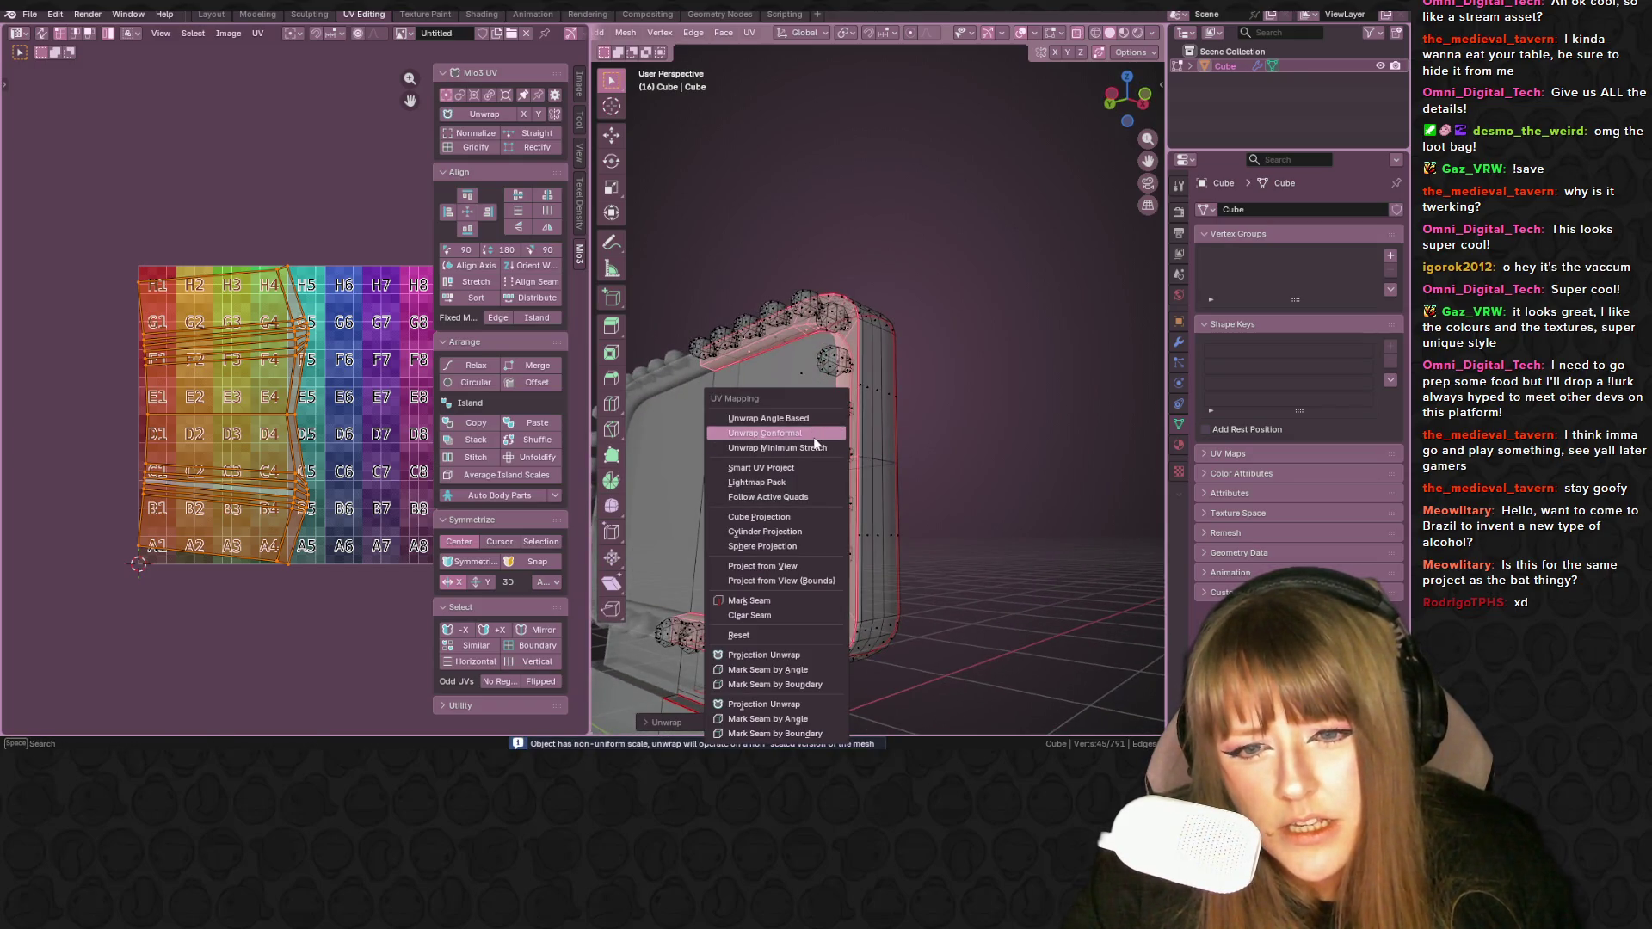
{"action": "left_click", "coordinate": [813, 433]}
{"action": "key", "text": "u"}
{"action": "left_click", "coordinate": [803, 446]}
- Try Smart UV Project, cancel it, and keep the Minimum Stretch unwrap
{"action": "key", "text": "u"}
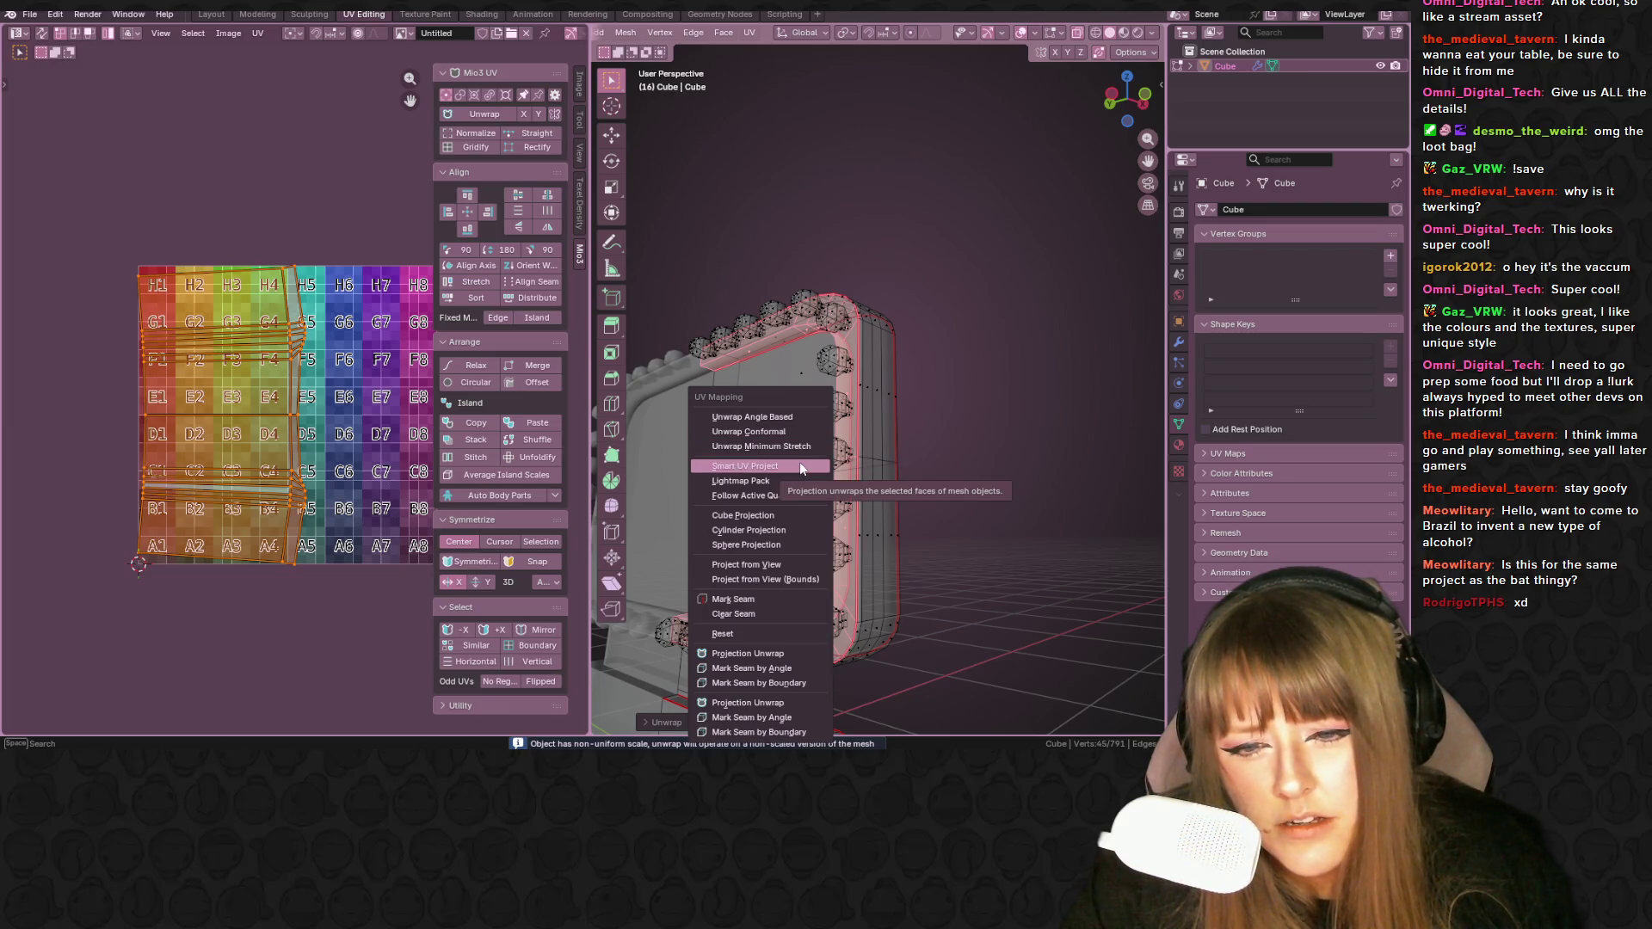
{"action": "left_click", "coordinate": [800, 466]}
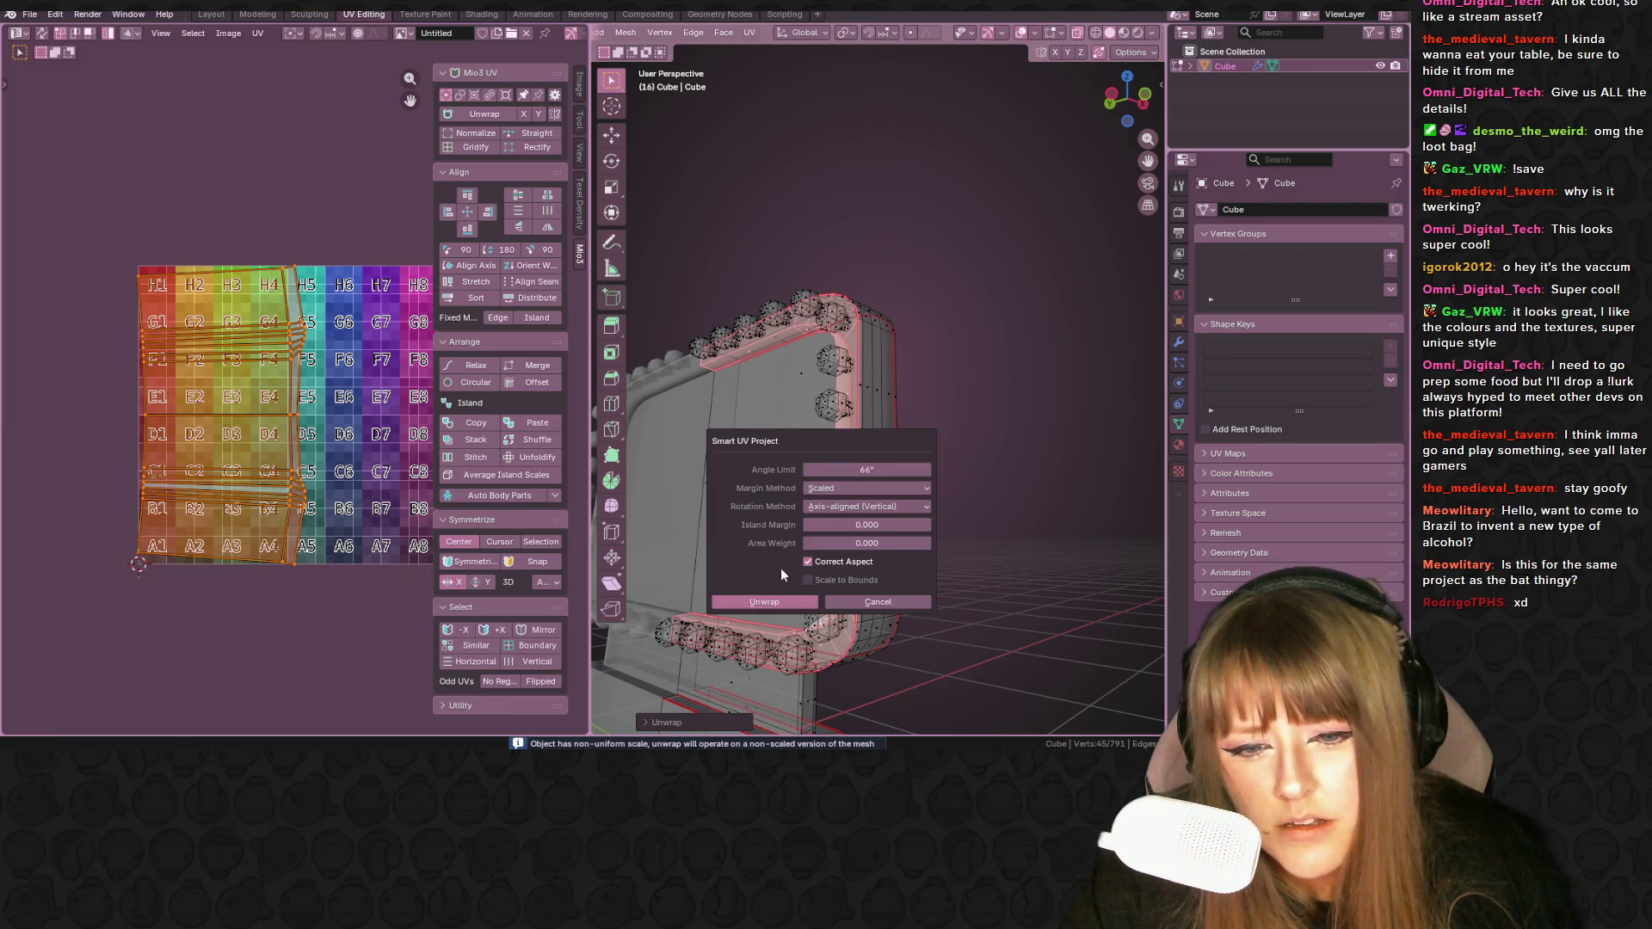
{"action": "left_click", "coordinate": [860, 601]}
{"action": "key", "text": "u"}
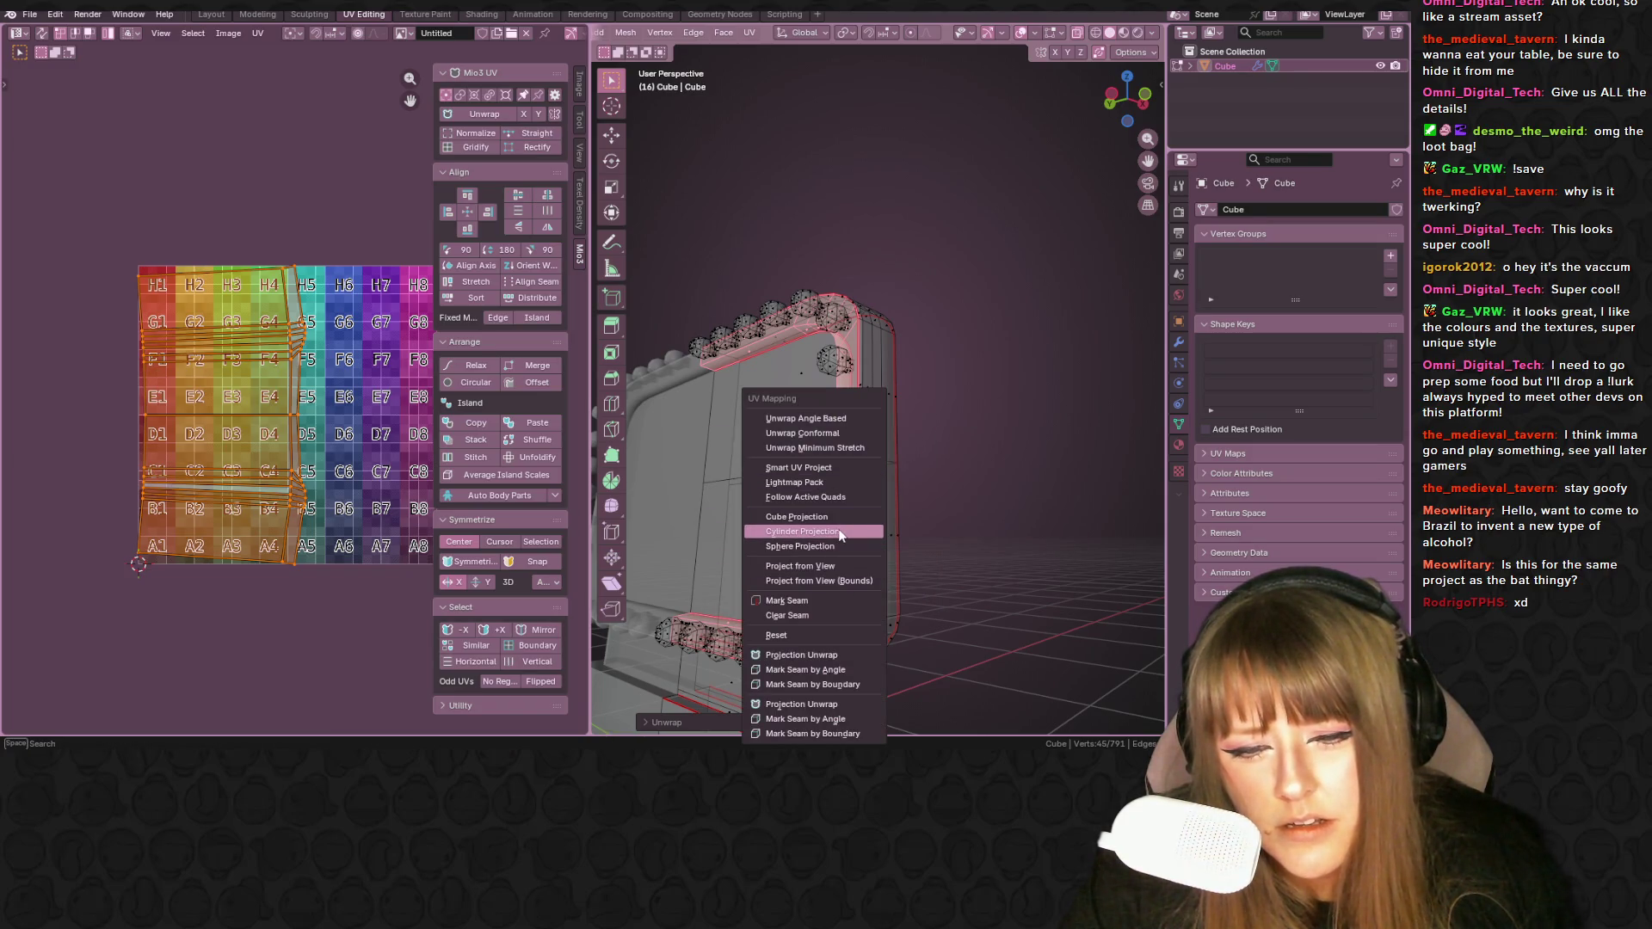
{"action": "mouse_move", "coordinate": [908, 523]}
{"action": "middle_mouse_down"}
{"action": "mouse_move", "coordinate": [880, 503]}
{"action": "mouse_move", "coordinate": [786, 496]}
{"action": "mouse_move", "coordinate": [918, 508]}
{"action": "mouse_move", "coordinate": [704, 494]}
{"action": "mouse_move", "coordinate": [725, 464]}
{"action": "middle_mouse_up"}
{"action": "middle_click_drag", "start_coordinate": [726, 64], "coordinate": [936, 314]}
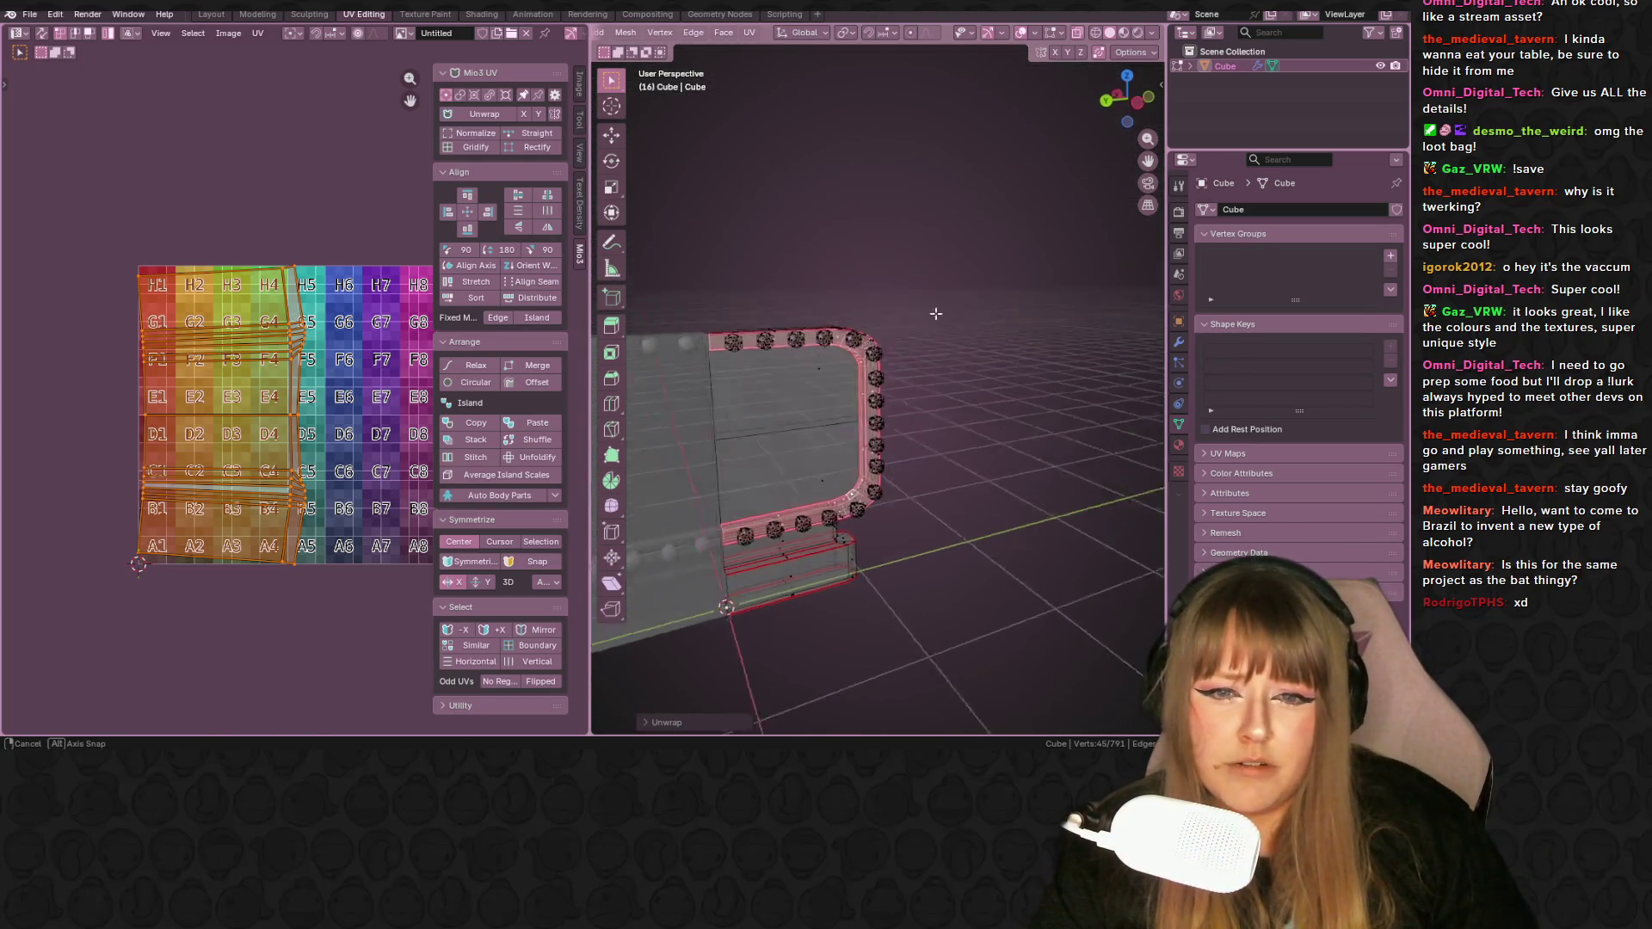
- Turn off X-ray, switch to textured material preview and zoom in on the F4 frame
{"action": "left_click", "coordinate": [1076, 33]}
{"action": "left_click", "coordinate": [1123, 33]}
{"action": "mouse_move", "coordinate": [911, 284]}
{"action": "middle_mouse_down"}
{"action": "mouse_move", "coordinate": [965, 236]}
{"action": "mouse_move", "coordinate": [955, 249]}
{"action": "middle_mouse_up"}
{"action": "scroll", "coordinate": [860, 344], "scroll_direction": "up", "scroll_amount": 3}
{"action": "middle_click_drag", "start_coordinate": [860, 344], "coordinate": [486, 365], "text": "shift"}
- Nudge the selected UV column slightly right, checking the frame edge-on and frontally
{"action": "key", "text": "g"}
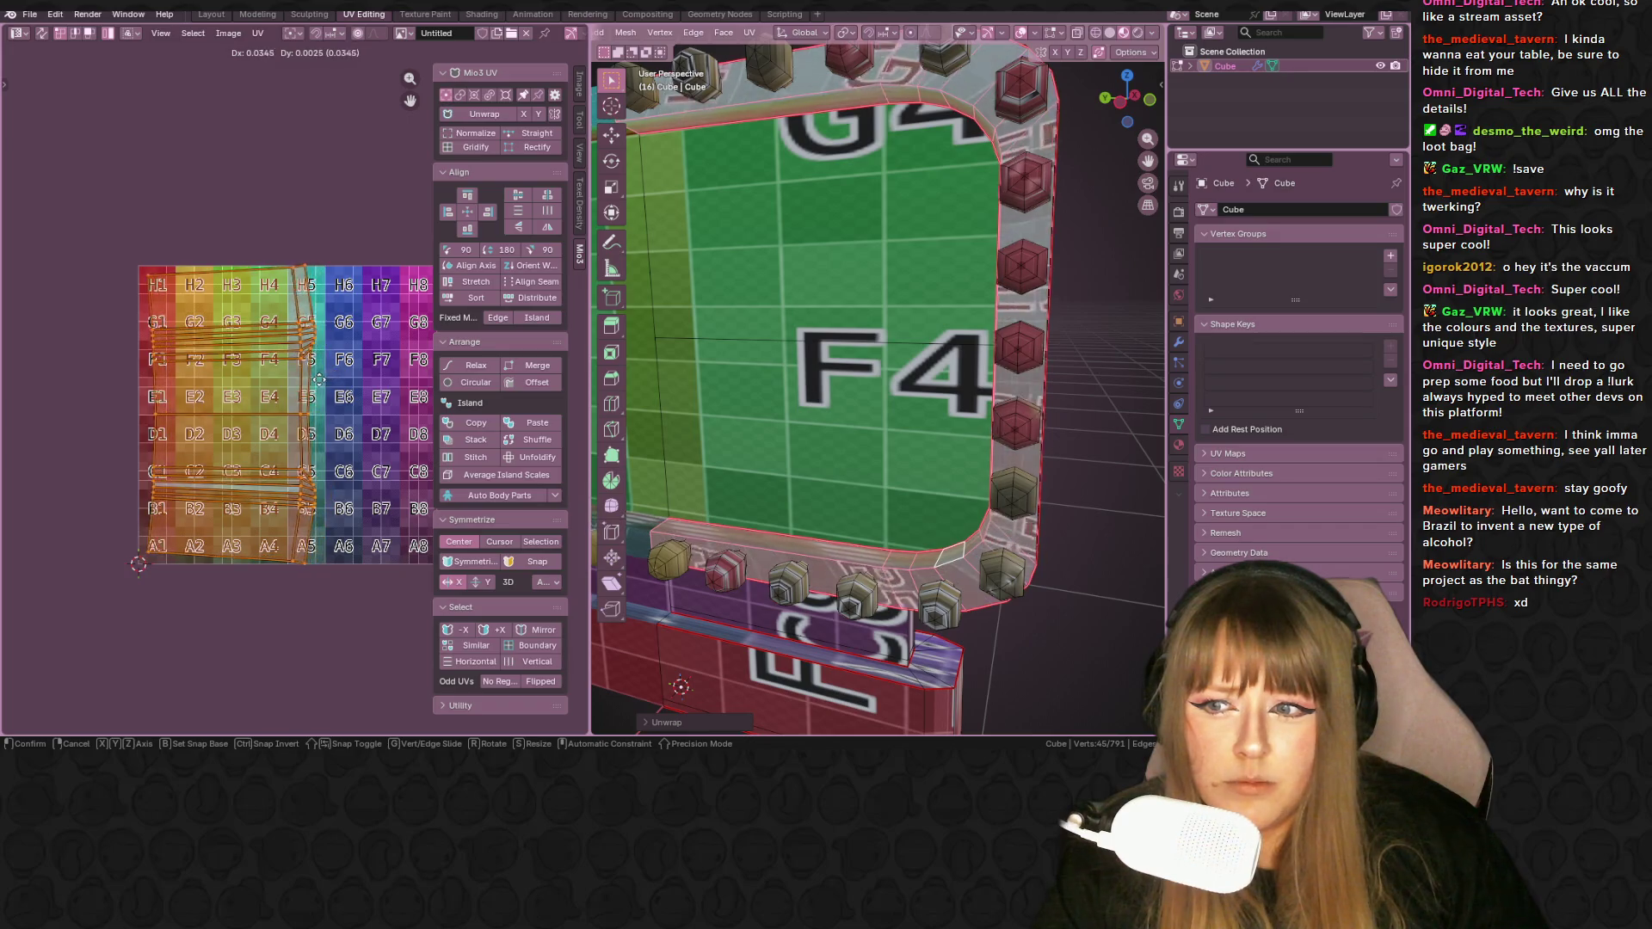
{"action": "left_click", "coordinate": [208, 420]}
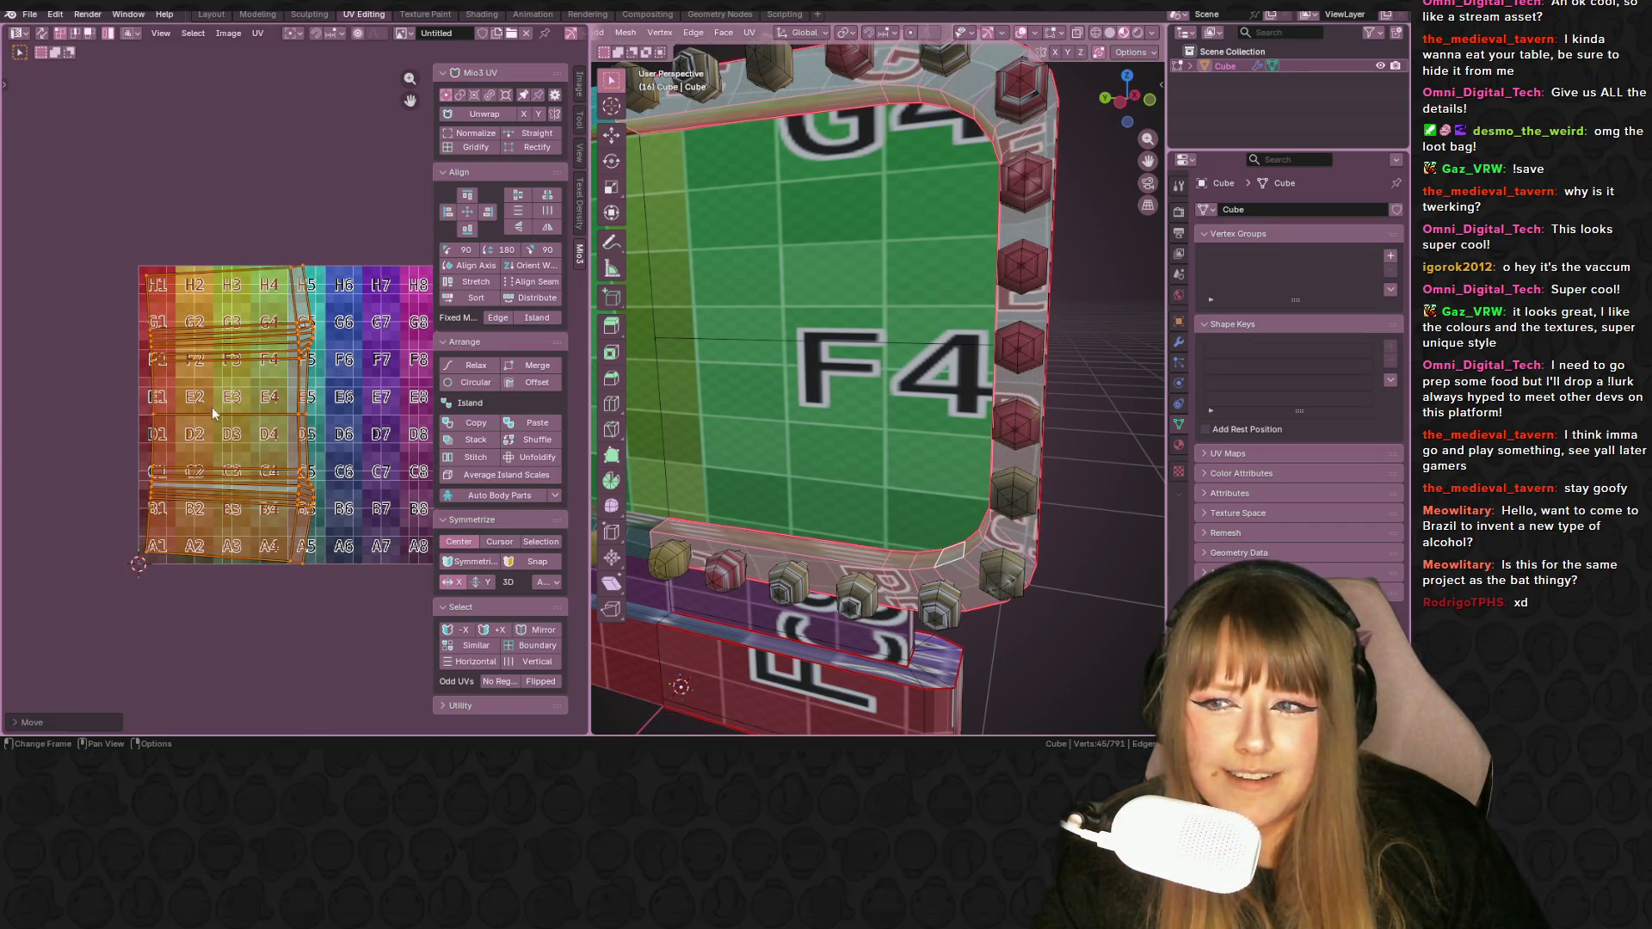
{"action": "middle_click_drag", "start_coordinate": [860, 335], "coordinate": [977, 328]}
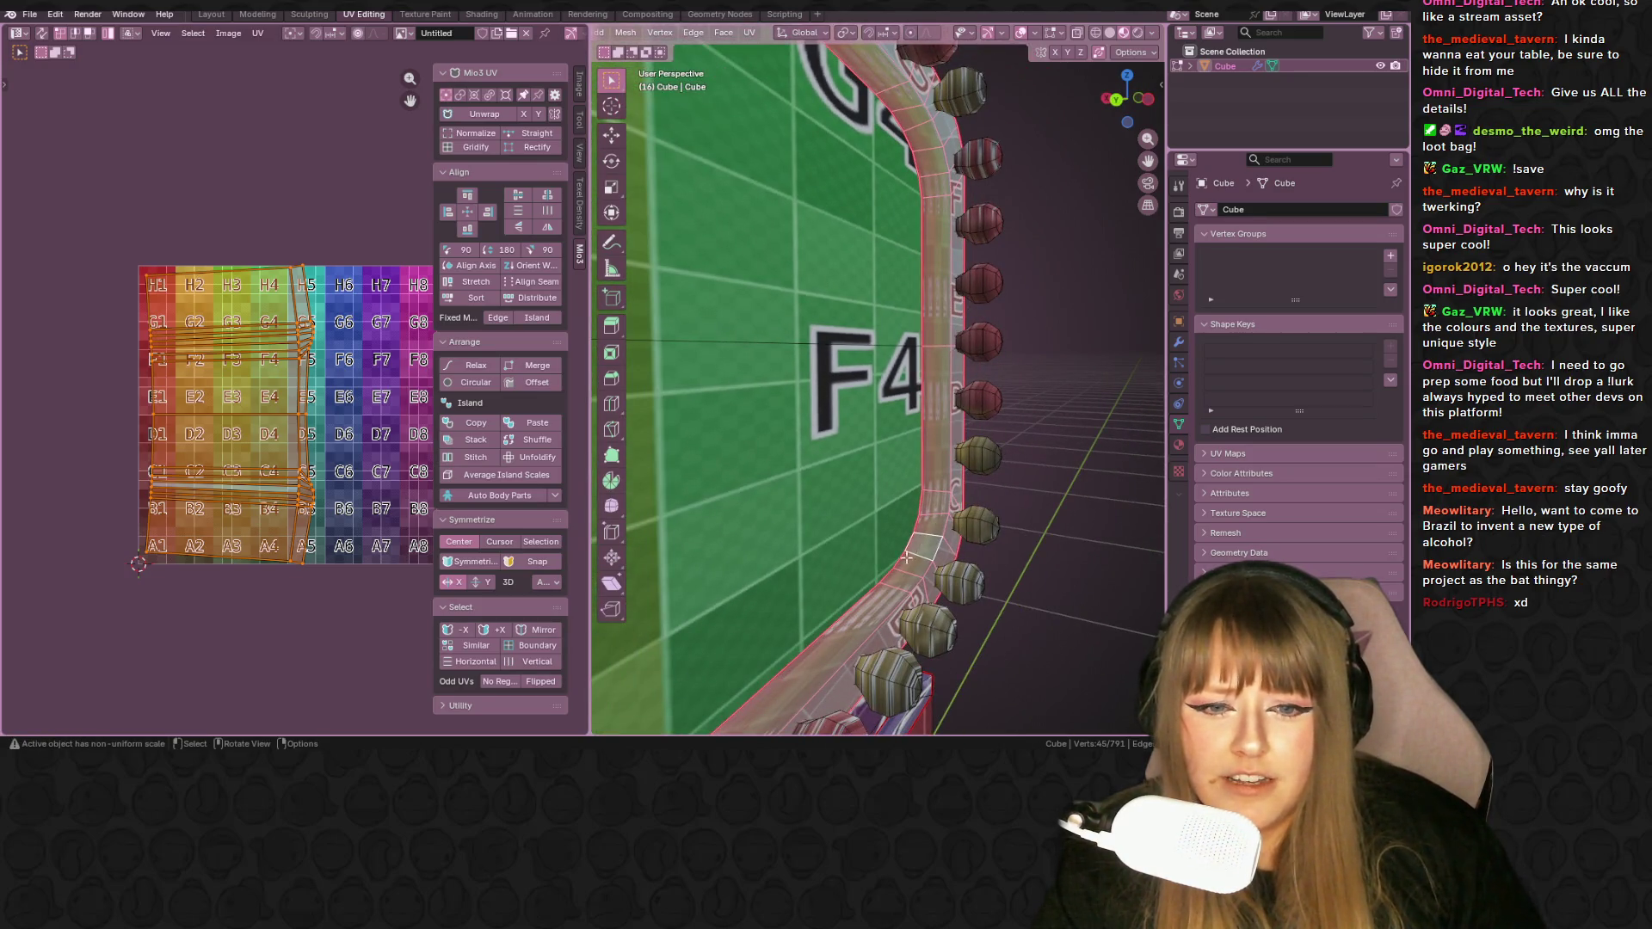
{"action": "middle_click_drag", "start_coordinate": [835, 103], "coordinate": [765, 168]}
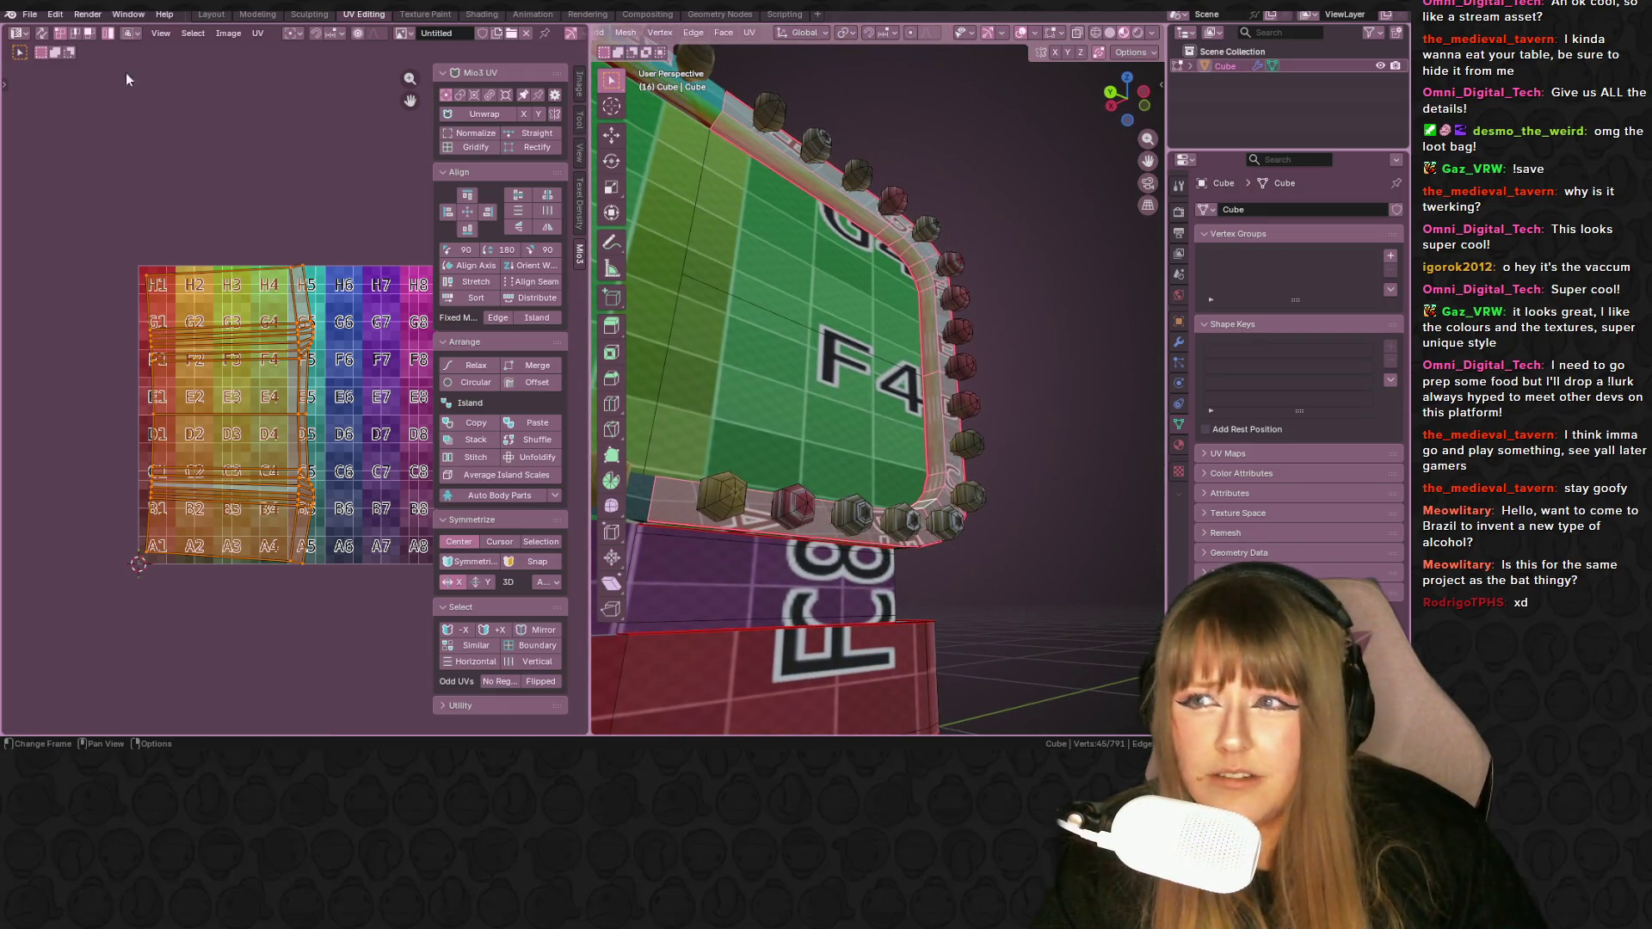
- Select the edges in the left UV columns and slide them across
{"action": "left_click_drag", "start_coordinate": [75, 222], "coordinate": [220, 611]}
{"action": "key", "text": "g"}
{"action": "key", "text": "g"}
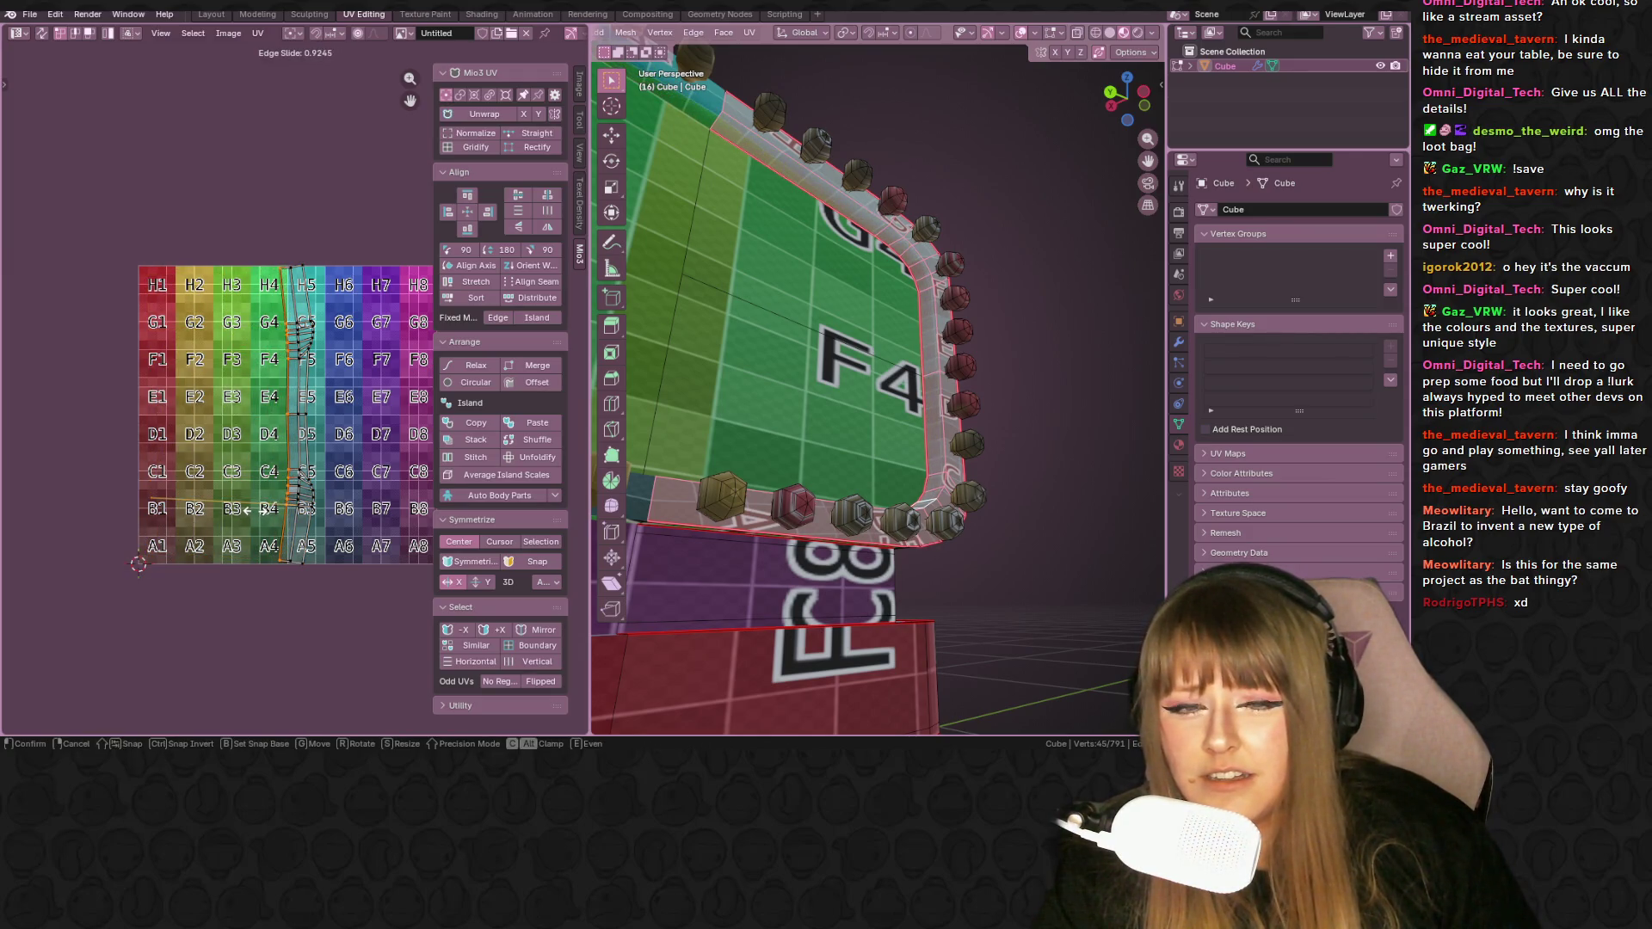
{"action": "left_click", "coordinate": [249, 511]}
{"action": "mouse_move", "coordinate": [654, 405]}
{"action": "middle_mouse_down"}
{"action": "mouse_move", "coordinate": [792, 394]}
{"action": "mouse_move", "coordinate": [675, 400]}
{"action": "middle_mouse_up"}
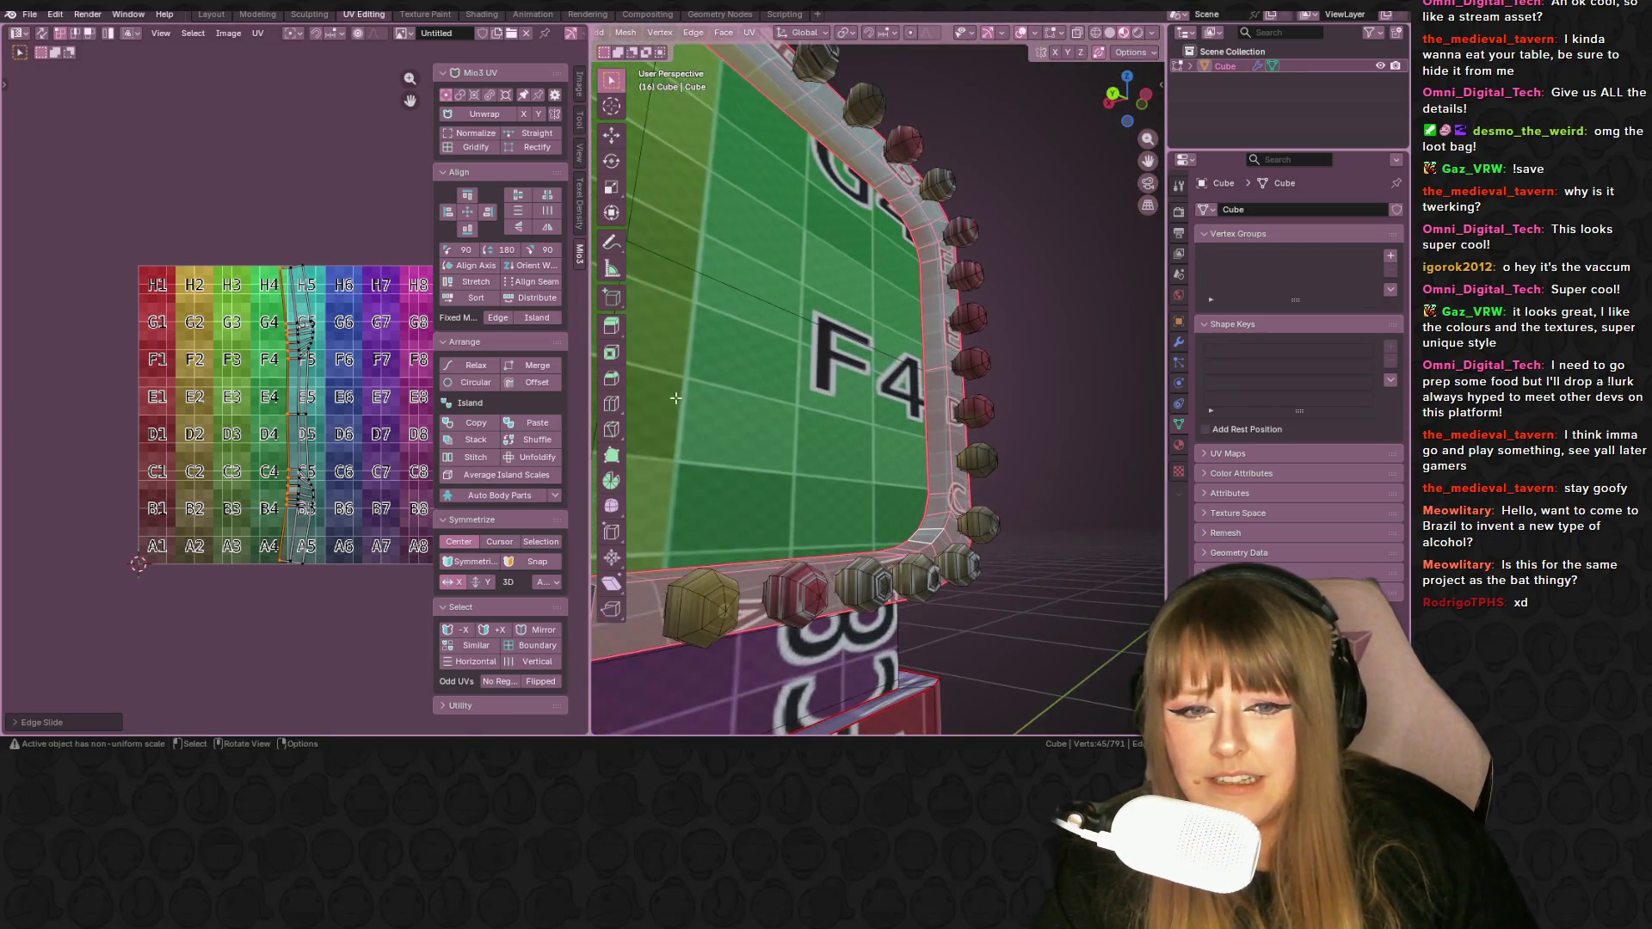
{"action": "middle_click_drag", "start_coordinate": [866, 376], "coordinate": [803, 423]}
{"action": "scroll", "coordinate": [802, 424], "scroll_direction": "down", "scroll_amount": 3}
- Box-select part of the UV strip, enable proportional editing and vertex-slide it into place
{"action": "left_click_drag", "start_coordinate": [215, 219], "coordinate": [332, 339]}
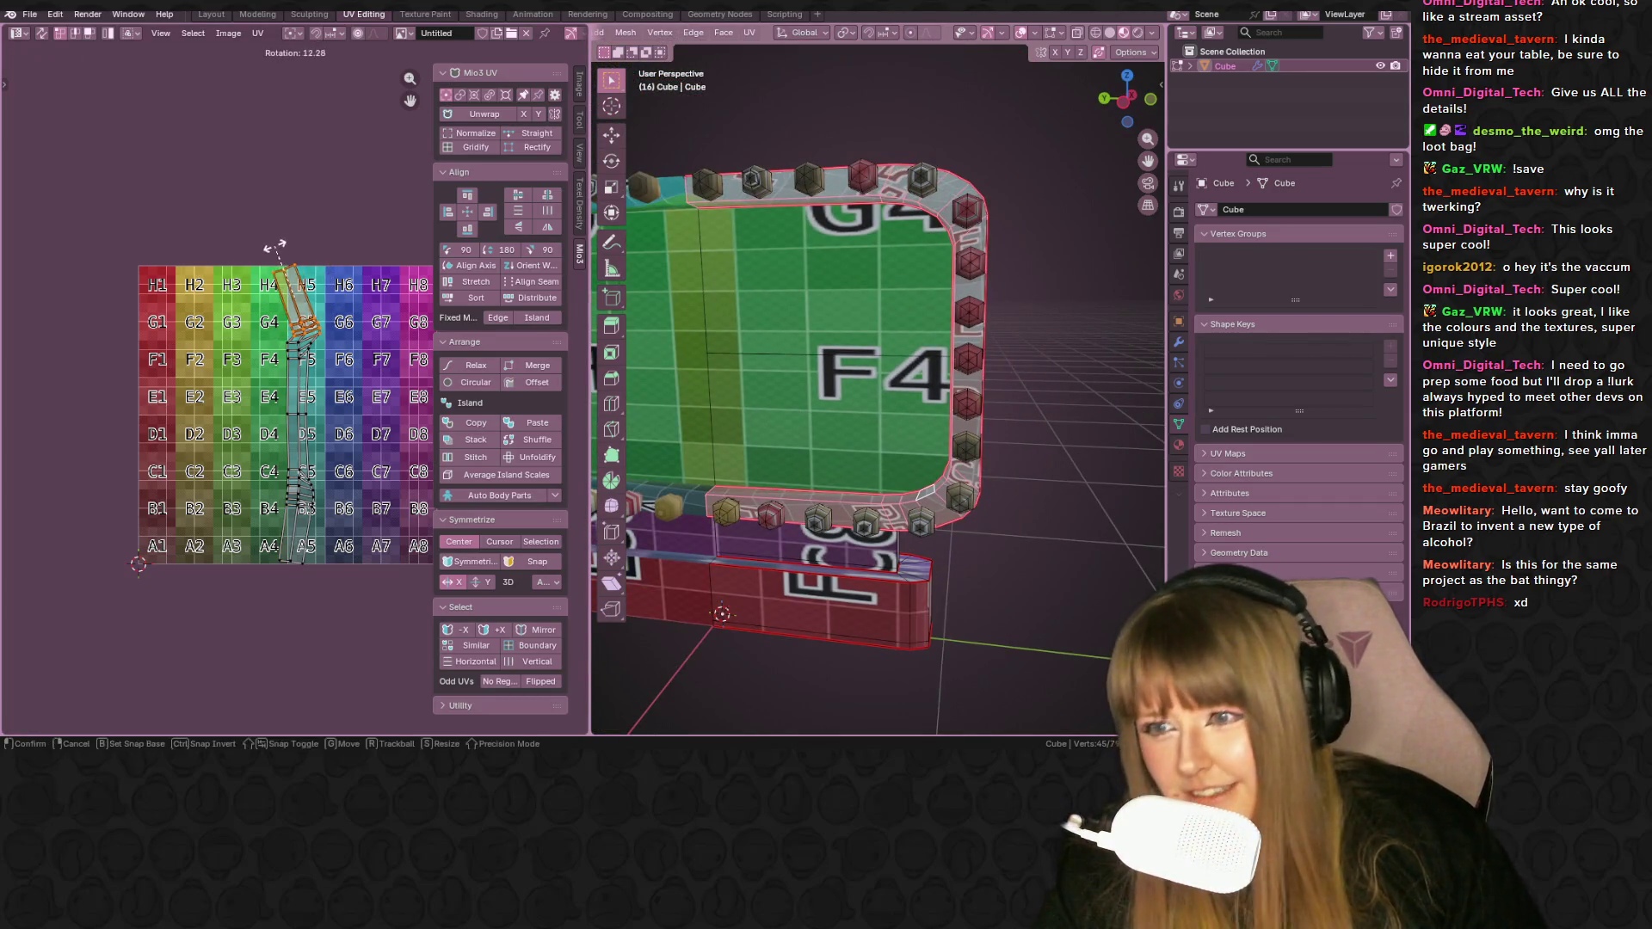
{"action": "key", "text": "o"}
{"action": "key", "text": "r"}
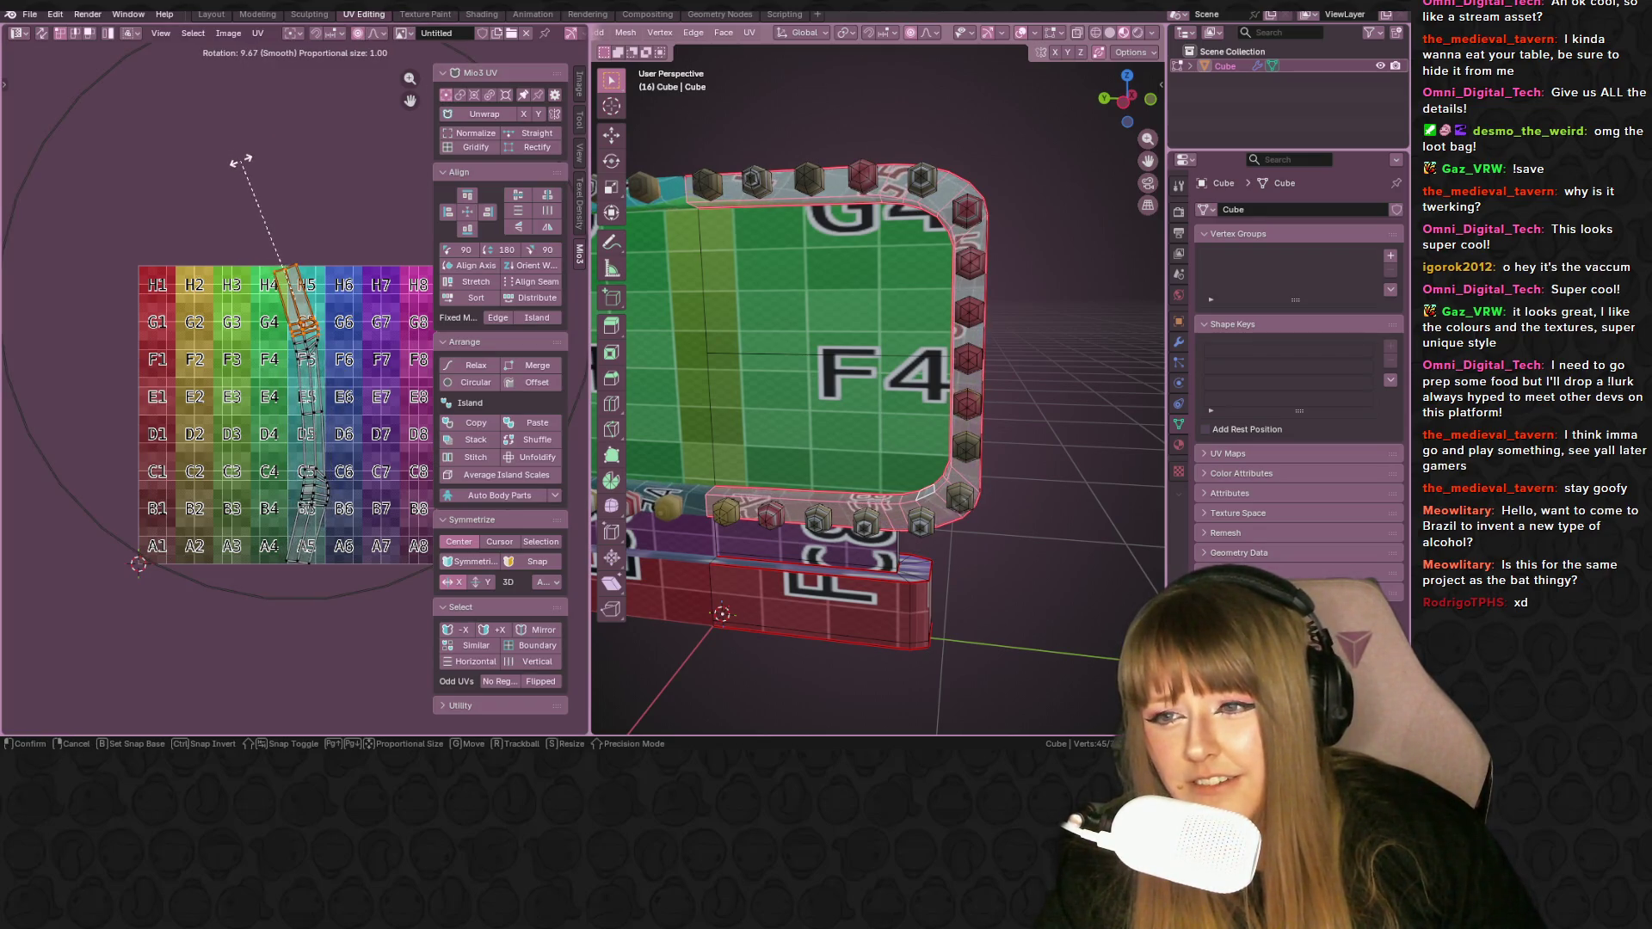
{"action": "right_click", "coordinate": [239, 159]}
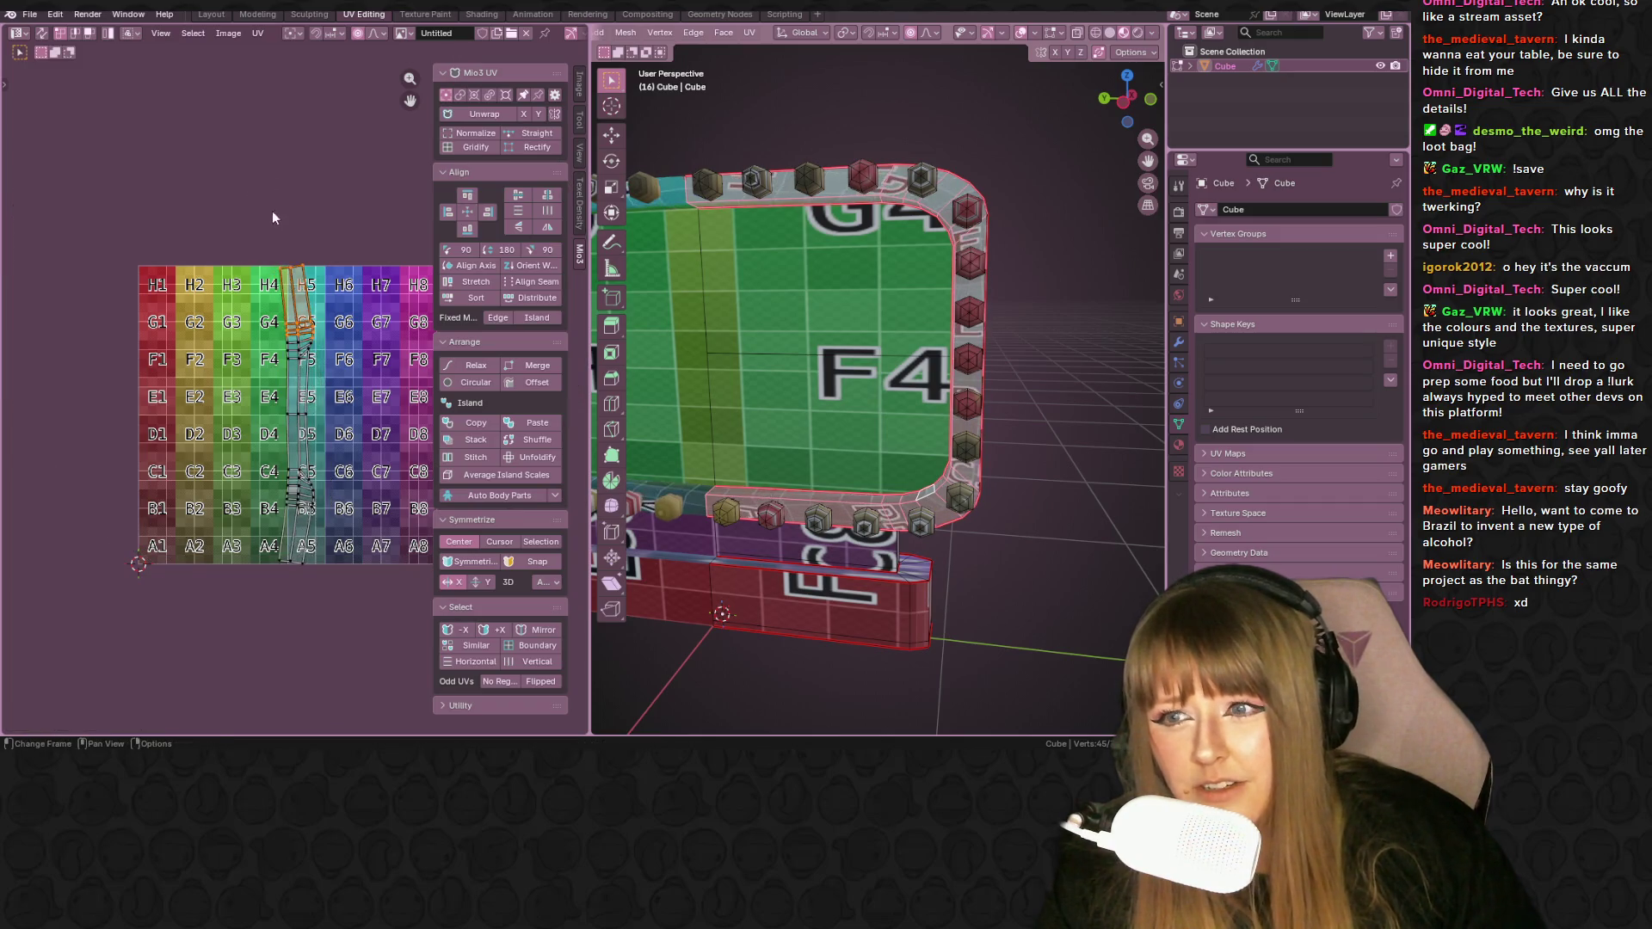
{"action": "key", "text": "g"}
{"action": "scroll", "coordinate": [306, 286], "scroll_direction": "up", "scroll_amount": 5}
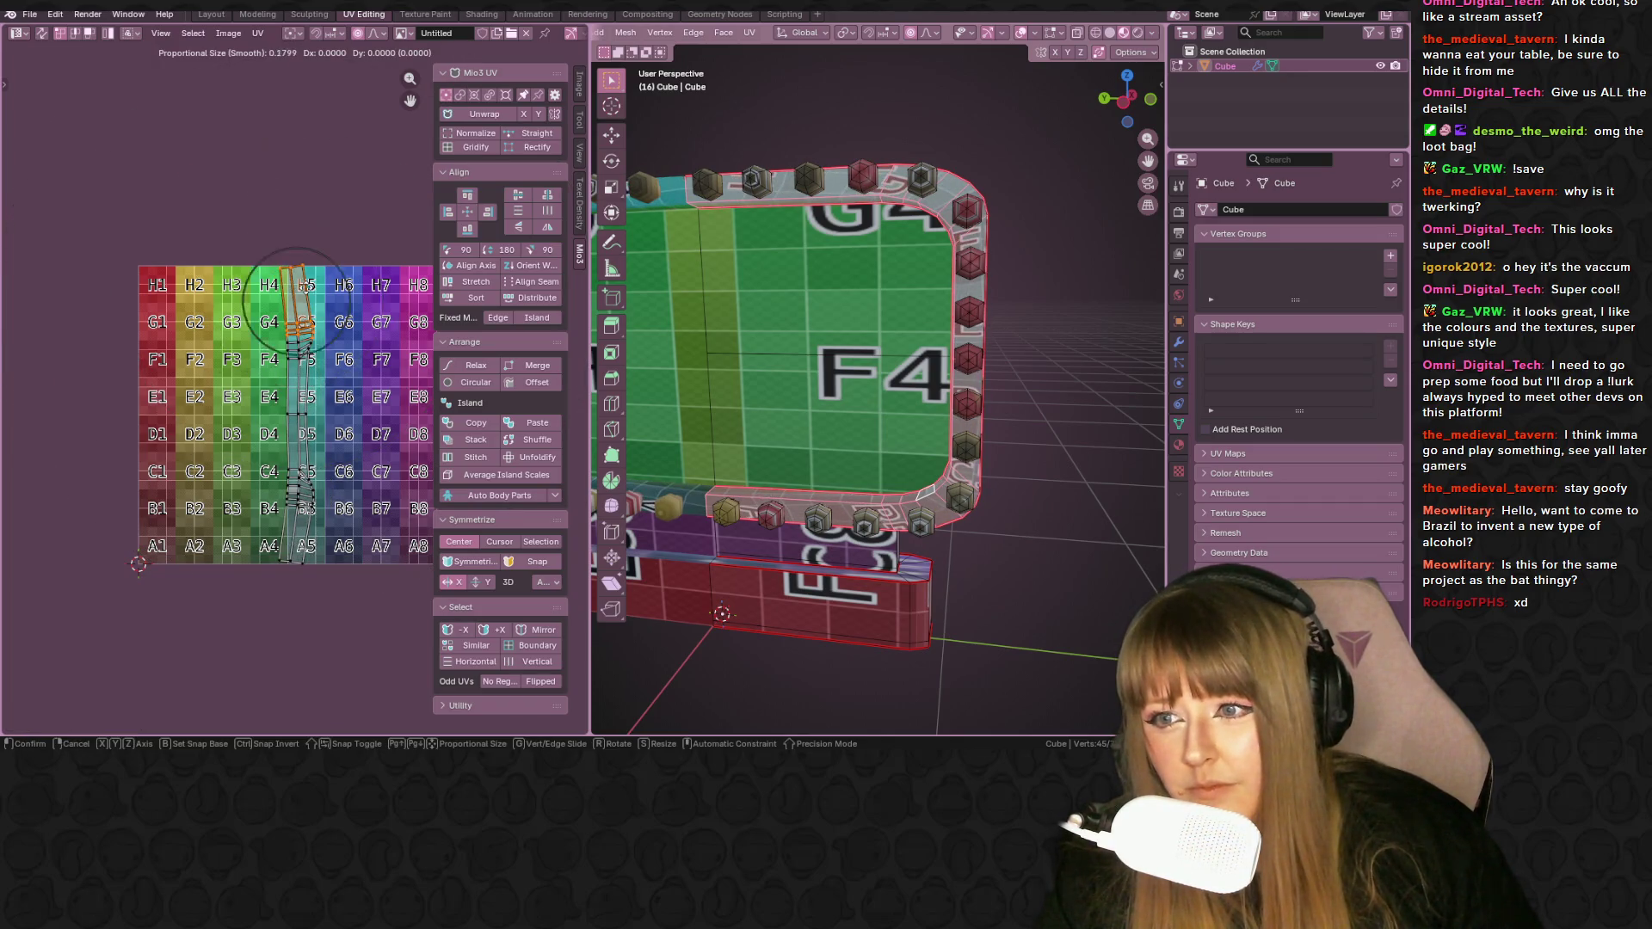
{"action": "key", "text": "g"}
{"action": "left_click", "coordinate": [299, 290]}
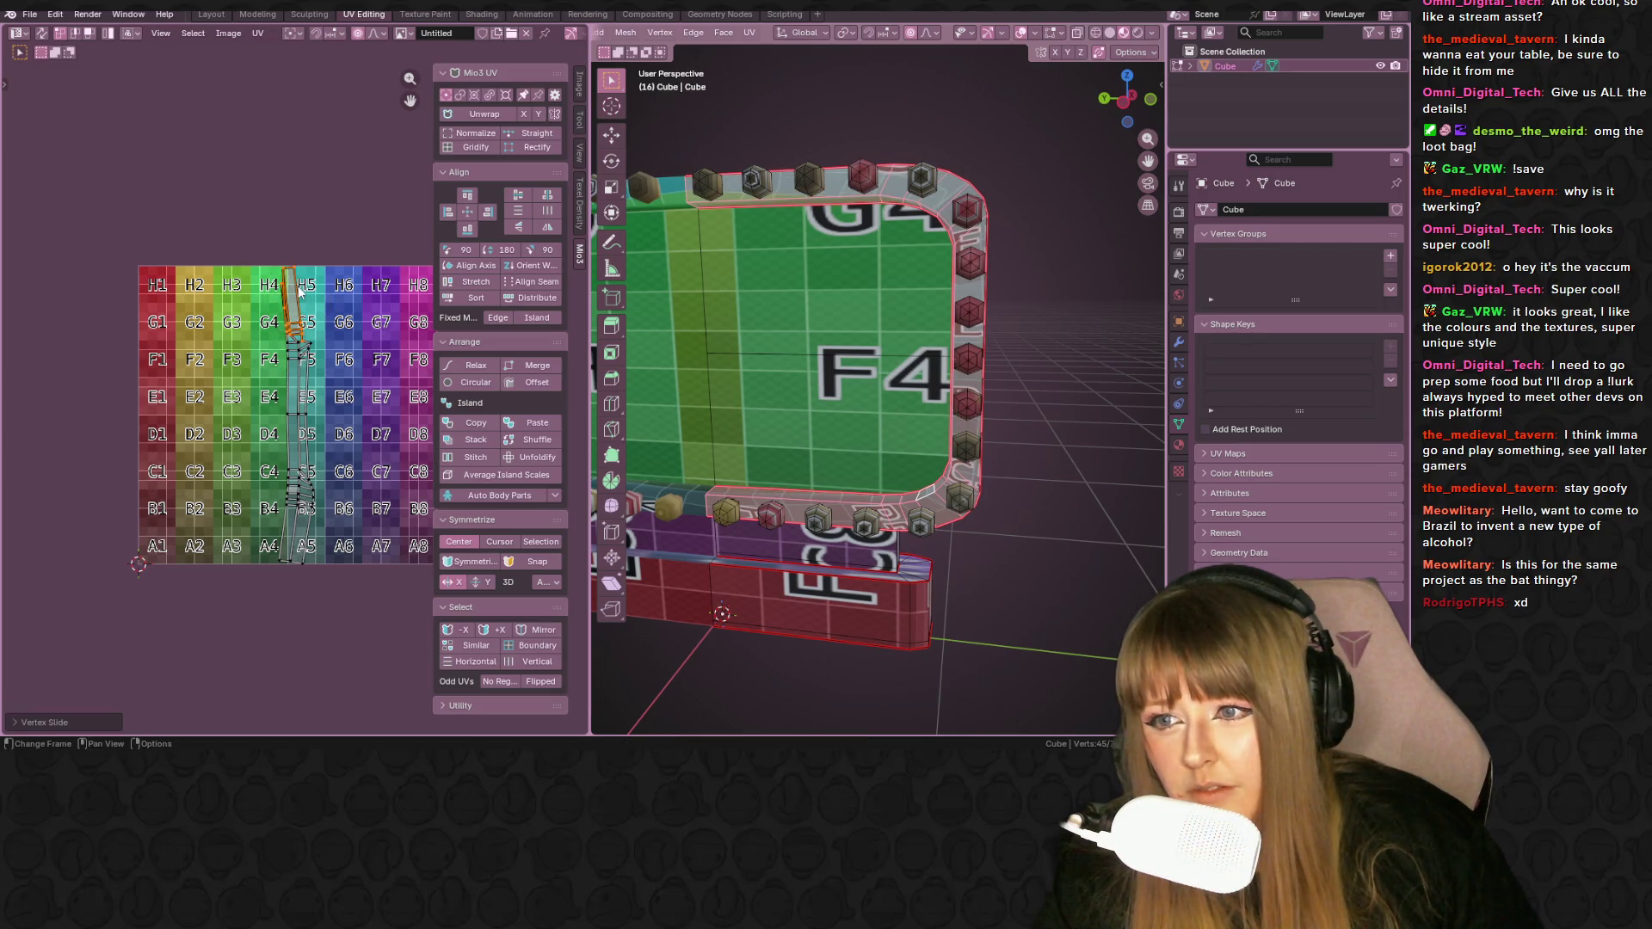
- Try rotating the UV strip freely, then lay it horizontally across G3–G5
{"action": "key", "text": "r"}
{"action": "left_click", "coordinate": [295, 291]}
{"action": "key", "text": "ctrl+z"}
{"action": "key", "text": "r"}
{"action": "scroll", "coordinate": [292, 286], "scroll_direction": "up", "scroll_amount": 5}
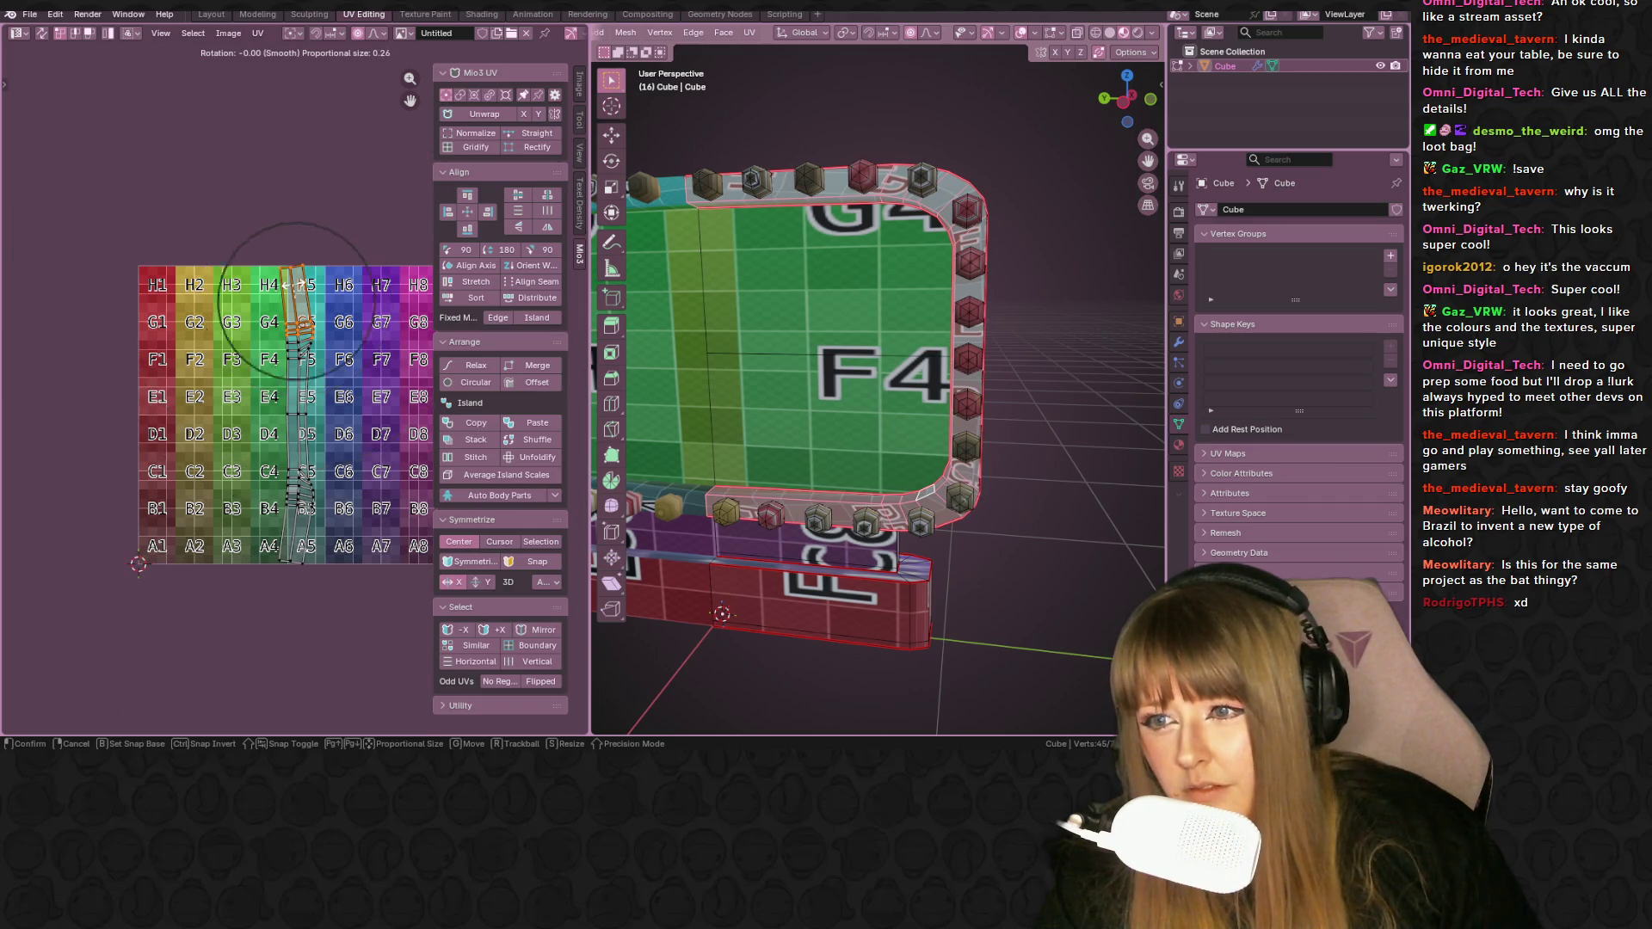
{"action": "key", "text": "r"}
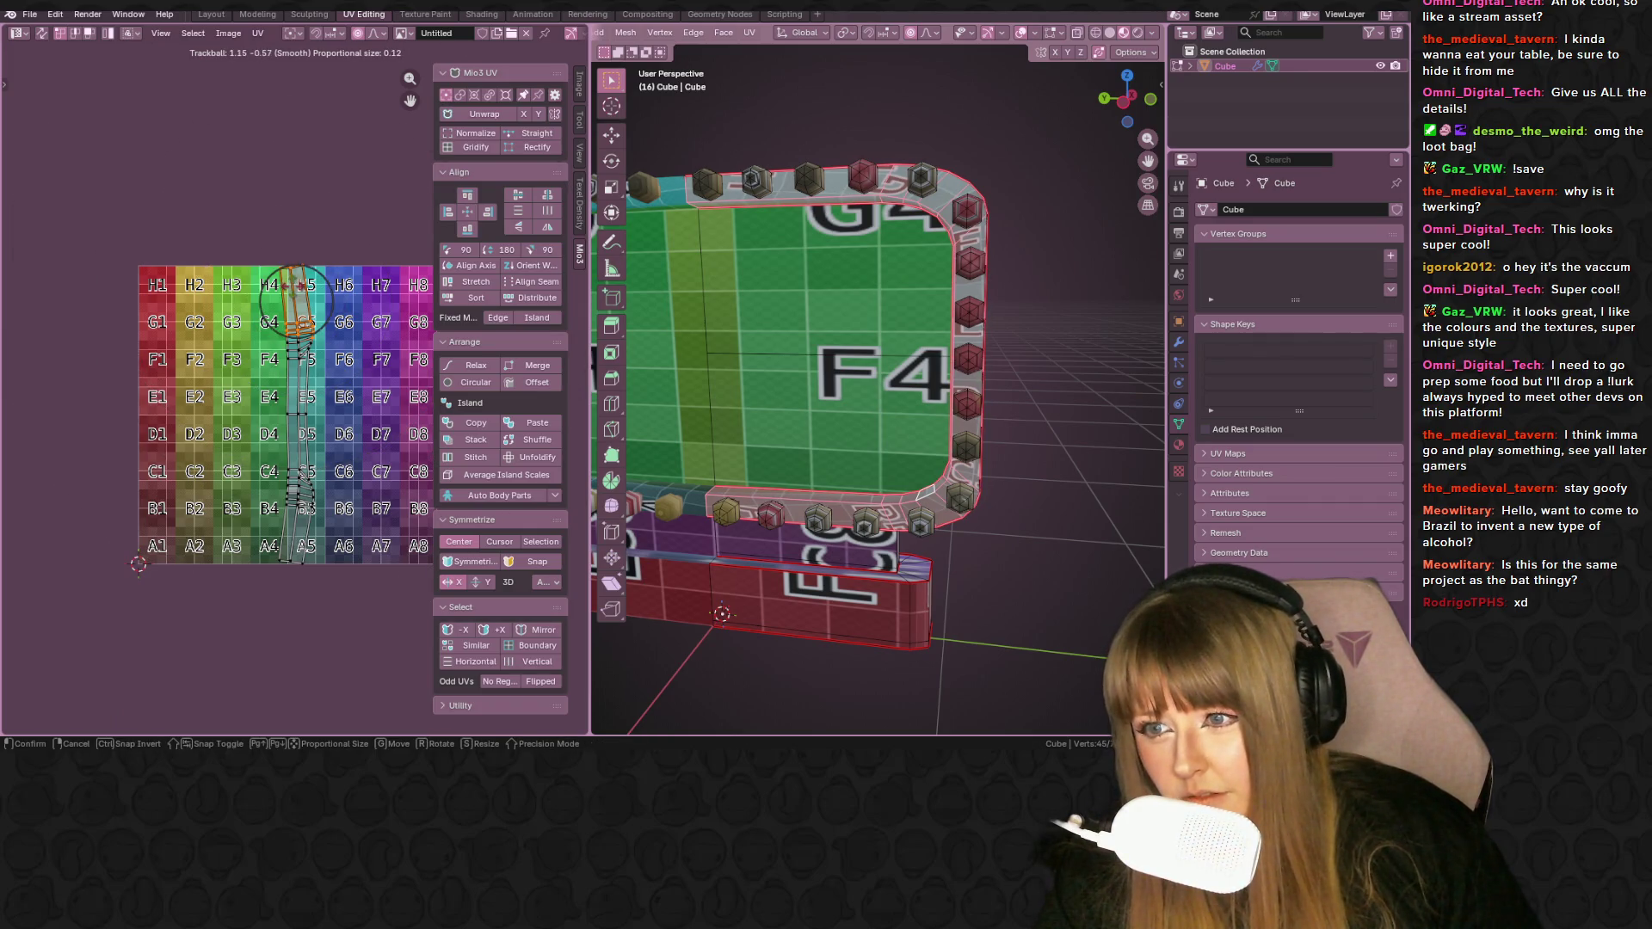
{"action": "left_click", "coordinate": [304, 295]}
{"action": "key", "text": "r"}
{"action": "left_click", "coordinate": [345, 287]}
{"action": "key", "text": "g"}
{"action": "left_click", "coordinate": [303, 292]}
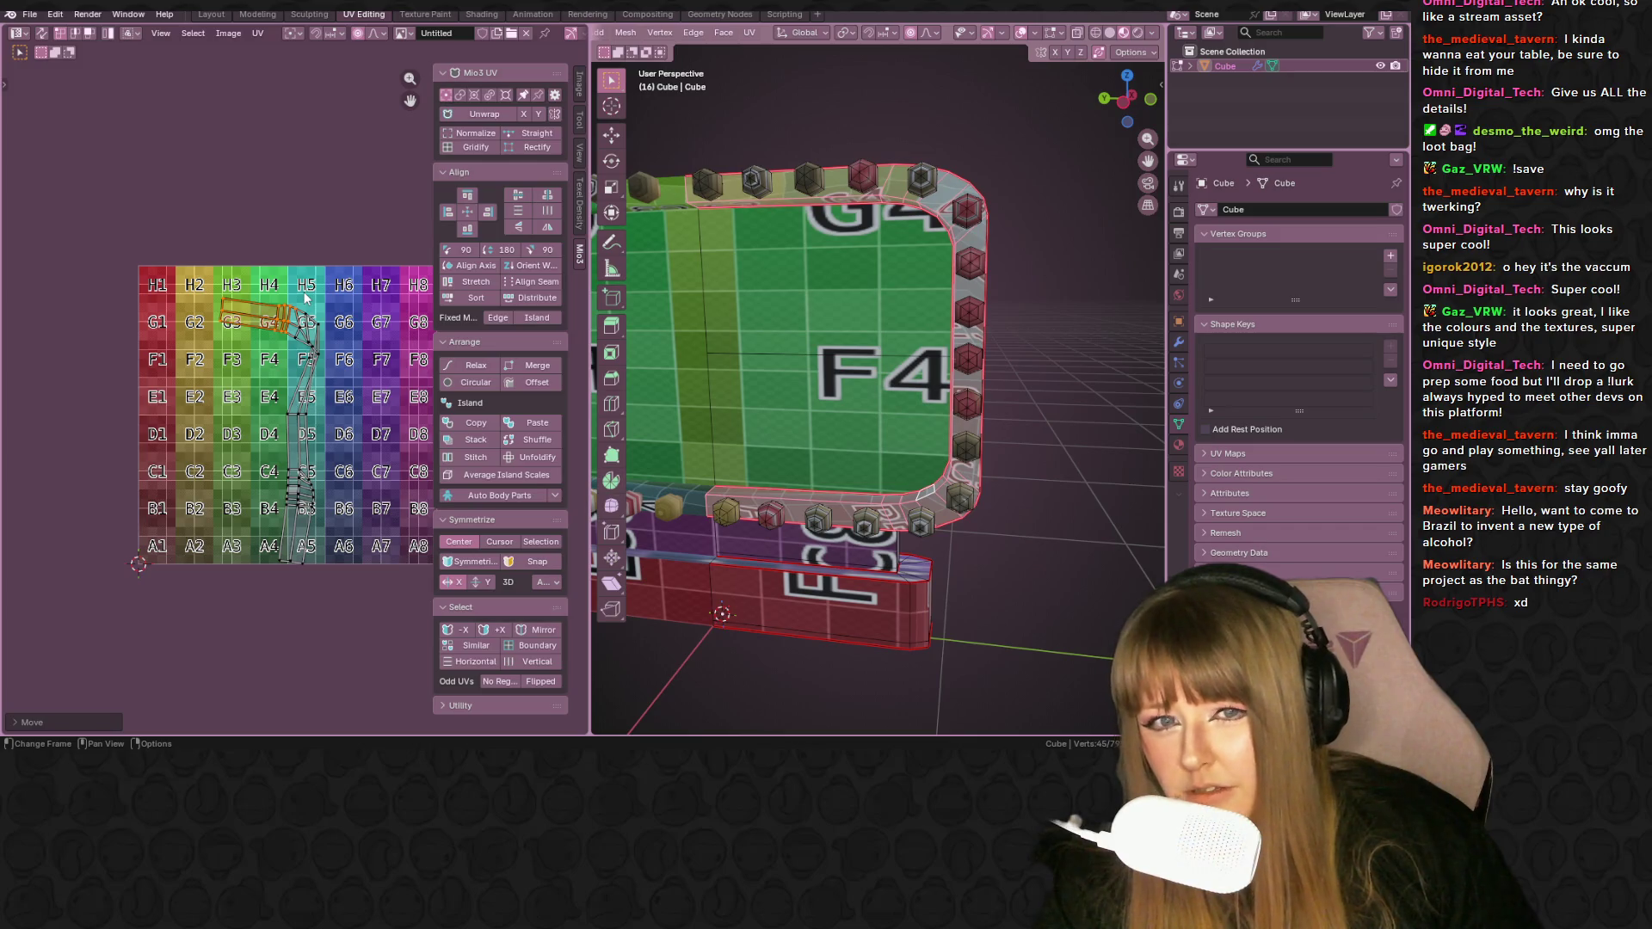
- Revert the strip to upright and select the whole vertical UV strip
{"action": "key", "text": "ctrl+z"}
{"action": "key", "text": "ctrl+z"}
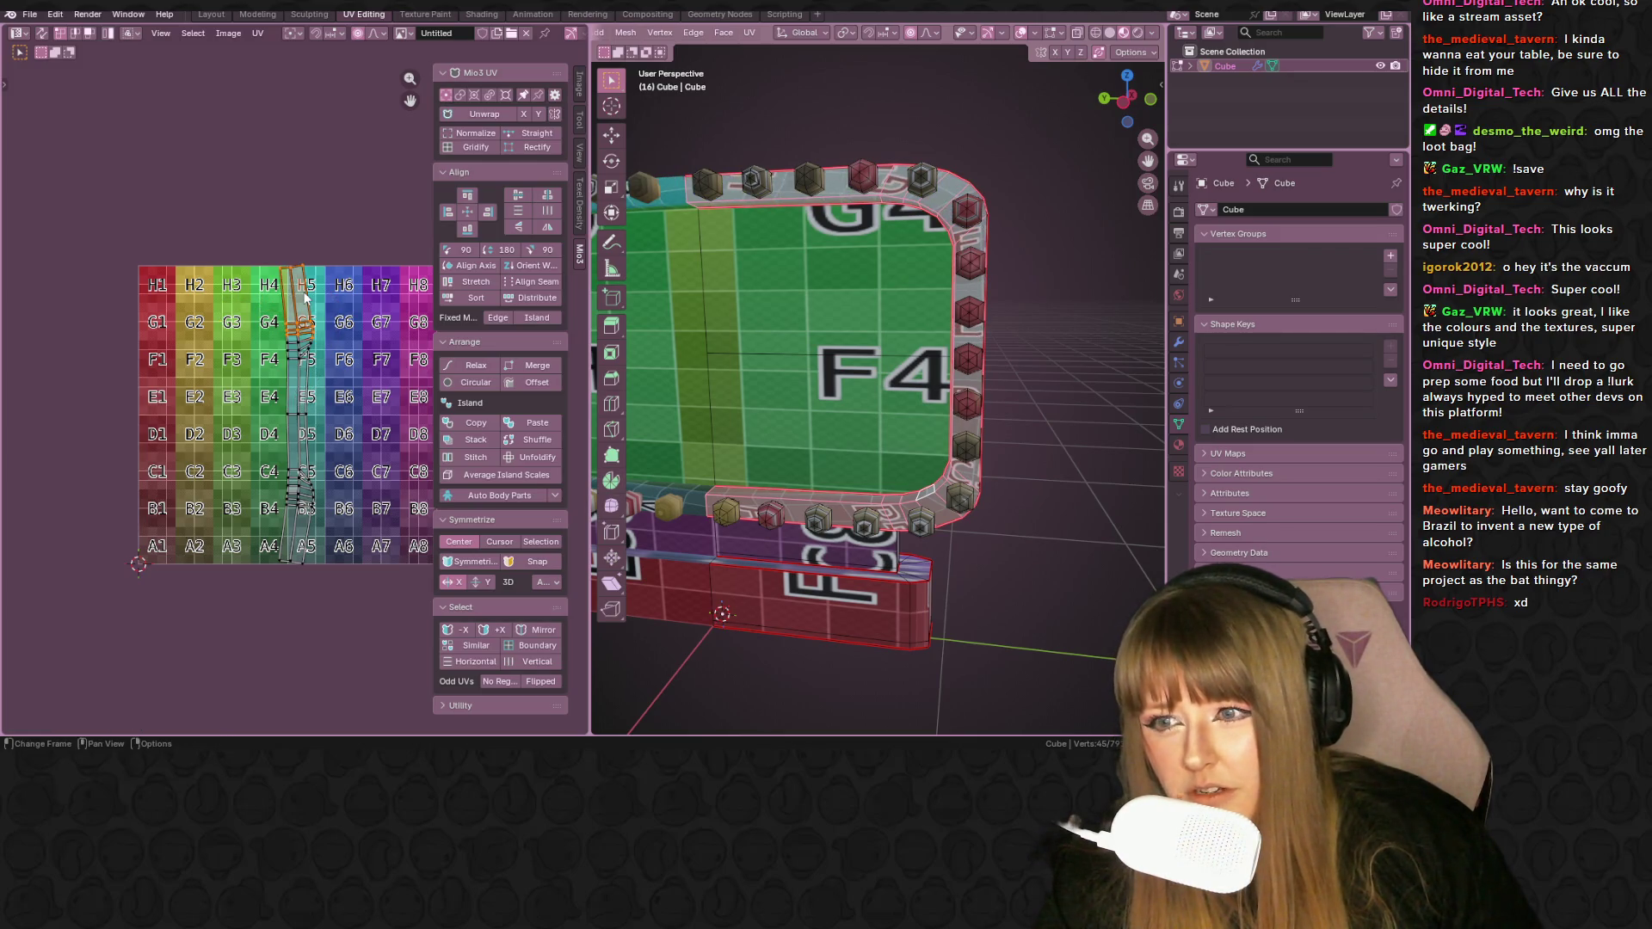
{"action": "scroll", "coordinate": [303, 292], "scroll_direction": "down", "scroll_amount": 3}
{"action": "left_click_drag", "start_coordinate": [205, 272], "coordinate": [354, 496]}
- Scale down the selected UV strip and move it into column 2
{"action": "middle_click_drag", "start_coordinate": [851, 496], "coordinate": [800, 534]}
{"action": "scroll", "coordinate": [361, 443], "scroll_direction": "up", "scroll_amount": 3}
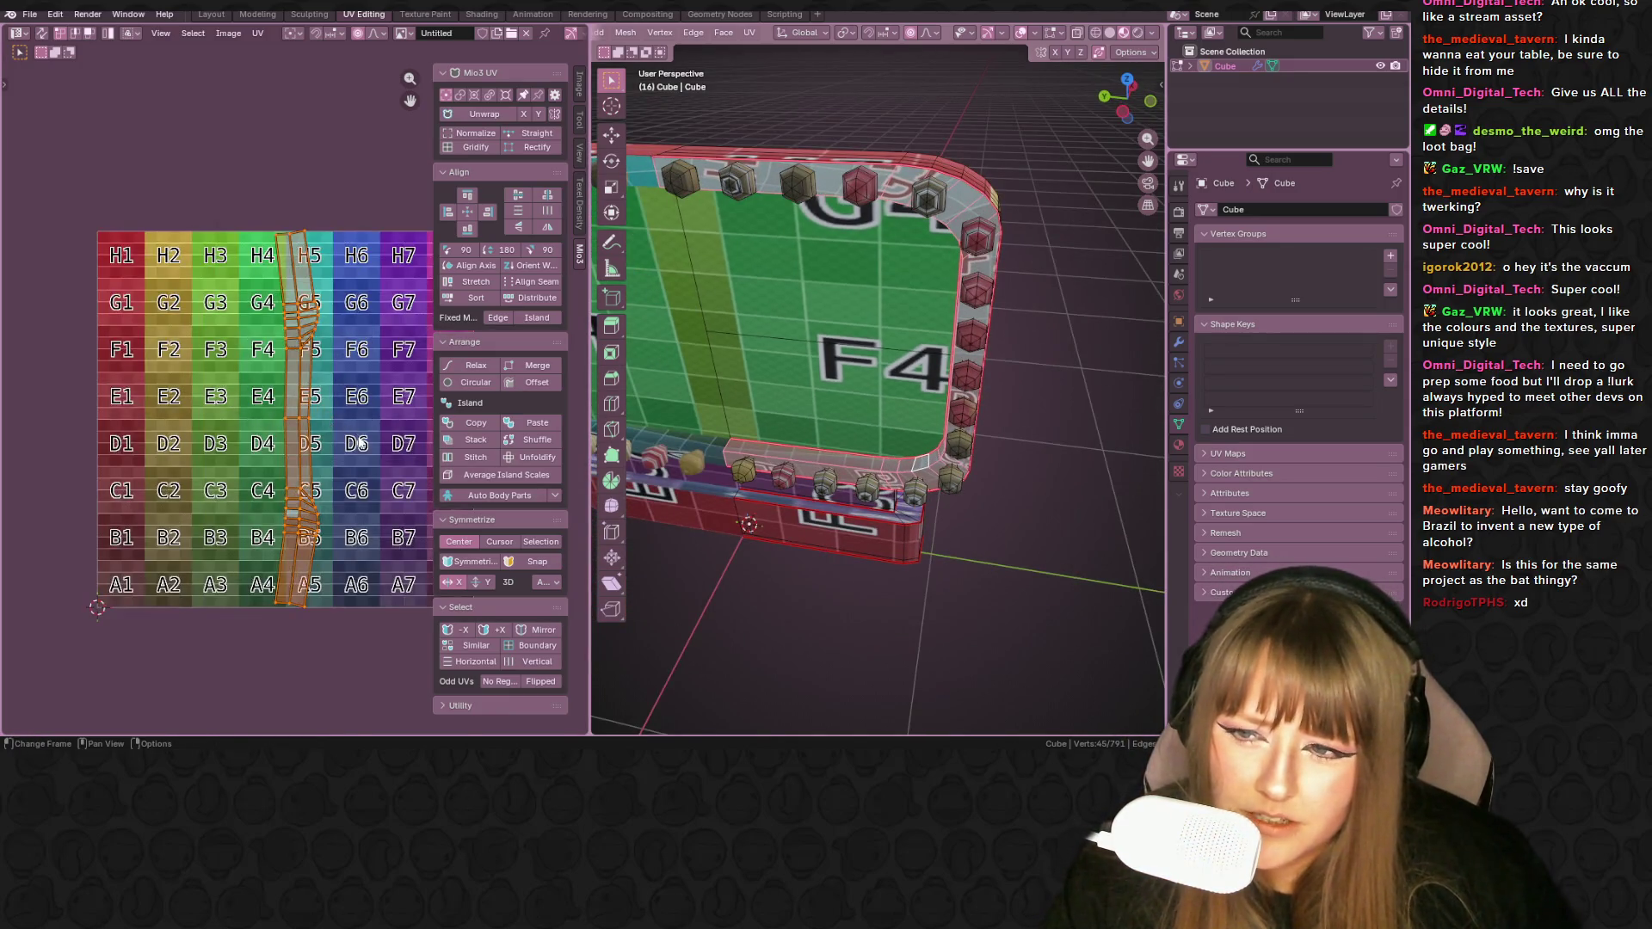
{"action": "key", "text": "s"}
{"action": "left_click", "coordinate": [329, 426]}
{"action": "key", "text": "g"}
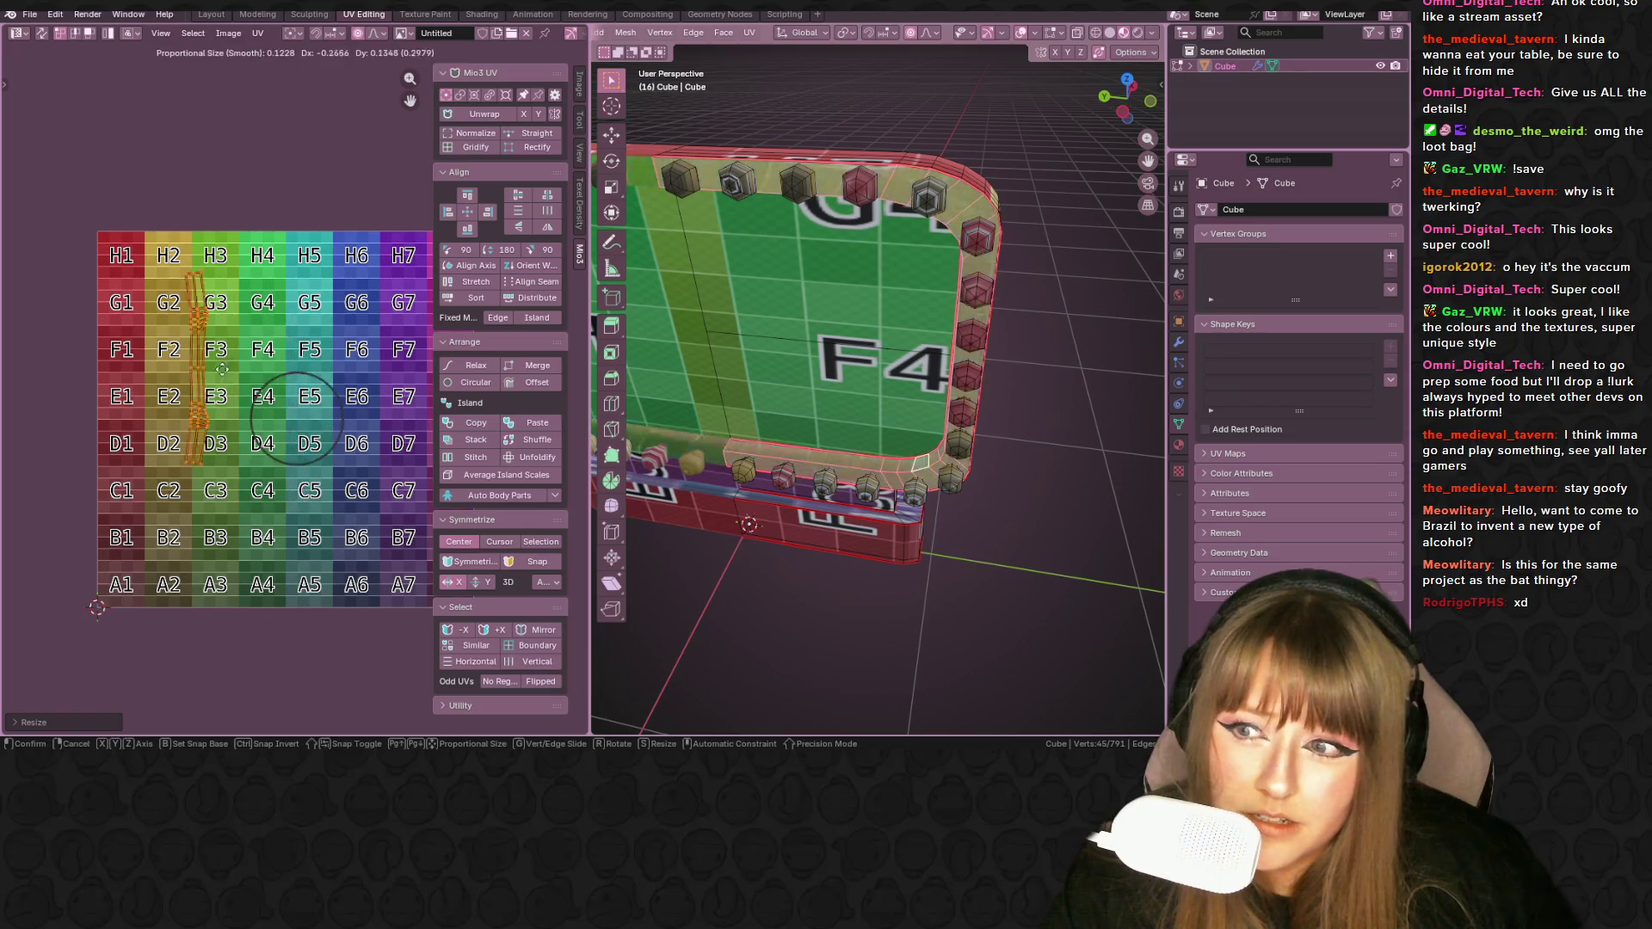
{"action": "left_click", "coordinate": [179, 373]}
- Select a bottom face of the frame, grow to linked faces, and unwrap them
{"action": "mouse_move", "coordinate": [760, 350]}
{"action": "middle_mouse_down"}
{"action": "mouse_move", "coordinate": [863, 285]}
{"action": "mouse_move", "coordinate": [903, 296]}
{"action": "mouse_move", "coordinate": [869, 322]}
{"action": "mouse_move", "coordinate": [923, 380]}
{"action": "mouse_move", "coordinate": [813, 329]}
{"action": "mouse_move", "coordinate": [933, 514]}
{"action": "middle_mouse_up"}
{"action": "left_click", "coordinate": [932, 514]}
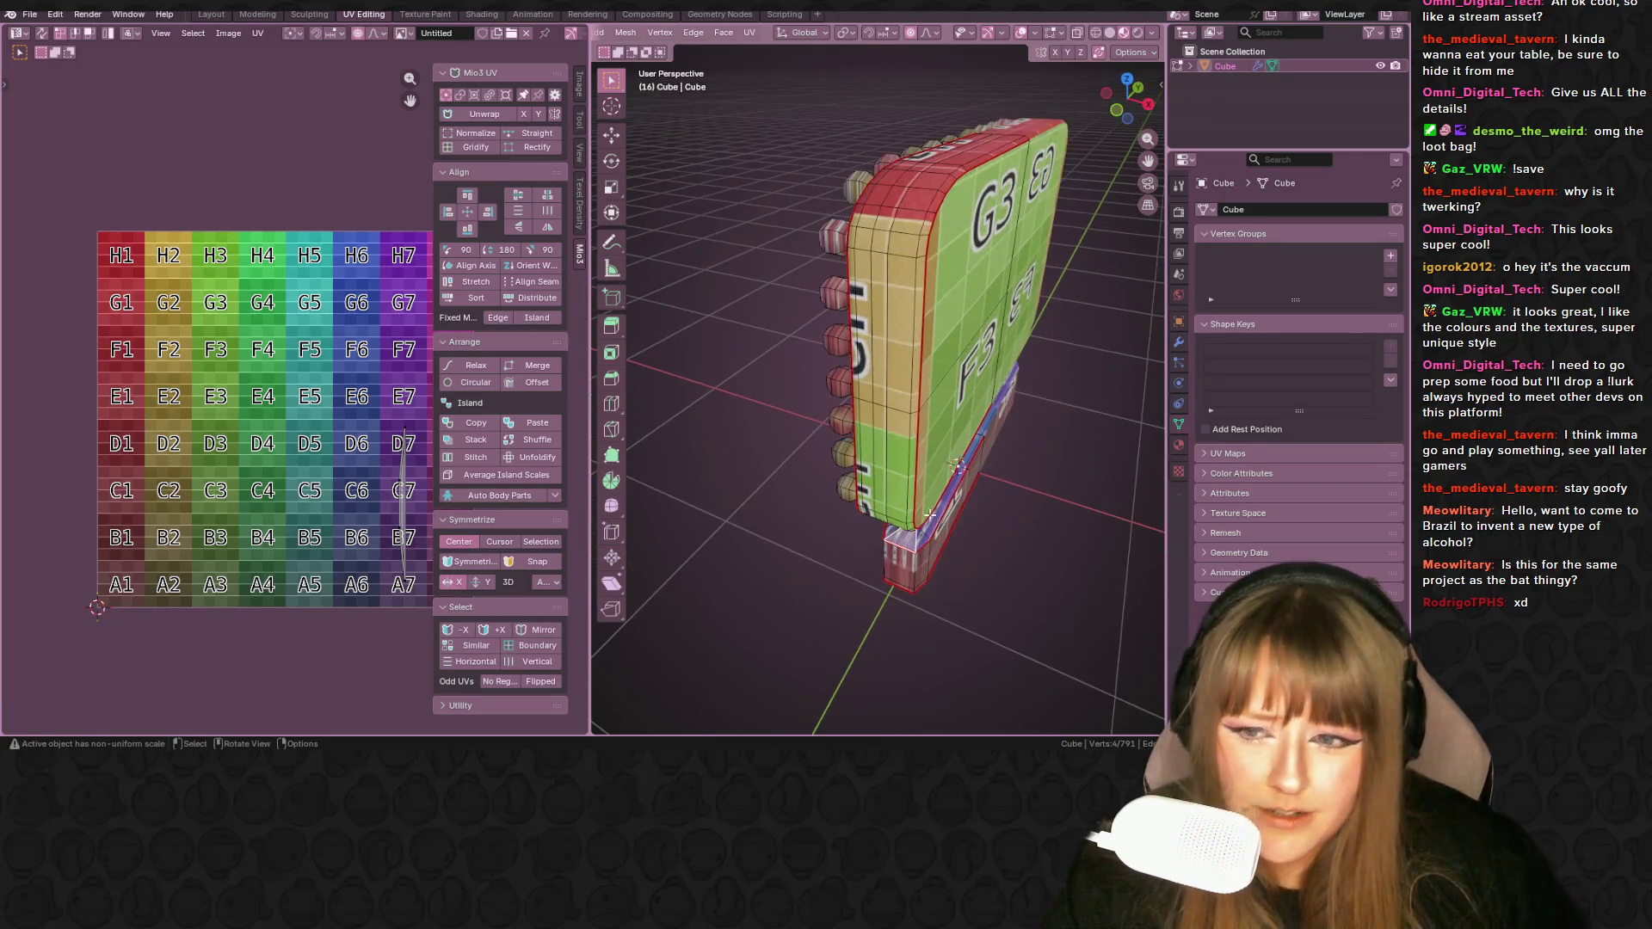
{"action": "key", "text": "ctrl+l"}
{"action": "middle_click_drag", "start_coordinate": [933, 515], "coordinate": [973, 500]}
{"action": "key", "text": "u"}
{"action": "left_click", "coordinate": [973, 499]}
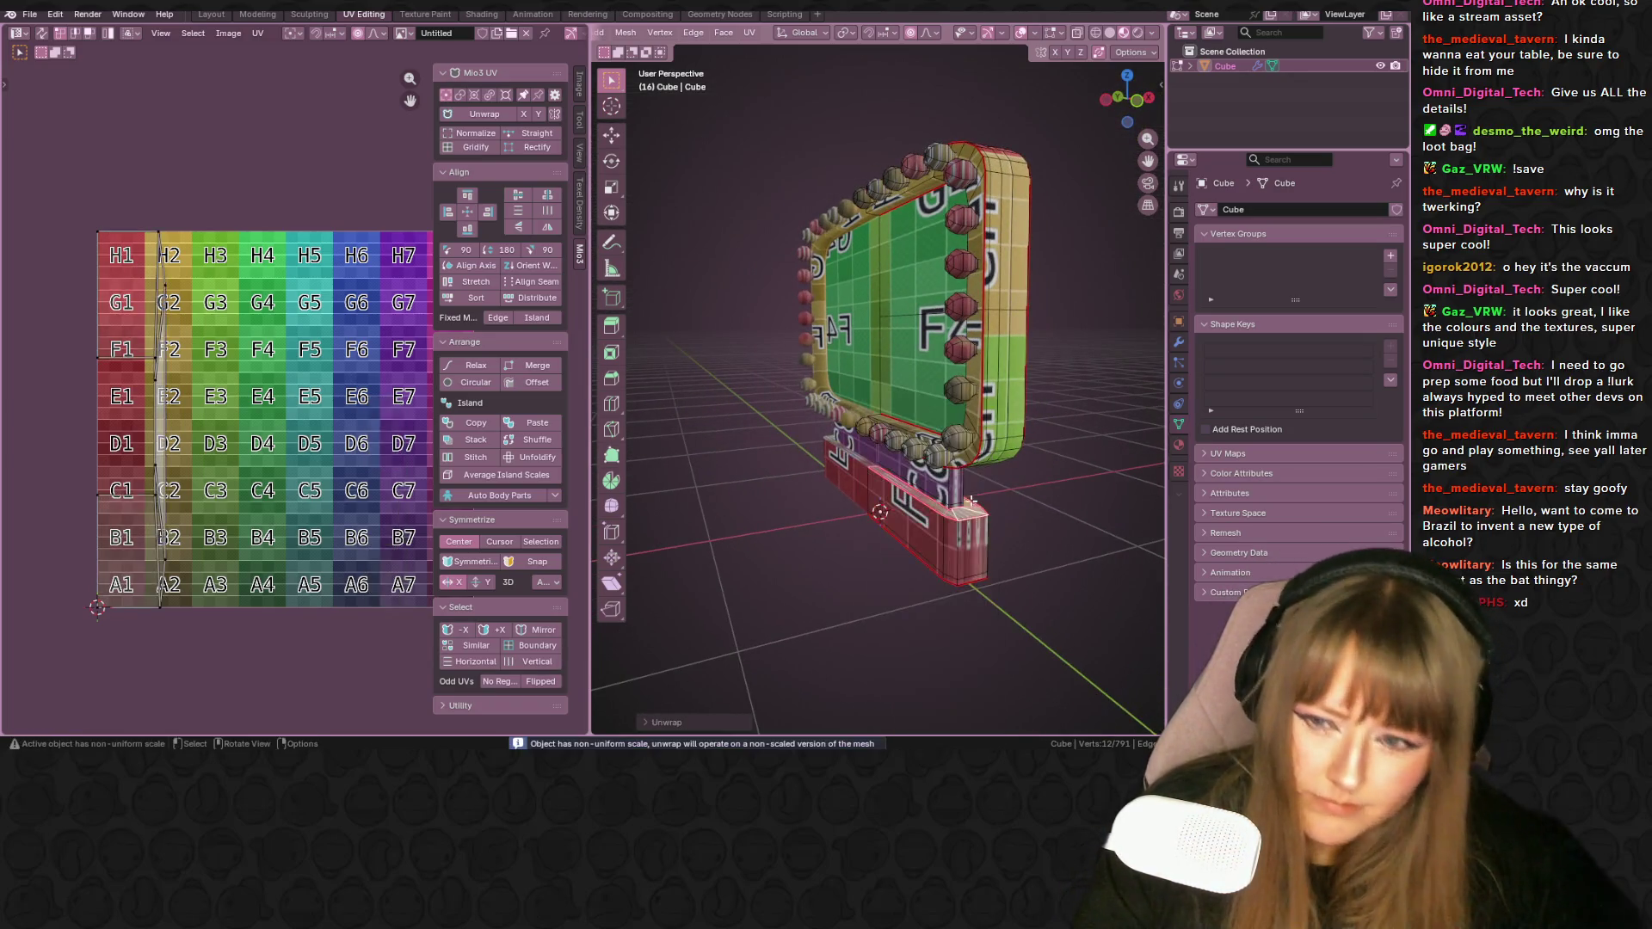
{"action": "middle_click_drag", "start_coordinate": [653, 514], "coordinate": [640, 503]}
{"action": "scroll", "coordinate": [641, 504], "scroll_direction": "up", "scroll_amount": 5}
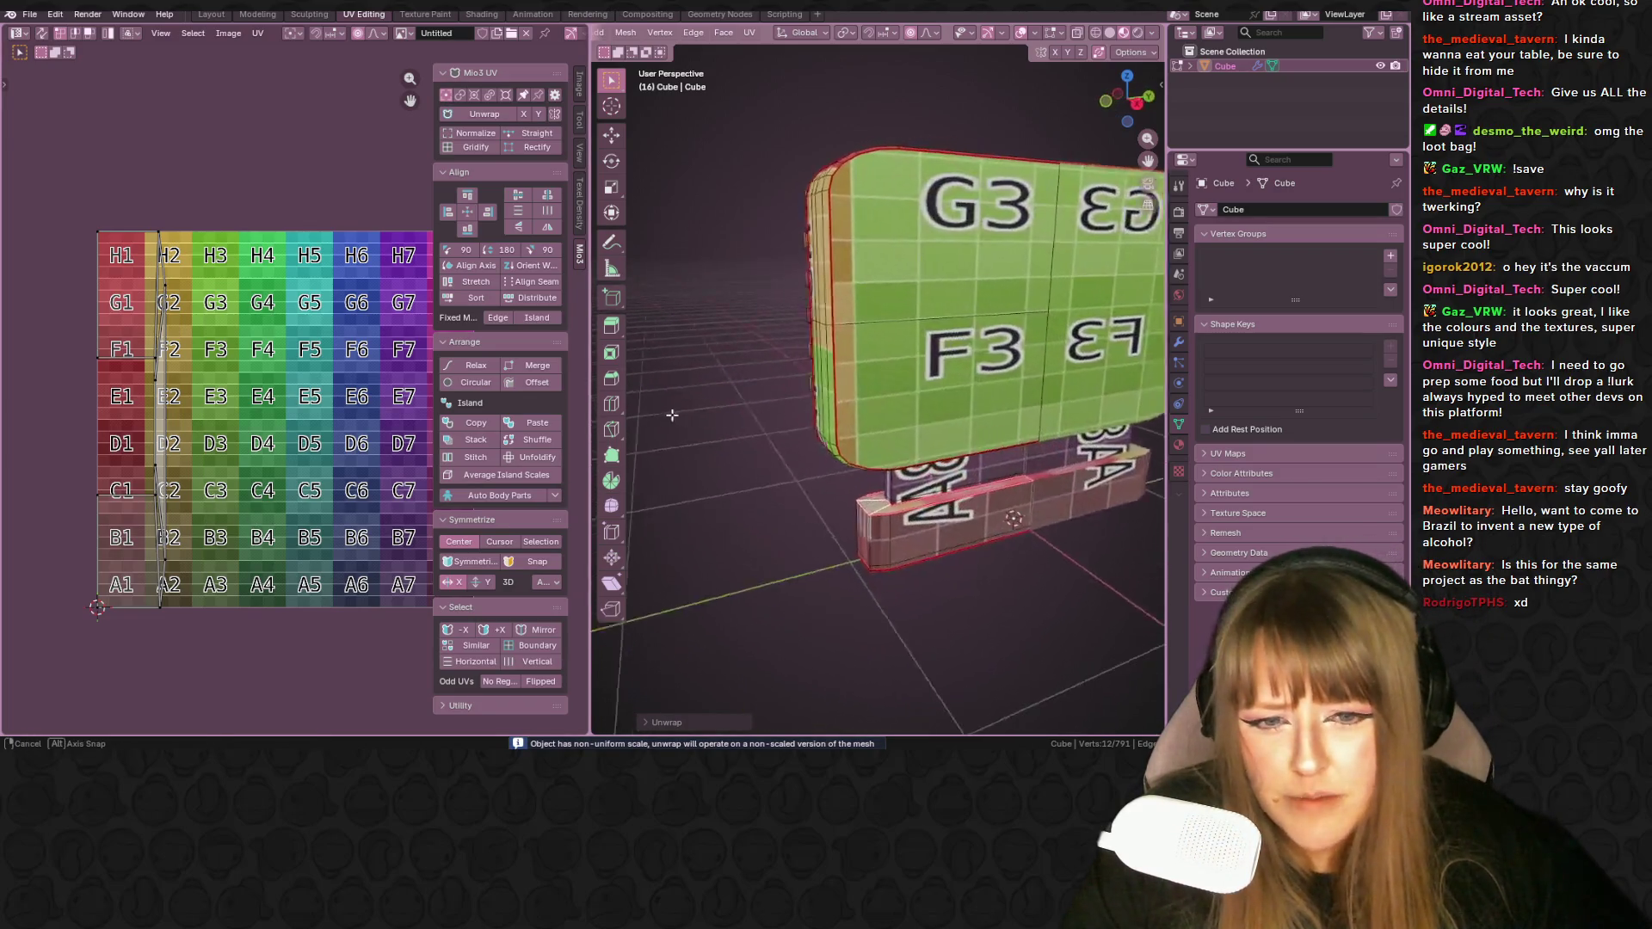
{"action": "scroll", "coordinate": [774, 447], "scroll_direction": "down", "scroll_amount": 5}
{"action": "middle_click_drag", "start_coordinate": [775, 447], "coordinate": [922, 417]}
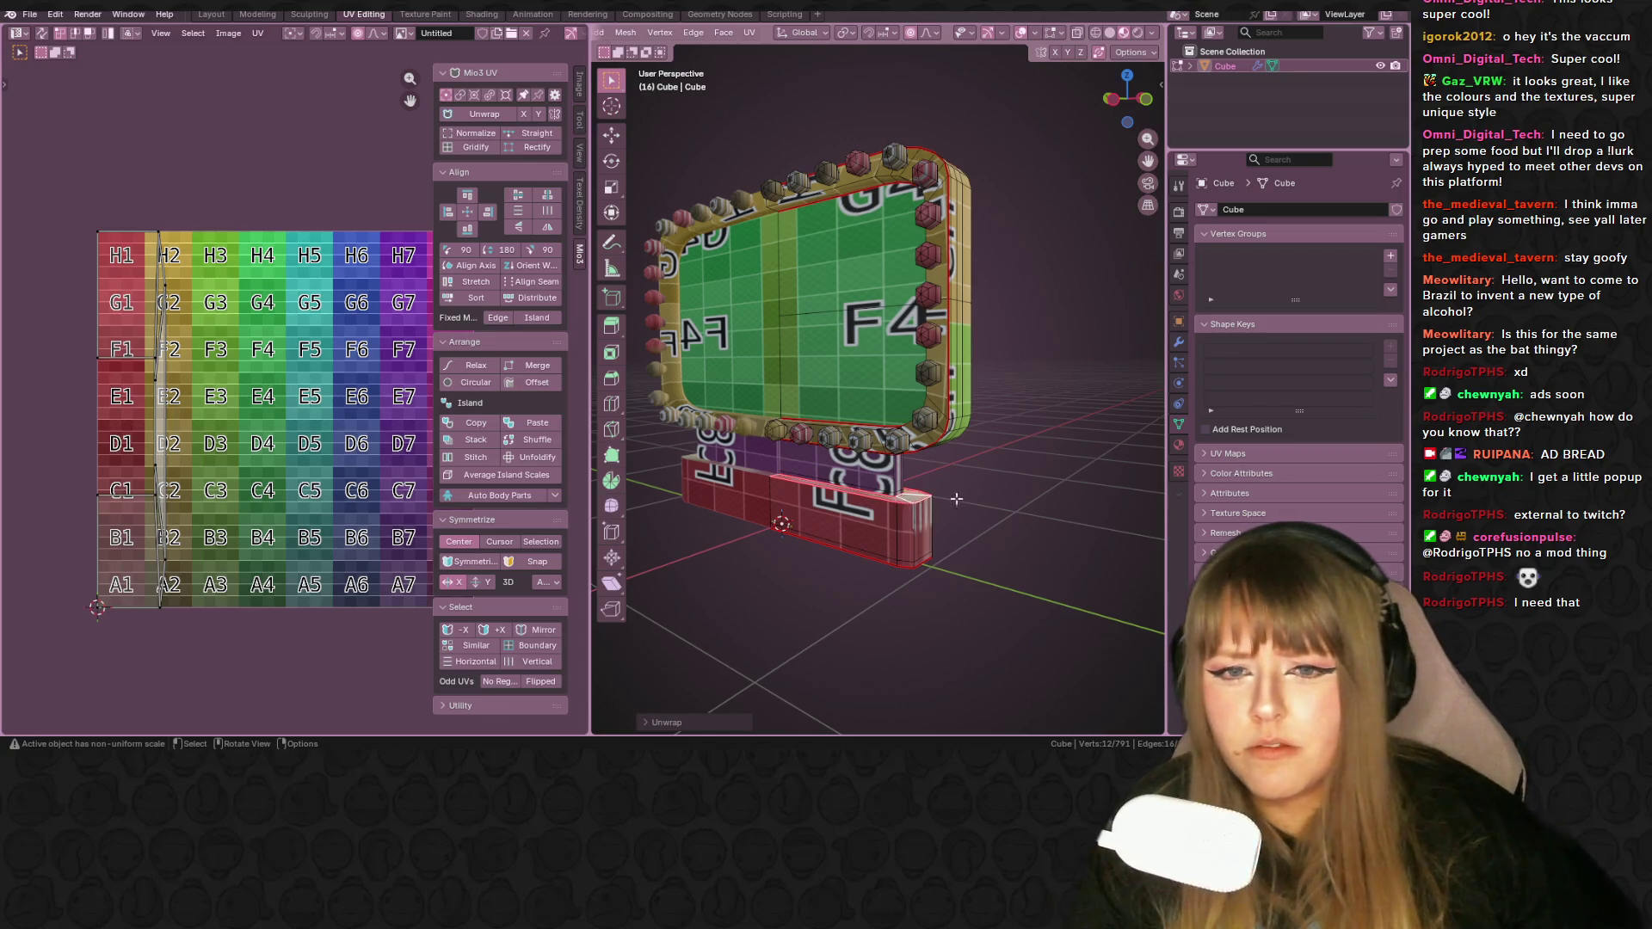
{"action": "mouse_move", "coordinate": [985, 488]}
{"action": "middle_mouse_down"}
{"action": "mouse_move", "coordinate": [1040, 516]}
{"action": "mouse_move", "coordinate": [938, 547]}
{"action": "mouse_move", "coordinate": [974, 425]}
{"action": "mouse_move", "coordinate": [1029, 464]}
{"action": "mouse_move", "coordinate": [929, 379]}
{"action": "middle_mouse_up"}
- Enter Texture Paint mode, paint black test strokes on the green face, then undo them
{"action": "key", "text": "ctrl+Tab"}
{"action": "mouse_move", "coordinate": [667, 344]}
{"action": "left_mouse_down"}
{"action": "mouse_move", "coordinate": [838, 305]}
{"action": "mouse_move", "coordinate": [726, 306]}
{"action": "left_mouse_up"}
{"action": "mouse_move", "coordinate": [726, 306]}
{"action": "middle_mouse_down"}
{"action": "mouse_move", "coordinate": [852, 336]}
{"action": "mouse_move", "coordinate": [700, 269]}
{"action": "middle_mouse_up"}
{"action": "left_click_drag", "start_coordinate": [701, 269], "coordinate": [752, 265]}
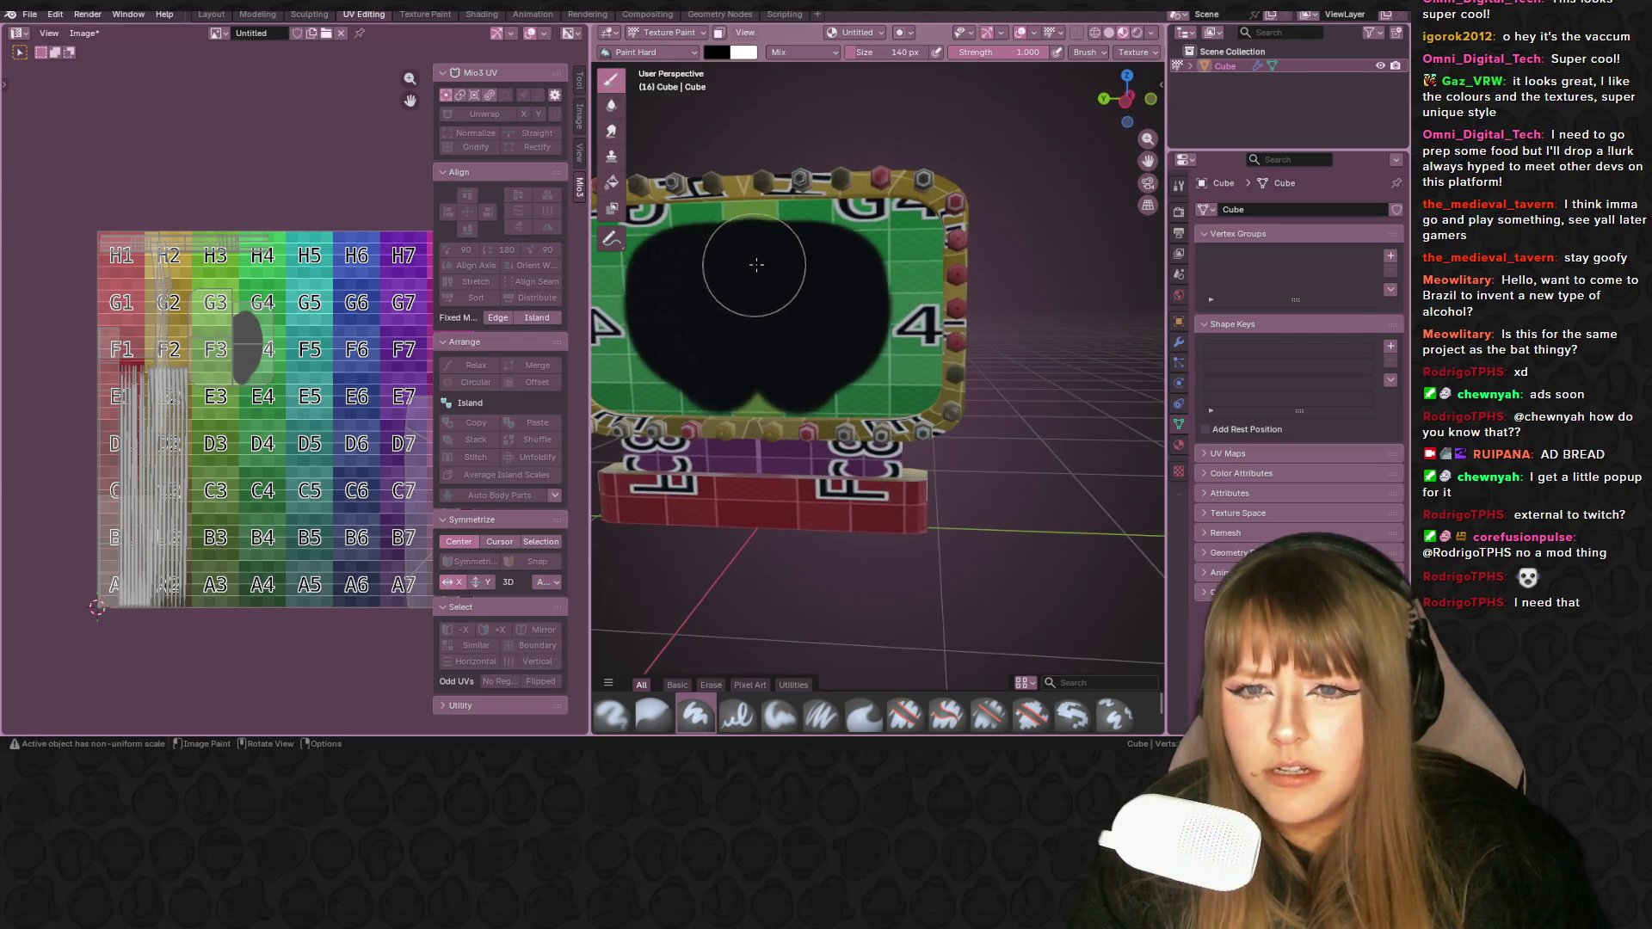
{"action": "key", "text": "ctrl+z"}
{"action": "key", "text": "ctrl+z"}
- Orbit around the sign and return to mesh edit mode
{"action": "mouse_move", "coordinate": [848, 306]}
{"action": "middle_mouse_down"}
{"action": "mouse_move", "coordinate": [716, 270]}
{"action": "mouse_move", "coordinate": [897, 282]}
{"action": "mouse_move", "coordinate": [892, 301]}
{"action": "middle_mouse_up"}
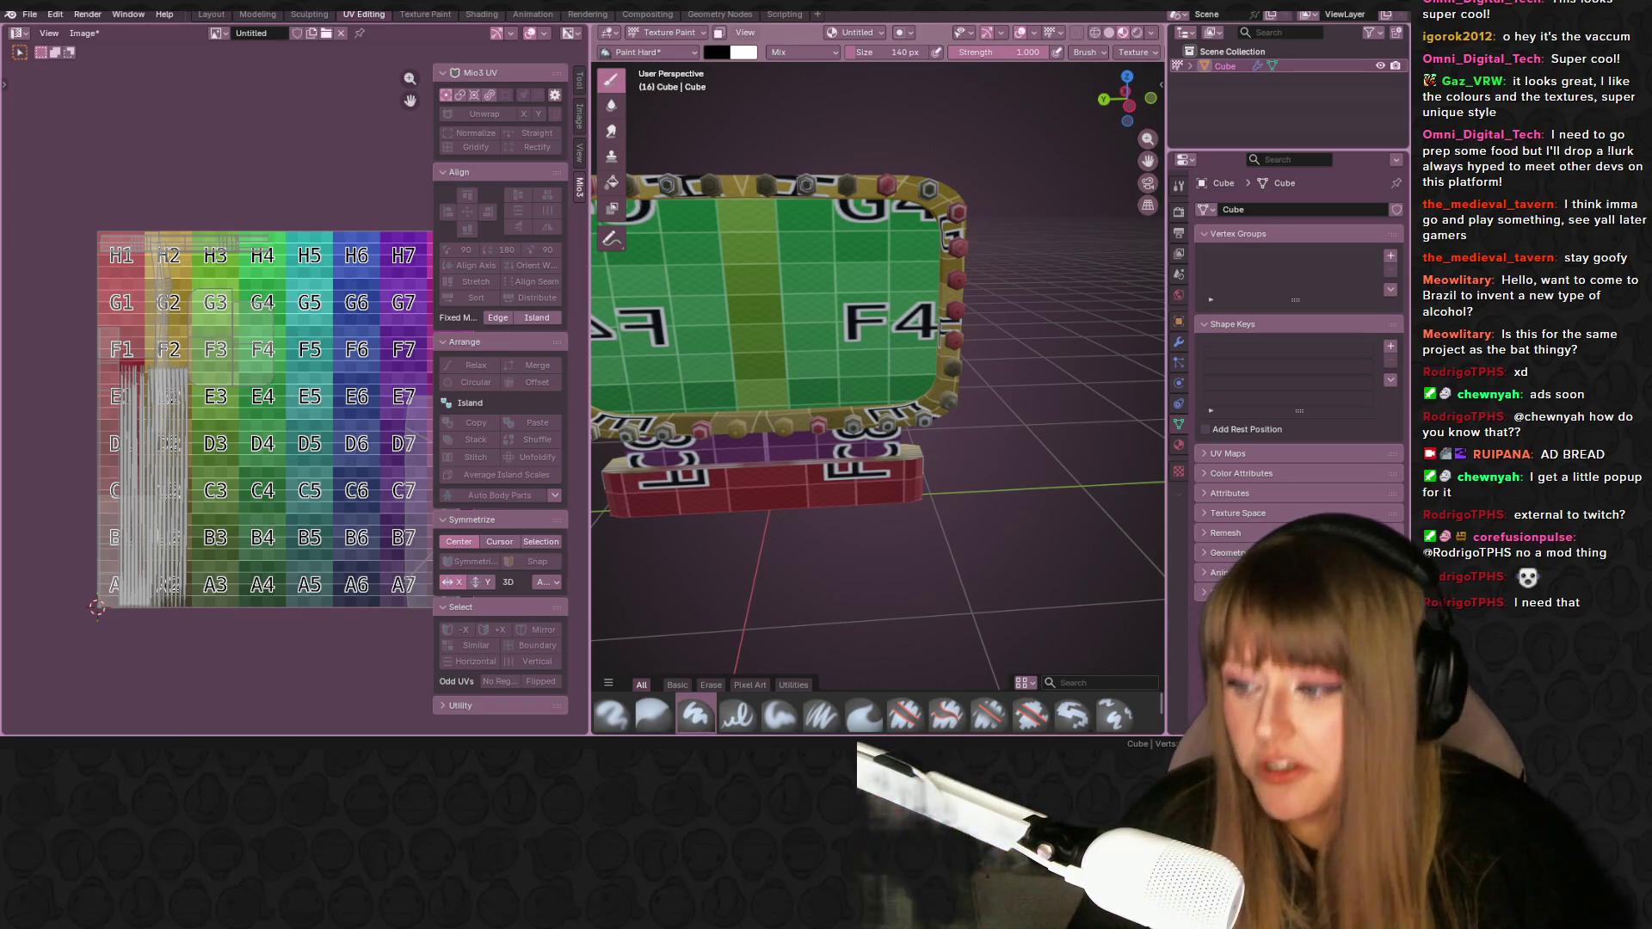
{"action": "mouse_move", "coordinate": [895, 436]}
{"action": "middle_mouse_down"}
{"action": "mouse_move", "coordinate": [957, 341]}
{"action": "mouse_move", "coordinate": [840, 386]}
{"action": "middle_mouse_up"}
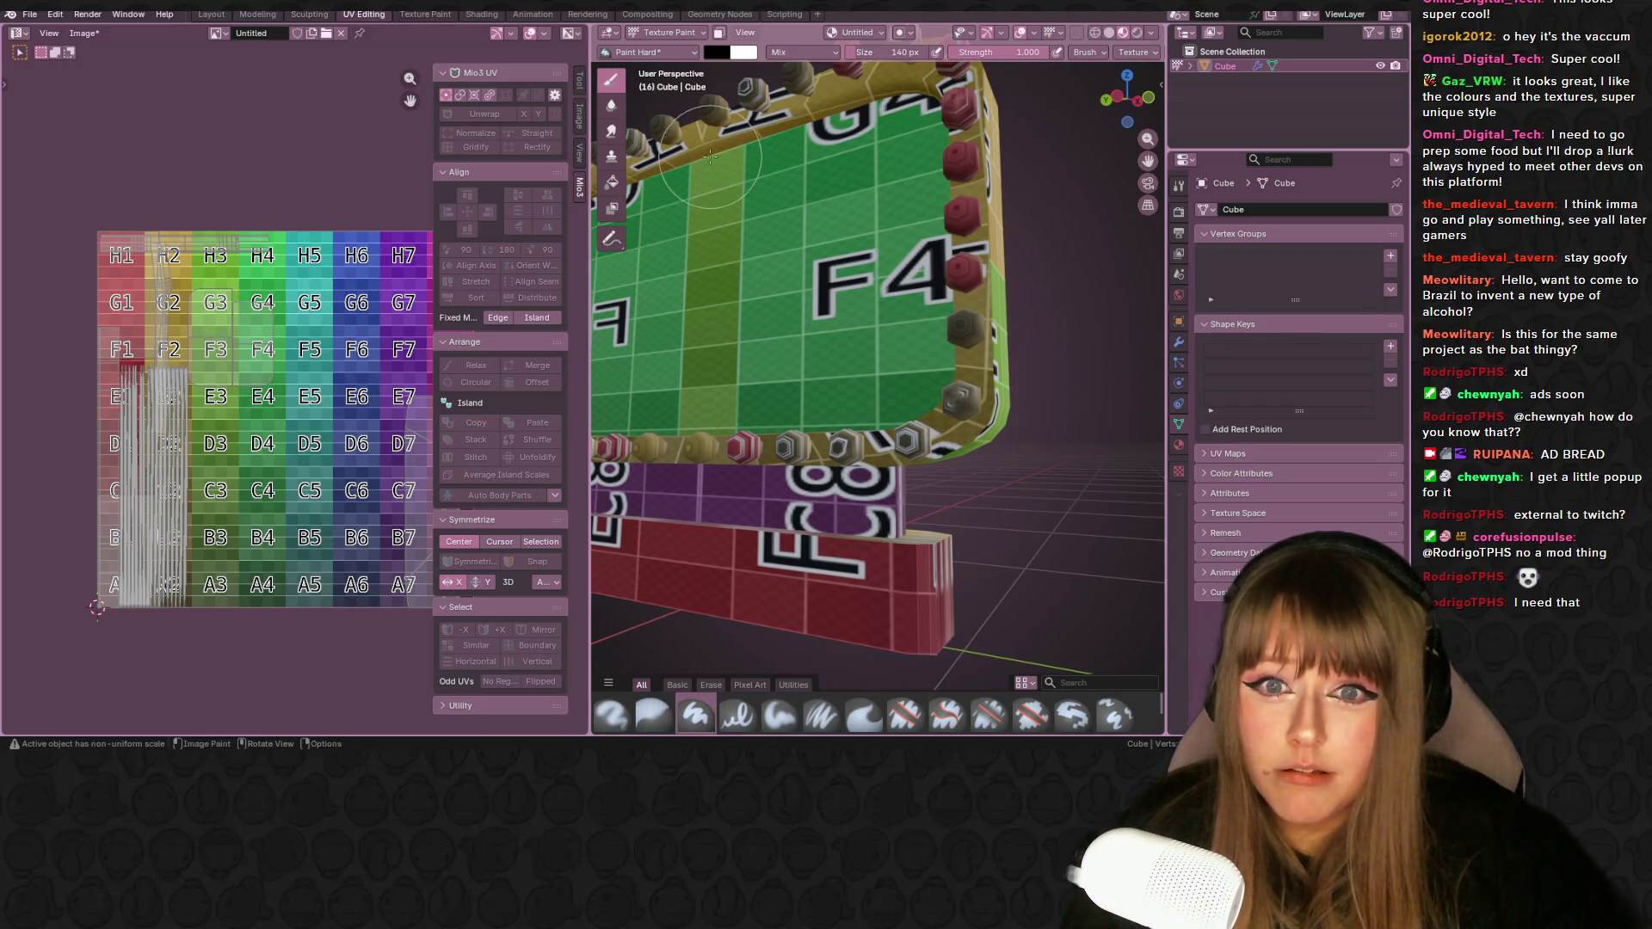
{"action": "key", "text": "Tab"}
- Select all UV islands and set their texel density for a 1024px texture
{"action": "scroll", "coordinate": [772, 177], "scroll_direction": "up", "scroll_amount": 2}
{"action": "key", "text": "a"}
{"action": "scroll", "coordinate": [329, 323], "scroll_direction": "up", "scroll_amount": 1}
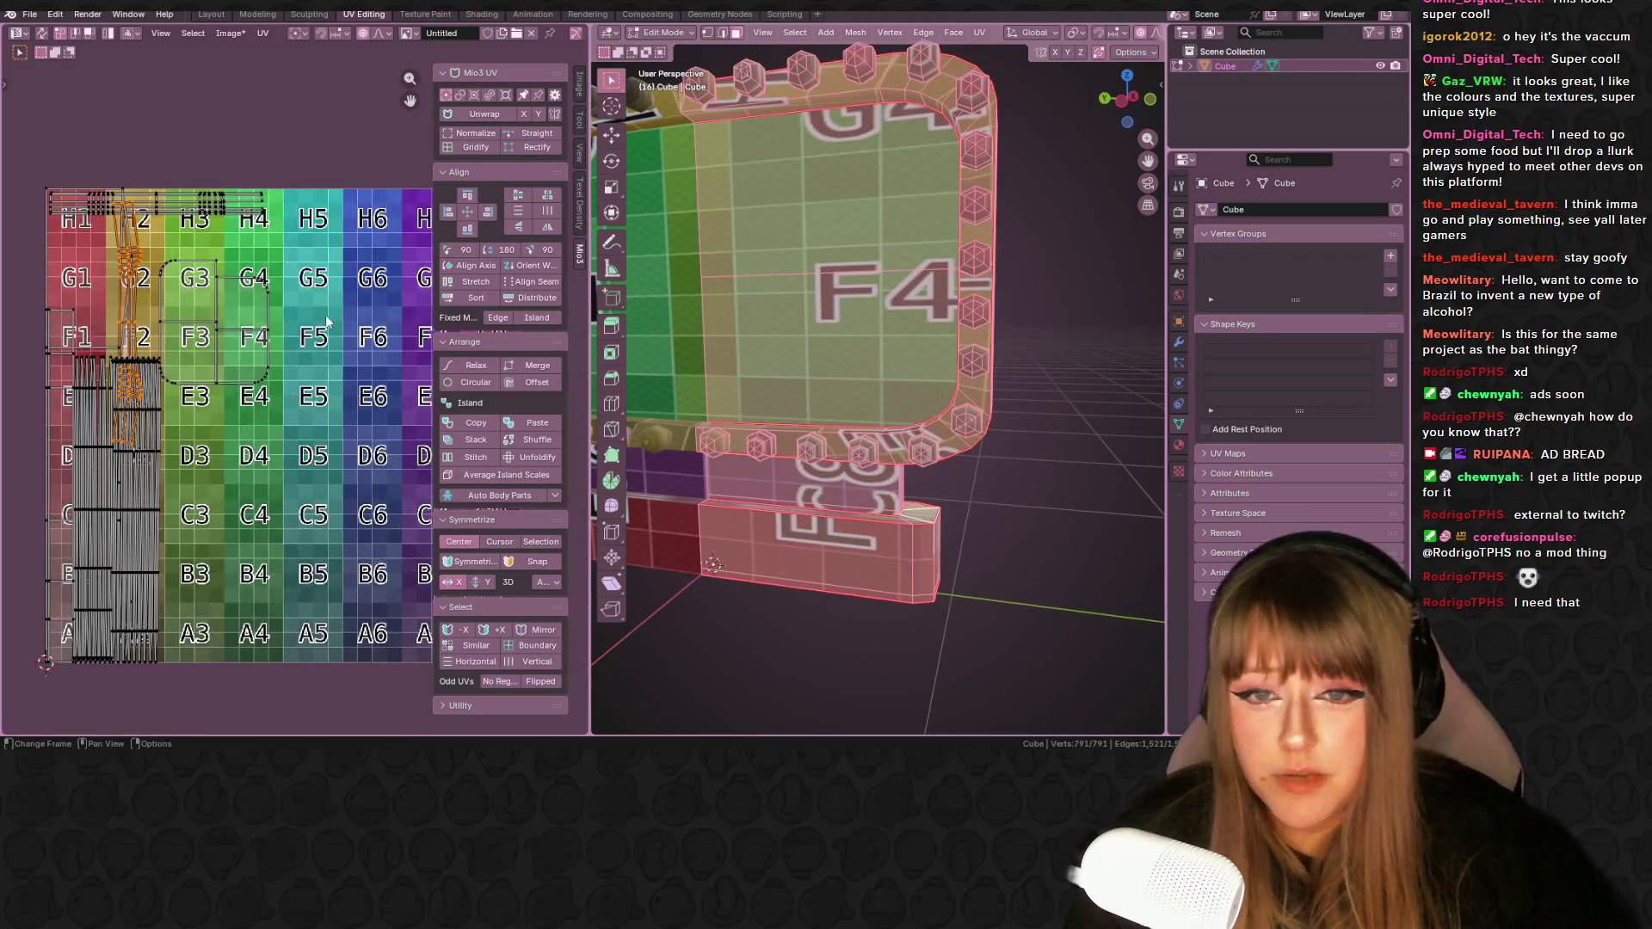
{"action": "scroll", "coordinate": [112, 456], "scroll_direction": "down", "scroll_amount": 2}
{"action": "key", "text": "a"}
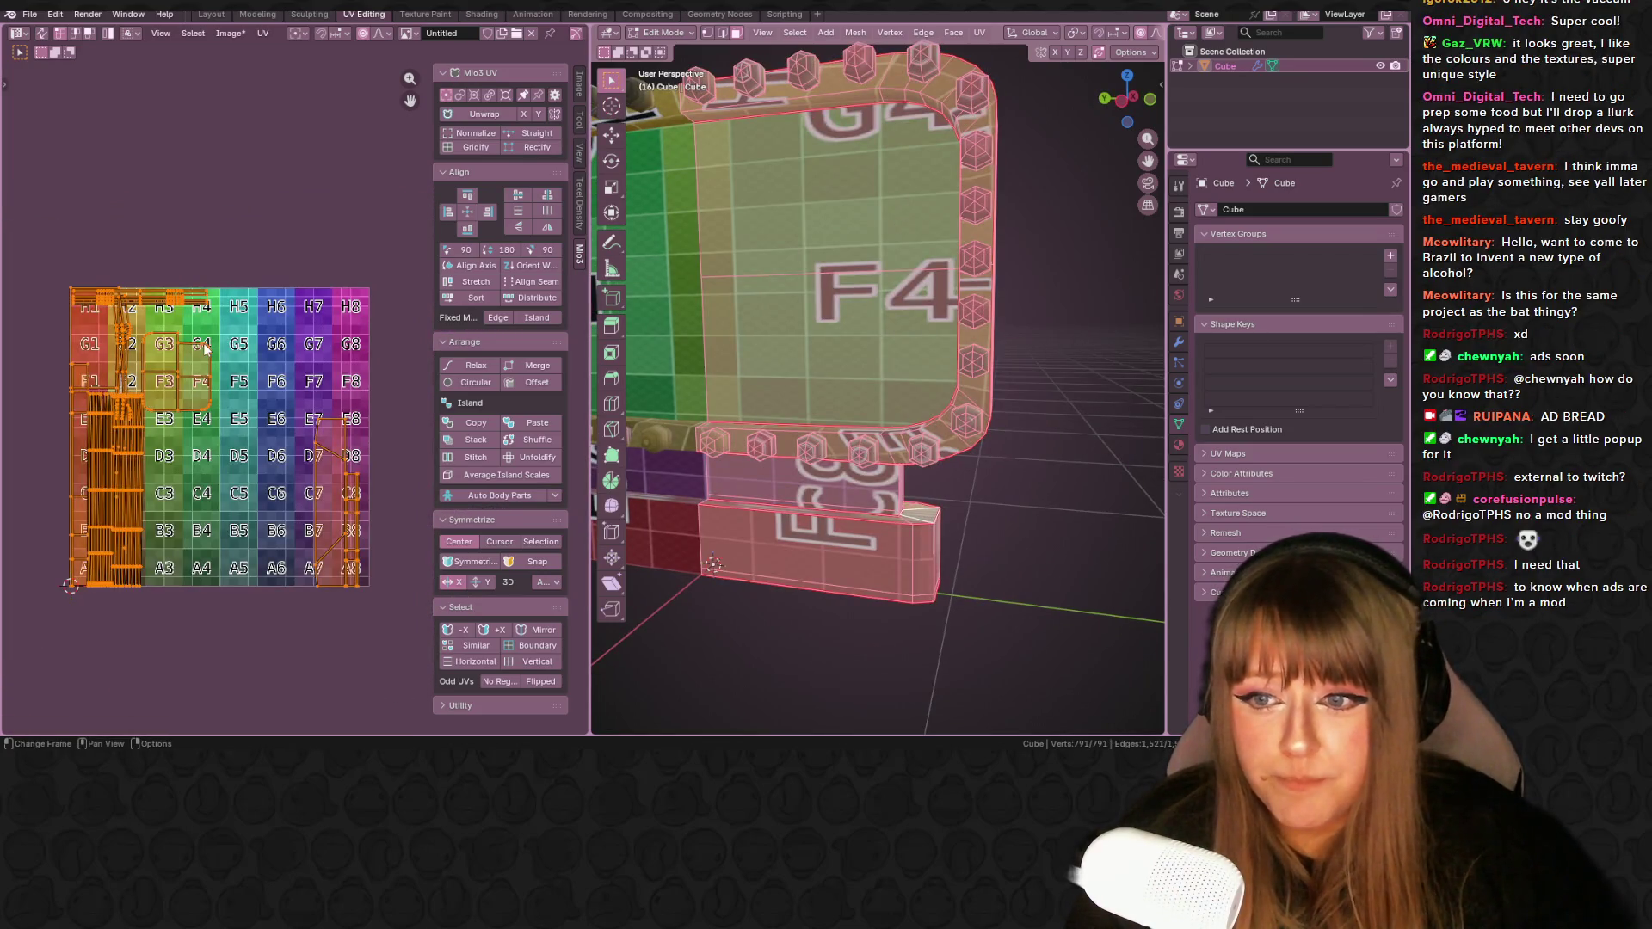
{"action": "left_click", "coordinate": [579, 220]}
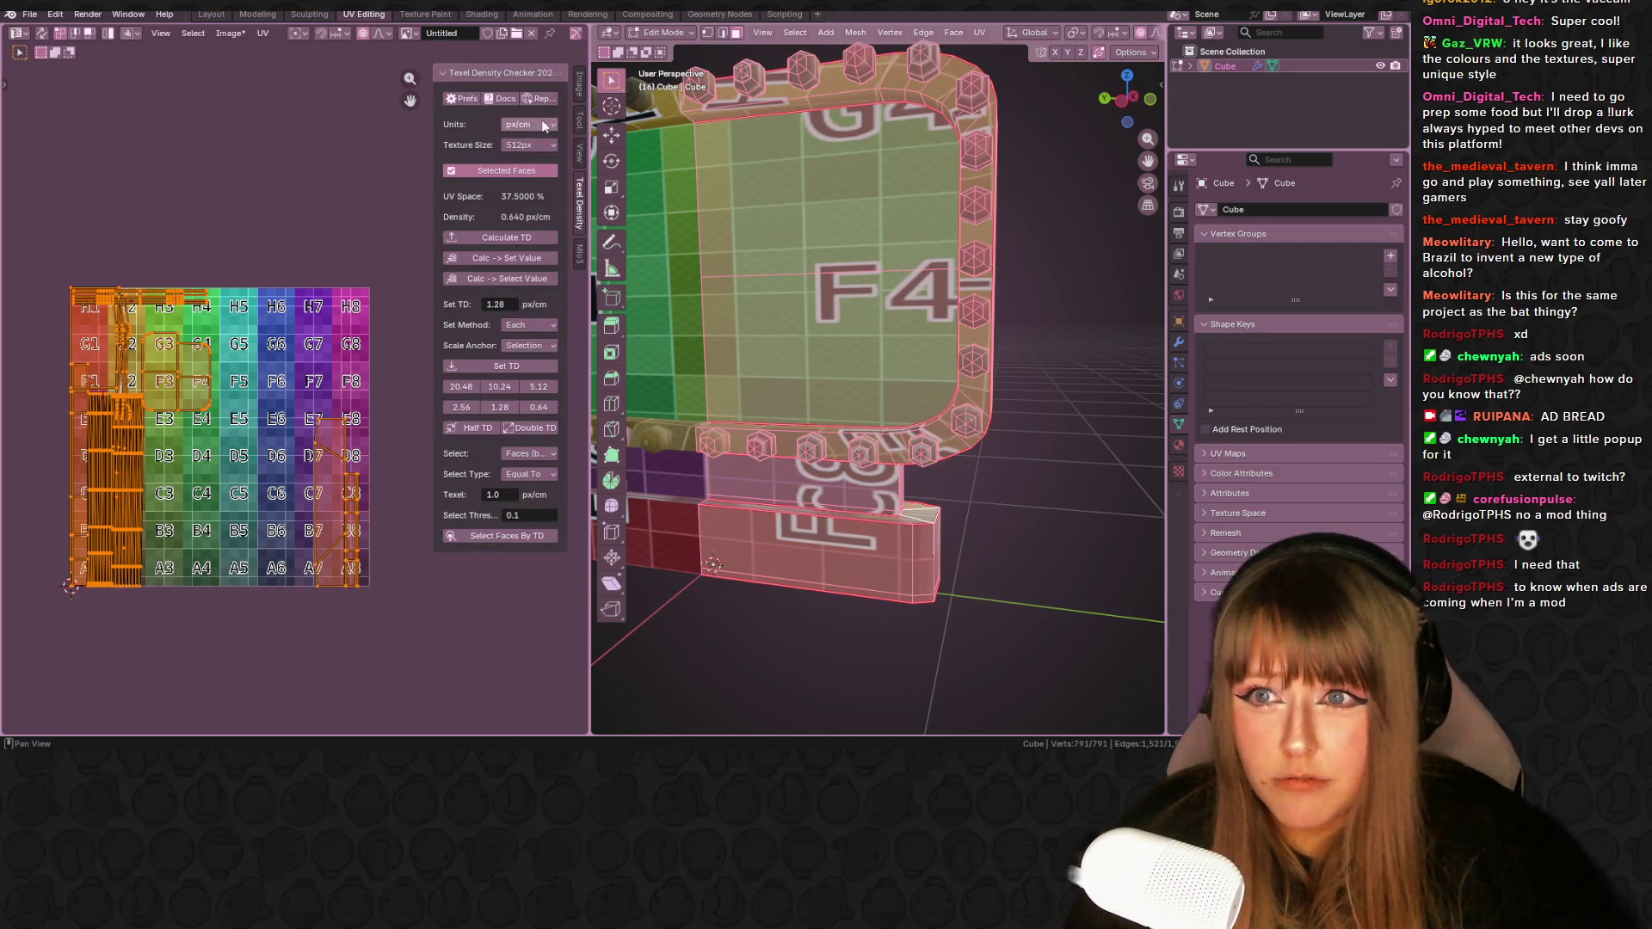
{"action": "left_click", "coordinate": [534, 142]}
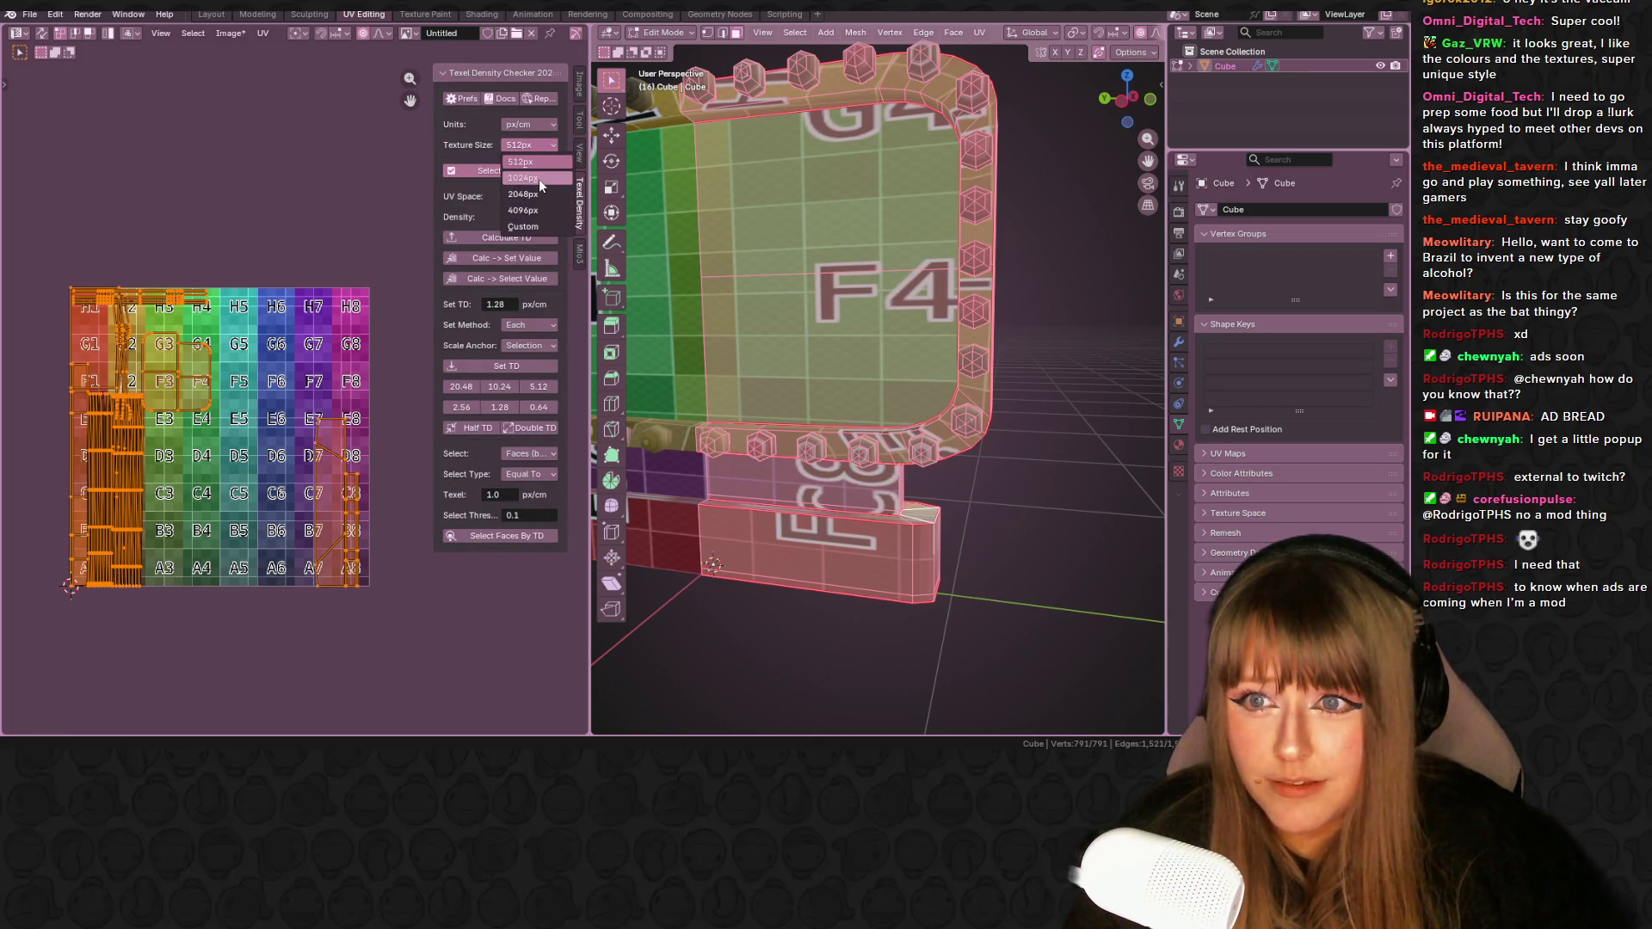
{"action": "left_click", "coordinate": [541, 179]}
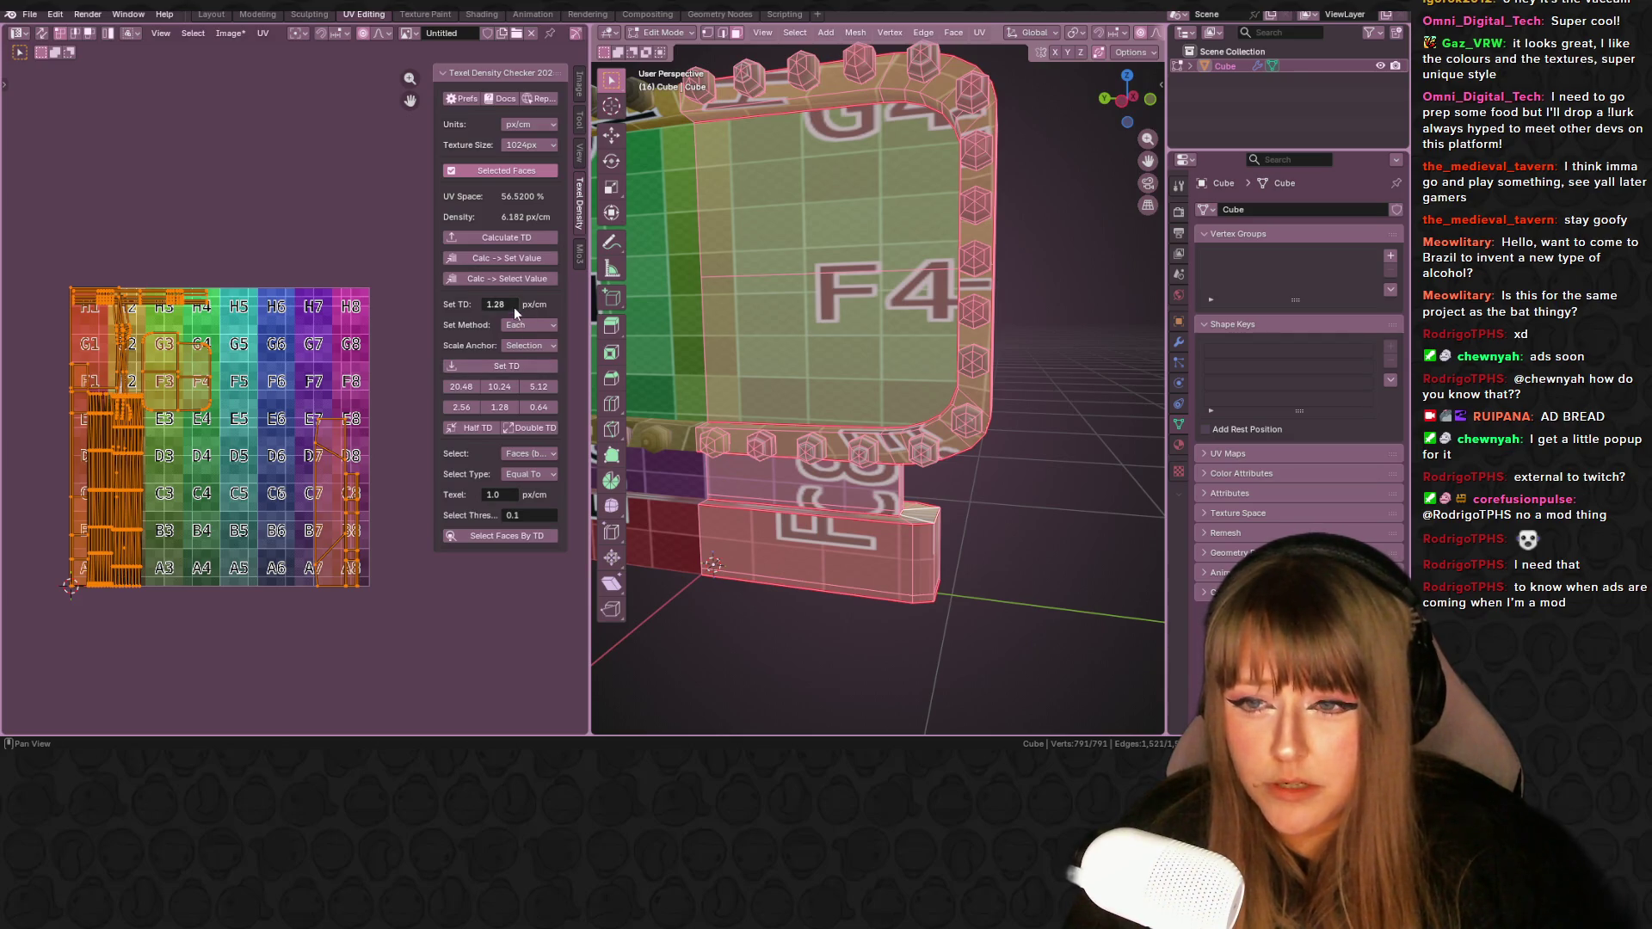
{"action": "left_click", "coordinate": [513, 366]}
- Leave edit mode, switch to the Layout workspace and snap to left orthographic view
{"action": "mouse_move", "coordinate": [676, 323]}
{"action": "middle_mouse_down"}
{"action": "mouse_move", "coordinate": [873, 247]}
{"action": "mouse_move", "coordinate": [750, 288]}
{"action": "middle_mouse_up"}
{"action": "key", "text": "Tab"}
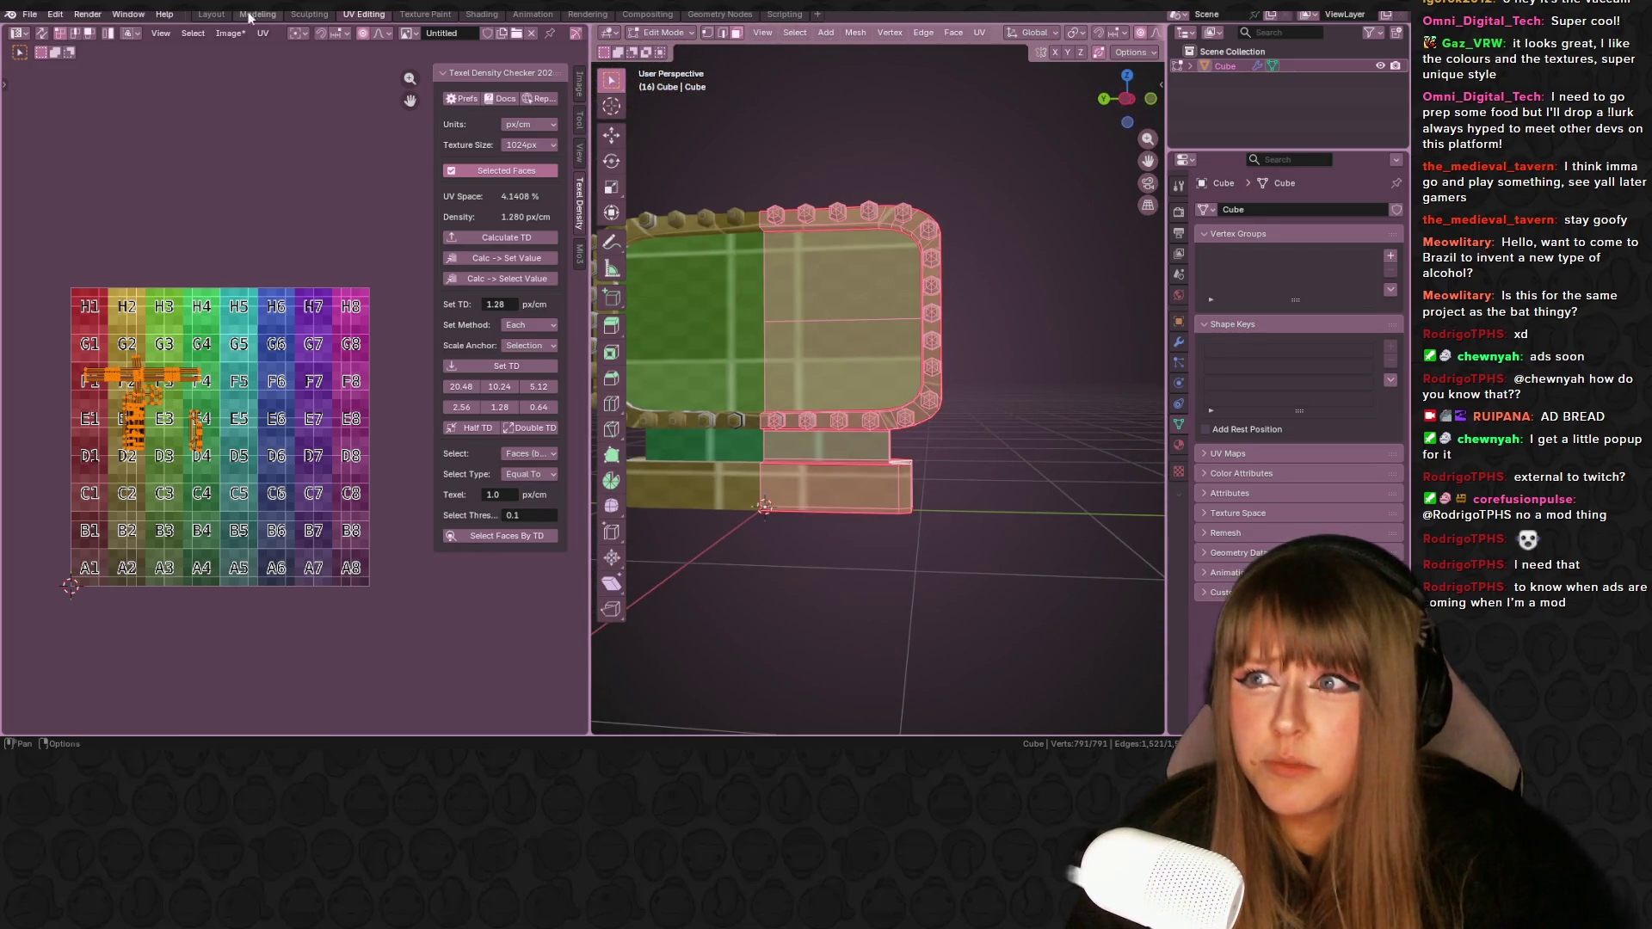
{"action": "left_click", "coordinate": [225, 16]}
{"action": "mouse_move", "coordinate": [903, 138]}
{"action": "middle_mouse_down"}
{"action": "mouse_move", "coordinate": [468, 177]}
{"action": "mouse_move", "coordinate": [1056, 68]}
{"action": "middle_mouse_up"}
{"action": "left_click", "coordinate": [1129, 99]}
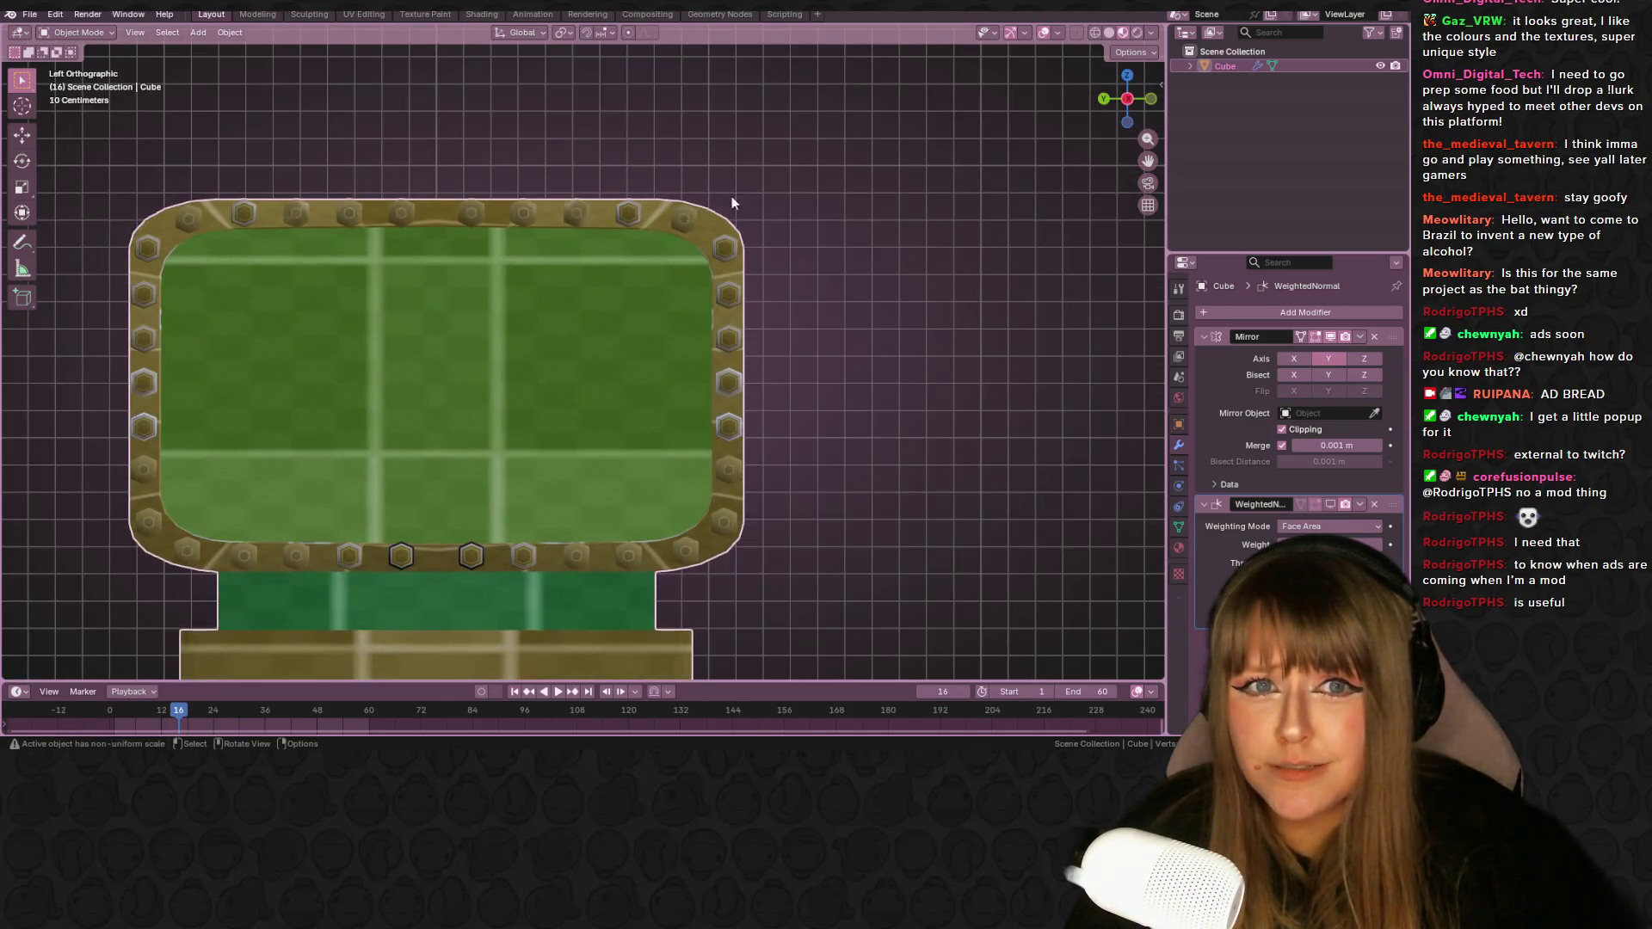
- Measure the sign from top edge to base at 1.86265 m with the Measure tool
{"action": "scroll", "coordinate": [545, 227], "scroll_direction": "down", "scroll_amount": 2}
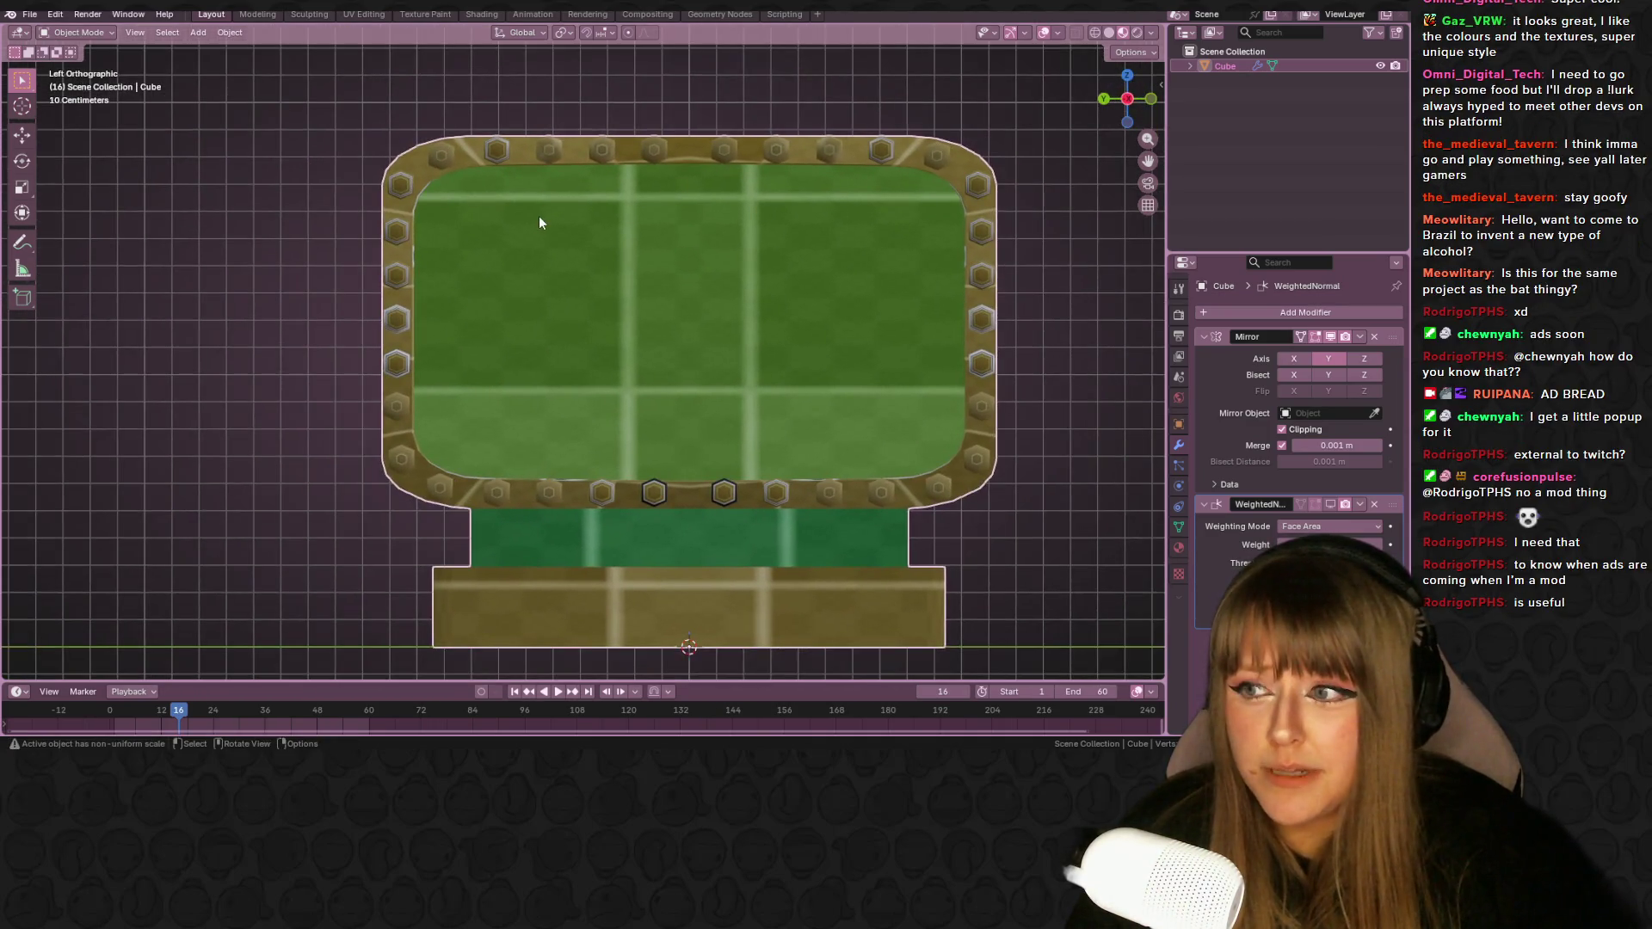
{"action": "left_click", "coordinate": [22, 270]}
{"action": "scroll", "coordinate": [425, 258], "scroll_direction": "down", "scroll_amount": 1}
{"action": "left_click_drag", "start_coordinate": [675, 182], "coordinate": [678, 182]}
{"action": "left_click_drag", "start_coordinate": [670, 275], "coordinate": [673, 592]}
- Scale the whole sign uniformly by 1.48
{"action": "scroll", "coordinate": [716, 562], "scroll_direction": "down", "scroll_amount": 3}
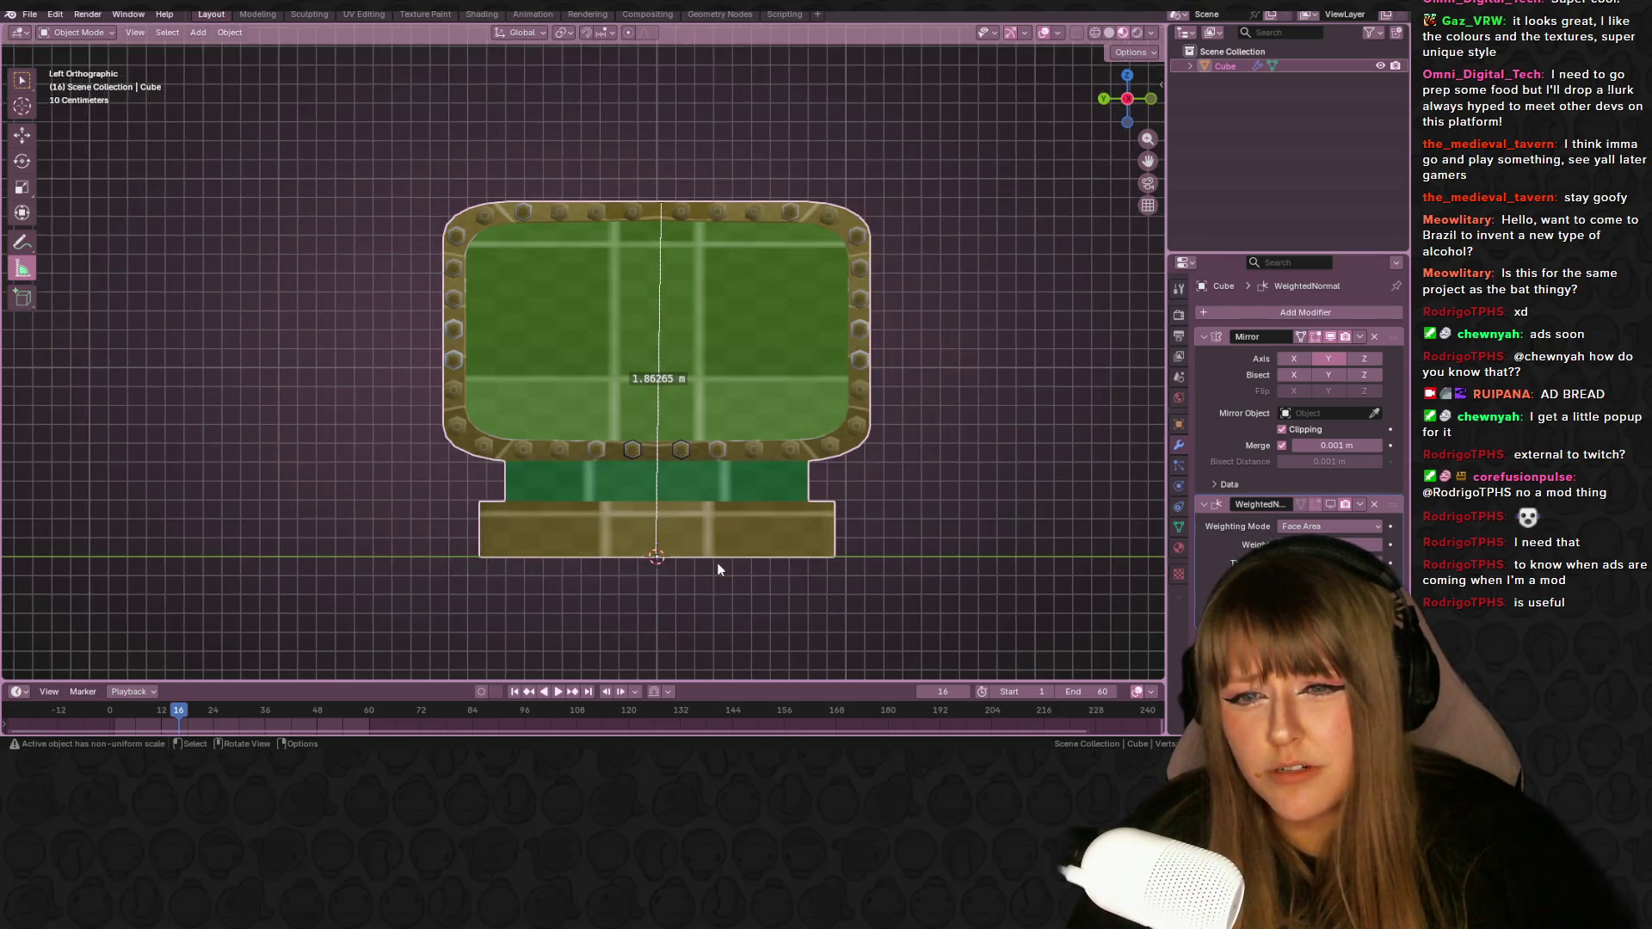
{"action": "scroll", "coordinate": [715, 561], "scroll_direction": "up", "scroll_amount": 3}
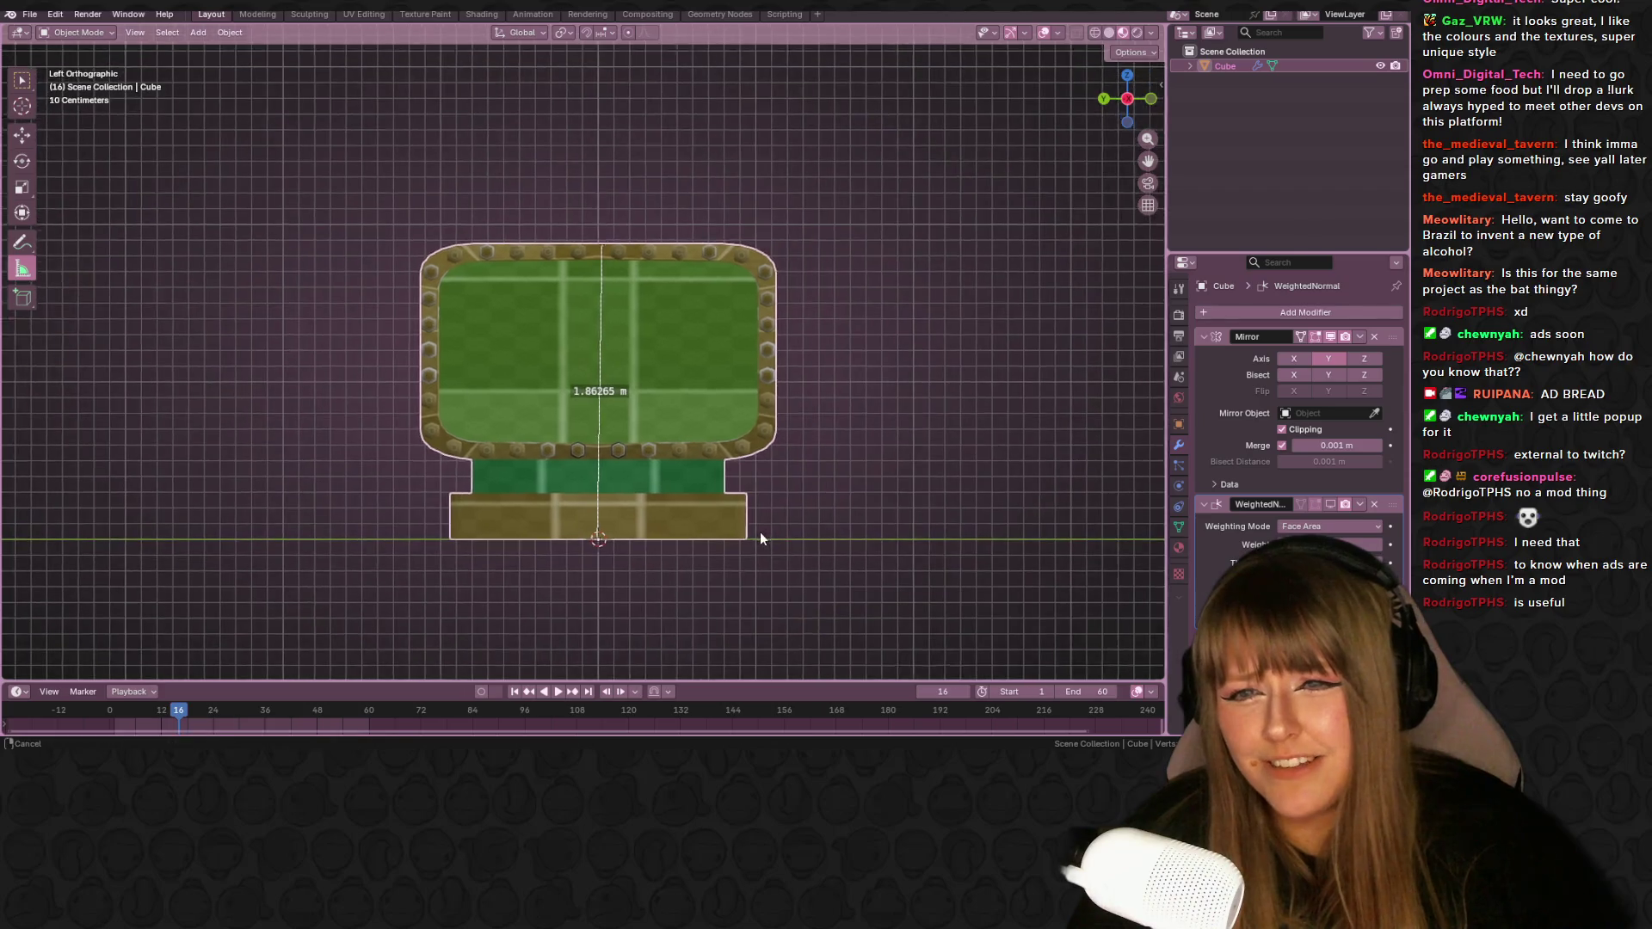
{"action": "key", "text": "s"}
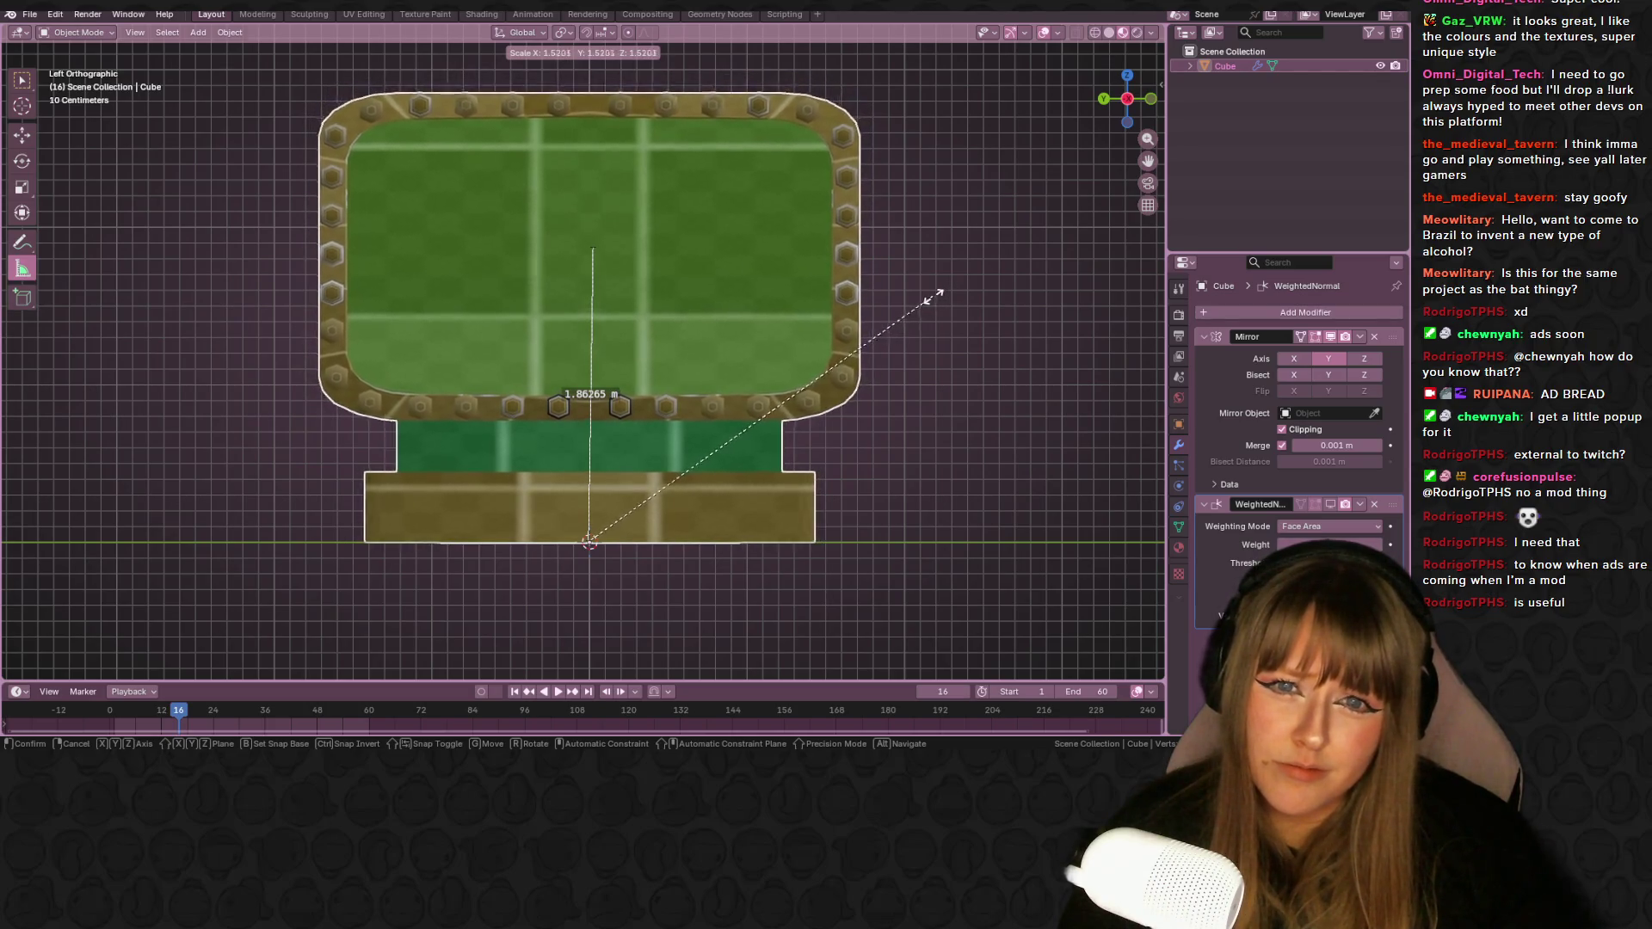
{"action": "left_click", "coordinate": [918, 296]}
- Measure the enlarged sign's full height at 2.83499 m, then open the Texture Paint workspace
{"action": "middle_click_drag", "start_coordinate": [919, 296], "coordinate": [714, 322]}
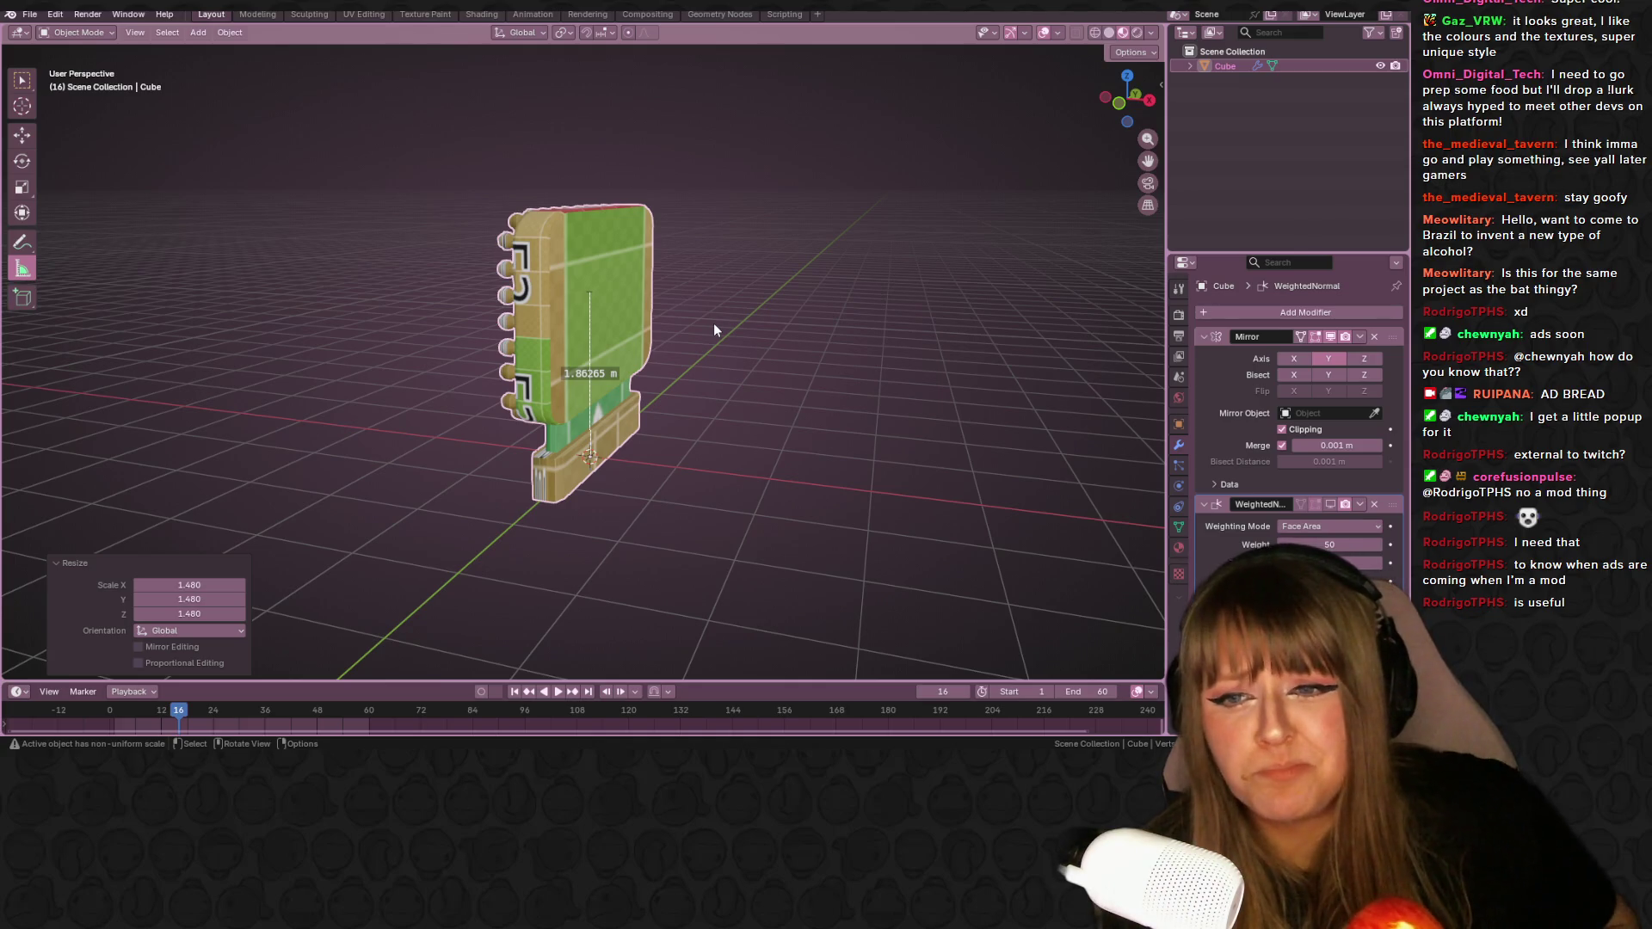
{"action": "mouse_move", "coordinate": [714, 324]}
{"action": "middle_mouse_down"}
{"action": "mouse_move", "coordinate": [874, 358]}
{"action": "mouse_move", "coordinate": [870, 281]}
{"action": "mouse_move", "coordinate": [810, 266]}
{"action": "mouse_move", "coordinate": [644, 325]}
{"action": "middle_mouse_up"}
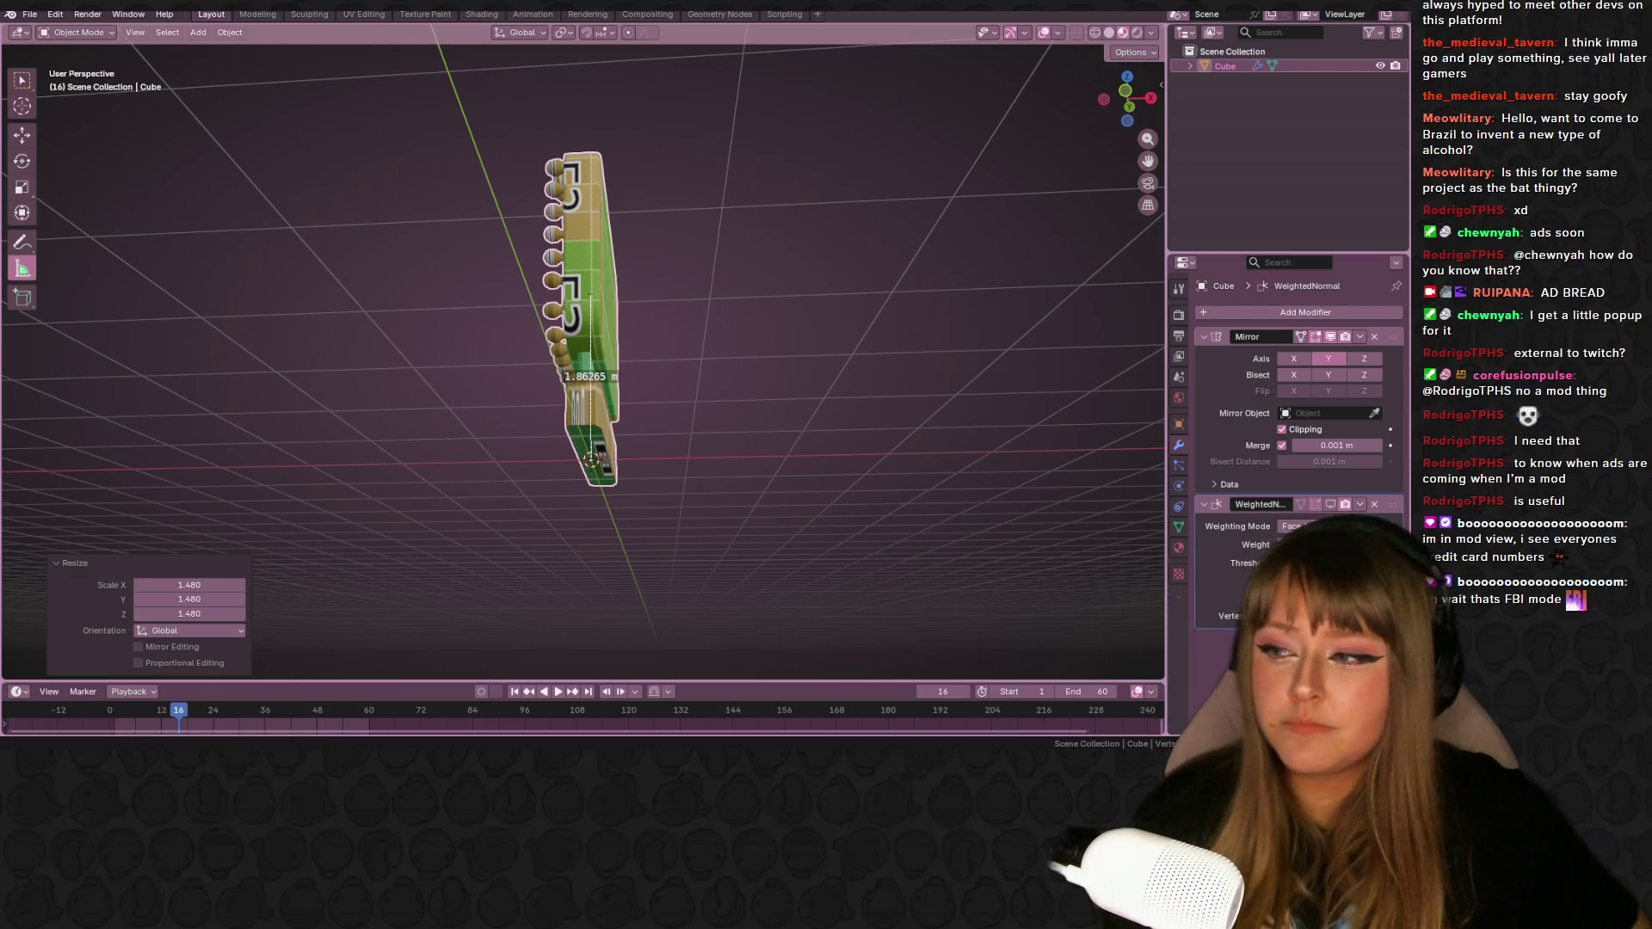
{"action": "middle_click_drag", "start_coordinate": [413, 141], "coordinate": [611, 293]}
{"action": "left_click_drag", "start_coordinate": [586, 293], "coordinate": [580, 210]}
{"action": "mouse_move", "coordinate": [580, 209]}
{"action": "middle_mouse_down"}
{"action": "mouse_move", "coordinate": [721, 200]}
{"action": "mouse_move", "coordinate": [637, 205]}
{"action": "middle_mouse_up"}
{"action": "left_click_drag", "start_coordinate": [603, 208], "coordinate": [586, 460]}
{"action": "mouse_move", "coordinate": [649, 442]}
{"action": "middle_mouse_down"}
{"action": "mouse_move", "coordinate": [875, 371]}
{"action": "mouse_move", "coordinate": [246, 281]}
{"action": "middle_mouse_up"}
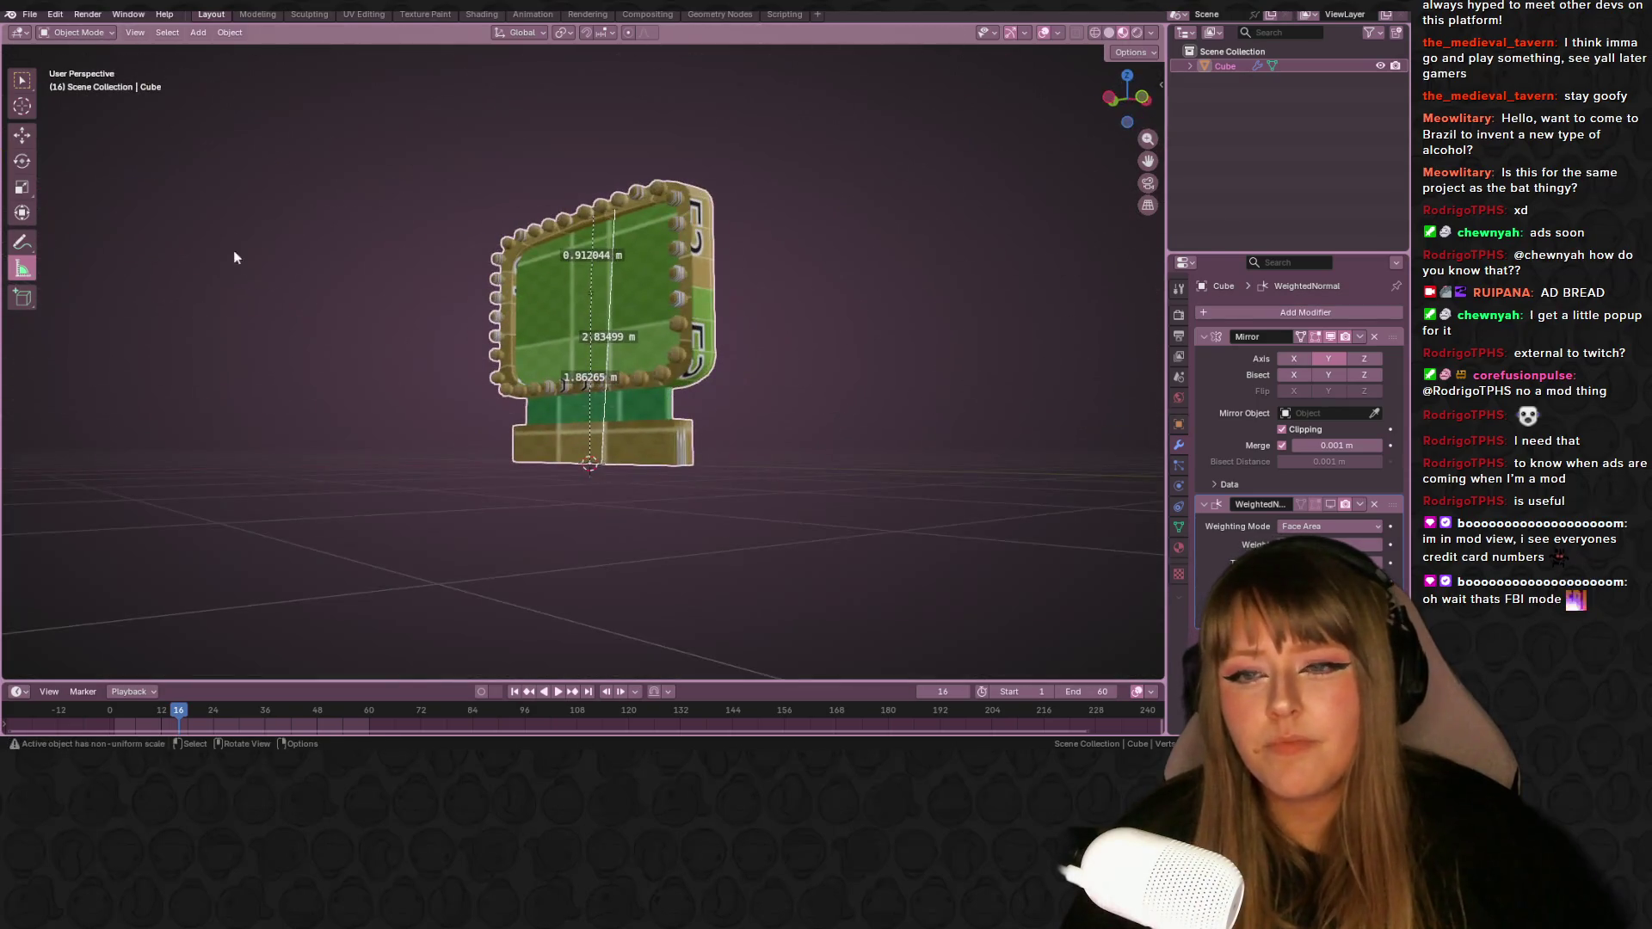
{"action": "left_click", "coordinate": [425, 14]}
{"action": "scroll", "coordinate": [356, 179], "scroll_direction": "down", "scroll_amount": 2}
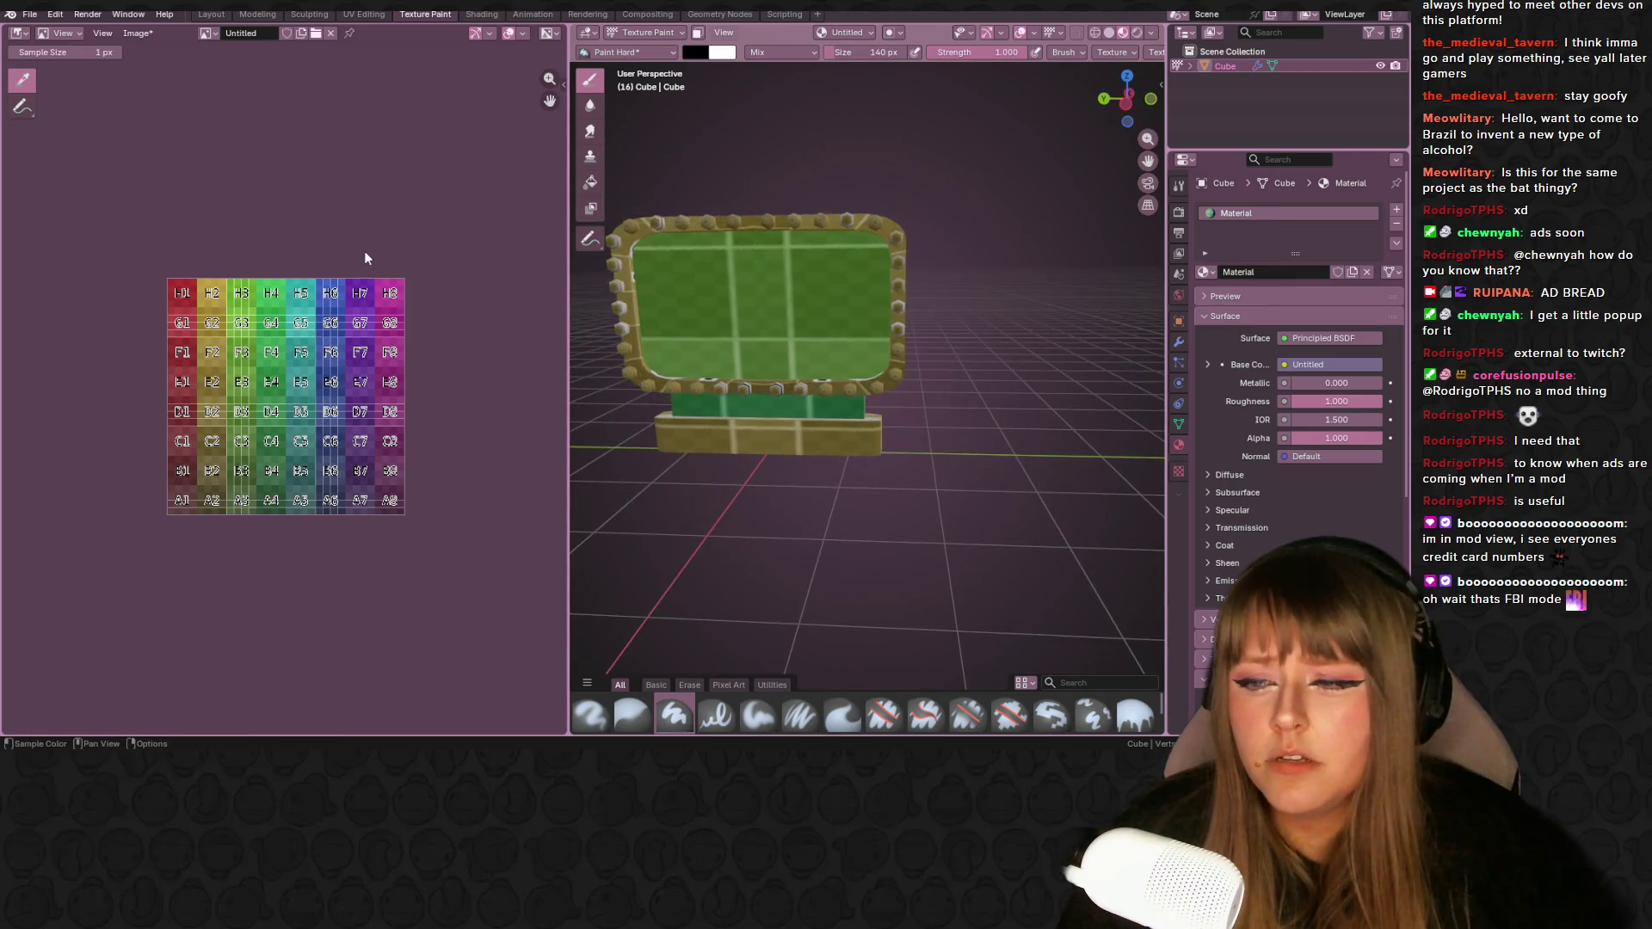
{"action": "left_click", "coordinate": [363, 14]}
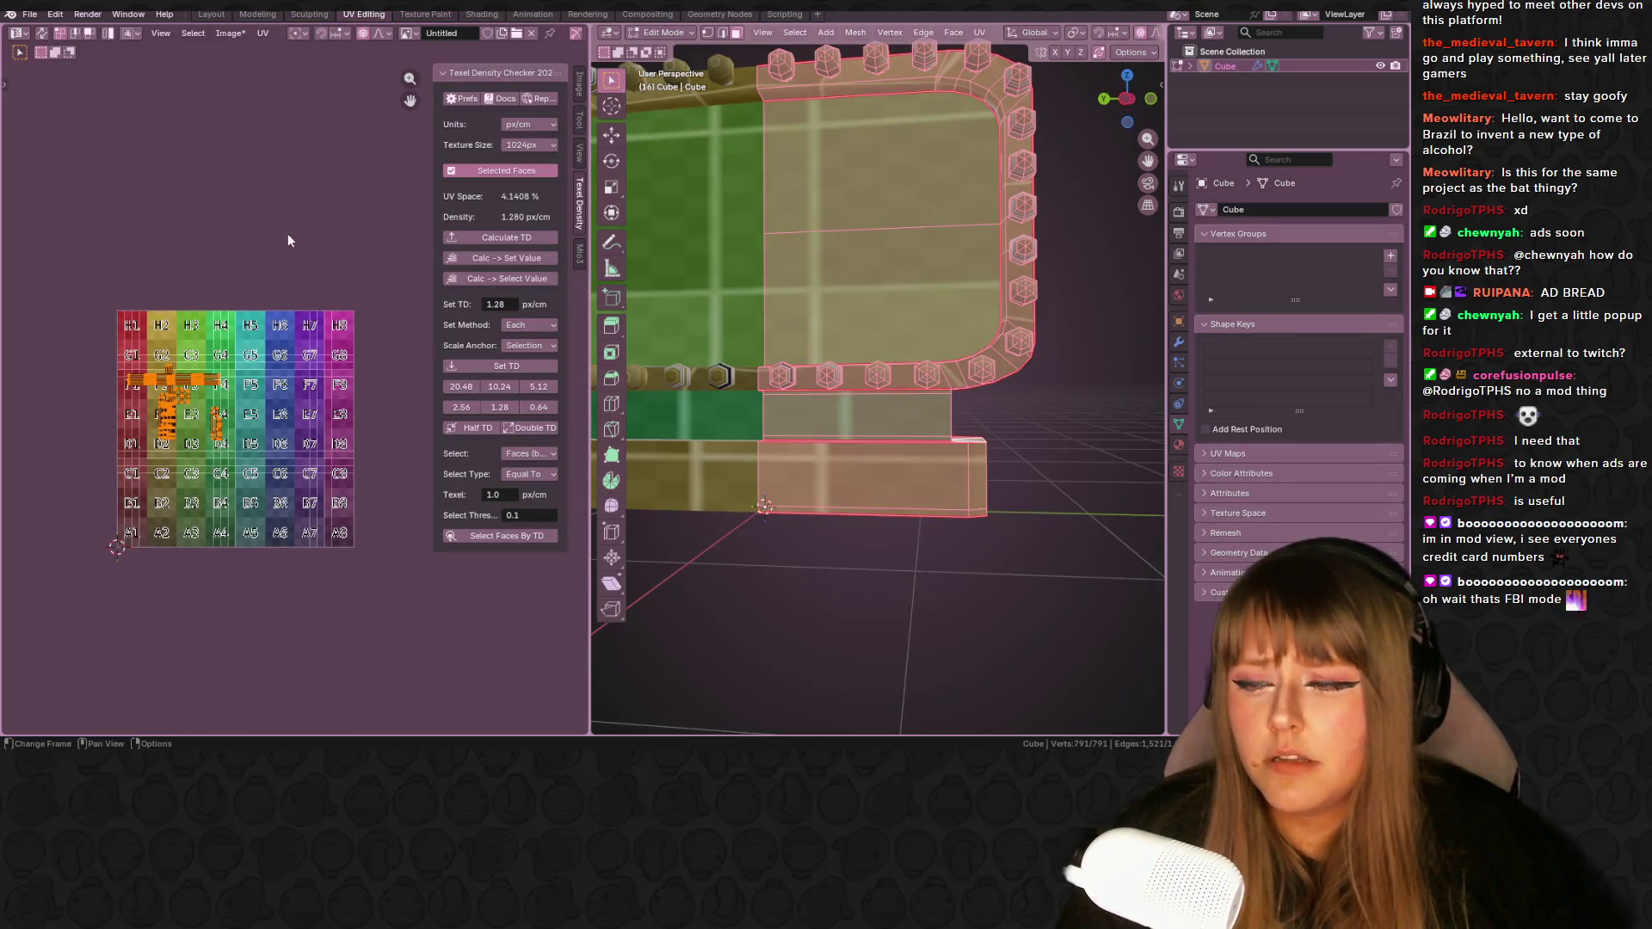
{"action": "left_click", "coordinate": [506, 366]}
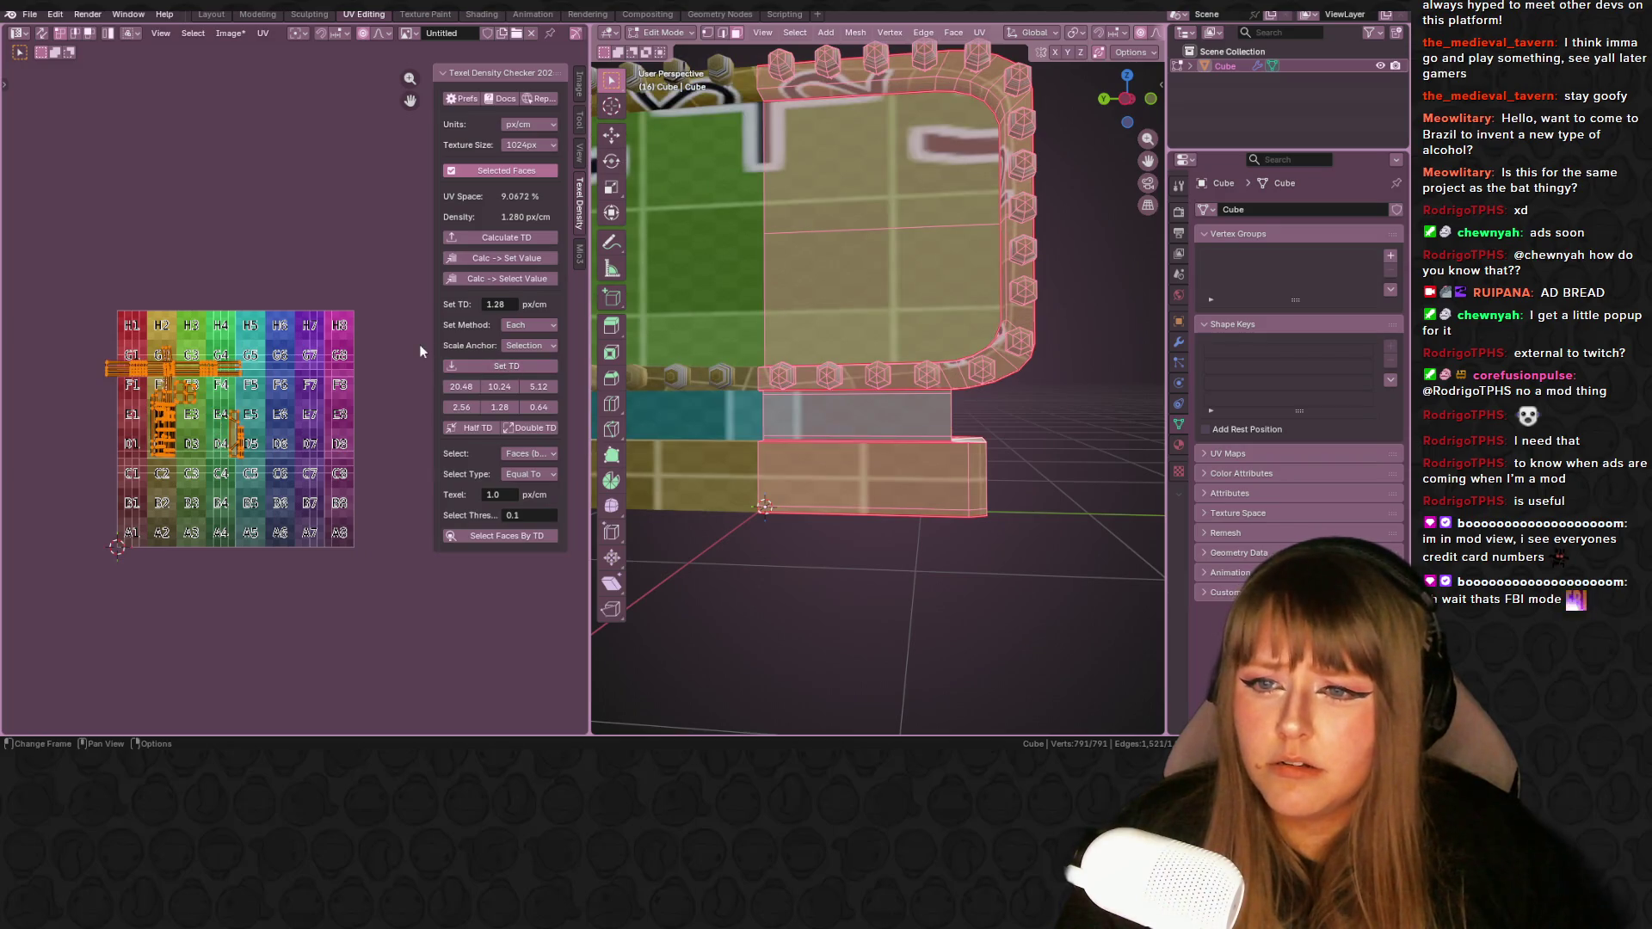
{"action": "middle_click_drag", "start_coordinate": [220, 393], "coordinate": [259, 401]}
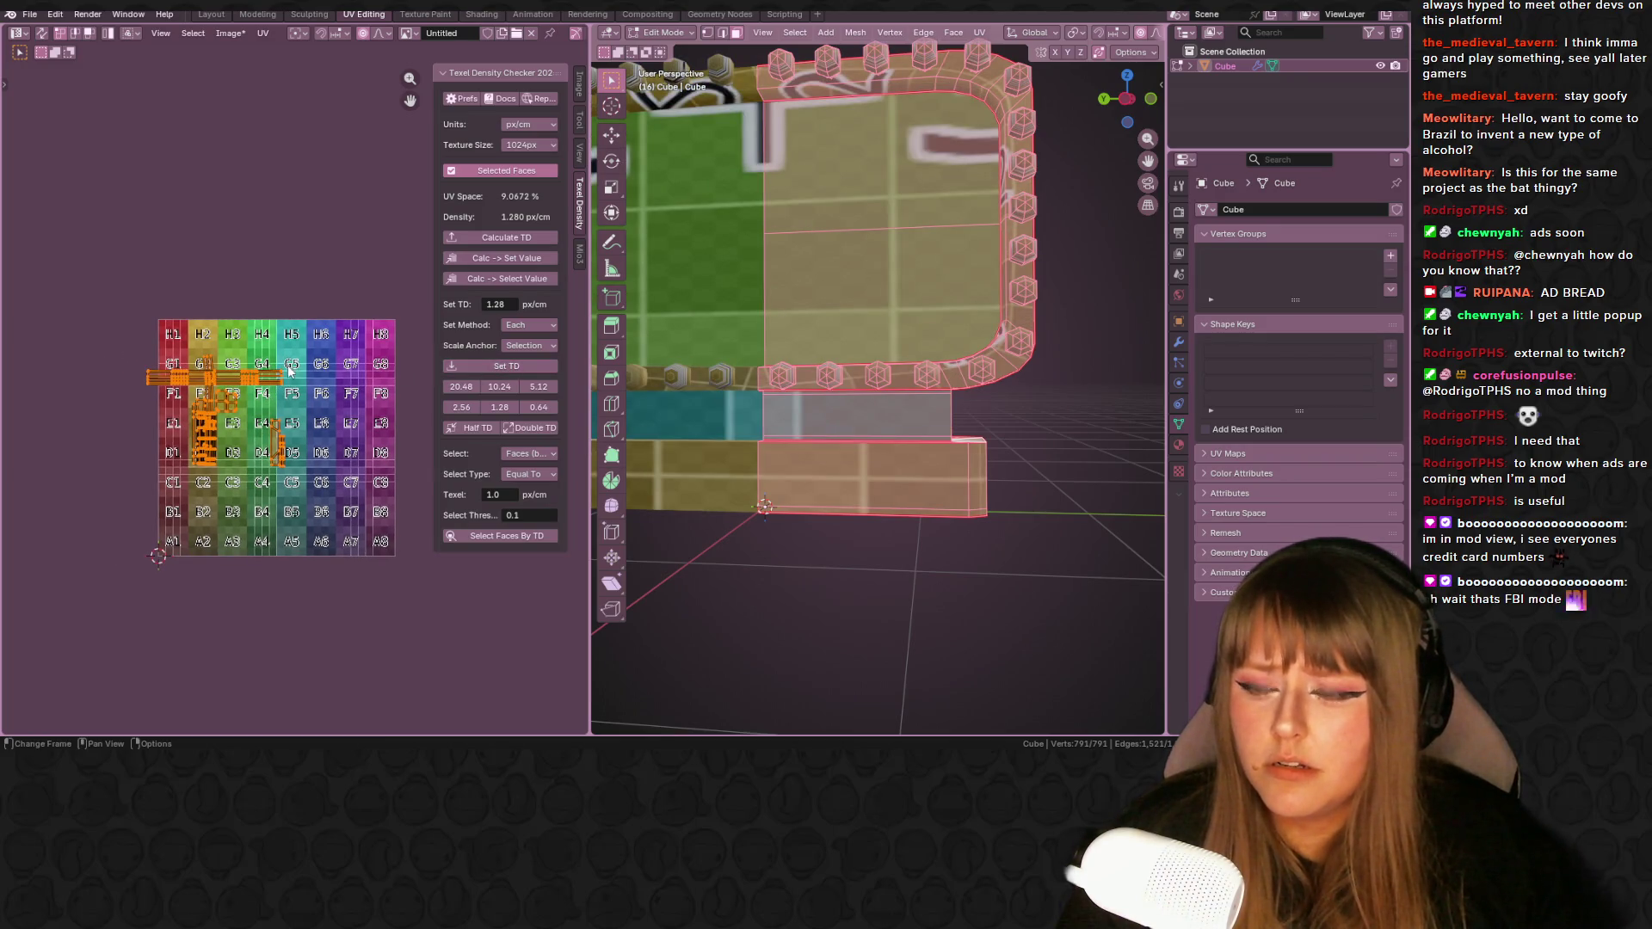
{"action": "key", "text": "g"}
{"action": "left_click", "coordinate": [308, 332]}
{"action": "mouse_move", "coordinate": [671, 370]}
{"action": "middle_mouse_down"}
{"action": "mouse_move", "coordinate": [689, 286]}
{"action": "mouse_move", "coordinate": [647, 363]}
{"action": "middle_mouse_up"}
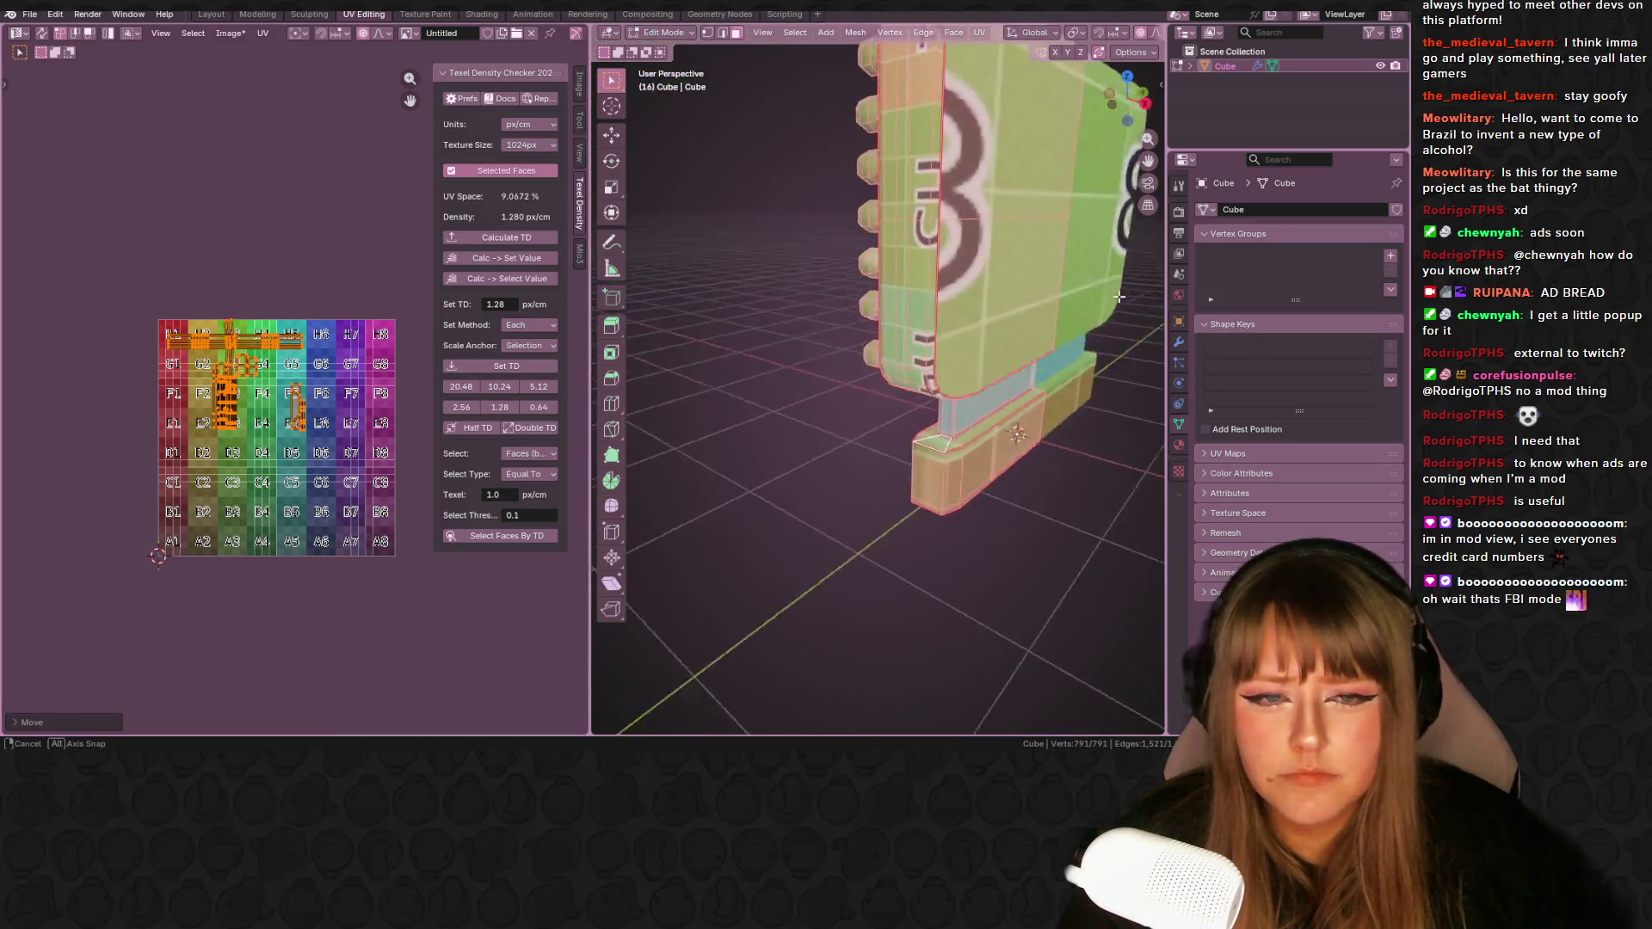
{"action": "scroll", "coordinate": [647, 363], "scroll_direction": "up", "scroll_amount": 2}
{"action": "scroll", "coordinate": [654, 344], "scroll_direction": "down", "scroll_amount": 5}
{"action": "mouse_move", "coordinate": [654, 301]}
{"action": "middle_mouse_down"}
{"action": "mouse_move", "coordinate": [638, 314]}
{"action": "mouse_move", "coordinate": [947, 258]}
{"action": "mouse_move", "coordinate": [1058, 191]}
{"action": "mouse_move", "coordinate": [995, 174]}
{"action": "mouse_move", "coordinate": [1083, 270]}
{"action": "mouse_move", "coordinate": [1069, 332]}
{"action": "mouse_move", "coordinate": [818, 332]}
{"action": "mouse_move", "coordinate": [861, 335]}
{"action": "mouse_move", "coordinate": [967, 295]}
{"action": "mouse_move", "coordinate": [983, 408]}
{"action": "middle_mouse_up"}
{"action": "scroll", "coordinate": [967, 294], "scroll_direction": "down", "scroll_amount": 5}
{"action": "scroll", "coordinate": [273, 394], "scroll_direction": "up", "scroll_amount": 5}
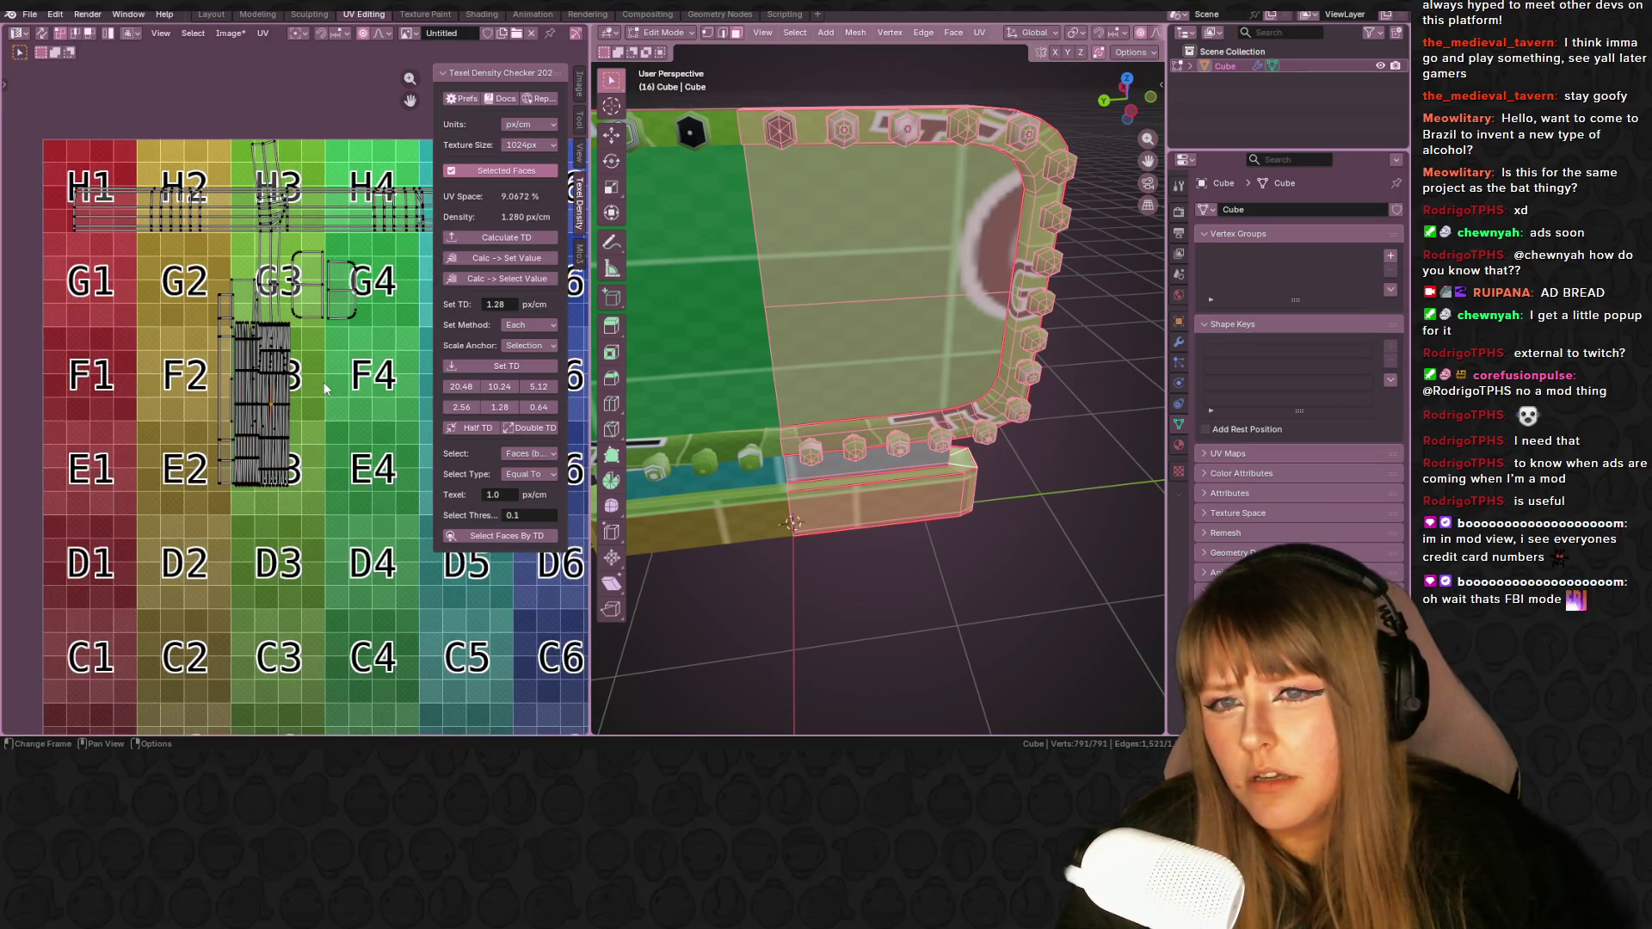
{"action": "left_click", "coordinate": [263, 404], "text": "alt"}
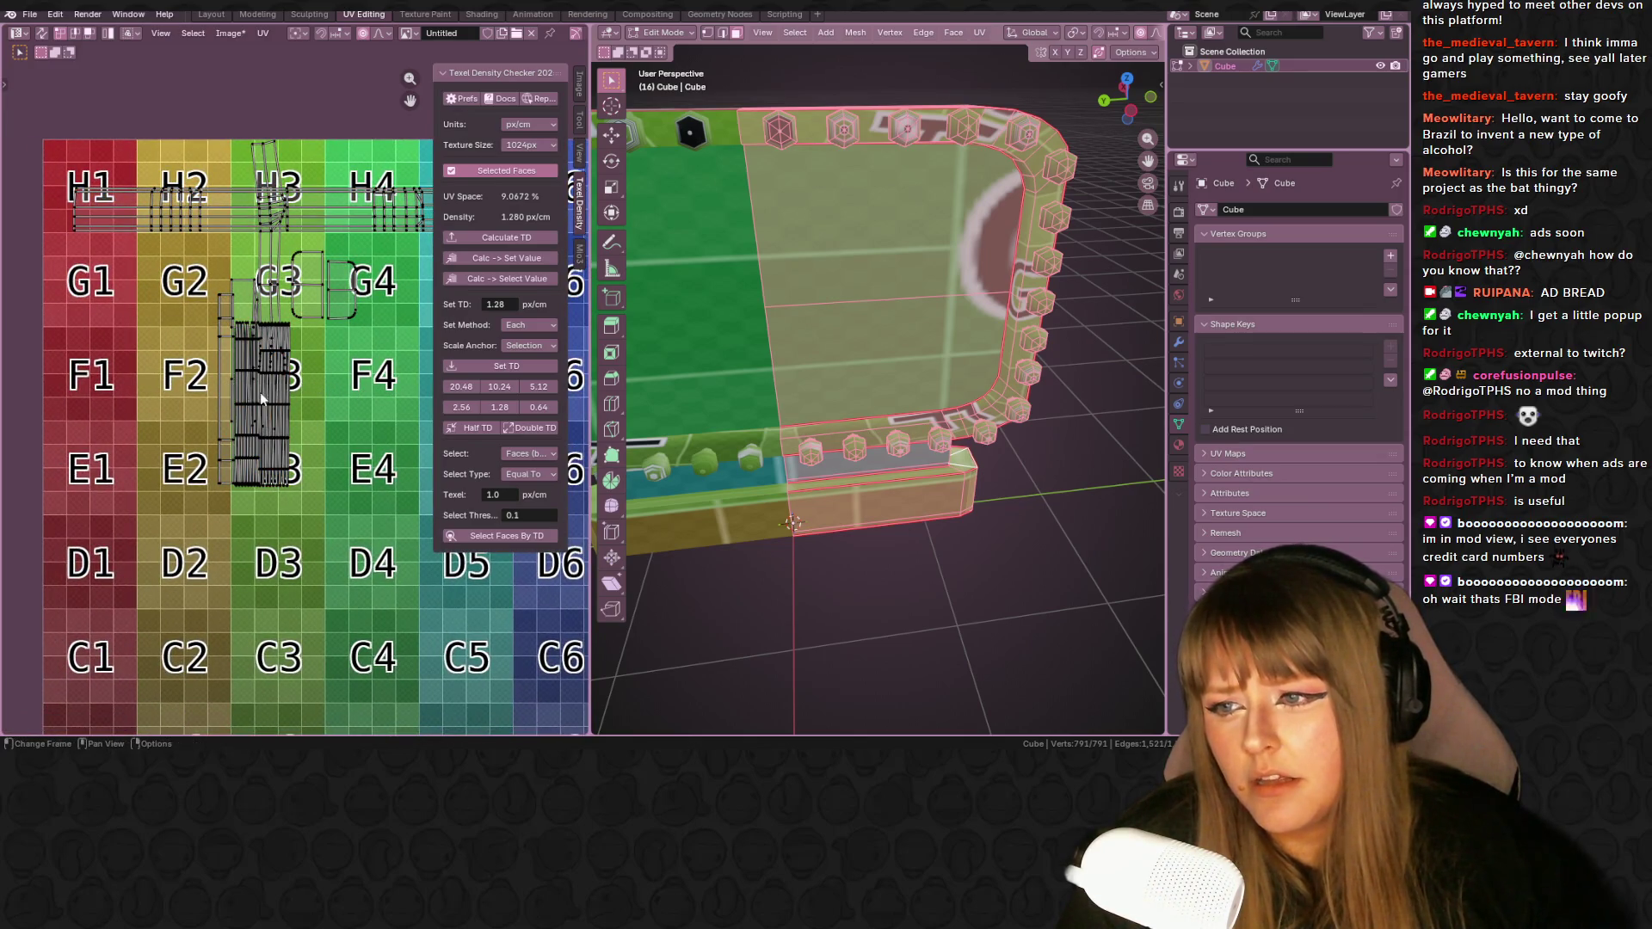
- Select the whole connected UV island and move it to the right
{"action": "left_click_drag", "start_coordinate": [237, 415], "coordinate": [346, 453]}
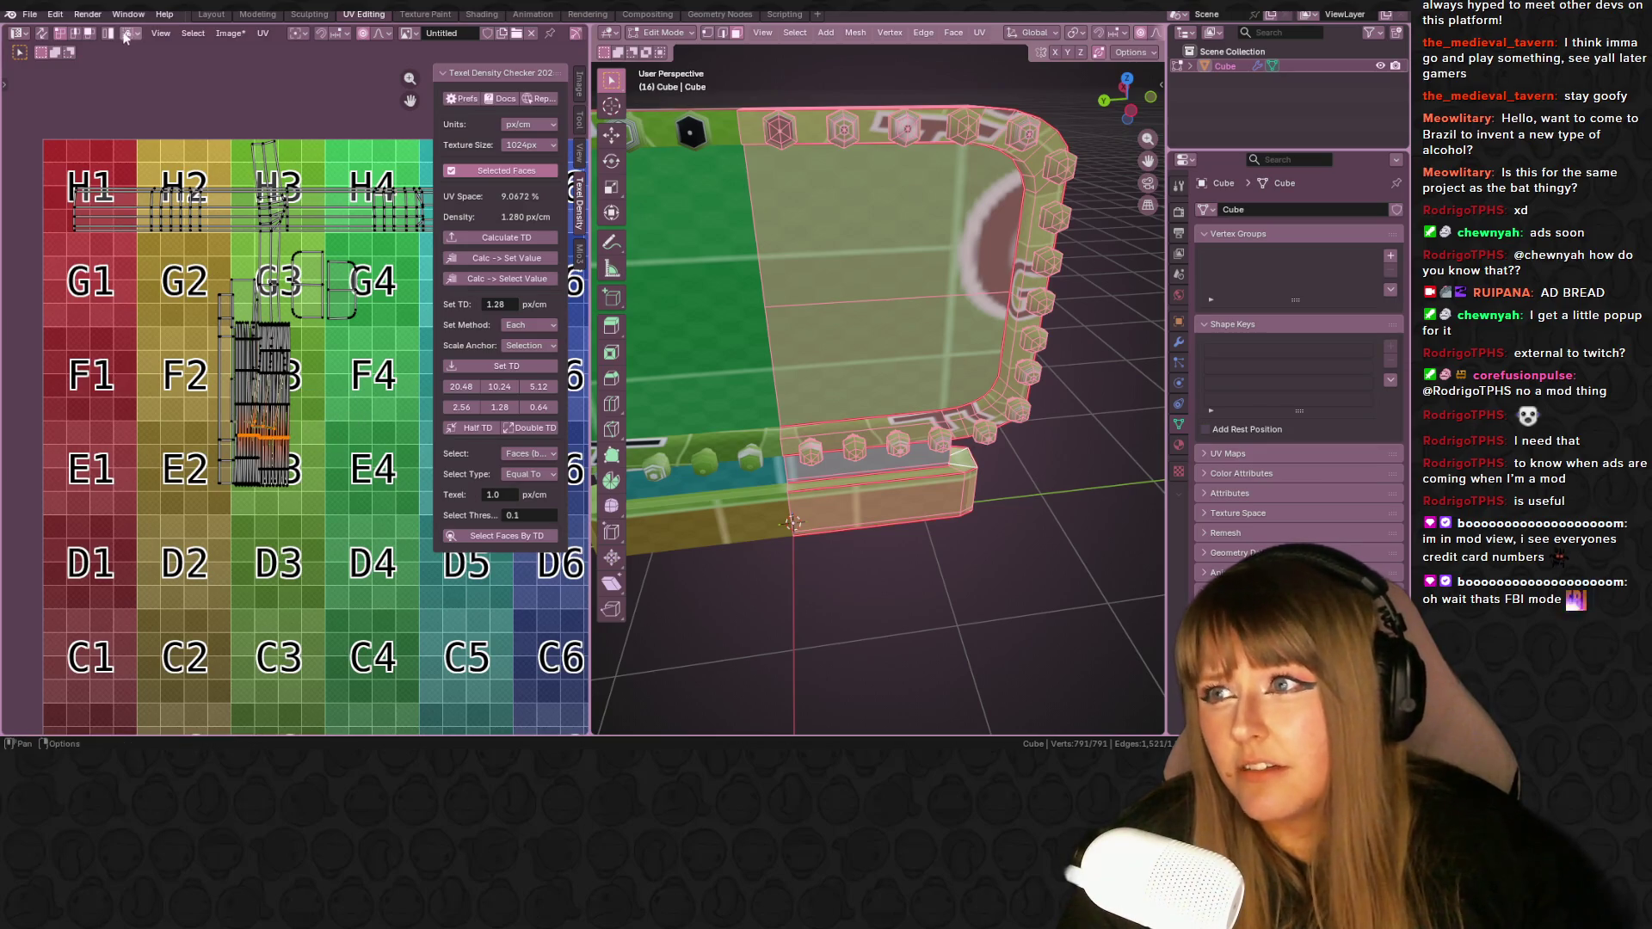
{"action": "key", "text": "l"}
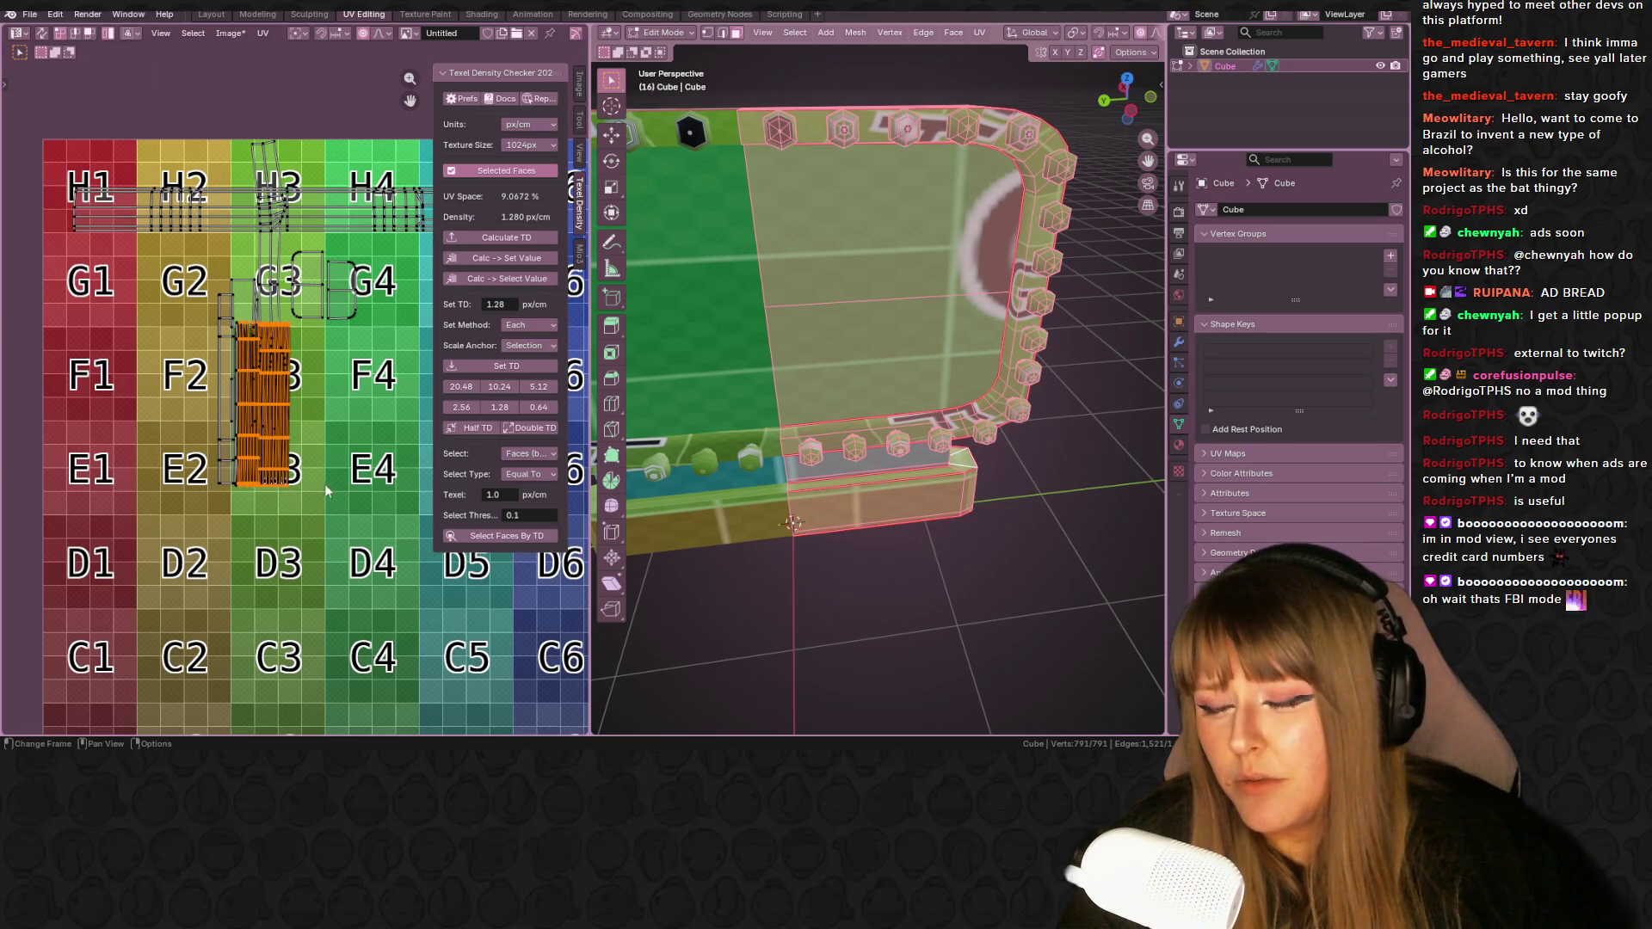
{"action": "key", "text": "g"}
{"action": "key", "text": "Escape"}
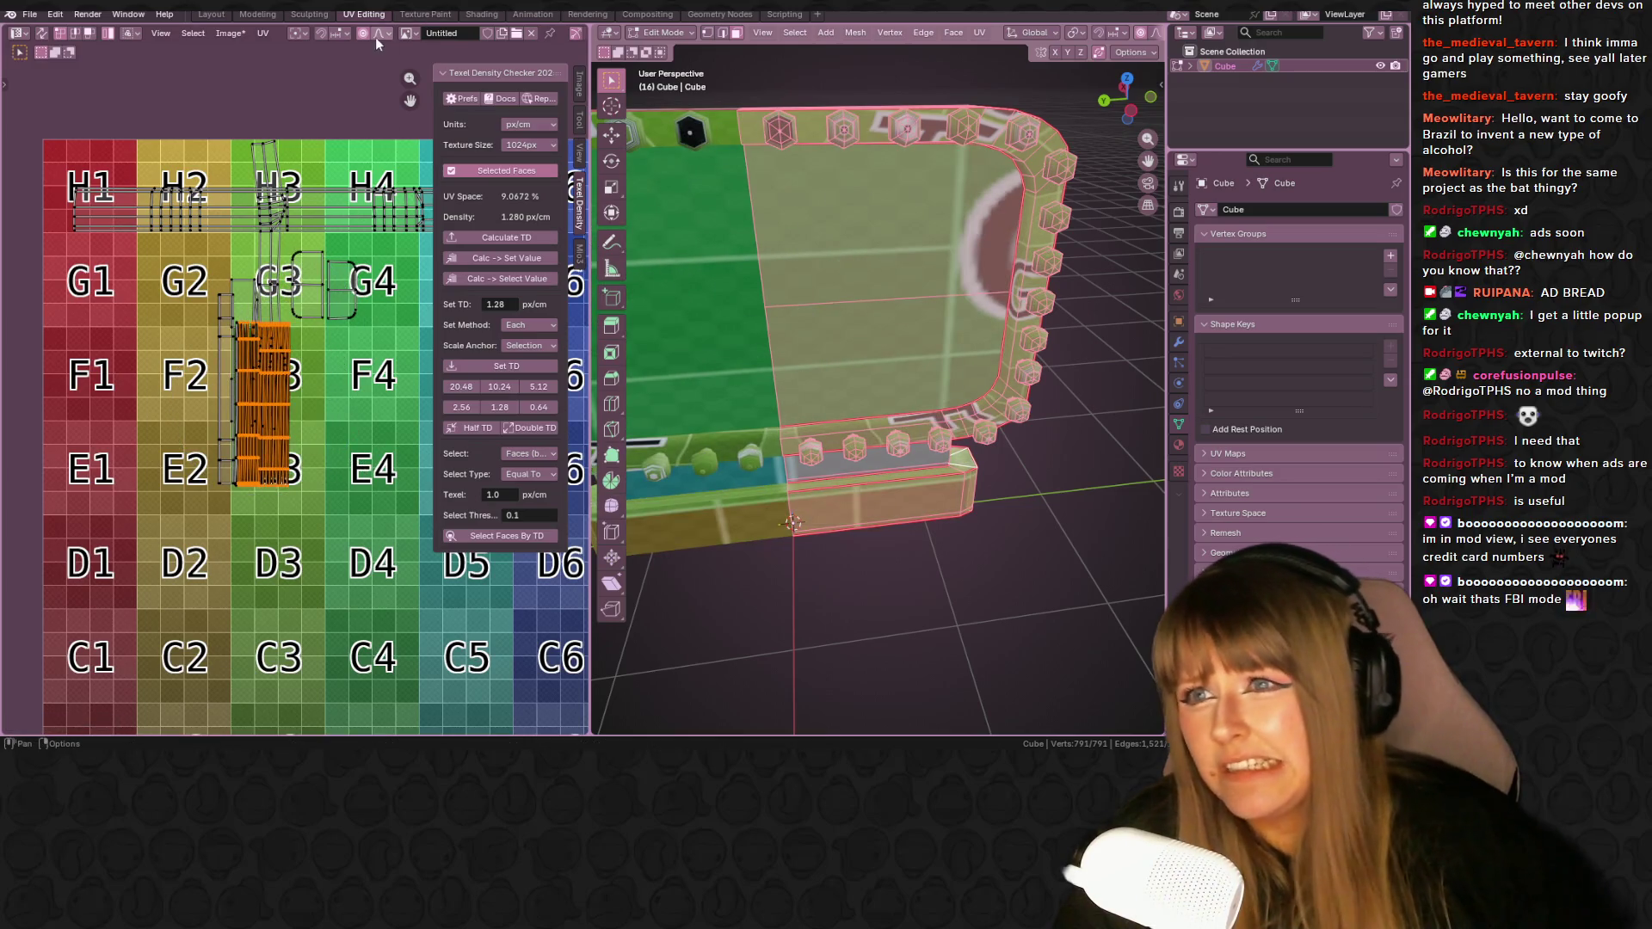
{"action": "key", "text": "g"}
{"action": "left_click", "coordinate": [410, 443]}
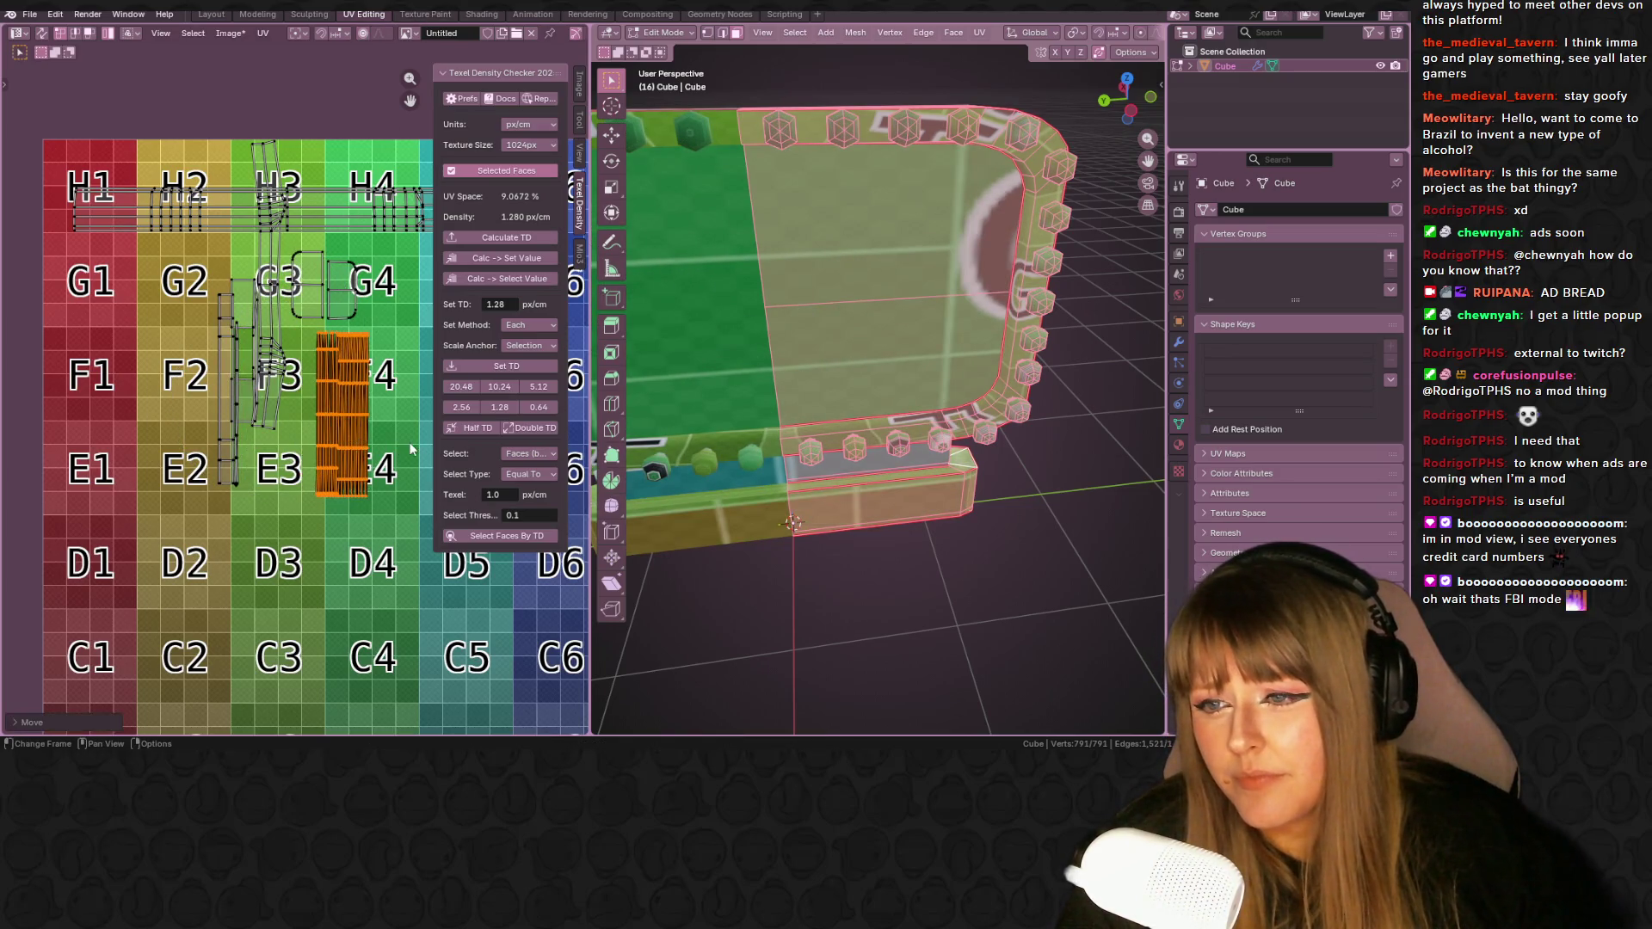
- Squash the island vertically, shrink it uniformly and drop it at the top of H1
{"action": "key", "text": "s"}
{"action": "key", "text": "y"}
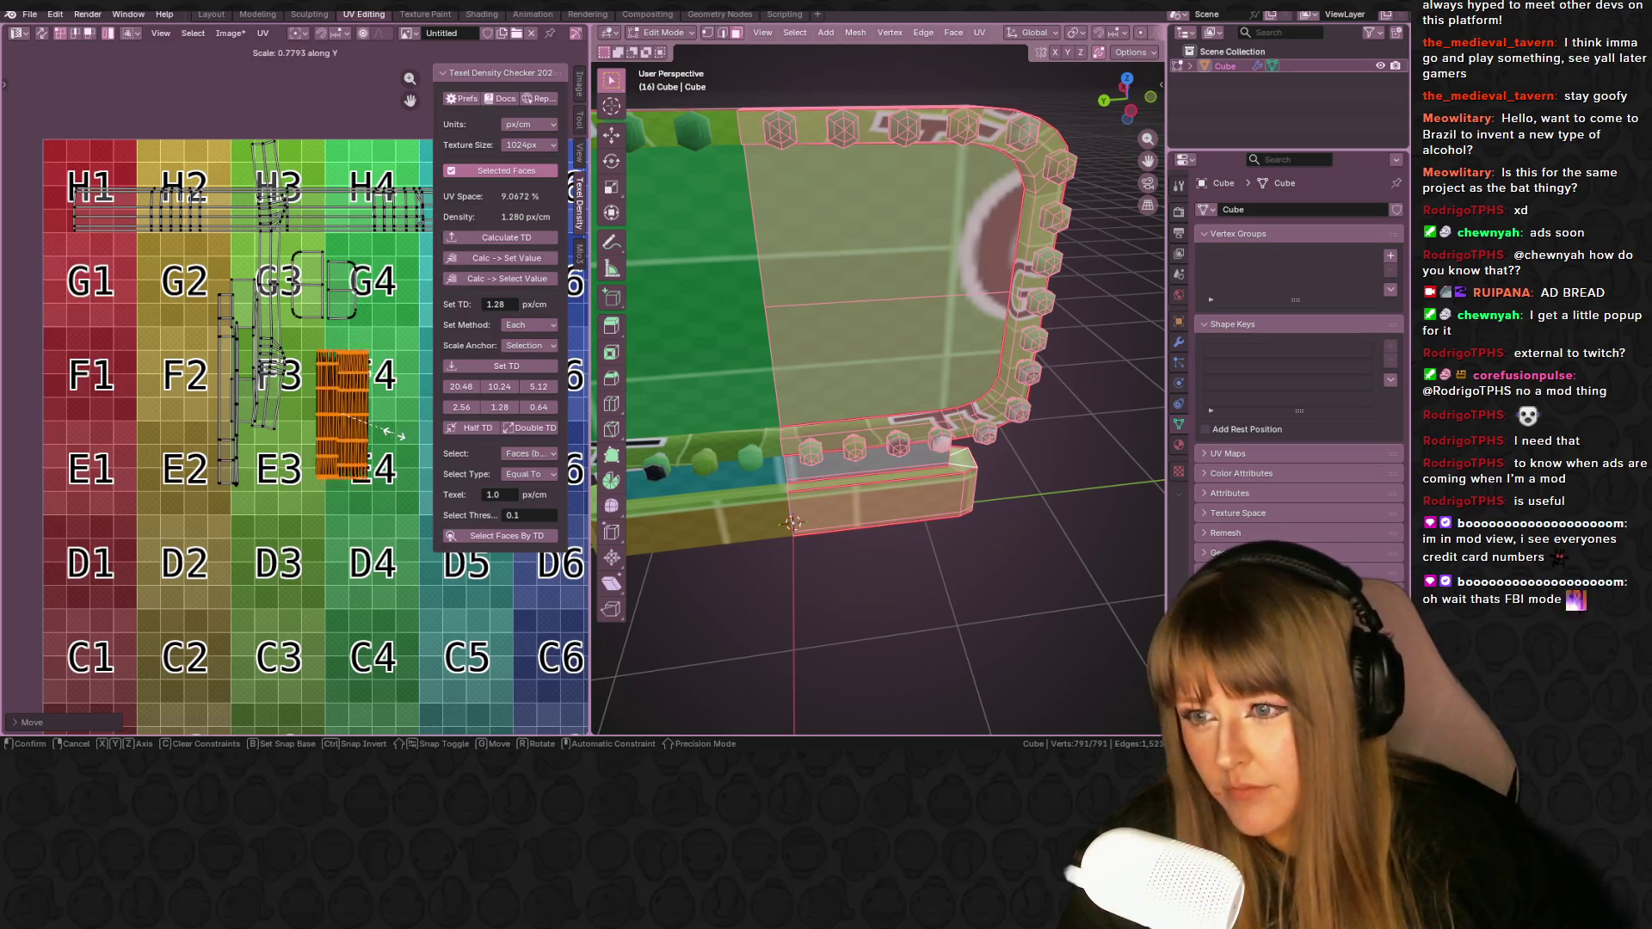
{"action": "left_click", "coordinate": [349, 418]}
{"action": "key", "text": "s"}
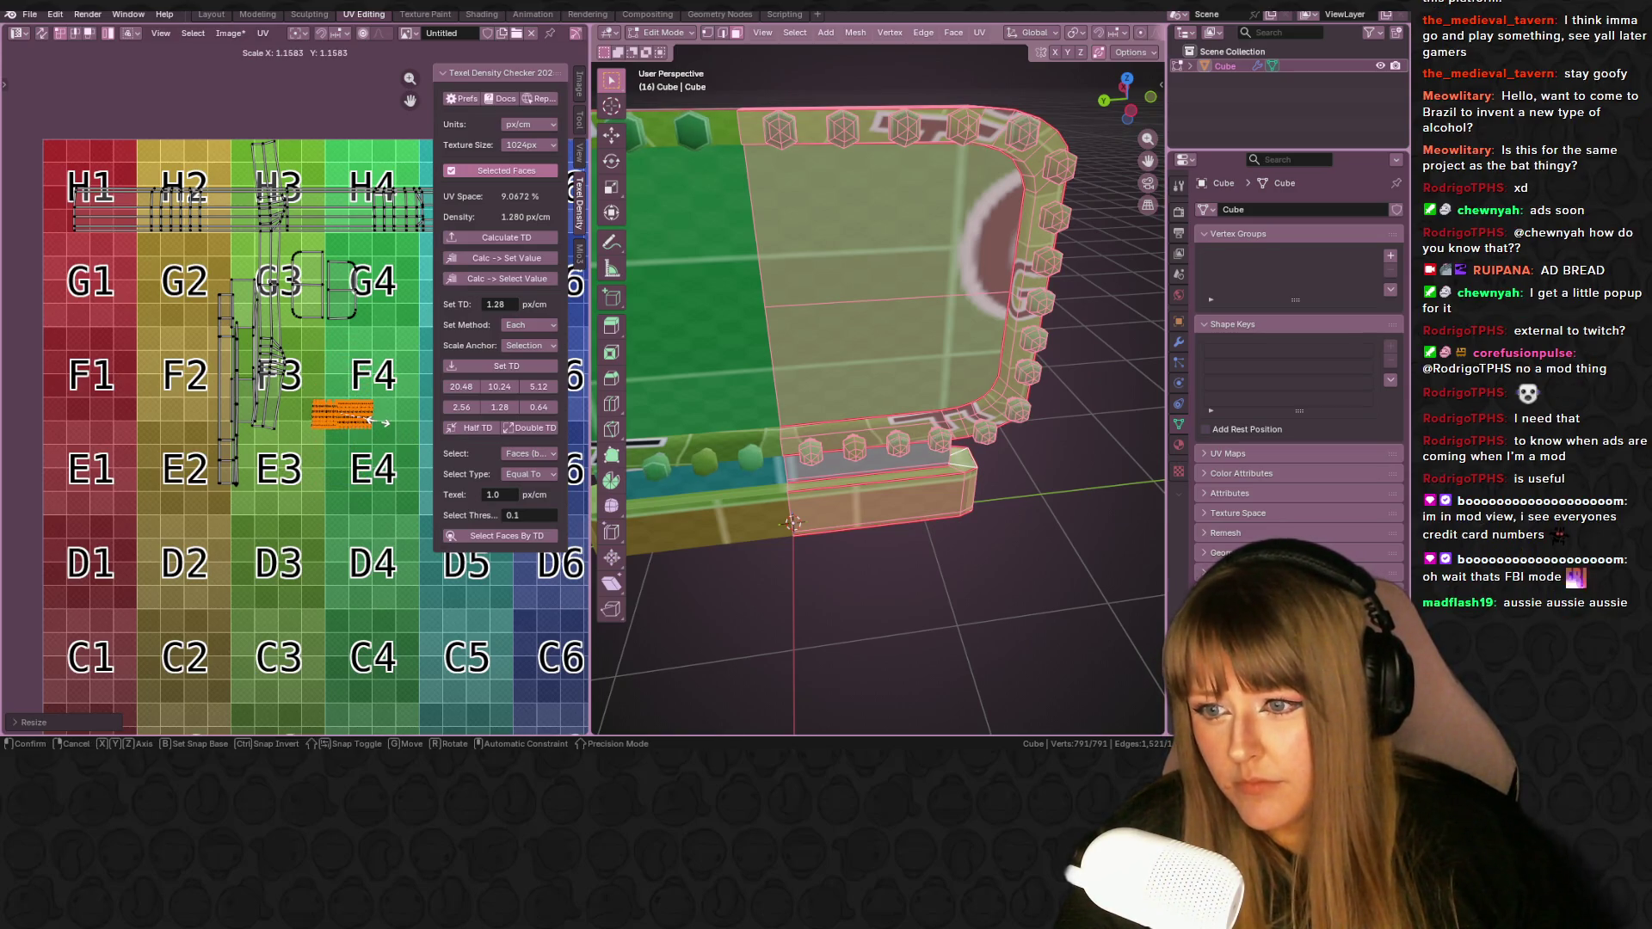
{"action": "left_click", "coordinate": [344, 416]}
{"action": "key", "text": "g"}
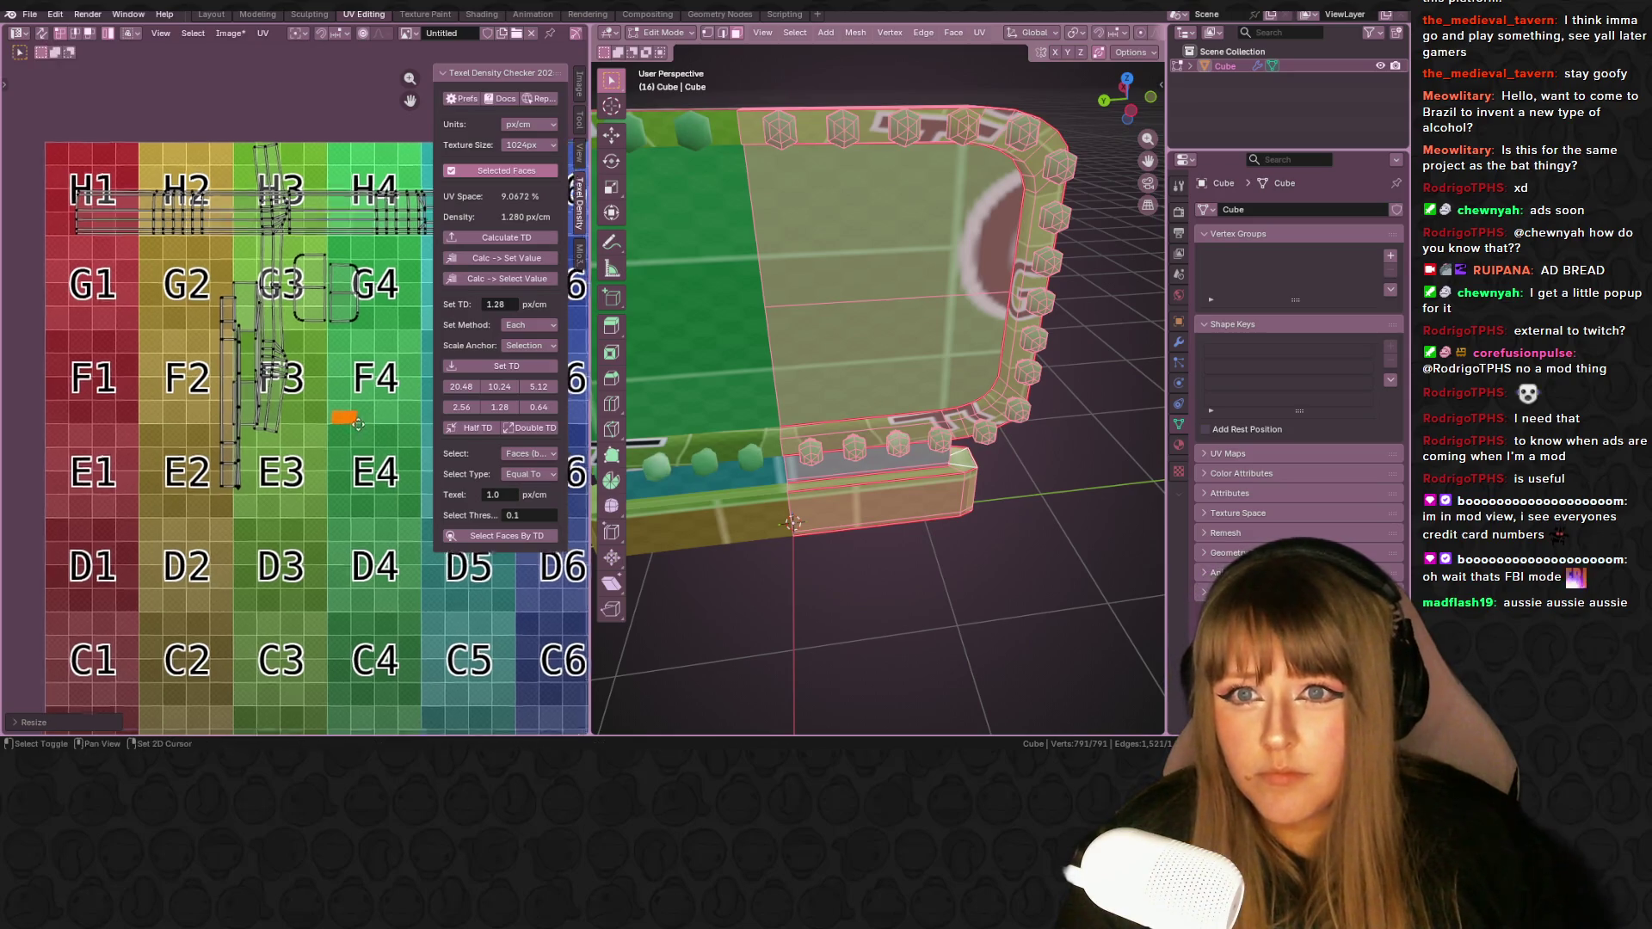
{"action": "left_click", "coordinate": [108, 200]}
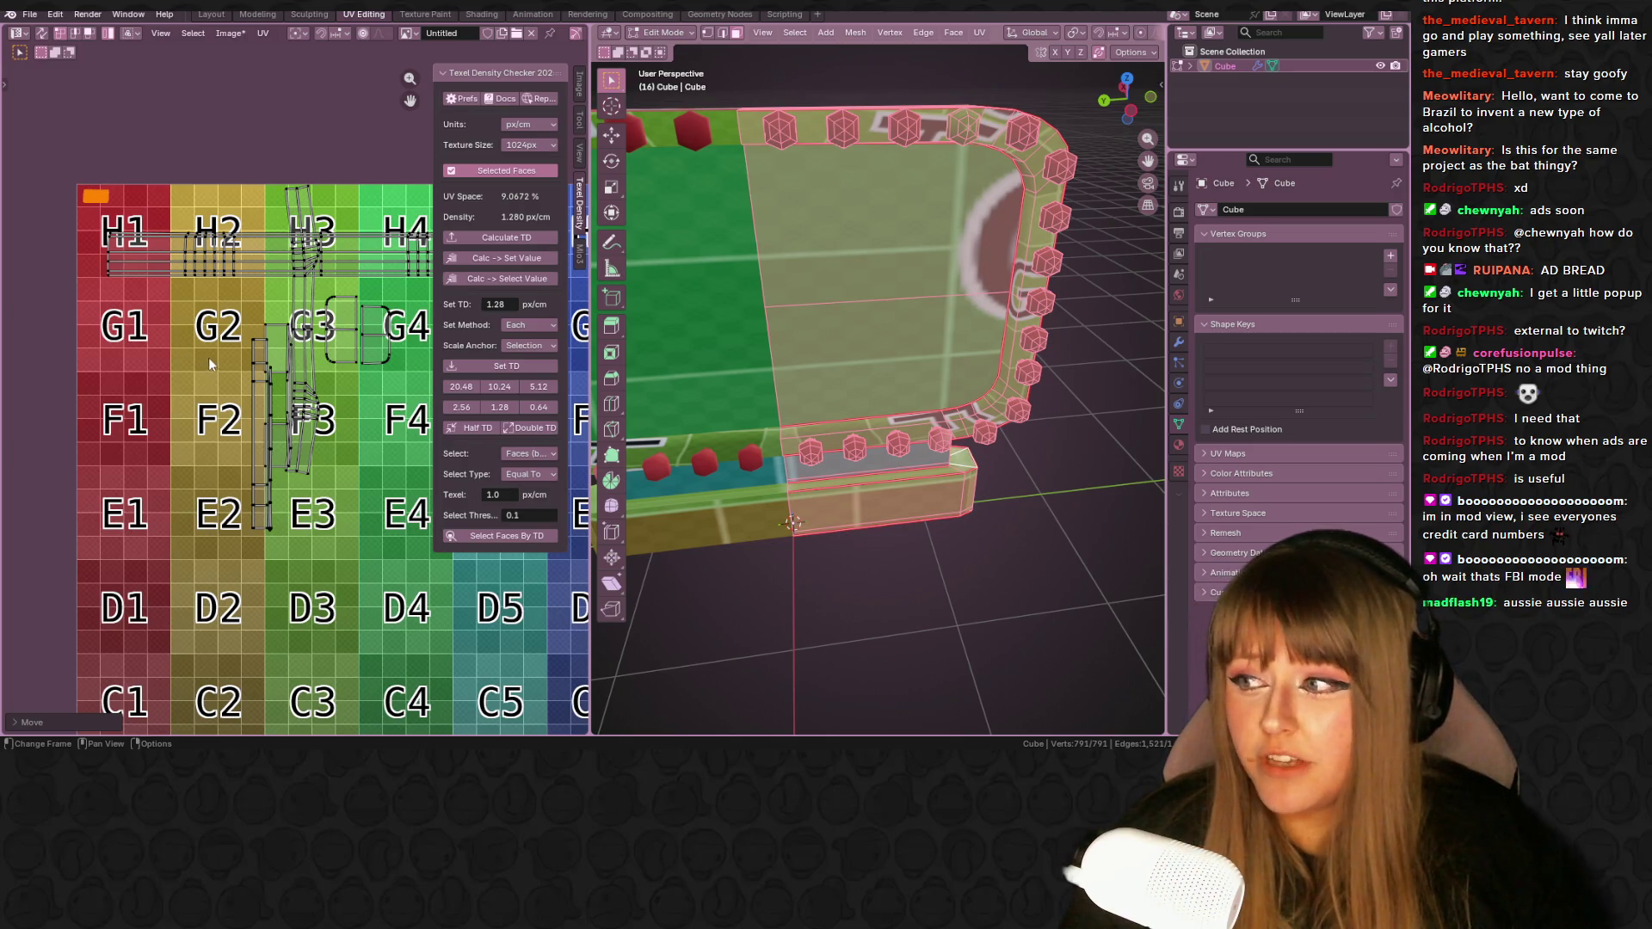
- Nudge the small island into the top corner of the H1 tile
{"action": "middle_click_drag", "start_coordinate": [217, 311], "coordinate": [256, 415]}
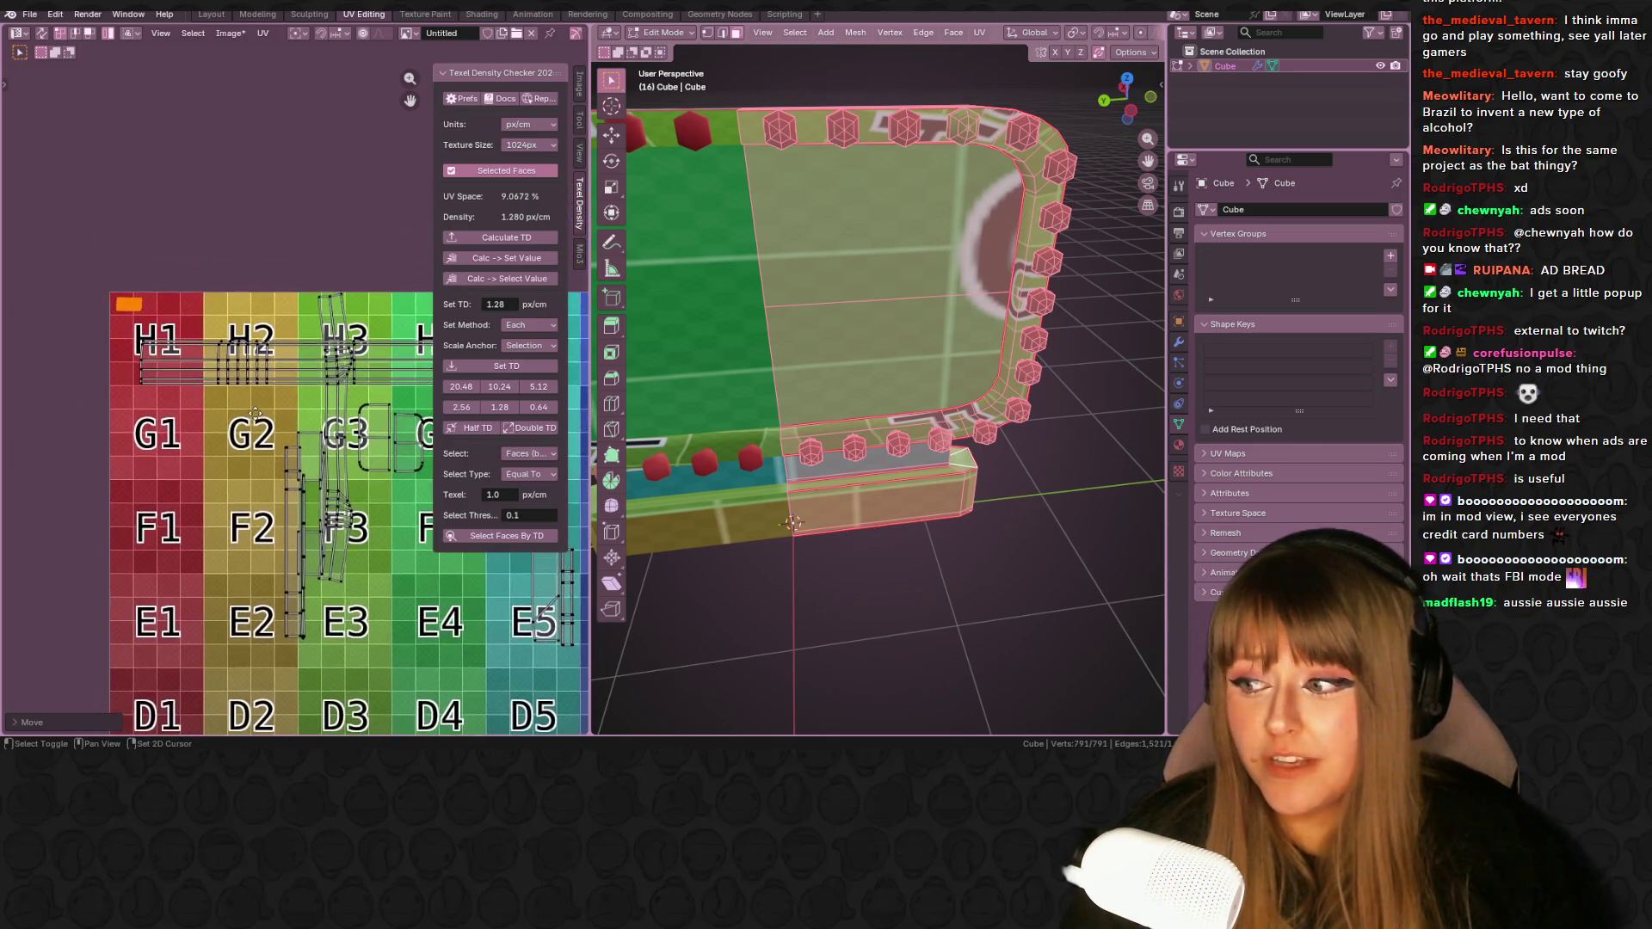
{"action": "scroll", "coordinate": [101, 310], "scroll_direction": "up", "scroll_amount": 3}
{"action": "key", "text": "g"}
{"action": "left_click", "coordinate": [177, 261]}
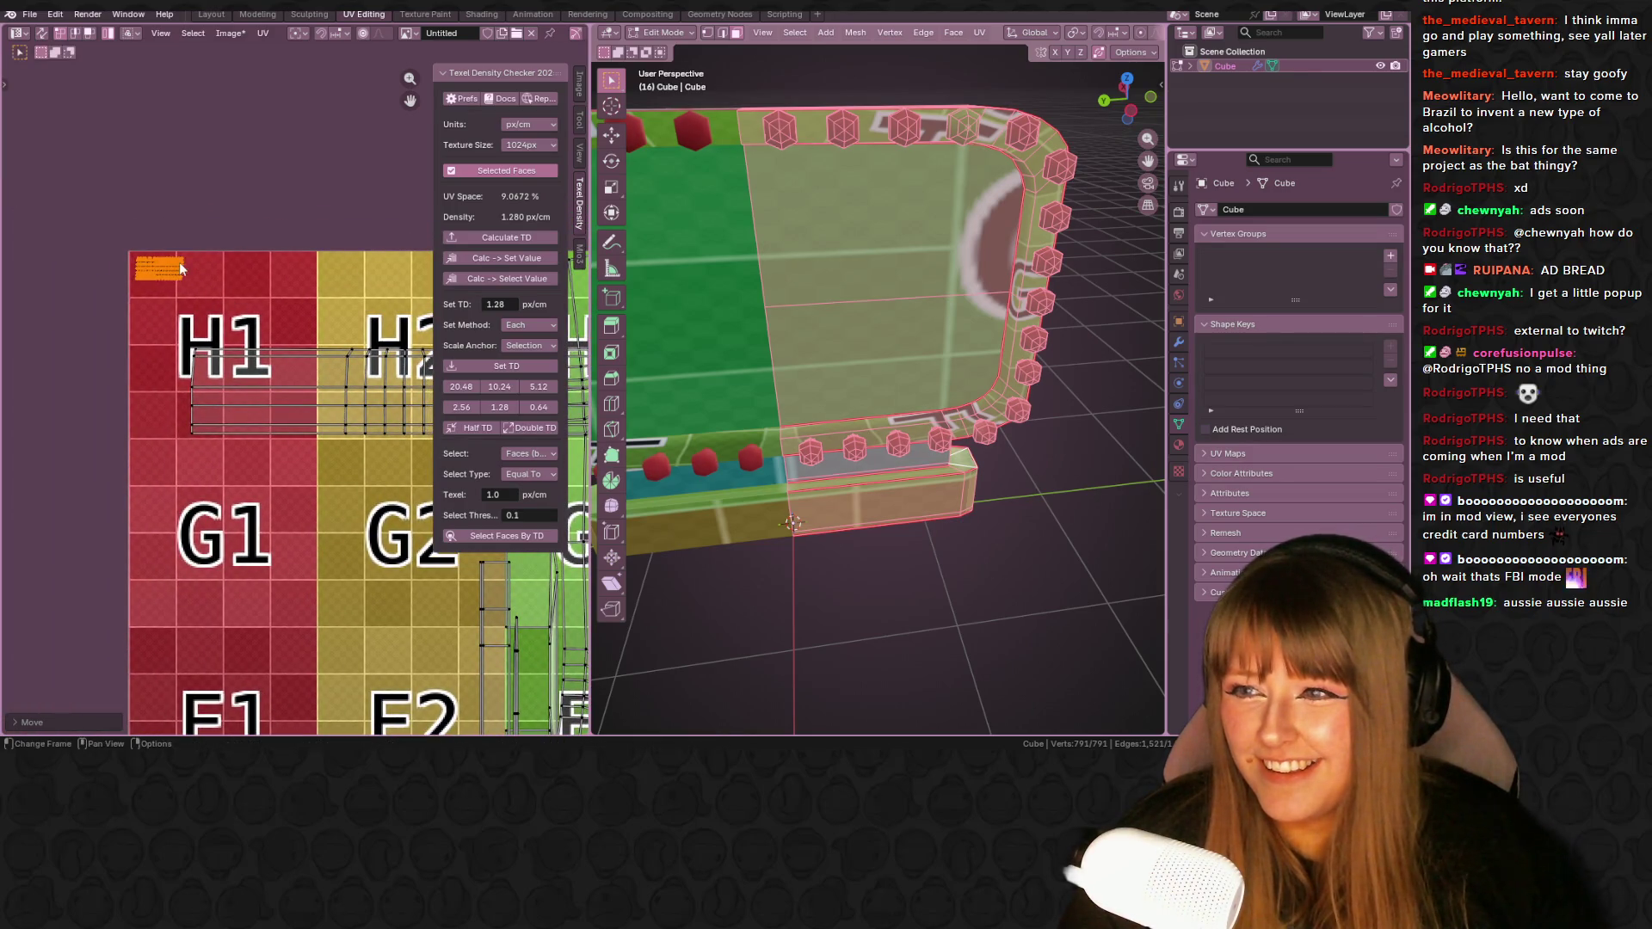
- Move the vertical UV strip left onto its own checker tile
{"action": "scroll", "coordinate": [270, 339], "scroll_direction": "down", "scroll_amount": 2}
{"action": "scroll", "coordinate": [254, 353], "scroll_direction": "down", "scroll_amount": 3}
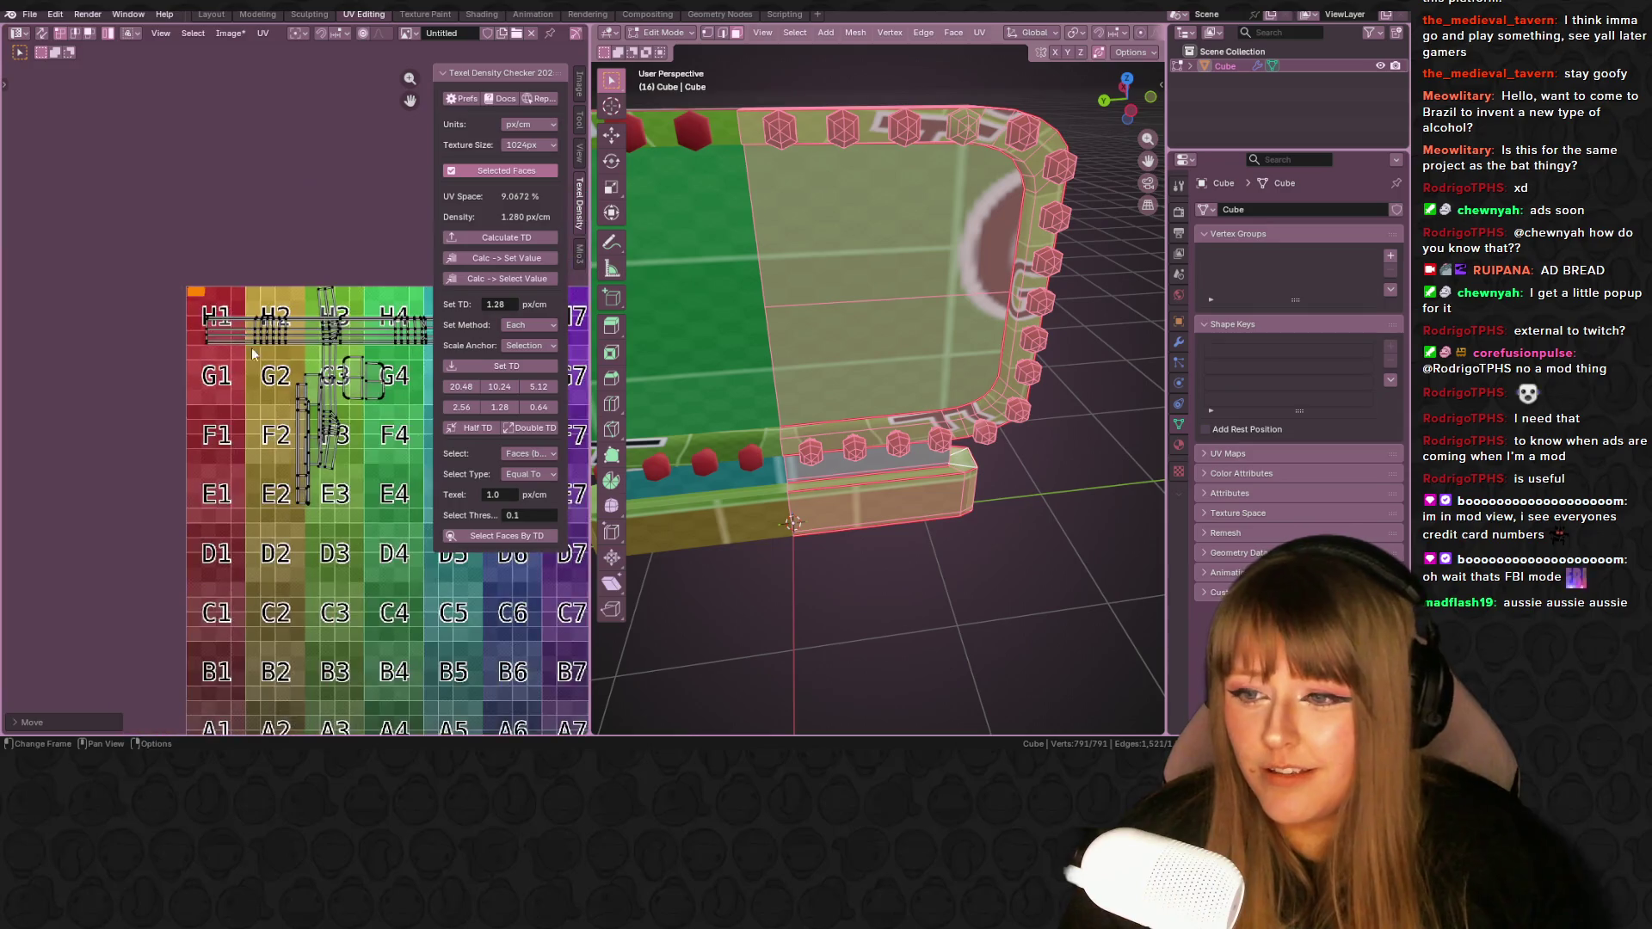
{"action": "left_click", "coordinate": [301, 421]}
{"action": "key", "text": "g"}
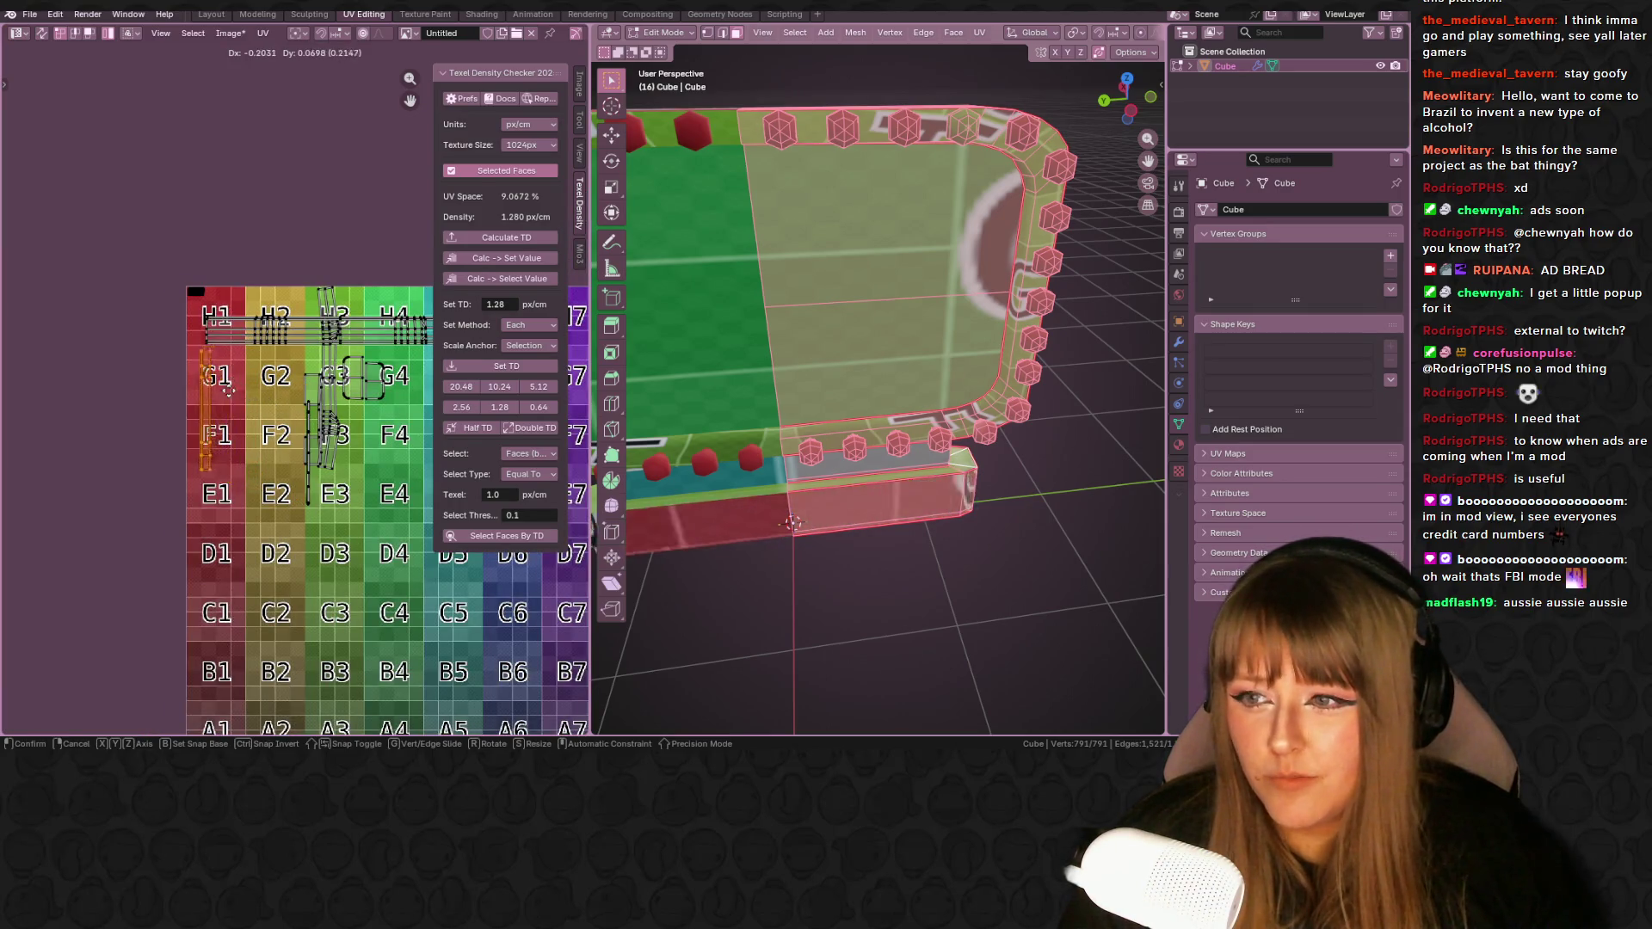
{"action": "left_click", "coordinate": [218, 391]}
- Shift the horizontal strip near the top left onto a free tile
{"action": "left_click", "coordinate": [296, 343]}
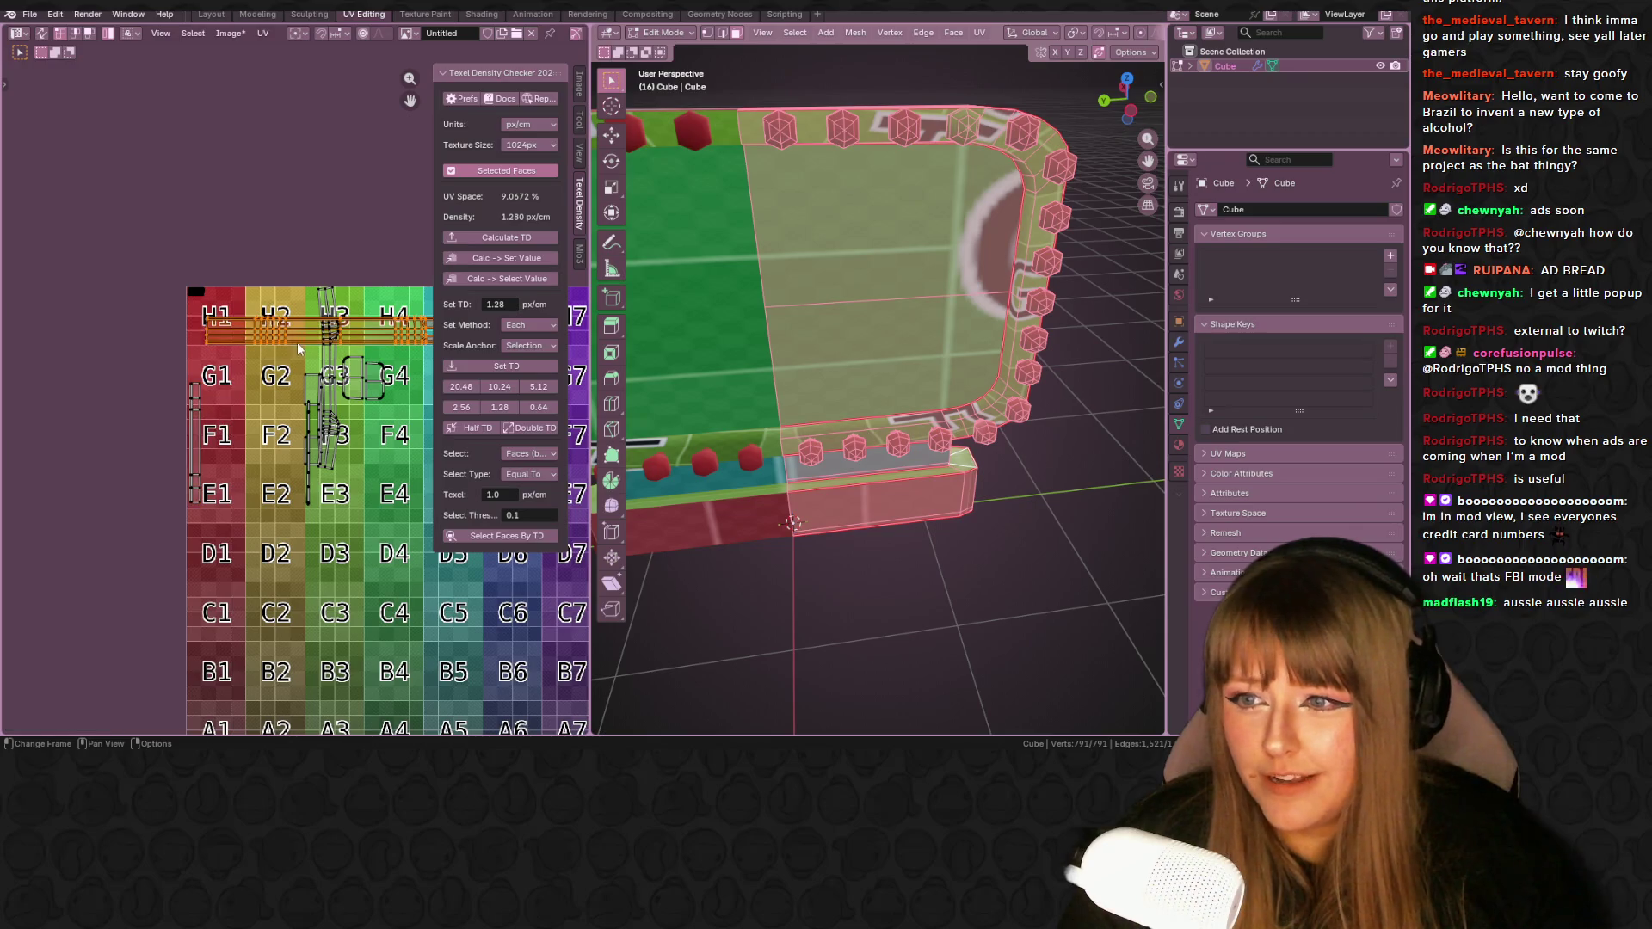
{"action": "middle_click_drag", "start_coordinate": [296, 343], "coordinate": [194, 363]}
{"action": "key", "text": "g"}
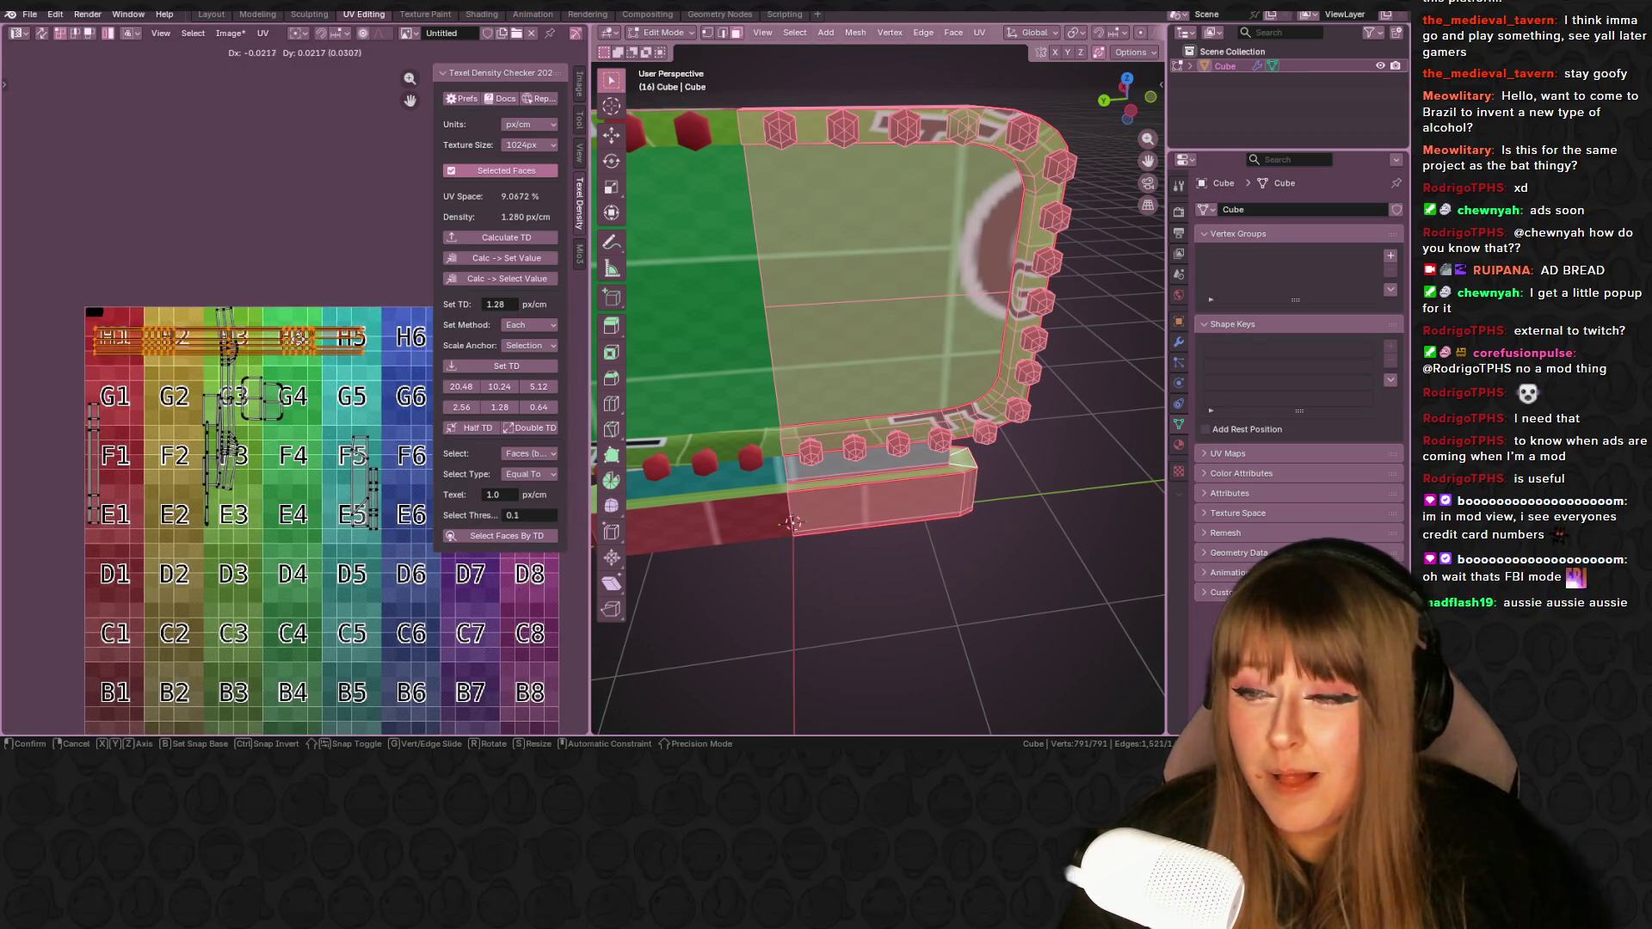
{"action": "left_click", "coordinate": [319, 349]}
{"action": "key", "text": "g"}
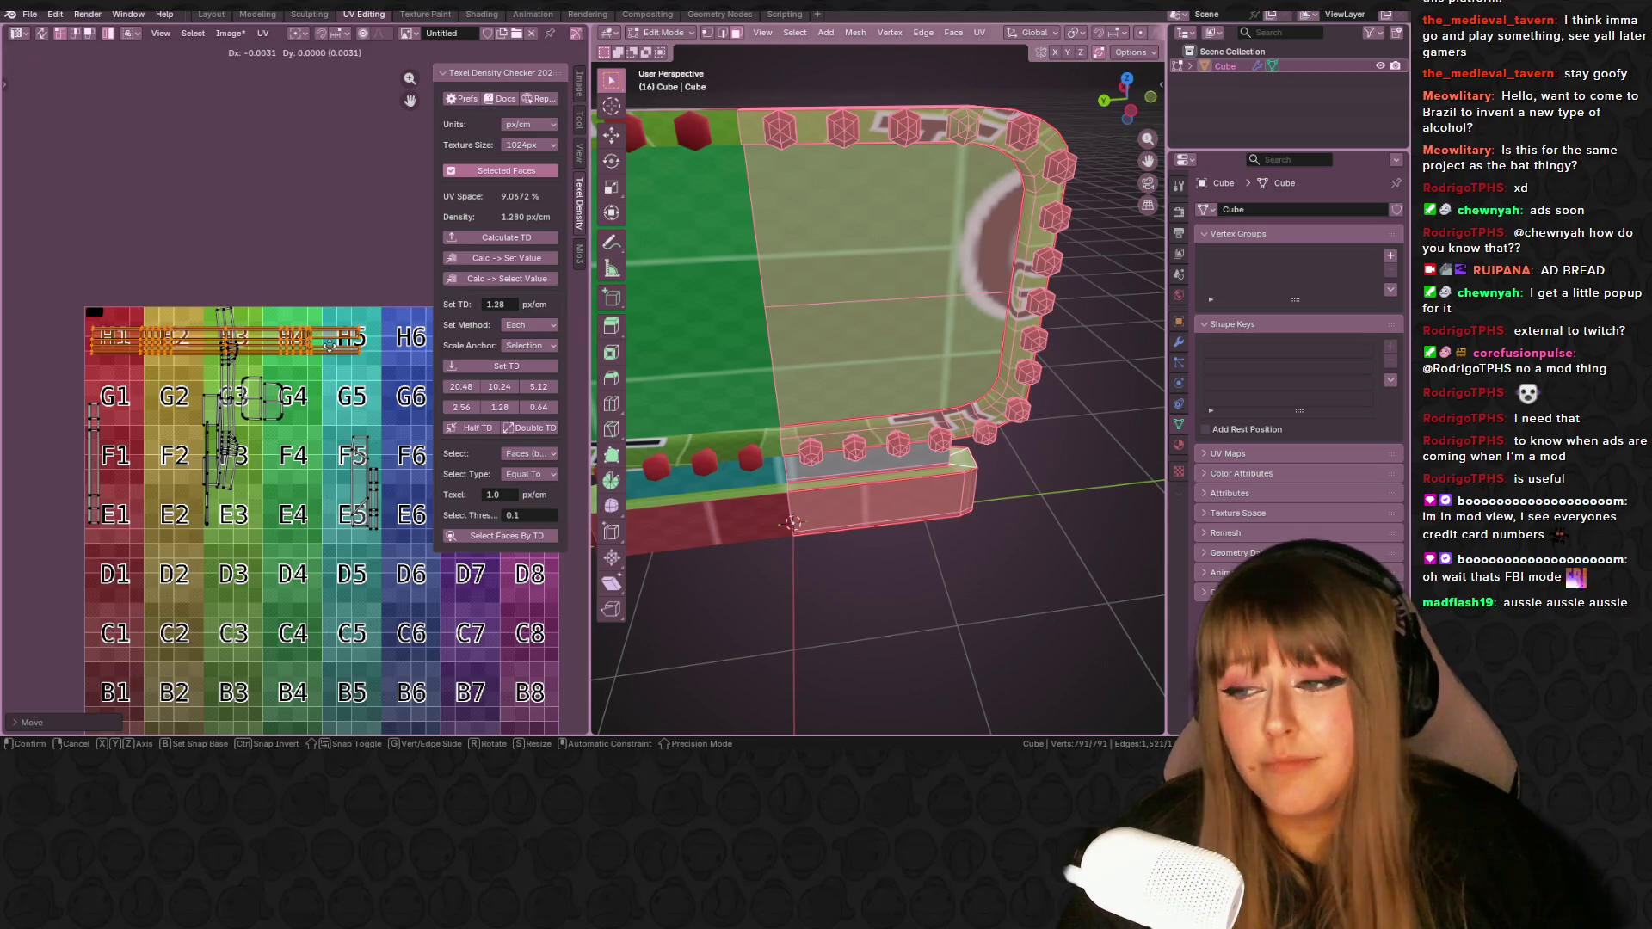
{"action": "left_click", "coordinate": [225, 365]}
- Move the thin strip near G3 lower and right, and raise the H-row strip
{"action": "left_click", "coordinate": [225, 365]}
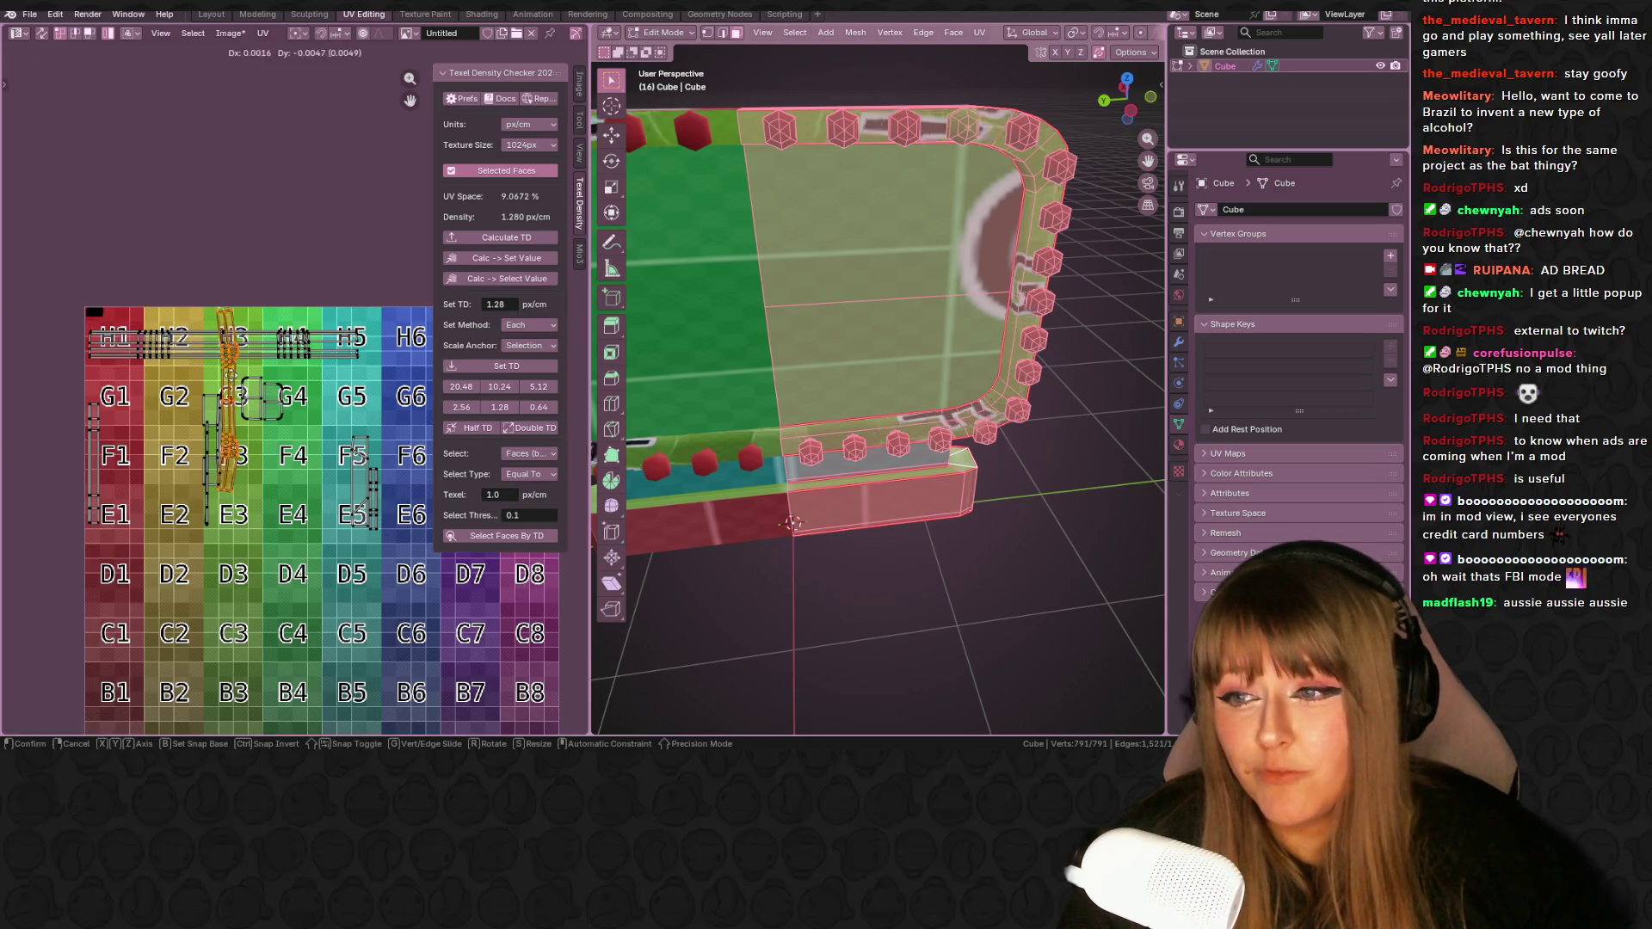
{"action": "key", "text": "g"}
{"action": "left_click", "coordinate": [303, 408]}
{"action": "left_click", "coordinate": [116, 338]}
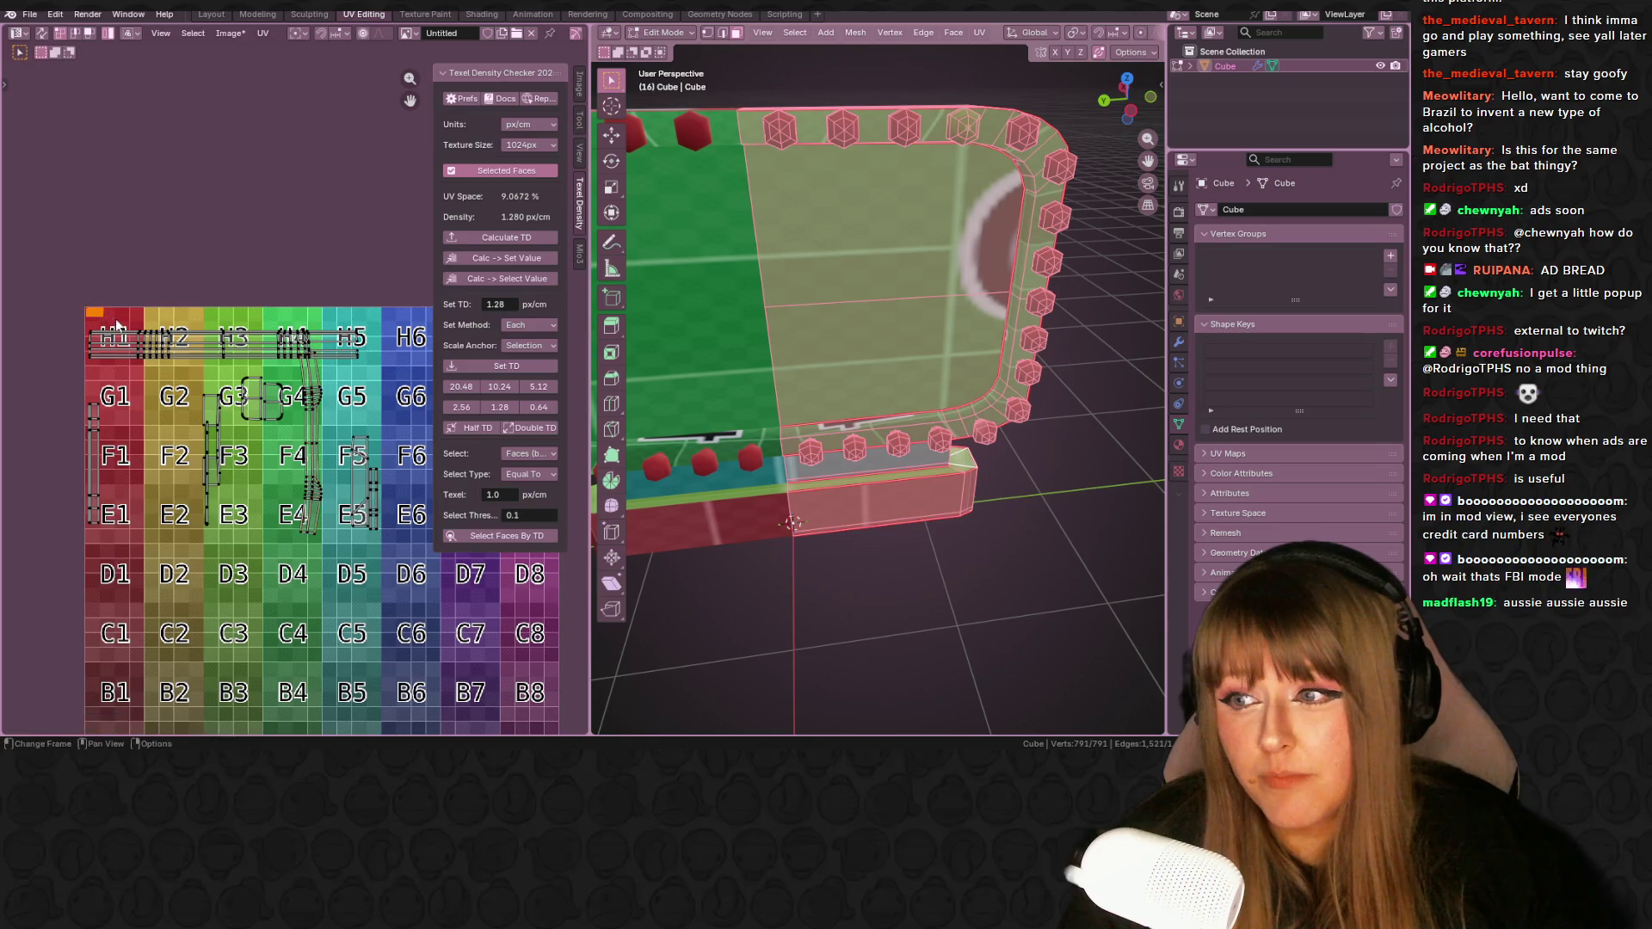
{"action": "key", "text": "g"}
{"action": "left_click", "coordinate": [221, 339]}
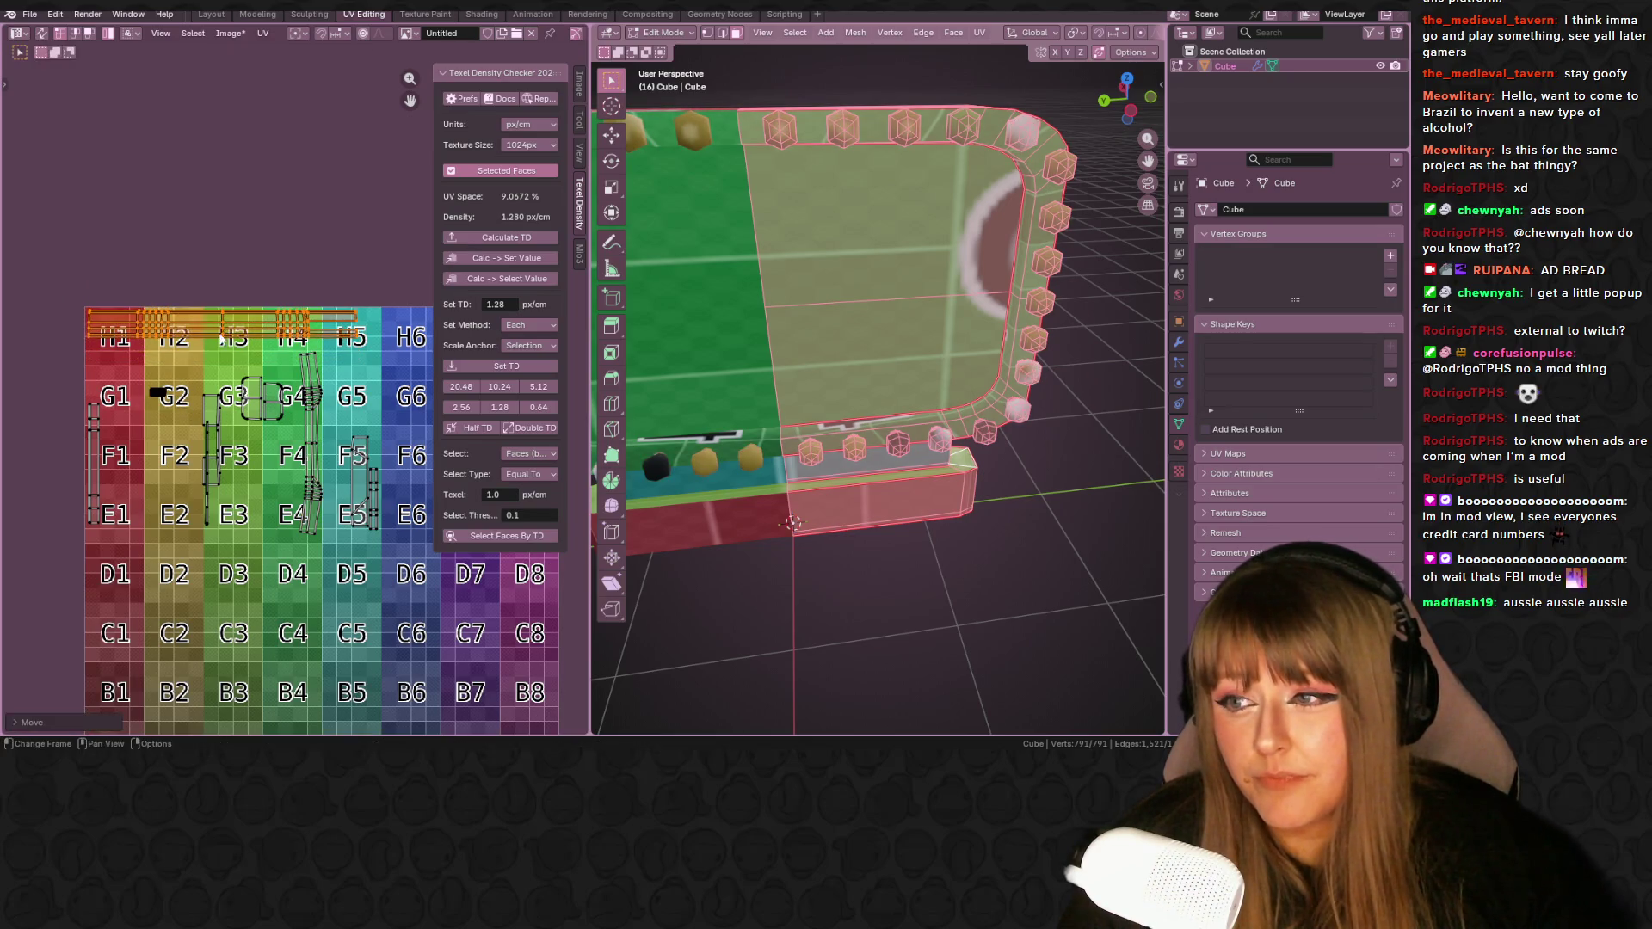
- Drop the G4 vertical strip into the H5–E5 column and the ladder strip onto F4/E4
{"action": "left_click", "coordinate": [307, 378]}
{"action": "key", "text": "g"}
{"action": "left_click", "coordinate": [374, 413]}
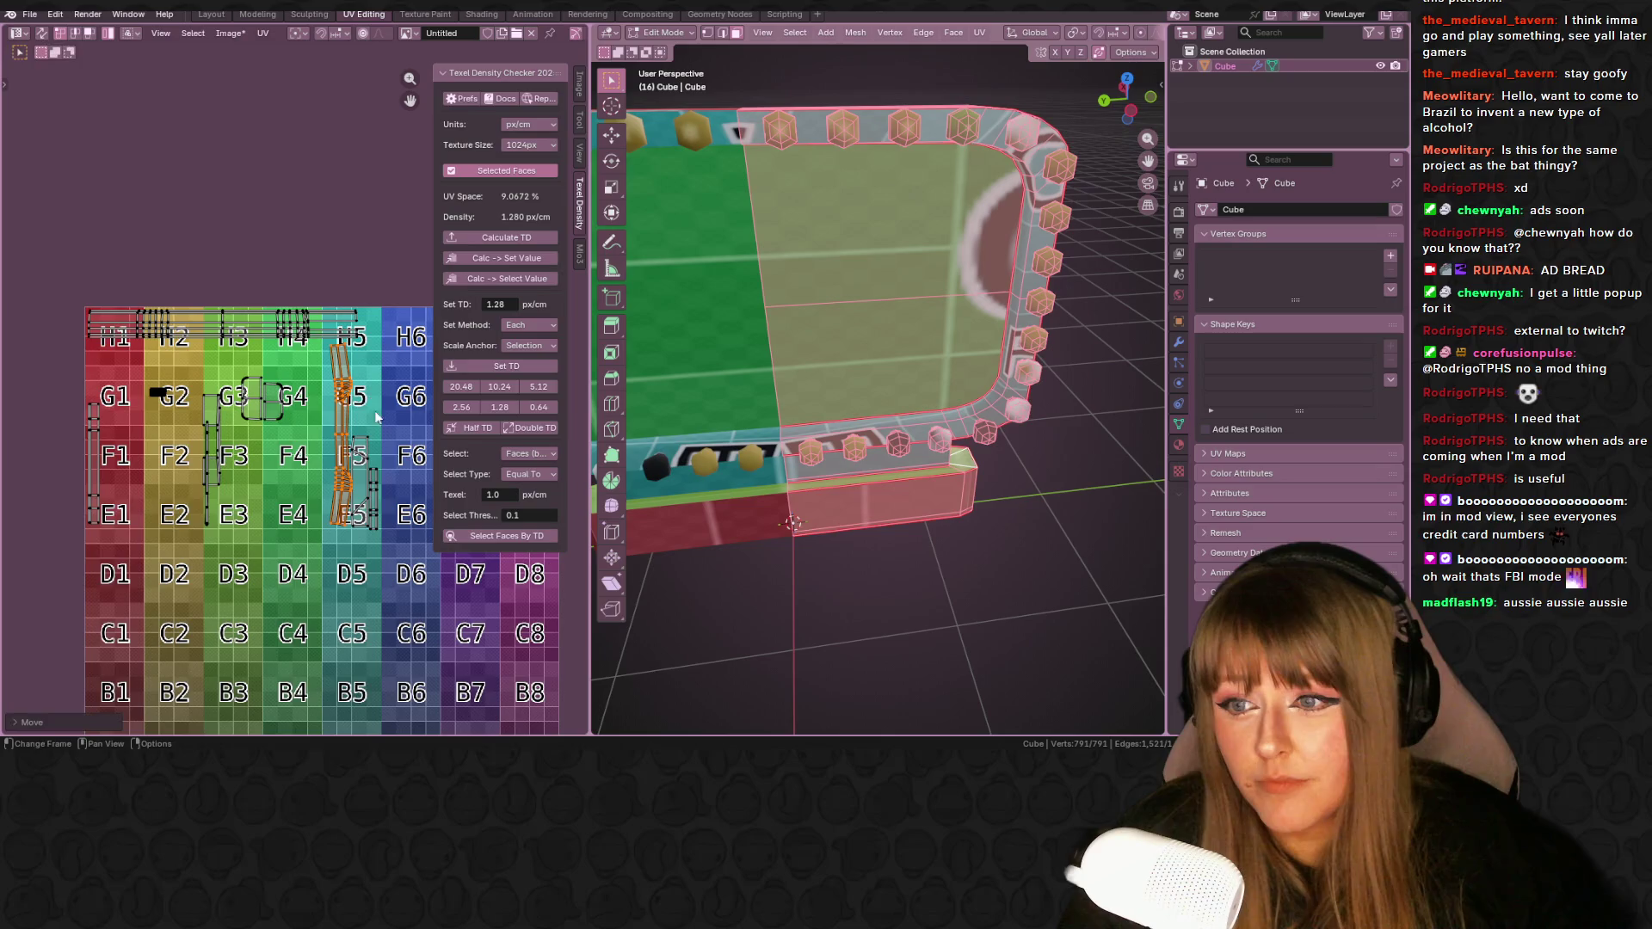
{"action": "left_click", "coordinate": [371, 490]}
{"action": "key", "text": "g"}
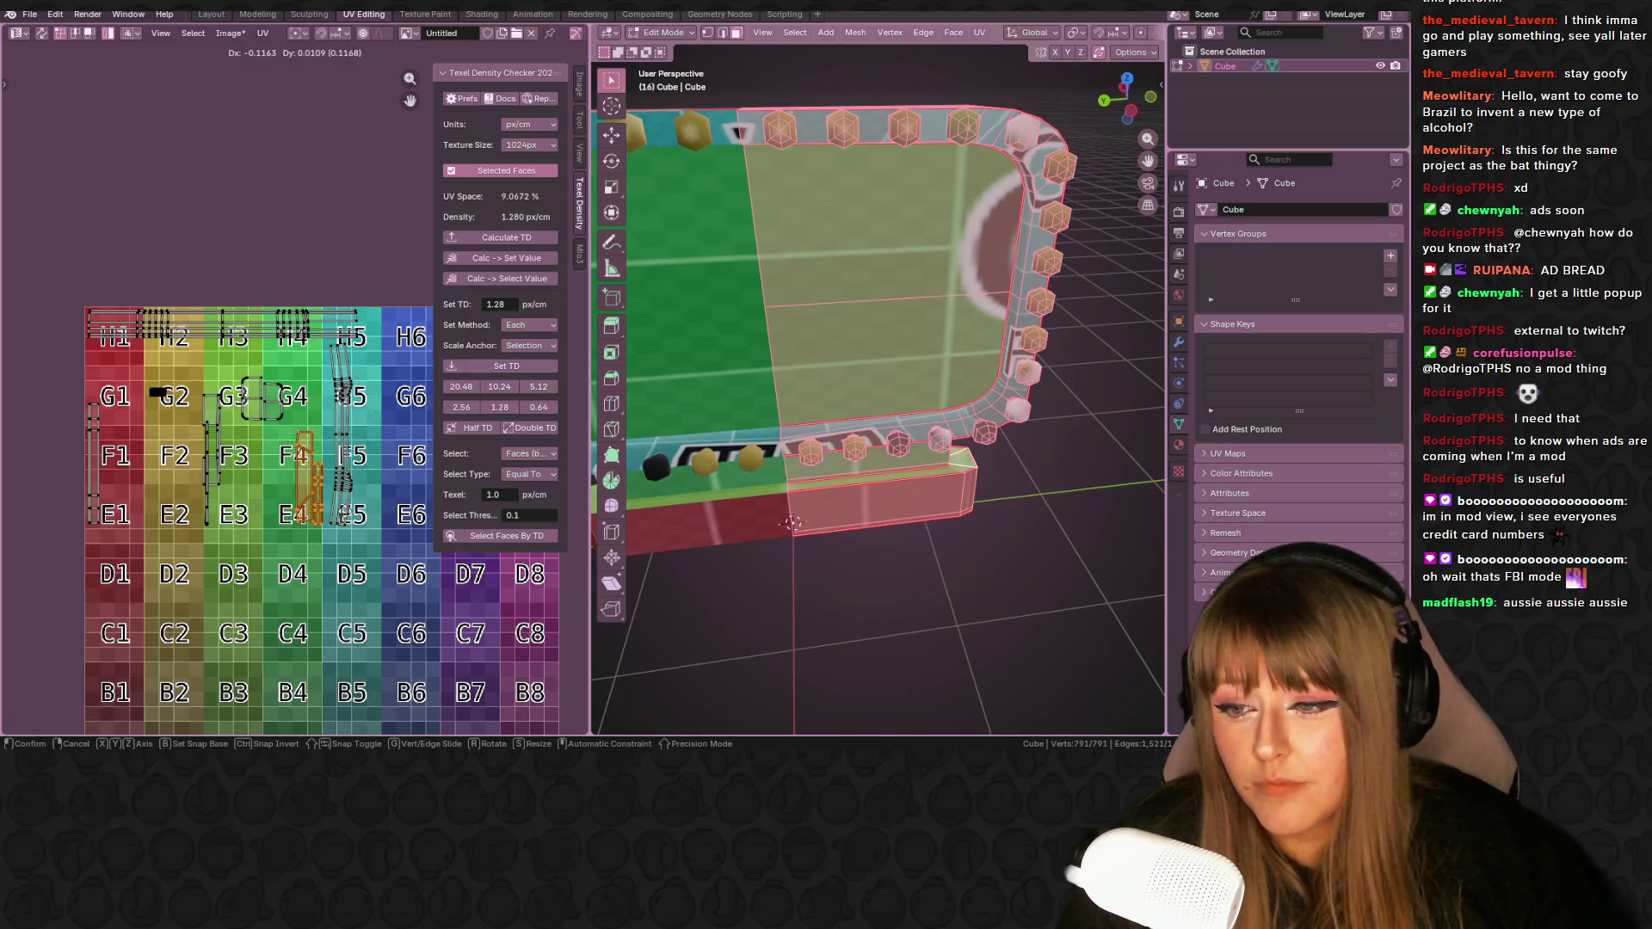
{"action": "left_click", "coordinate": [344, 512]}
- Shift the tall F4/E4 strip slightly further left
{"action": "scroll", "coordinate": [267, 493], "scroll_direction": "up", "scroll_amount": 2}
{"action": "left_click", "coordinate": [324, 442]}
{"action": "key", "text": "g"}
{"action": "left_click", "coordinate": [307, 444]}
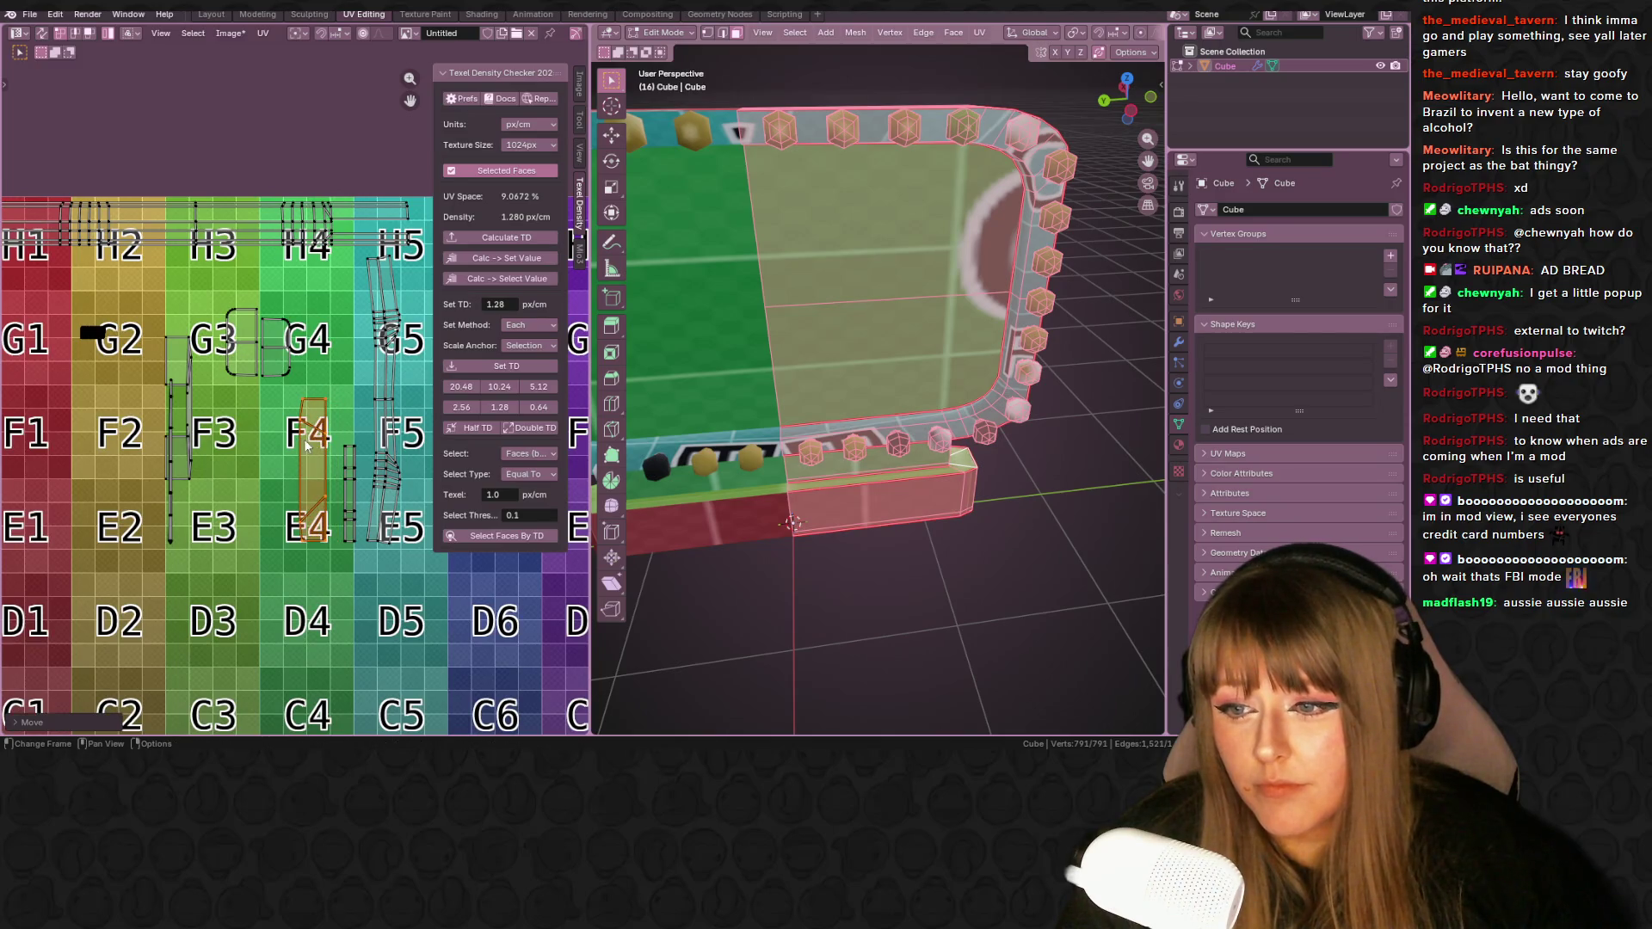
- Place the small G3 island on G4 and move the thin G3/F3 strip right
{"action": "left_click", "coordinate": [271, 365]}
{"action": "key", "text": "g"}
{"action": "left_click", "coordinate": [332, 322]}
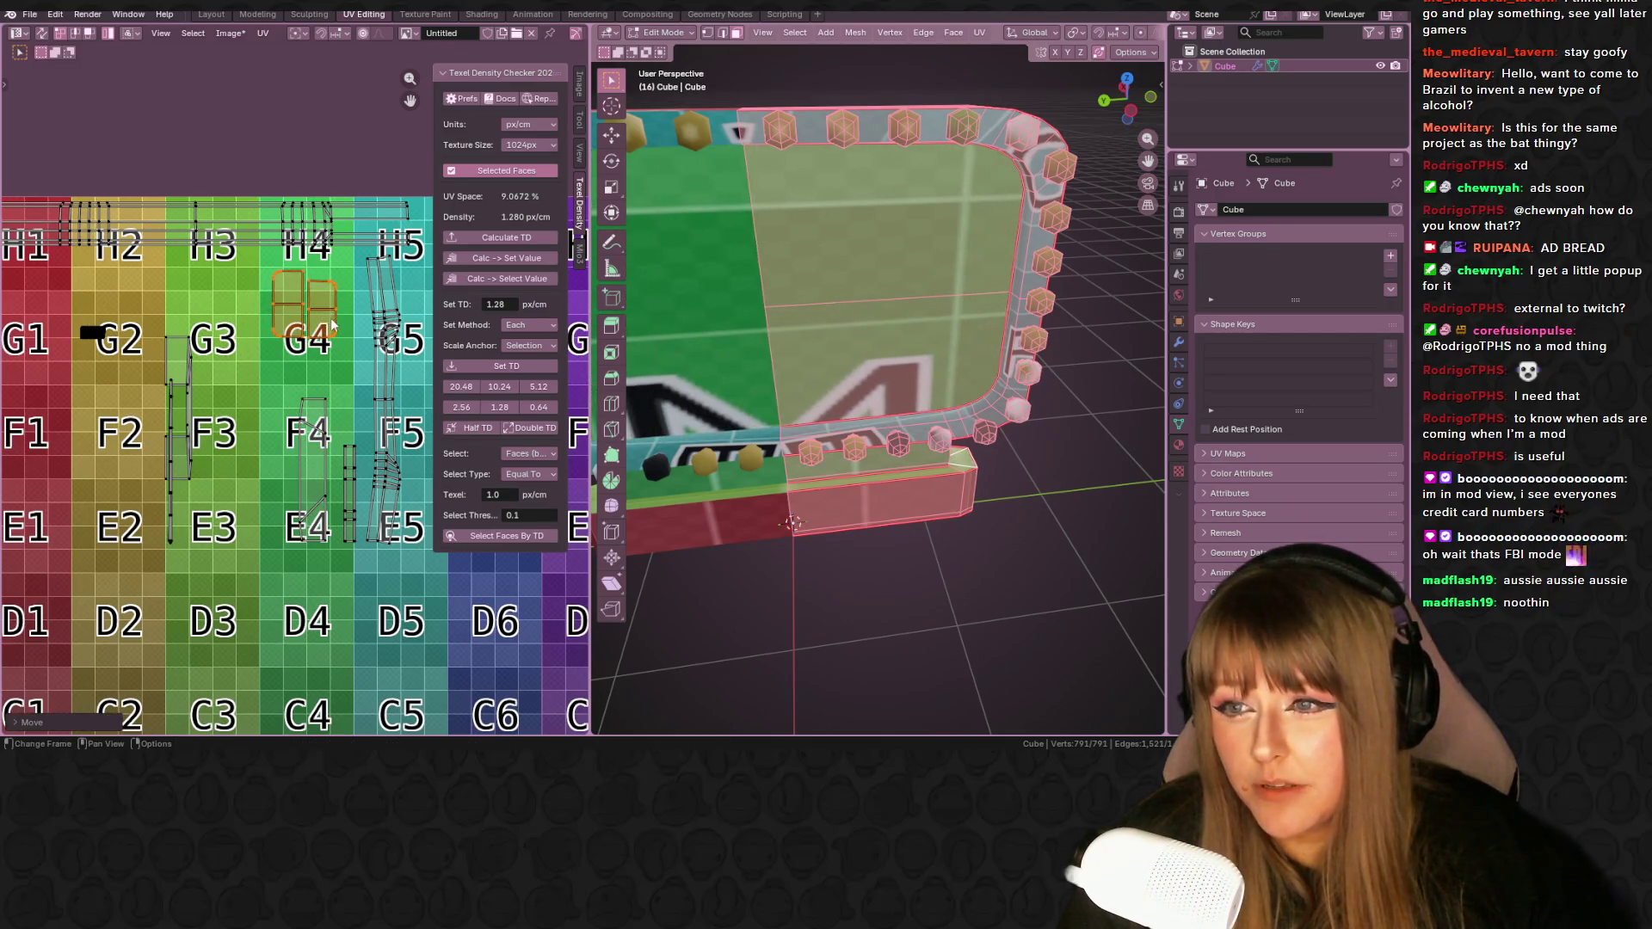
{"action": "key", "text": "g"}
{"action": "left_click", "coordinate": [338, 315]}
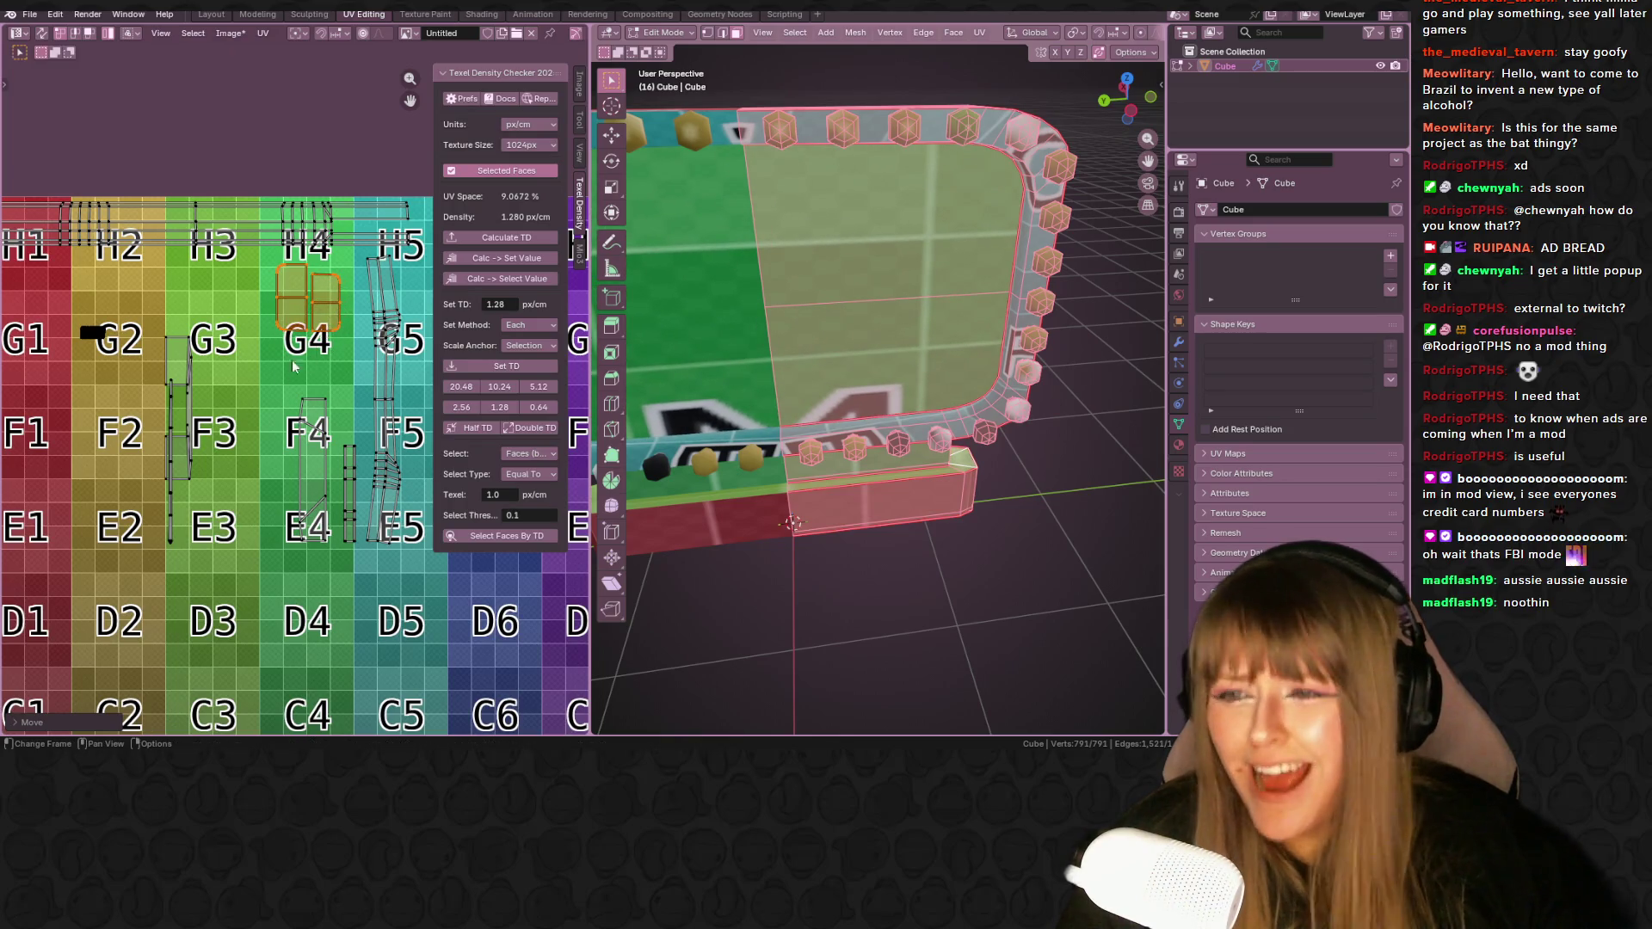
{"action": "left_click", "coordinate": [182, 379]}
{"action": "key", "text": "g"}
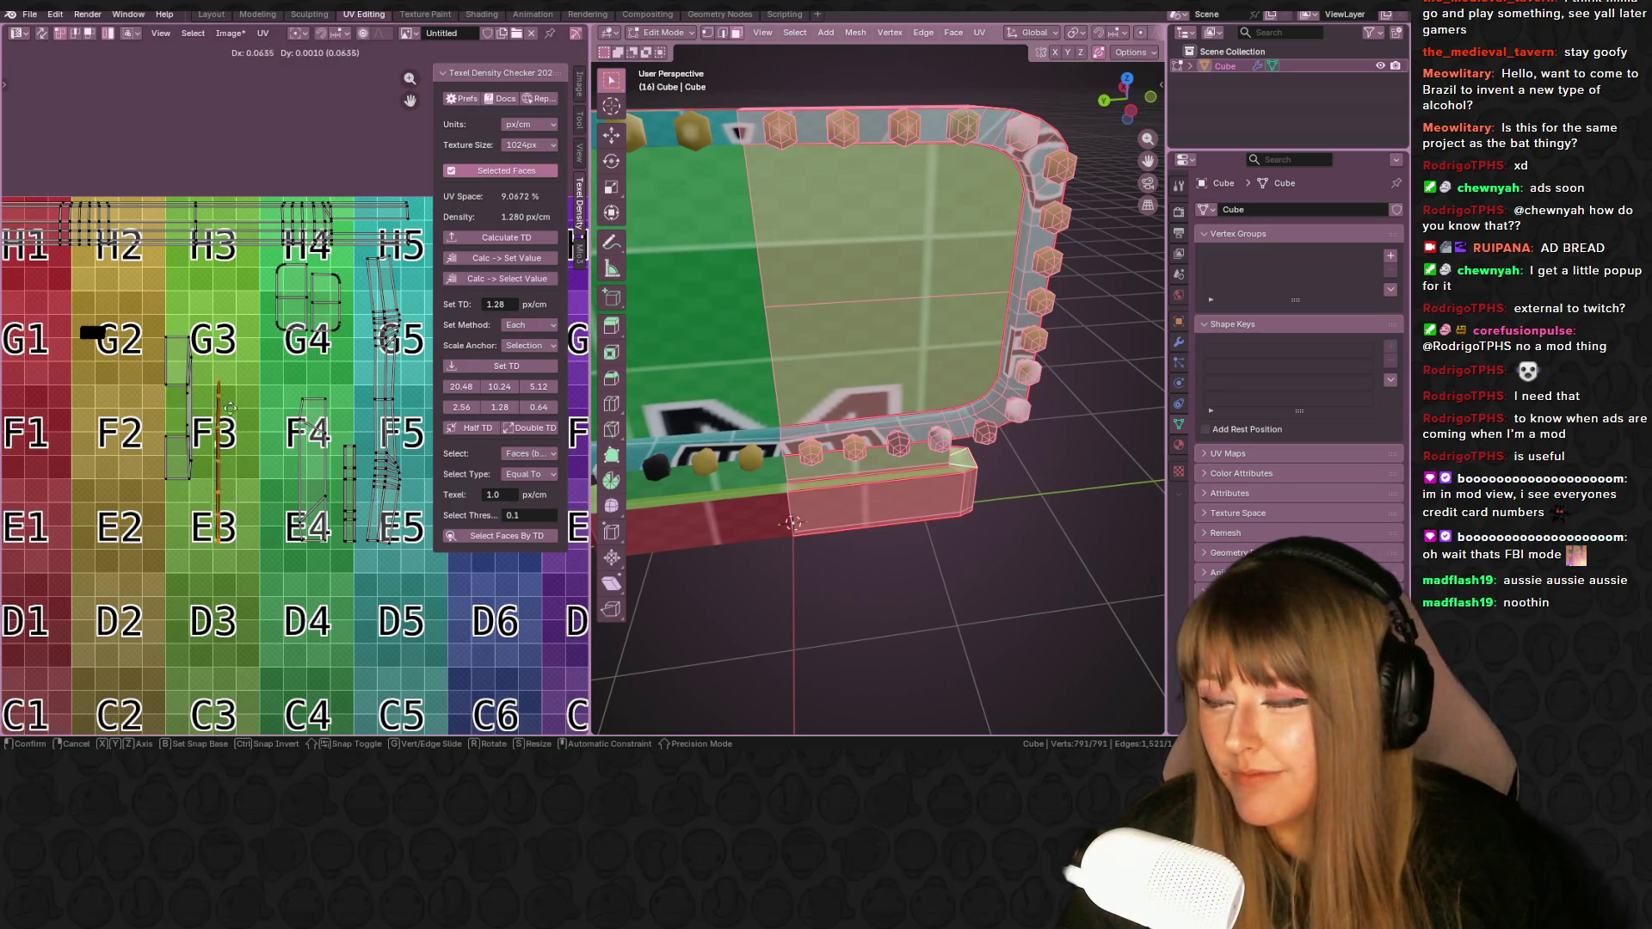
{"action": "left_click", "coordinate": [246, 428]}
- Scale, rotate and reposition the selected UVs while checking the sign's texture
{"action": "middle_click_drag", "start_coordinate": [825, 362], "coordinate": [864, 354]}
{"action": "middle_click_drag", "start_coordinate": [316, 415], "coordinate": [426, 428]}
{"action": "key", "text": "s"}
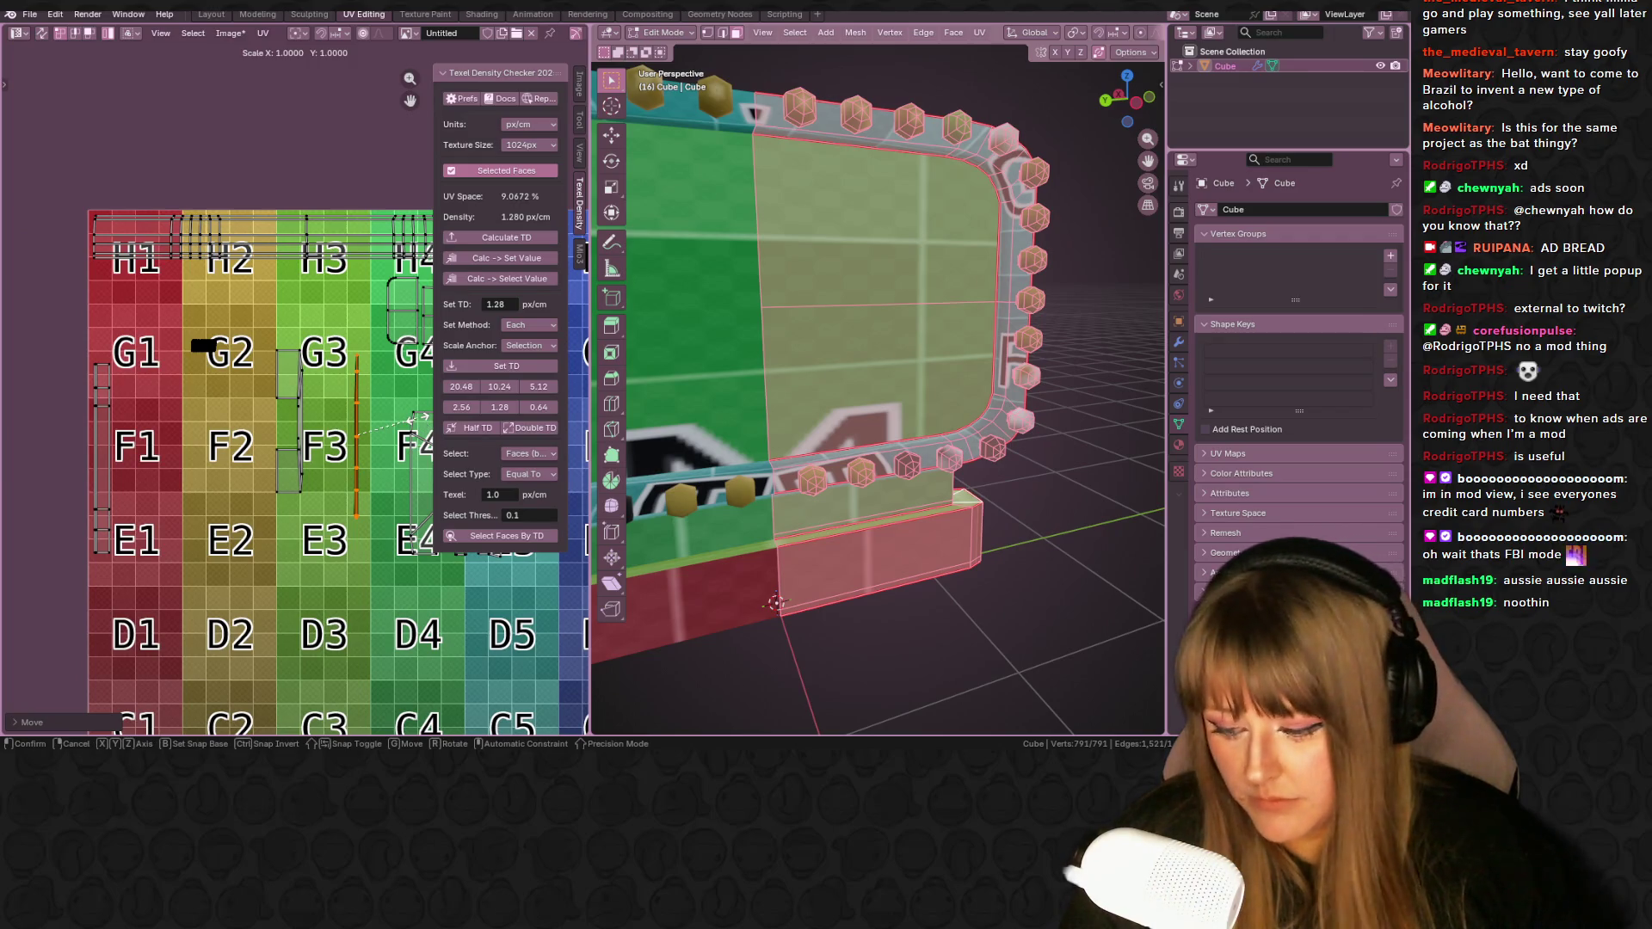
{"action": "left_click", "coordinate": [359, 441]}
{"action": "key", "text": "r"}
{"action": "left_click", "coordinate": [350, 471]}
{"action": "key", "text": "g"}
{"action": "left_click", "coordinate": [193, 369]}
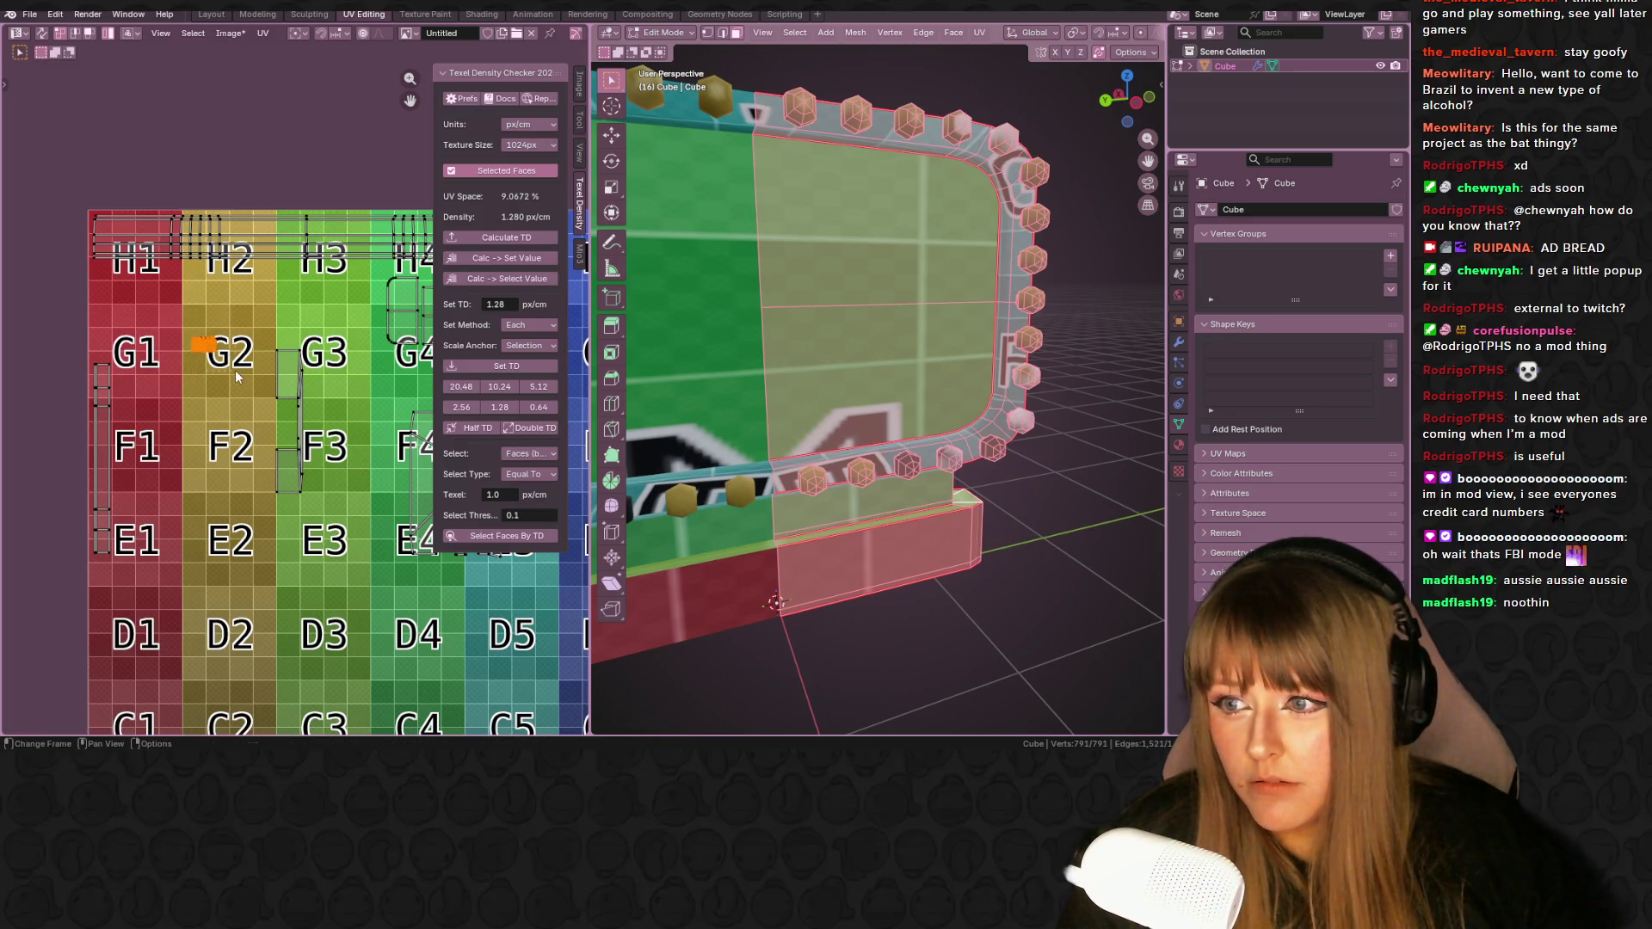
- Move the selected islands onto the H1 tile
{"action": "scroll", "coordinate": [235, 370], "scroll_direction": "up", "scroll_amount": 5}
{"action": "scroll", "coordinate": [282, 392], "scroll_direction": "up", "scroll_amount": 3}
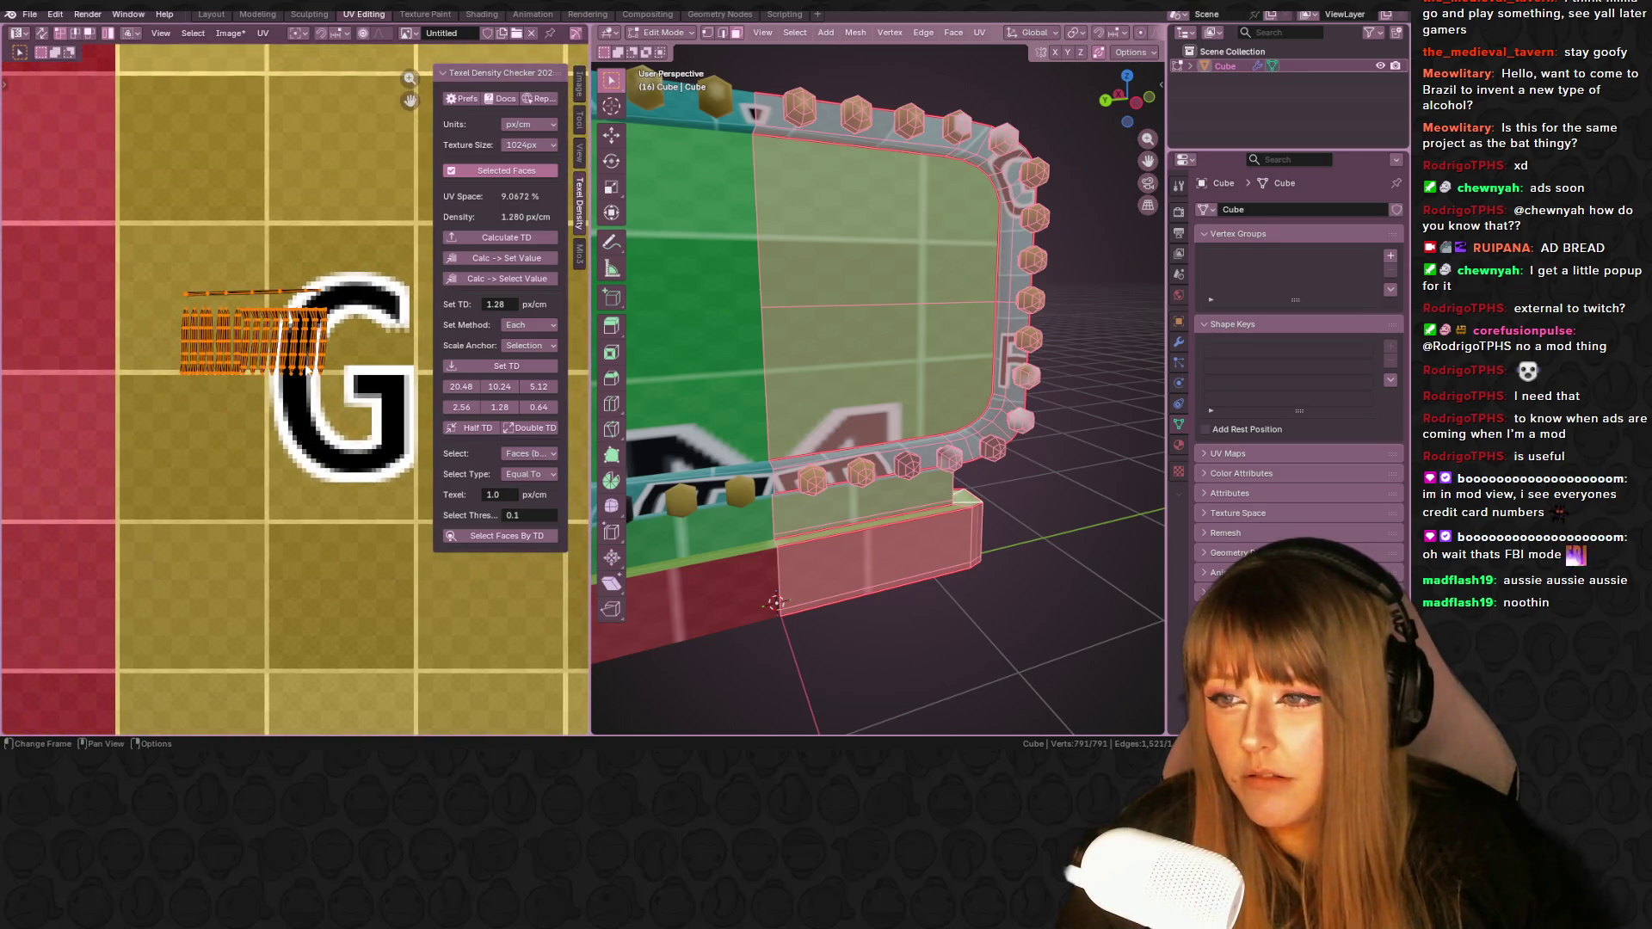
{"action": "scroll", "coordinate": [266, 297], "scroll_direction": "down", "scroll_amount": 4}
{"action": "middle_click_drag", "start_coordinate": [266, 297], "coordinate": [305, 333]}
{"action": "key", "text": "g"}
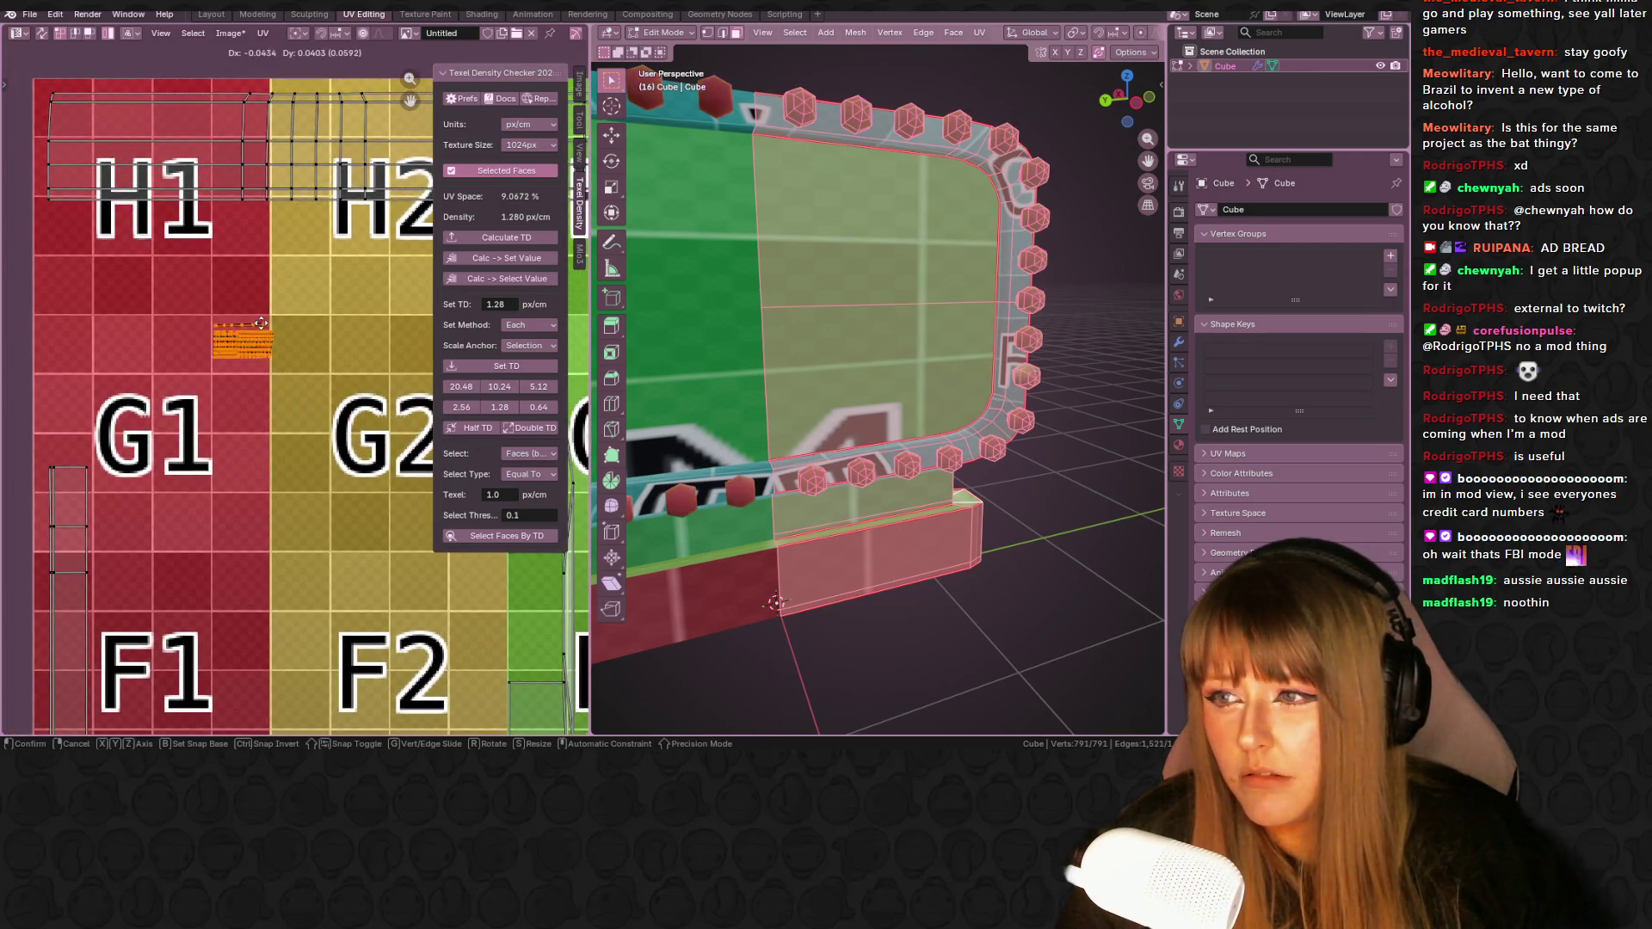
{"action": "left_click", "coordinate": [114, 233]}
- Nudge the thin island near G3/F3 up-right and inspect the sign's front
{"action": "mouse_move", "coordinate": [851, 319]}
{"action": "middle_mouse_down"}
{"action": "mouse_move", "coordinate": [873, 323]}
{"action": "mouse_move", "coordinate": [632, 320]}
{"action": "mouse_move", "coordinate": [1025, 266]}
{"action": "mouse_move", "coordinate": [932, 399]}
{"action": "middle_mouse_up"}
{"action": "scroll", "coordinate": [631, 319], "scroll_direction": "up", "scroll_amount": 6}
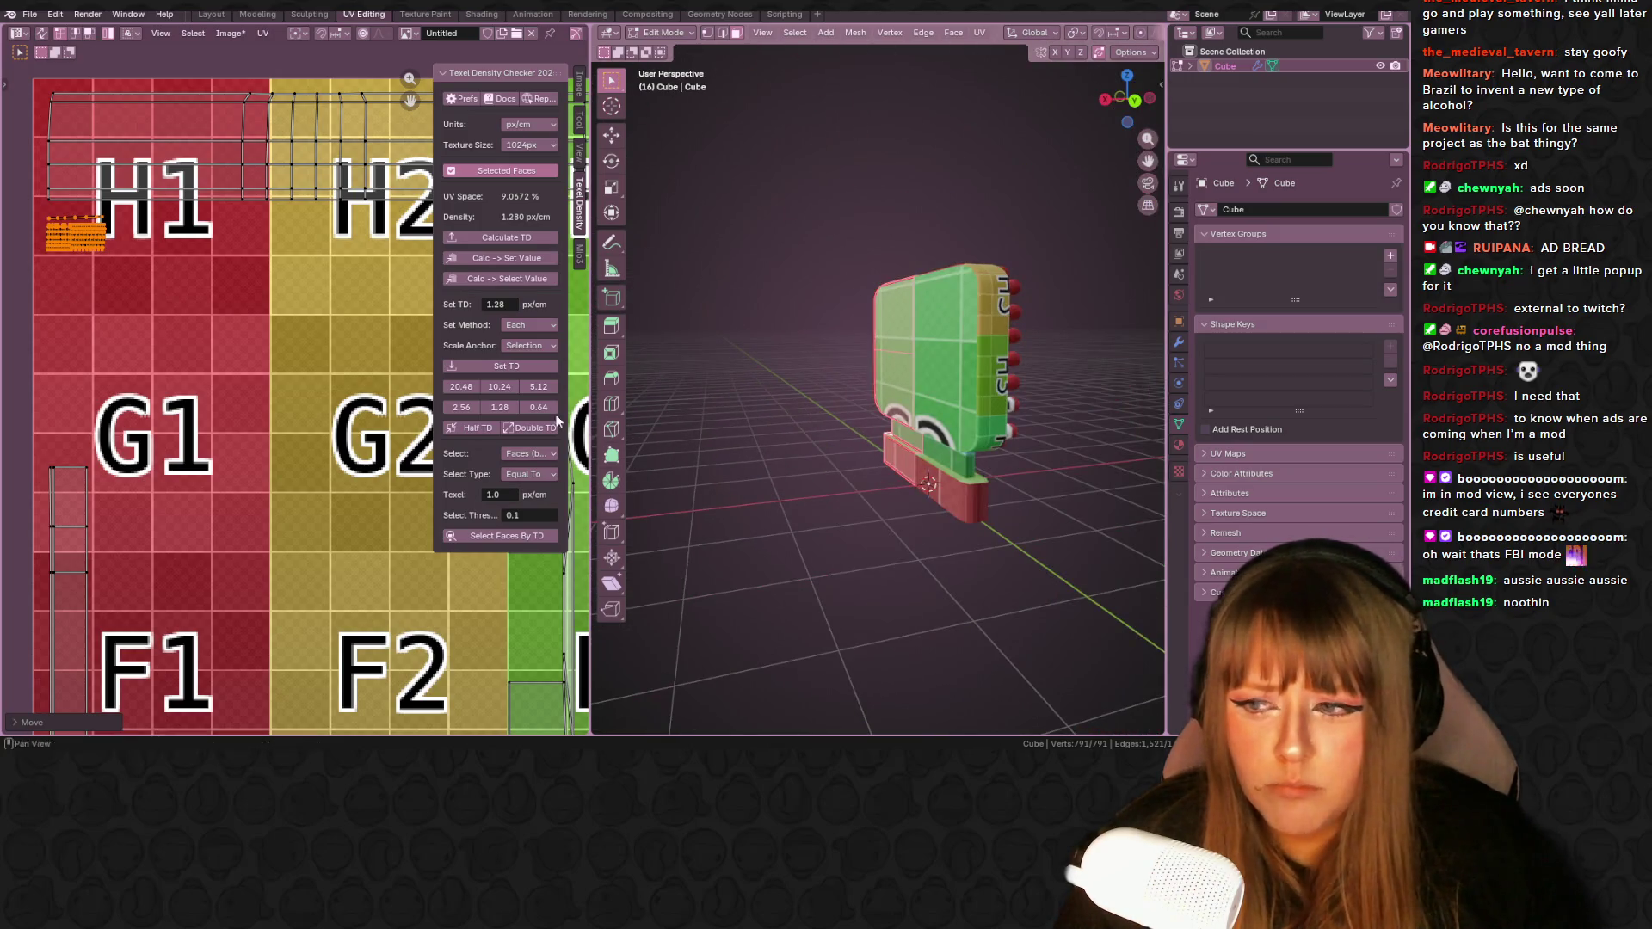
{"action": "scroll", "coordinate": [289, 397], "scroll_direction": "down", "scroll_amount": 3}
{"action": "middle_click_drag", "start_coordinate": [330, 436], "coordinate": [223, 427]}
{"action": "mouse_move", "coordinate": [304, 470]}
{"action": "left_mouse_down"}
{"action": "mouse_move", "coordinate": [293, 449]}
{"action": "mouse_move", "coordinate": [315, 447]}
{"action": "mouse_move", "coordinate": [294, 441]}
{"action": "left_mouse_up"}
{"action": "mouse_move", "coordinate": [843, 448]}
{"action": "middle_mouse_down"}
{"action": "mouse_move", "coordinate": [800, 443]}
{"action": "mouse_move", "coordinate": [847, 346]}
{"action": "middle_mouse_up"}
{"action": "scroll", "coordinate": [810, 445], "scroll_direction": "up", "scroll_amount": 4}
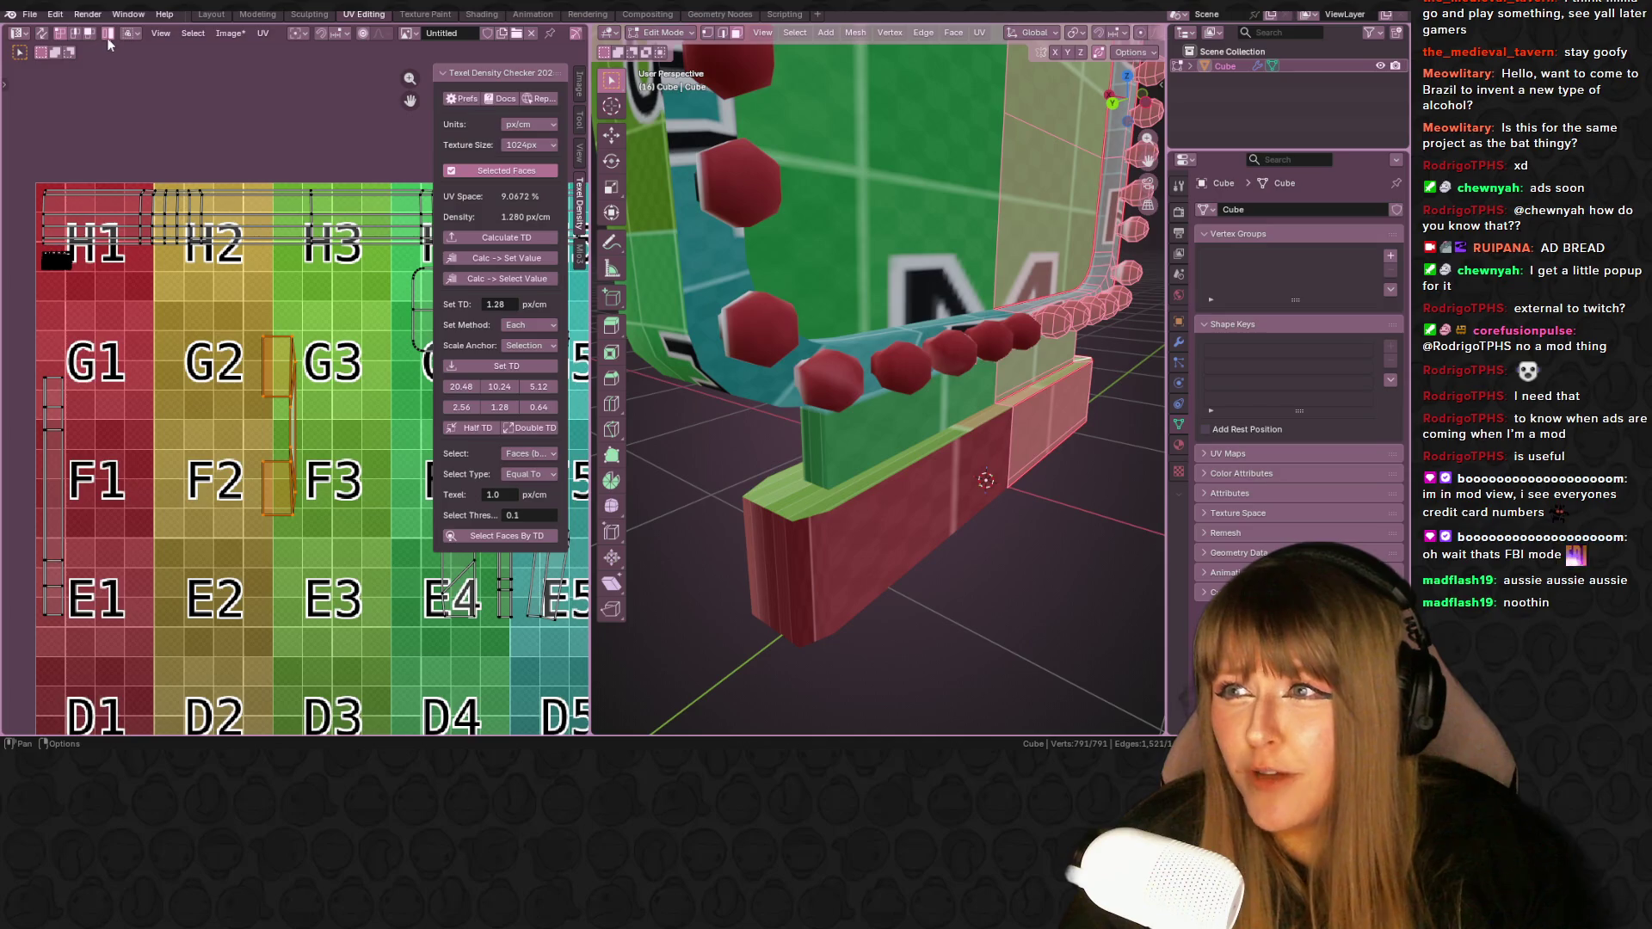
- Select the whole island joining F2 and G2 with Ctrl+L
{"action": "left_click", "coordinate": [262, 372]}
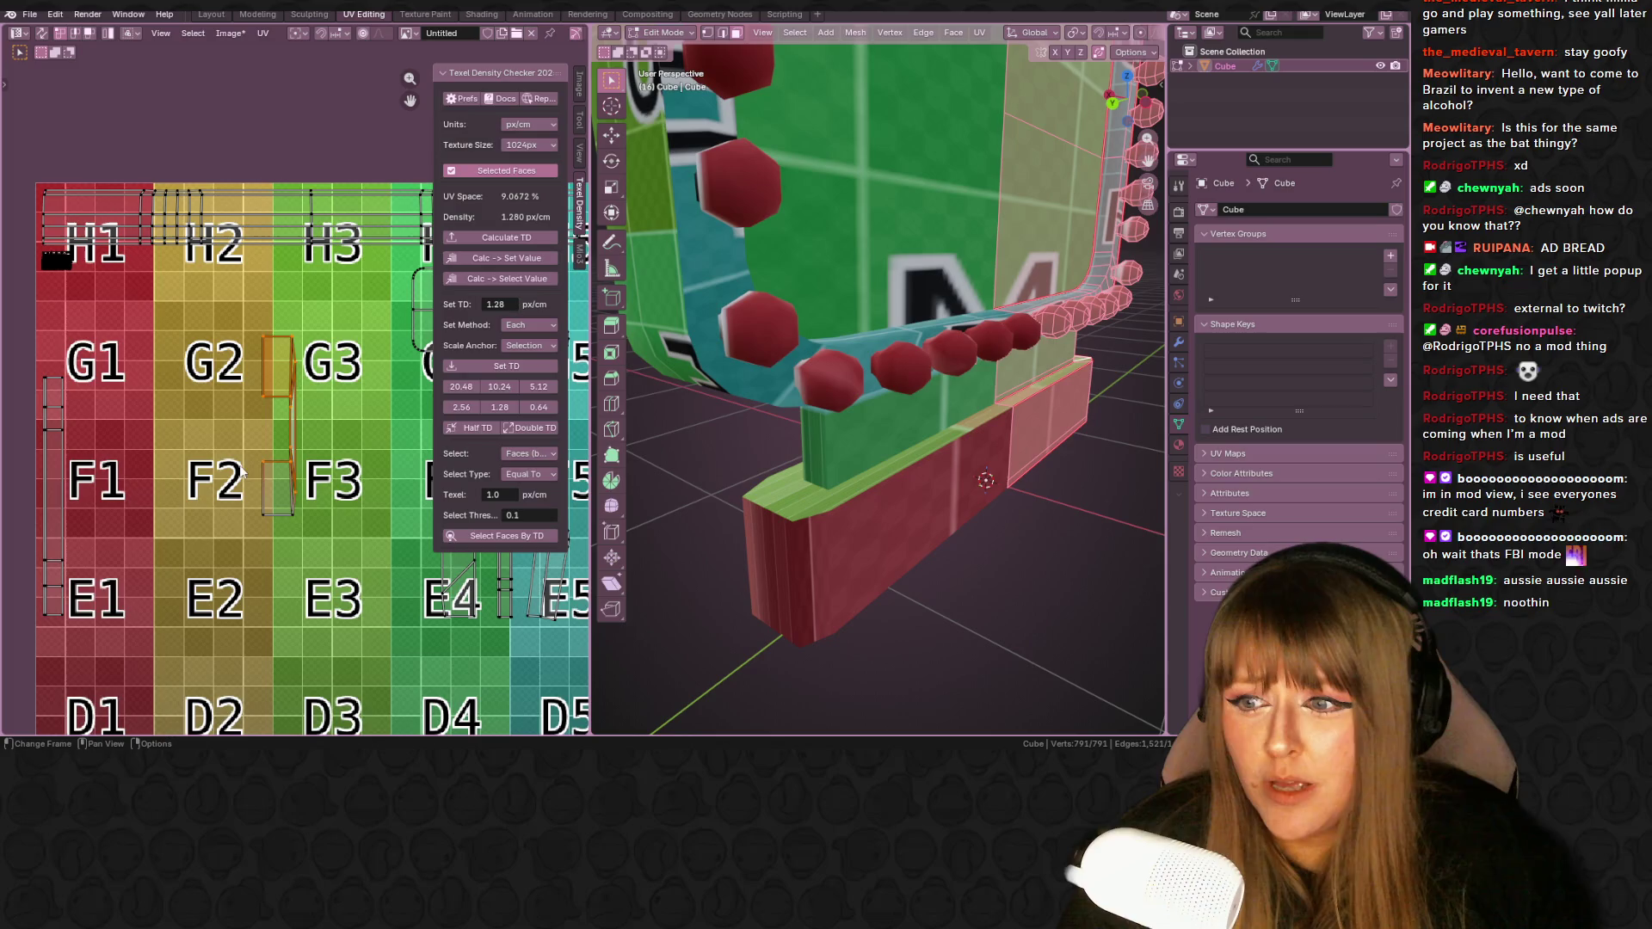
{"action": "left_click", "coordinate": [262, 491]}
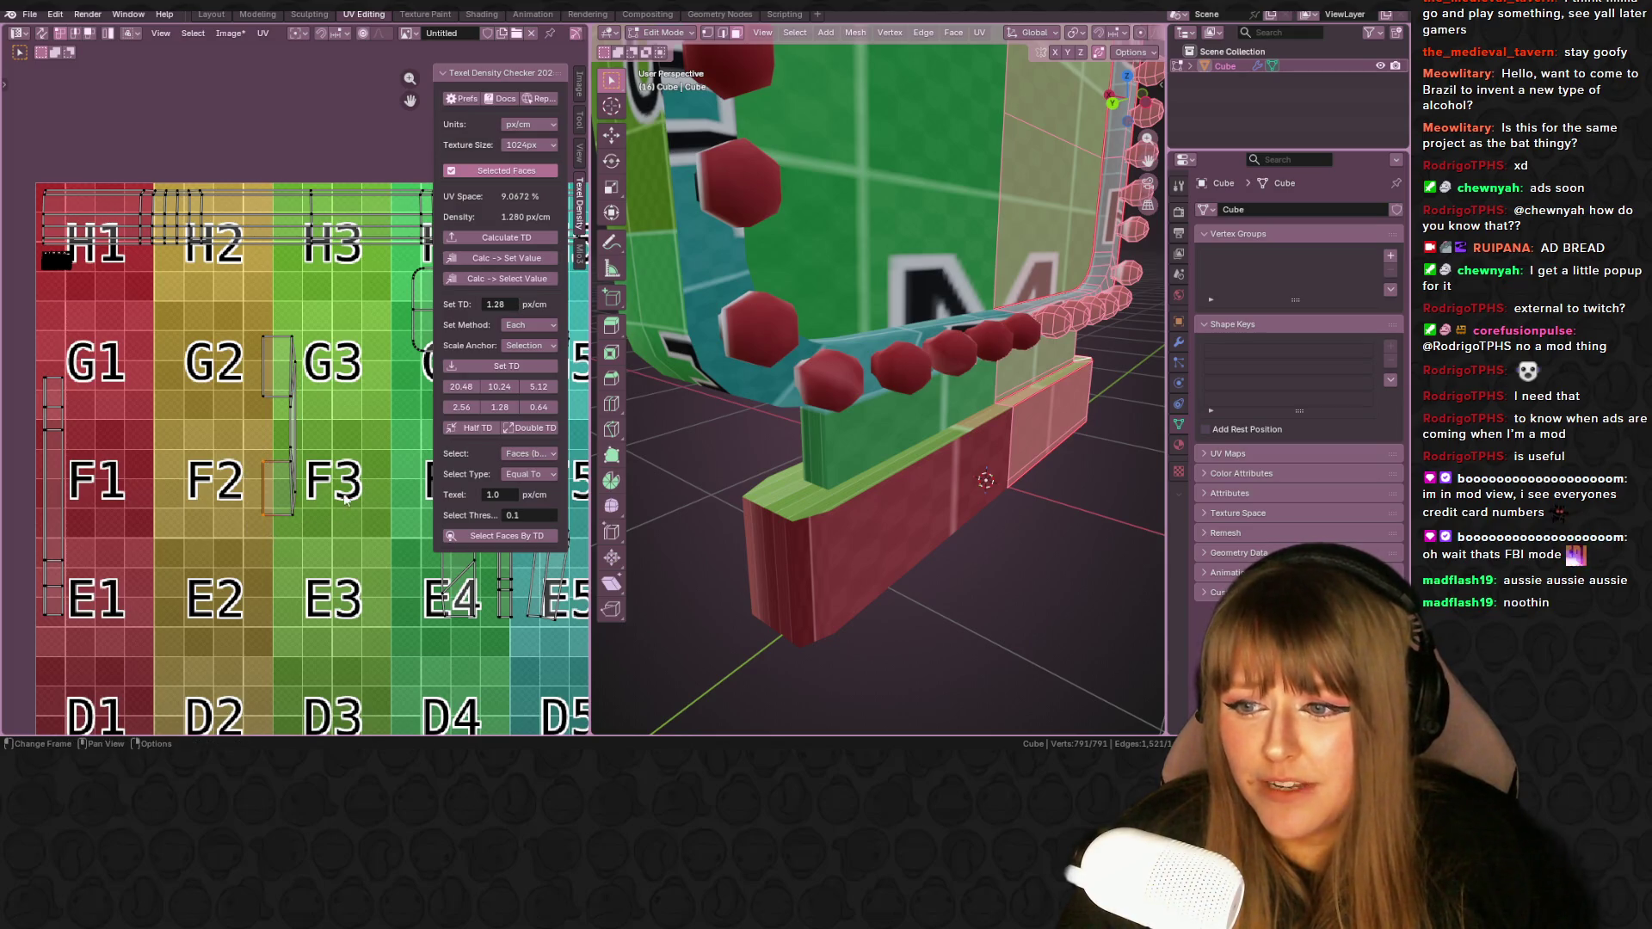
{"action": "scroll", "coordinate": [291, 469], "scroll_direction": "up", "scroll_amount": 5}
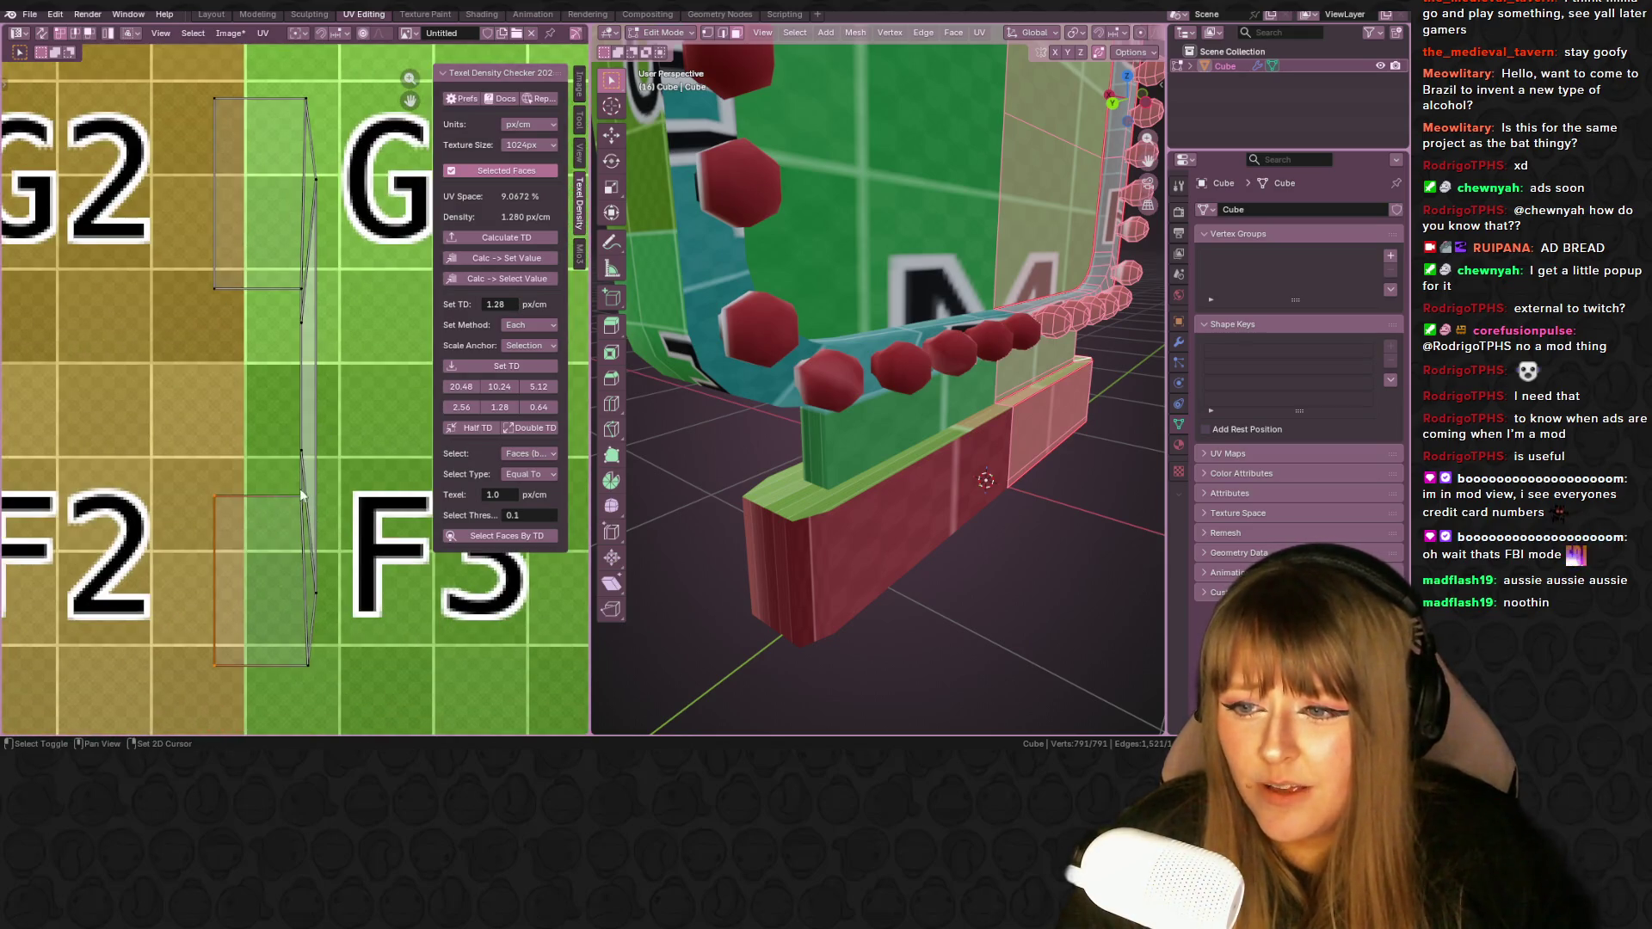
{"action": "left_click", "coordinate": [303, 661]}
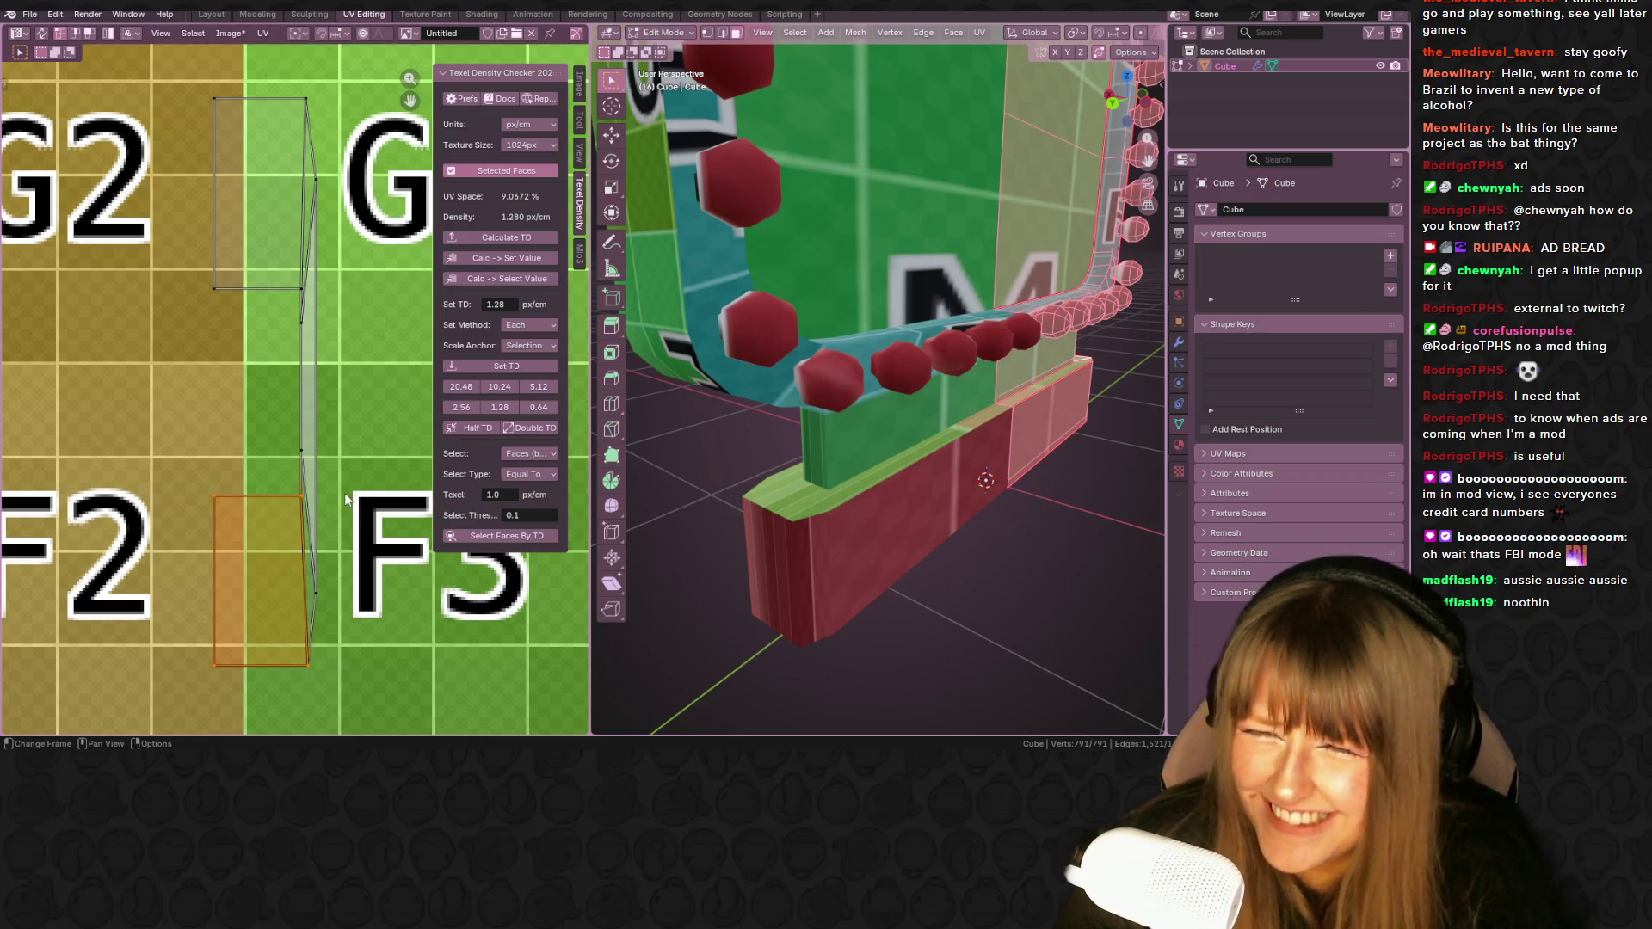
{"action": "scroll", "coordinate": [345, 499], "scroll_direction": "down", "scroll_amount": 3}
{"action": "key", "text": "ctrl+l"}
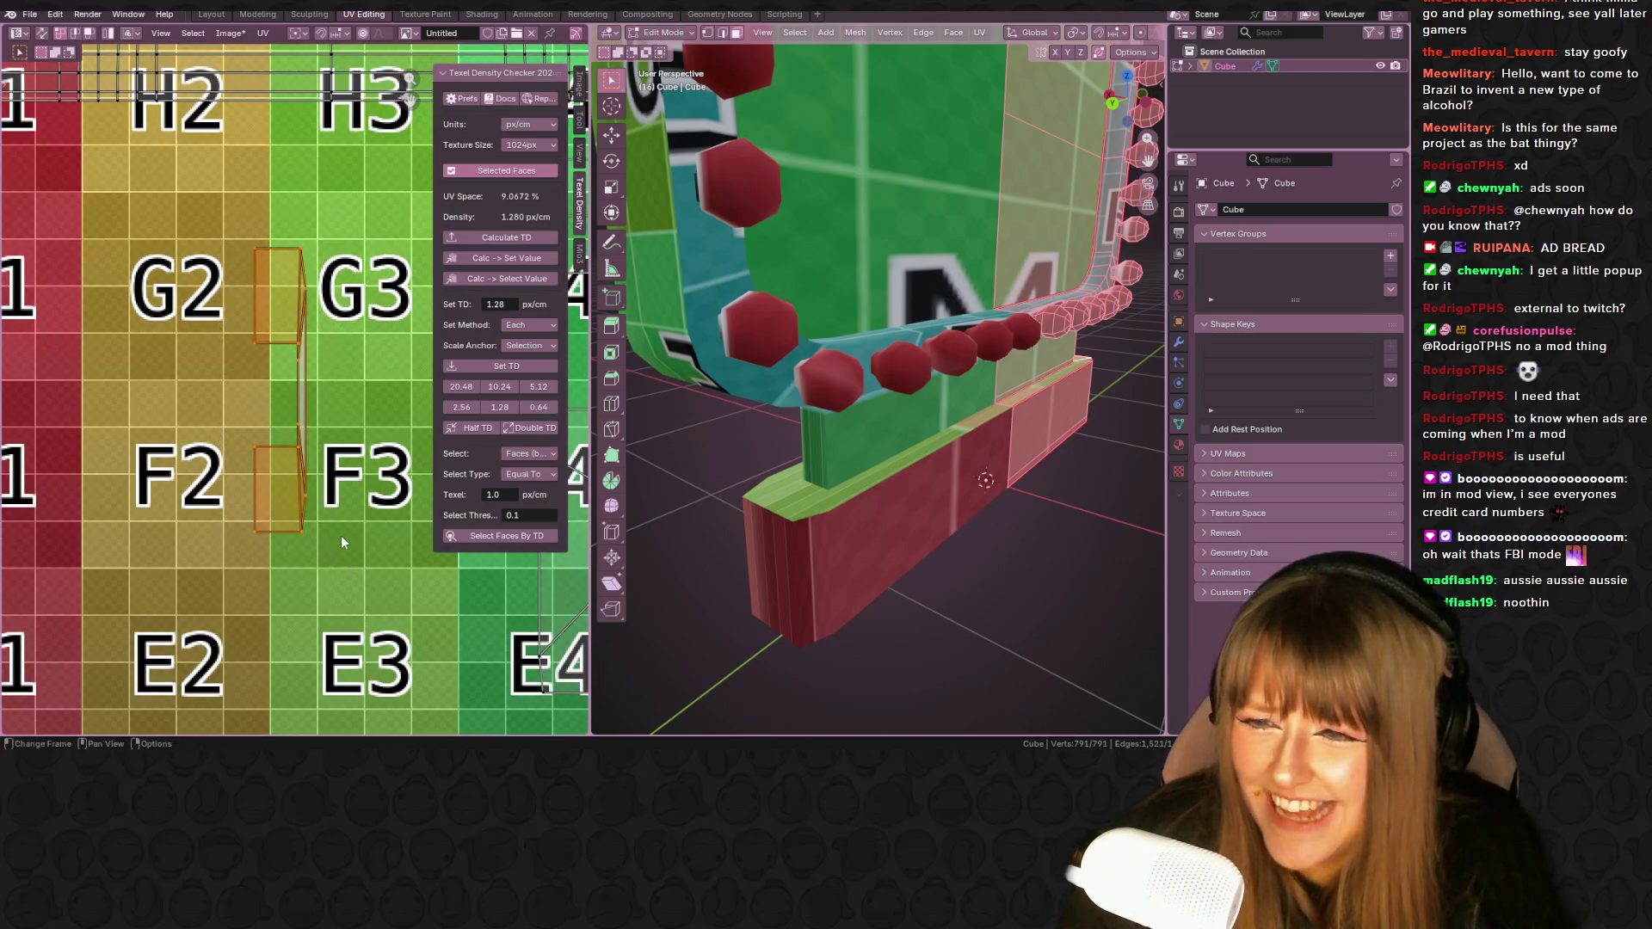
{"action": "scroll", "coordinate": [340, 535], "scroll_direction": "down", "scroll_amount": 1}
{"action": "scroll", "coordinate": [339, 533], "scroll_direction": "down", "scroll_amount": 2}
{"action": "scroll", "coordinate": [331, 498], "scroll_direction": "up", "scroll_amount": 2}
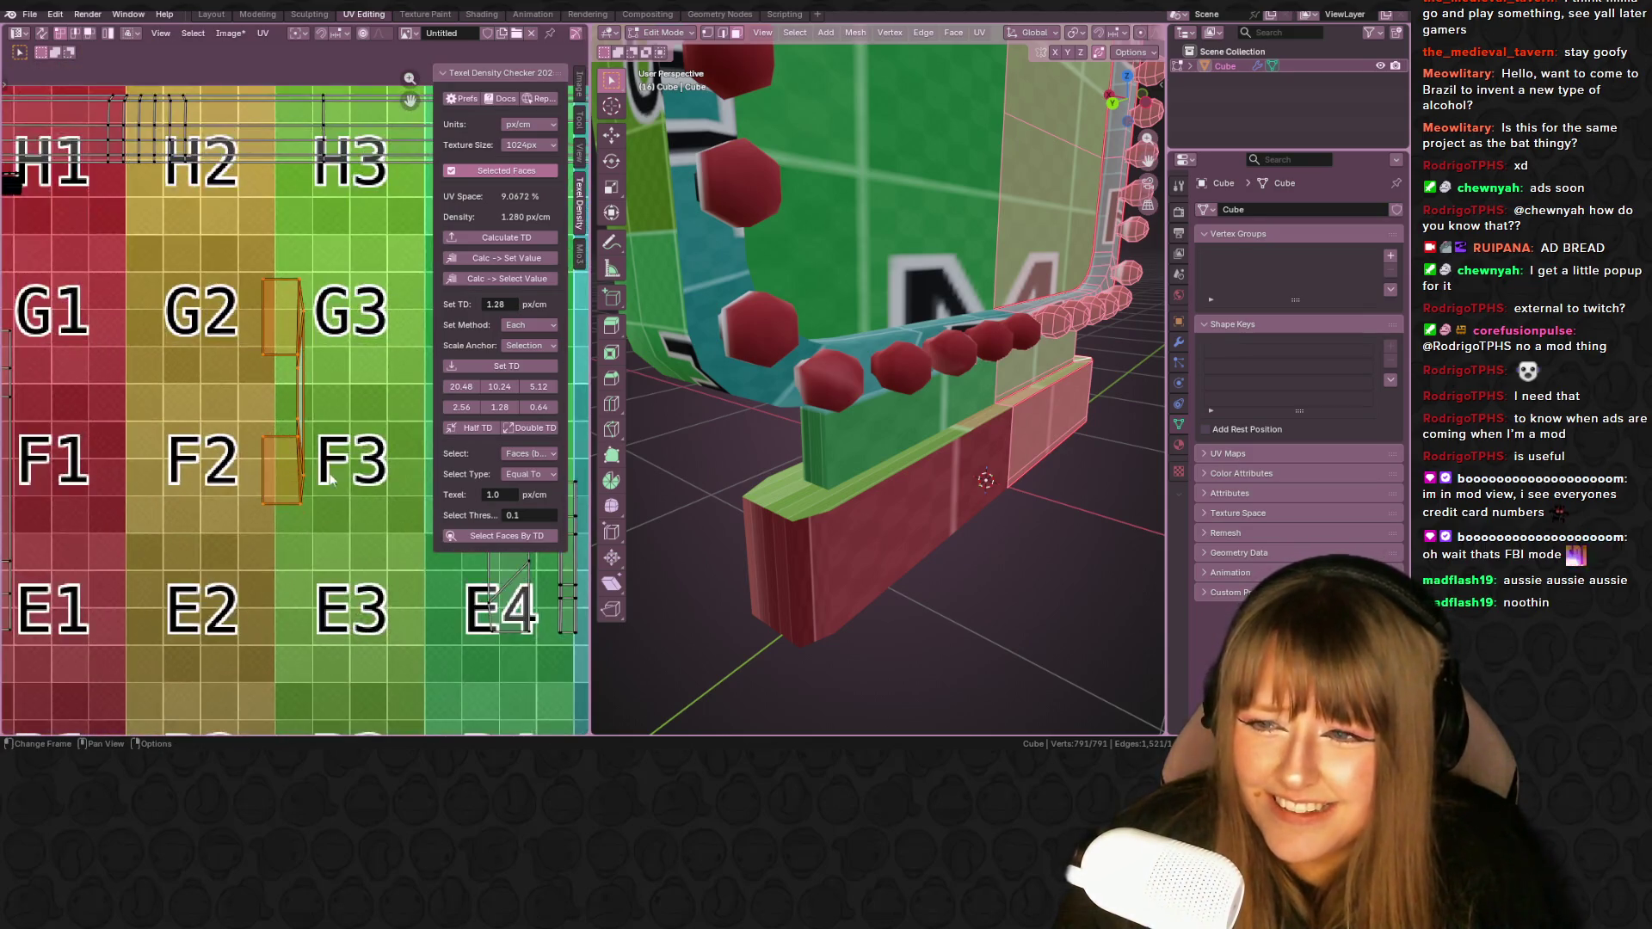
{"action": "middle_click_drag", "start_coordinate": [817, 387], "coordinate": [869, 370]}
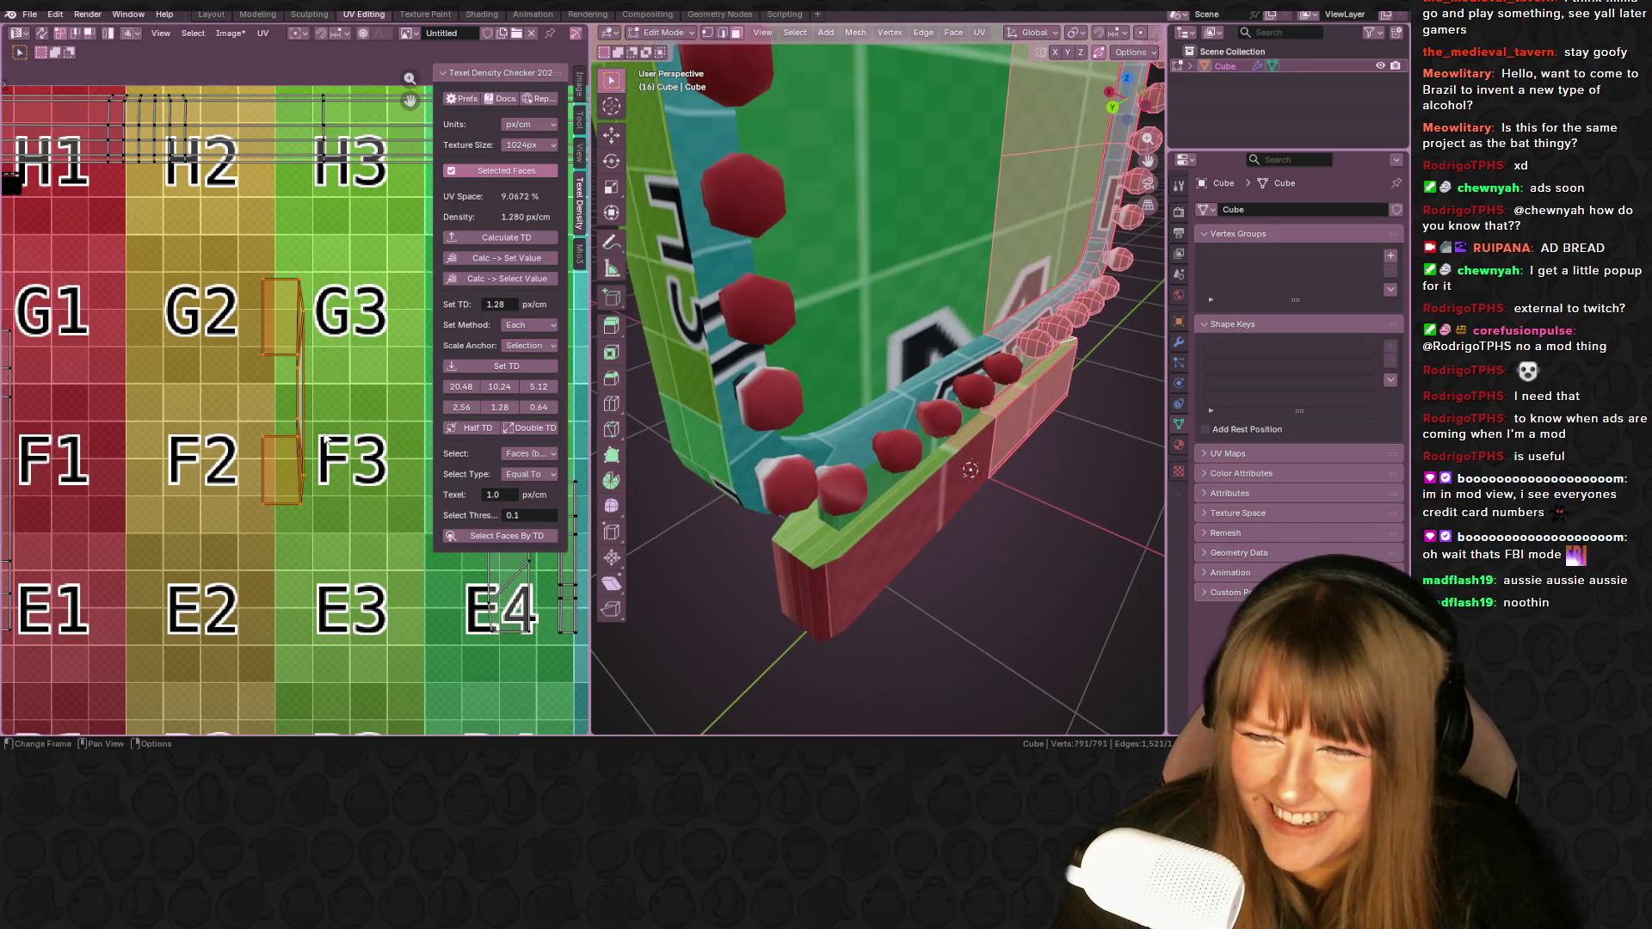
- Squash the island vertically along Y, then set it to the target texel density
{"action": "key", "text": "s"}
{"action": "key", "text": "y"}
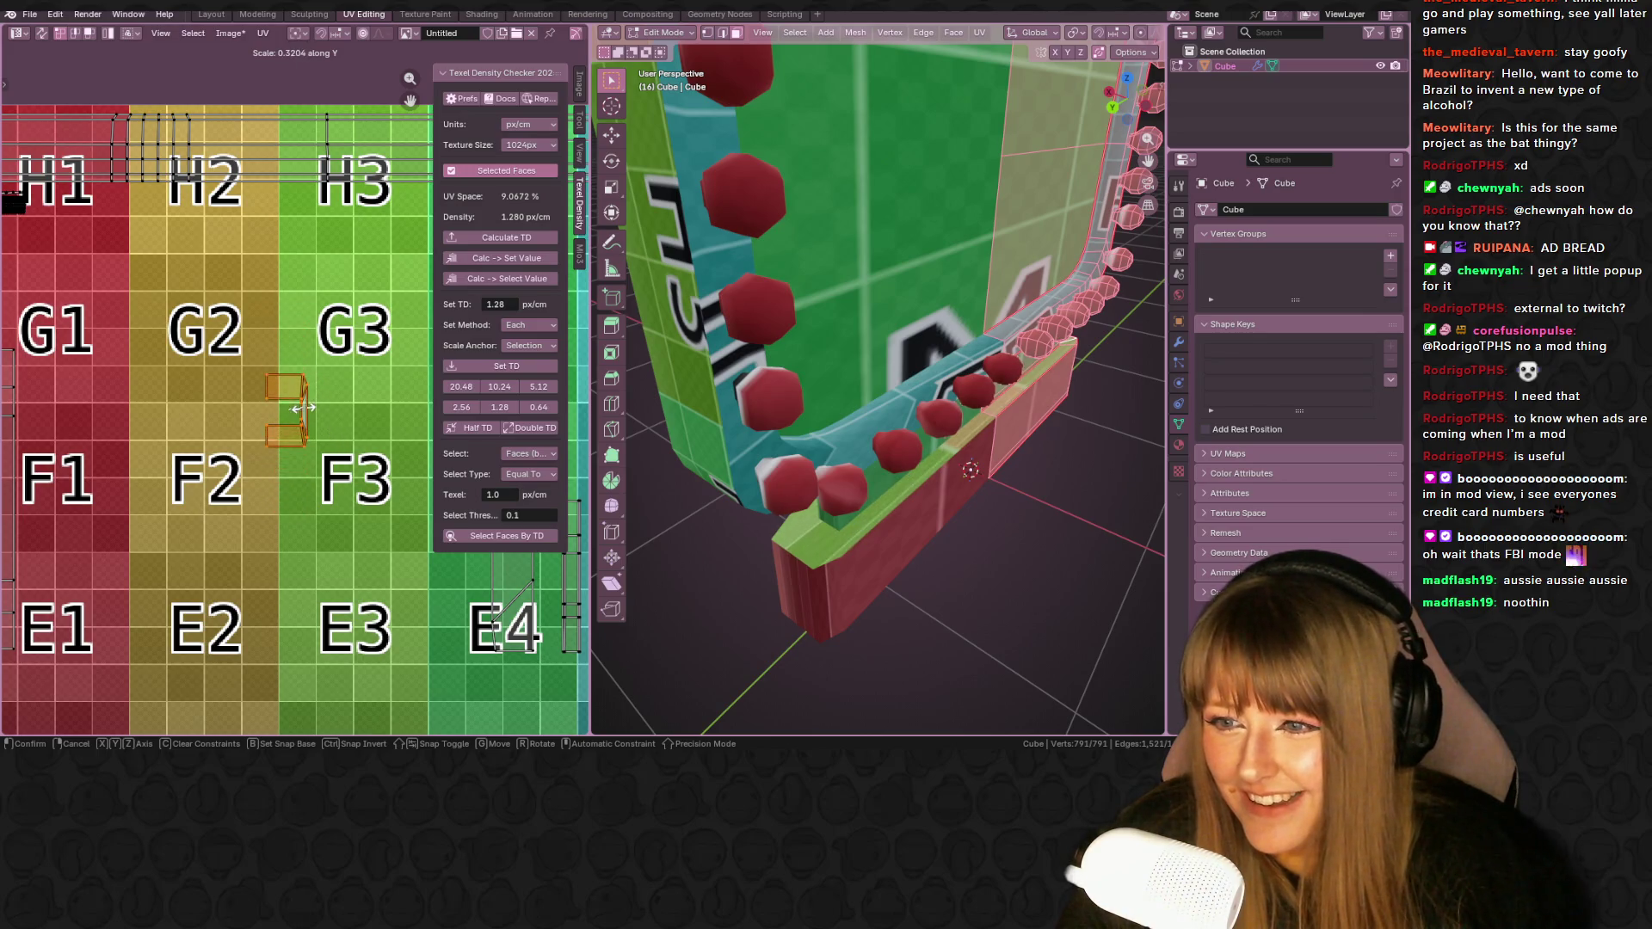
{"action": "left_click", "coordinate": [301, 415]}
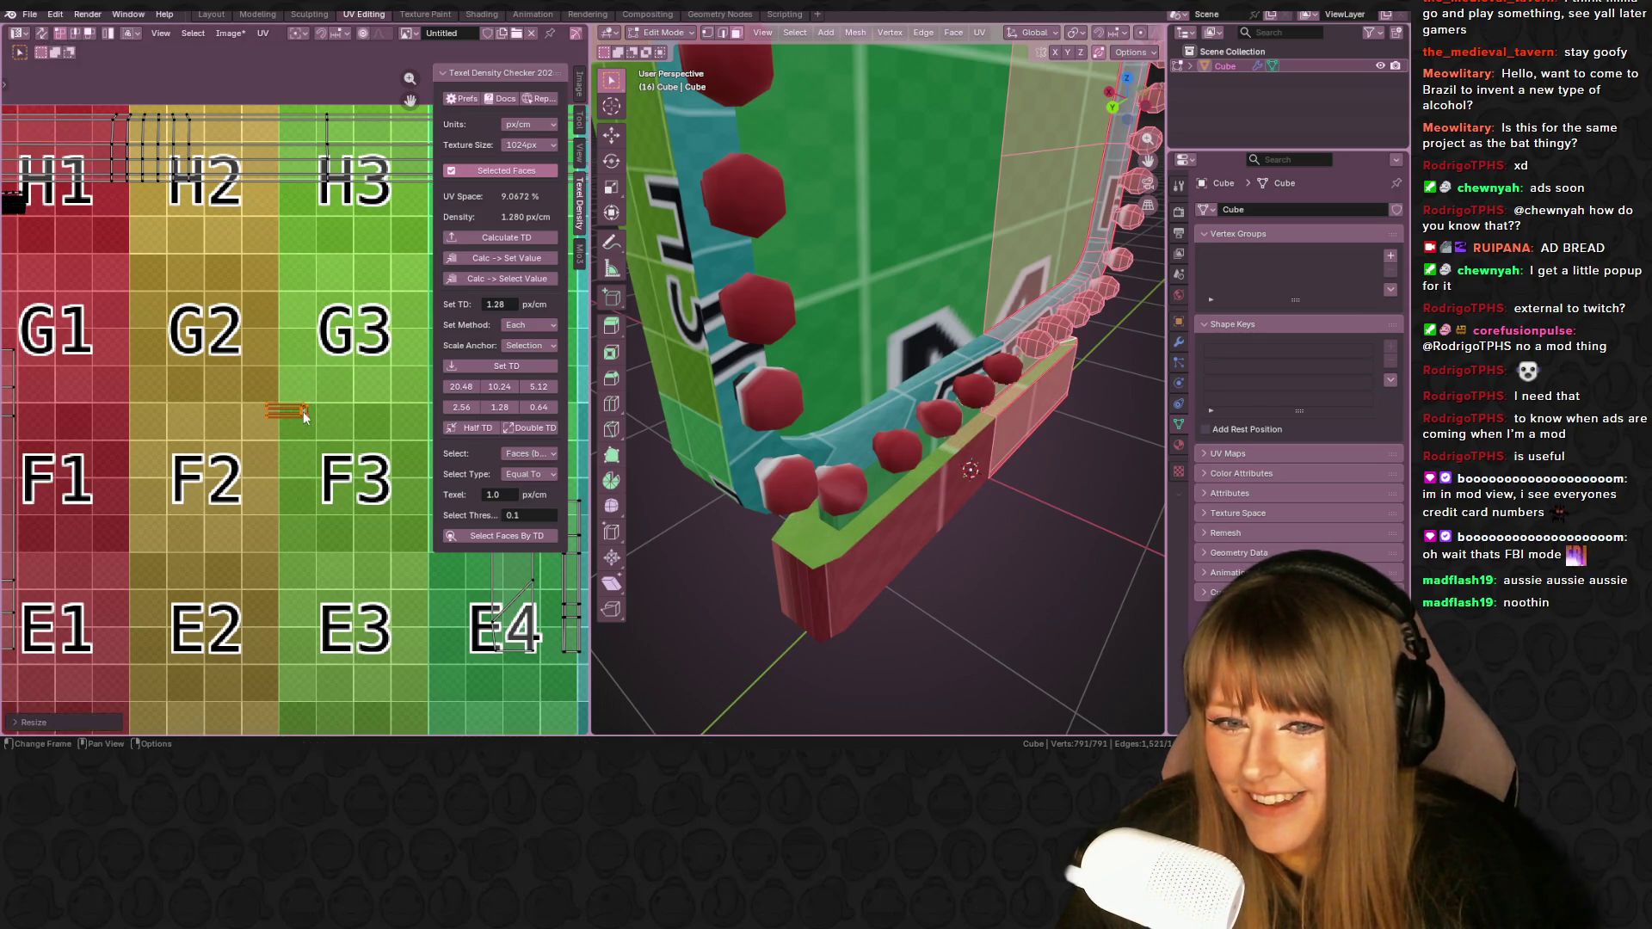
{"action": "left_click", "coordinate": [499, 366]}
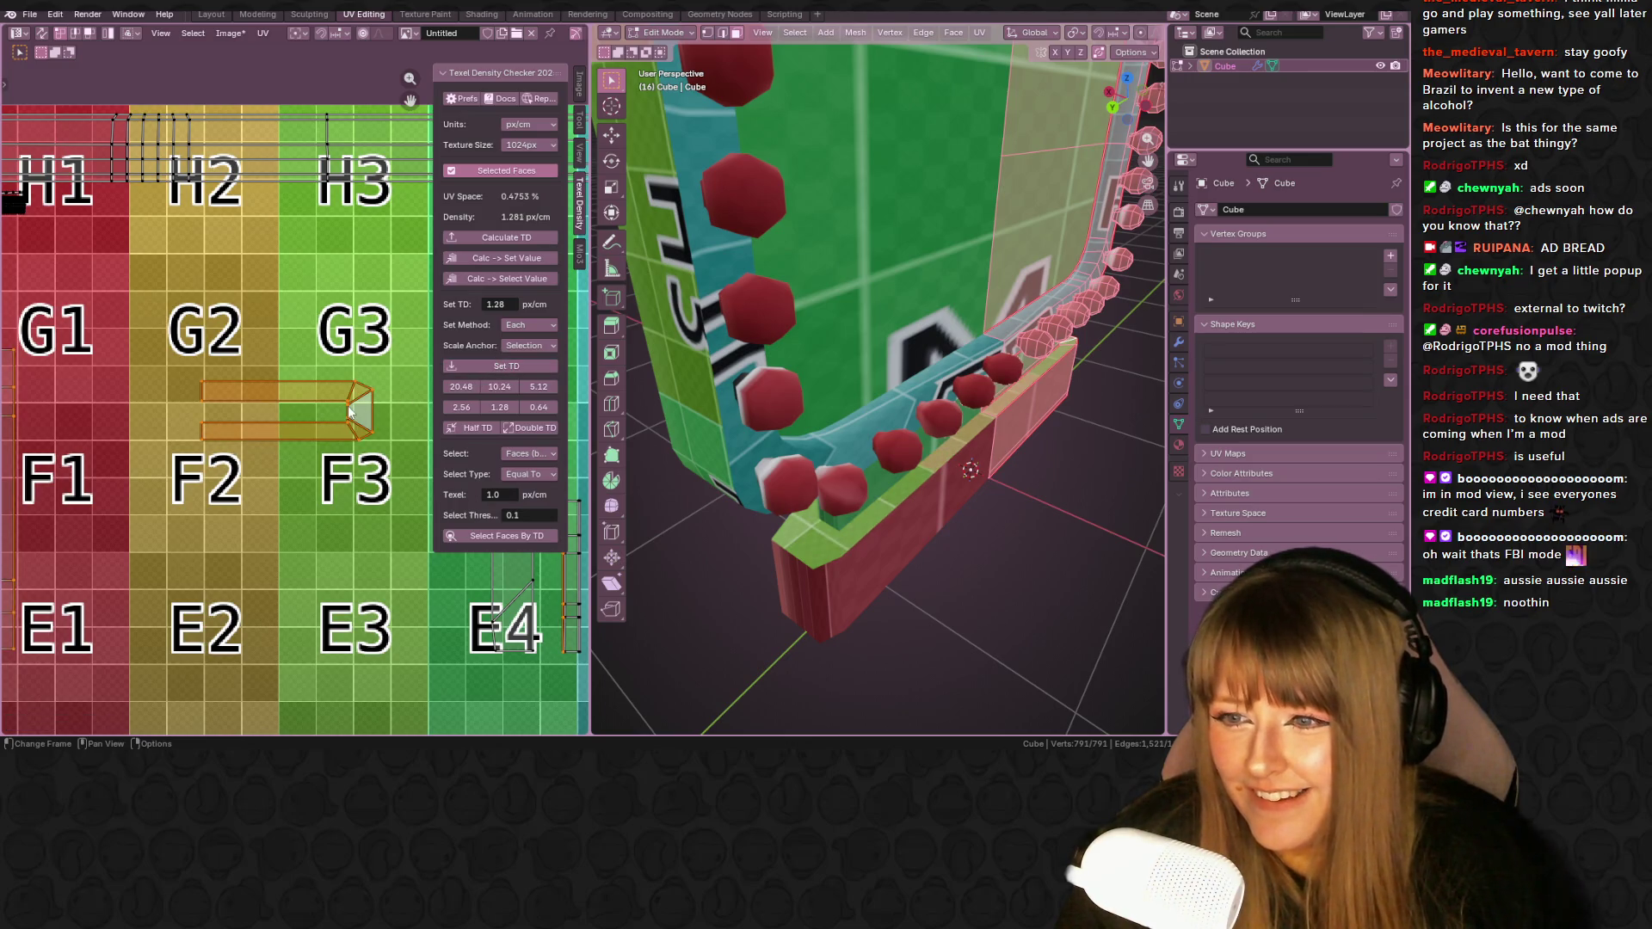
- Box-select the small island near F2 and move it down onto E3
{"action": "scroll", "coordinate": [349, 412], "scroll_direction": "down", "scroll_amount": 2}
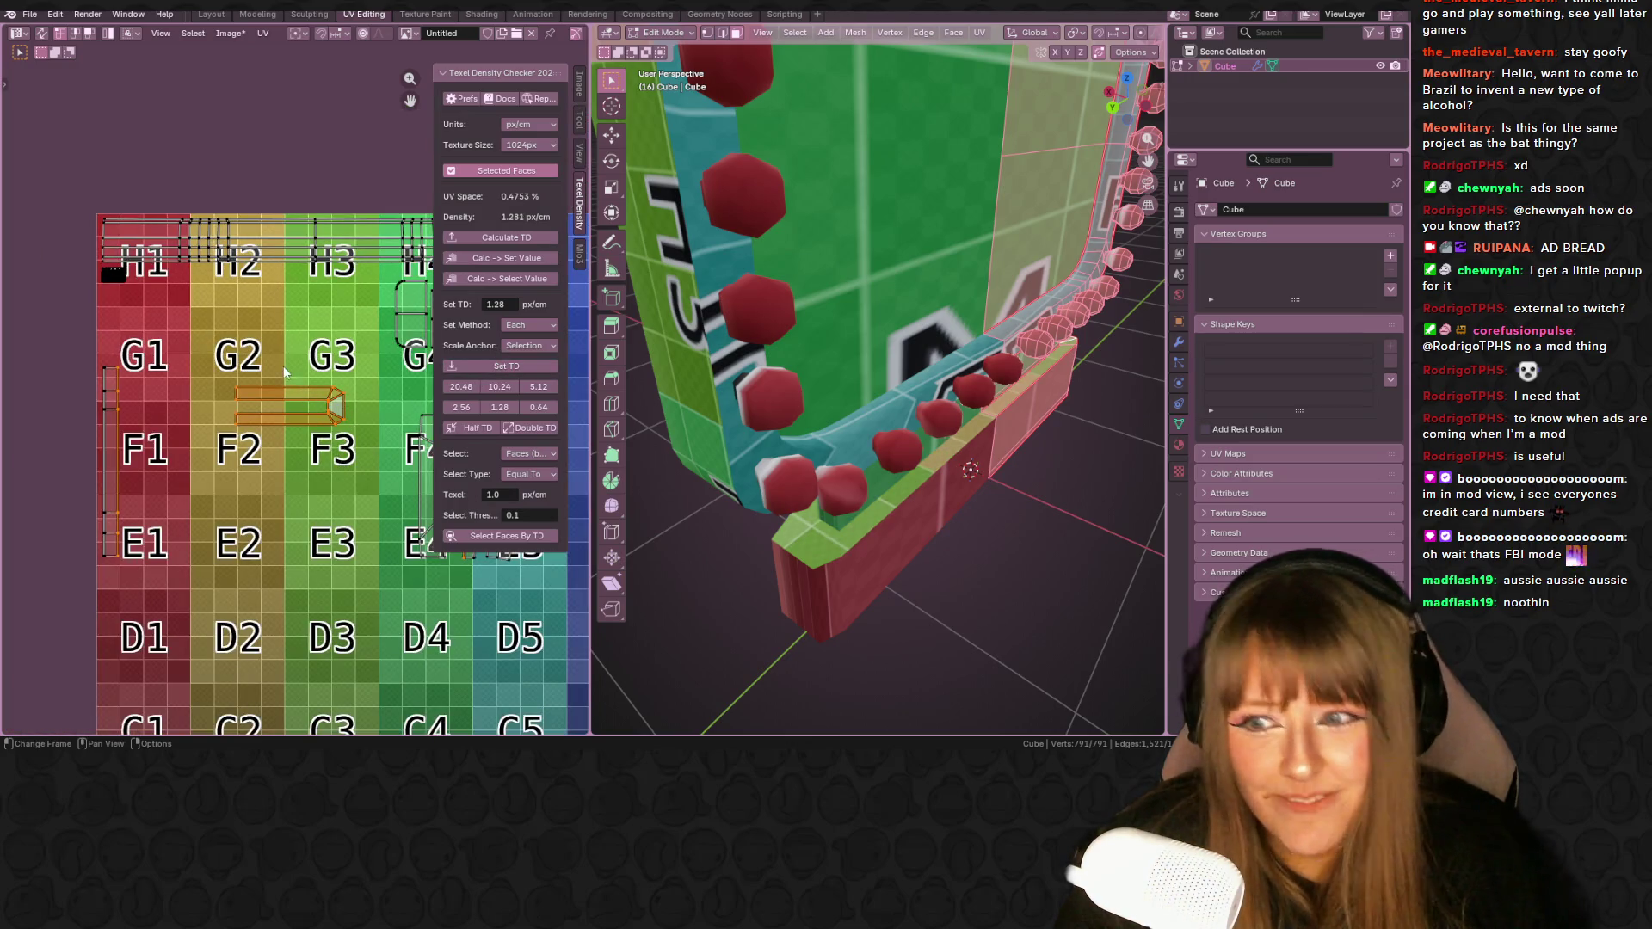
{"action": "middle_click_drag", "start_coordinate": [258, 370], "coordinate": [207, 330]}
{"action": "left_click_drag", "start_coordinate": [156, 315], "coordinate": [288, 433]}
{"action": "key", "text": "g"}
{"action": "left_click", "coordinate": [344, 566]}
- Lower the thin island right of E4, return to Object Mode and frame the sign
{"action": "left_click", "coordinate": [417, 465]}
{"action": "key", "text": "g"}
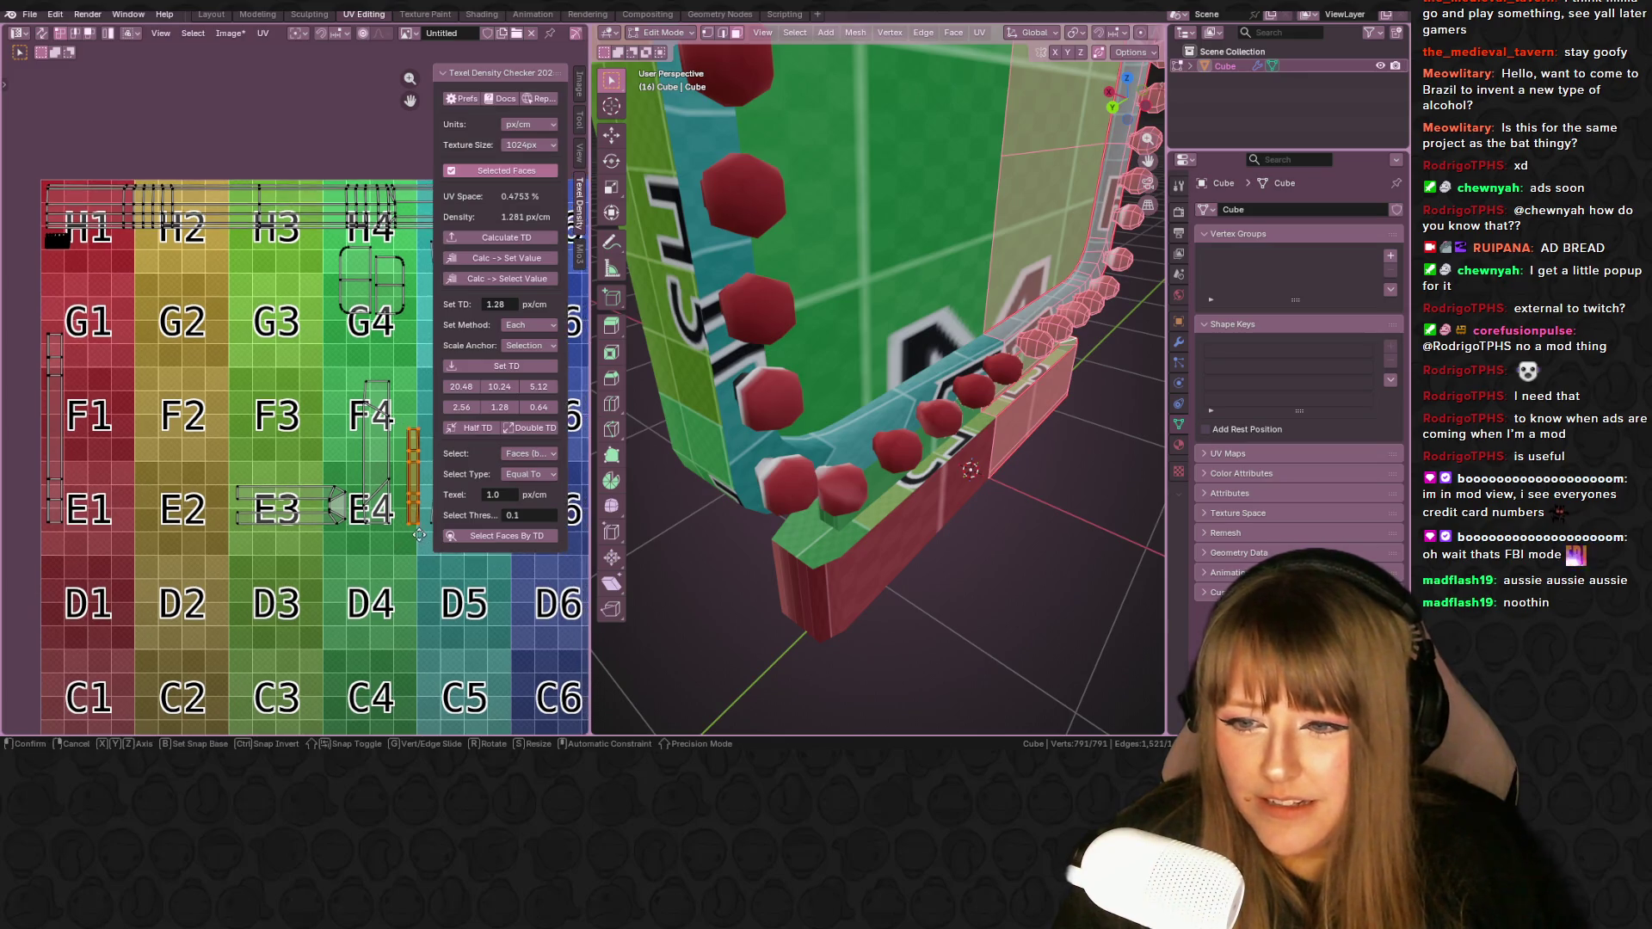
{"action": "left_click", "coordinate": [418, 532]}
{"action": "key", "text": "Tab"}
{"action": "key", "text": "KP_Decimal"}
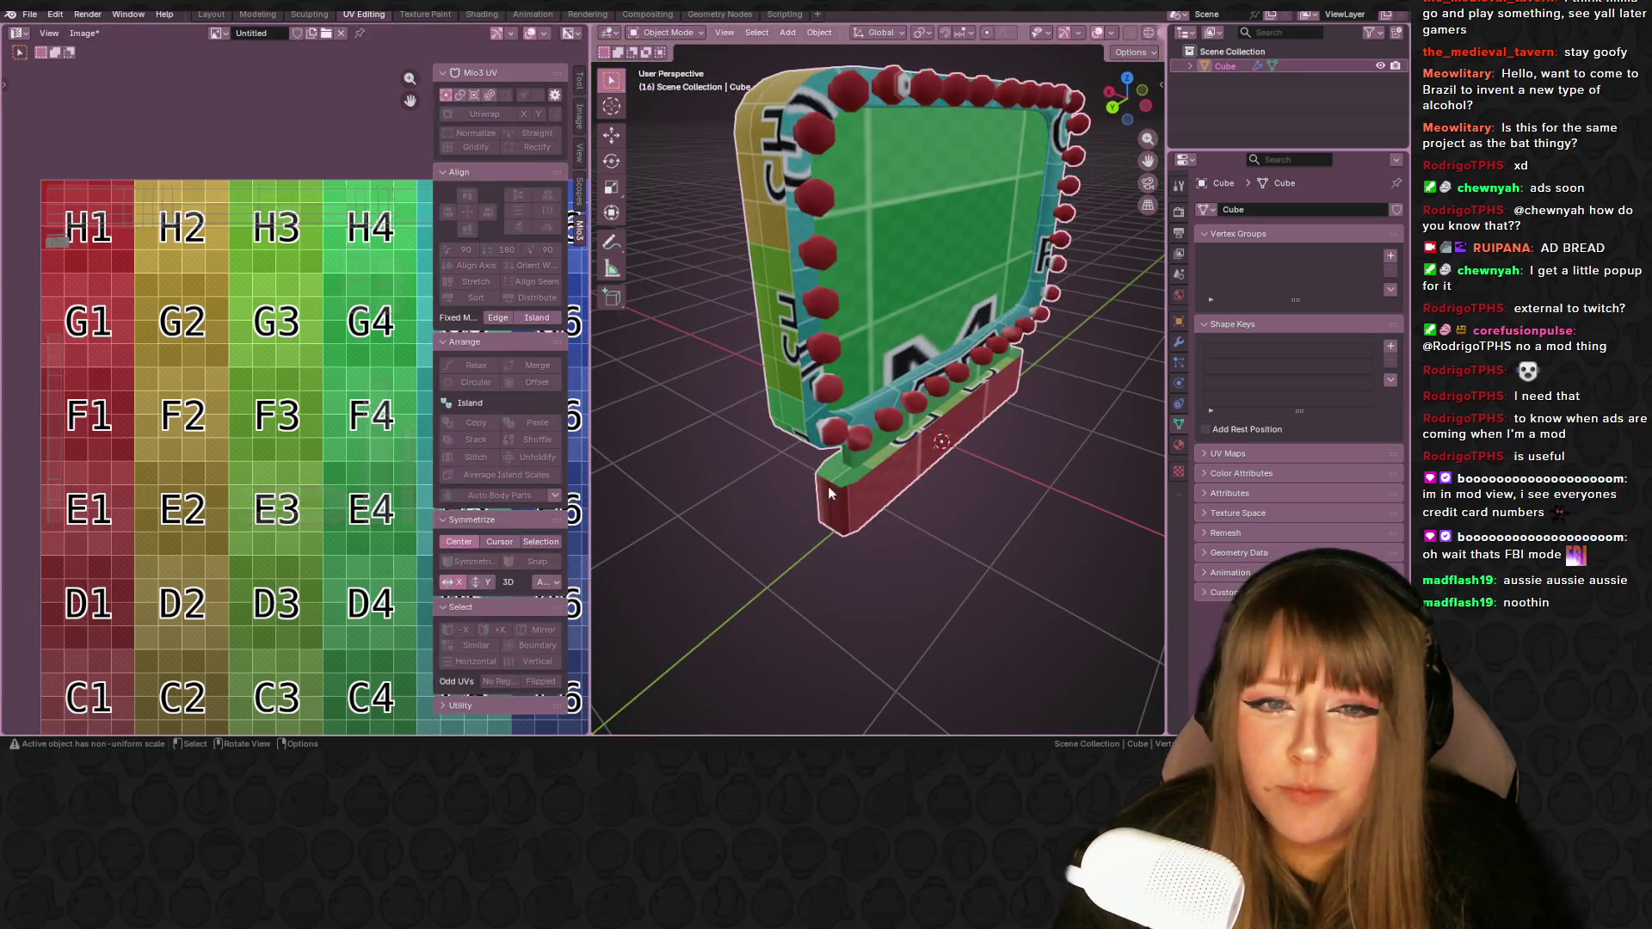
- Apply all transforms to the sign with Ctrl+A
{"action": "key", "text": "ctrl+a"}
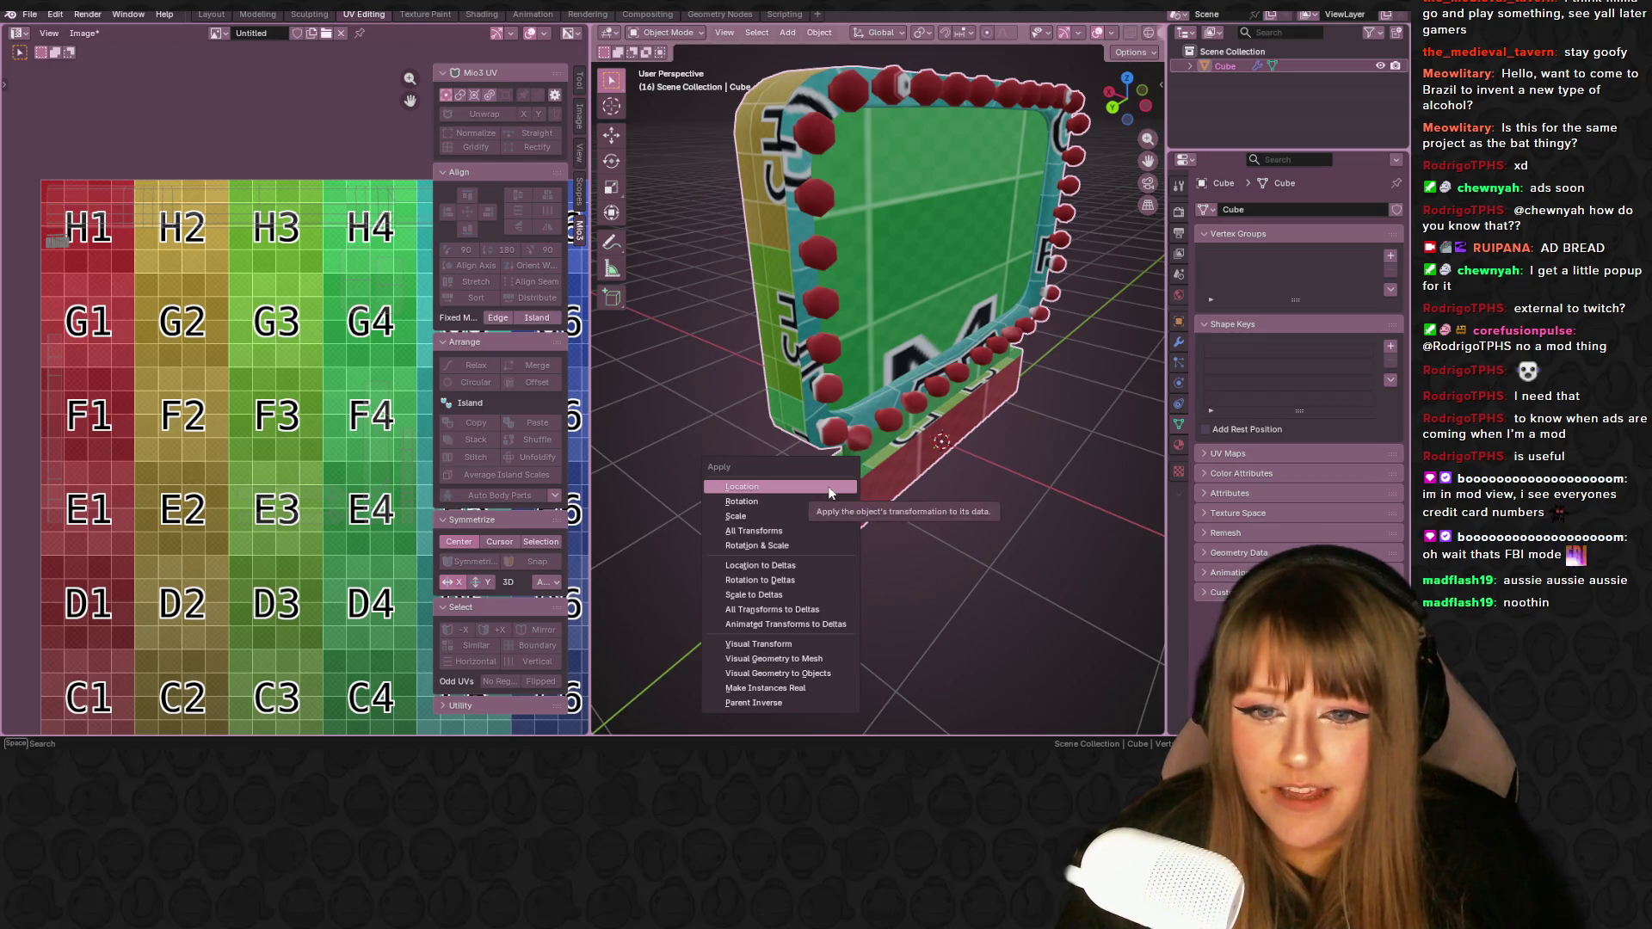
{"action": "left_click", "coordinate": [810, 529]}
{"action": "mouse_move", "coordinate": [979, 497]}
{"action": "middle_mouse_down"}
{"action": "mouse_move", "coordinate": [916, 472]}
{"action": "mouse_move", "coordinate": [803, 472]}
{"action": "middle_mouse_up"}
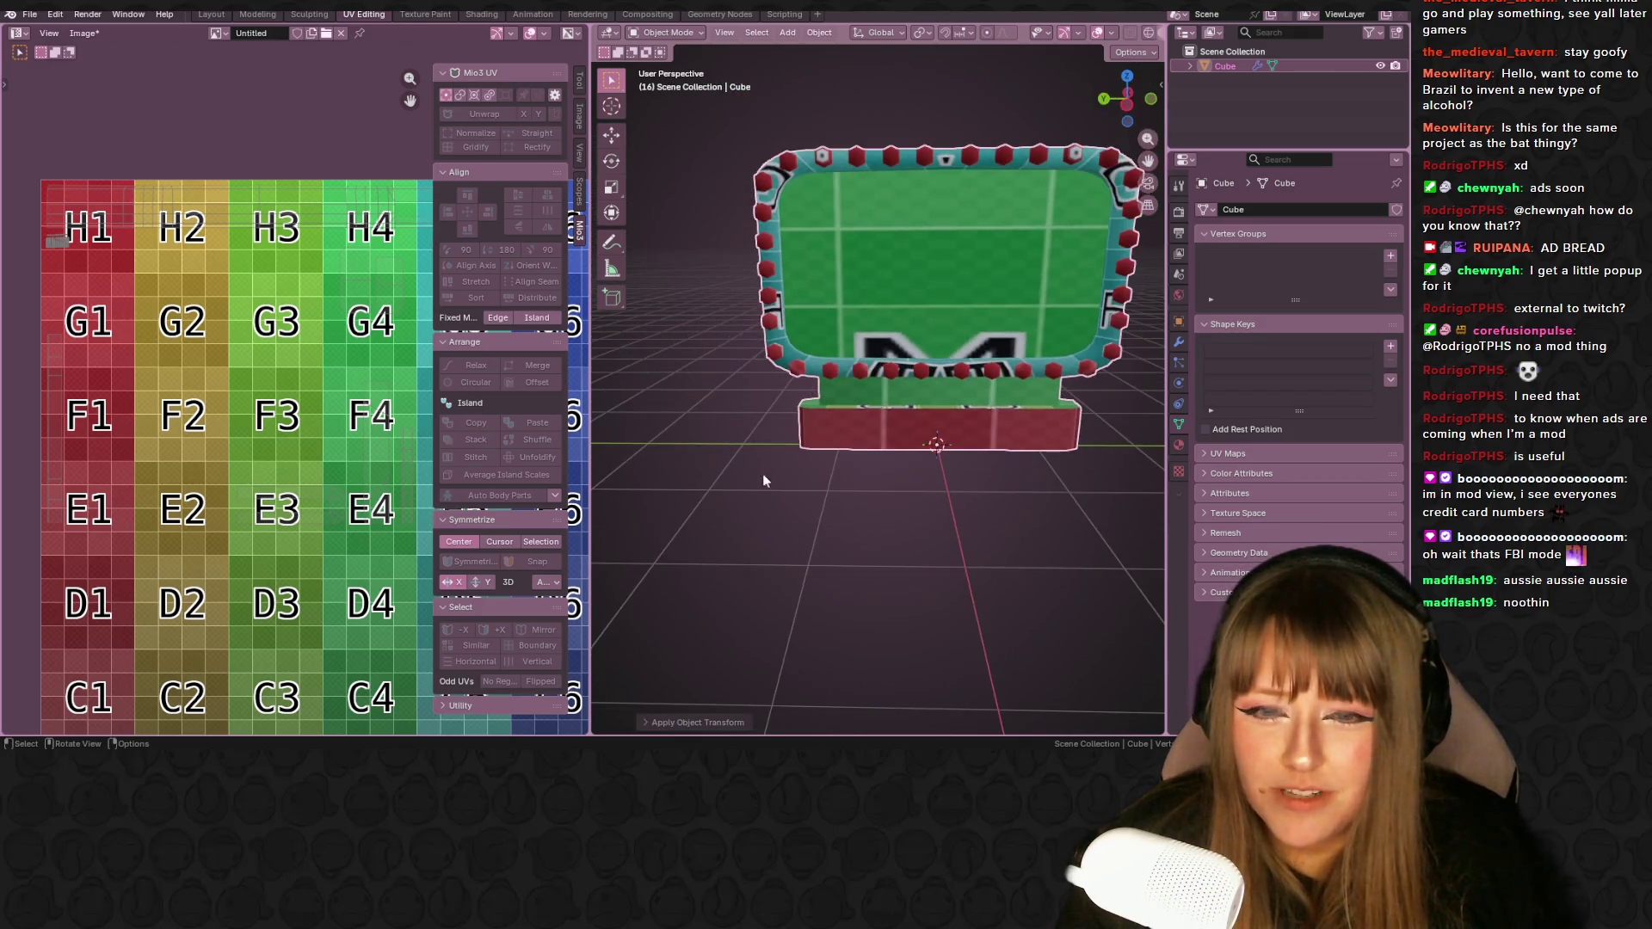
{"action": "left_click", "coordinate": [420, 14]}
{"action": "left_click", "coordinate": [364, 15]}
- Select the base's connected end piece, unwrap it, and select its new island near A1/A2
{"action": "mouse_move", "coordinate": [974, 419]}
{"action": "middle_mouse_down"}
{"action": "mouse_move", "coordinate": [818, 387]}
{"action": "mouse_move", "coordinate": [765, 356]}
{"action": "middle_mouse_up"}
{"action": "left_click", "coordinate": [741, 379]}
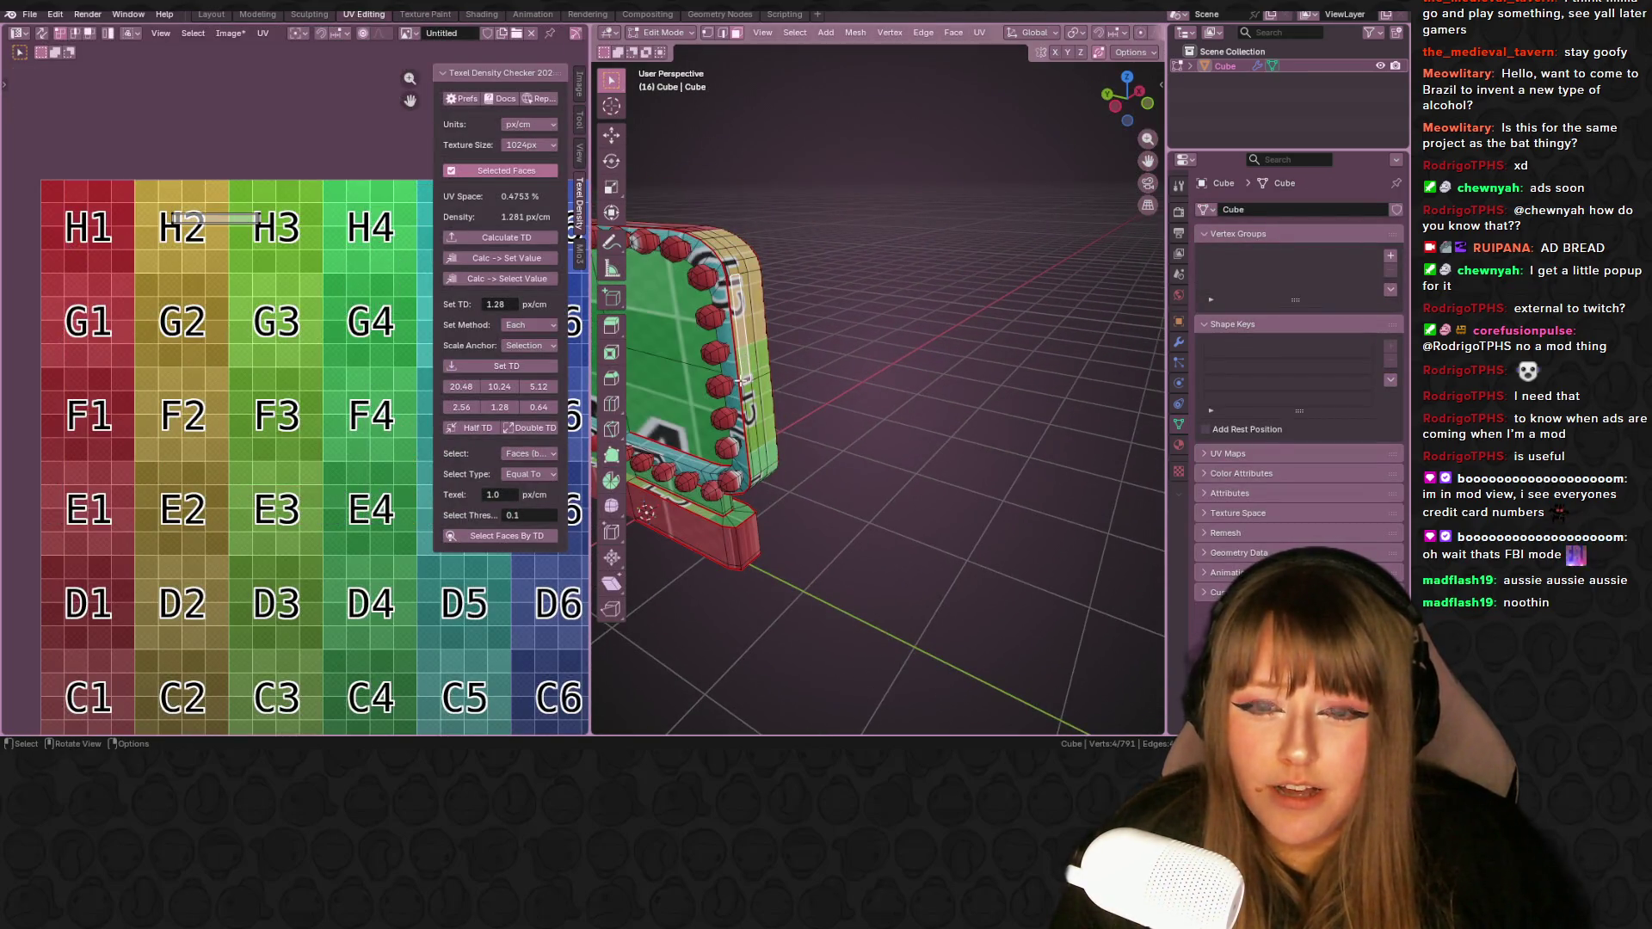
{"action": "left_click", "coordinate": [735, 516]}
{"action": "key", "text": "ctrl+l"}
{"action": "key", "text": "u"}
{"action": "left_click", "coordinate": [735, 516]}
{"action": "scroll", "coordinate": [342, 527], "scroll_direction": "down", "scroll_amount": 2}
{"action": "middle_click_drag", "start_coordinate": [342, 525], "coordinate": [354, 447]}
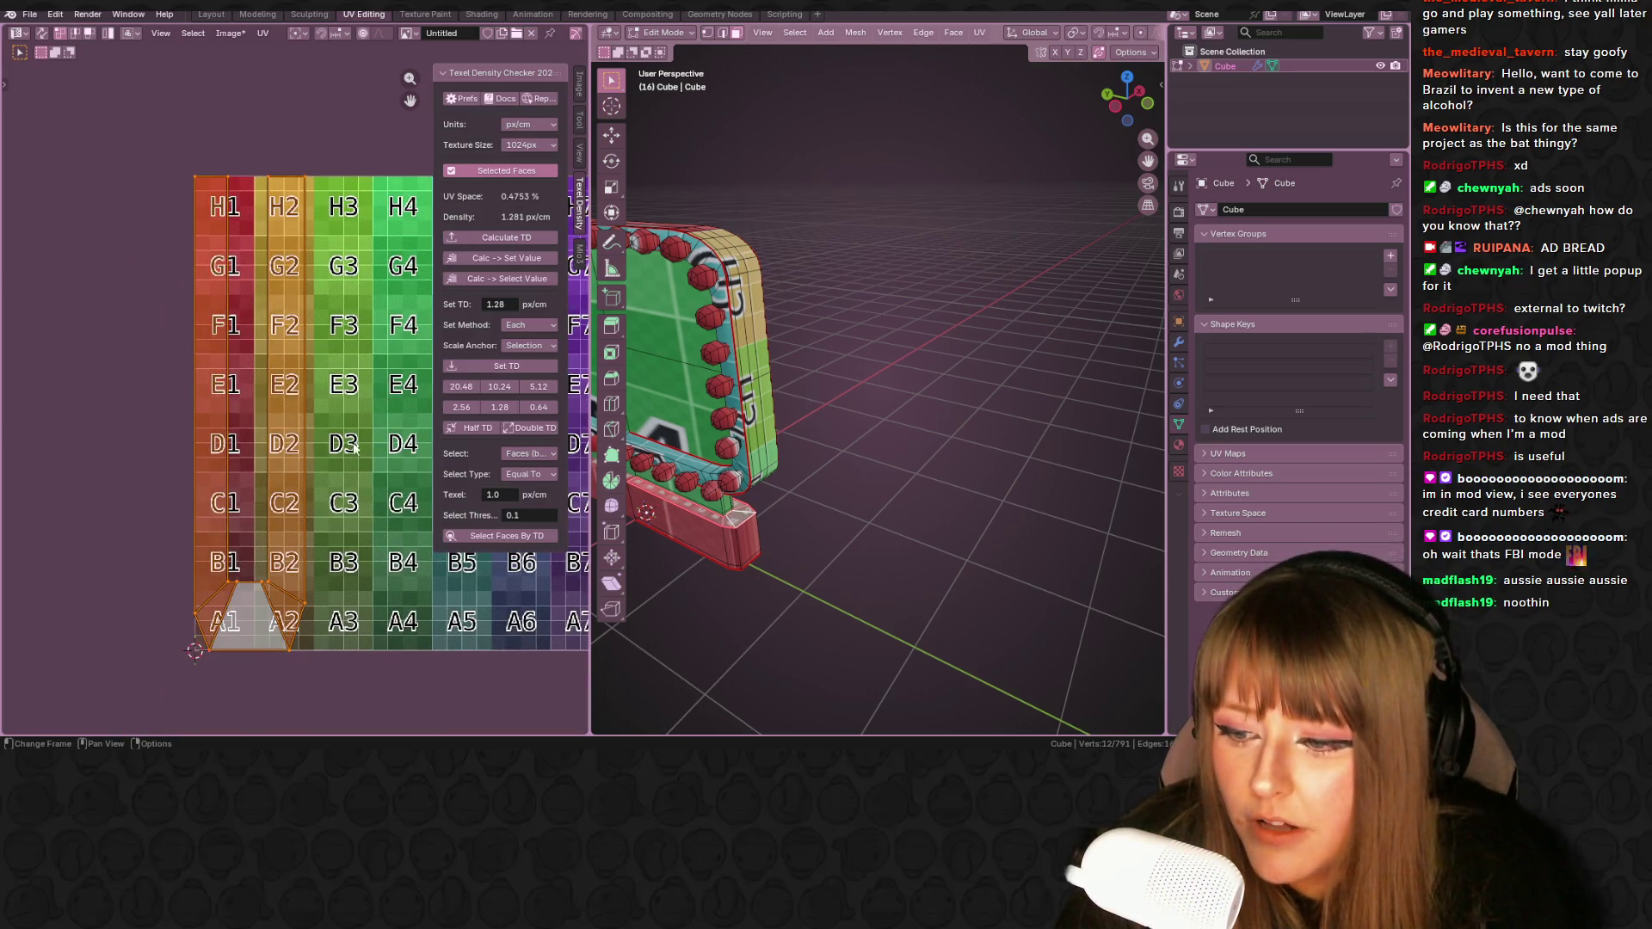
- Set the end-piece, H4/G4/F4 and long-strip islands to the target texel density
{"action": "left_click", "coordinate": [506, 366]}
{"action": "key", "text": "a"}
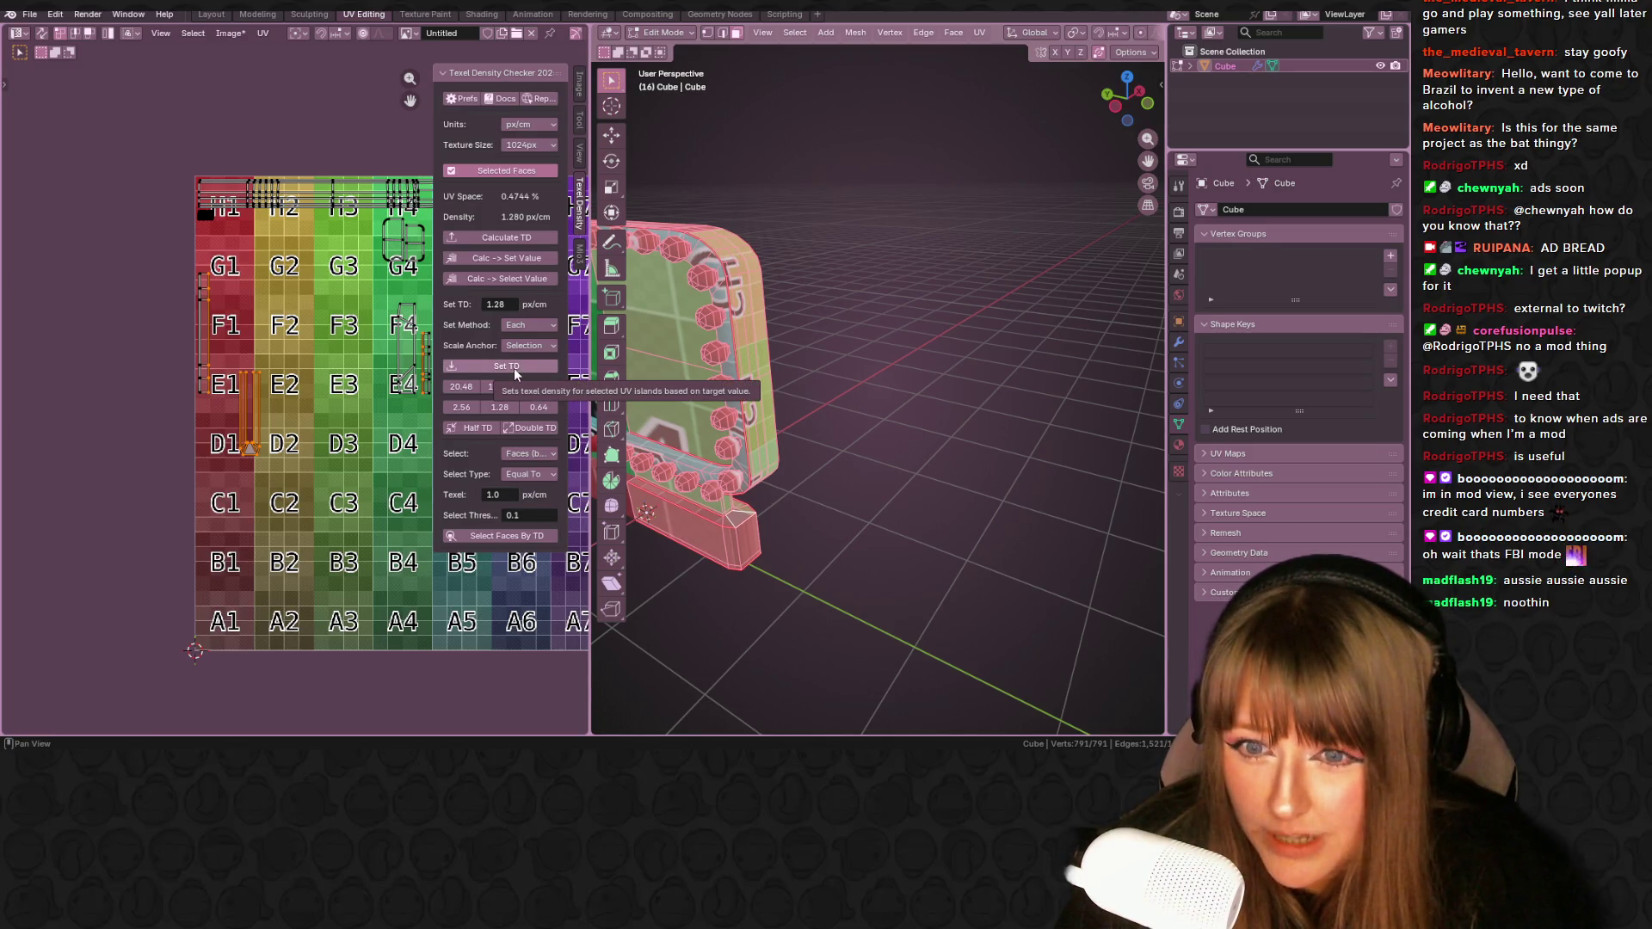
{"action": "middle_click_drag", "start_coordinate": [246, 260], "coordinate": [189, 276]}
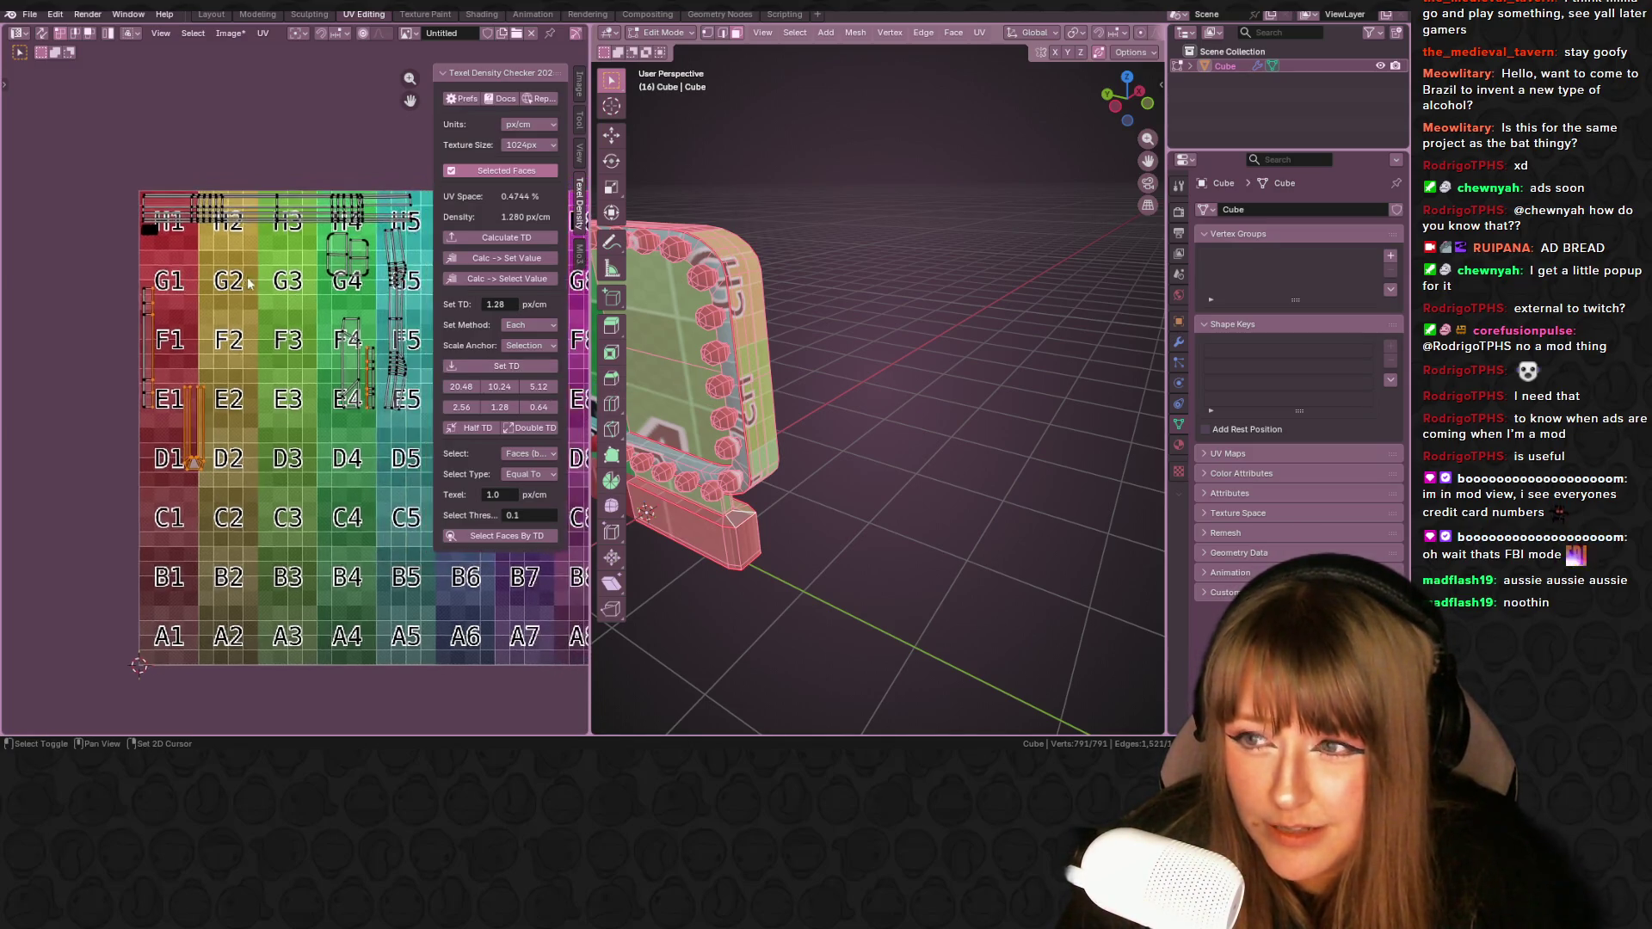
{"action": "left_click_drag", "start_coordinate": [296, 153], "coordinate": [420, 425], "text": "shift"}
{"action": "left_click", "coordinate": [246, 203], "text": "shift"}
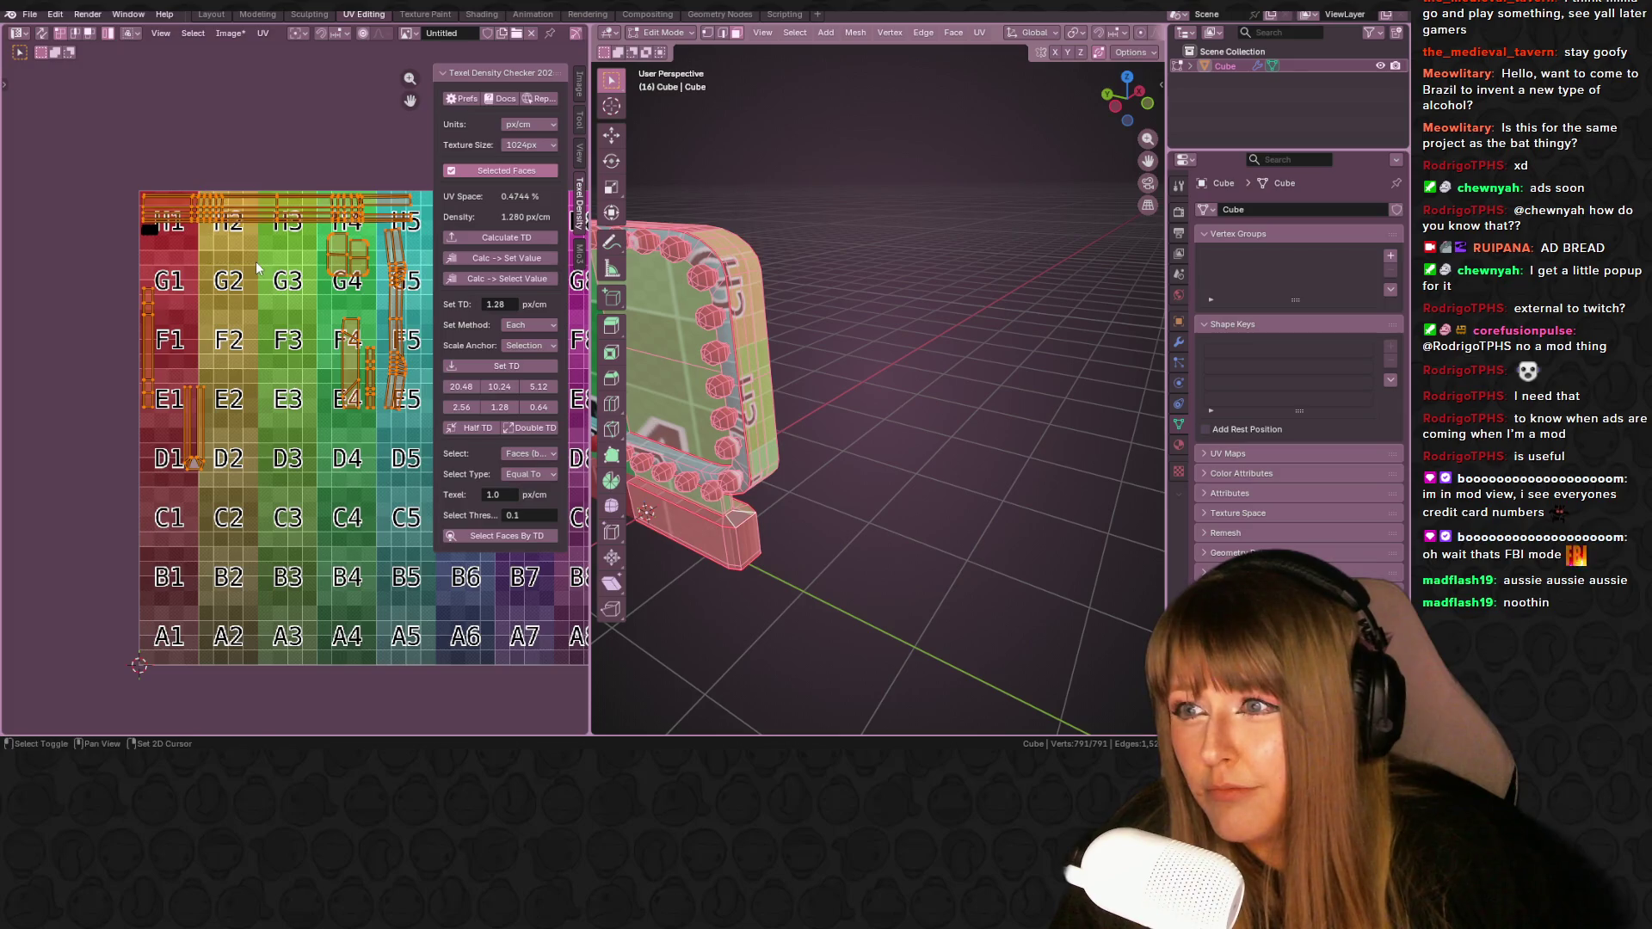
{"action": "left_click", "coordinate": [548, 370]}
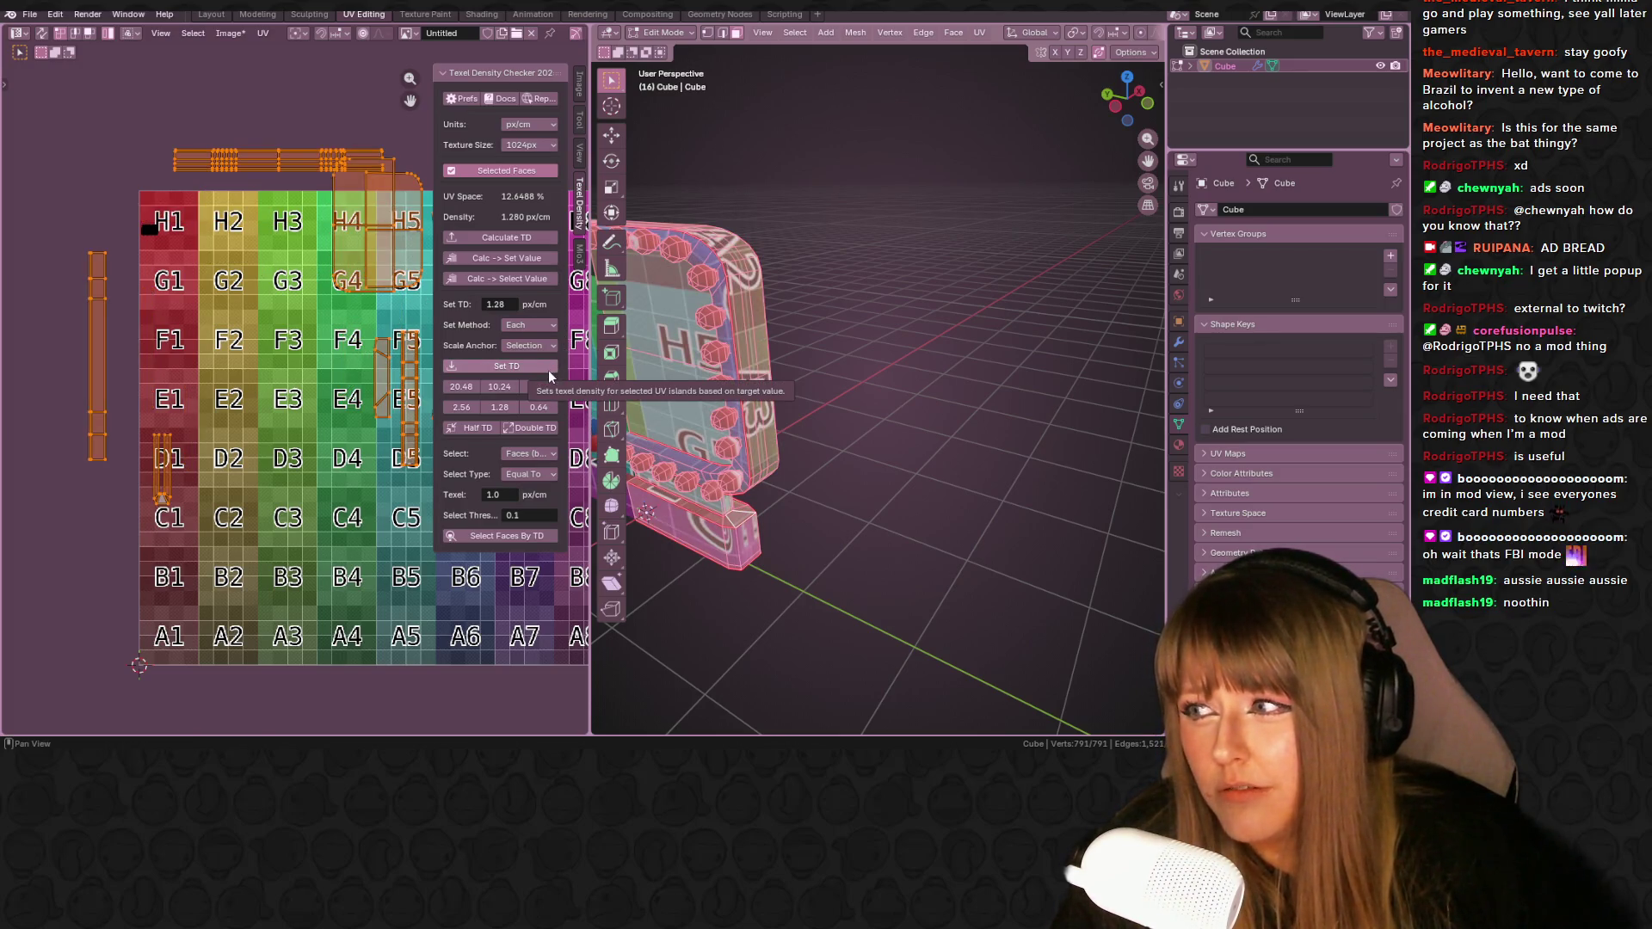
- Move the long strip from above the grid onto the H row
{"action": "middle_click_drag", "start_coordinate": [410, 395], "coordinate": [369, 335]}
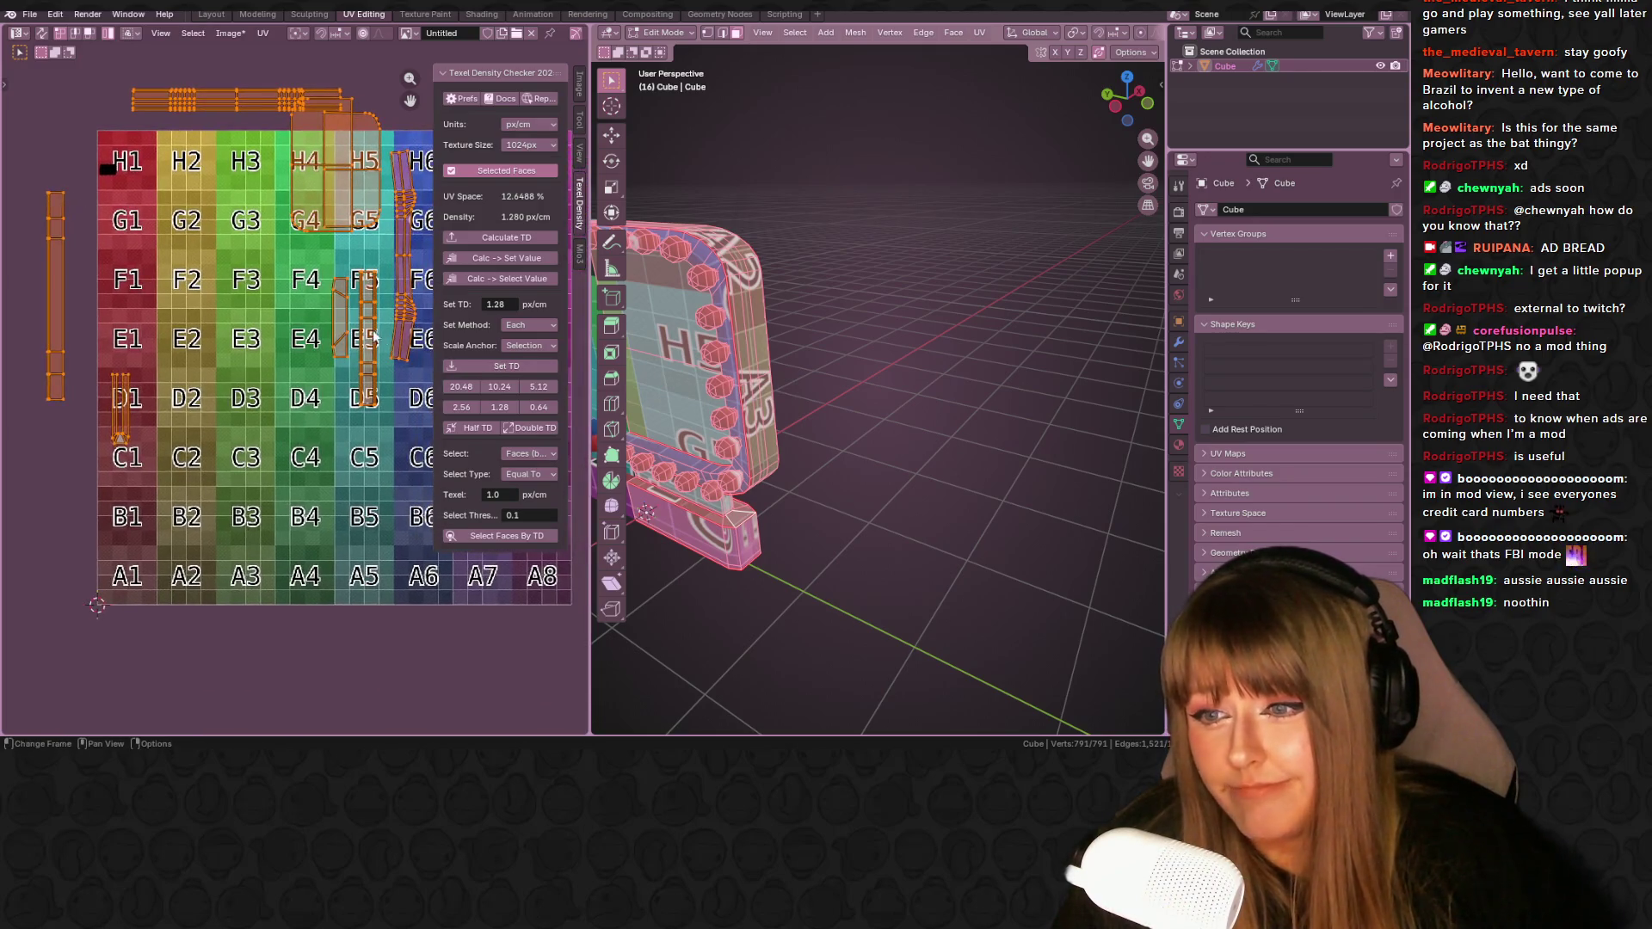
{"action": "left_click", "coordinate": [108, 167]}
{"action": "middle_click_drag", "start_coordinate": [108, 168], "coordinate": [192, 217]}
{"action": "key", "text": "g"}
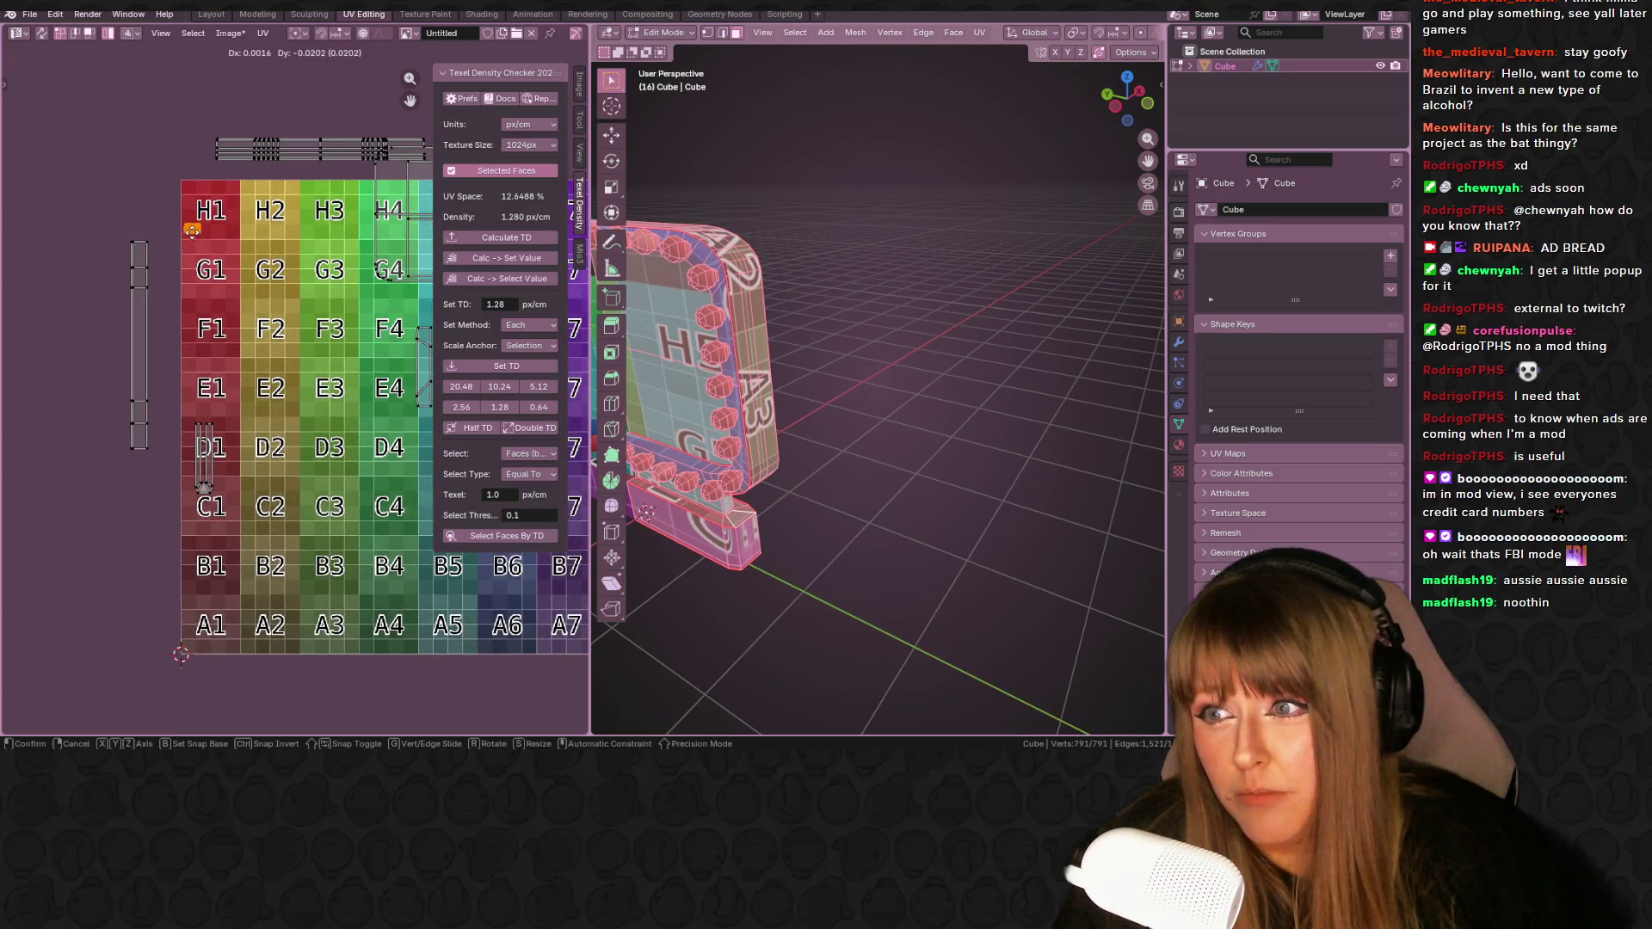
{"action": "middle_click_drag", "start_coordinate": [308, 148], "coordinate": [194, 178]}
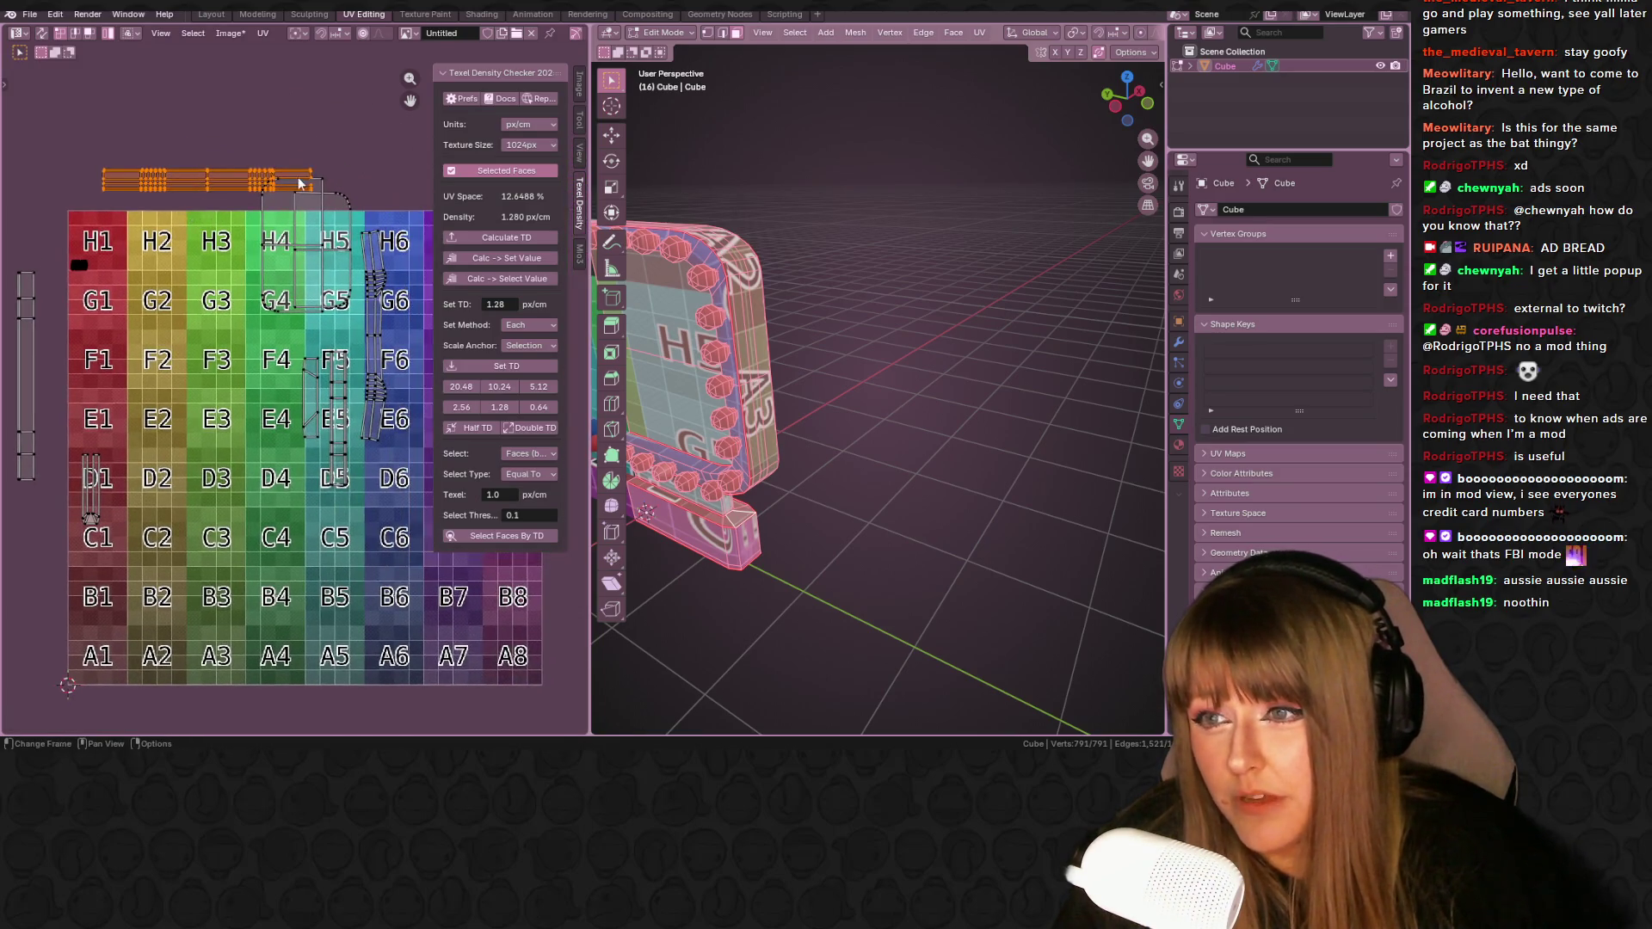
{"action": "left_click", "coordinate": [256, 225]}
- Select the sign's whole border strip in the 3D view with Ctrl+L
{"action": "mouse_move", "coordinate": [637, 283]}
{"action": "middle_mouse_down"}
{"action": "mouse_move", "coordinate": [774, 357]}
{"action": "mouse_move", "coordinate": [826, 207]}
{"action": "middle_mouse_up"}
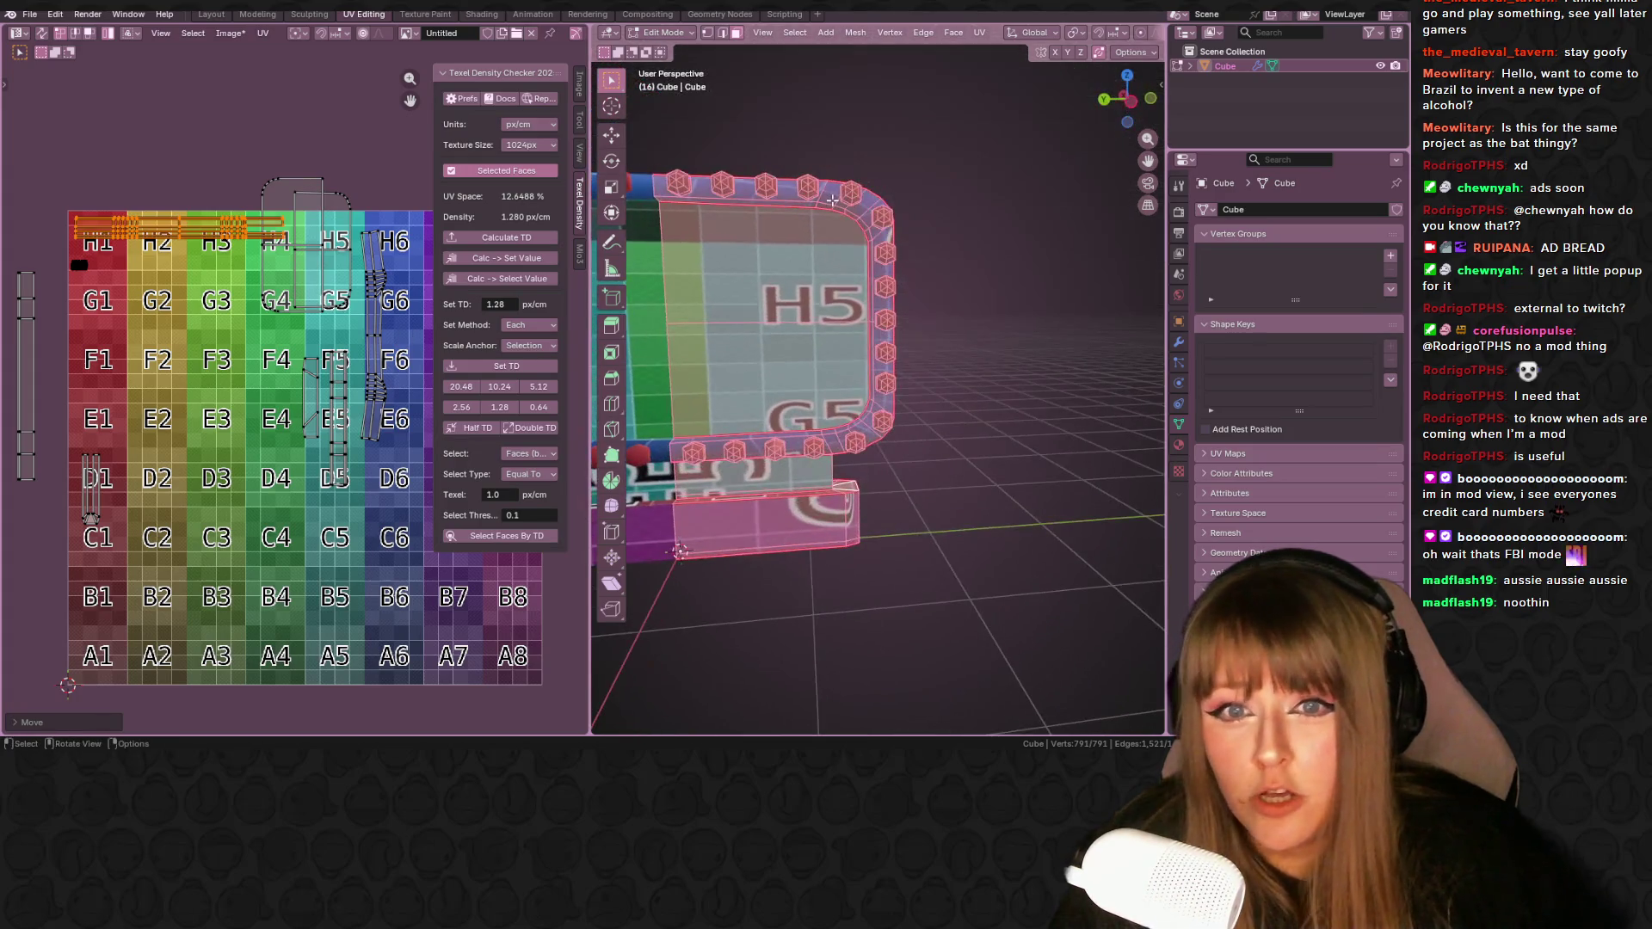
{"action": "left_click", "coordinate": [832, 200]}
{"action": "key", "text": "ctrl+l"}
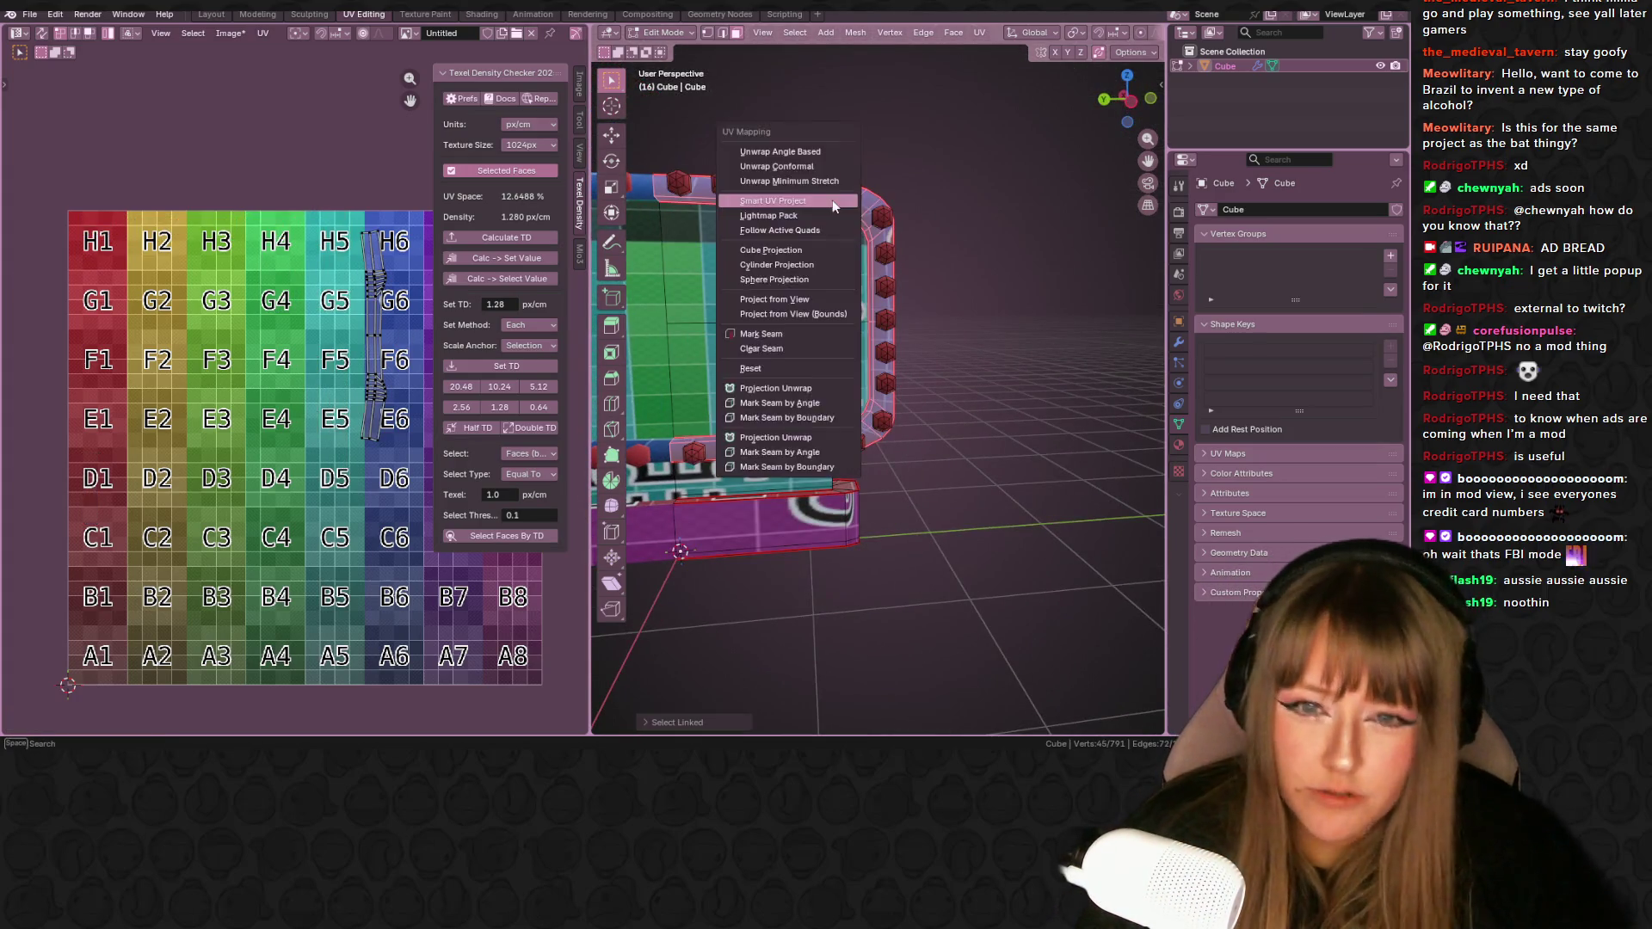
- Re-unwrap the border strip and rescale its island to the target texel density
{"action": "key", "text": "u"}
{"action": "left_click", "coordinate": [832, 200]}
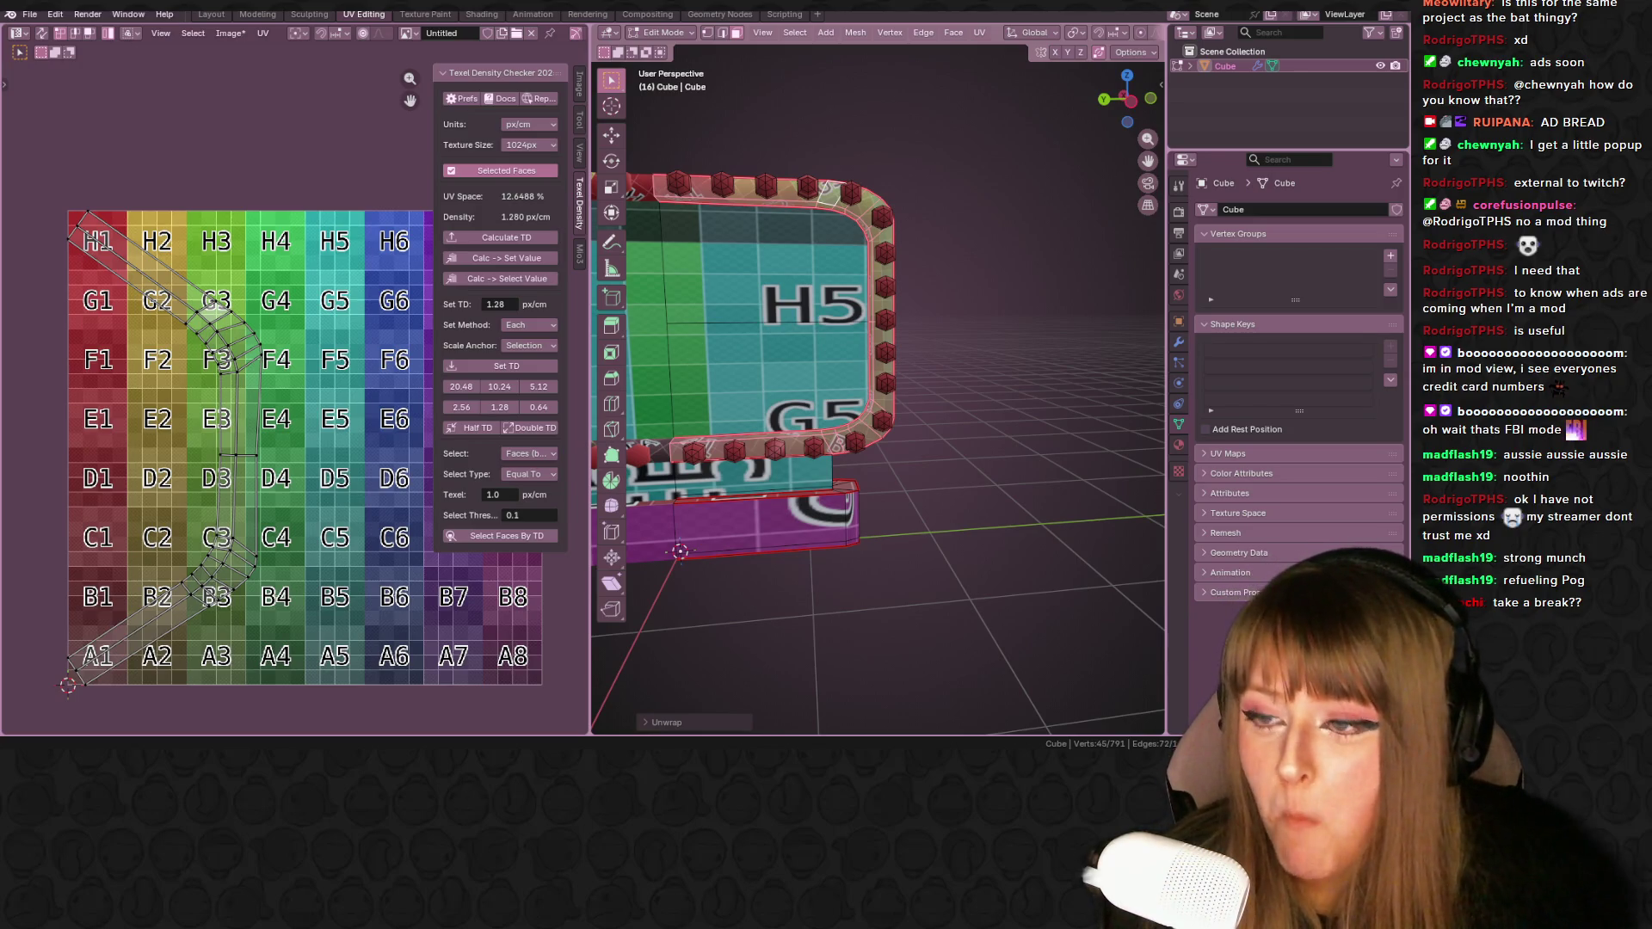
{"action": "key", "text": "a"}
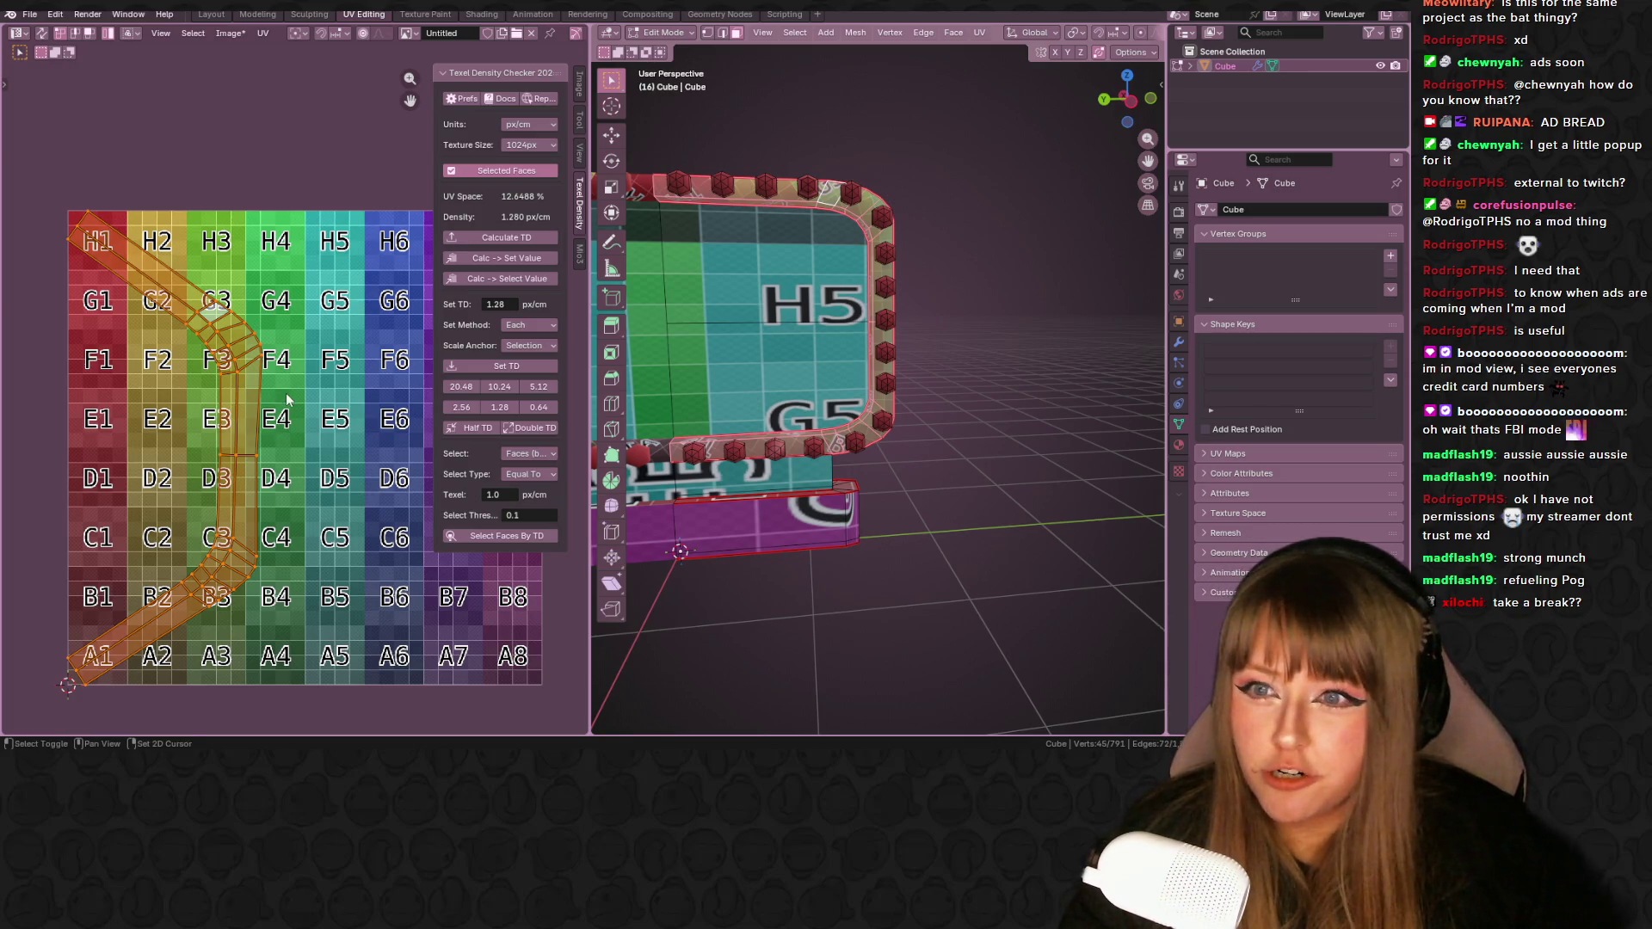
{"action": "middle_click_drag", "start_coordinate": [288, 398], "coordinate": [298, 360]}
{"action": "left_click", "coordinate": [510, 369]}
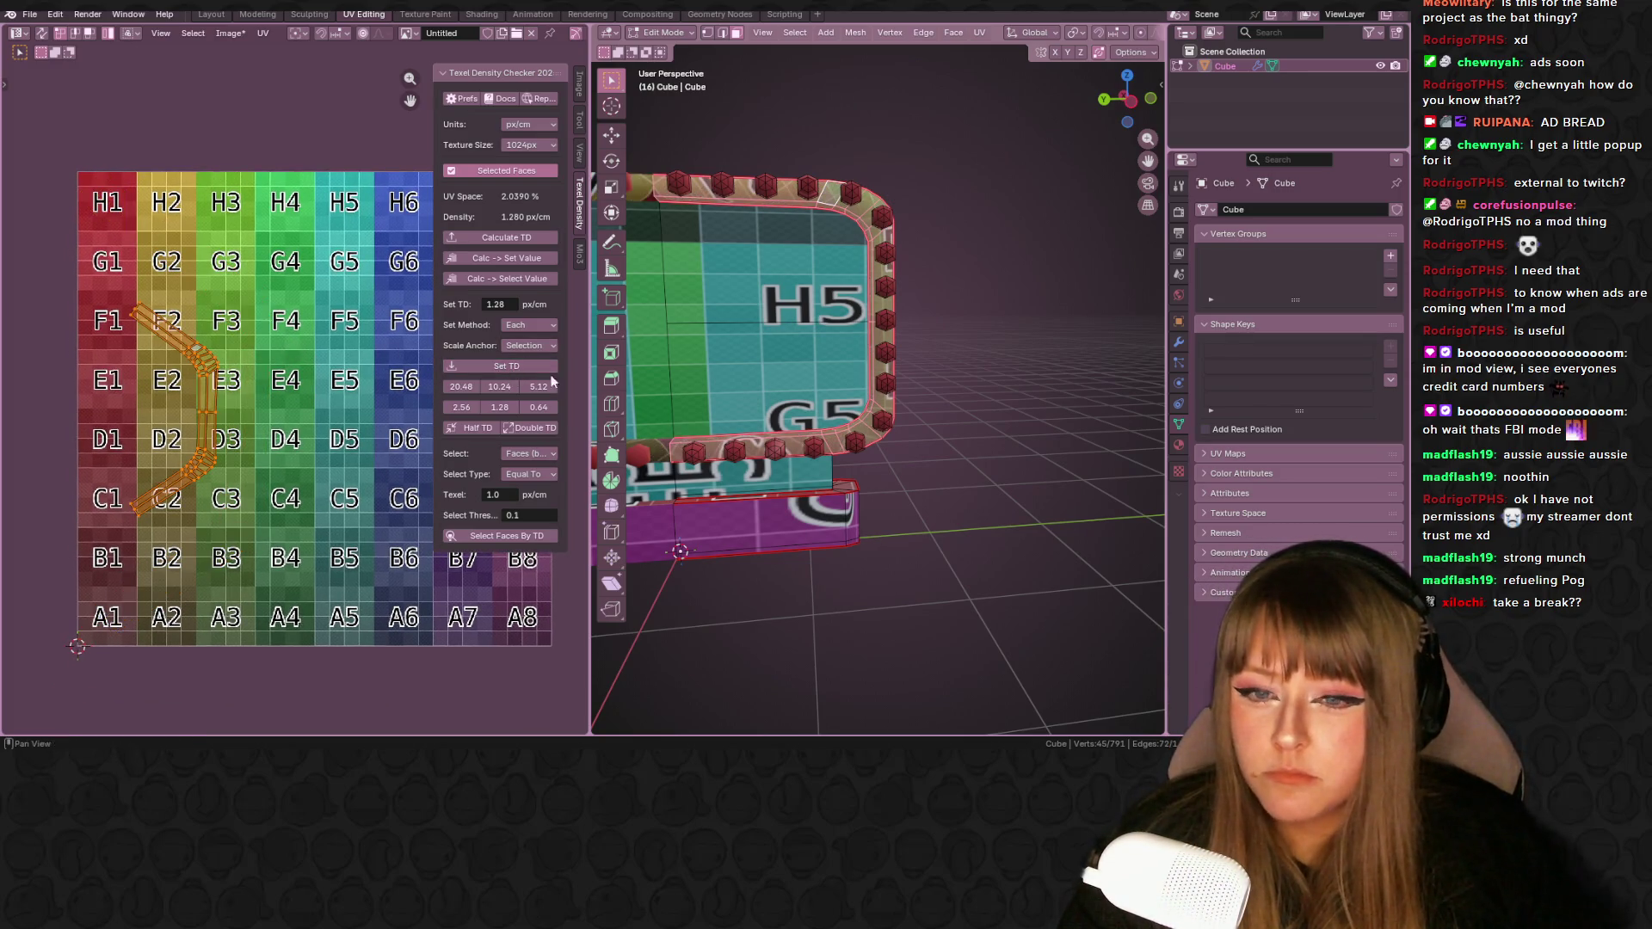
- Move the F4/G4 island over H5/G5 and reposition the diagonal strip near F2–D2
{"action": "key", "text": "a"}
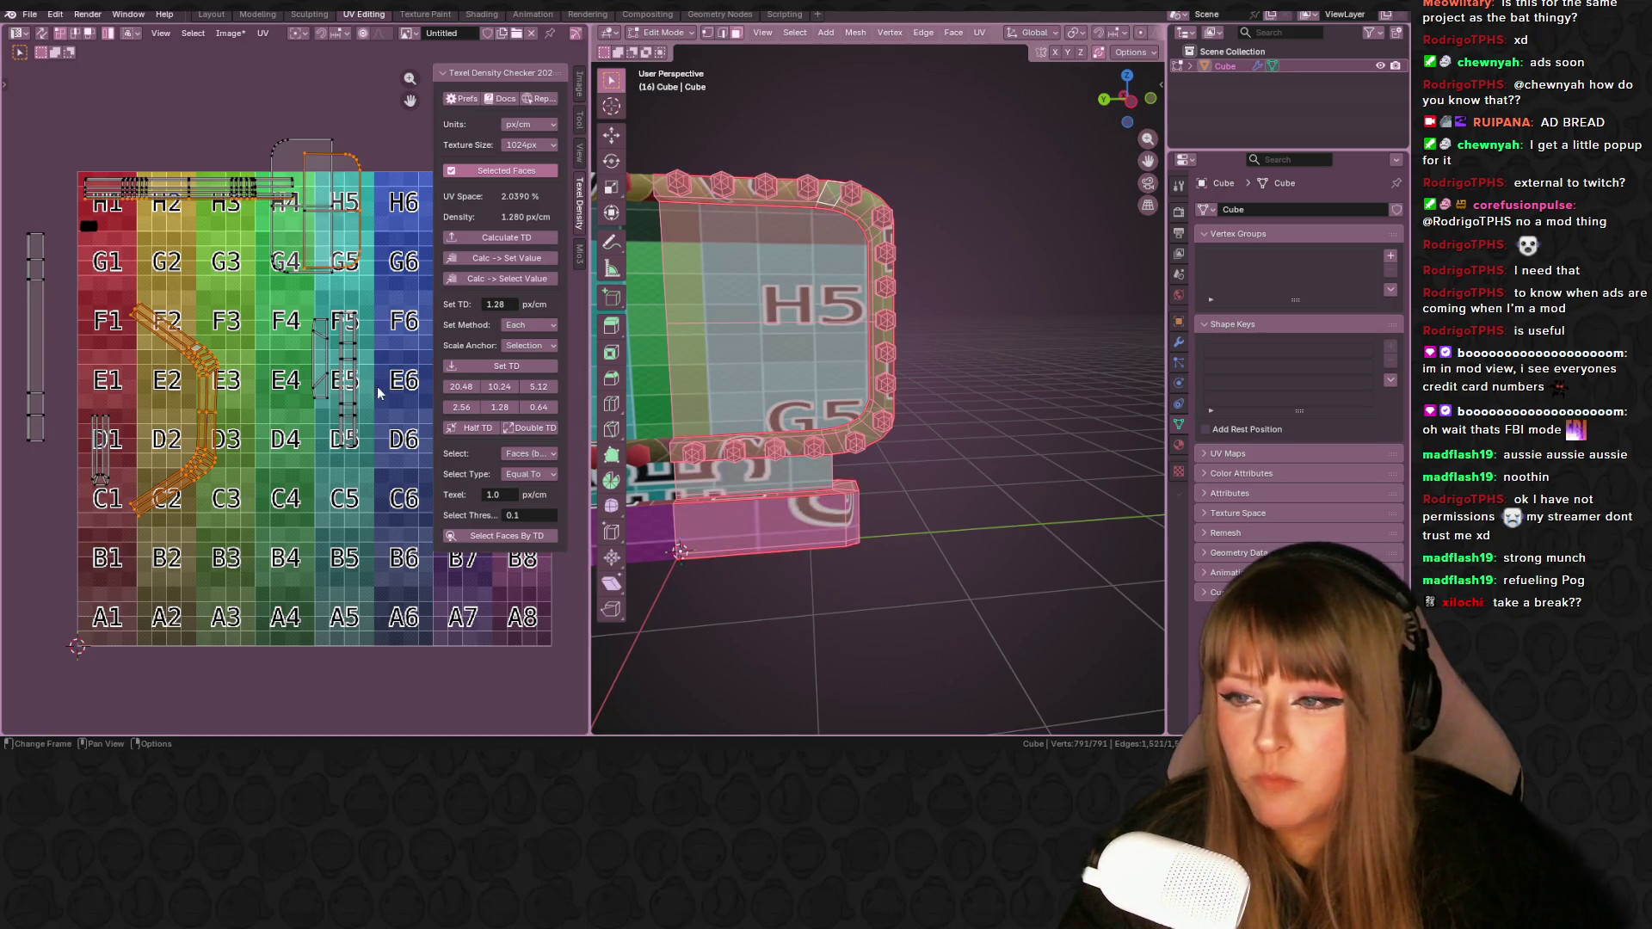
{"action": "left_click", "coordinate": [288, 254]}
{"action": "key", "text": "g"}
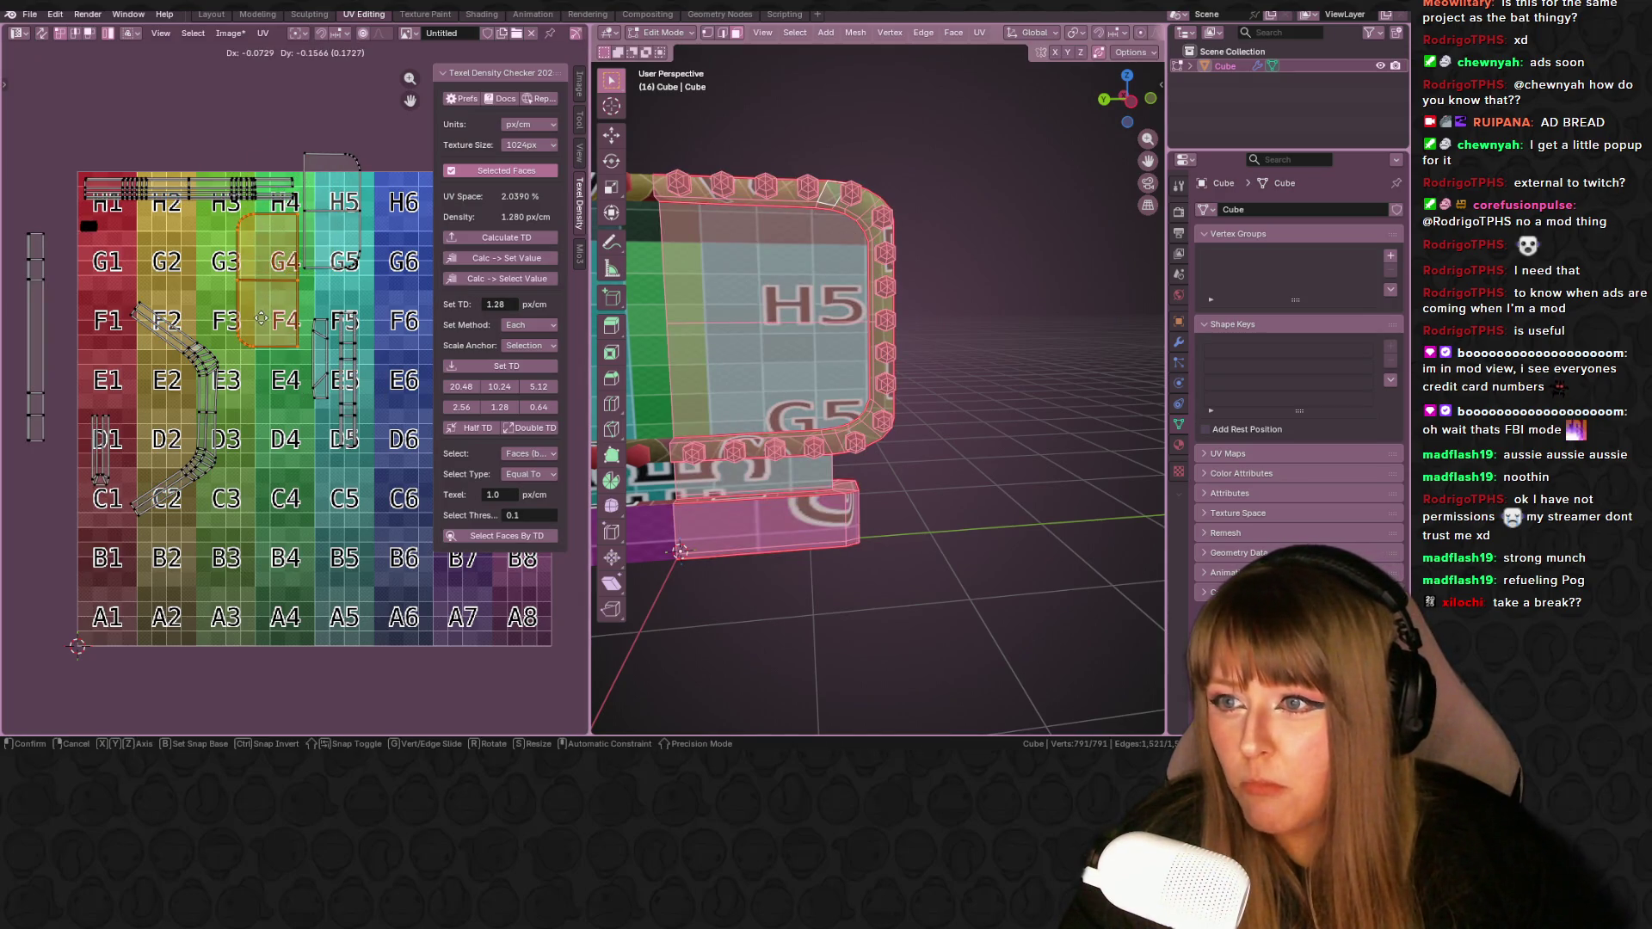
{"action": "left_click", "coordinate": [342, 261]}
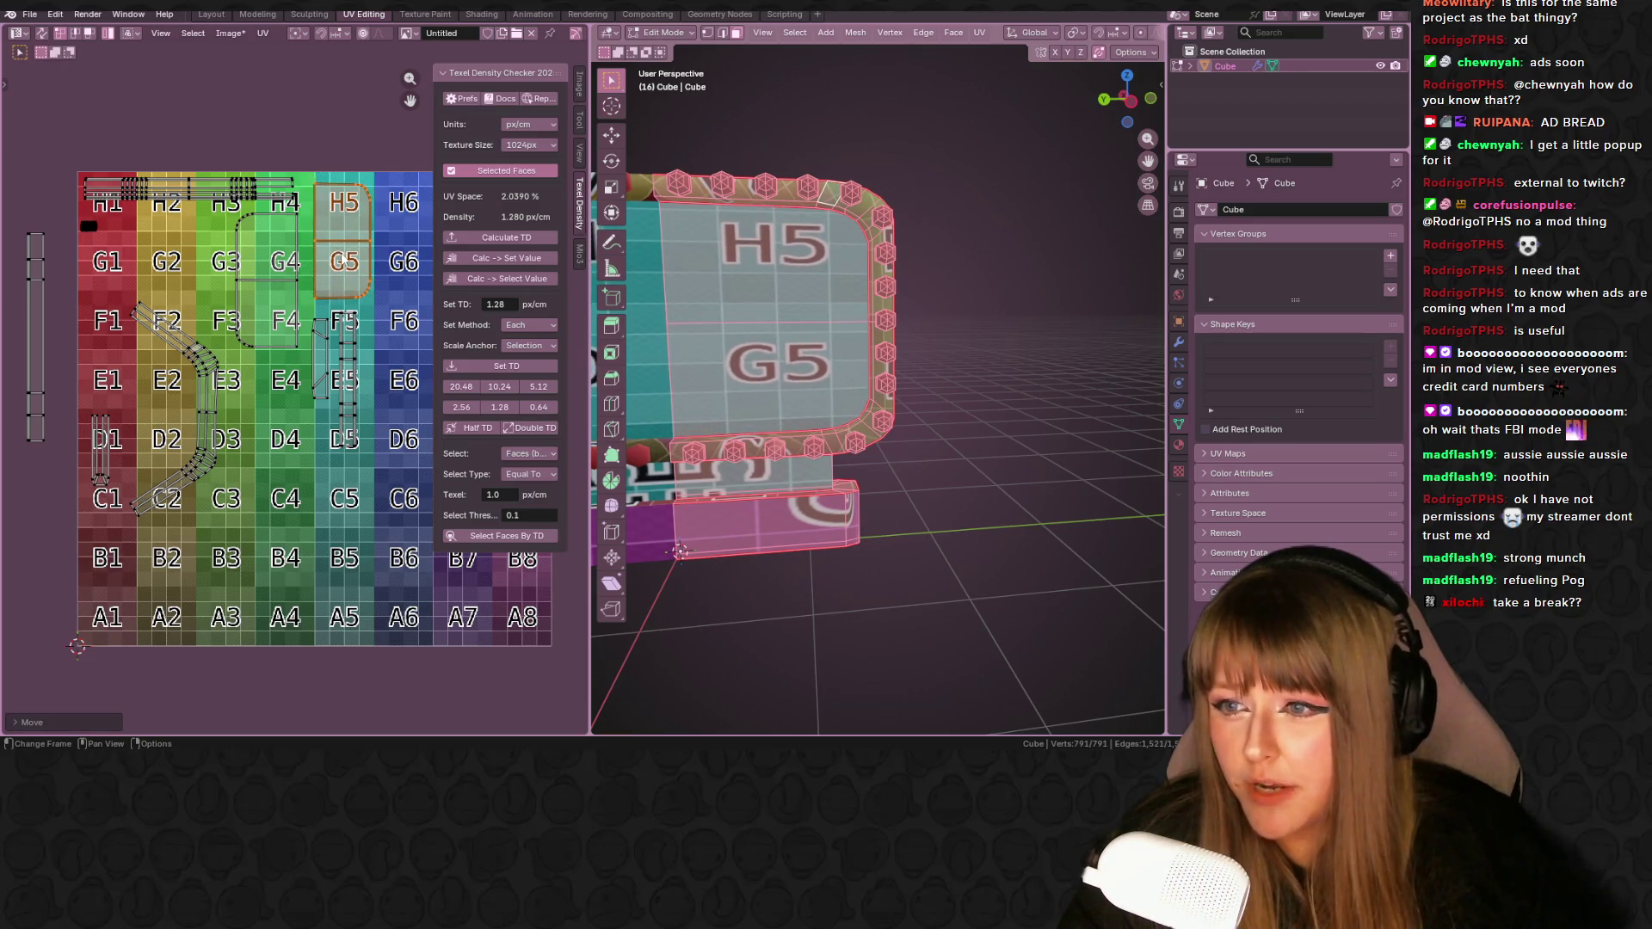
{"action": "left_click", "coordinate": [207, 408]}
{"action": "key", "text": "g"}
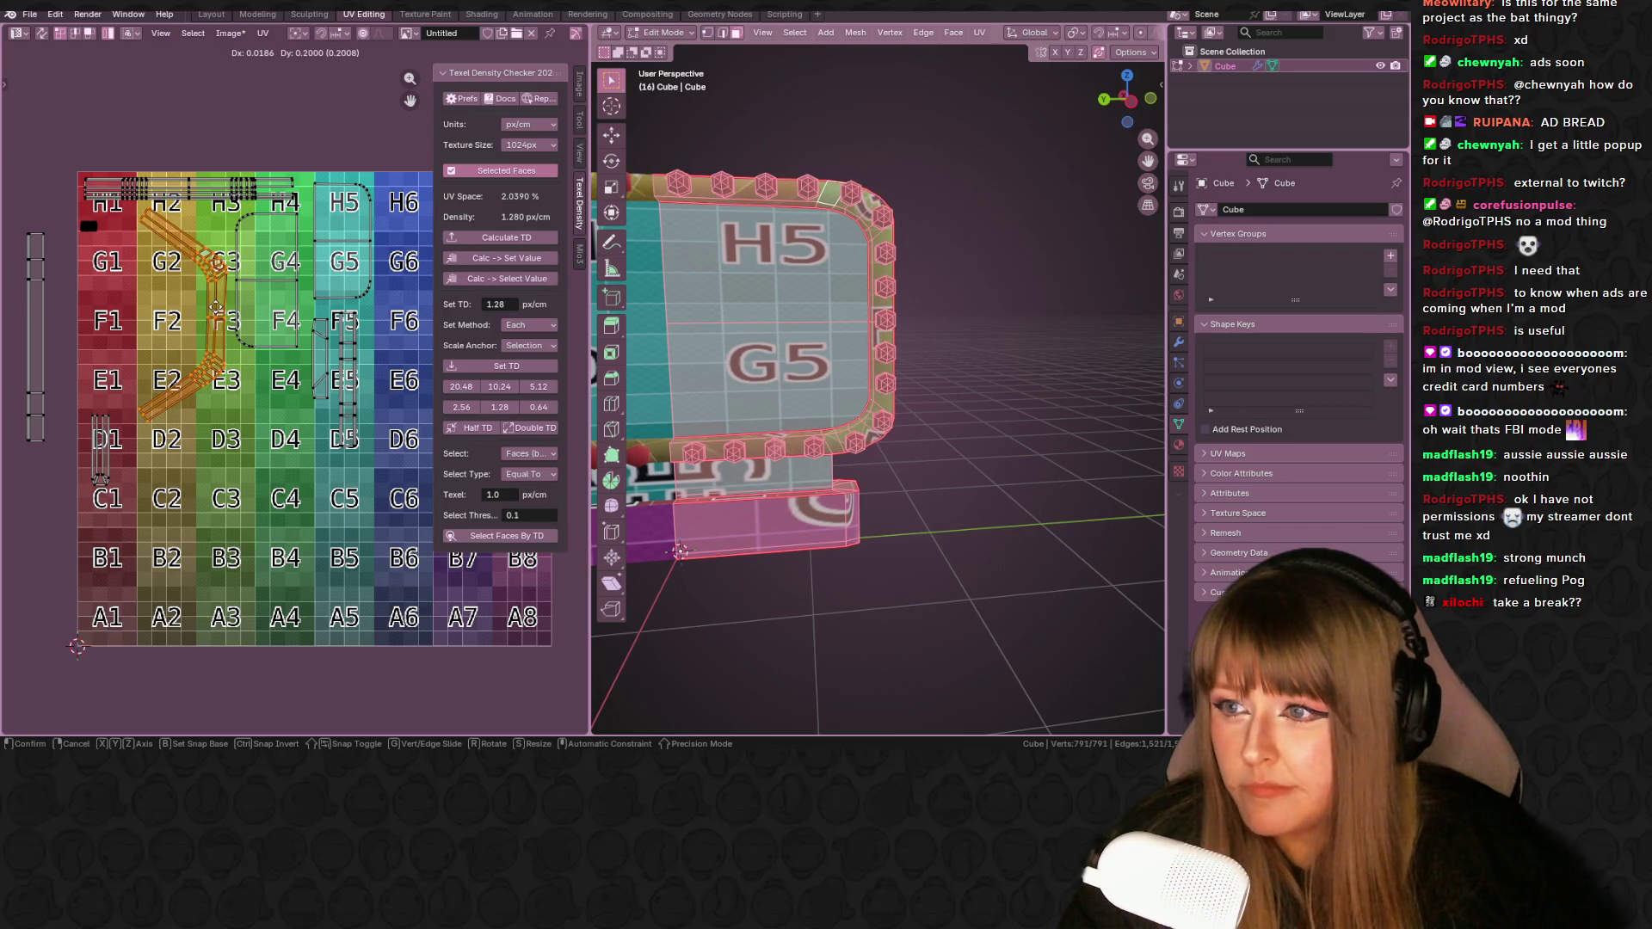
{"action": "left_click", "coordinate": [216, 308]}
- Move the small D1 strip and set the vertical strip on the G1–D1 column
{"action": "left_click", "coordinate": [101, 452]}
{"action": "key", "text": "g"}
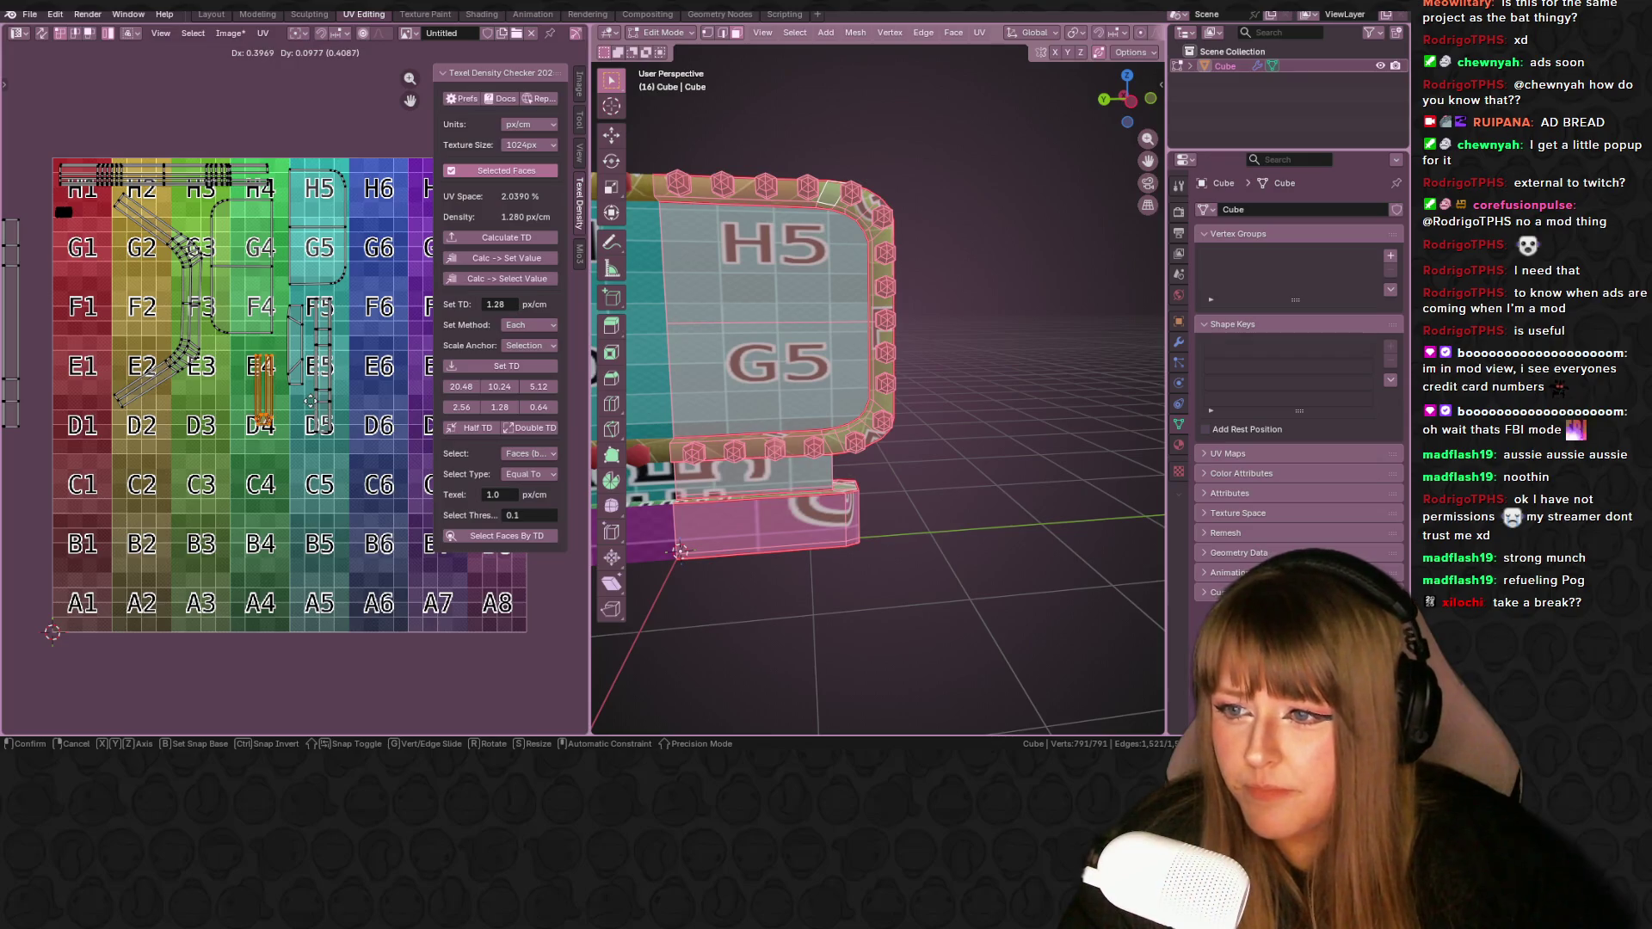
{"action": "left_click", "coordinate": [307, 400]}
{"action": "middle_click_drag", "start_coordinate": [4, 330], "coordinate": [74, 333]}
{"action": "left_click", "coordinate": [76, 333]}
{"action": "key", "text": "g"}
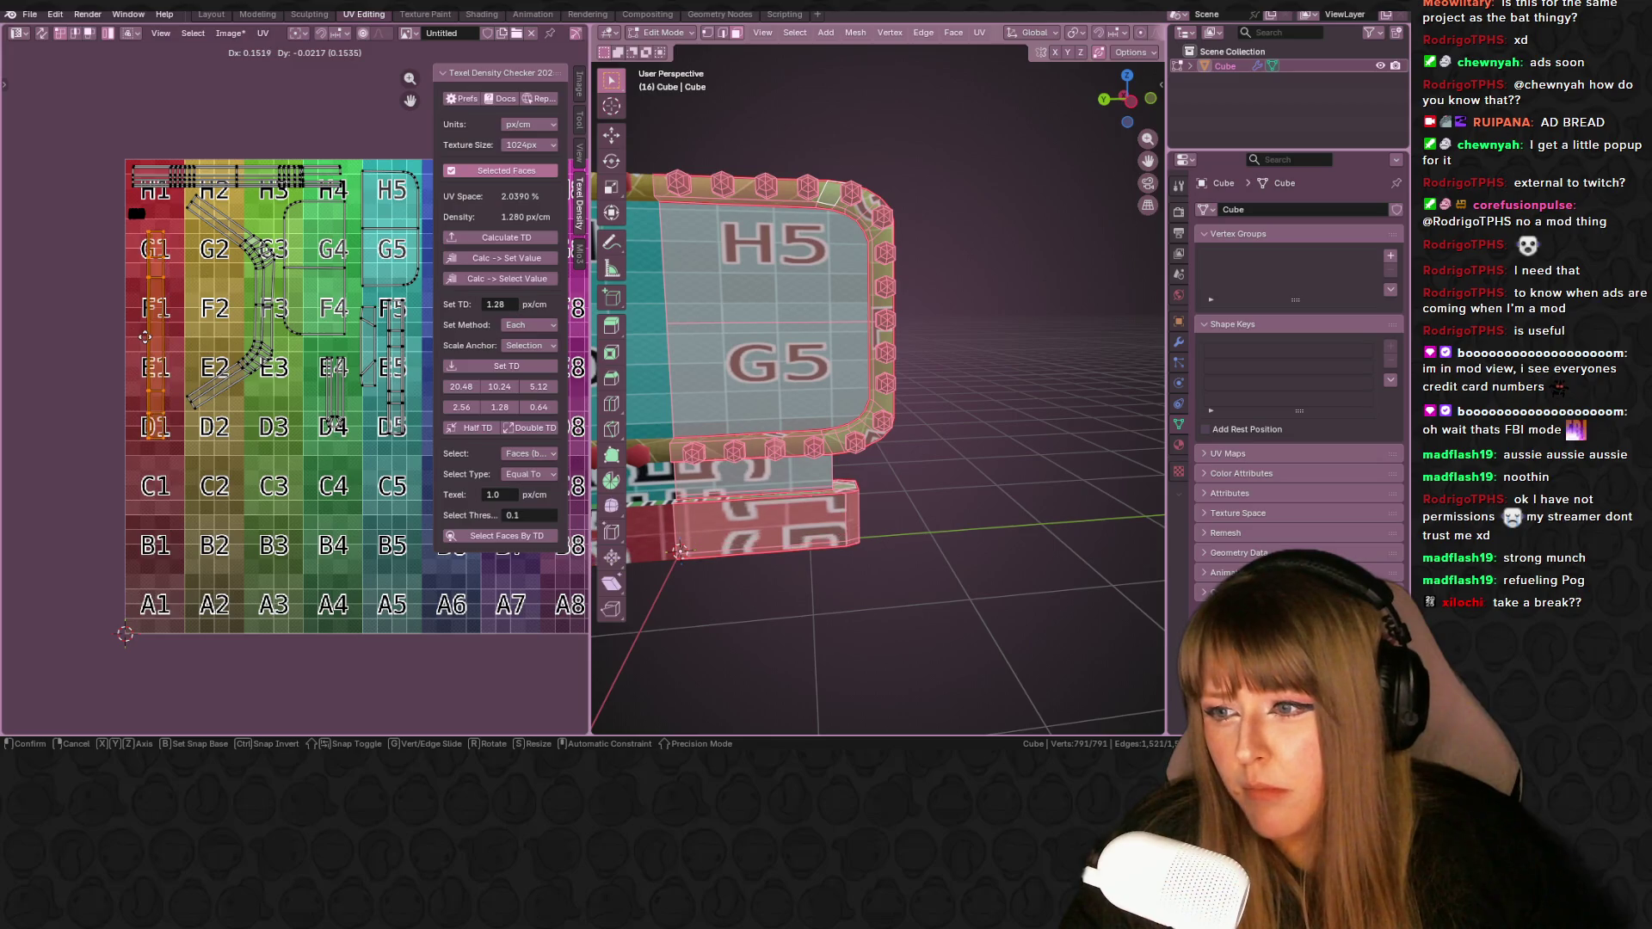
{"action": "left_click", "coordinate": [148, 334]}
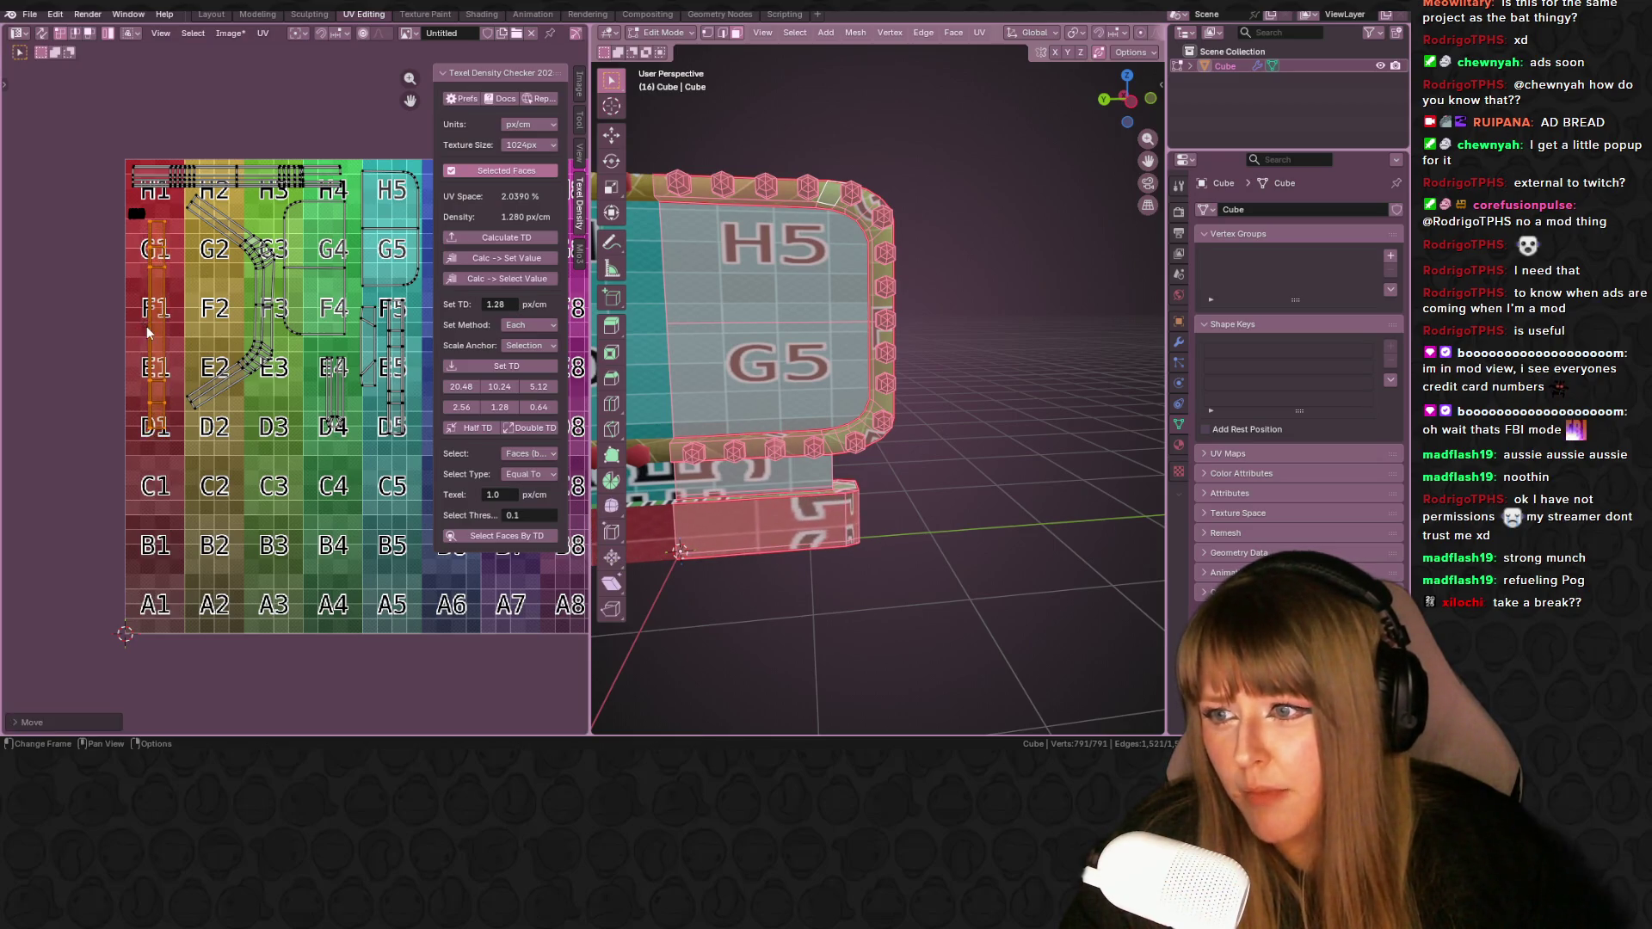
- Nudge the diagonal strip slightly, select the E5–F5 strip, and return to Object Mode
{"action": "left_click_drag", "start_coordinate": [276, 323], "coordinate": [160, 335]}
{"action": "key", "text": "ctrl+z"}
{"action": "middle_click_drag", "start_coordinate": [288, 344], "coordinate": [191, 350]}
{"action": "scroll", "coordinate": [190, 350], "scroll_direction": "up", "scroll_amount": 2}
{"action": "left_click", "coordinate": [302, 351]}
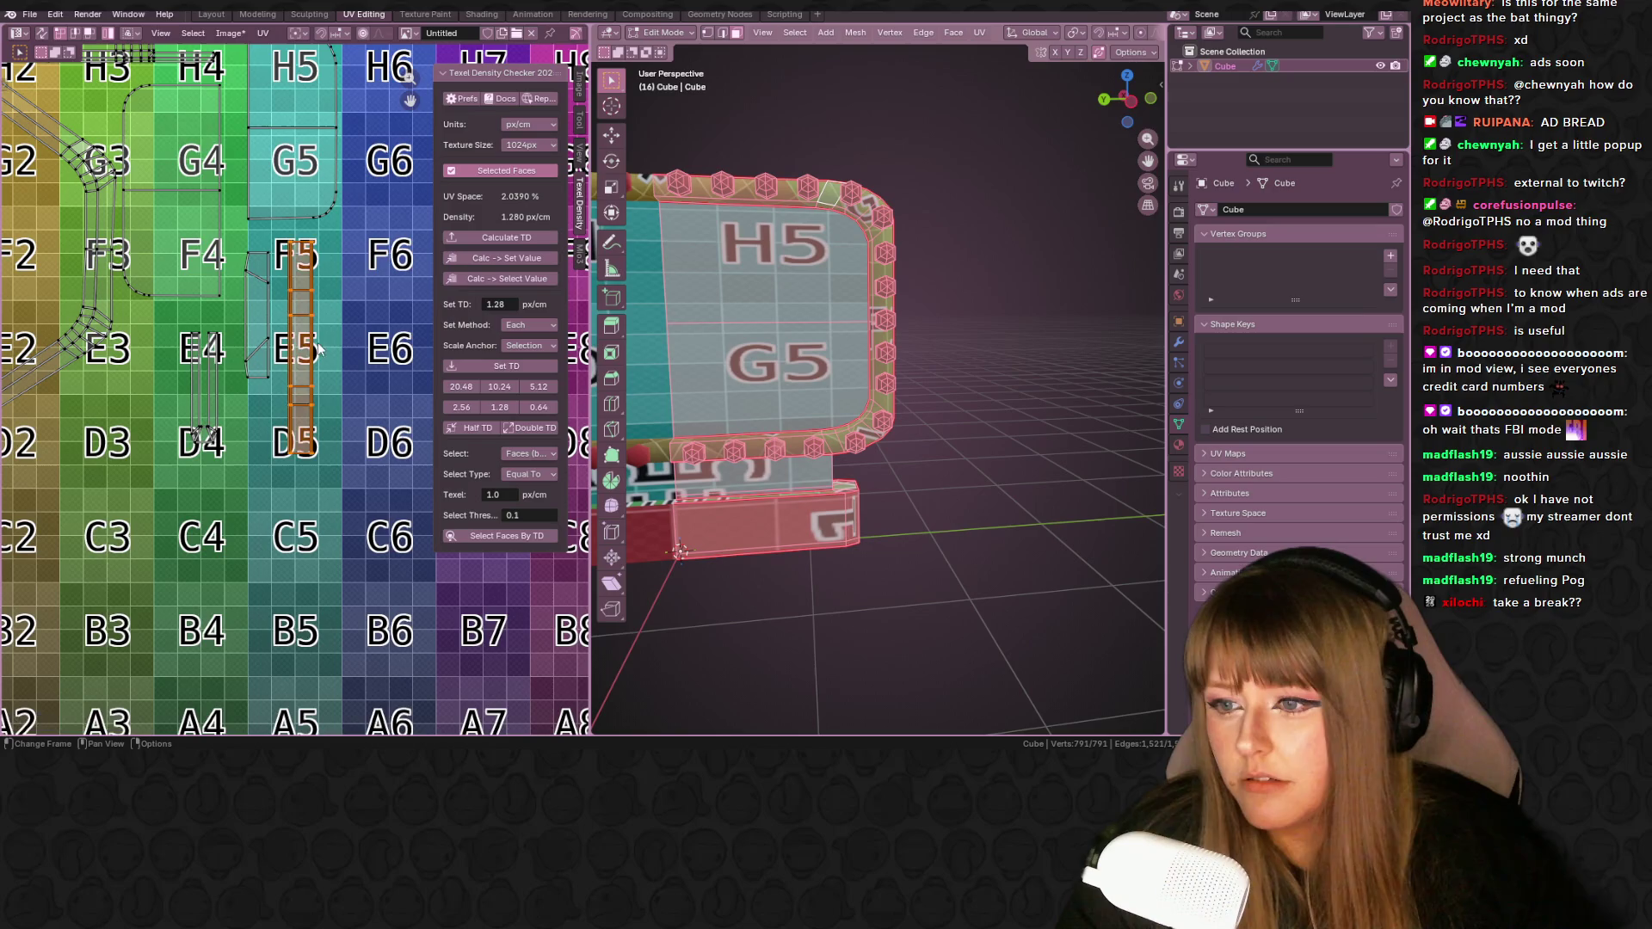
{"action": "key", "text": "Tab"}
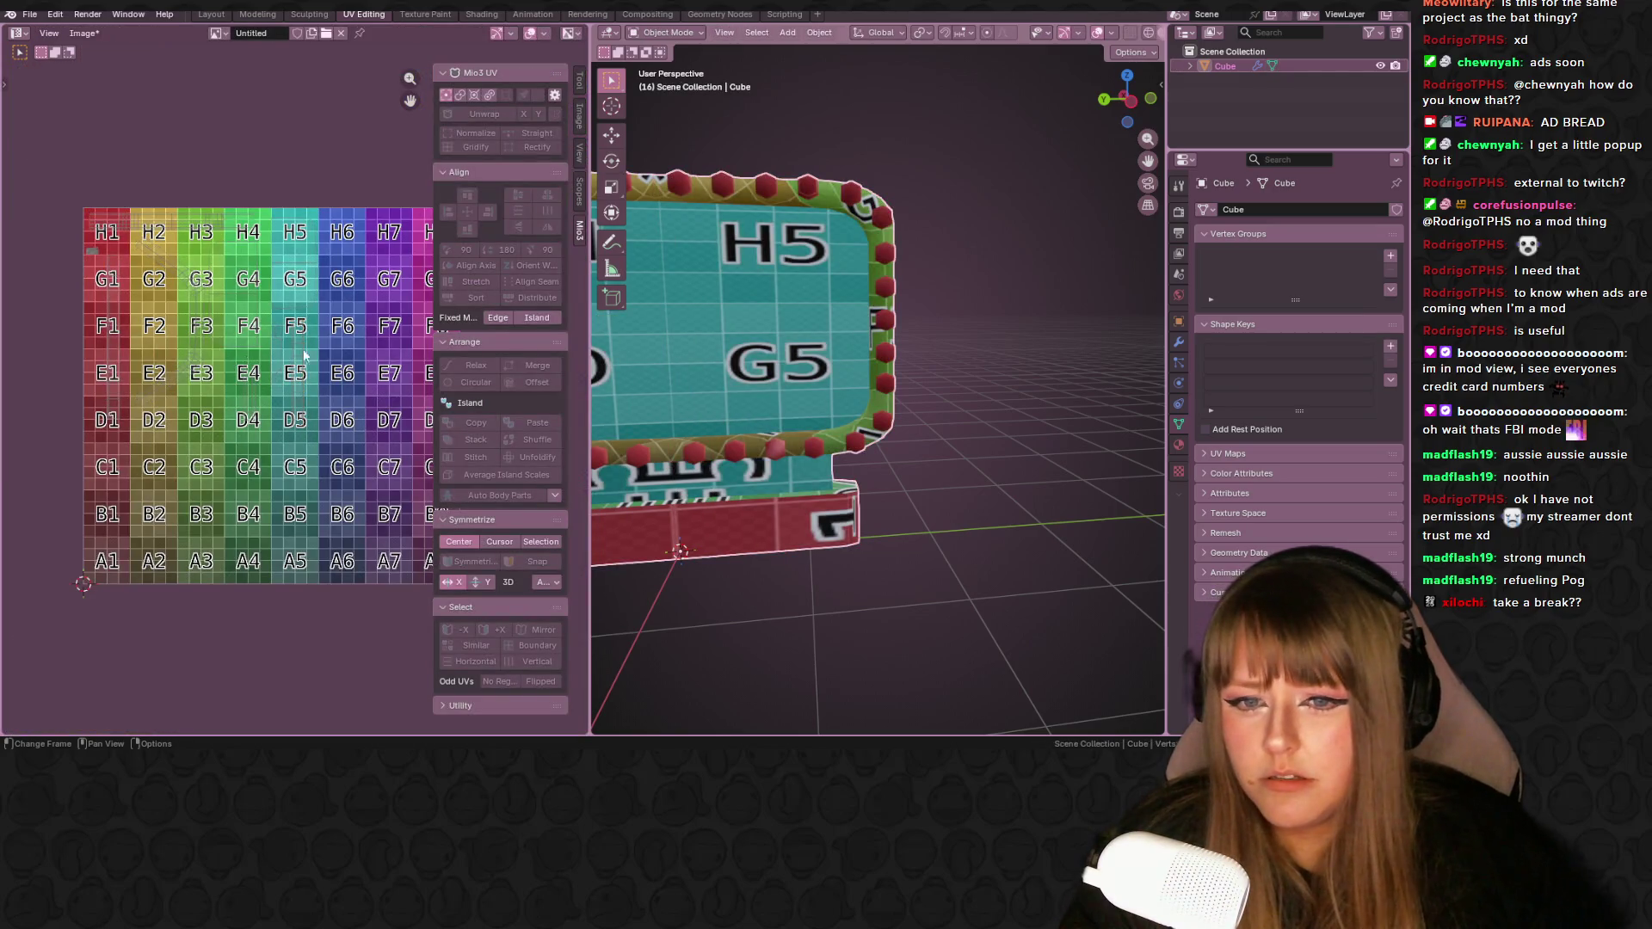
- Orbit to the sign's front and paint a black test stroke across the H5/G5 face
{"action": "mouse_move", "coordinate": [714, 291]}
{"action": "middle_mouse_down"}
{"action": "mouse_move", "coordinate": [864, 310]}
{"action": "mouse_move", "coordinate": [738, 278]}
{"action": "mouse_move", "coordinate": [734, 263]}
{"action": "mouse_move", "coordinate": [1123, 323]}
{"action": "middle_mouse_up"}
{"action": "mouse_move", "coordinate": [996, 353]}
{"action": "middle_mouse_down"}
{"action": "mouse_move", "coordinate": [917, 359]}
{"action": "mouse_move", "coordinate": [1005, 318]}
{"action": "mouse_move", "coordinate": [988, 408]}
{"action": "mouse_move", "coordinate": [893, 430]}
{"action": "mouse_move", "coordinate": [684, 215]}
{"action": "middle_mouse_up"}
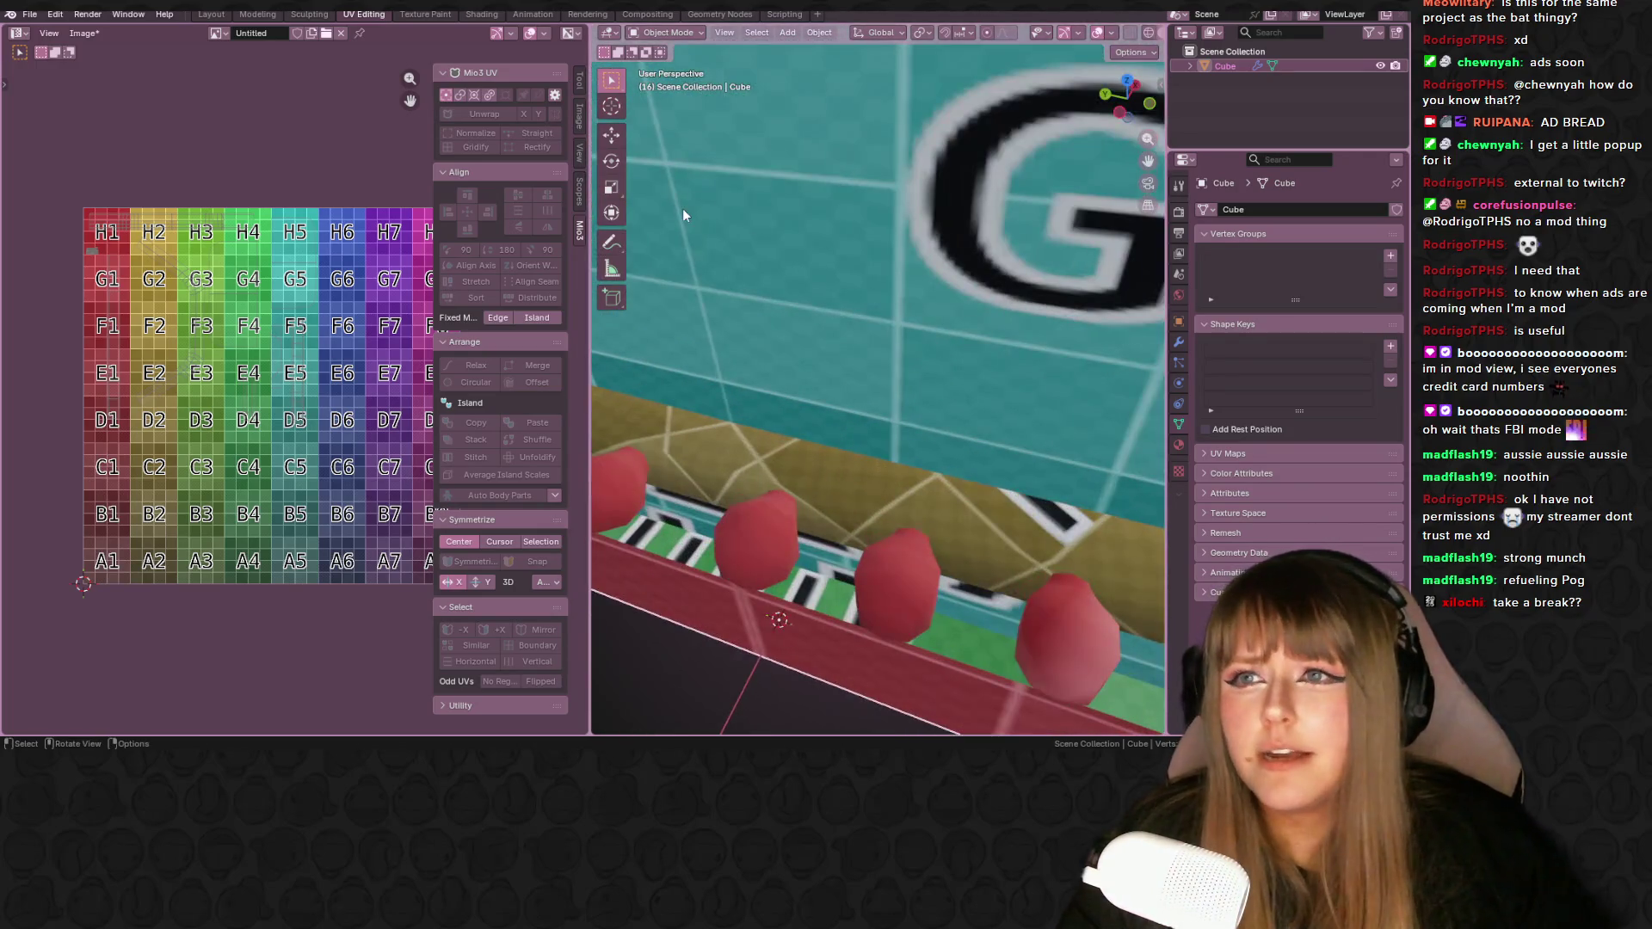
{"action": "left_click", "coordinate": [425, 13]}
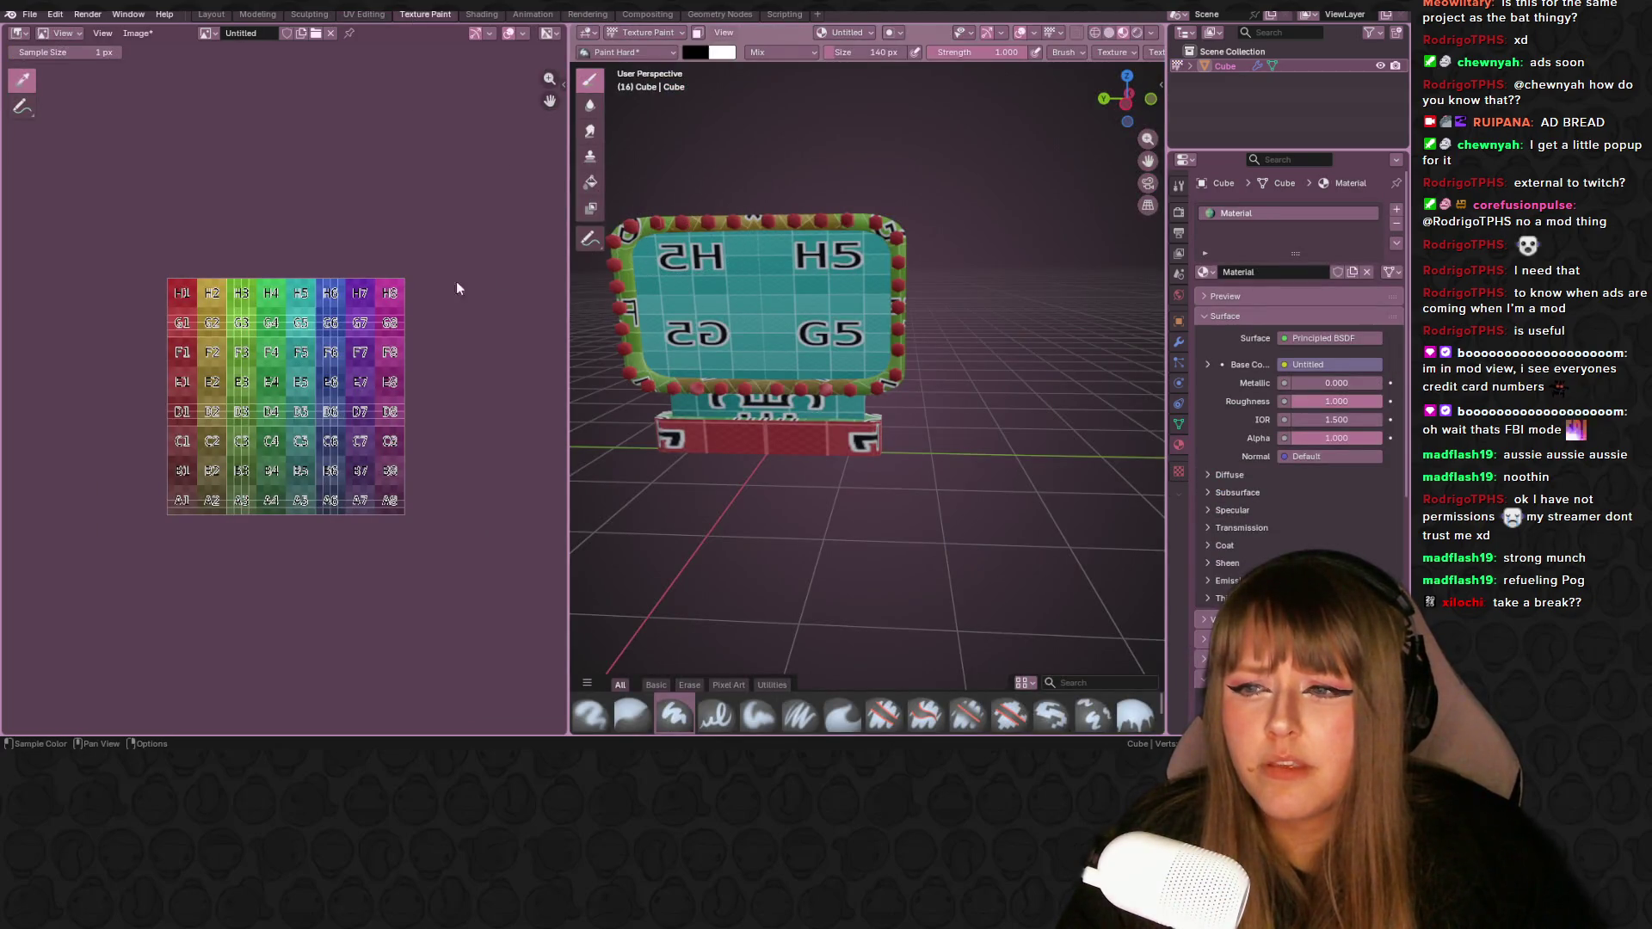
{"action": "left_click", "coordinate": [759, 279]}
{"action": "key", "text": "ctrl+z"}
{"action": "mouse_move", "coordinate": [778, 293]}
{"action": "left_mouse_down"}
{"action": "mouse_move", "coordinate": [688, 301]}
{"action": "mouse_move", "coordinate": [852, 296]}
{"action": "mouse_move", "coordinate": [793, 296]}
{"action": "left_mouse_up"}
- Stop the animation playback and return to the UV Editing workspace
{"action": "key", "text": "space"}
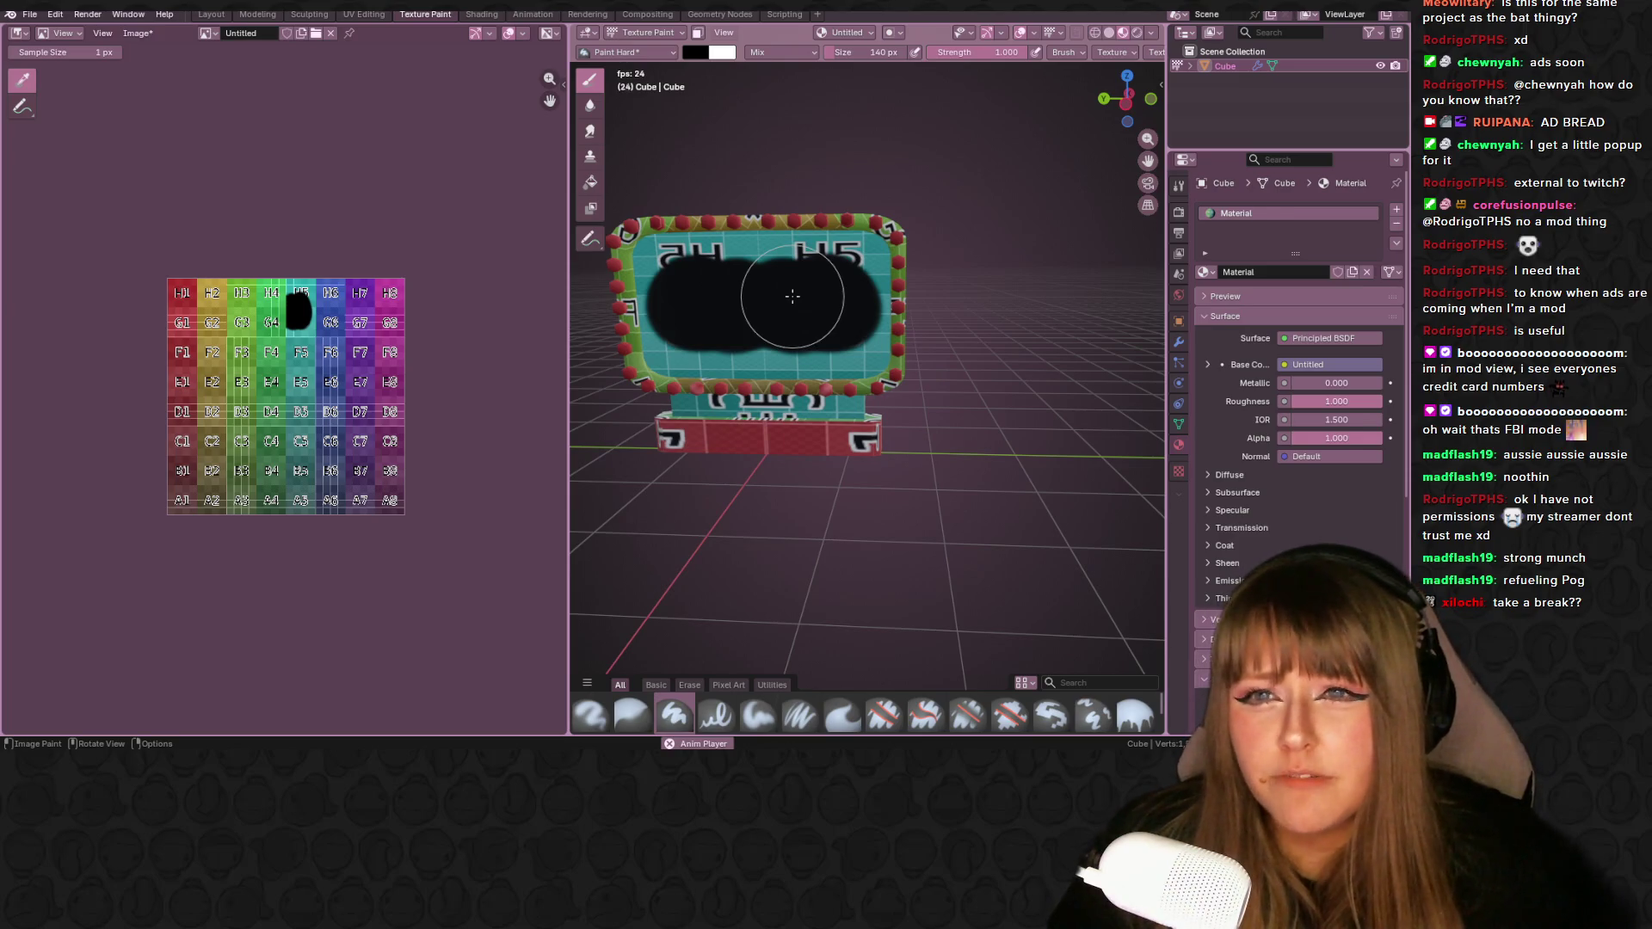
{"action": "key", "text": "Escape"}
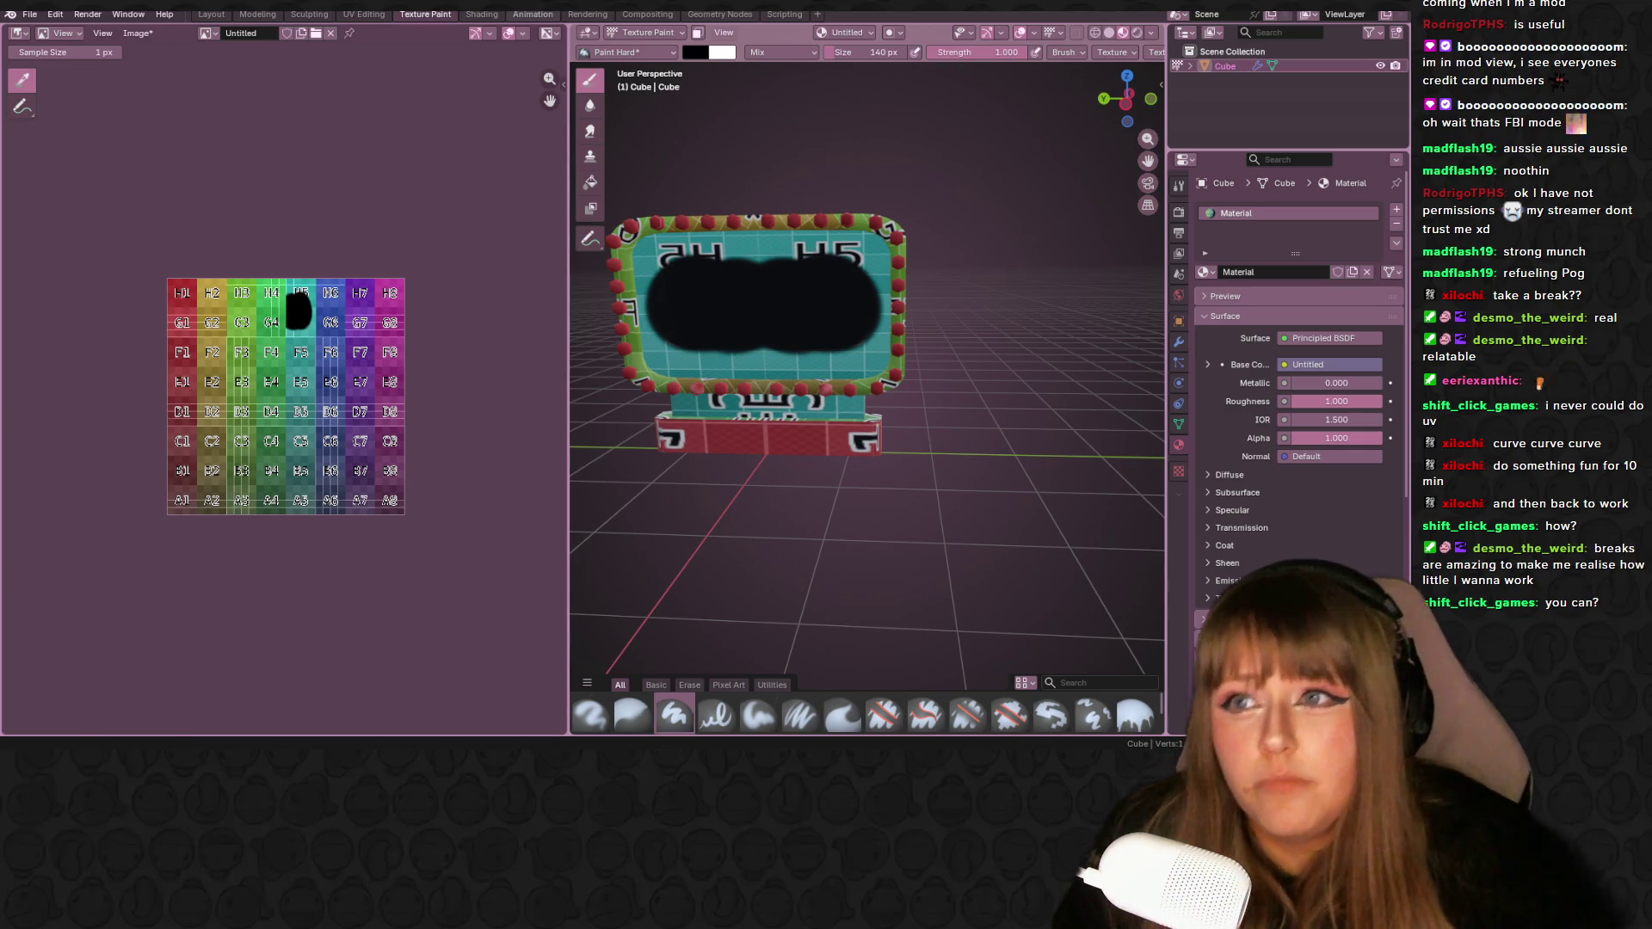
{"action": "key", "text": "ctrl+Page_Up"}
{"action": "scroll", "coordinate": [792, 330], "scroll_direction": "down", "scroll_amount": 6}
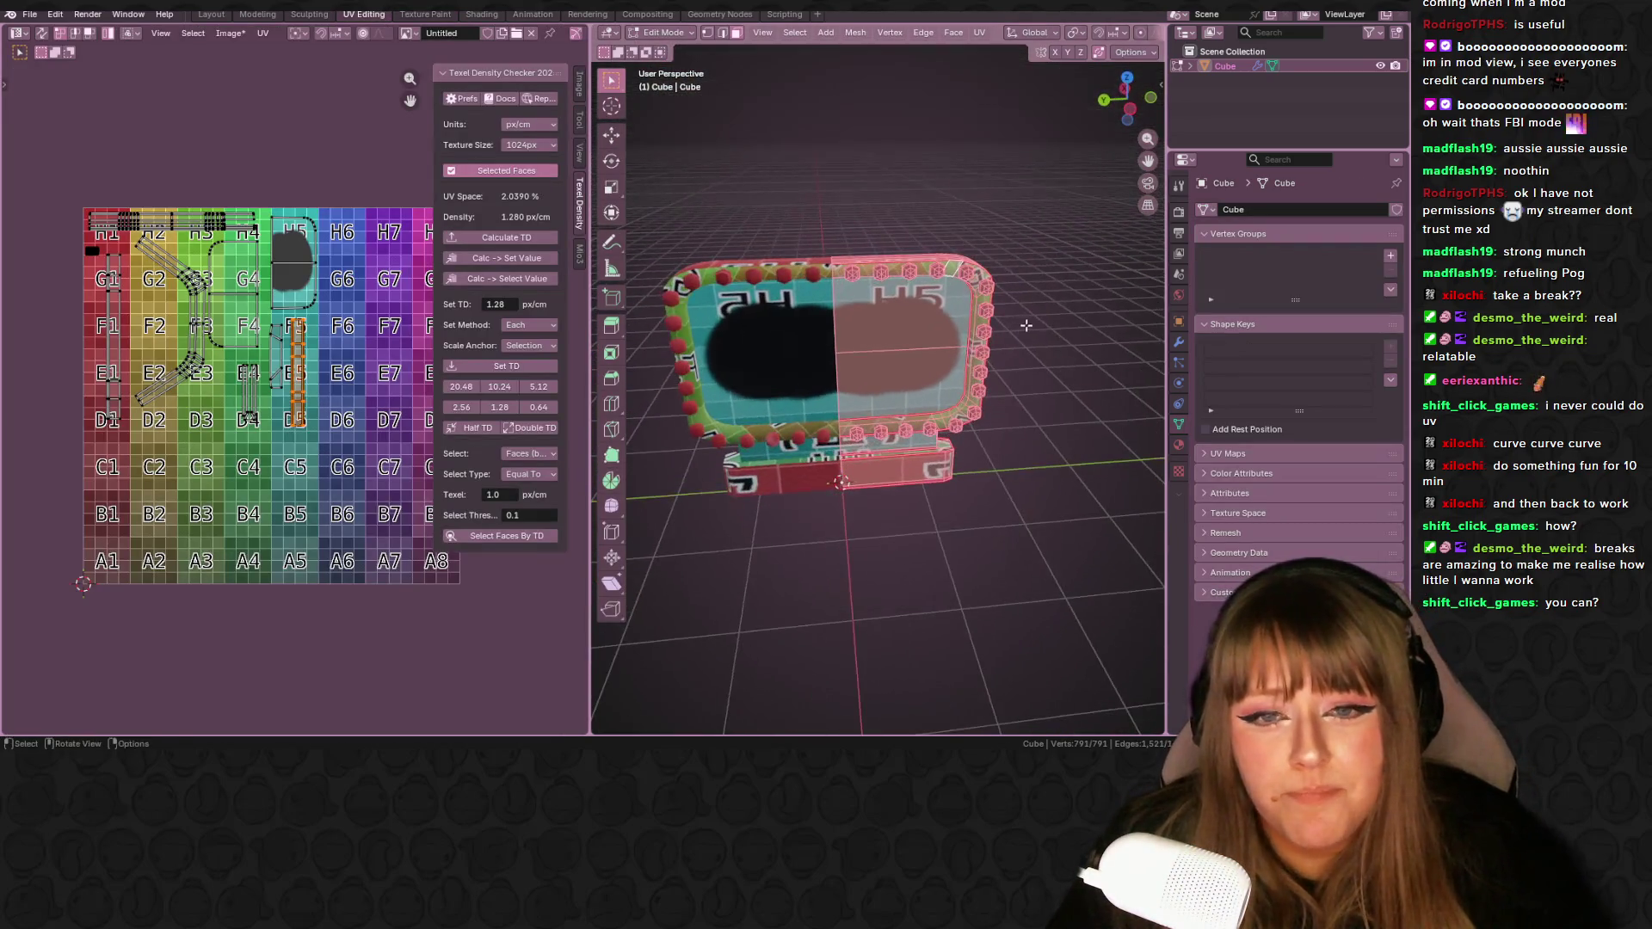
{"action": "key", "text": "alt+a"}
{"action": "mouse_move", "coordinate": [860, 335]}
{"action": "middle_mouse_down"}
{"action": "mouse_move", "coordinate": [957, 342]}
{"action": "mouse_move", "coordinate": [844, 342]}
{"action": "mouse_move", "coordinate": [886, 318]}
{"action": "mouse_move", "coordinate": [932, 323]}
{"action": "mouse_move", "coordinate": [1036, 367]}
{"action": "middle_mouse_up"}
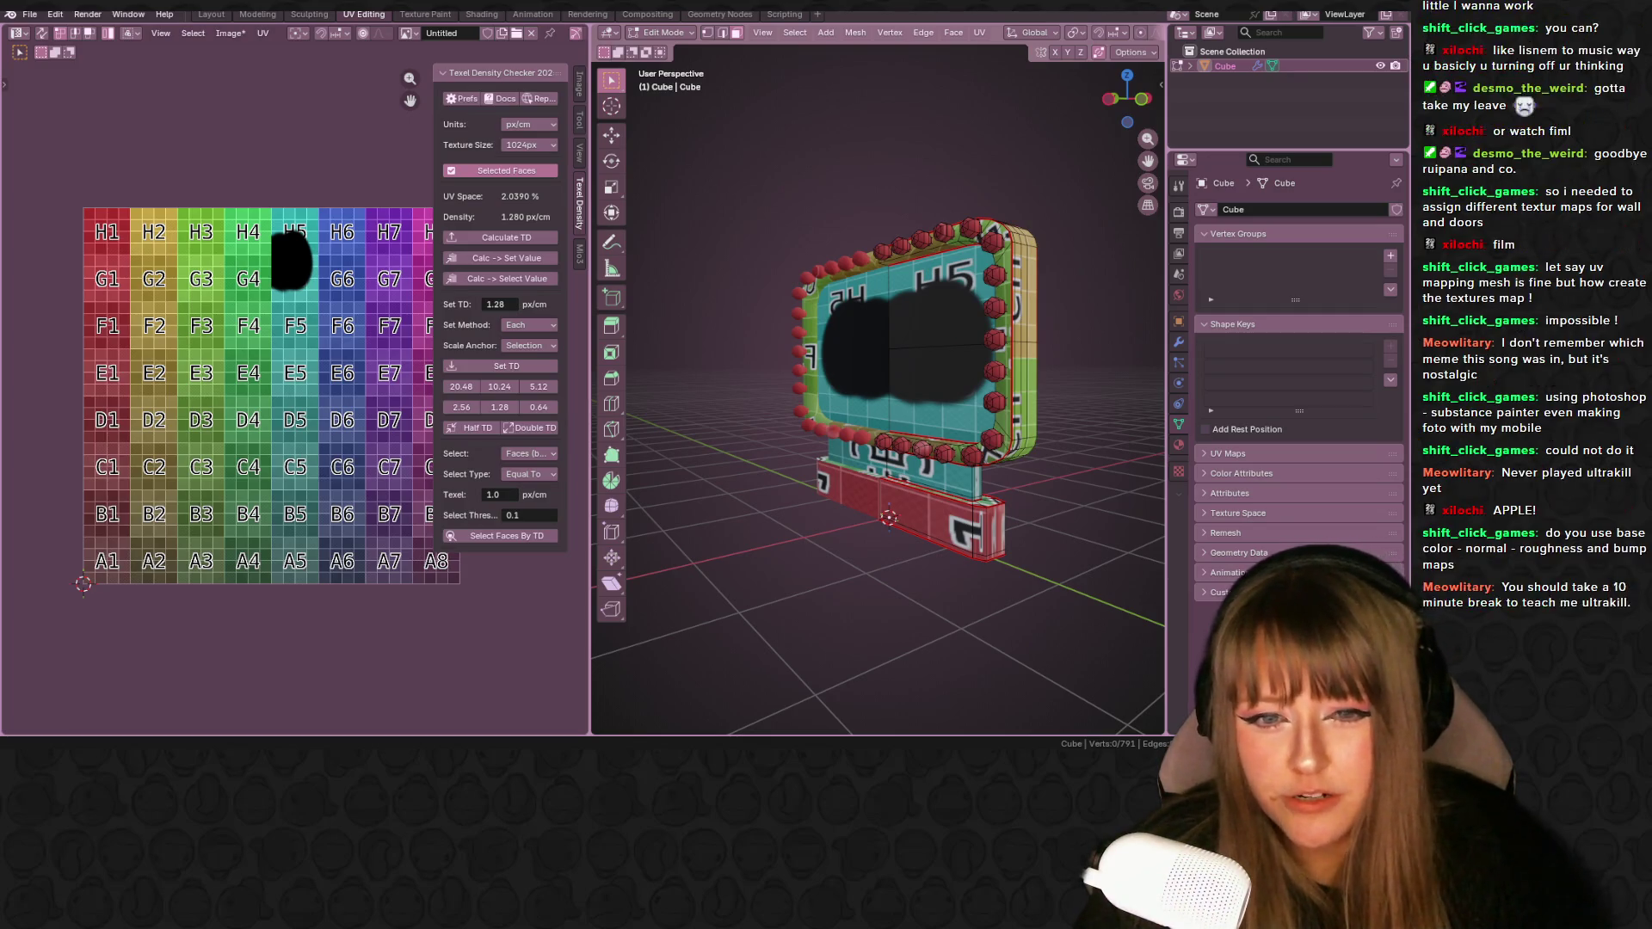
- Orbit to a left-oblique view of the sign and open the Texture Paint workspace
{"action": "key", "text": "XF86AudioLowerVolume"}
{"action": "key", "text": "XF86AudioLowerVolume"}
{"action": "key", "text": "XF86AudioLowerVolume"}
{"action": "key", "text": "XF86AudioLowerVolume"}
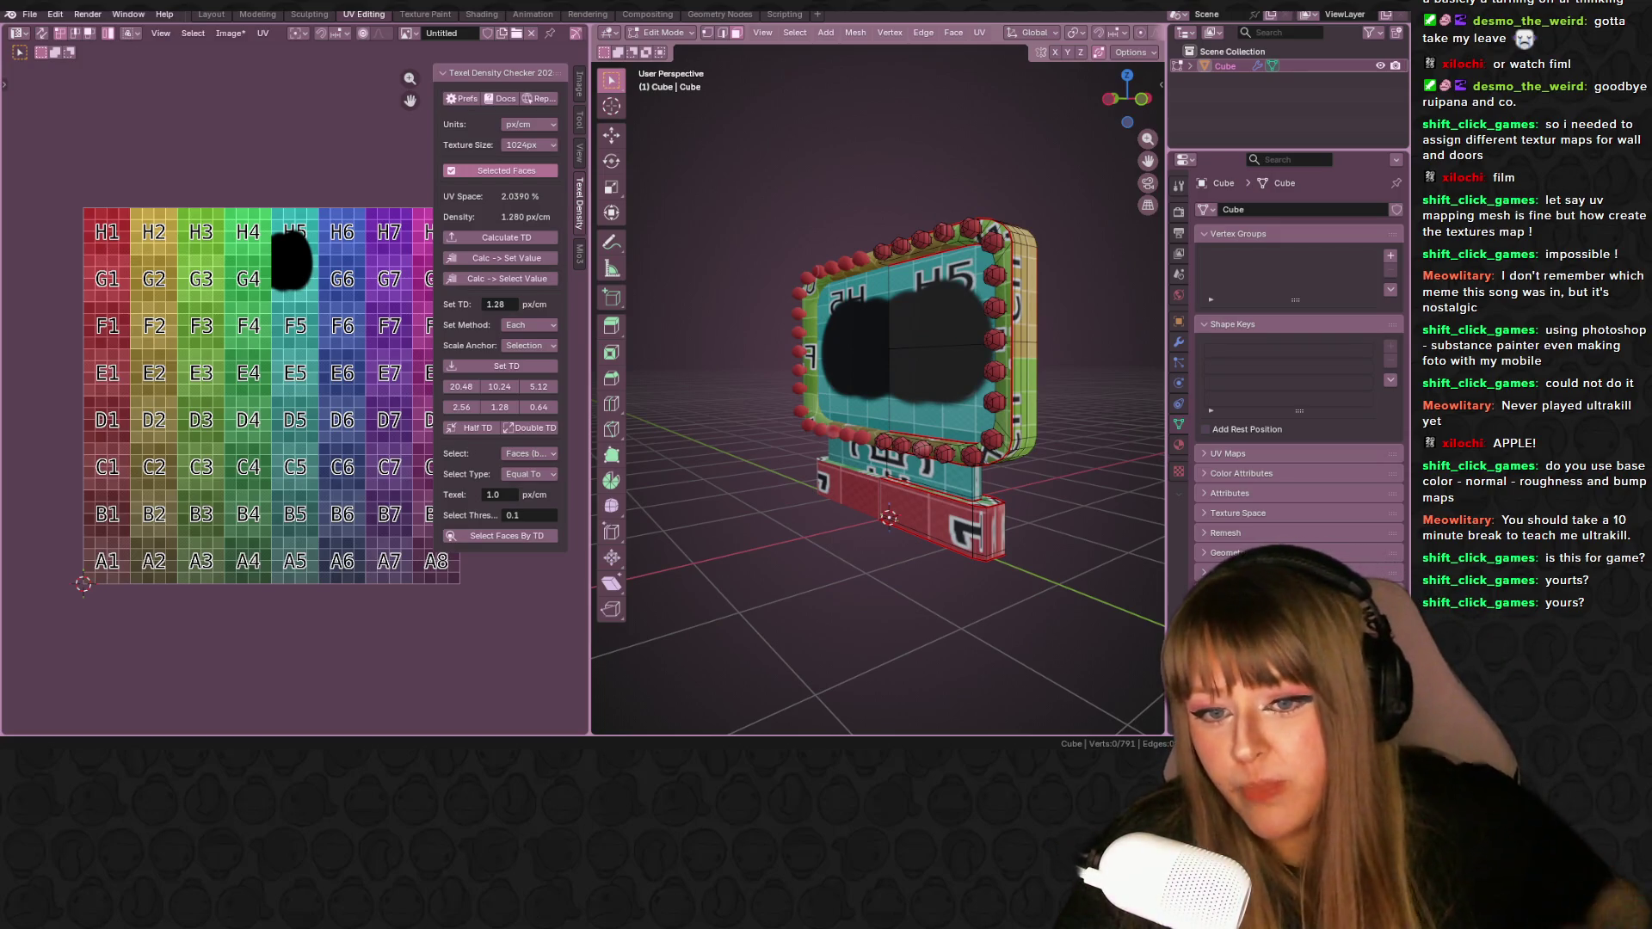
{"action": "mouse_move", "coordinate": [852, 249]}
{"action": "middle_mouse_down"}
{"action": "mouse_move", "coordinate": [920, 248]}
{"action": "mouse_move", "coordinate": [864, 256]}
{"action": "mouse_move", "coordinate": [785, 192]}
{"action": "mouse_move", "coordinate": [732, 201]}
{"action": "mouse_move", "coordinate": [890, 271]}
{"action": "mouse_move", "coordinate": [823, 277]}
{"action": "mouse_move", "coordinate": [869, 299]}
{"action": "mouse_move", "coordinate": [849, 278]}
{"action": "middle_mouse_up"}
{"action": "mouse_move", "coordinate": [684, 297]}
{"action": "middle_mouse_down"}
{"action": "mouse_move", "coordinate": [656, 350]}
{"action": "mouse_move", "coordinate": [796, 299]}
{"action": "mouse_move", "coordinate": [652, 312]}
{"action": "middle_mouse_up"}
{"action": "scroll", "coordinate": [723, 305], "scroll_direction": "down", "scroll_amount": 5}
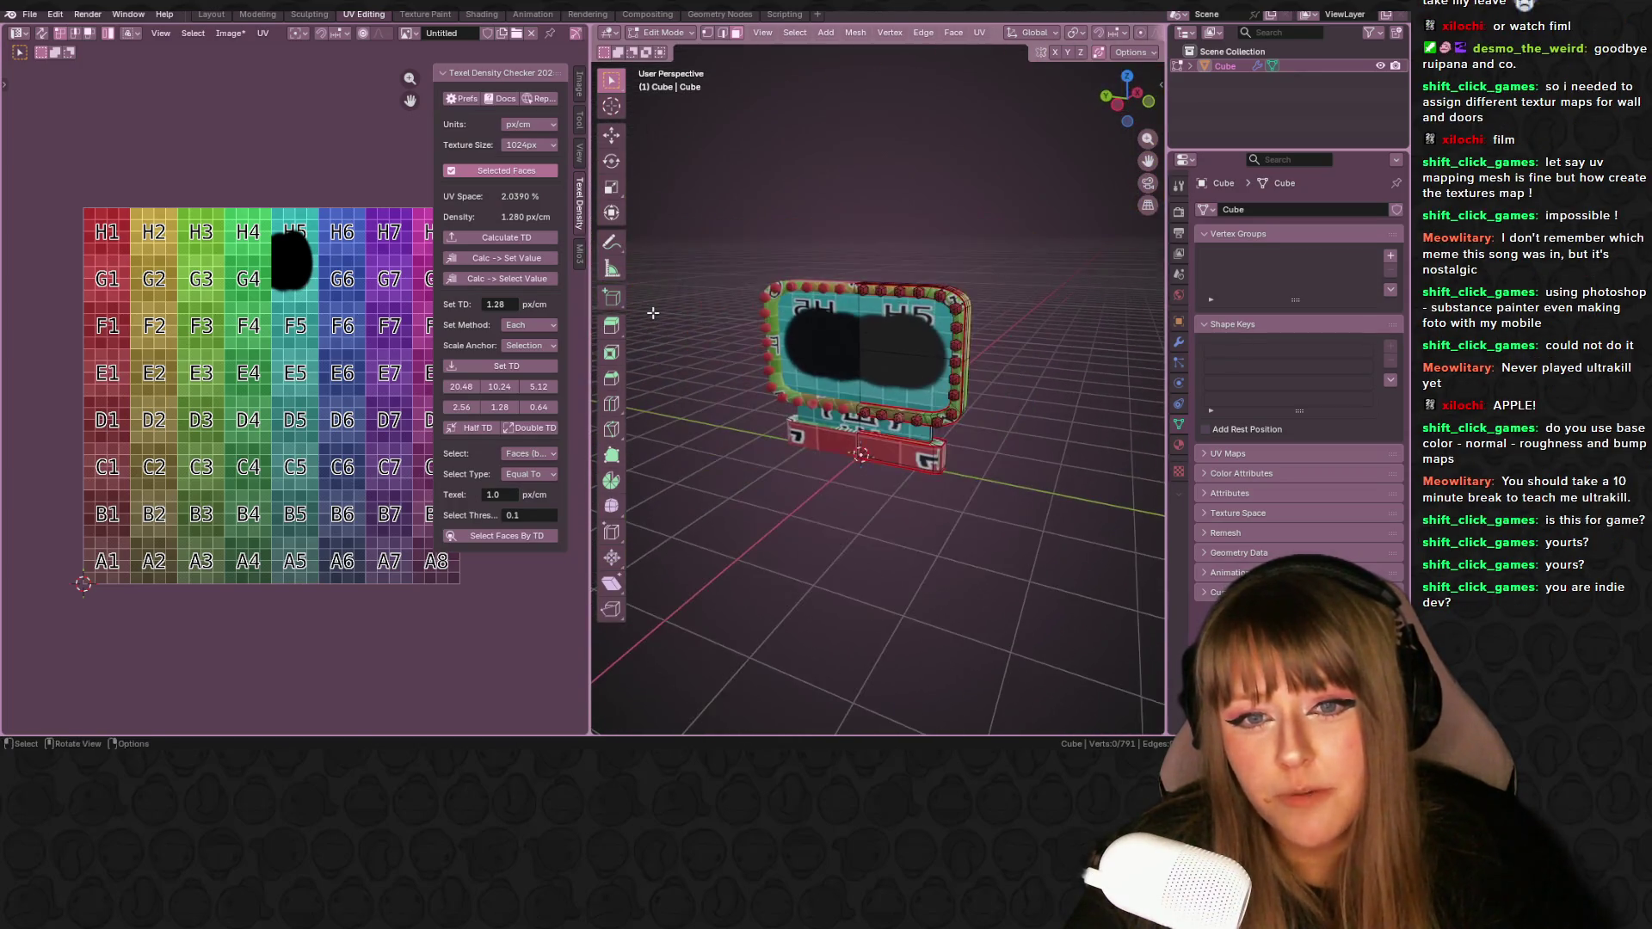
{"action": "scroll", "coordinate": [800, 298], "scroll_direction": "up", "scroll_amount": 2}
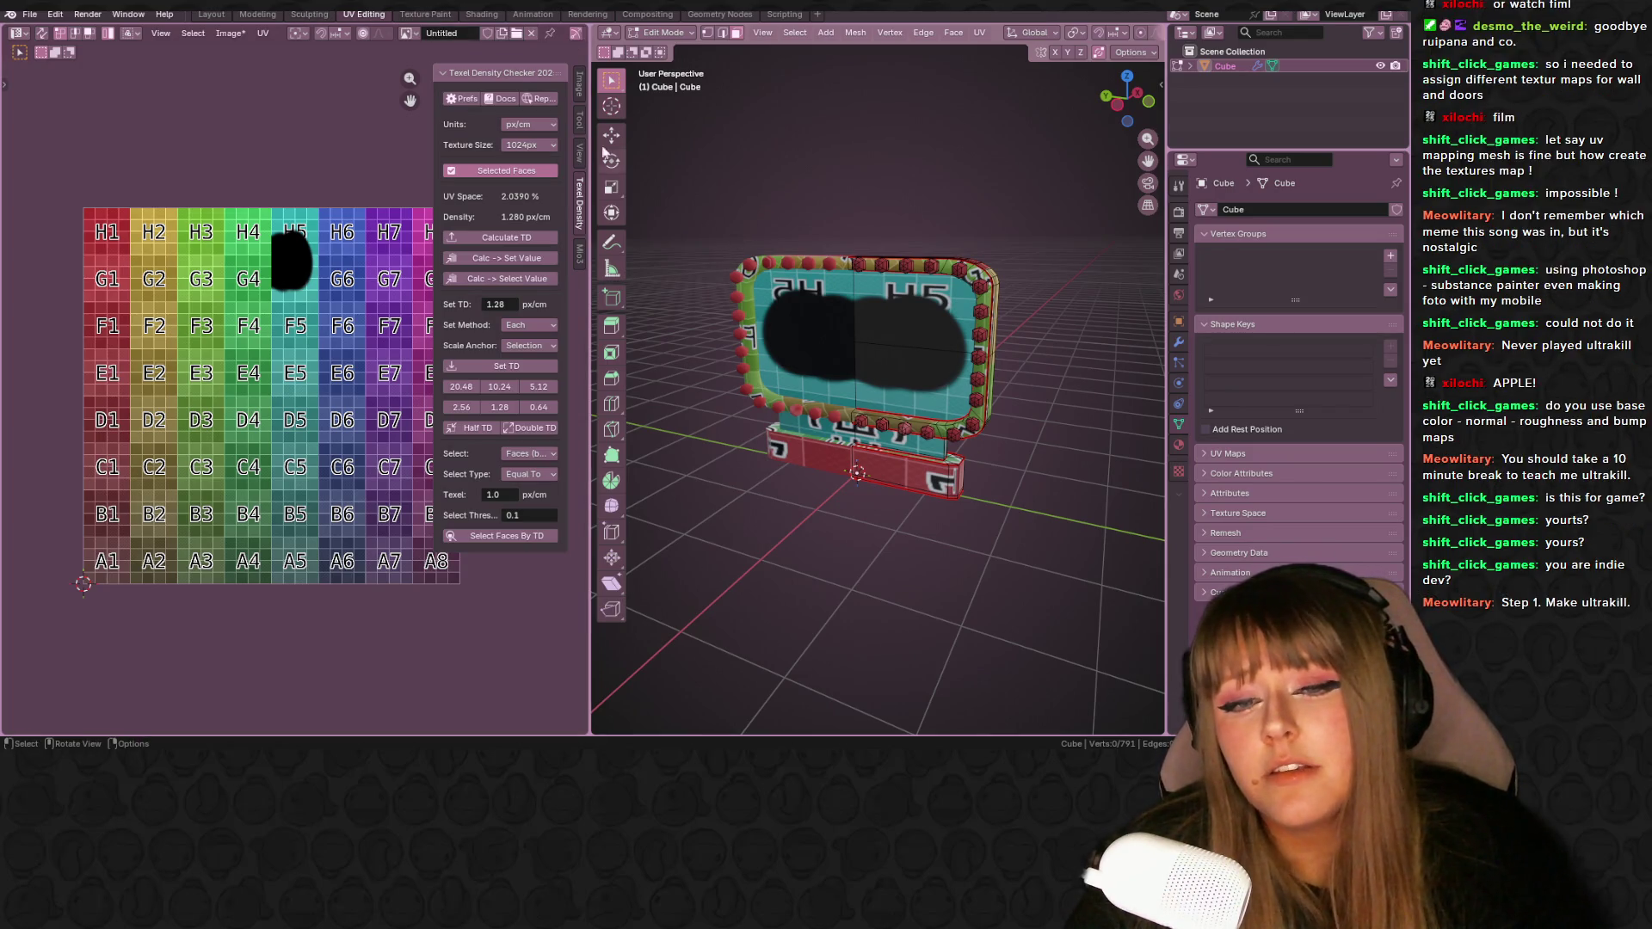
{"action": "left_click", "coordinate": [400, 14]}
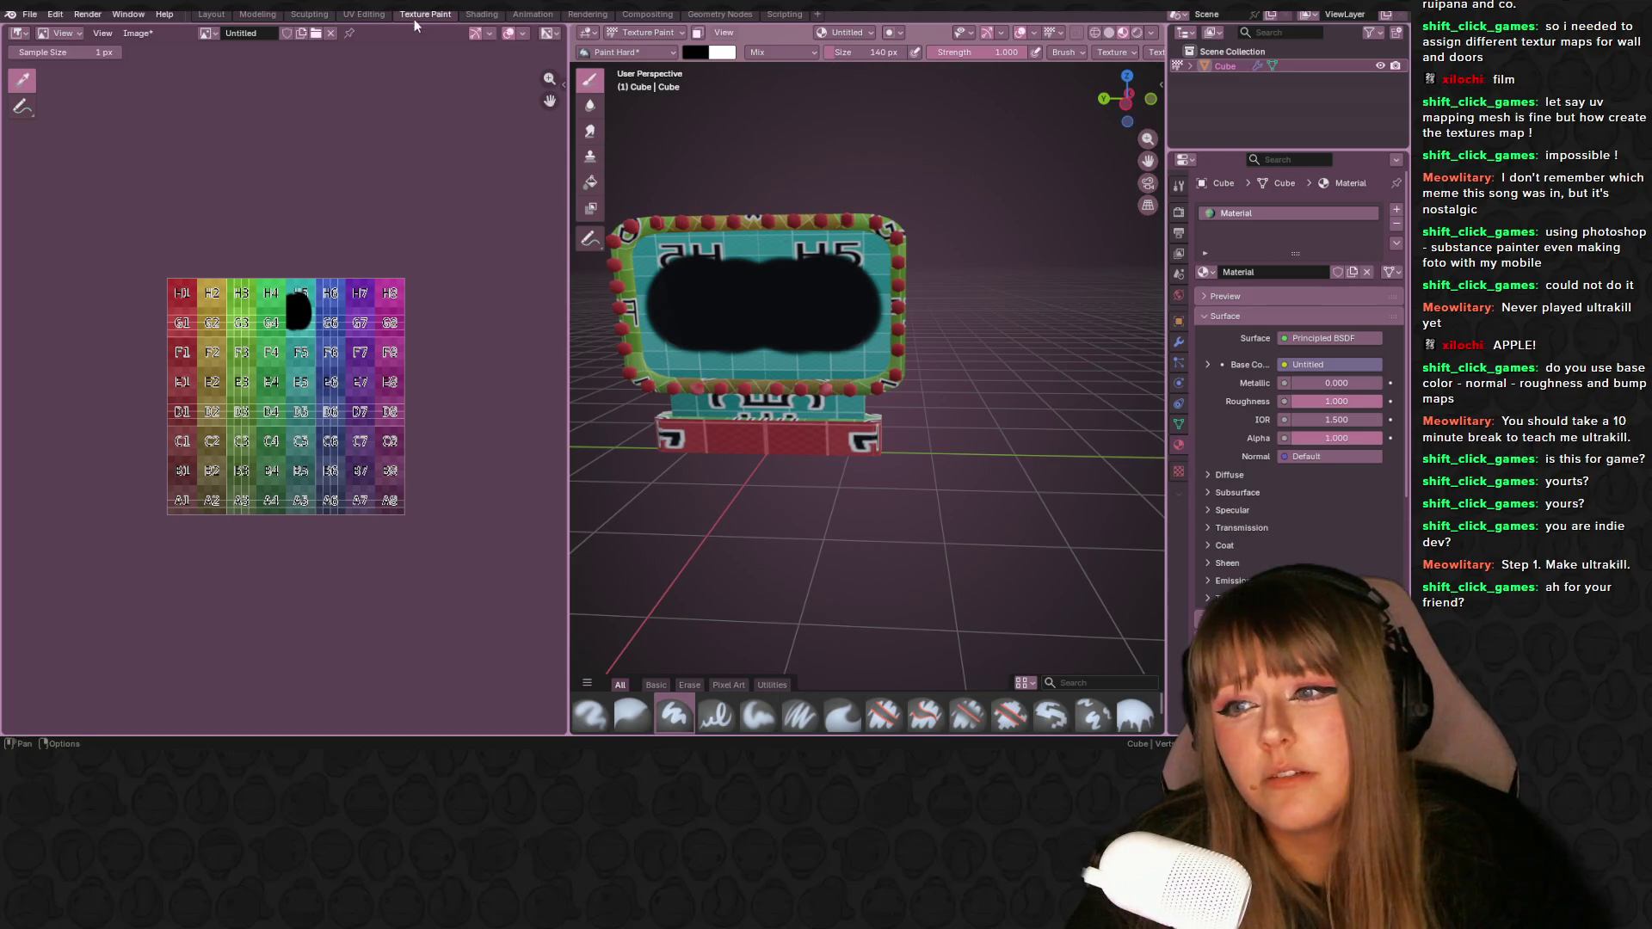
- Paint a black stroke over the sign's upper-left area, then undo it
{"action": "mouse_move", "coordinate": [722, 258]}
{"action": "middle_mouse_down"}
{"action": "mouse_move", "coordinate": [700, 276]}
{"action": "mouse_move", "coordinate": [796, 250]}
{"action": "middle_mouse_up"}
{"action": "mouse_move", "coordinate": [795, 249]}
{"action": "left_mouse_down"}
{"action": "mouse_move", "coordinate": [817, 297]}
{"action": "mouse_move", "coordinate": [702, 303]}
{"action": "mouse_move", "coordinate": [682, 280]}
{"action": "mouse_move", "coordinate": [733, 243]}
{"action": "mouse_move", "coordinate": [932, 251]}
{"action": "mouse_move", "coordinate": [857, 372]}
{"action": "mouse_move", "coordinate": [687, 403]}
{"action": "mouse_move", "coordinate": [912, 397]}
{"action": "mouse_move", "coordinate": [837, 247]}
{"action": "mouse_move", "coordinate": [677, 262]}
{"action": "left_mouse_up"}
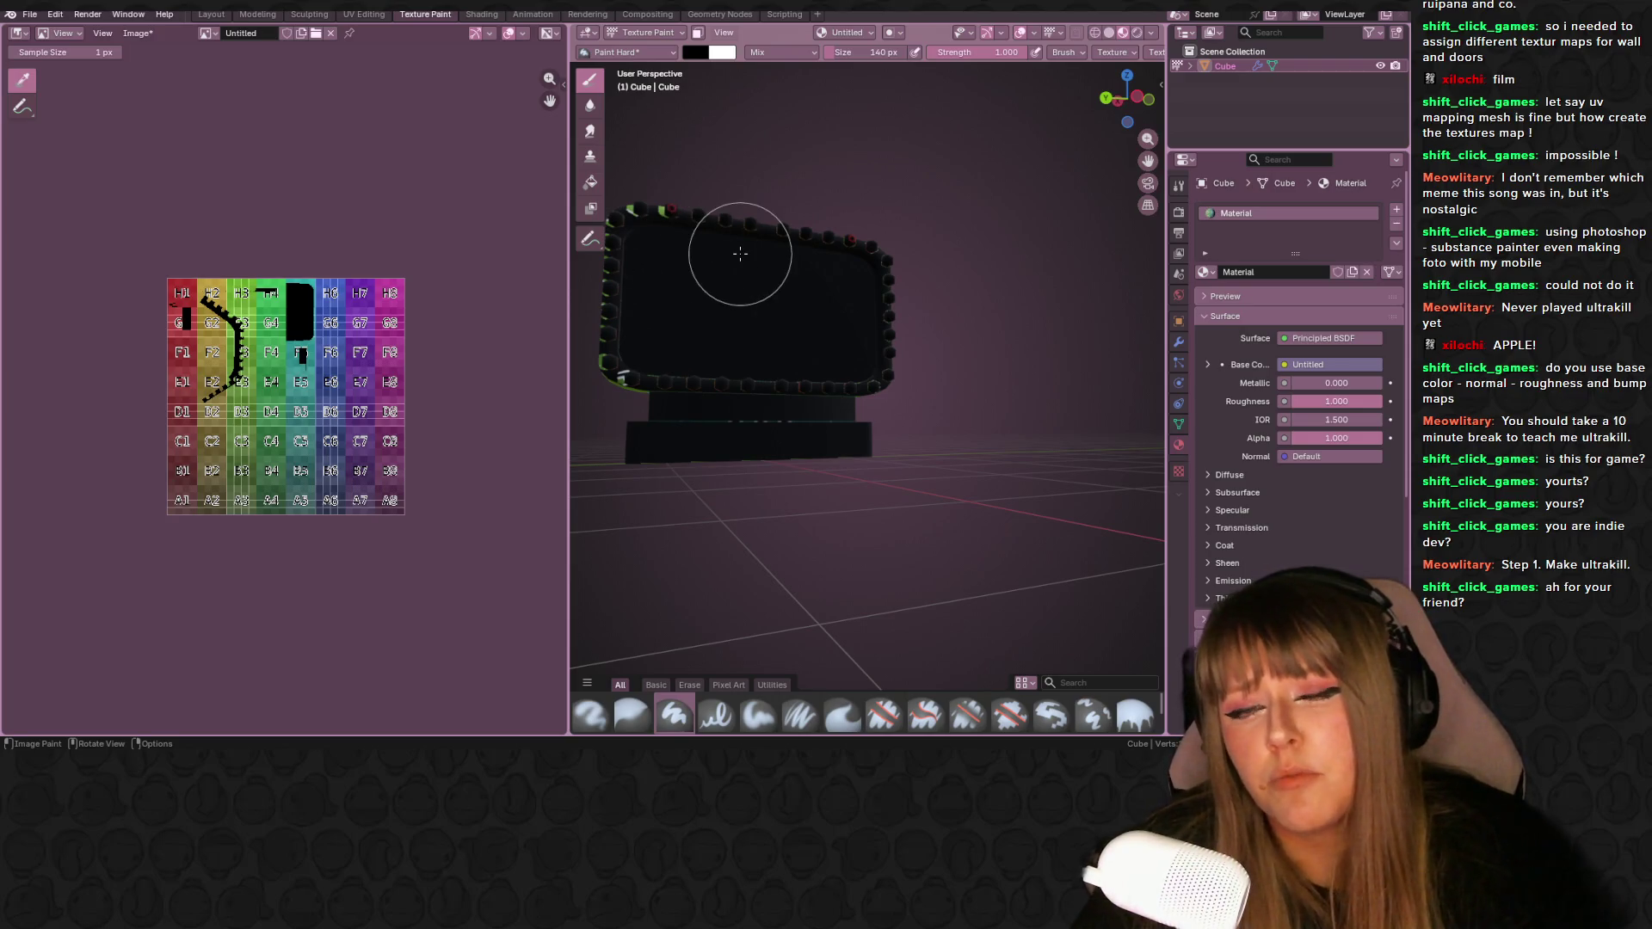
{"action": "key", "text": "ctrl+z"}
{"action": "key", "text": "ctrl+z"}
{"action": "key", "text": "ctrl+z"}
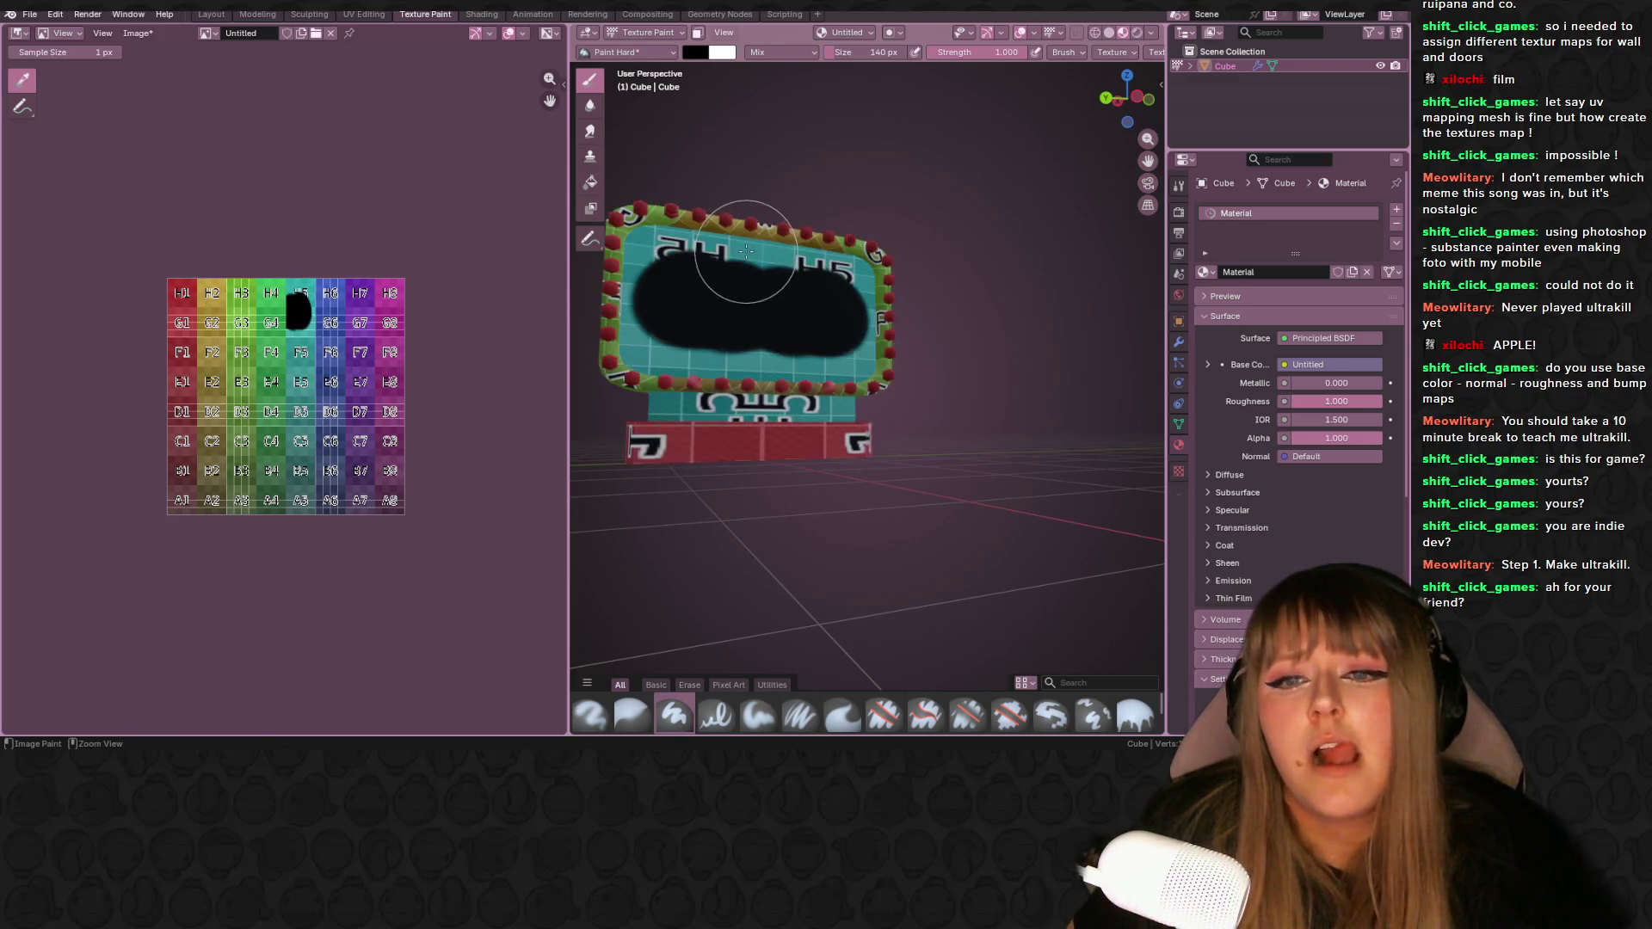
{"action": "key", "text": "a"}
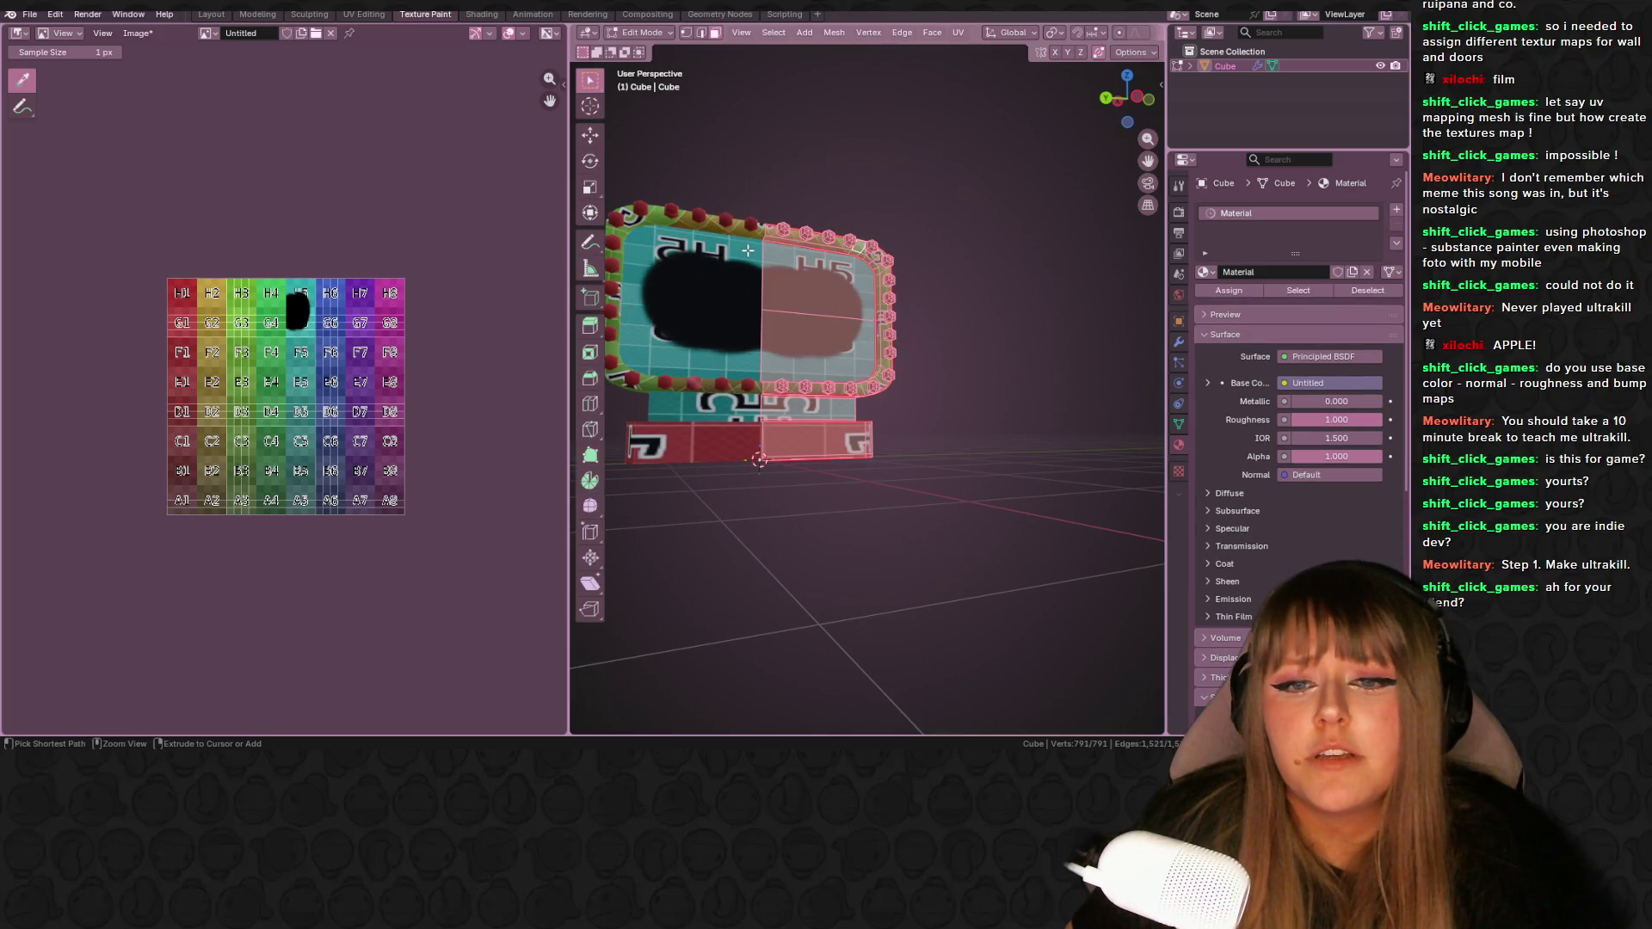
{"action": "key", "text": "ctrl+z"}
{"action": "key", "text": "ctrl+z"}
{"action": "key", "text": "ctrl+z"}
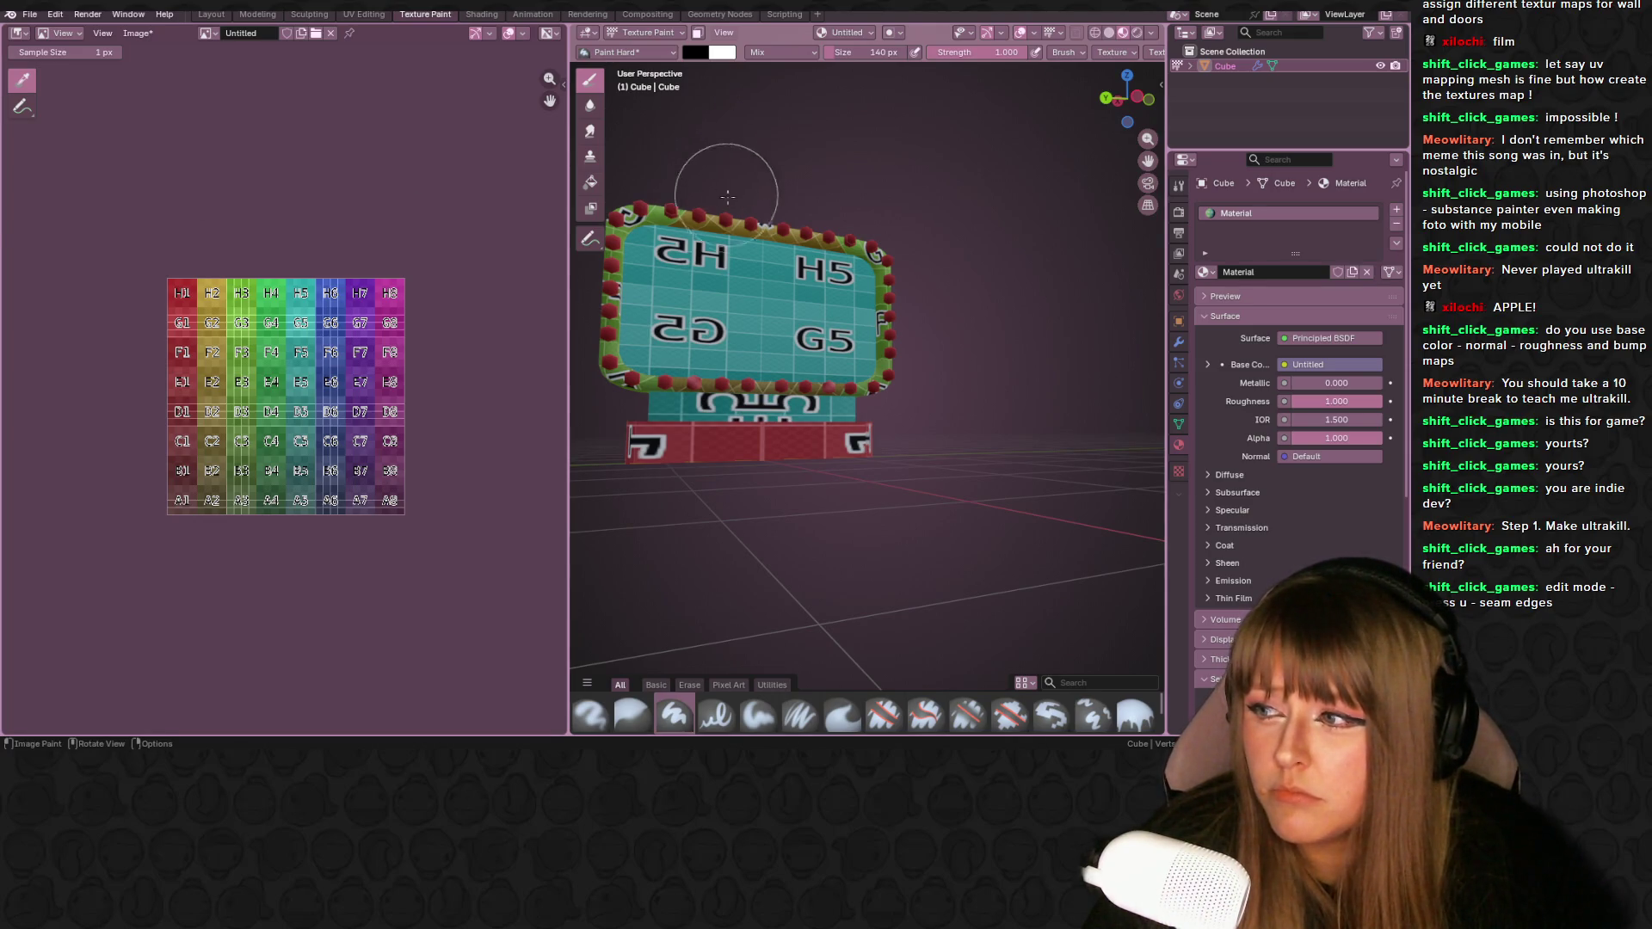
- Switch to the Layout workspace and orbit back to the sign's front
{"action": "mouse_move", "coordinate": [757, 234]}
{"action": "middle_mouse_down"}
{"action": "mouse_move", "coordinate": [903, 275]}
{"action": "mouse_move", "coordinate": [757, 320]}
{"action": "mouse_move", "coordinate": [963, 387]}
{"action": "mouse_move", "coordinate": [778, 396]}
{"action": "mouse_move", "coordinate": [869, 370]}
{"action": "mouse_move", "coordinate": [843, 293]}
{"action": "mouse_move", "coordinate": [808, 276]}
{"action": "middle_mouse_up"}
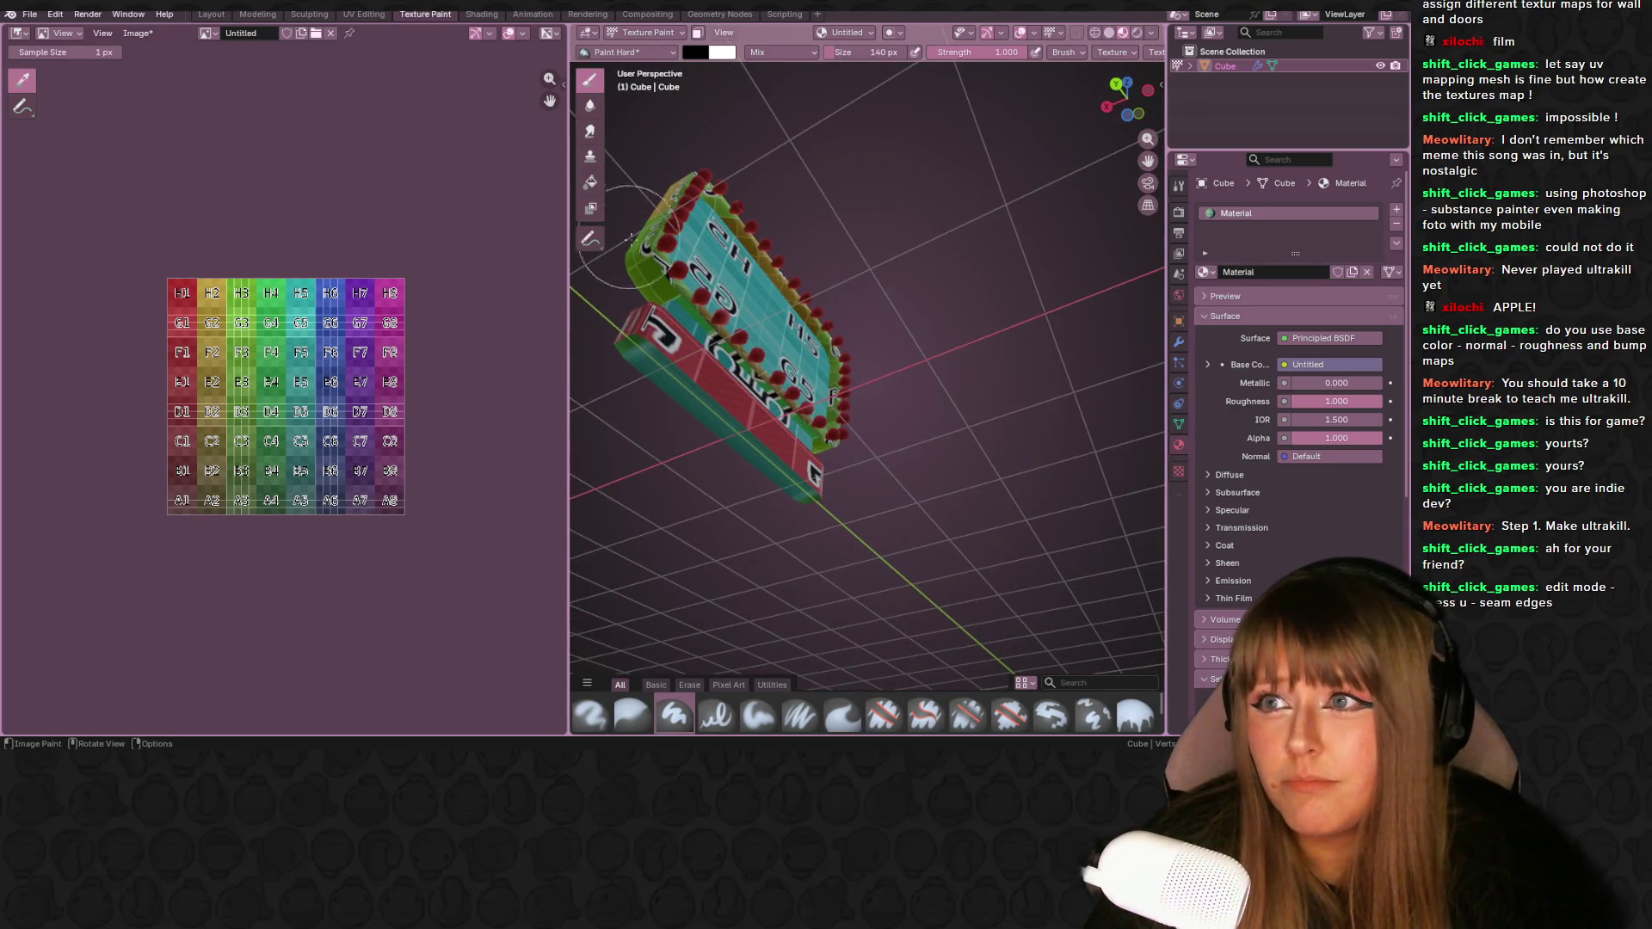
{"action": "left_click", "coordinate": [211, 14]}
{"action": "middle_click_drag", "start_coordinate": [409, 121], "coordinate": [576, 226]}
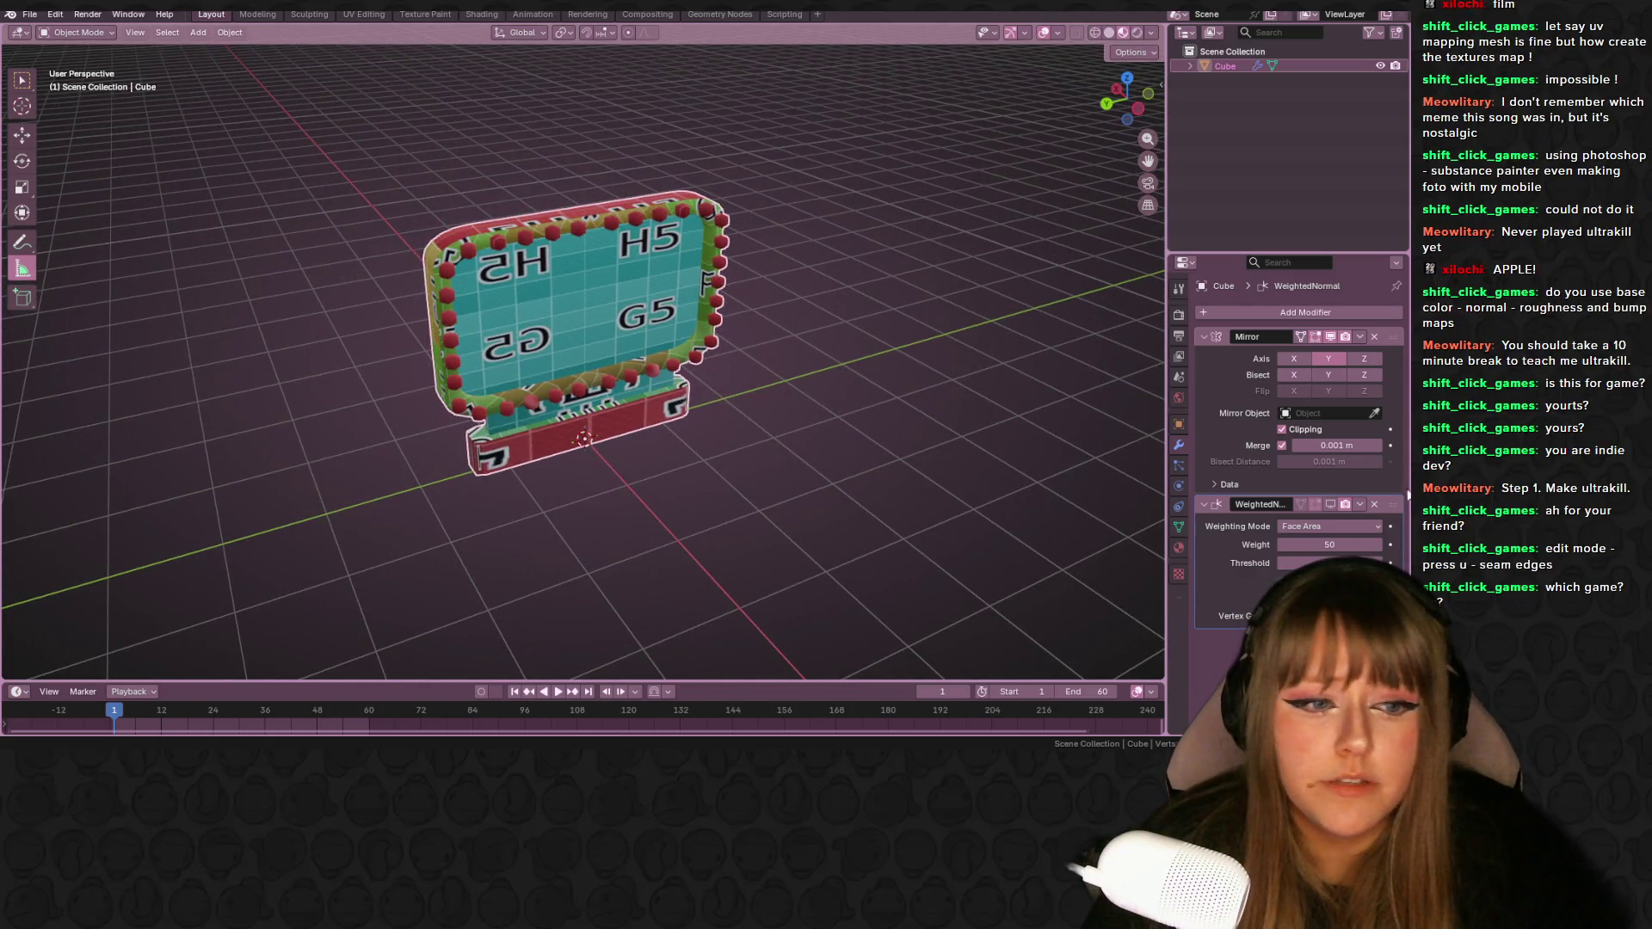
- Remove the WeightedNormal modifier and apply the Mirror modifier to the sign mesh
{"action": "left_click", "coordinate": [1371, 505]}
{"action": "left_click", "coordinate": [1358, 337]}
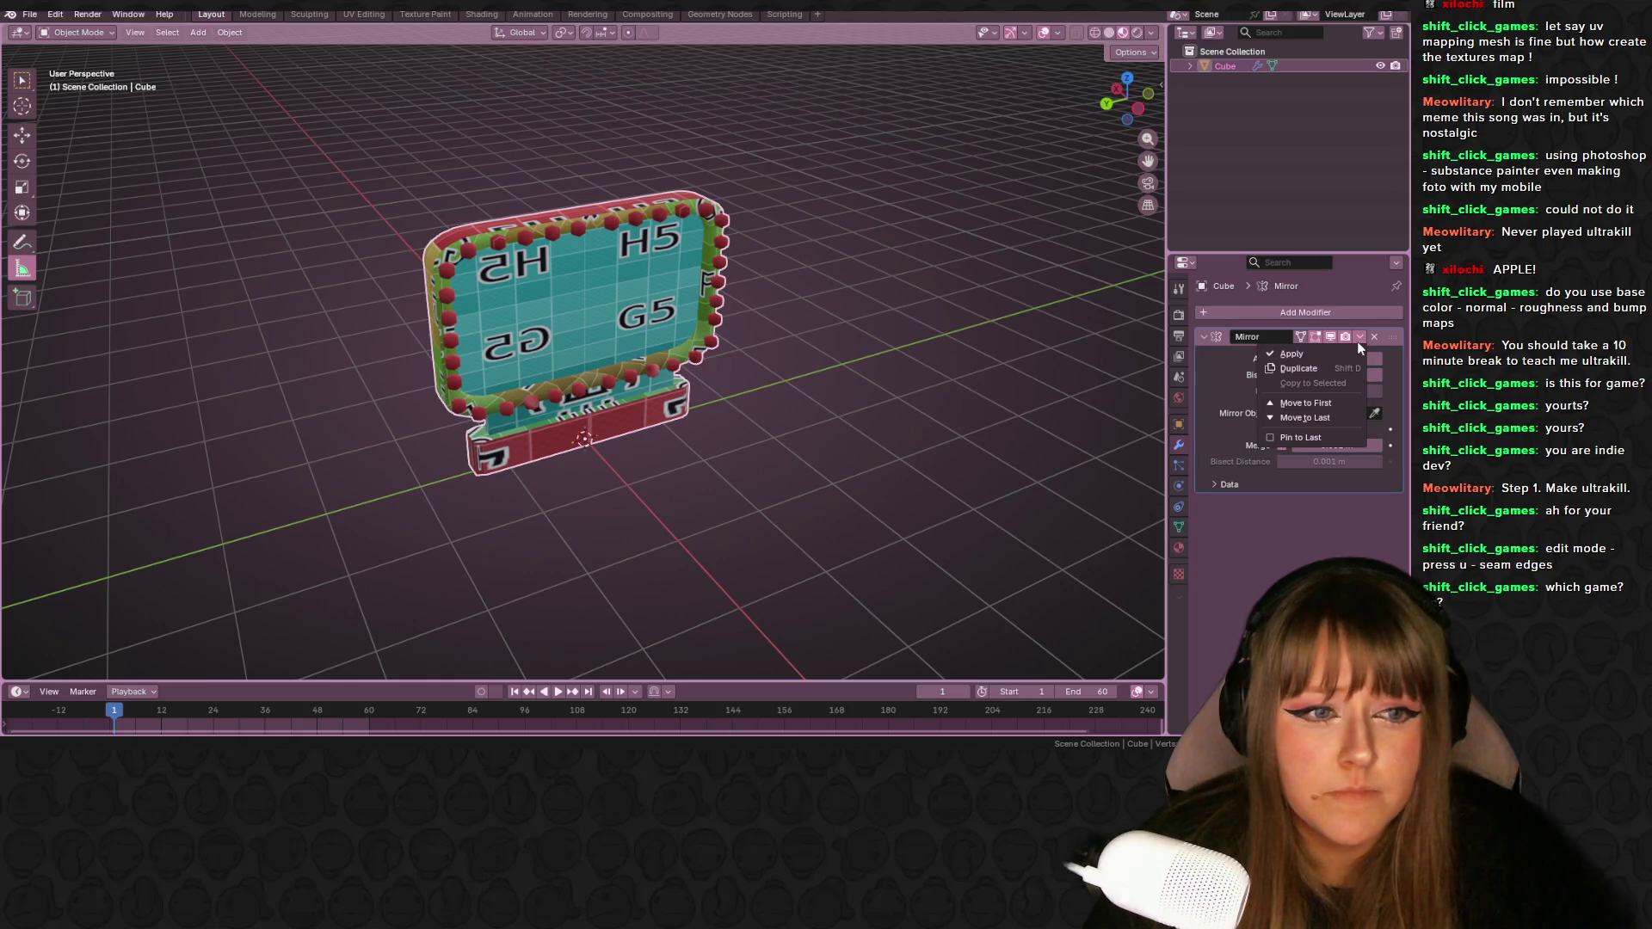
{"action": "left_click", "coordinate": [1323, 351]}
{"action": "mouse_move", "coordinate": [823, 363]}
{"action": "middle_mouse_down"}
{"action": "mouse_move", "coordinate": [782, 394]}
{"action": "mouse_move", "coordinate": [953, 368]}
{"action": "mouse_move", "coordinate": [746, 367]}
{"action": "mouse_move", "coordinate": [367, 504]}
{"action": "middle_mouse_up"}
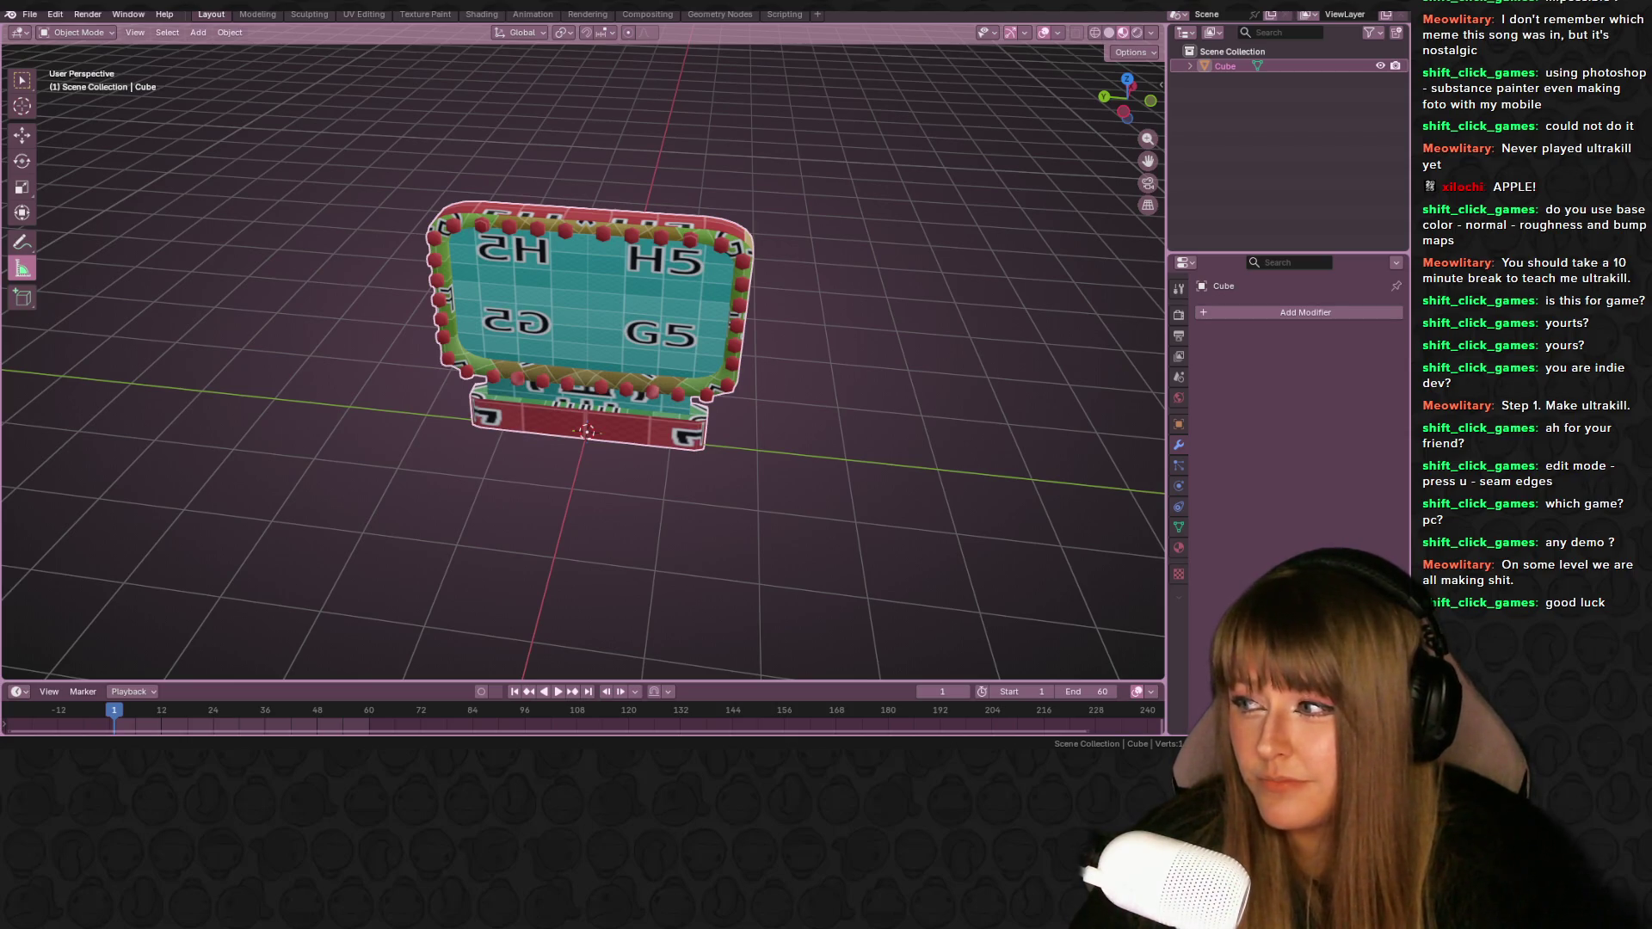
- In UV Editing, unwrap the sign's selected faces onto the UV grid
{"action": "mouse_move", "coordinate": [4, 198]}
{"action": "middle_mouse_down"}
{"action": "mouse_move", "coordinate": [430, 174]}
{"action": "mouse_move", "coordinate": [512, 125]}
{"action": "mouse_move", "coordinate": [270, 152]}
{"action": "mouse_move", "coordinate": [335, 162]}
{"action": "mouse_move", "coordinate": [426, 127]}
{"action": "mouse_move", "coordinate": [286, 151]}
{"action": "mouse_move", "coordinate": [263, 121]}
{"action": "middle_mouse_up"}
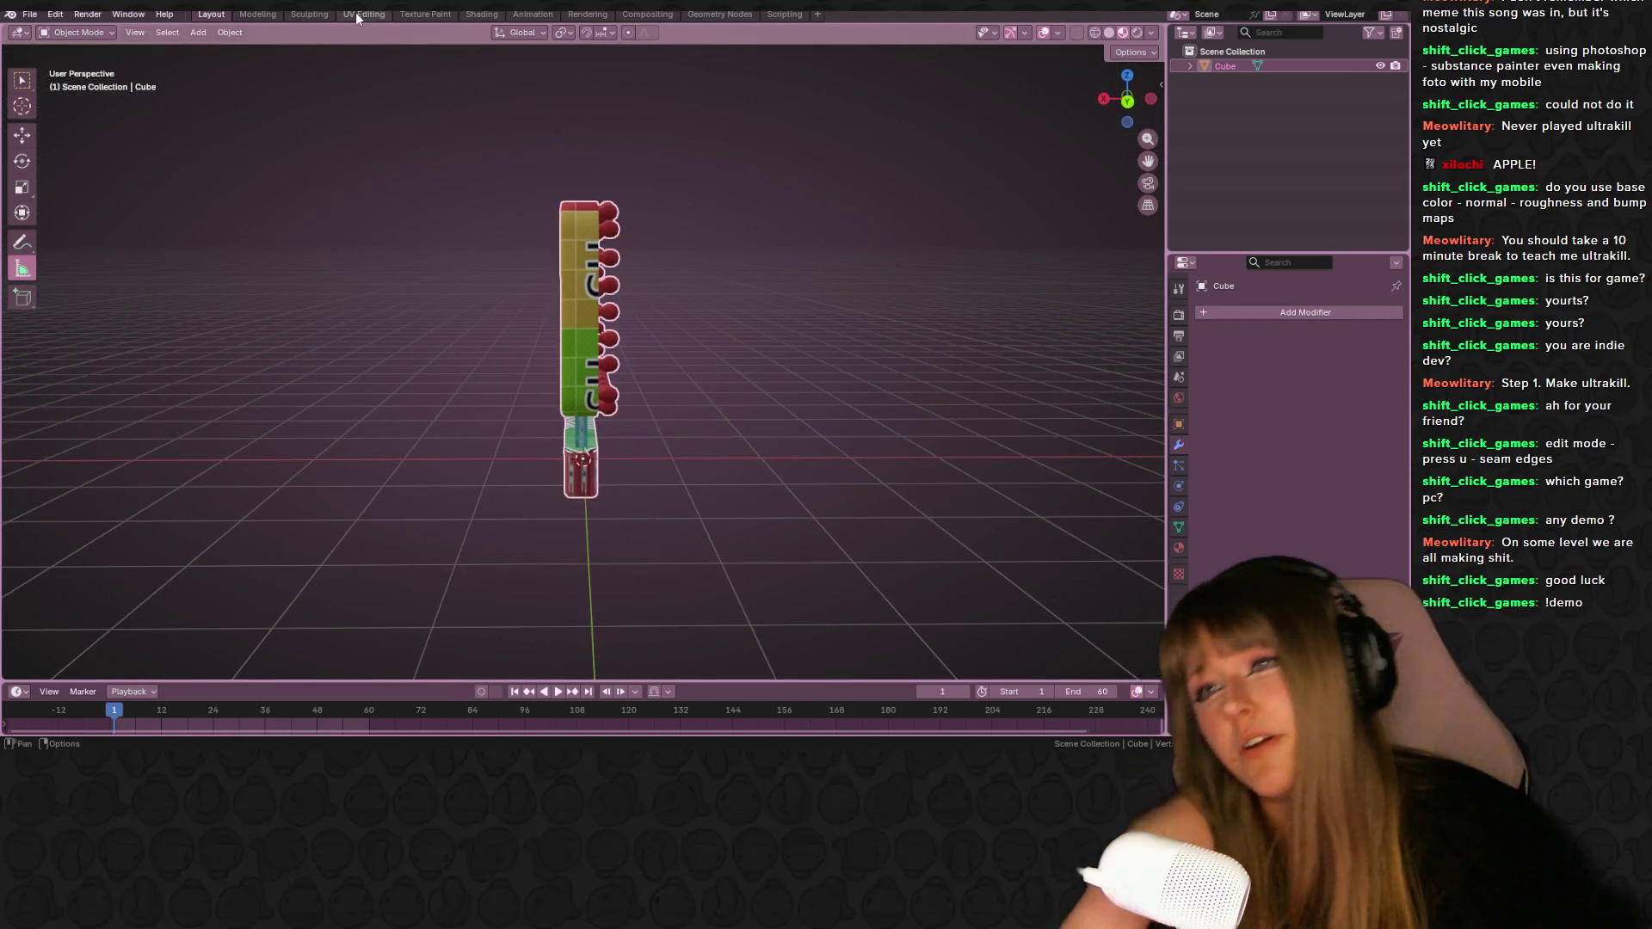
{"action": "left_click", "coordinate": [355, 13]}
{"action": "key", "text": "space"}
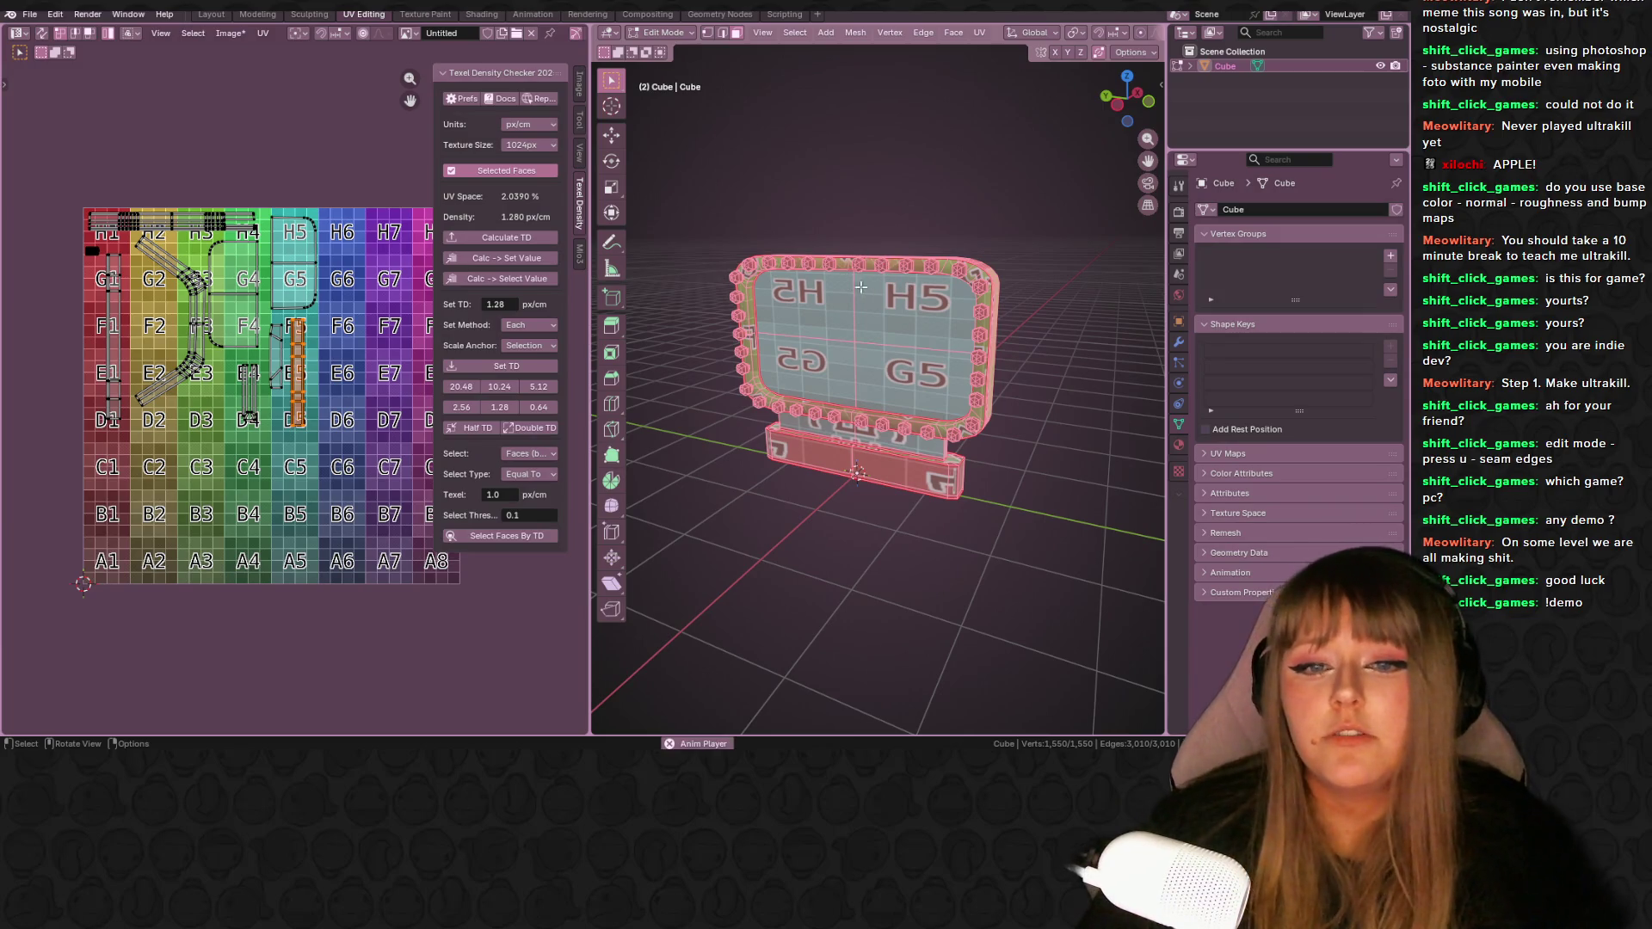
{"action": "scroll", "coordinate": [912, 258], "scroll_direction": "up", "scroll_amount": 5}
{"action": "scroll", "coordinate": [927, 237], "scroll_direction": "up", "scroll_amount": 2}
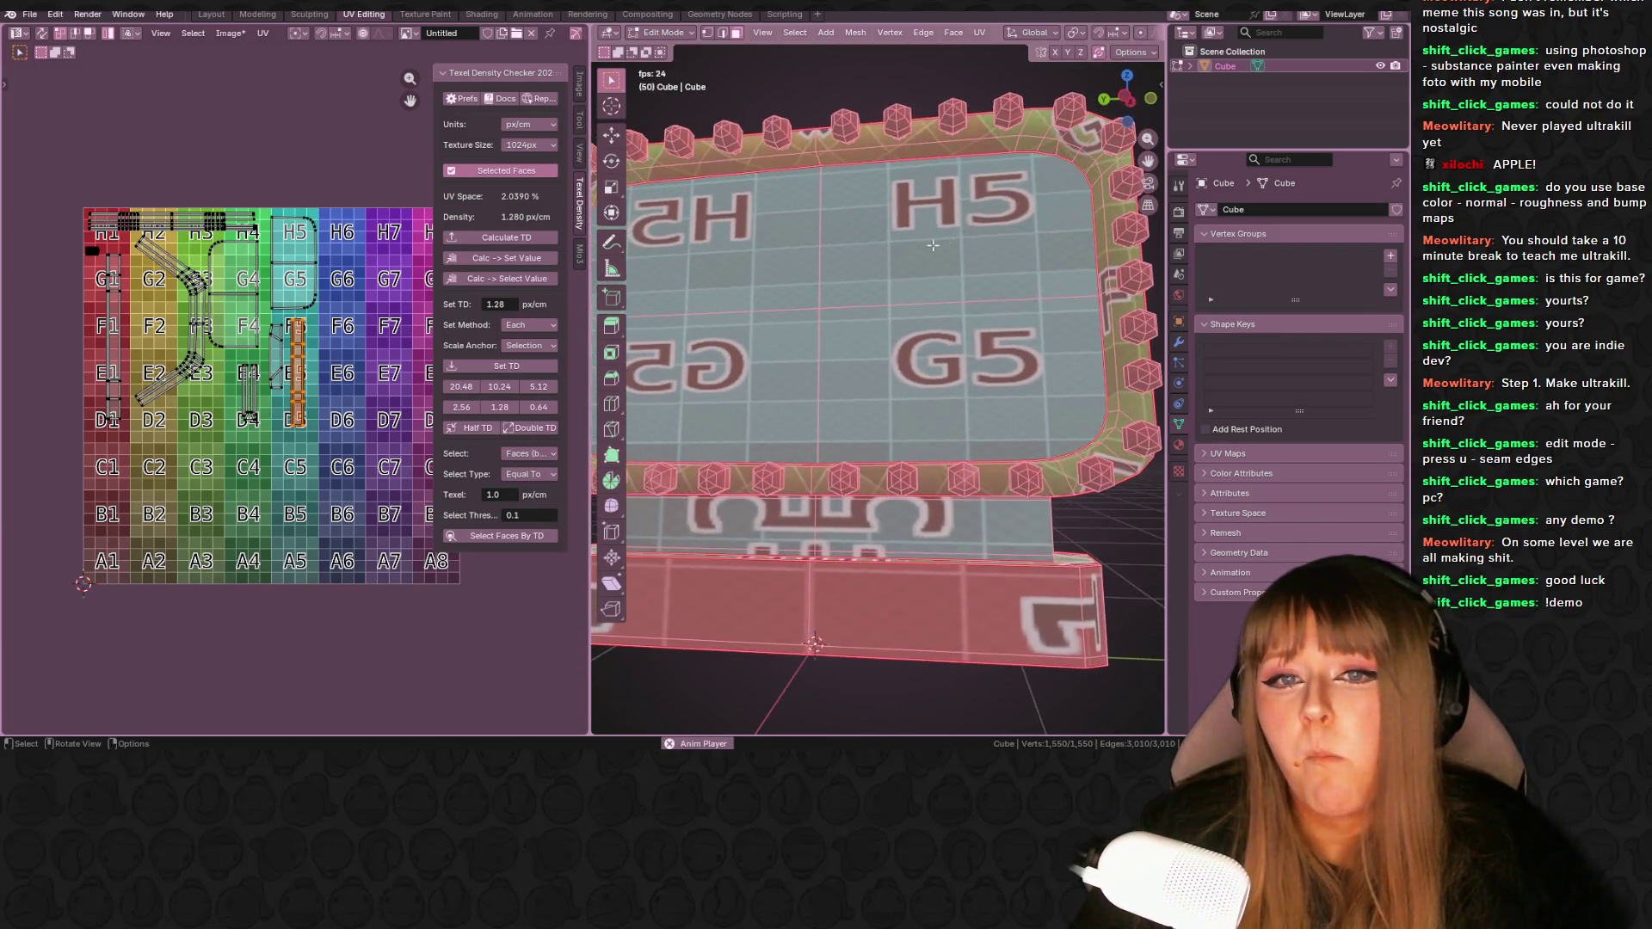
{"action": "middle_click_drag", "start_coordinate": [926, 237], "coordinate": [881, 298]}
{"action": "scroll", "coordinate": [881, 298], "scroll_direction": "down", "scroll_amount": 3}
{"action": "key", "text": "u"}
{"action": "left_click", "coordinate": [881, 297]}
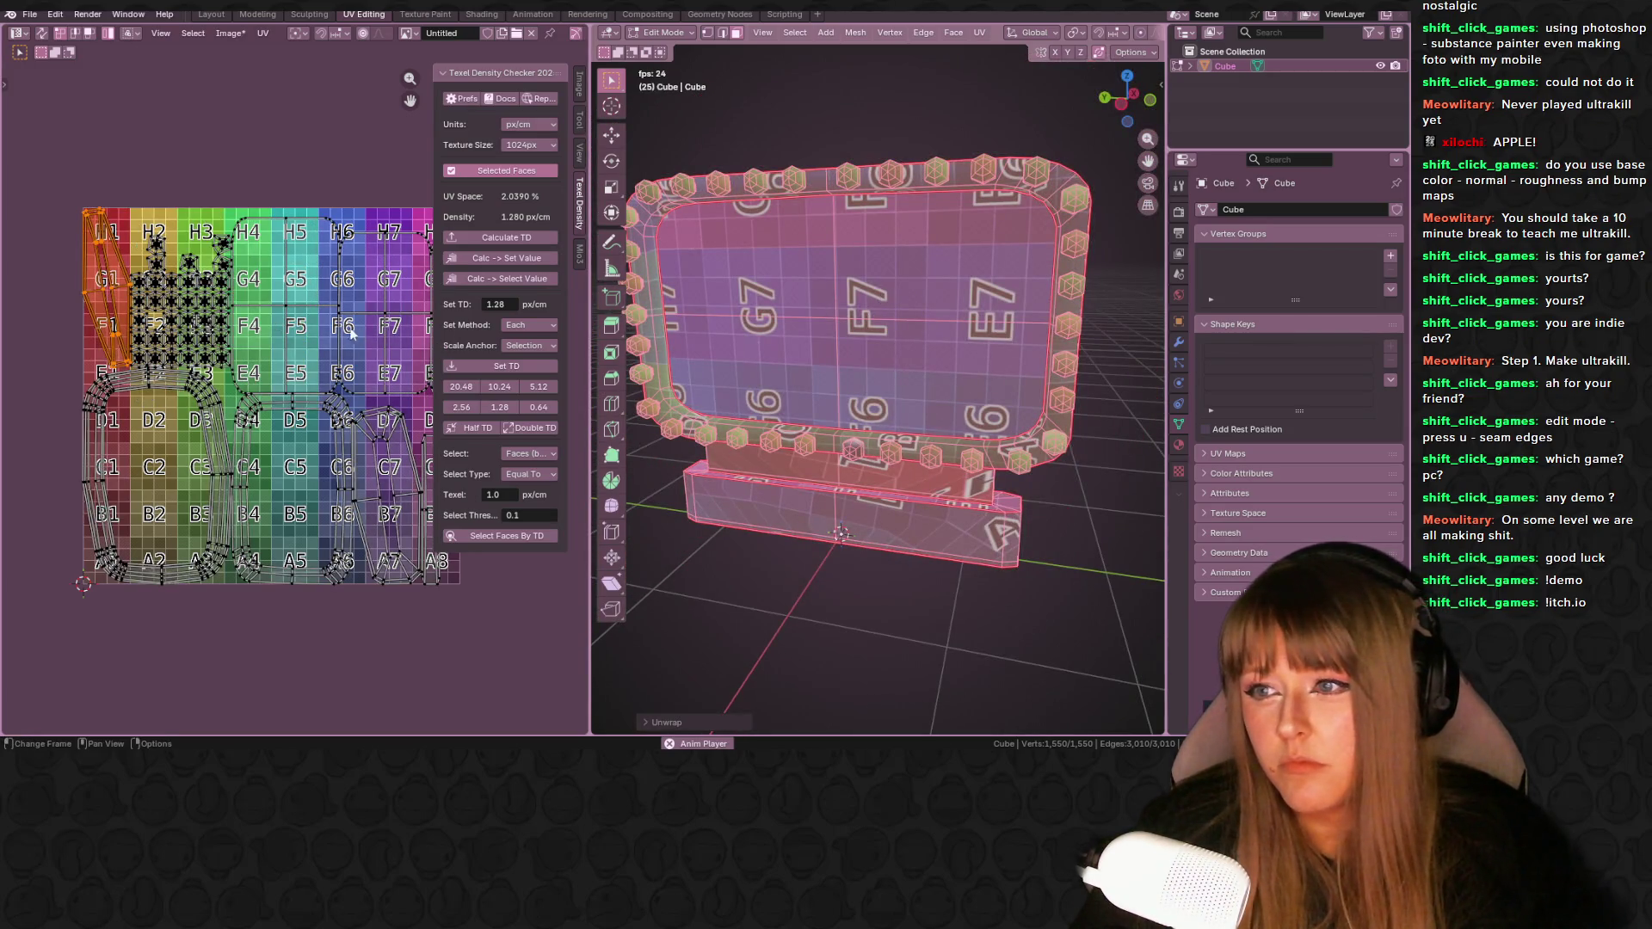
- Select all UV islands and set their texel density to 1.28 px/cm
{"action": "scroll", "coordinate": [287, 303], "scroll_direction": "up", "scroll_amount": 2}
{"action": "middle_click_drag", "start_coordinate": [287, 303], "coordinate": [223, 289]}
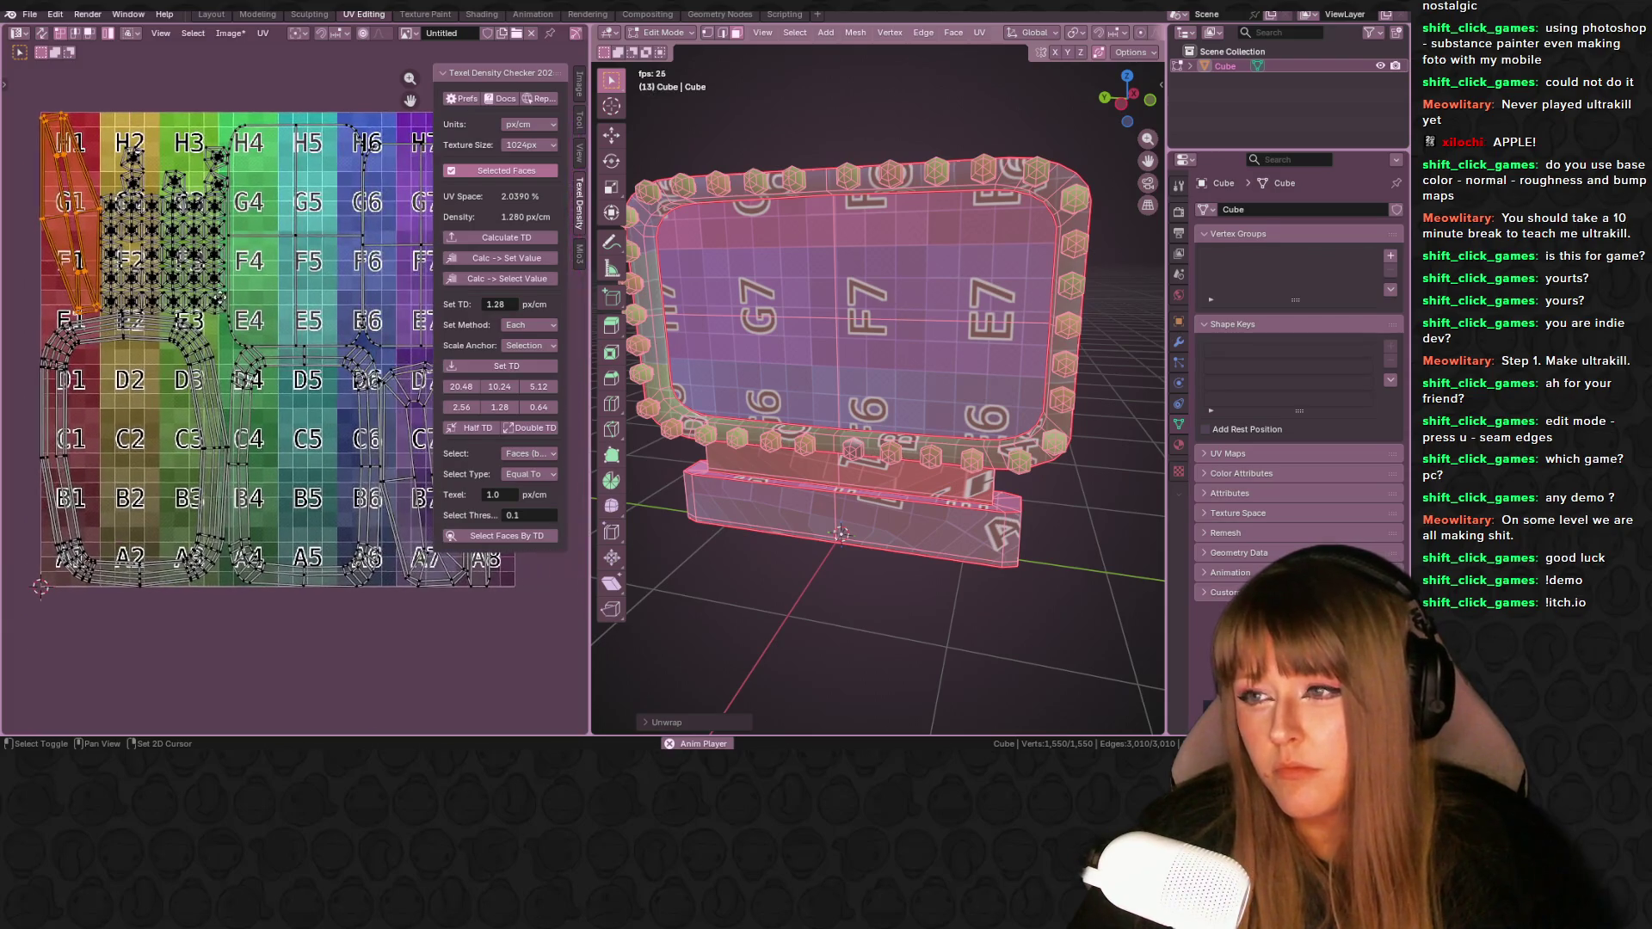
{"action": "left_click", "coordinate": [205, 365]}
{"action": "scroll", "coordinate": [204, 365], "scroll_direction": "down", "scroll_amount": 1}
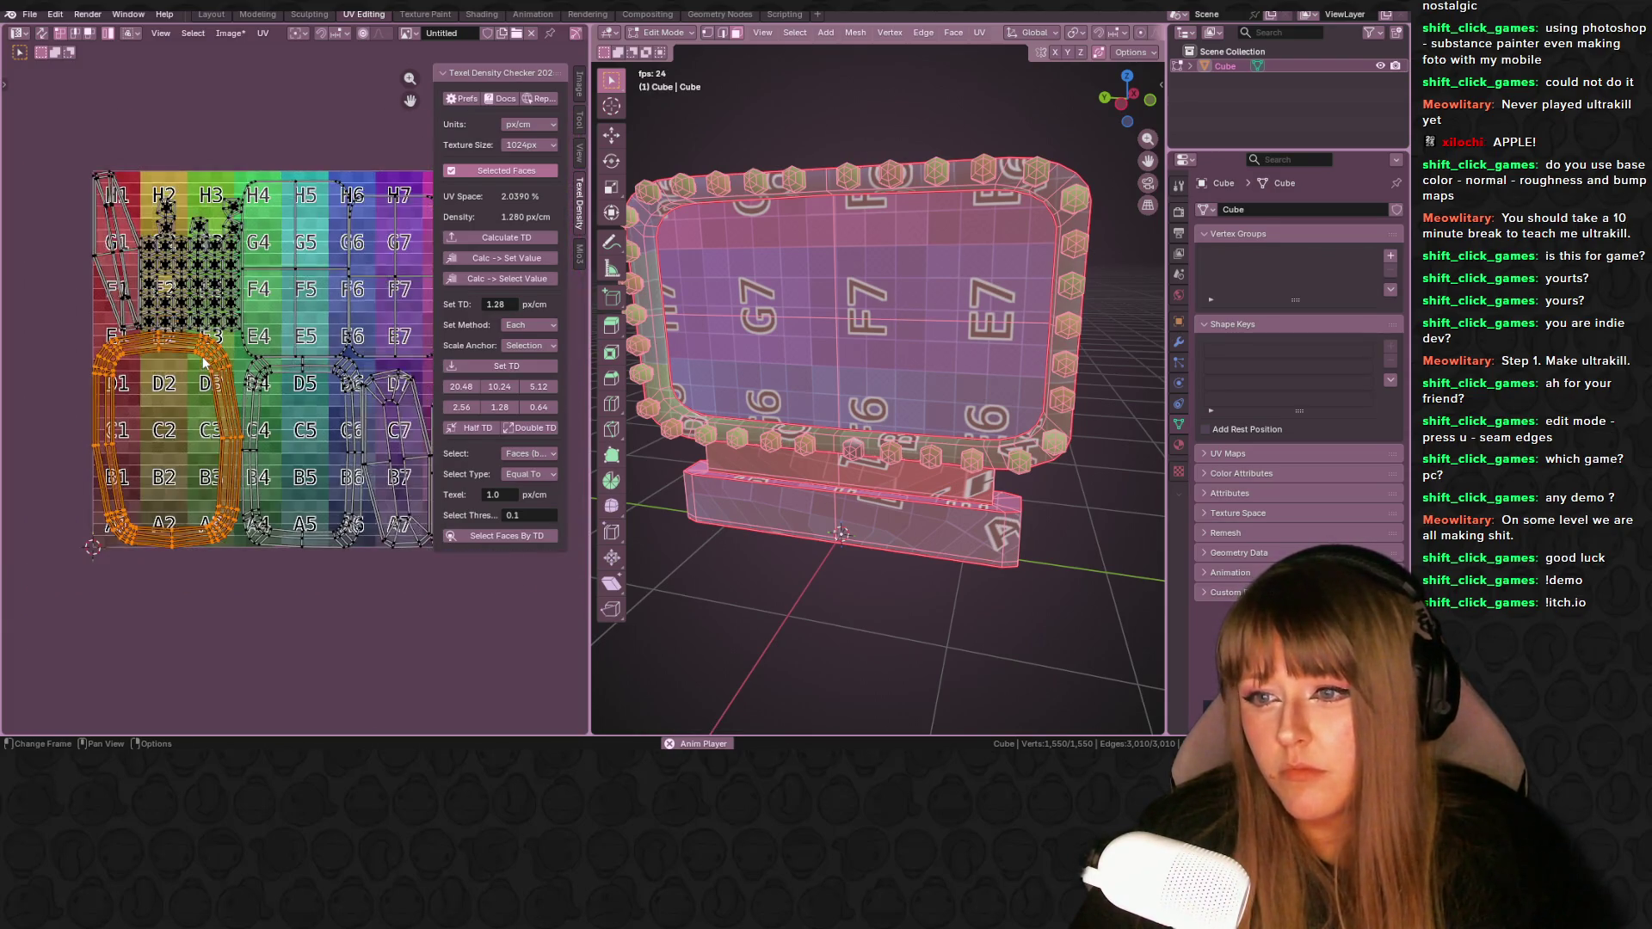
{"action": "key", "text": "a"}
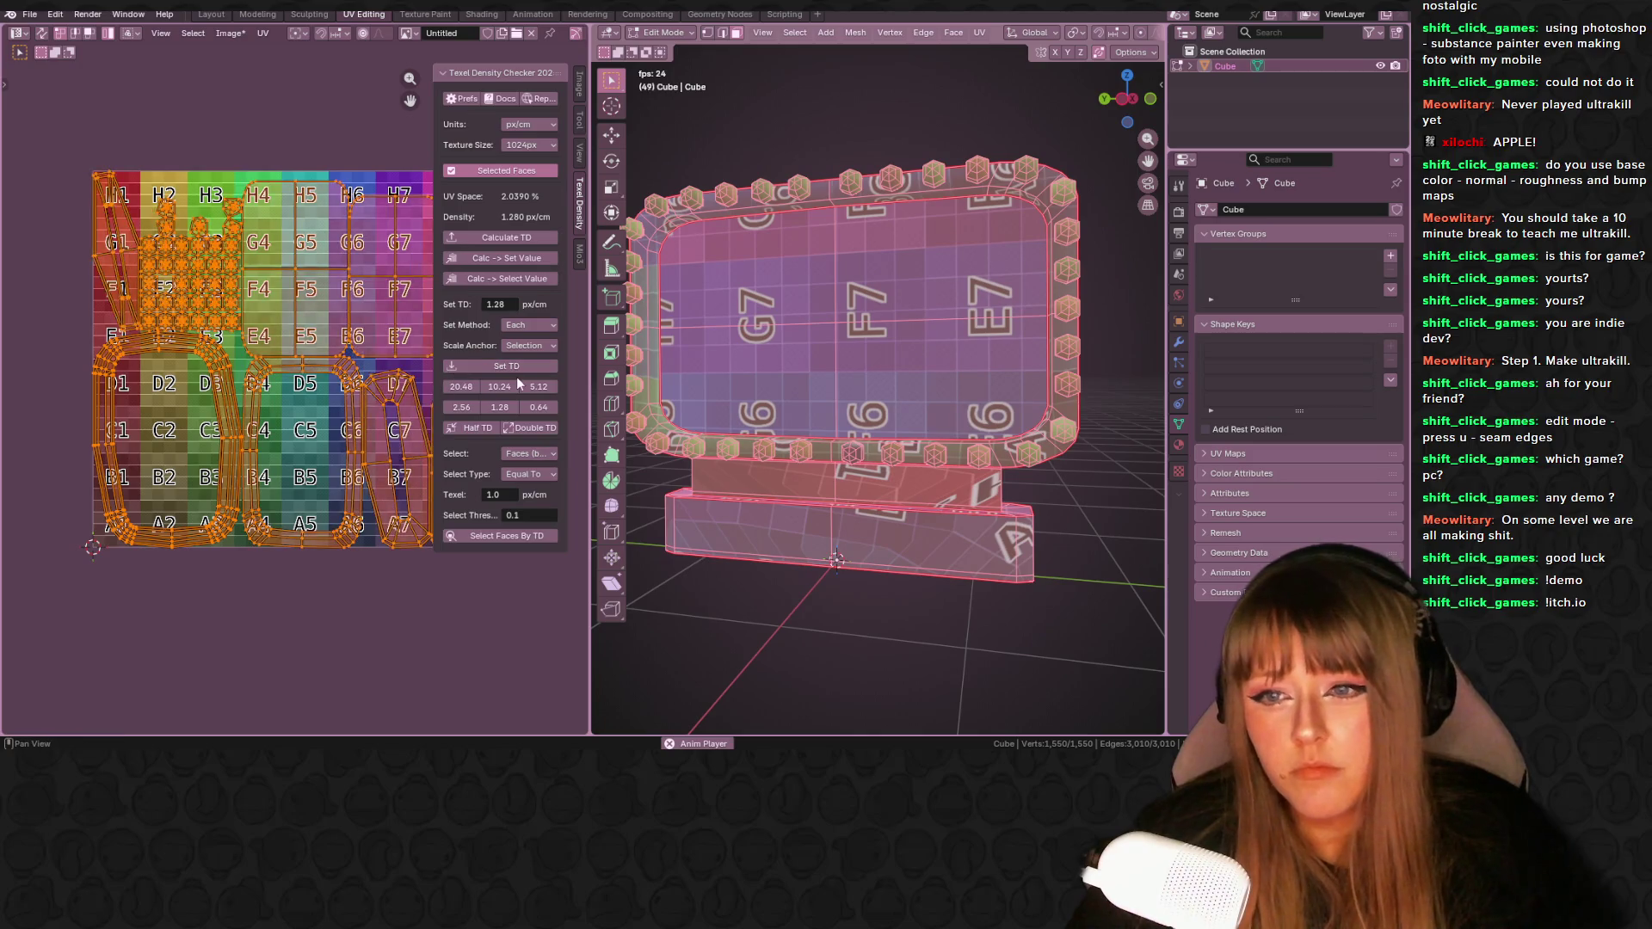
{"action": "left_click", "coordinate": [491, 367]}
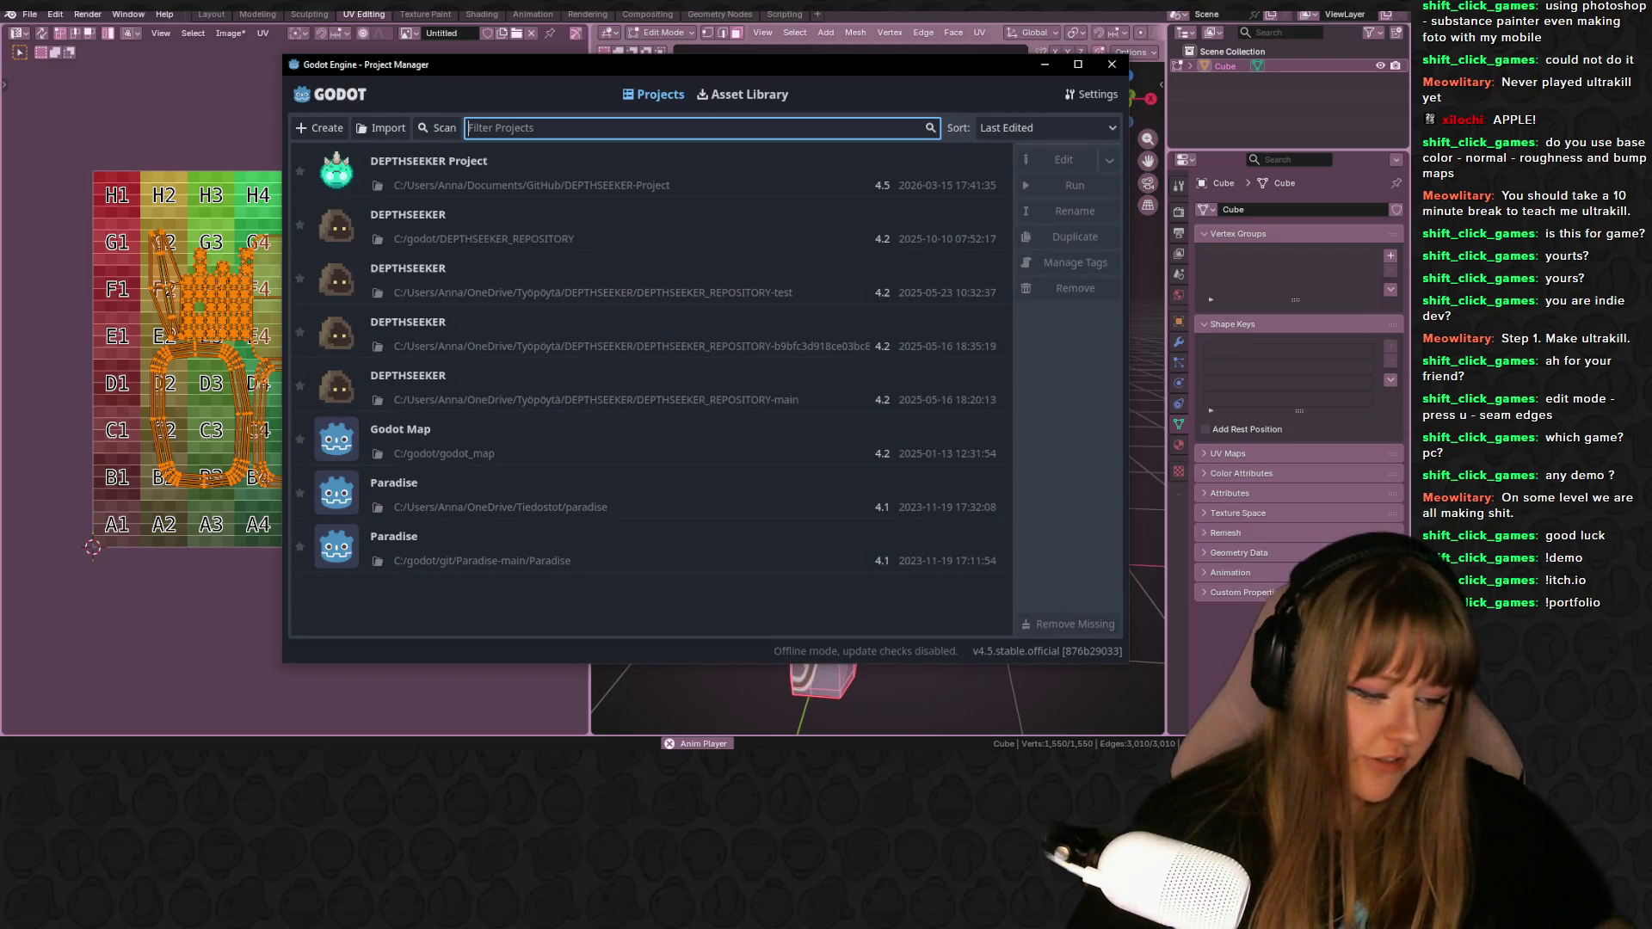
- Open the DEPTHSEEKER project from the Godot Project Manager list
{"action": "double_click", "coordinate": [867, 185]}
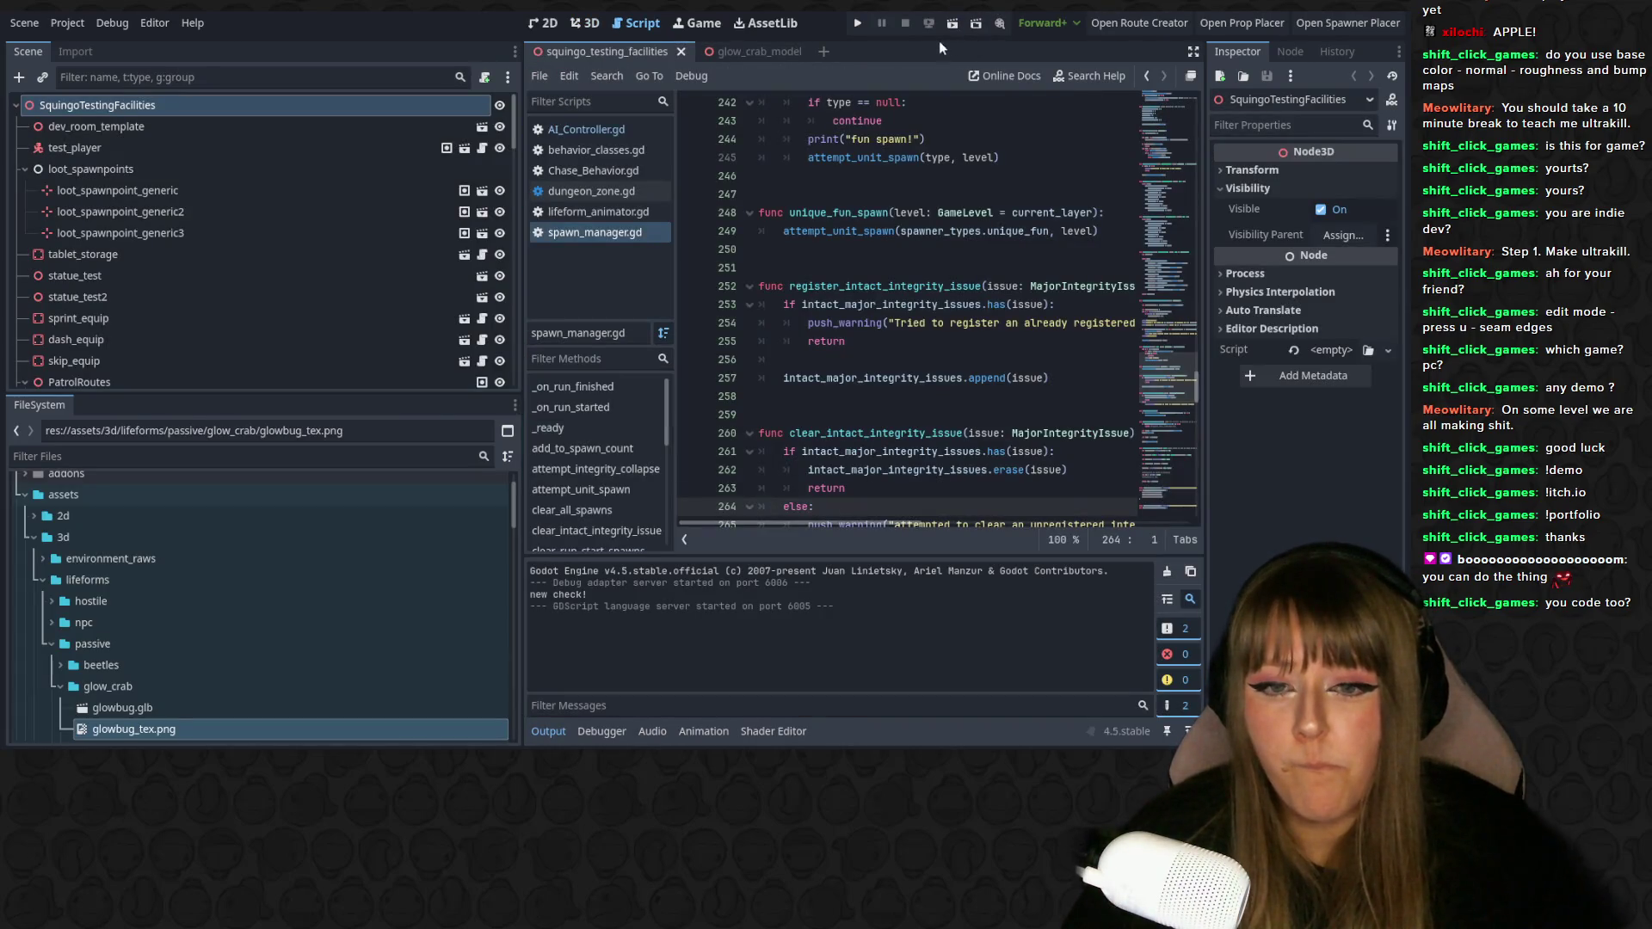
{"action": "left_click", "coordinate": [862, 25]}
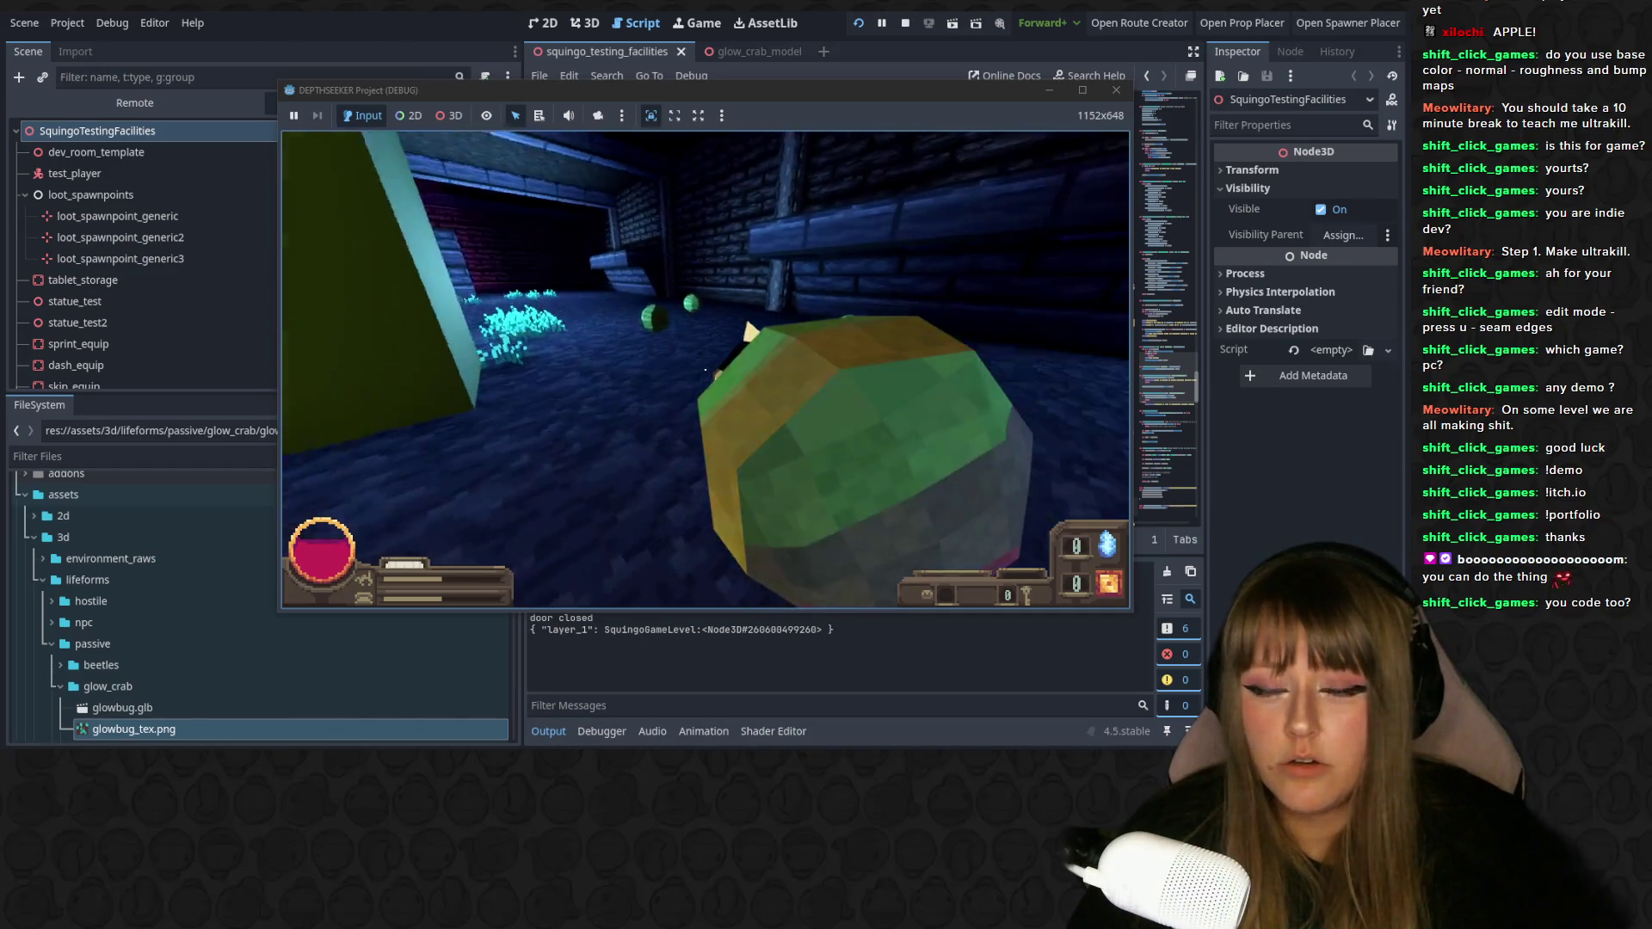
{"action": "left_click", "coordinate": [706, 369]}
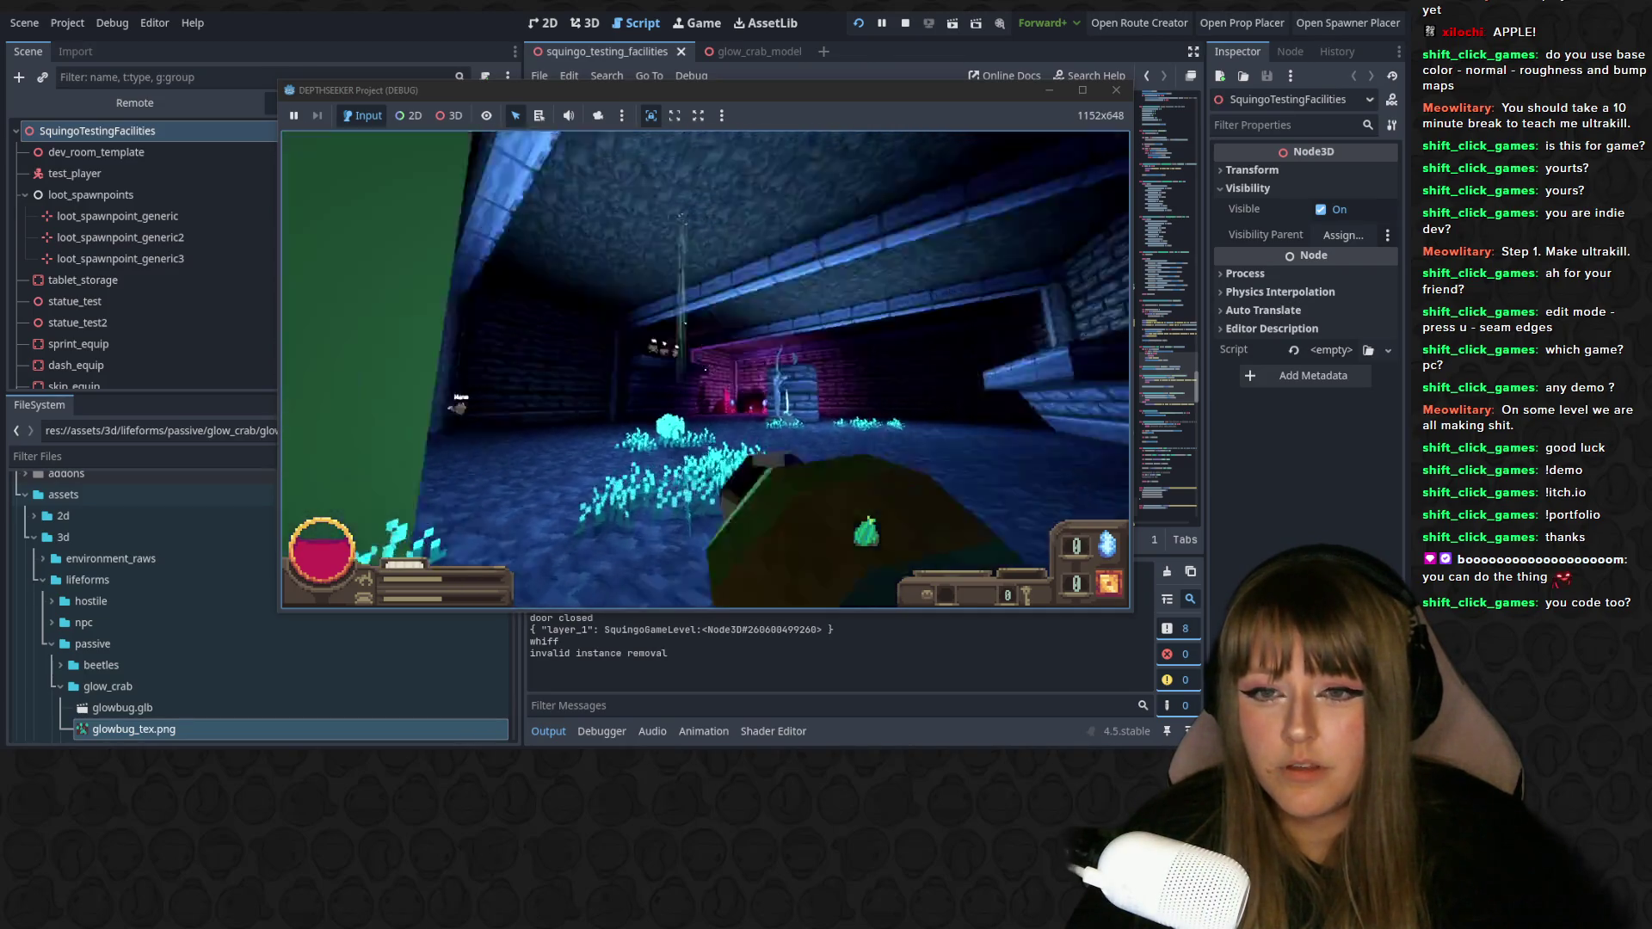
{"action": "key", "text": "Escape"}
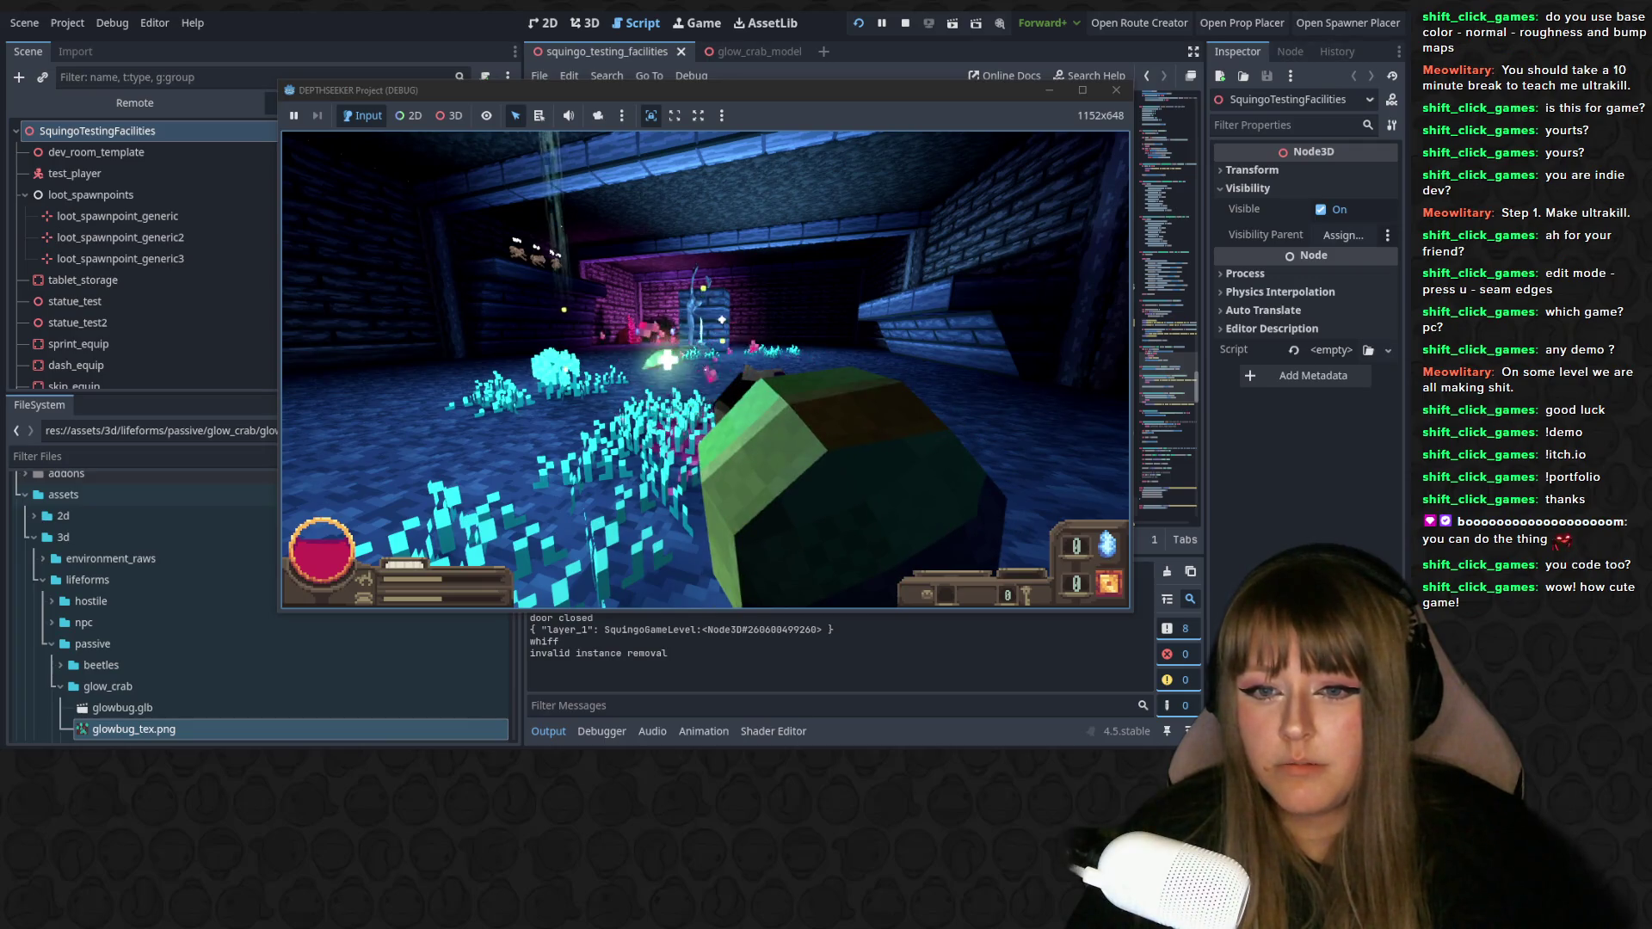
{"action": "left_click", "coordinate": [717, 409]}
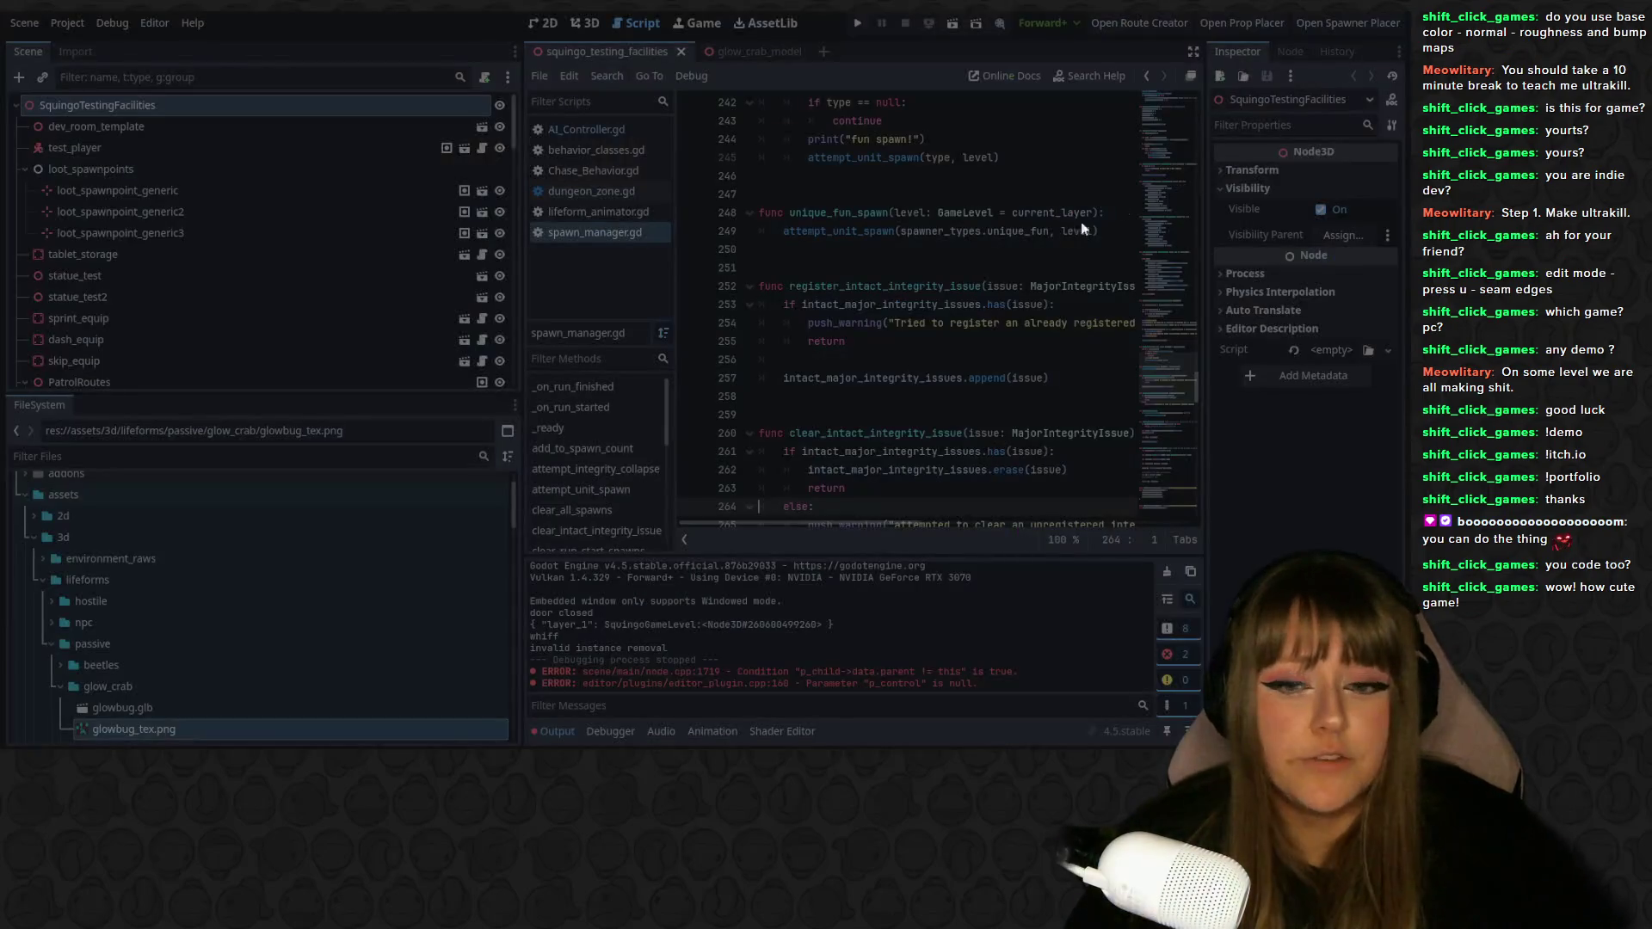
{"action": "key", "text": "alt+Tab"}
- Box-select the blocky cluster of UV islands and move it up to cells H3/G3
{"action": "middle_click_drag", "start_coordinate": [860, 387], "coordinate": [912, 370]}
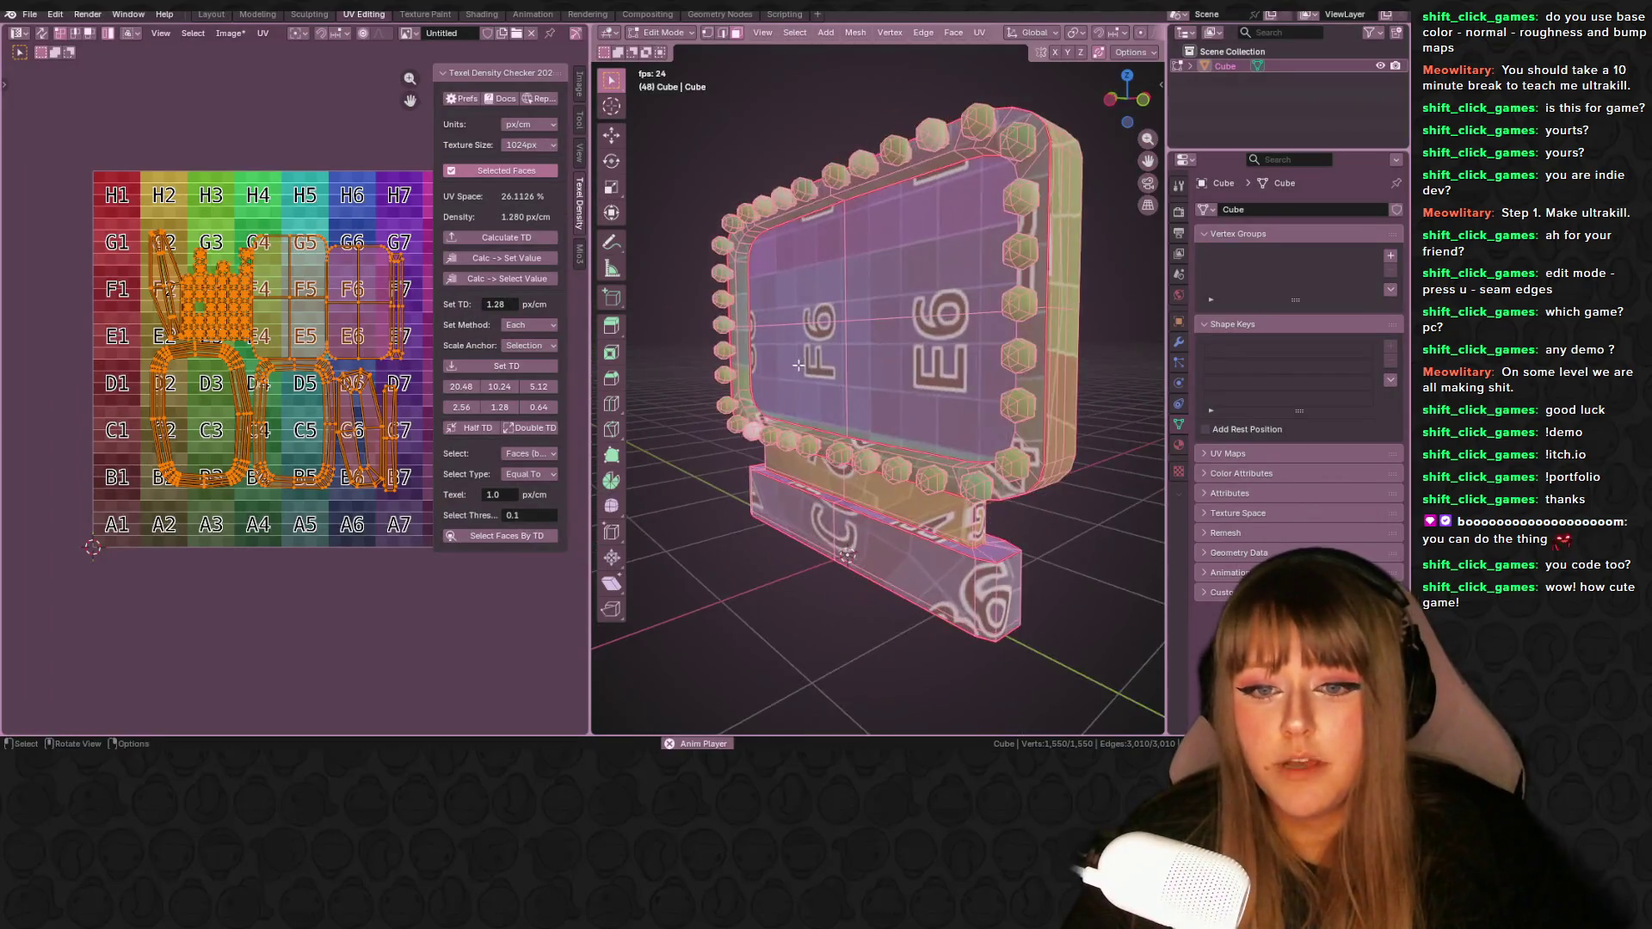
{"action": "scroll", "coordinate": [314, 338], "scroll_direction": "right", "scroll_amount": 3, "text": "ctrl"}
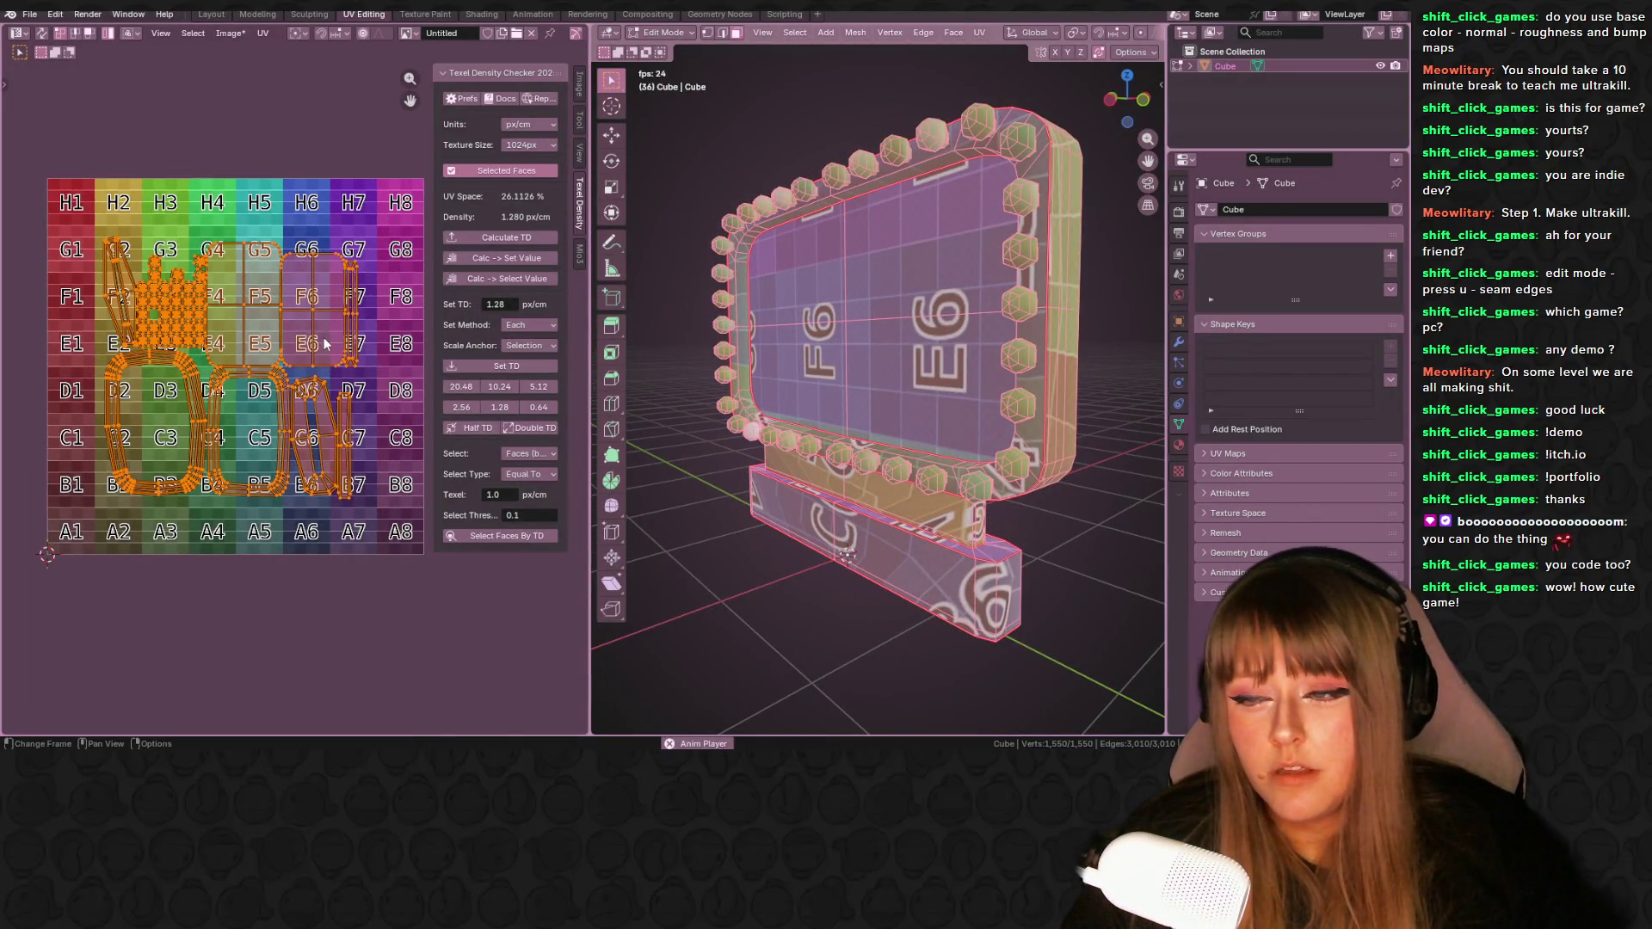
{"action": "middle_click_drag", "start_coordinate": [327, 344], "coordinate": [338, 399]}
{"action": "left_click", "coordinate": [251, 357]}
{"action": "middle_click_drag", "start_coordinate": [251, 357], "coordinate": [257, 365]}
{"action": "middle_click_drag", "start_coordinate": [868, 317], "coordinate": [830, 305]}
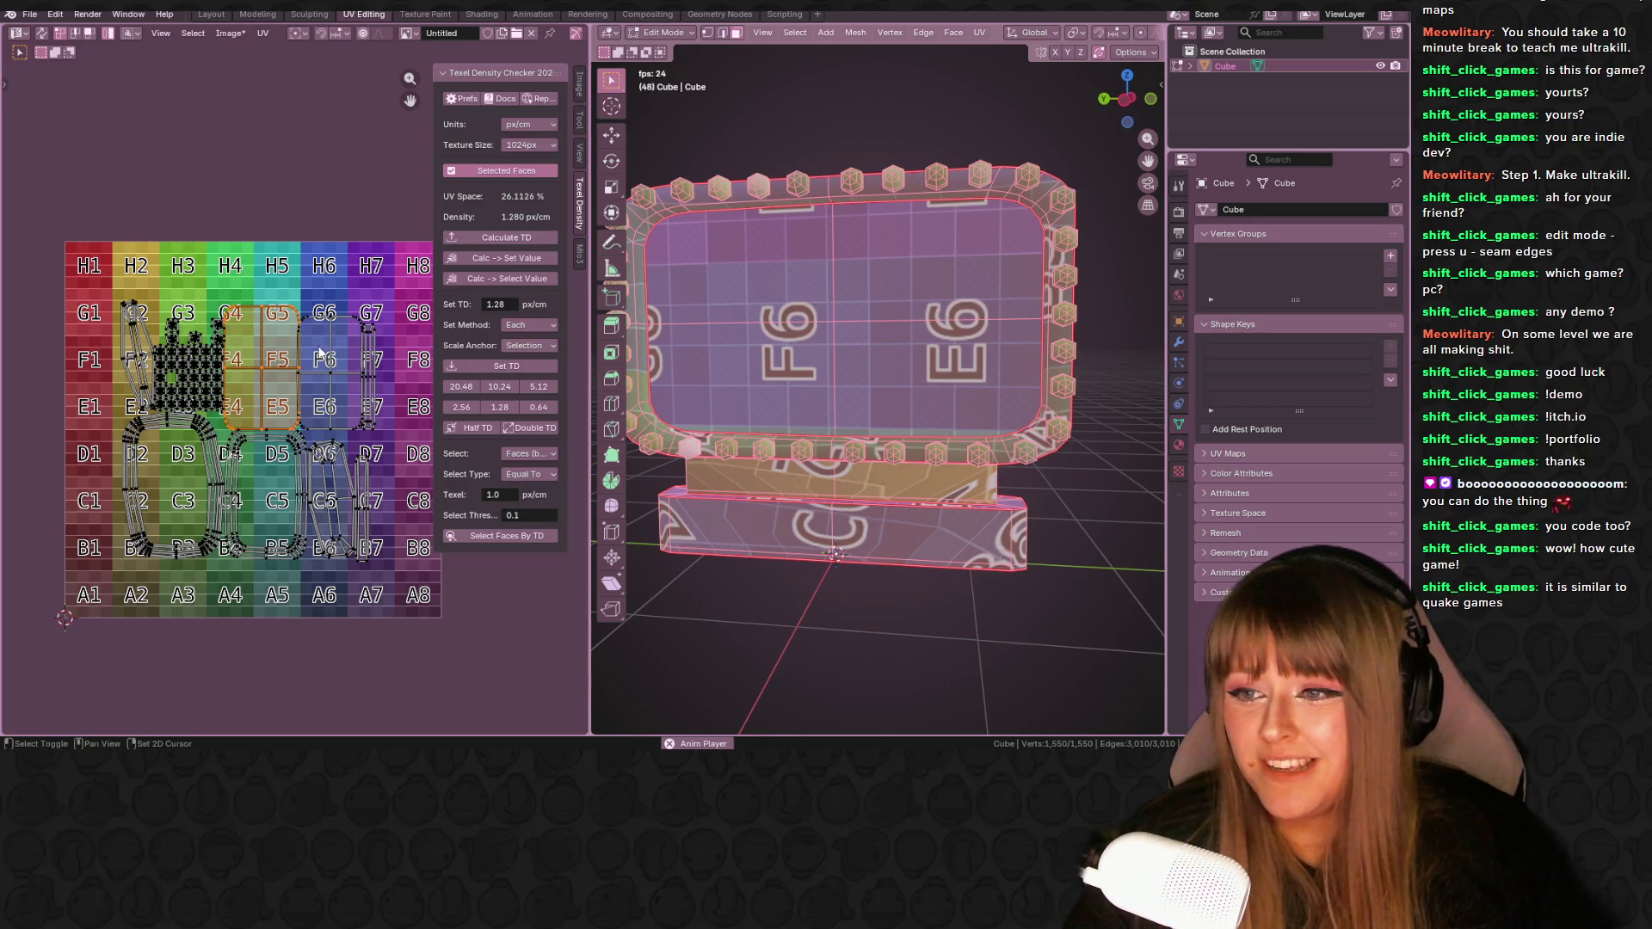
{"action": "left_click", "coordinate": [348, 373], "text": "shift"}
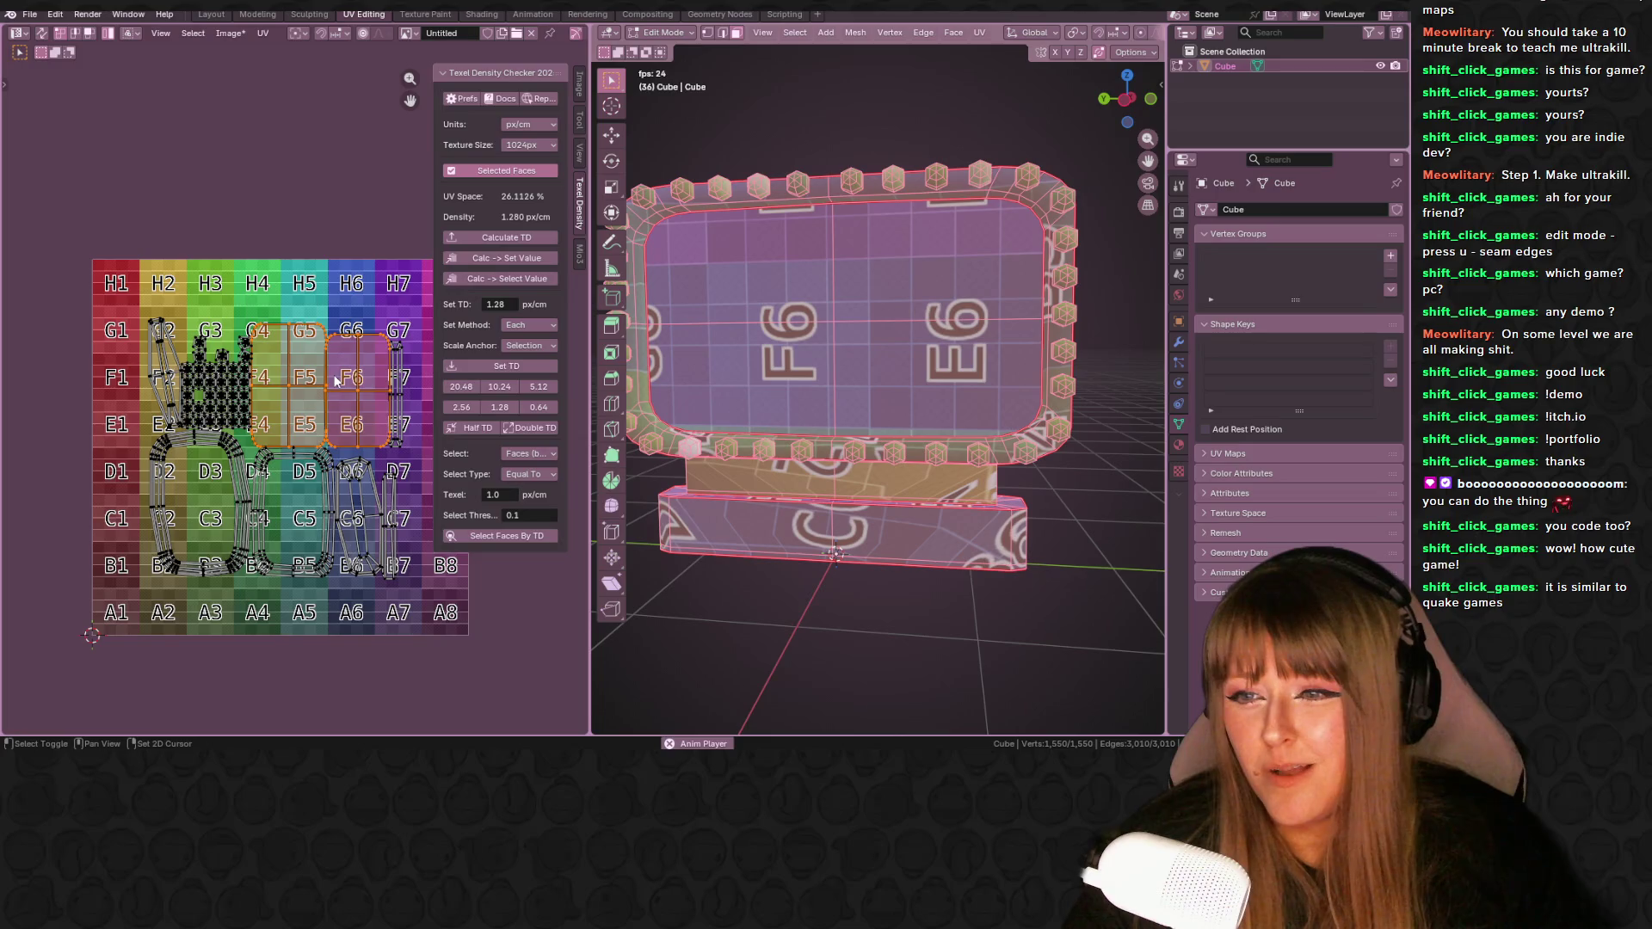
{"action": "left_click_drag", "start_coordinate": [186, 299], "coordinate": [207, 354]}
{"action": "left_click_drag", "start_coordinate": [249, 425], "coordinate": [250, 426]}
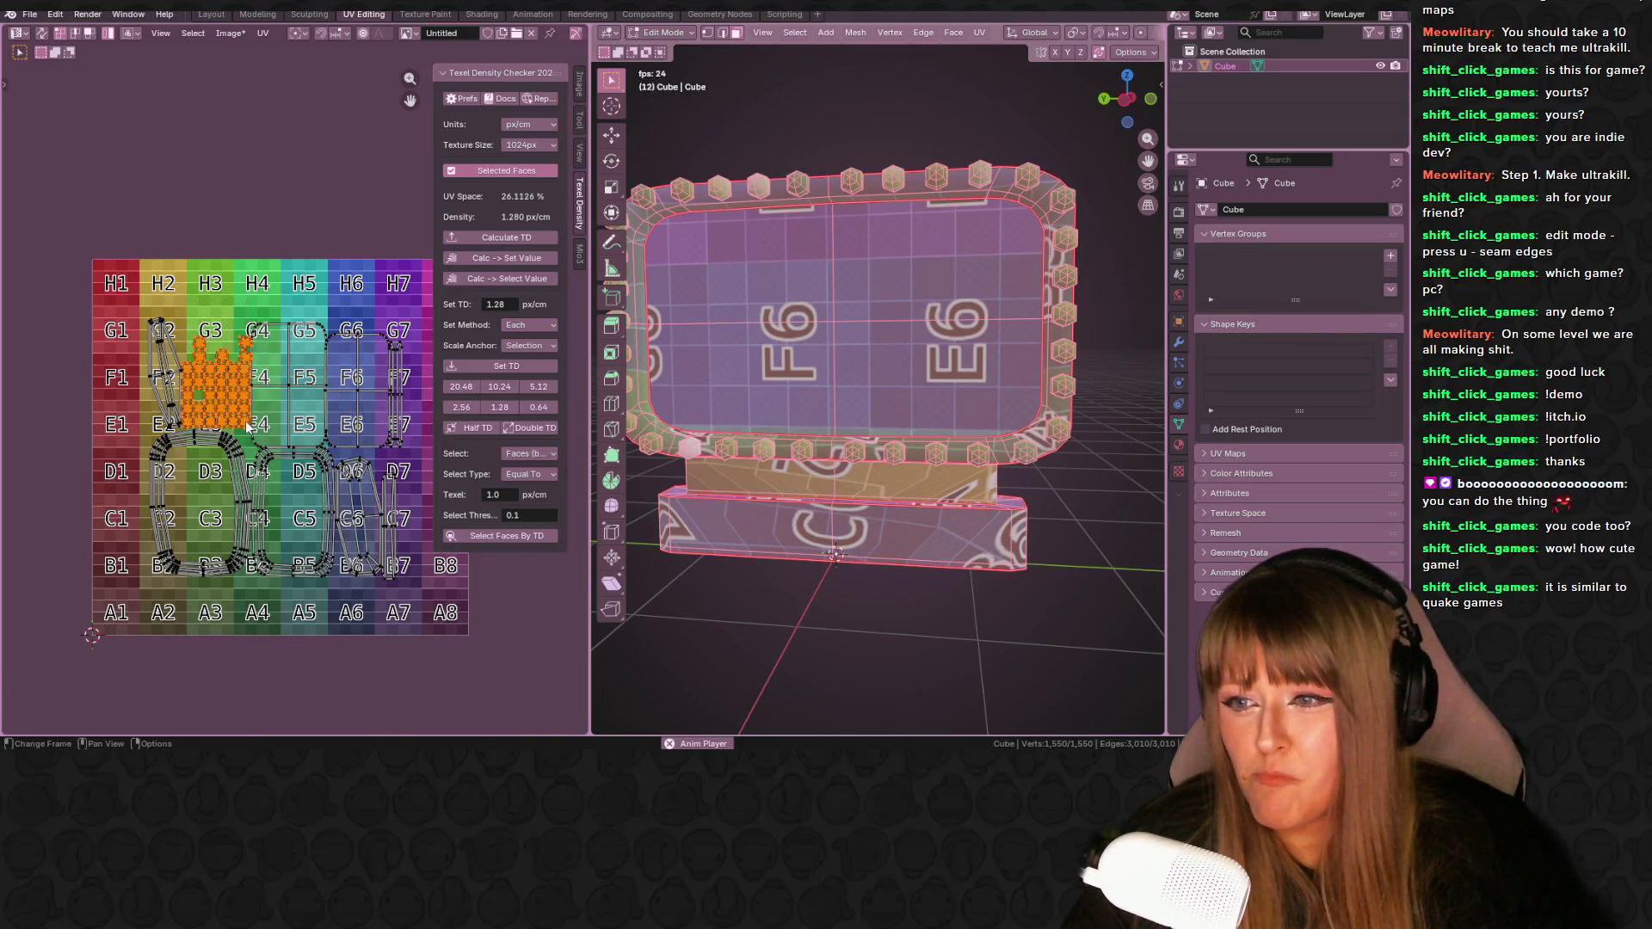
{"action": "scroll", "coordinate": [368, 419], "scroll_direction": "up", "scroll_amount": 3}
{"action": "middle_click_drag", "start_coordinate": [351, 351], "coordinate": [356, 357]}
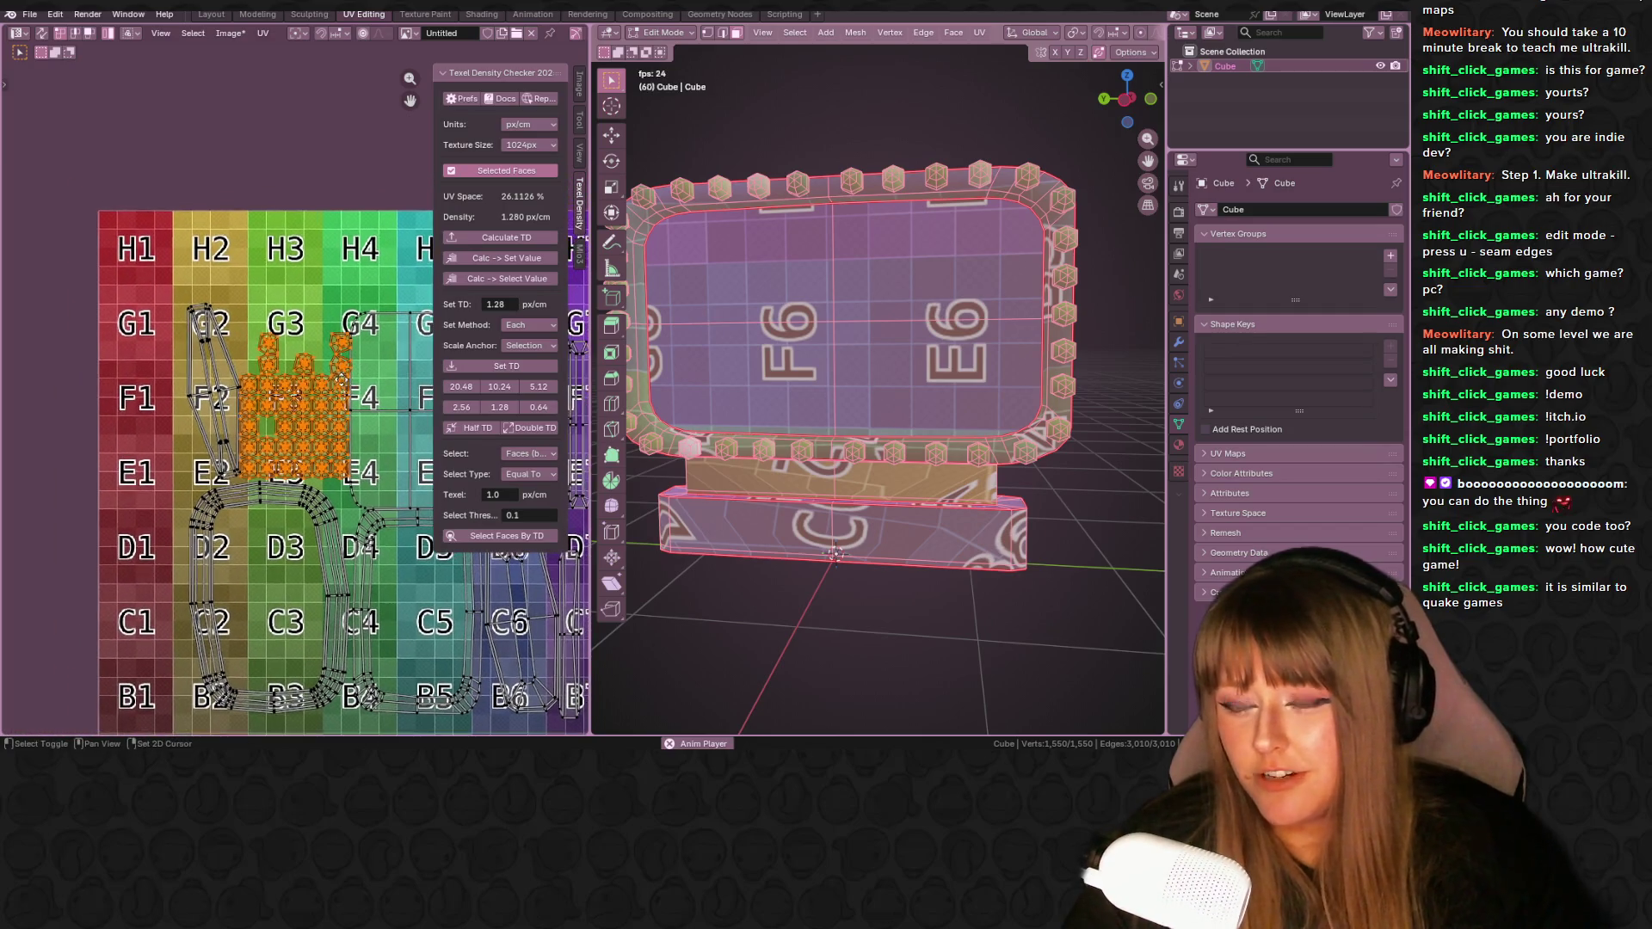
{"action": "left_click_drag", "start_coordinate": [346, 414], "coordinate": [386, 334]}
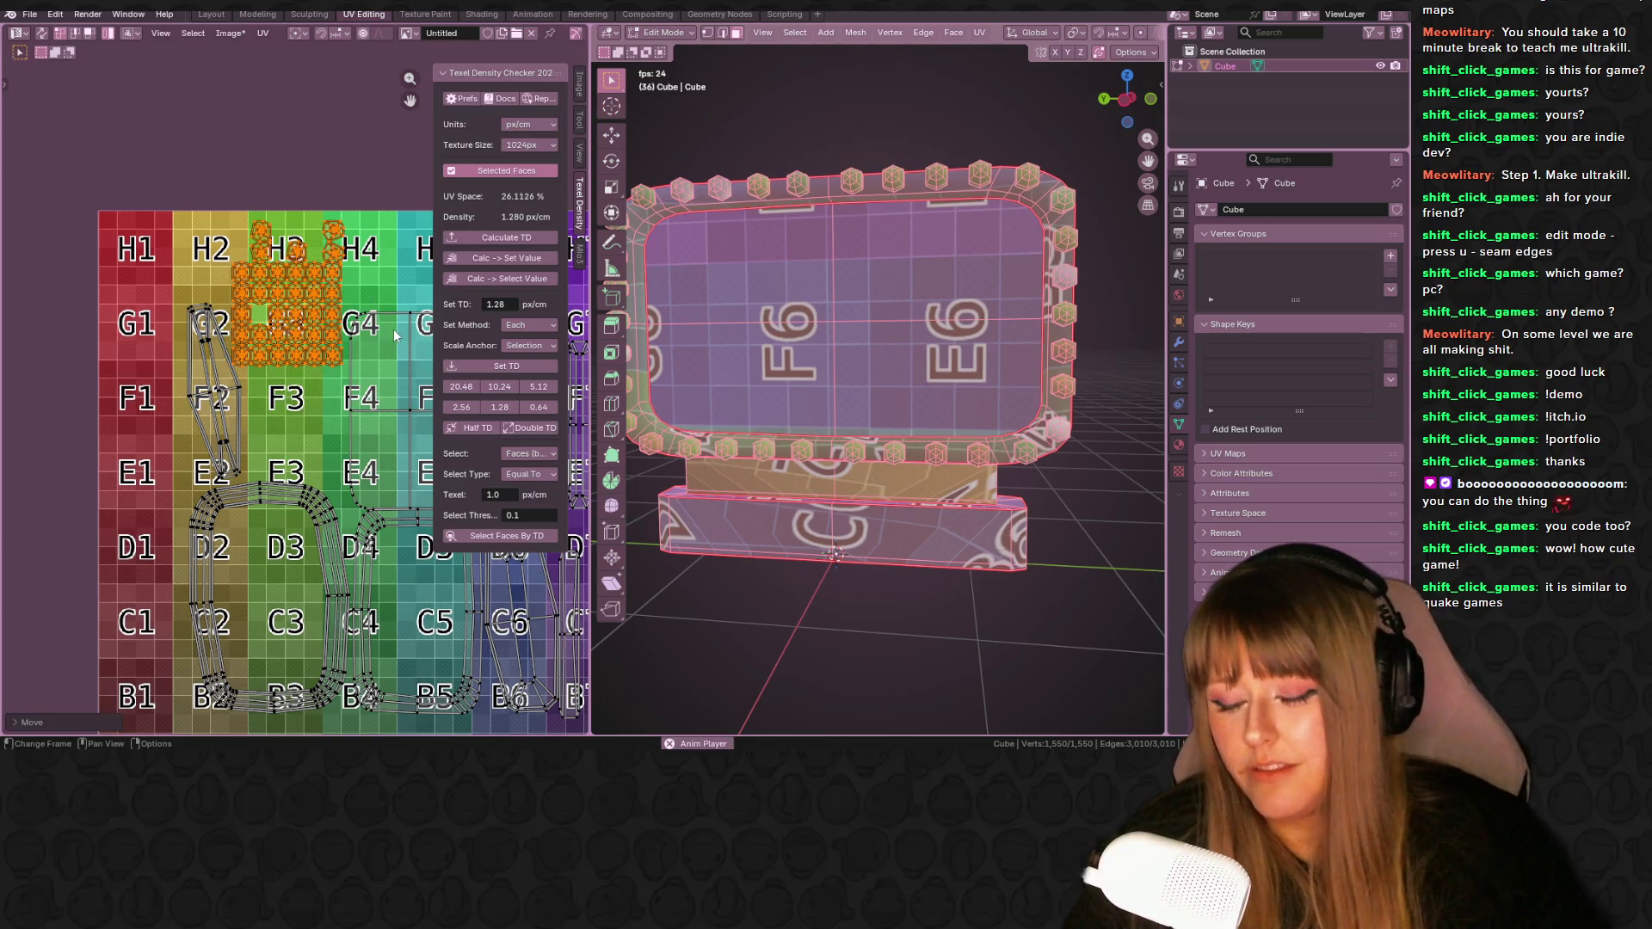
- Shrink the selected islands to about 0.75 scale, then enlarge them slightly
{"action": "scroll", "coordinate": [384, 324], "scroll_direction": "up", "scroll_amount": 2}
{"action": "middle_click_drag", "start_coordinate": [327, 317], "coordinate": [301, 351]}
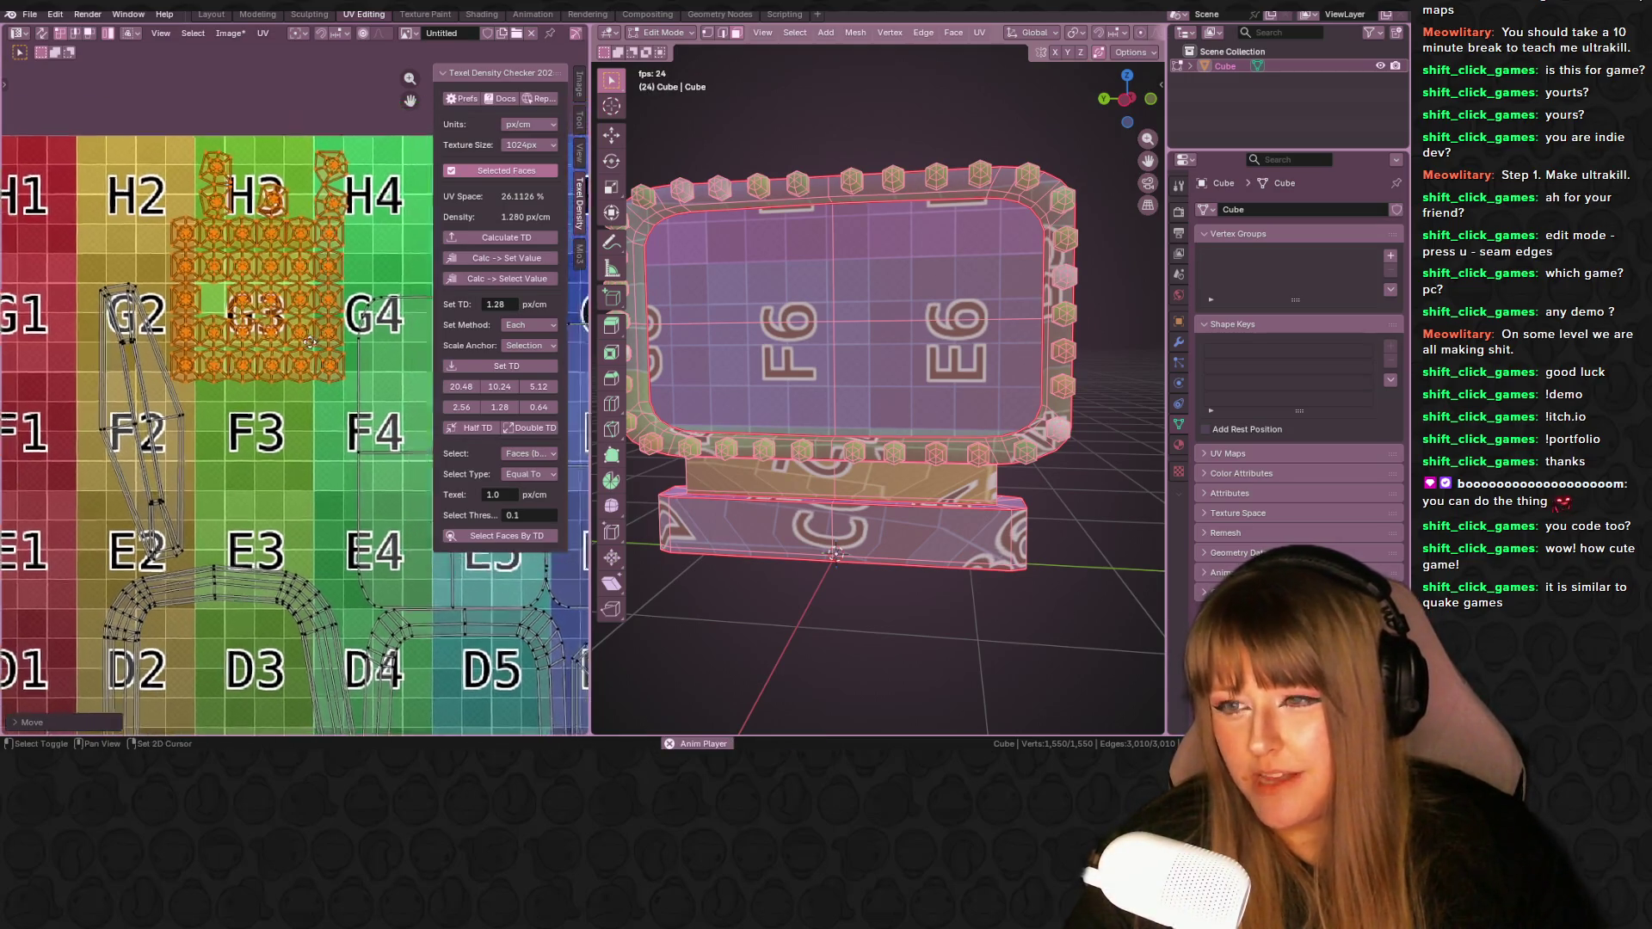
{"action": "scroll", "coordinate": [259, 344], "scroll_direction": "up", "scroll_amount": 2, "text": "shift"}
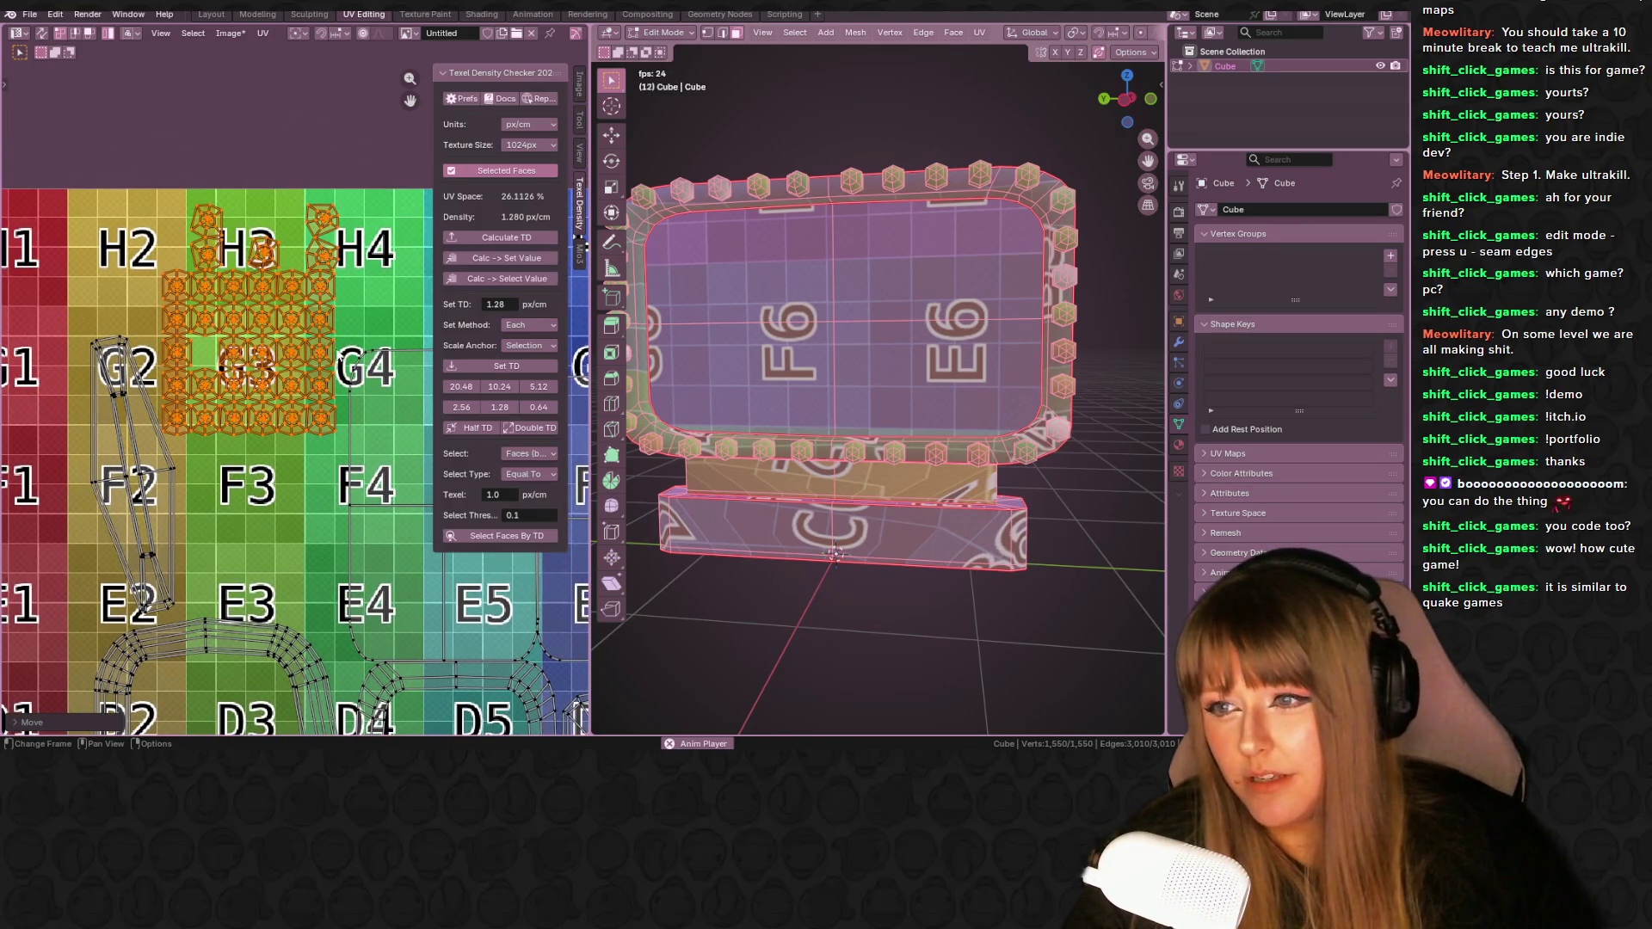
{"action": "key", "text": "s"}
{"action": "left_click", "coordinate": [329, 346]}
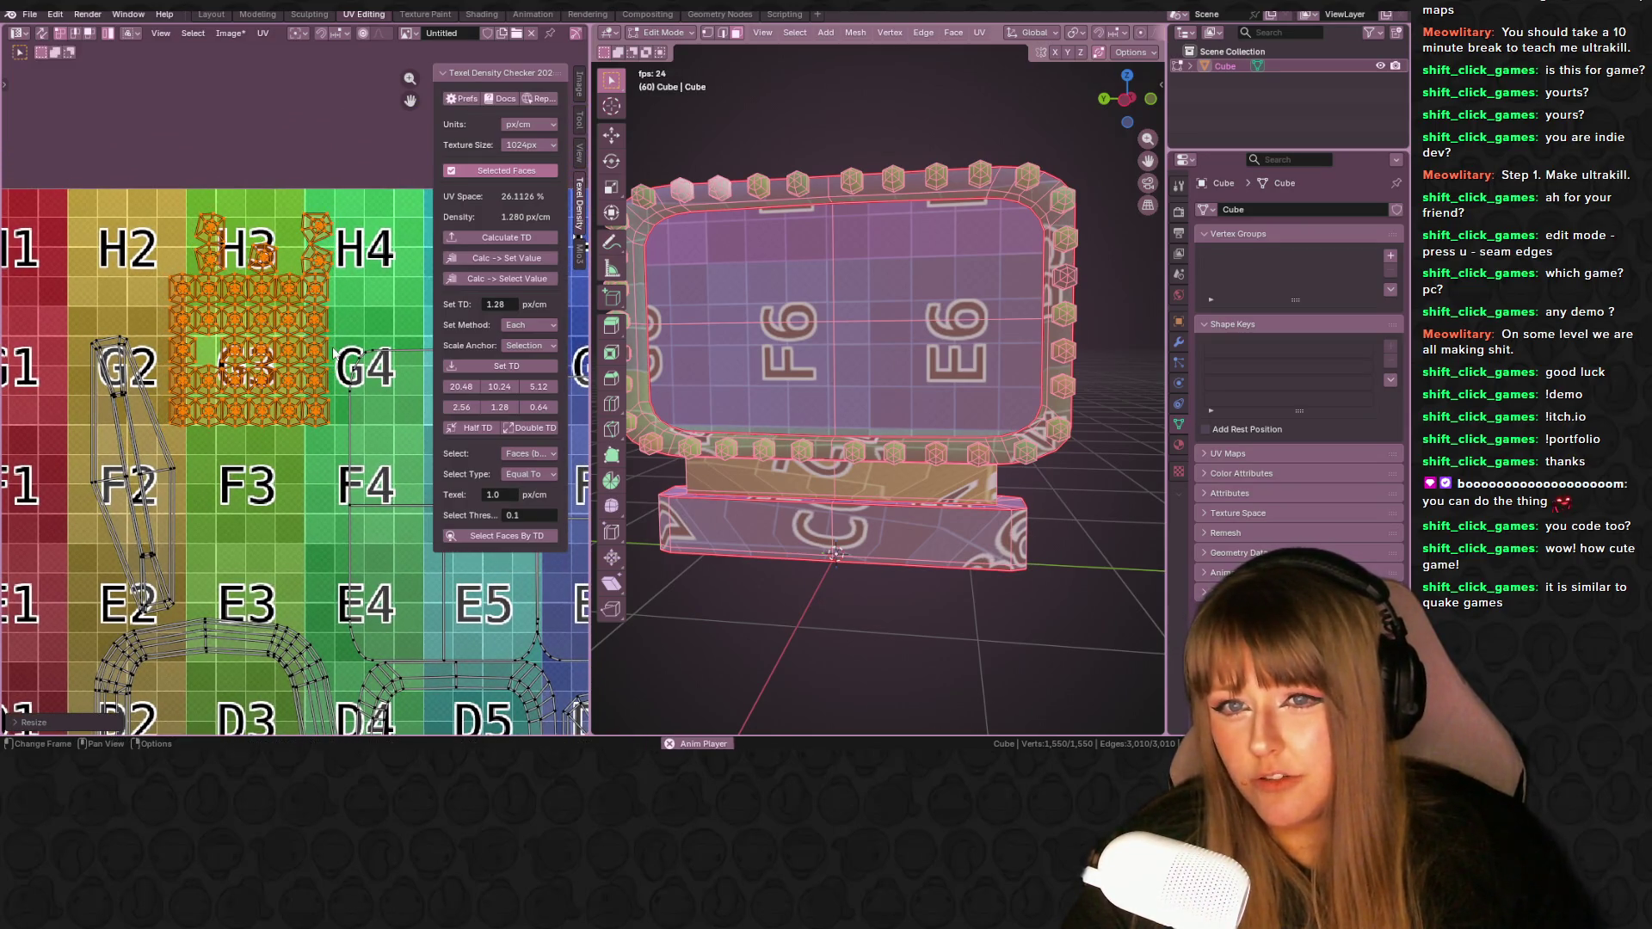
{"action": "scroll", "coordinate": [328, 347], "scroll_direction": "up", "scroll_amount": 1}
{"action": "middle_click_drag", "start_coordinate": [328, 347], "coordinate": [352, 424]}
{"action": "key", "text": "s"}
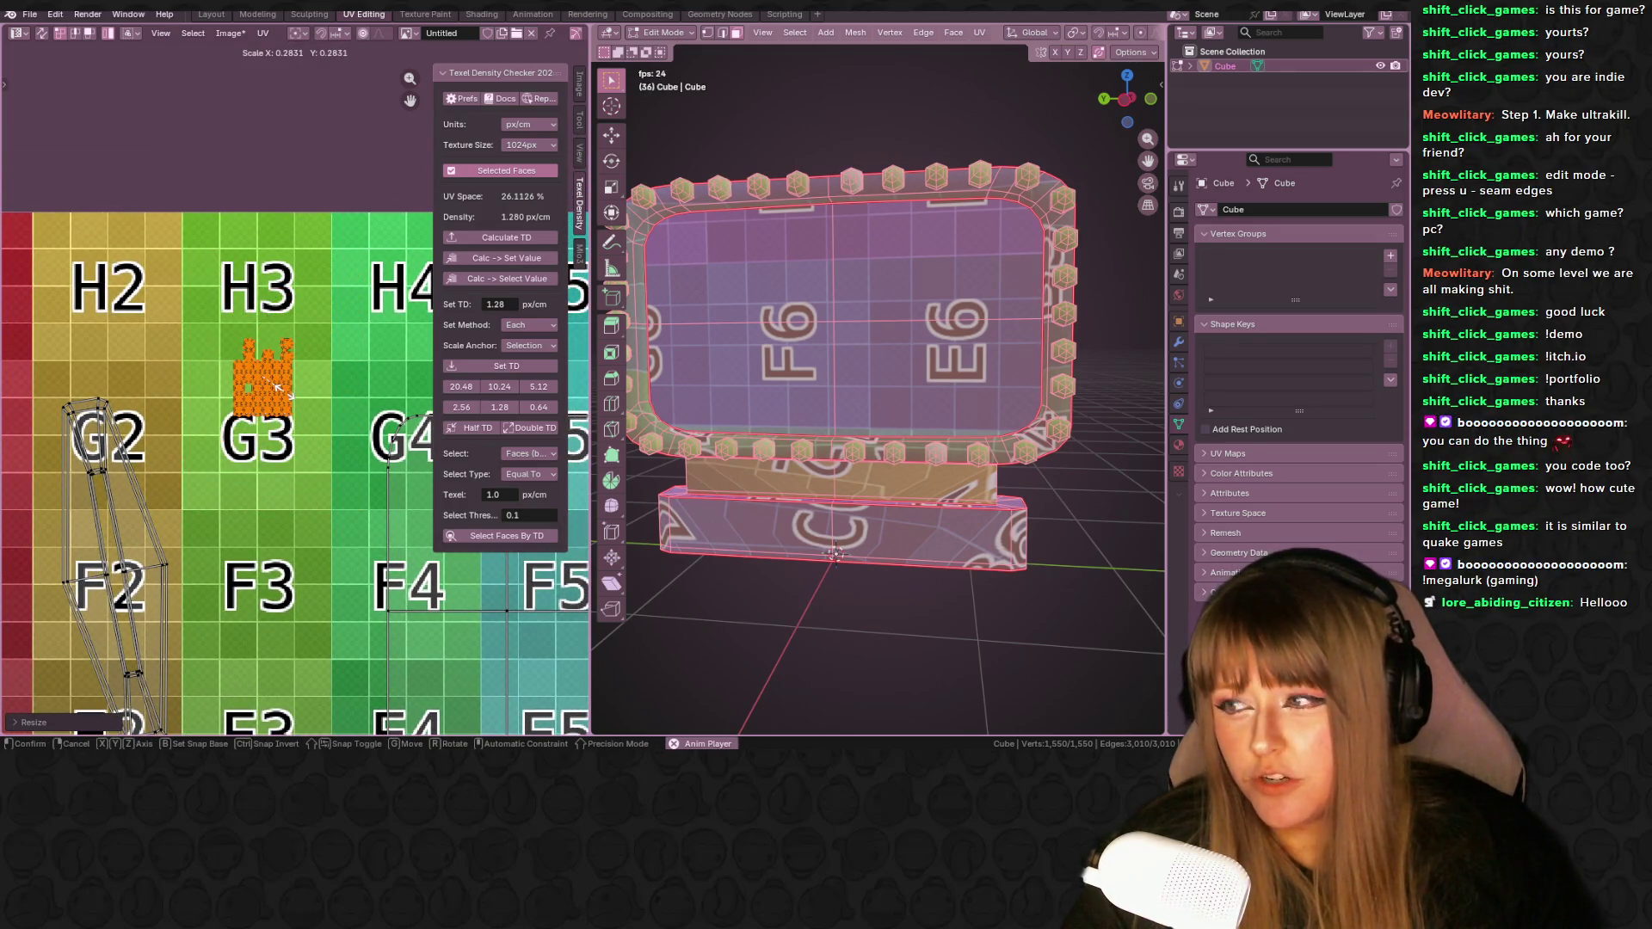
{"action": "left_click", "coordinate": [275, 391]}
{"action": "mouse_move", "coordinate": [275, 391]}
{"action": "middle_mouse_down"}
{"action": "mouse_move", "coordinate": [340, 408]}
{"action": "mouse_move", "coordinate": [241, 418]}
{"action": "mouse_move", "coordinate": [303, 405]}
{"action": "mouse_move", "coordinate": [263, 415]}
{"action": "mouse_move", "coordinate": [408, 451]}
{"action": "middle_mouse_up"}
{"action": "key", "text": "s"}
{"action": "left_click", "coordinate": [322, 416]}
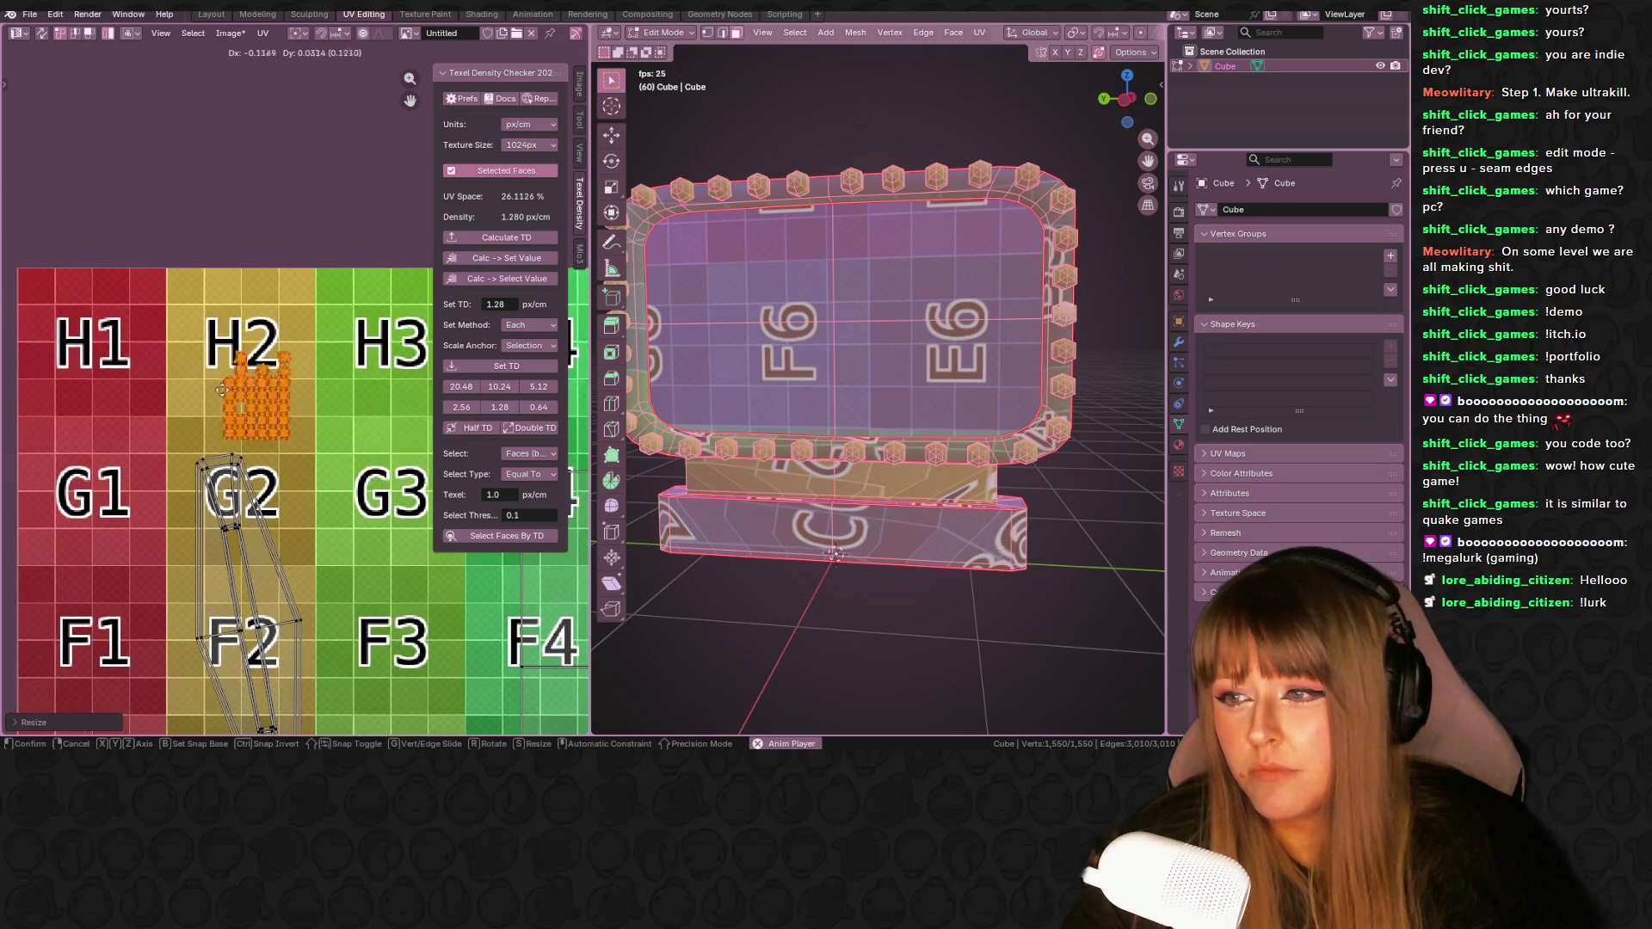
- Move the islands into cell H1 and select the island over G2/F2
{"action": "key", "text": "g"}
{"action": "left_click", "coordinate": [54, 325]}
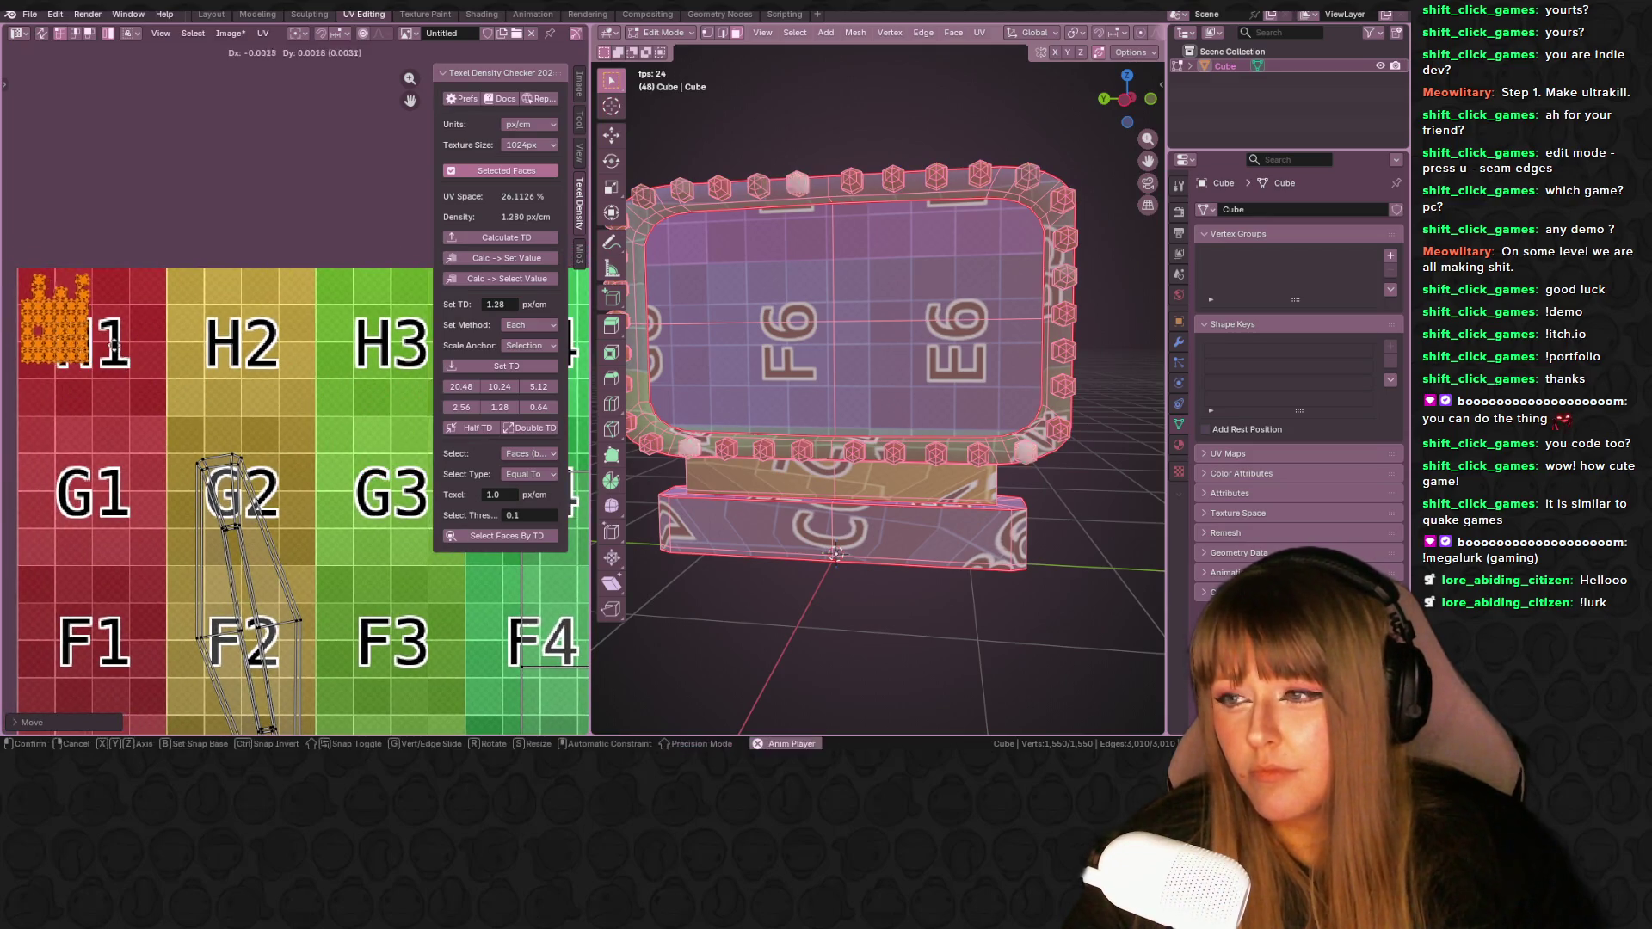
{"action": "scroll", "coordinate": [209, 368], "scroll_direction": "down", "scroll_amount": 1}
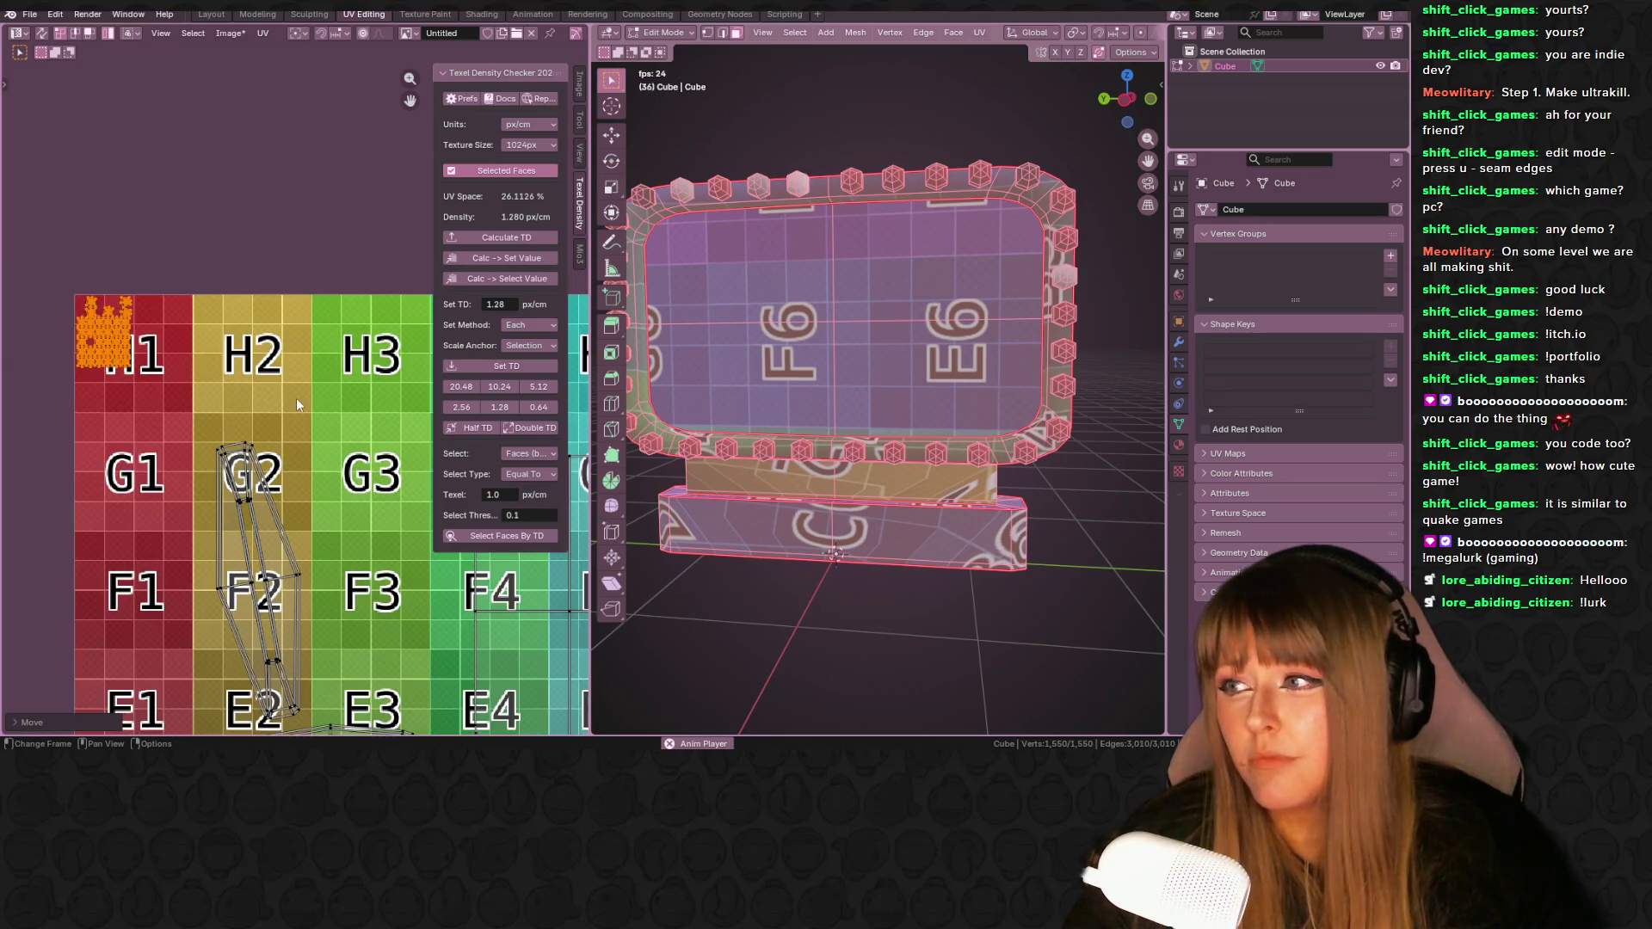
{"action": "scroll", "coordinate": [296, 398], "scroll_direction": "down", "scroll_amount": 1}
{"action": "middle_click_drag", "start_coordinate": [296, 395], "coordinate": [210, 269]}
{"action": "left_click", "coordinate": [272, 410]}
- Nudge the selected UV island slightly up and right
{"action": "mouse_move", "coordinate": [852, 404]}
{"action": "middle_mouse_down"}
{"action": "mouse_move", "coordinate": [808, 415]}
{"action": "mouse_move", "coordinate": [820, 342]}
{"action": "mouse_move", "coordinate": [1107, 321]}
{"action": "mouse_move", "coordinate": [1063, 344]}
{"action": "middle_mouse_up"}
{"action": "key", "text": "g"}
{"action": "left_click", "coordinate": [271, 457]}
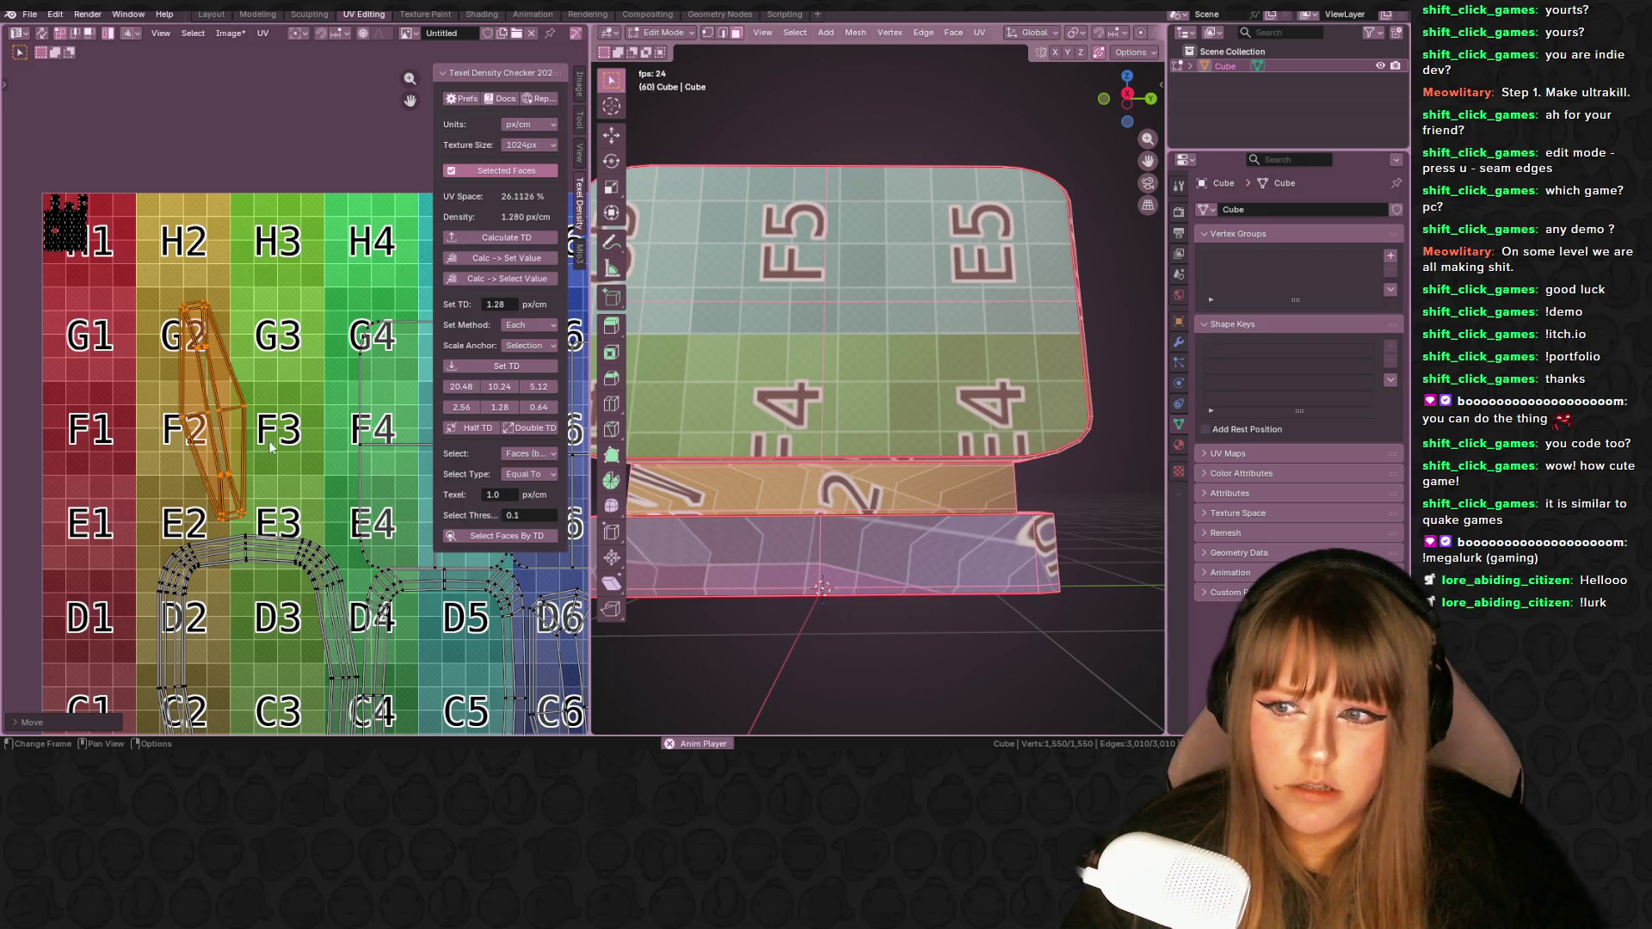
- Select a vertical edge of the post beneath the sign and mark it as a seam
{"action": "middle_click_drag", "start_coordinate": [857, 403], "coordinate": [826, 406]}
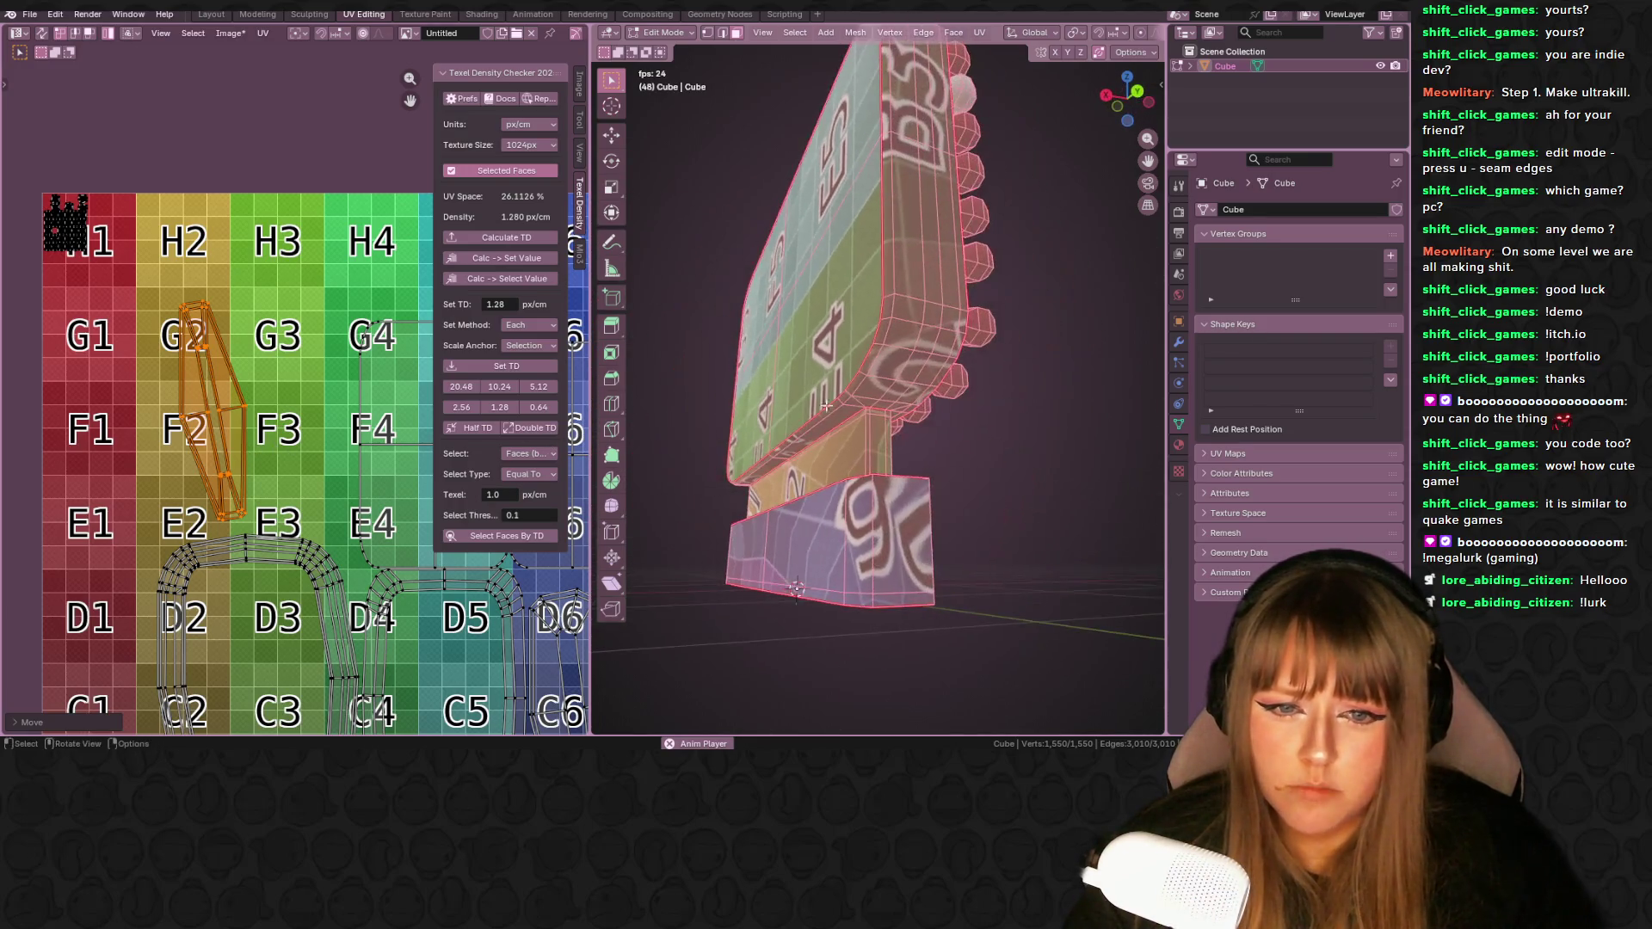
{"action": "left_click", "coordinate": [874, 434]}
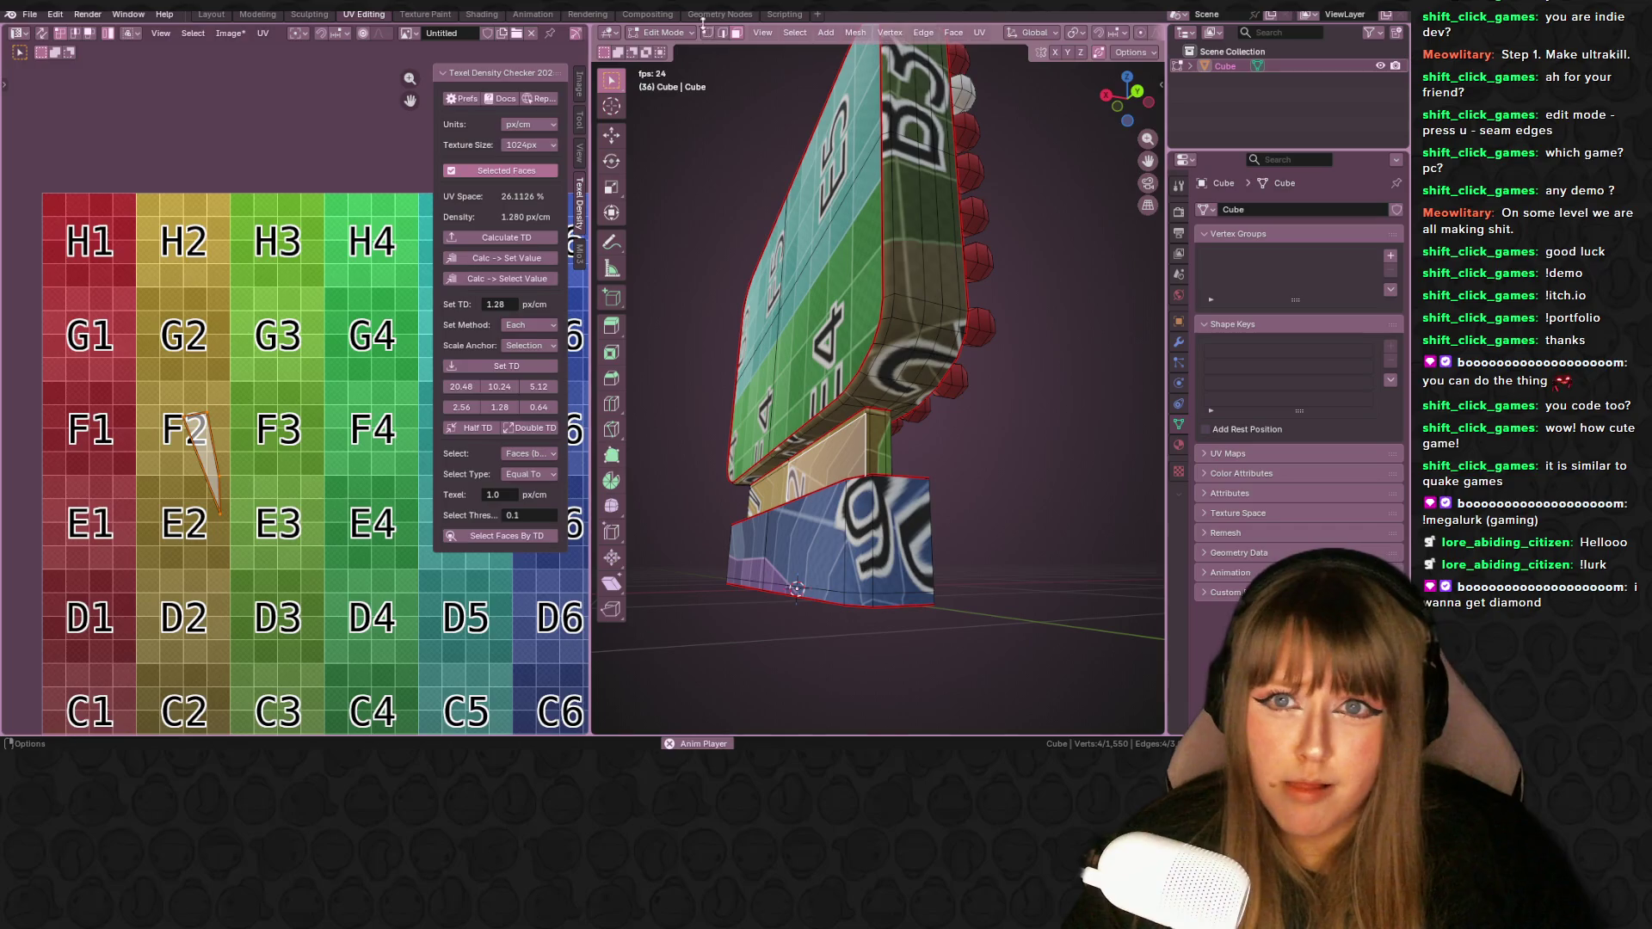
{"action": "left_click", "coordinate": [853, 433]}
{"action": "mouse_move", "coordinate": [856, 434]}
{"action": "middle_mouse_down"}
{"action": "mouse_move", "coordinate": [880, 440]}
{"action": "mouse_move", "coordinate": [860, 413]}
{"action": "middle_mouse_up"}
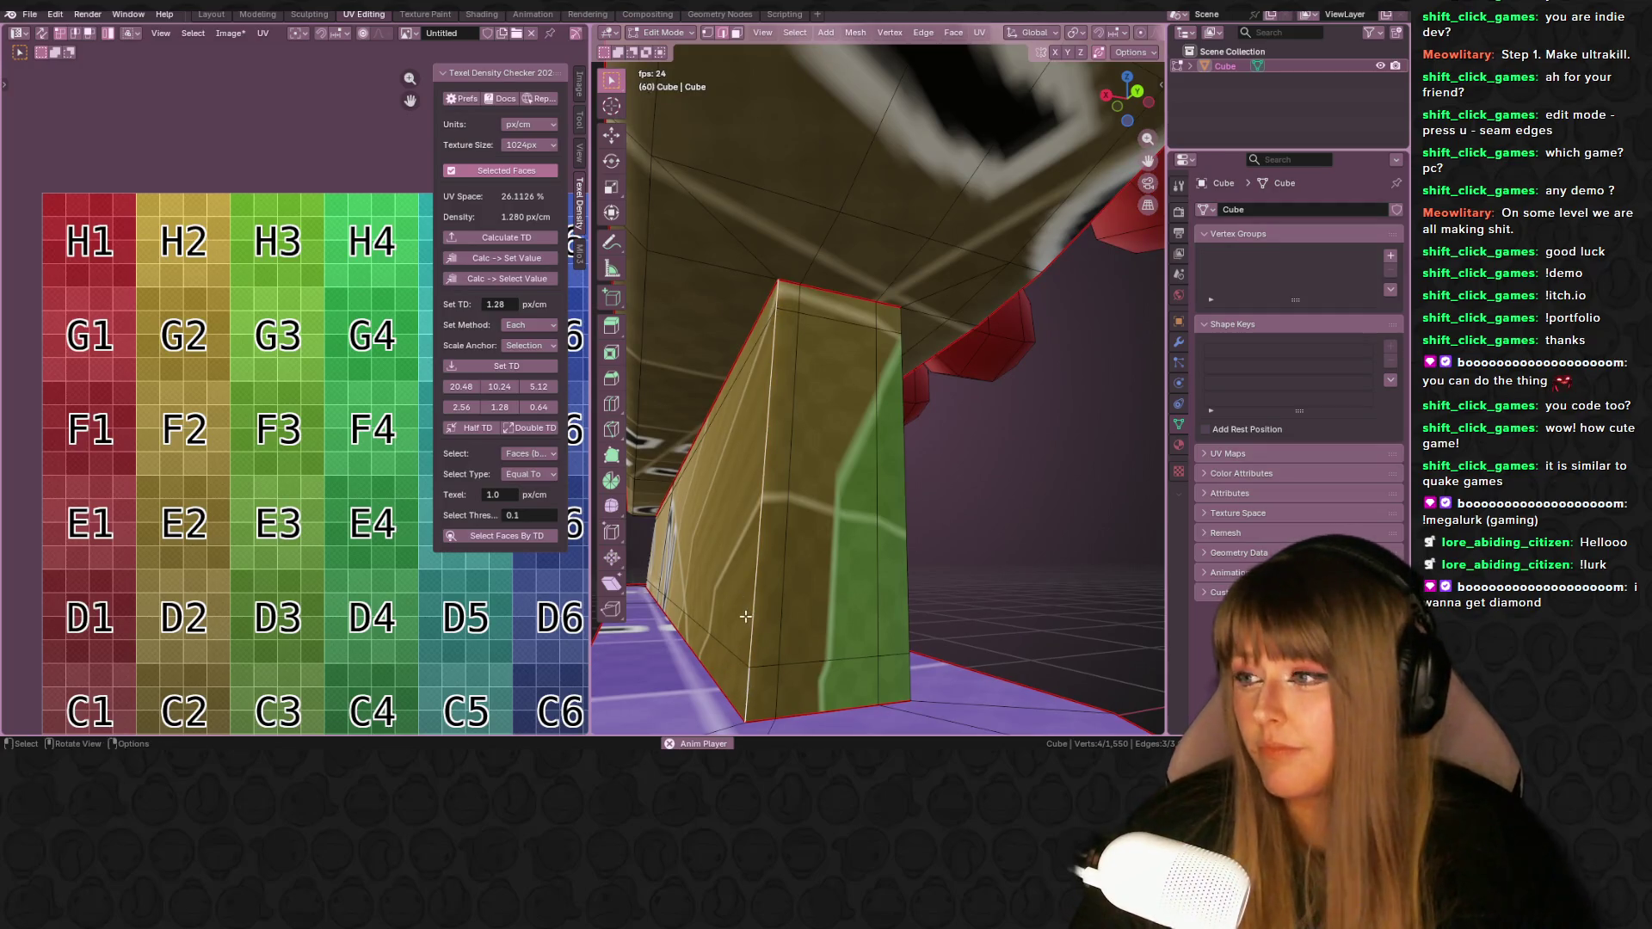
{"action": "middle_click_drag", "start_coordinate": [780, 570], "coordinate": [796, 578]}
{"action": "key", "text": "ctrl+e"}
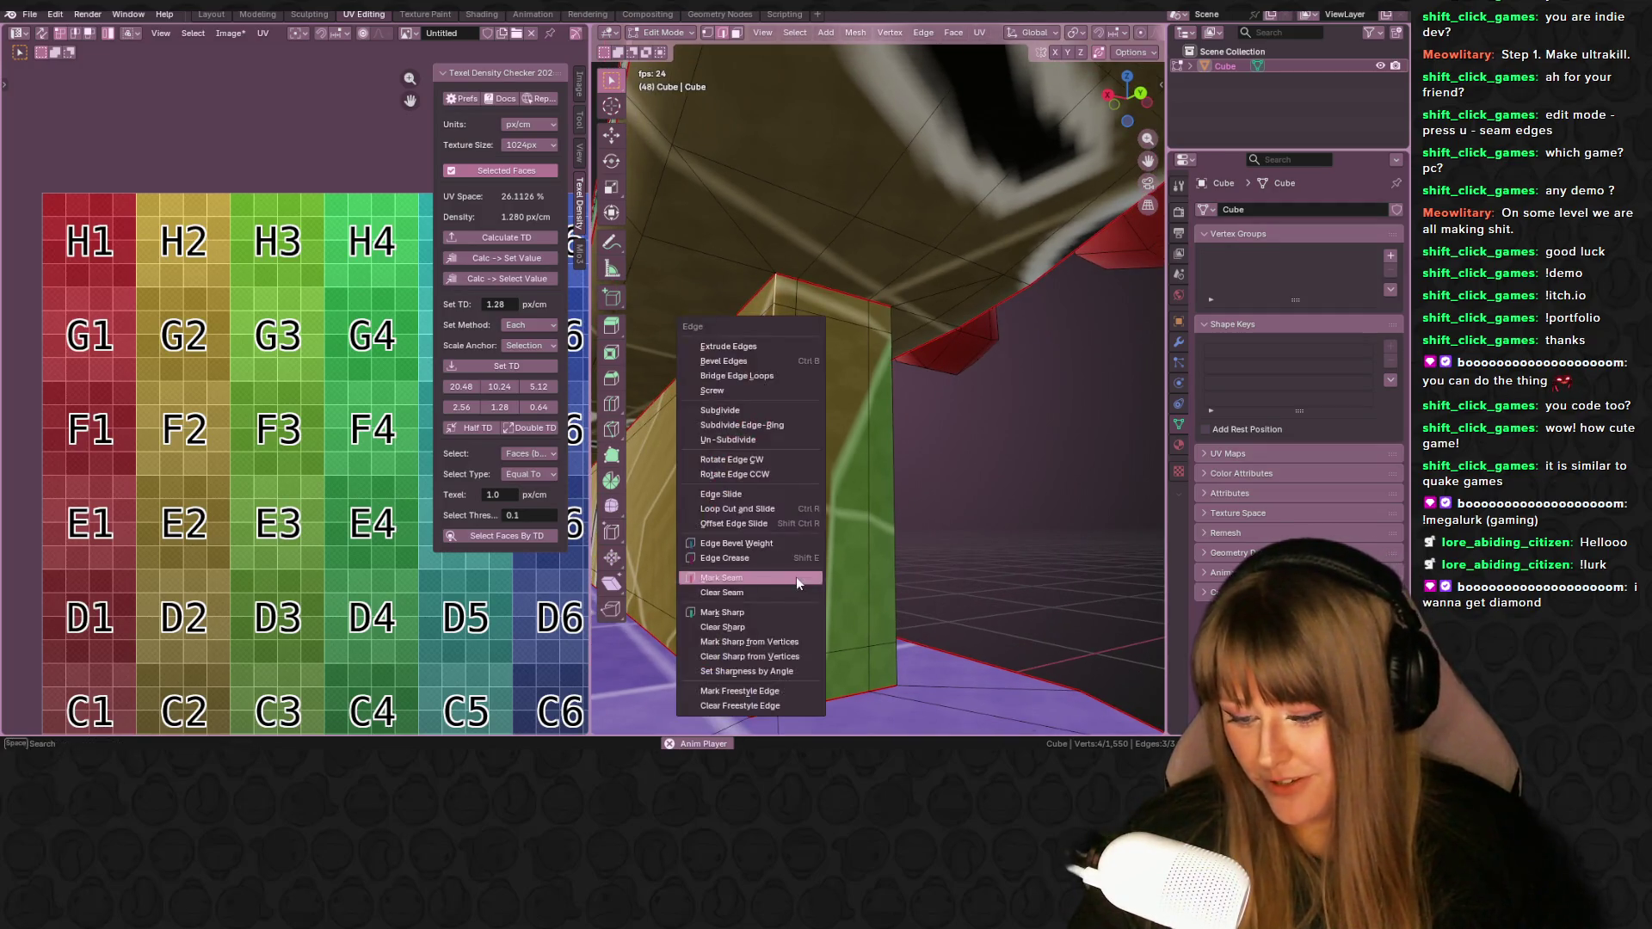
{"action": "left_click", "coordinate": [808, 581]}
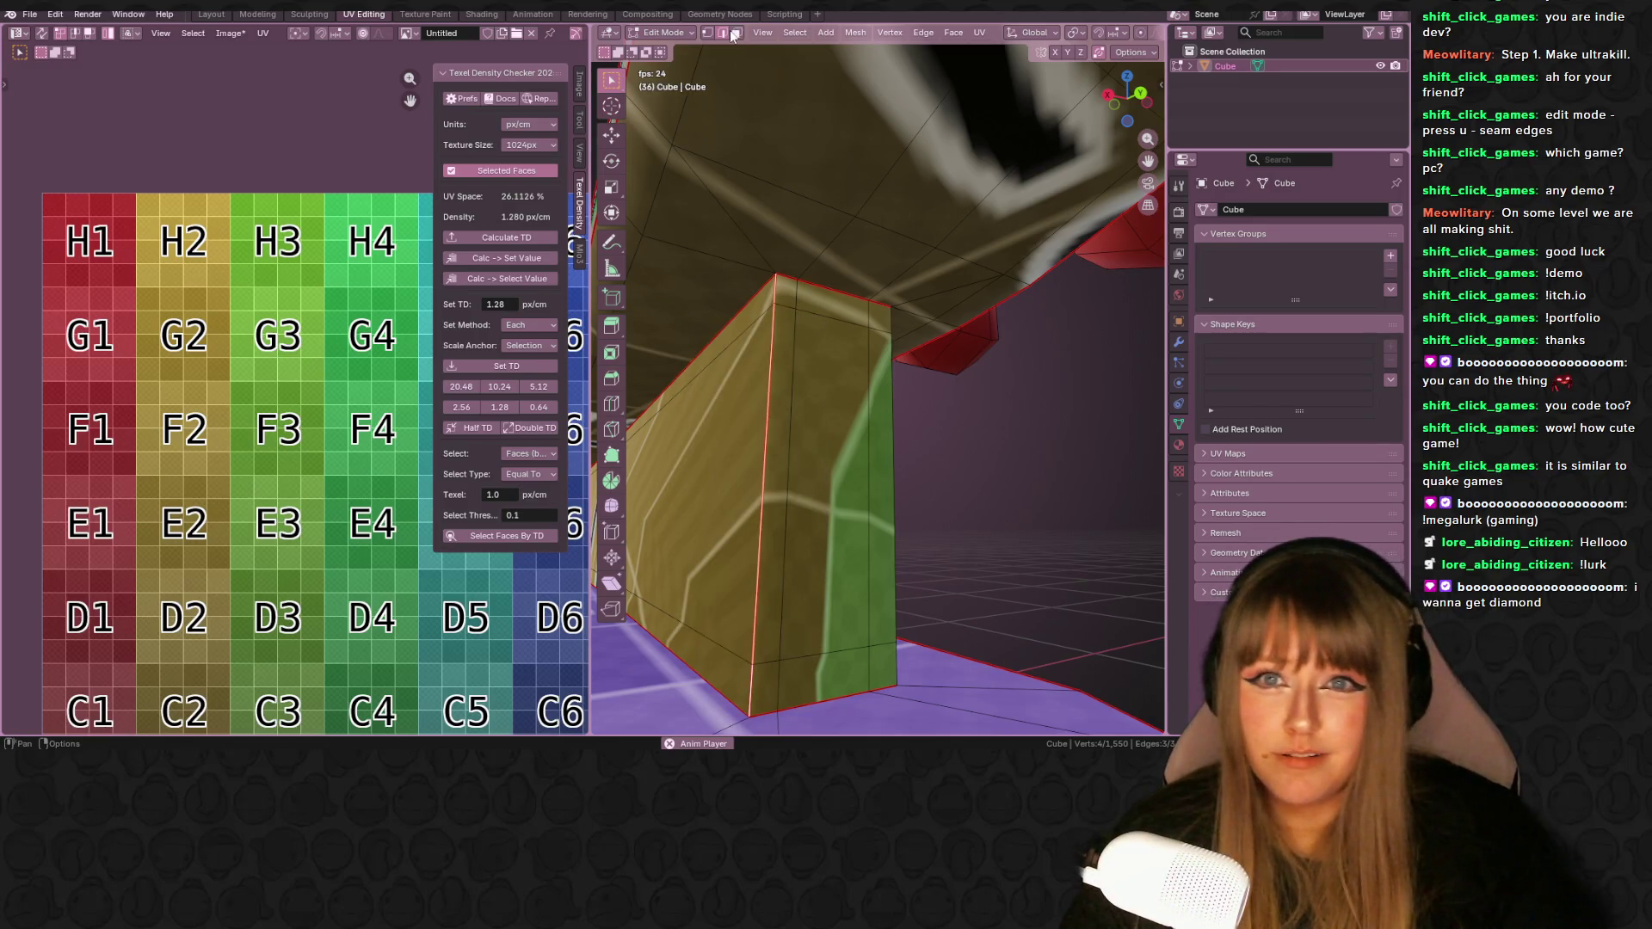
- Select the whole post via linked selection and unwrap it as one island
{"action": "key", "text": "alt+a"}
{"action": "middle_click_drag", "start_coordinate": [843, 482], "coordinate": [862, 507]}
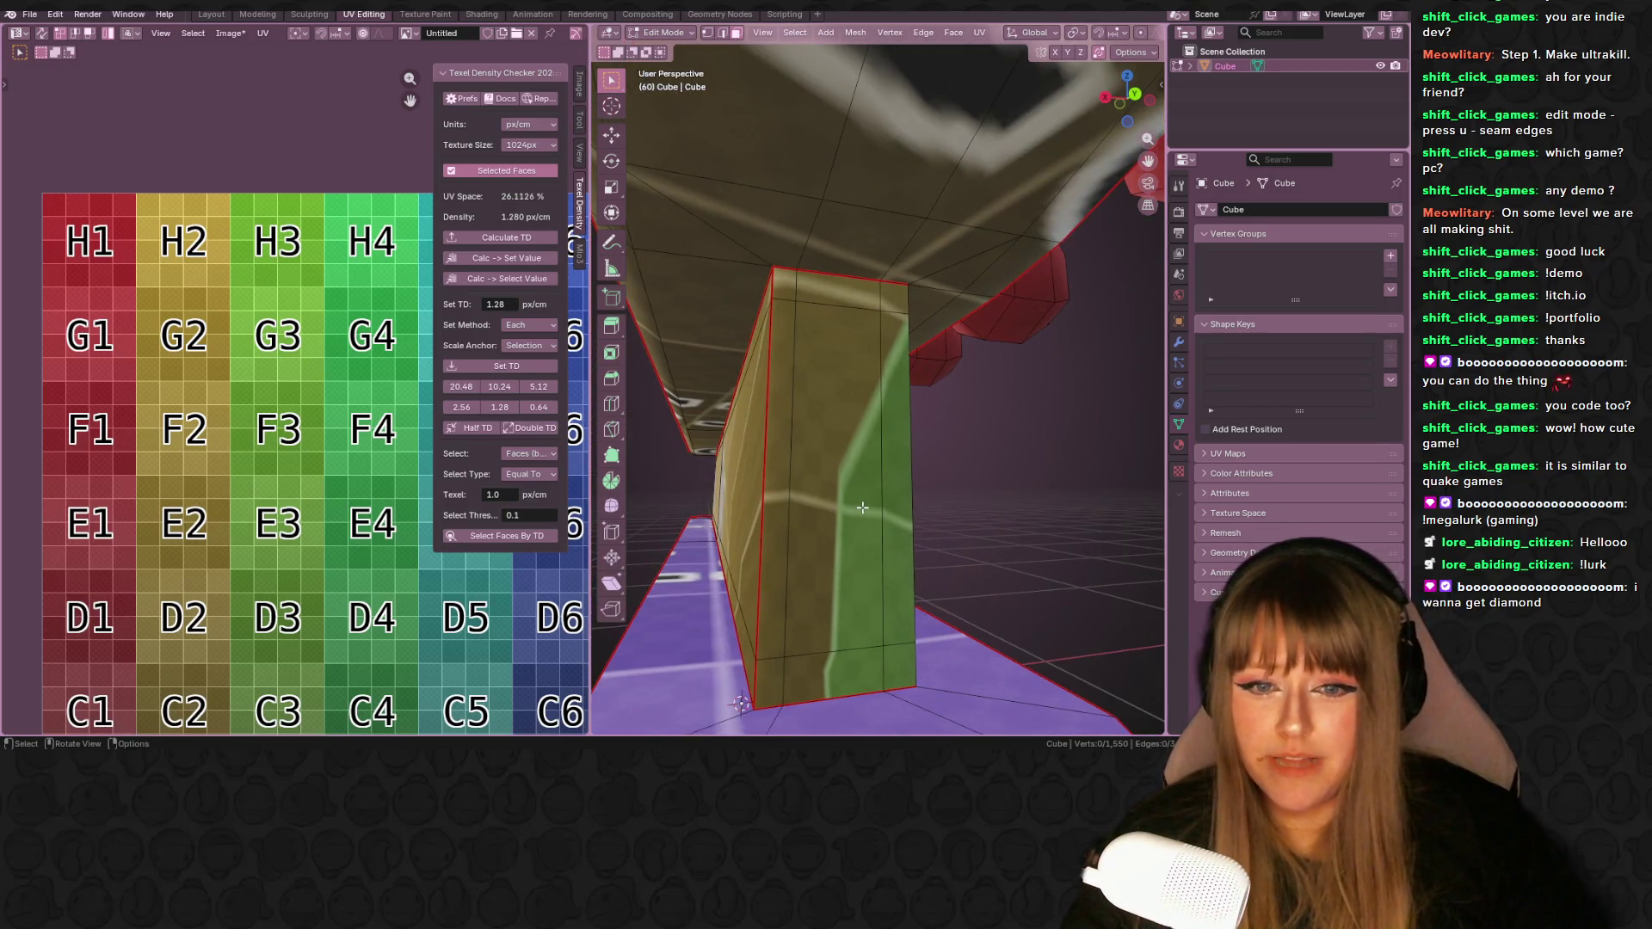
{"action": "left_click", "coordinate": [876, 507]}
{"action": "key", "text": "ctrl+l"}
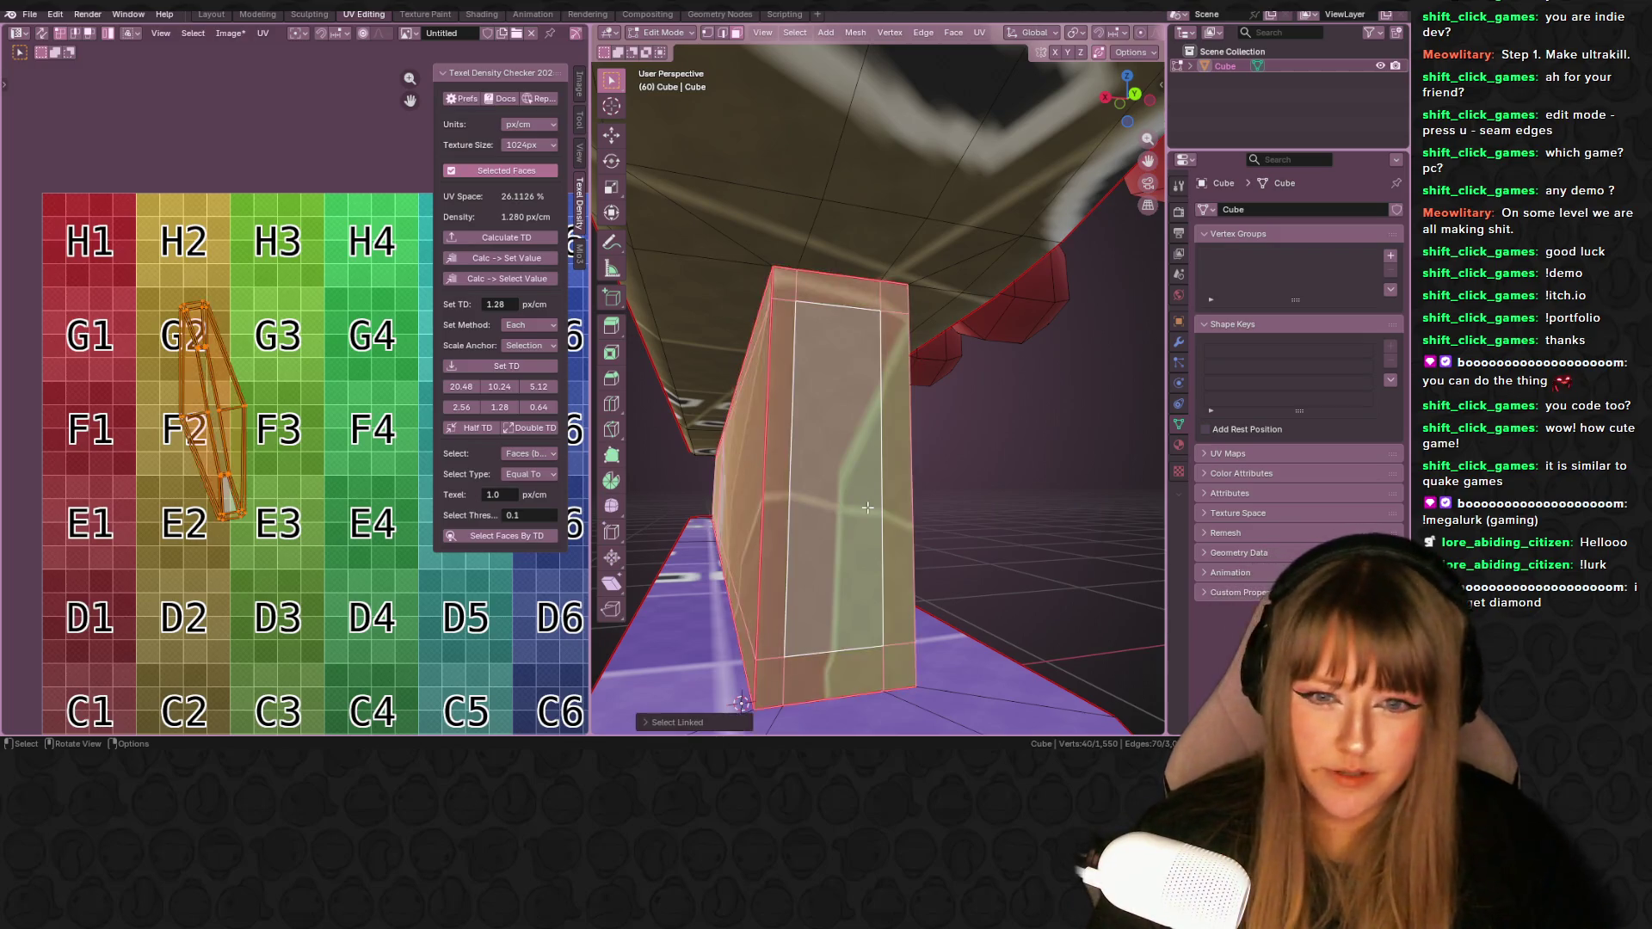
{"action": "scroll", "coordinate": [867, 507], "scroll_direction": "down", "scroll_amount": 5}
{"action": "key", "text": "u"}
{"action": "left_click", "coordinate": [861, 508]}
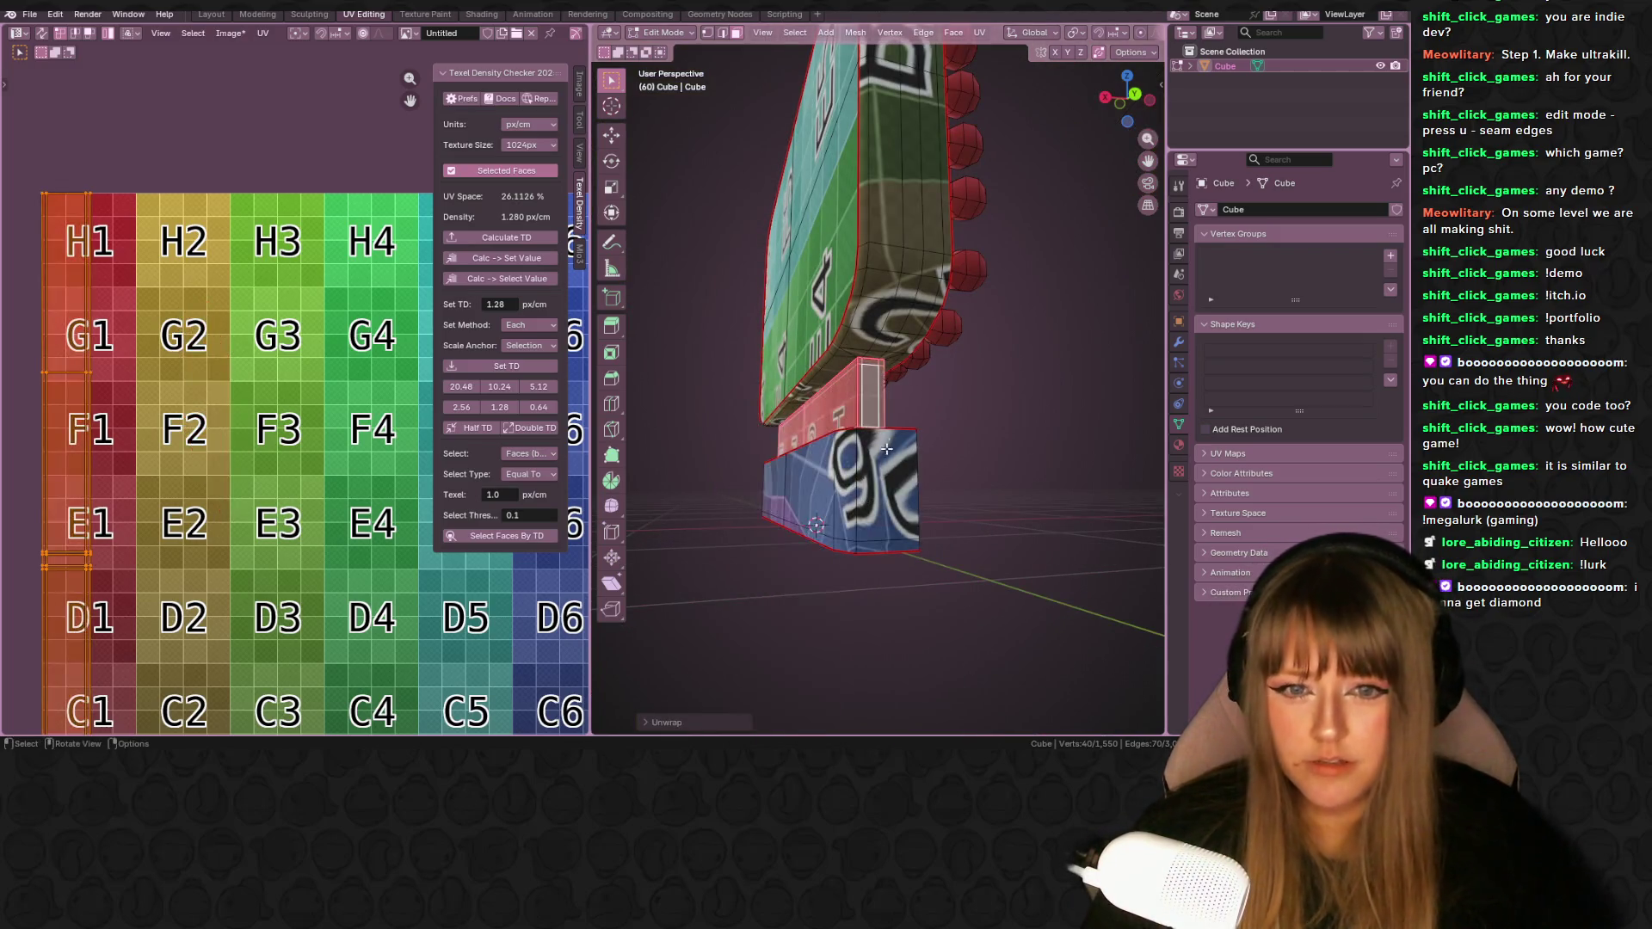
- Select edges of the lower base box, grow to the linked piece, and unwrap it
{"action": "mouse_move", "coordinate": [826, 516]}
{"action": "middle_mouse_down"}
{"action": "mouse_move", "coordinate": [882, 540]}
{"action": "mouse_move", "coordinate": [881, 355]}
{"action": "middle_mouse_up"}
{"action": "left_click", "coordinate": [881, 540]}
{"action": "left_click", "coordinate": [882, 353]}
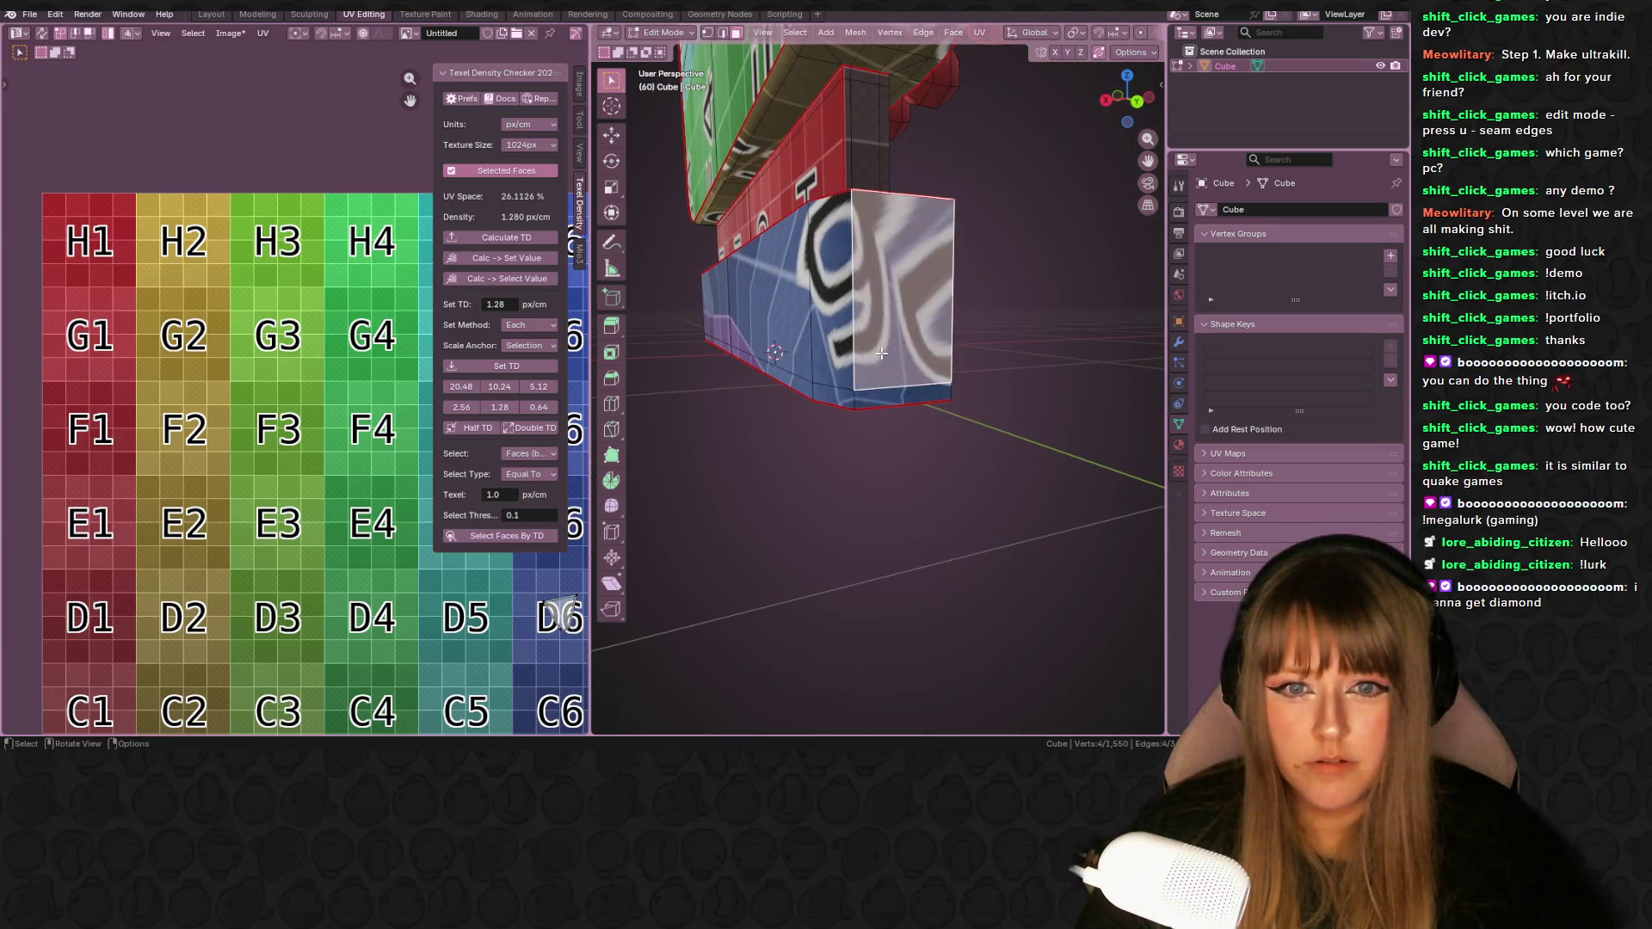
{"action": "left_click", "coordinate": [722, 32]}
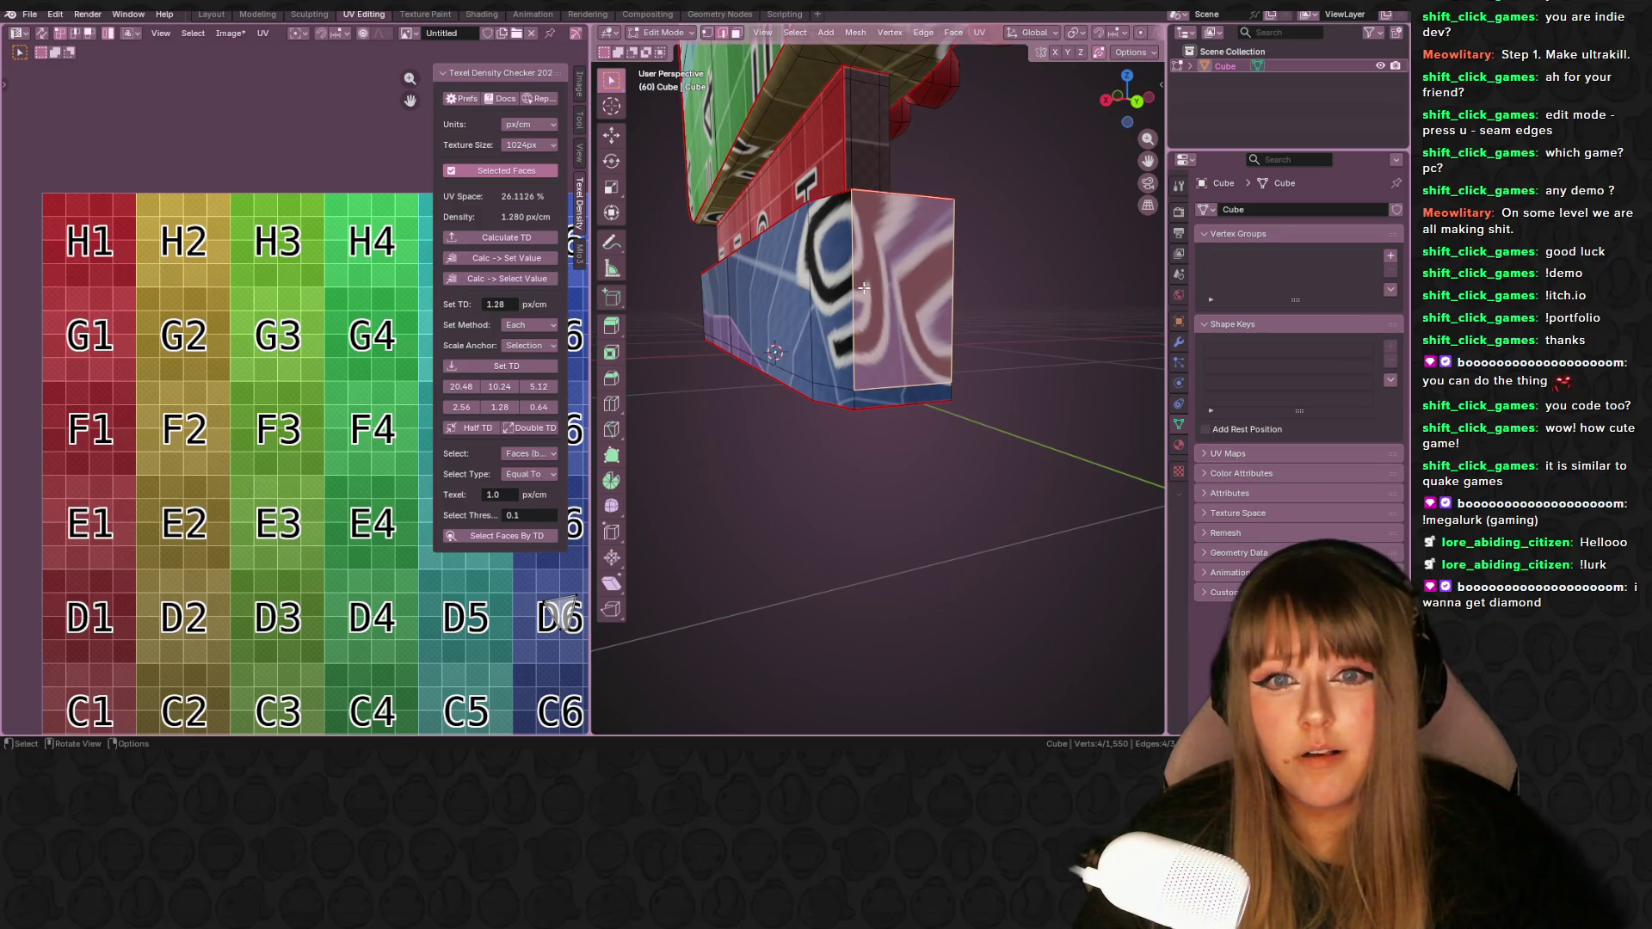
{"action": "left_click", "coordinate": [870, 318]}
{"action": "left_click", "coordinate": [858, 397], "text": "shift"}
{"action": "mouse_move", "coordinate": [859, 397]}
{"action": "middle_mouse_down"}
{"action": "mouse_move", "coordinate": [899, 360]}
{"action": "mouse_move", "coordinate": [930, 376]}
{"action": "mouse_move", "coordinate": [905, 360]}
{"action": "middle_mouse_up"}
{"action": "right_click", "coordinate": [899, 360]}
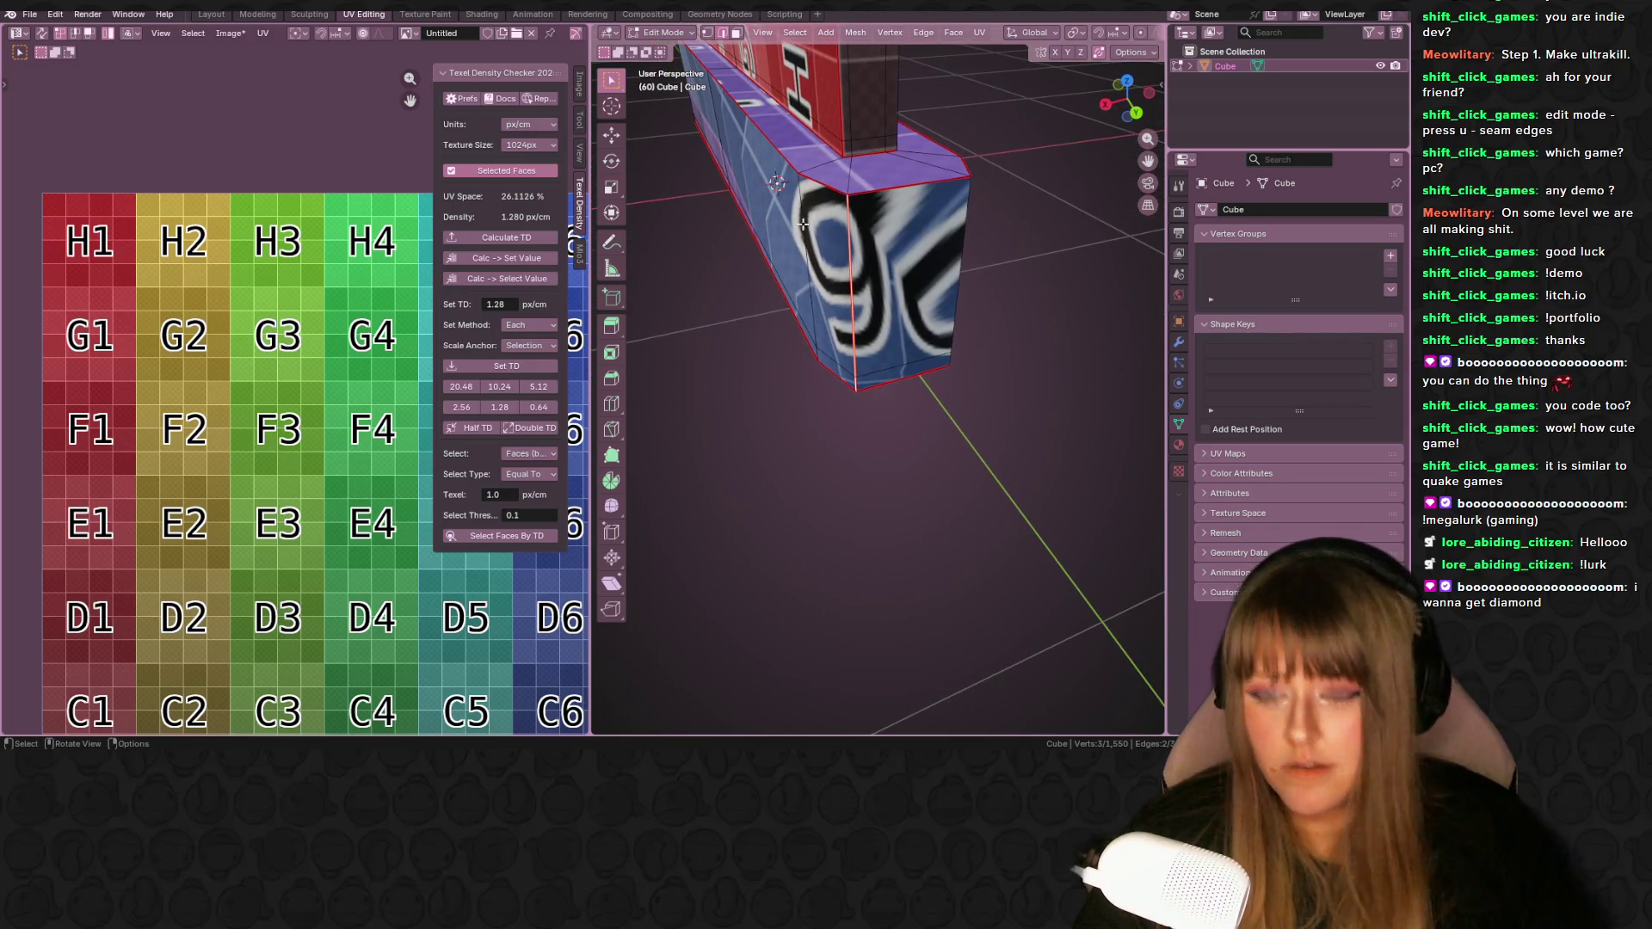
{"action": "left_click", "coordinate": [882, 133], "text": "shift"}
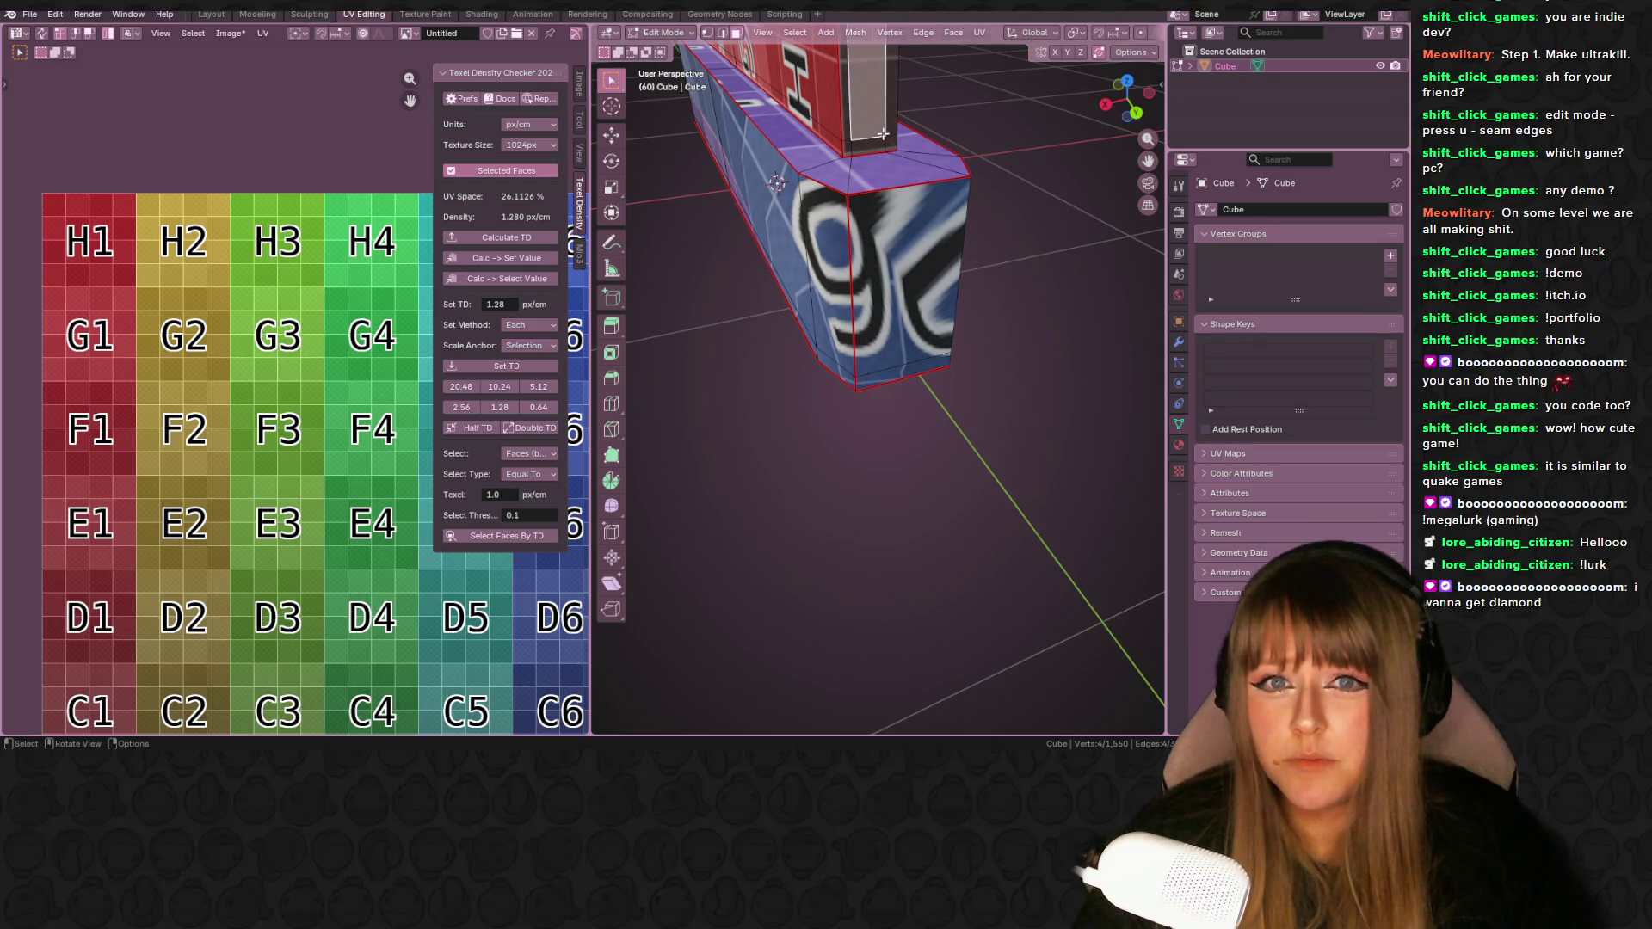
{"action": "key", "text": "ctrl+l"}
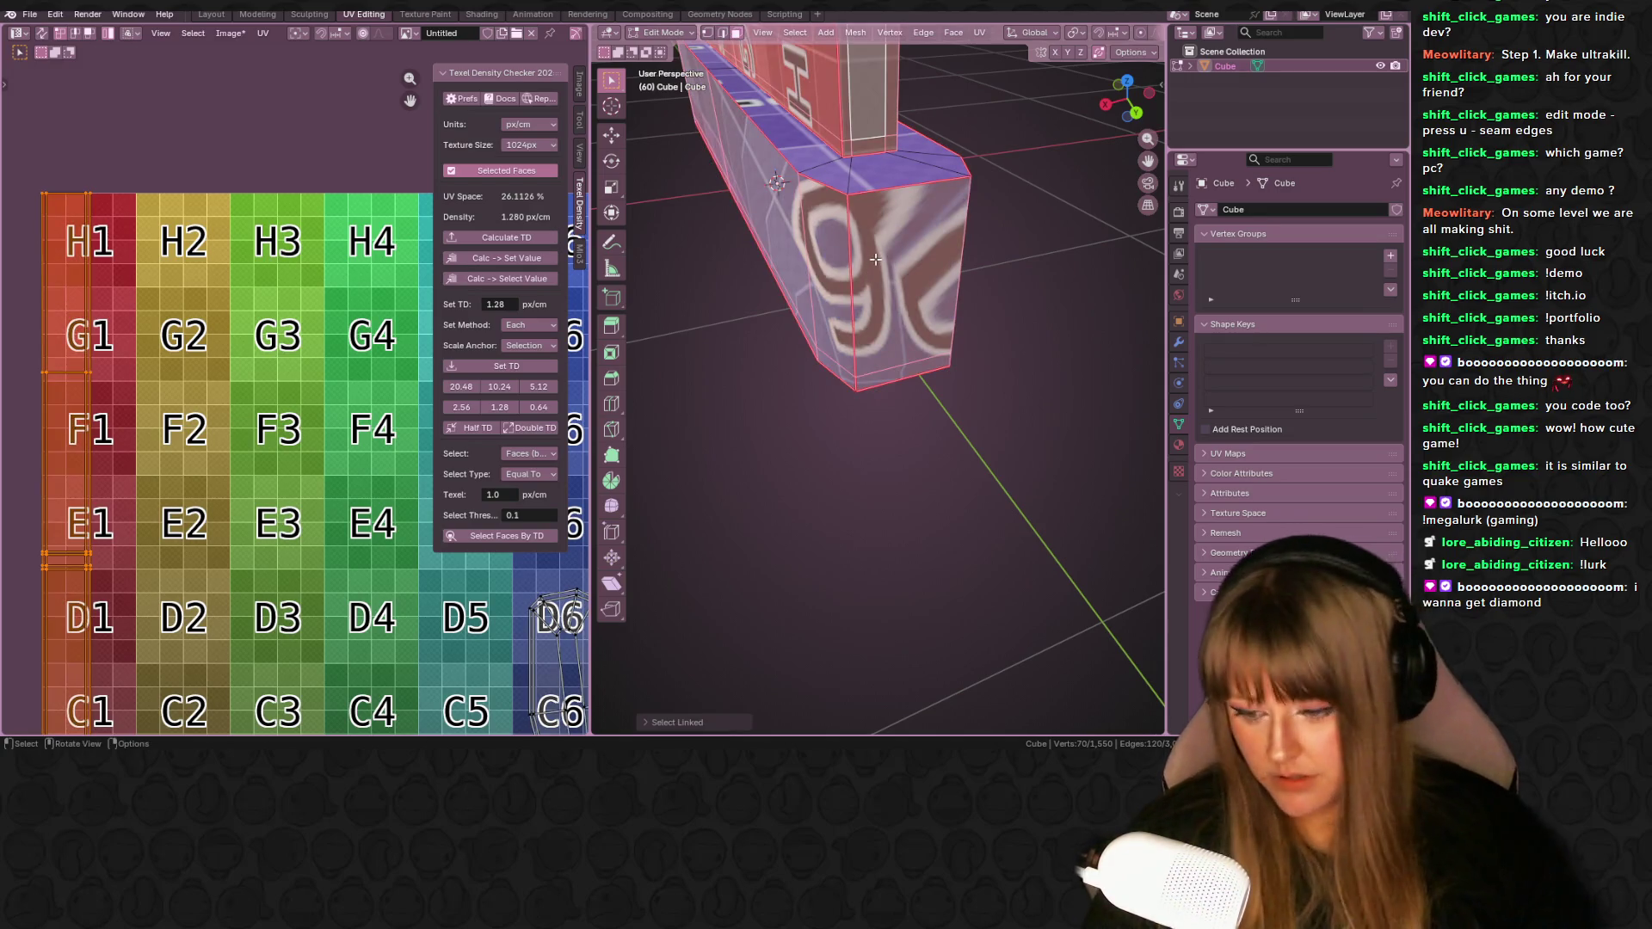
{"action": "key", "text": "u"}
{"action": "left_click", "coordinate": [874, 261]}
- Scale the new islands to 1.28 px/cm texel density and nudge the strip island up-left
{"action": "scroll", "coordinate": [874, 261], "scroll_direction": "down", "scroll_amount": 3}
{"action": "scroll", "coordinate": [215, 387], "scroll_direction": "down", "scroll_amount": 2}
{"action": "left_click_drag", "start_coordinate": [112, 295], "coordinate": [144, 357]}
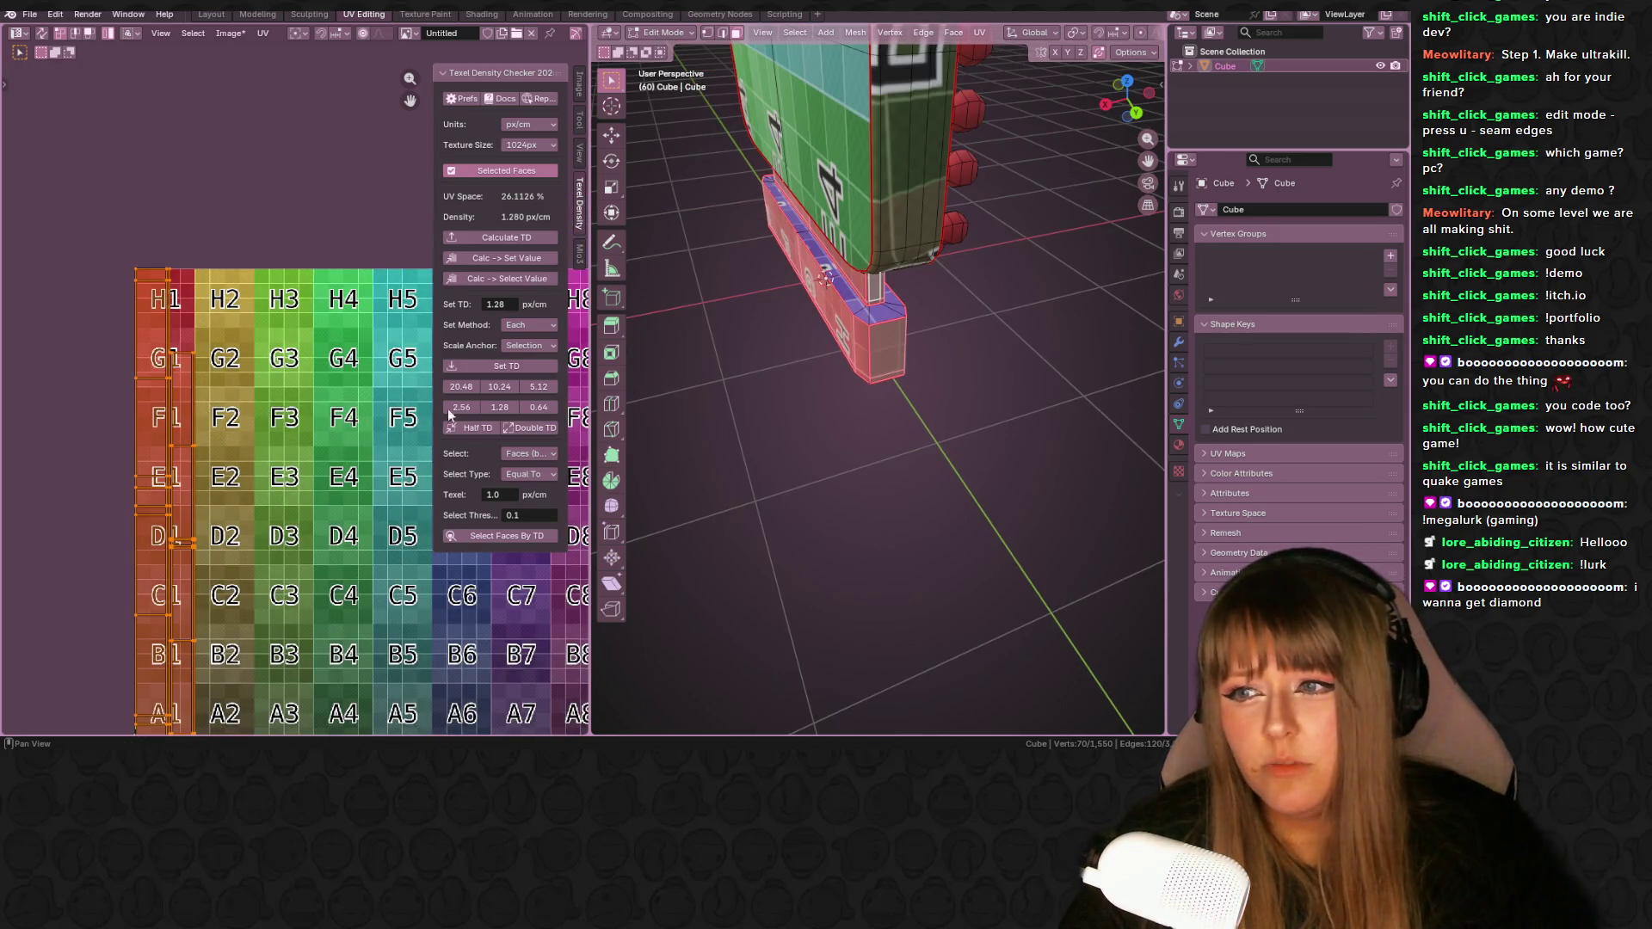
{"action": "left_click", "coordinate": [504, 366]}
{"action": "middle_click_drag", "start_coordinate": [289, 406], "coordinate": [287, 359]}
{"action": "key", "text": "a"}
{"action": "left_click_drag", "start_coordinate": [182, 416], "coordinate": [177, 403]}
{"action": "left_click", "coordinate": [216, 518]}
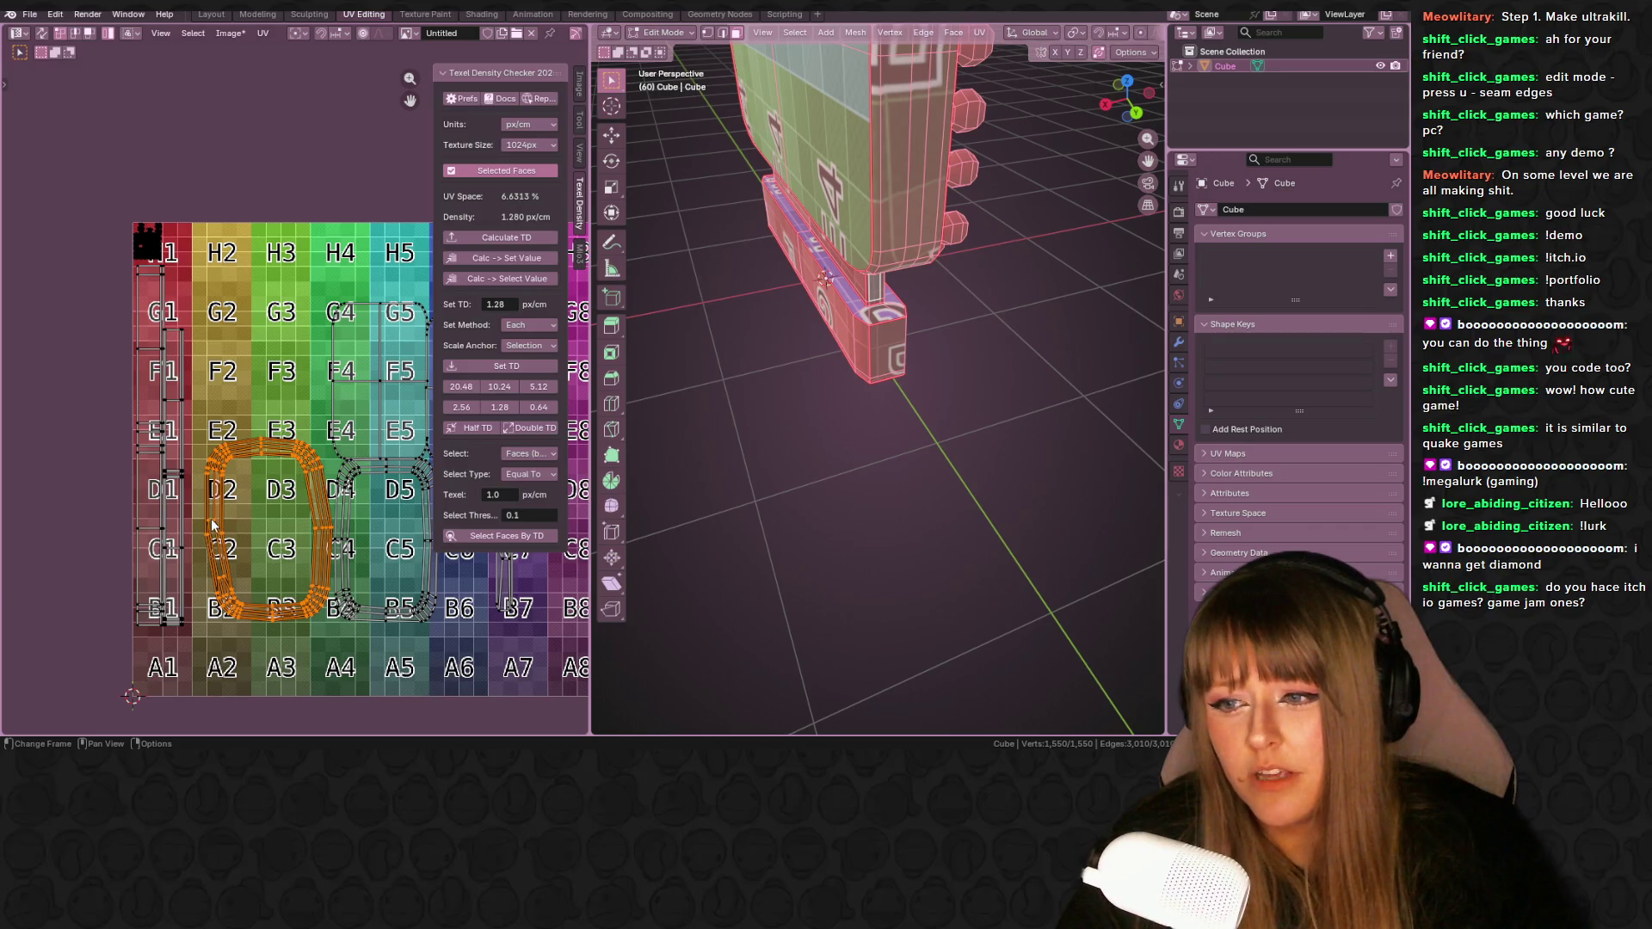
- Move the ring-shaped island up and left so it spans checker tiles H2 to E3
{"action": "key", "text": "g"}
{"action": "left_click", "coordinate": [292, 351]}
{"action": "scroll", "coordinate": [237, 384], "scroll_direction": "up", "scroll_amount": 2}
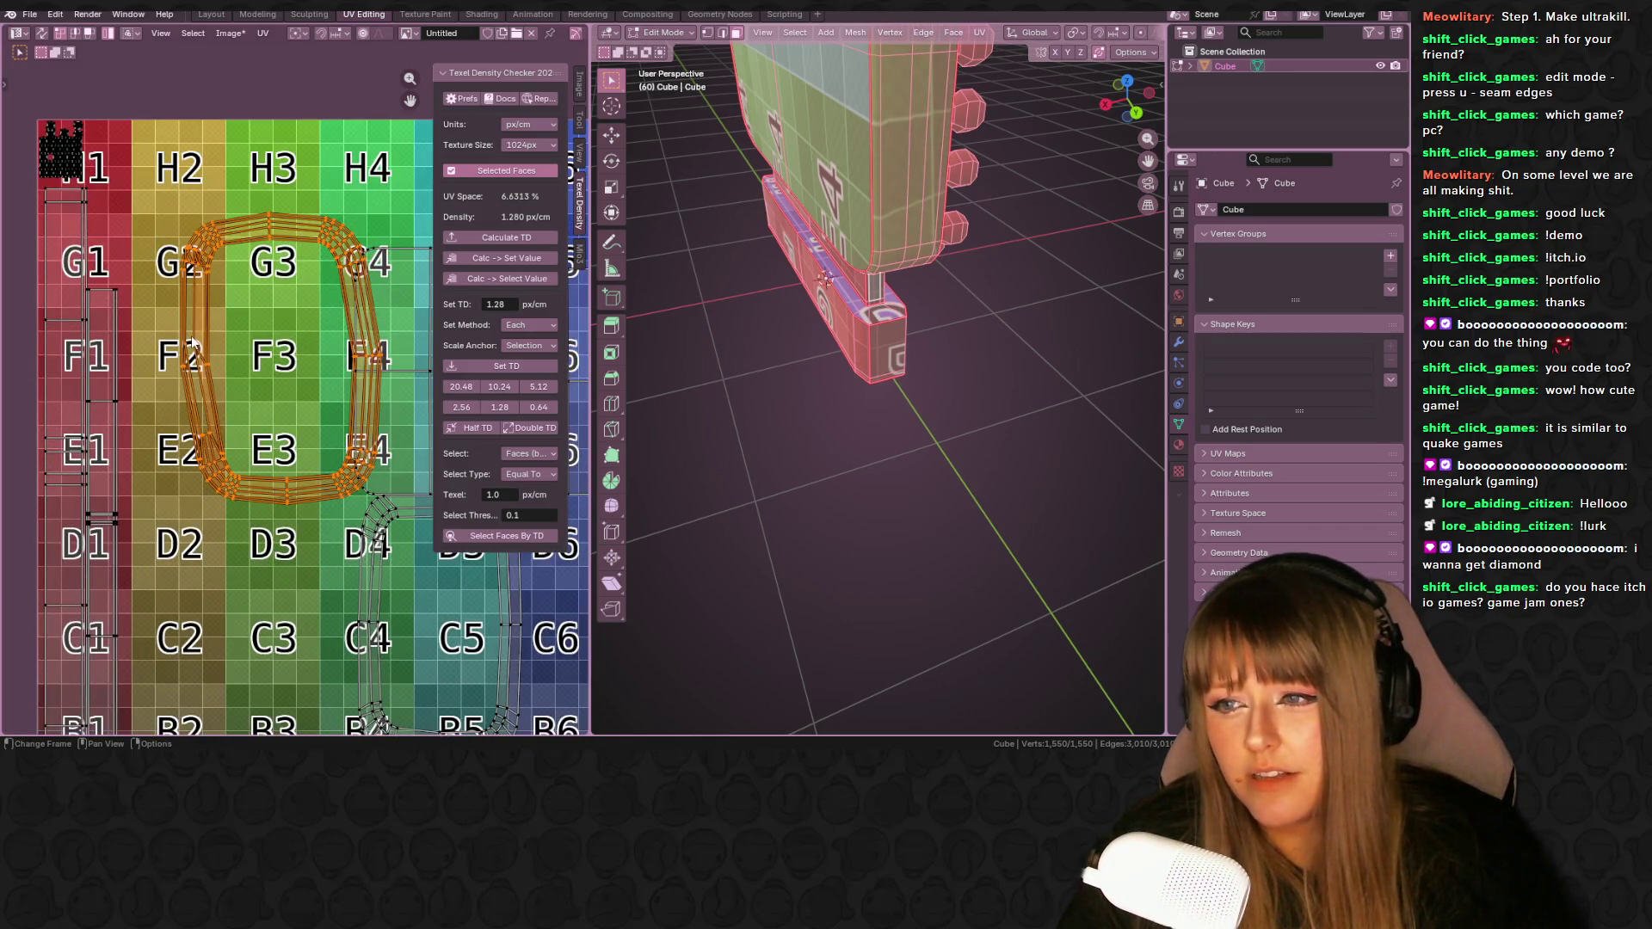
{"action": "mouse_move", "coordinate": [207, 437]}
{"action": "left_mouse_down"}
{"action": "mouse_move", "coordinate": [229, 445]}
{"action": "mouse_move", "coordinate": [252, 389]}
{"action": "left_mouse_up"}
{"action": "mouse_move", "coordinate": [727, 327]}
{"action": "middle_mouse_down"}
{"action": "mouse_move", "coordinate": [776, 382]}
{"action": "mouse_move", "coordinate": [884, 219]}
{"action": "mouse_move", "coordinate": [845, 454]}
{"action": "middle_mouse_up"}
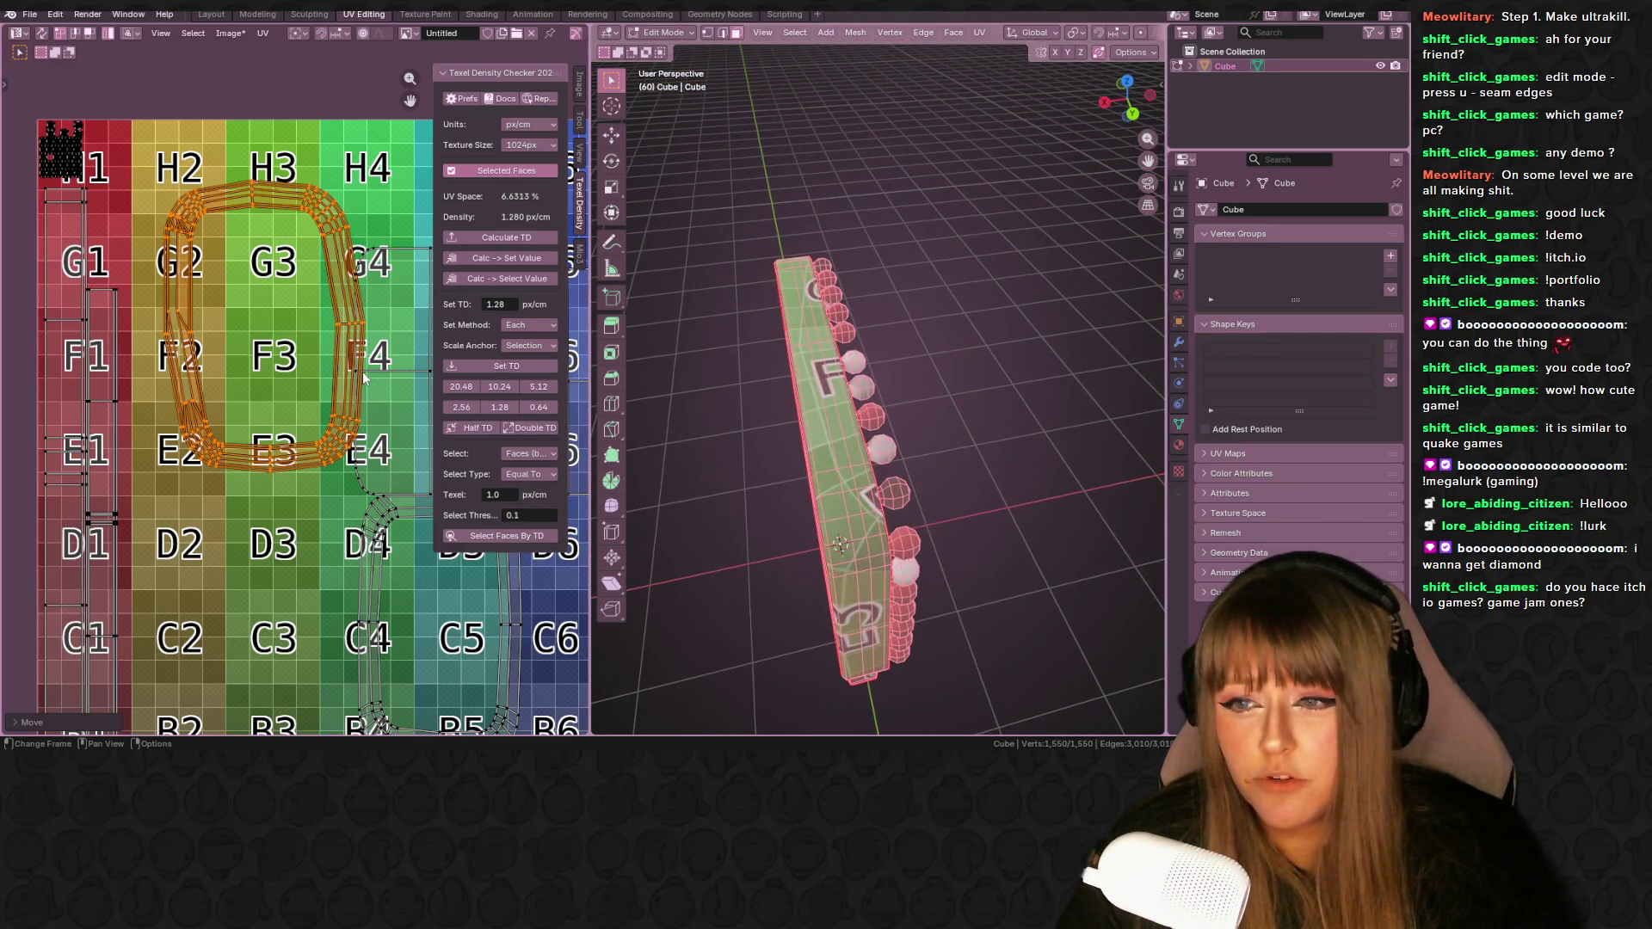
{"action": "left_click_drag", "start_coordinate": [328, 359], "coordinate": [314, 333]}
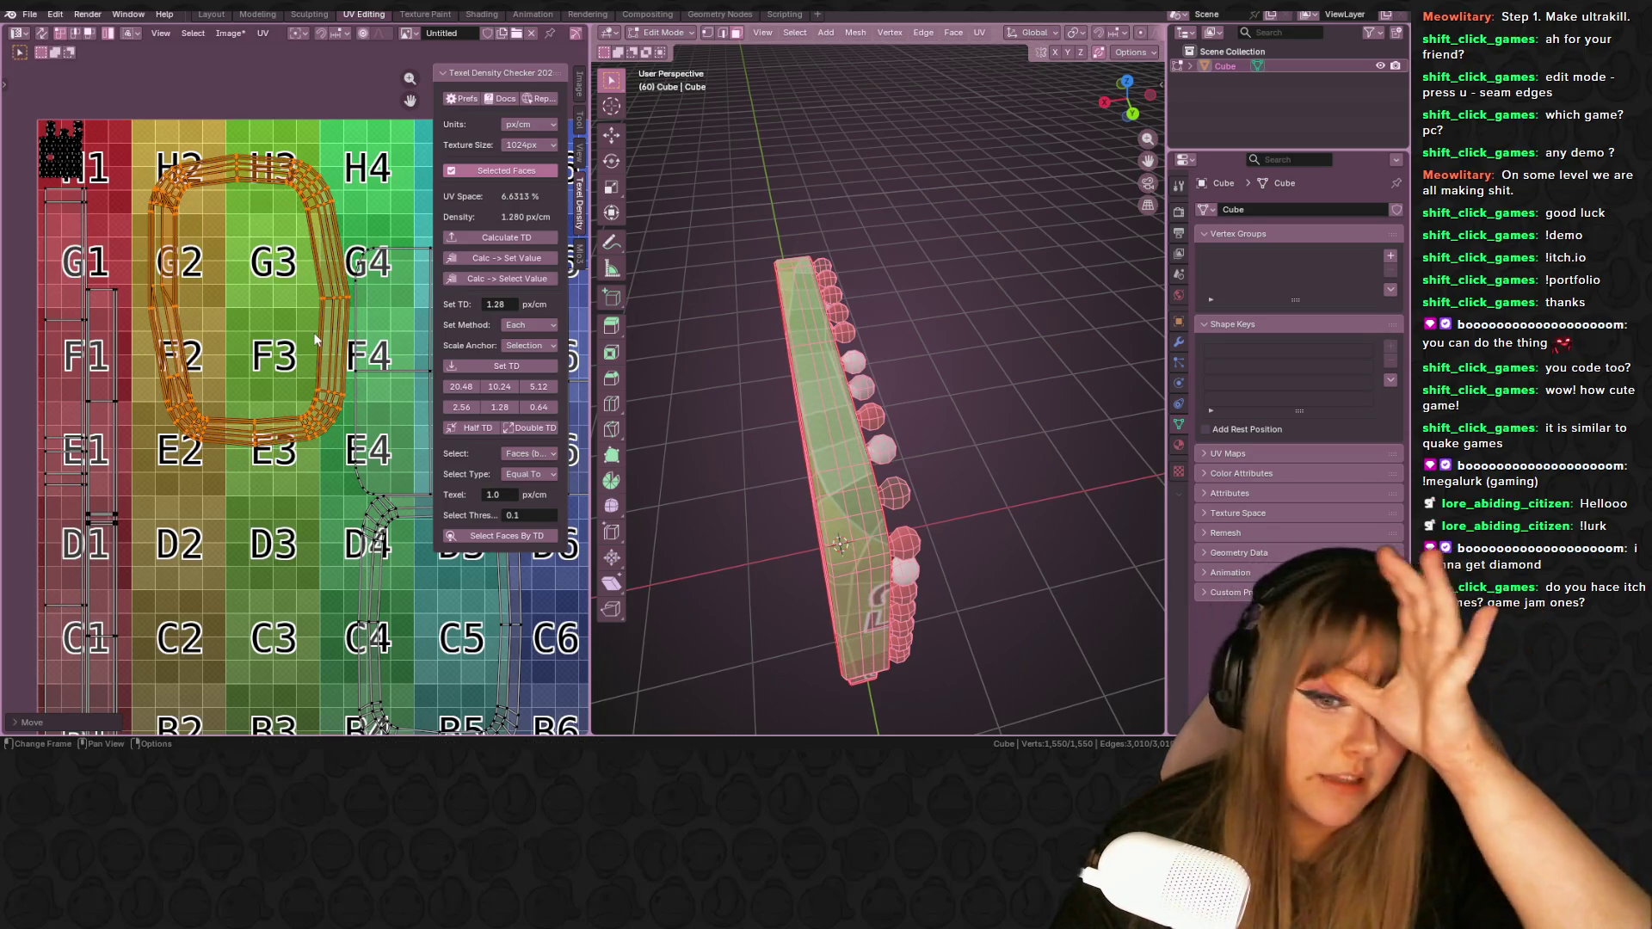
{"action": "middle_click_drag", "start_coordinate": [905, 448], "coordinate": [867, 454]}
{"action": "scroll", "coordinate": [867, 455], "scroll_direction": "up", "scroll_amount": 3}
{"action": "left_click", "coordinate": [758, 638]}
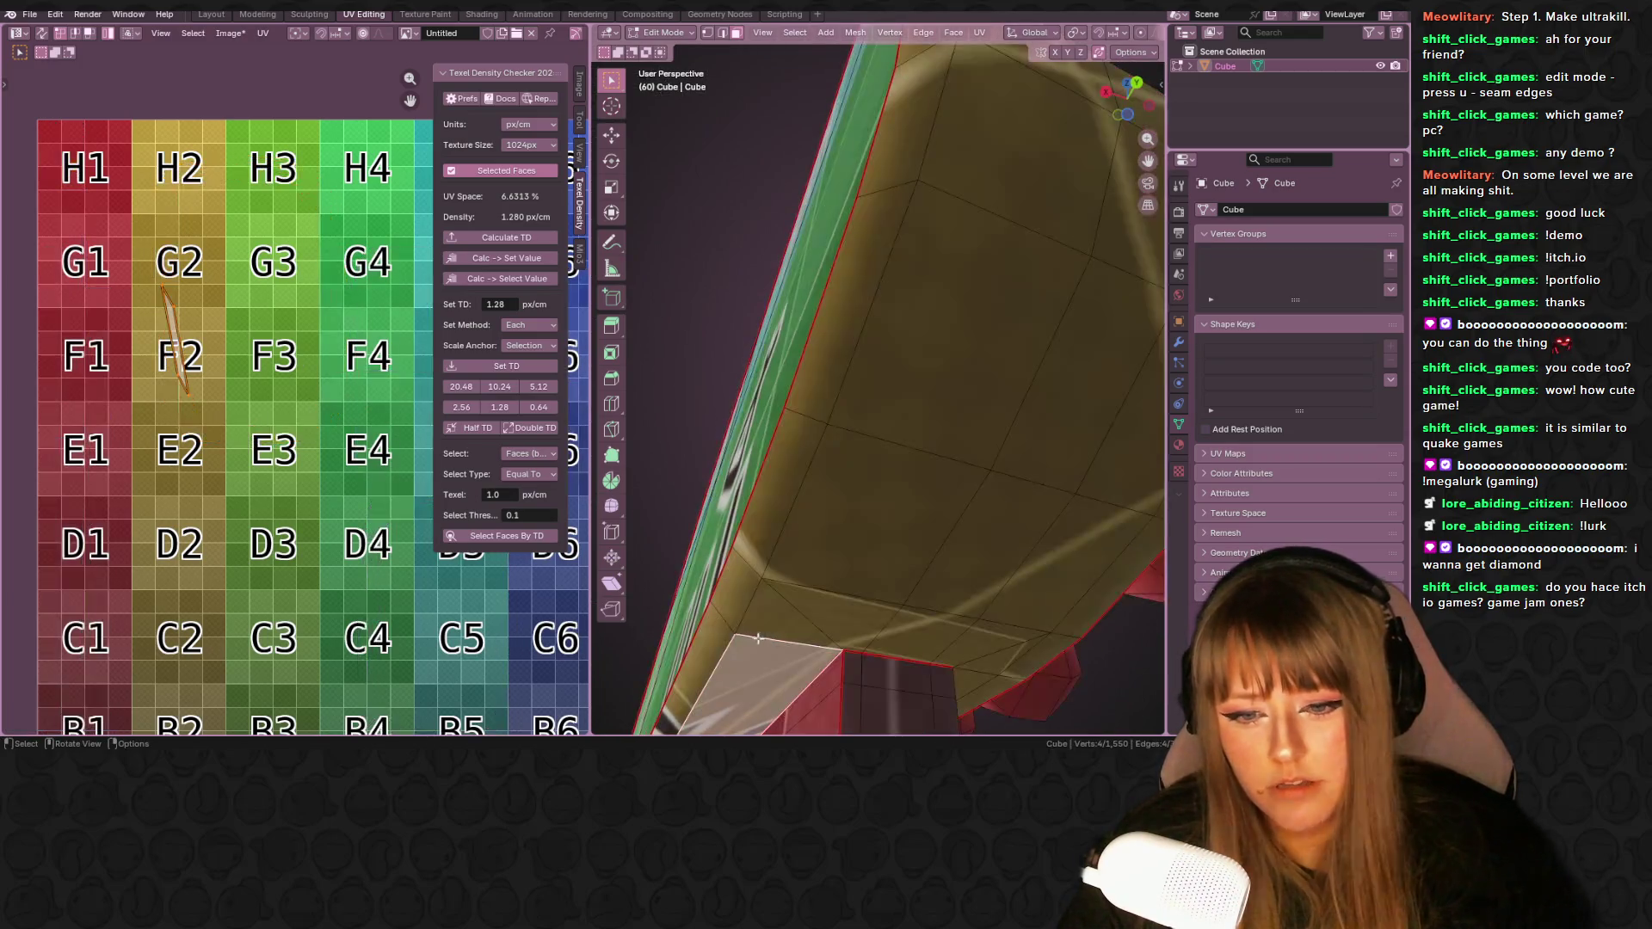
- In edge mode, select an edge path along the sign's curved rim and mark it as a seam
{"action": "key", "text": "1"}
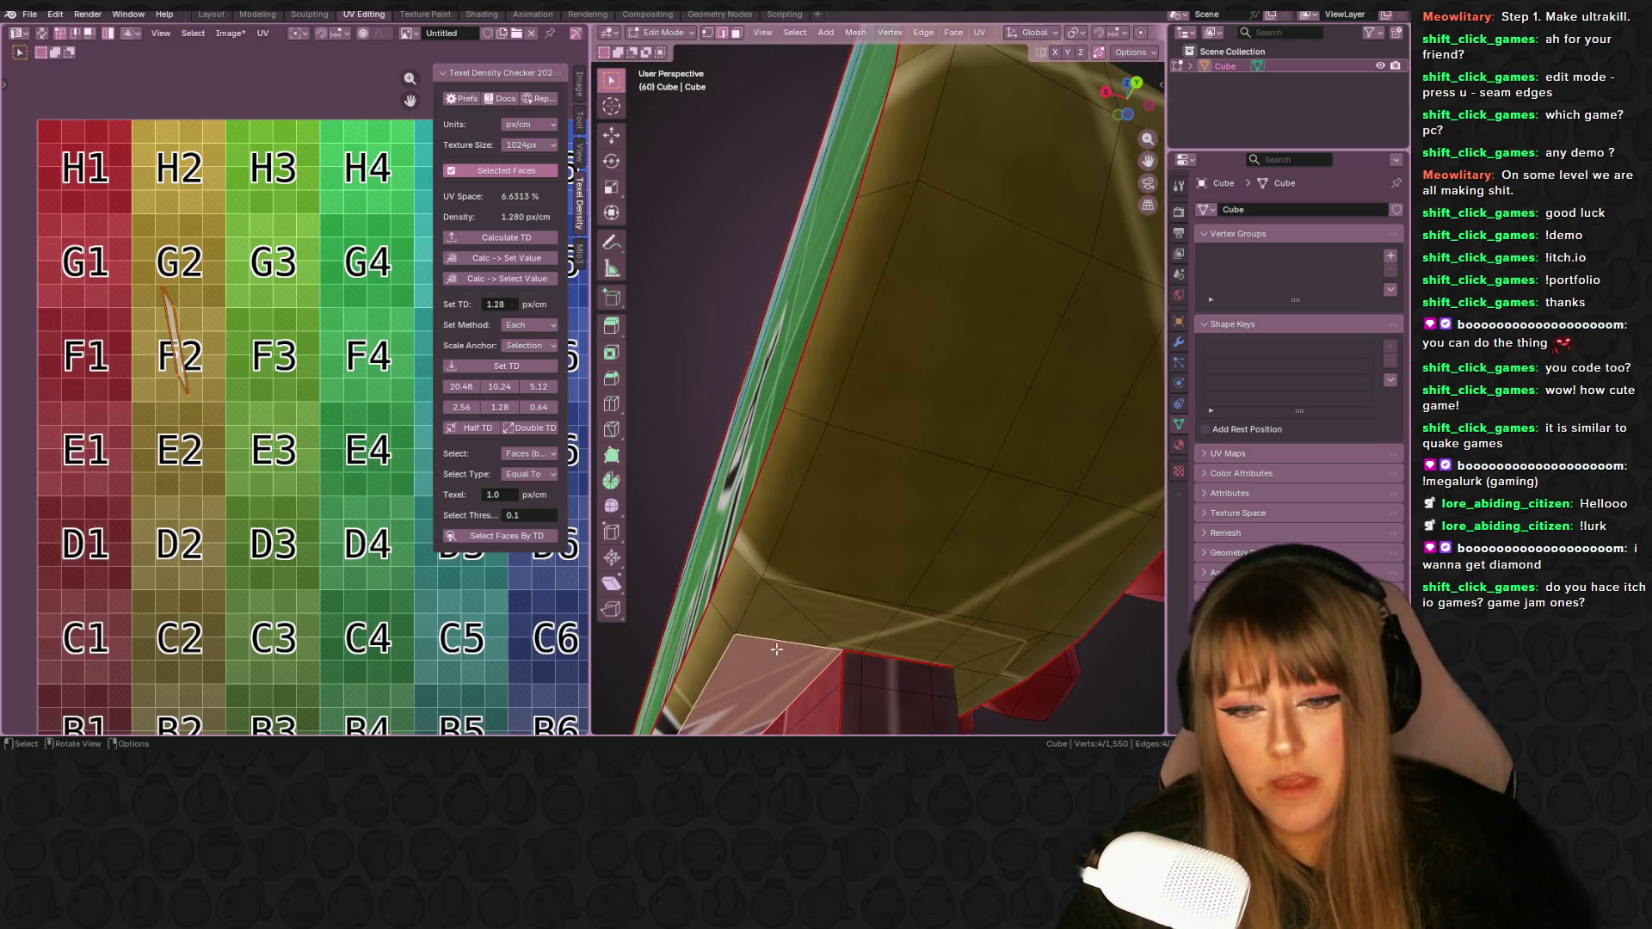
{"action": "left_click", "coordinate": [776, 649], "text": "alt"}
{"action": "mouse_move", "coordinate": [776, 649]}
{"action": "middle_mouse_down"}
{"action": "mouse_move", "coordinate": [955, 444]}
{"action": "mouse_move", "coordinate": [927, 439]}
{"action": "middle_mouse_up"}
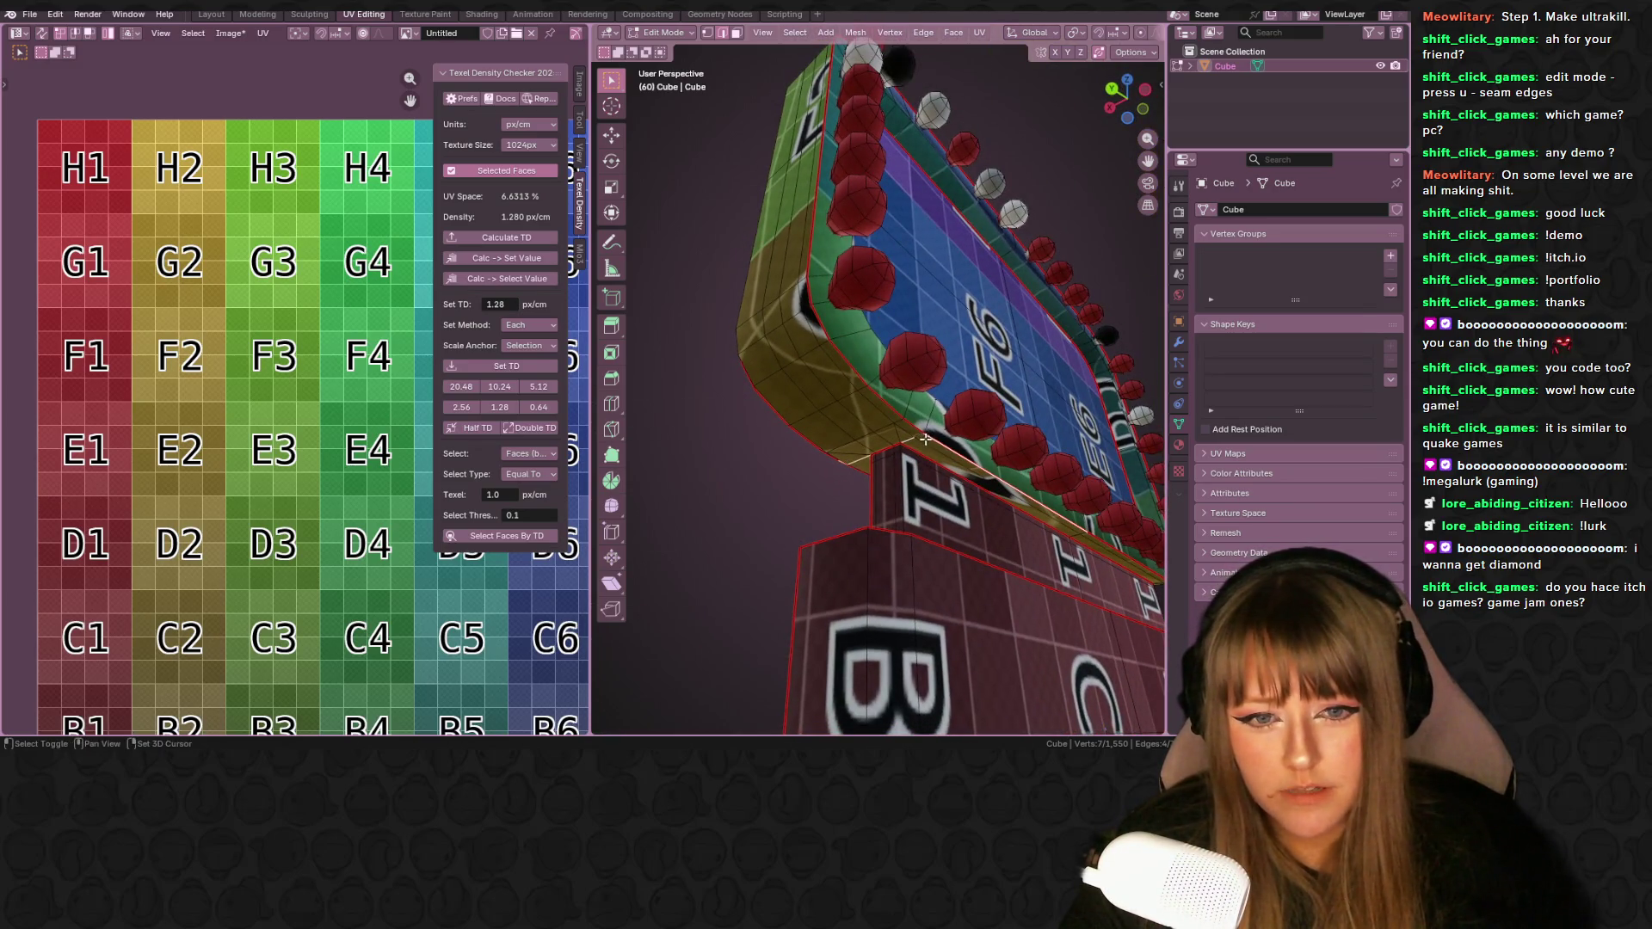
{"action": "key", "text": "ctrl+e"}
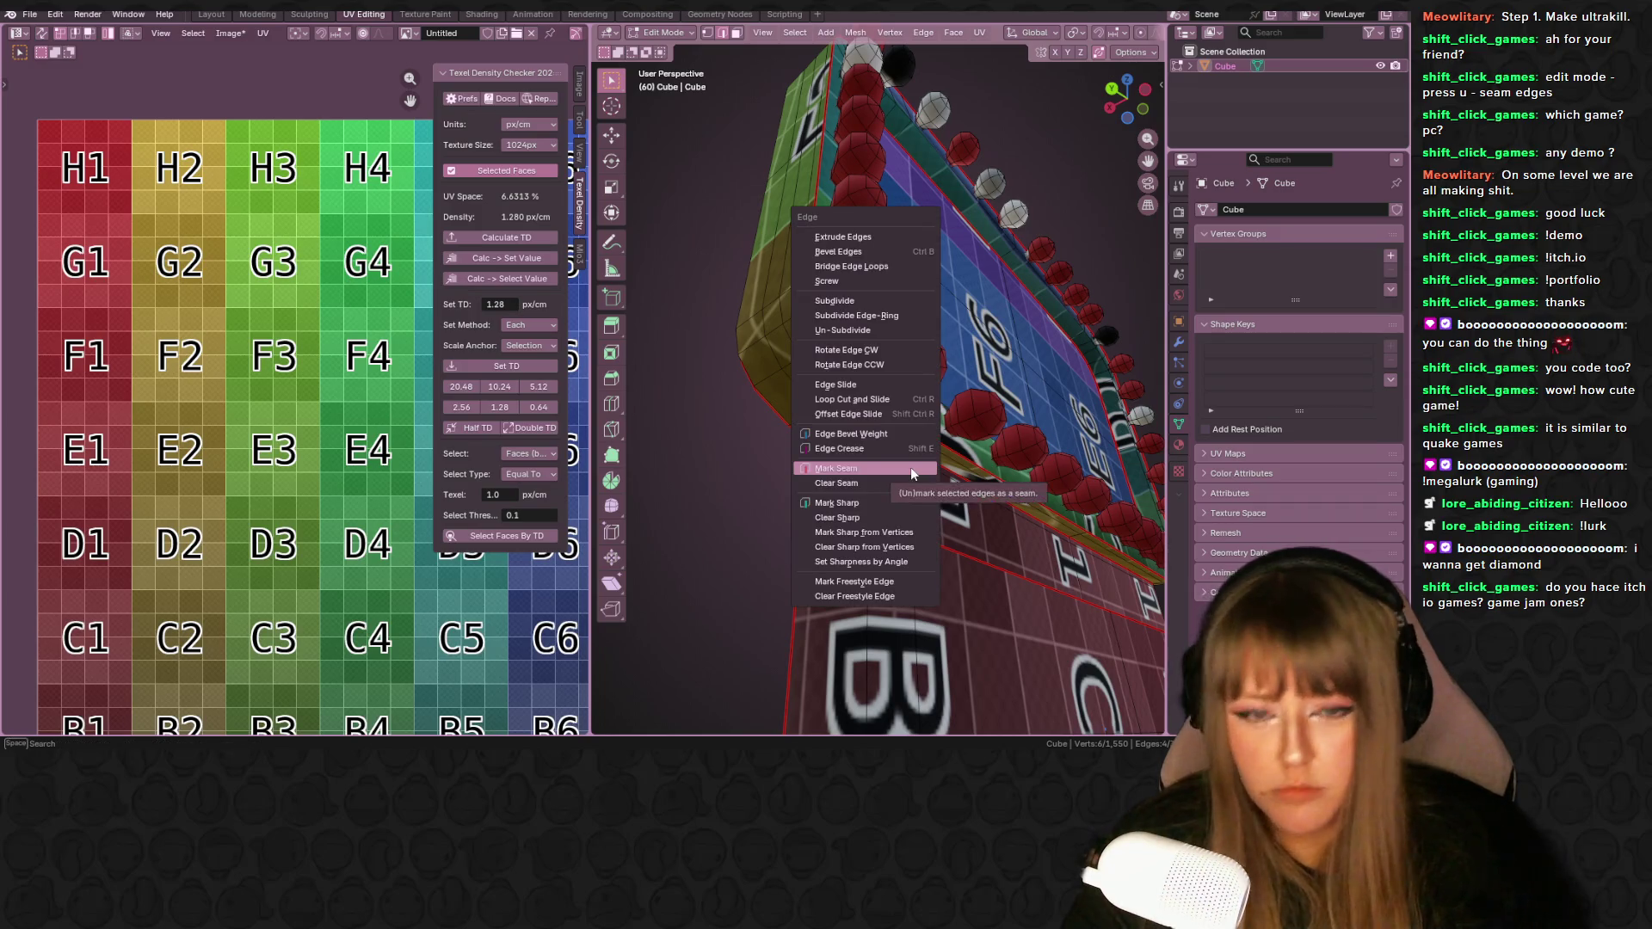
{"action": "left_click", "coordinate": [910, 467]}
{"action": "key", "text": "ctrl+e"}
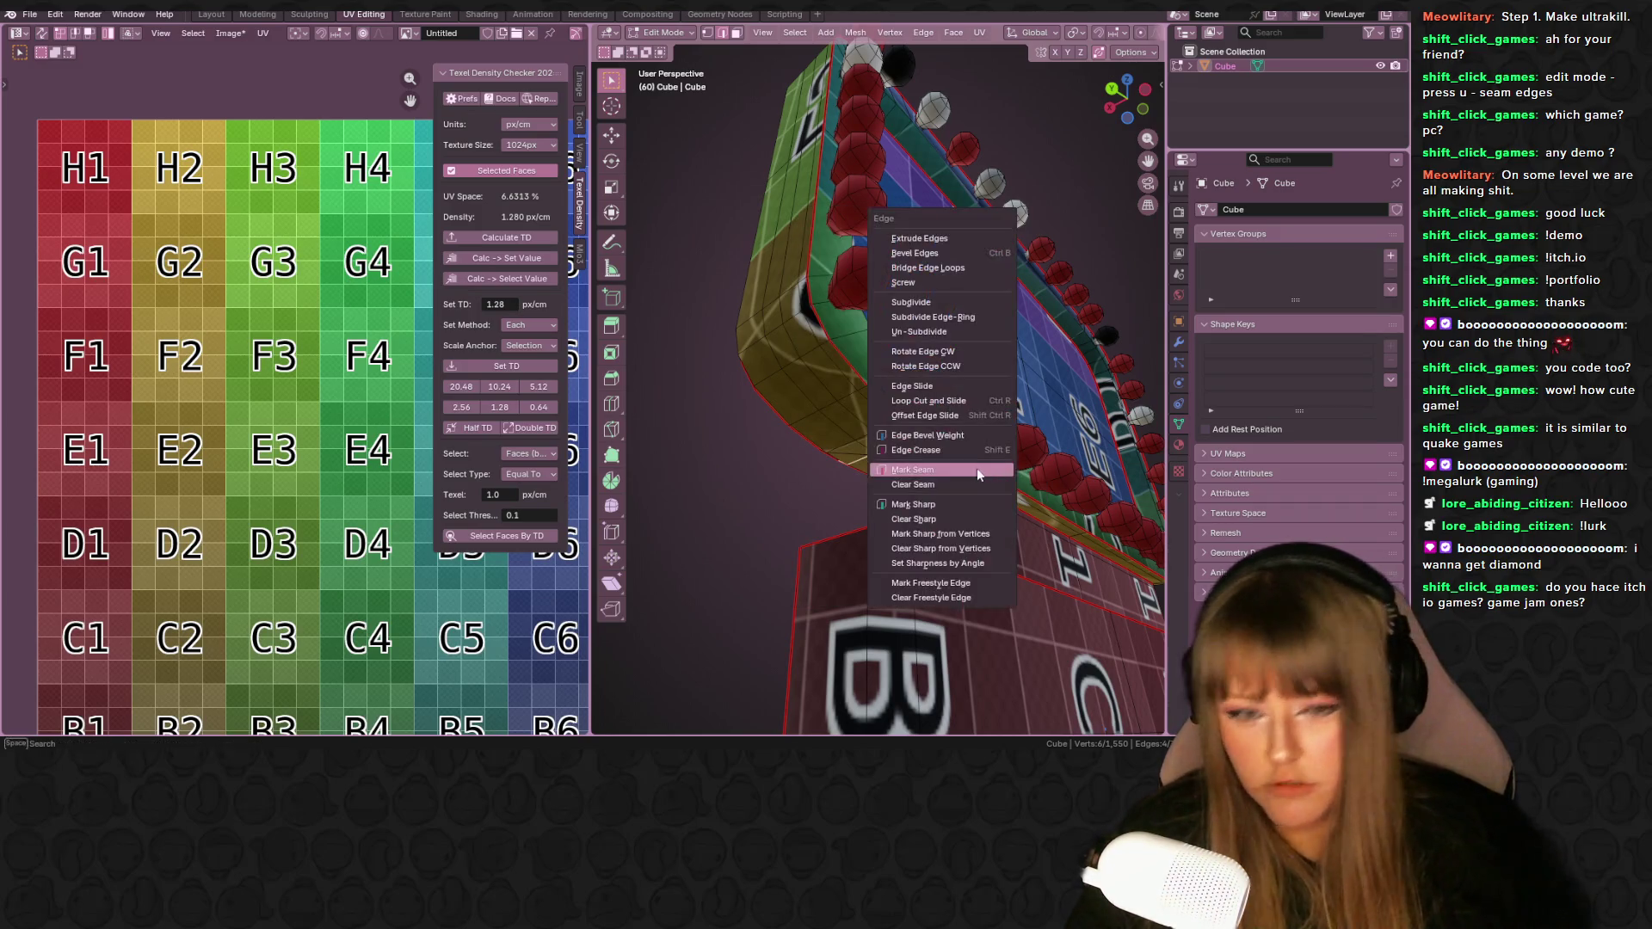
{"action": "left_click", "coordinate": [947, 470]}
{"action": "middle_click_drag", "start_coordinate": [947, 469], "coordinate": [817, 456]}
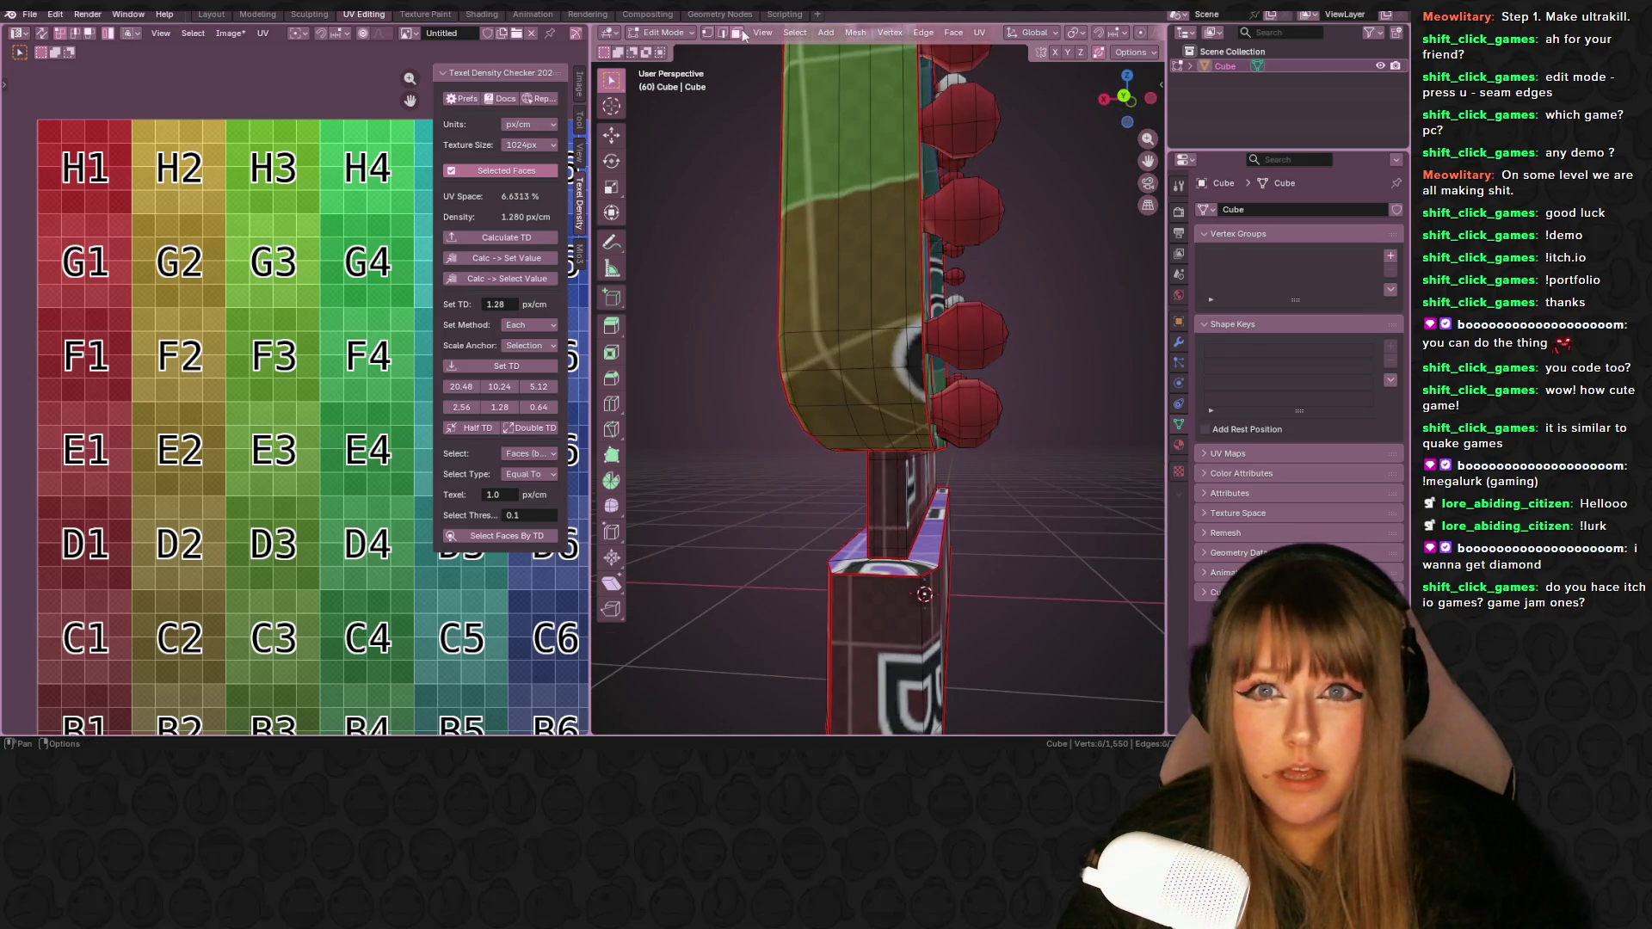
- Select the connected rim piece and unwrap it into a long strip island
{"action": "left_click", "coordinate": [875, 249]}
{"action": "key", "text": "l"}
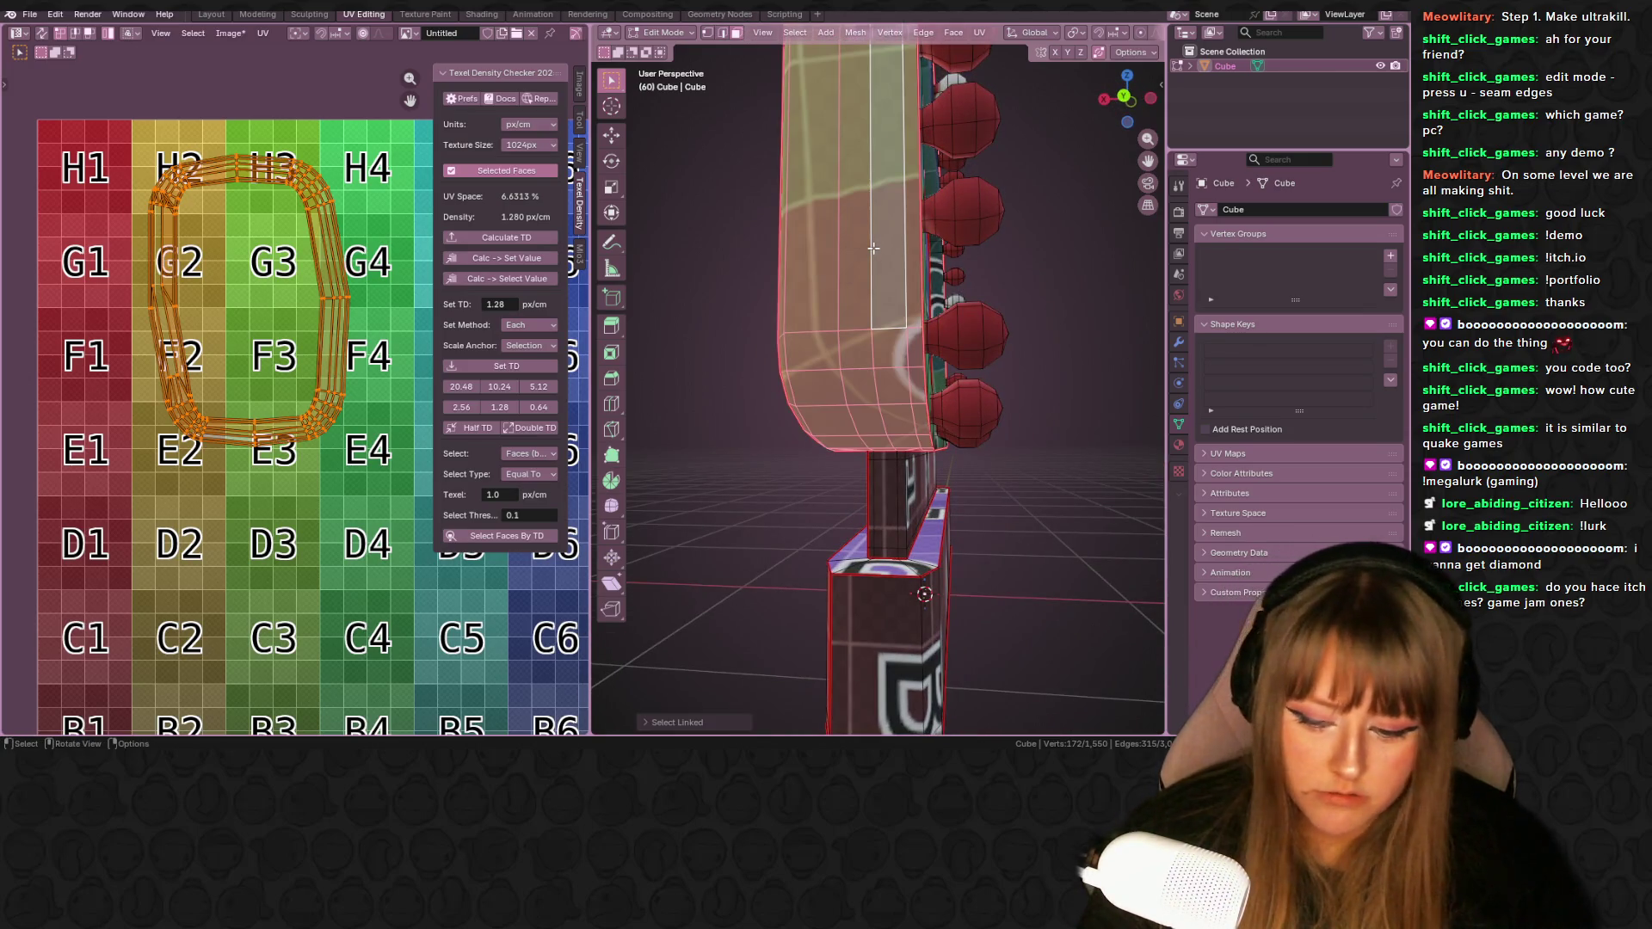
{"action": "key", "text": "u"}
{"action": "left_click", "coordinate": [873, 248]}
{"action": "scroll", "coordinate": [874, 249], "scroll_direction": "down", "scroll_amount": 3}
{"action": "mouse_move", "coordinate": [875, 250]}
{"action": "middle_mouse_down"}
{"action": "mouse_move", "coordinate": [980, 172]}
{"action": "mouse_move", "coordinate": [996, 334]}
{"action": "mouse_move", "coordinate": [921, 361]}
{"action": "middle_mouse_up"}
- Set the rim island to the target texel density, scale it down, and place it on the G3–C3 column
{"action": "left_click", "coordinate": [539, 372]}
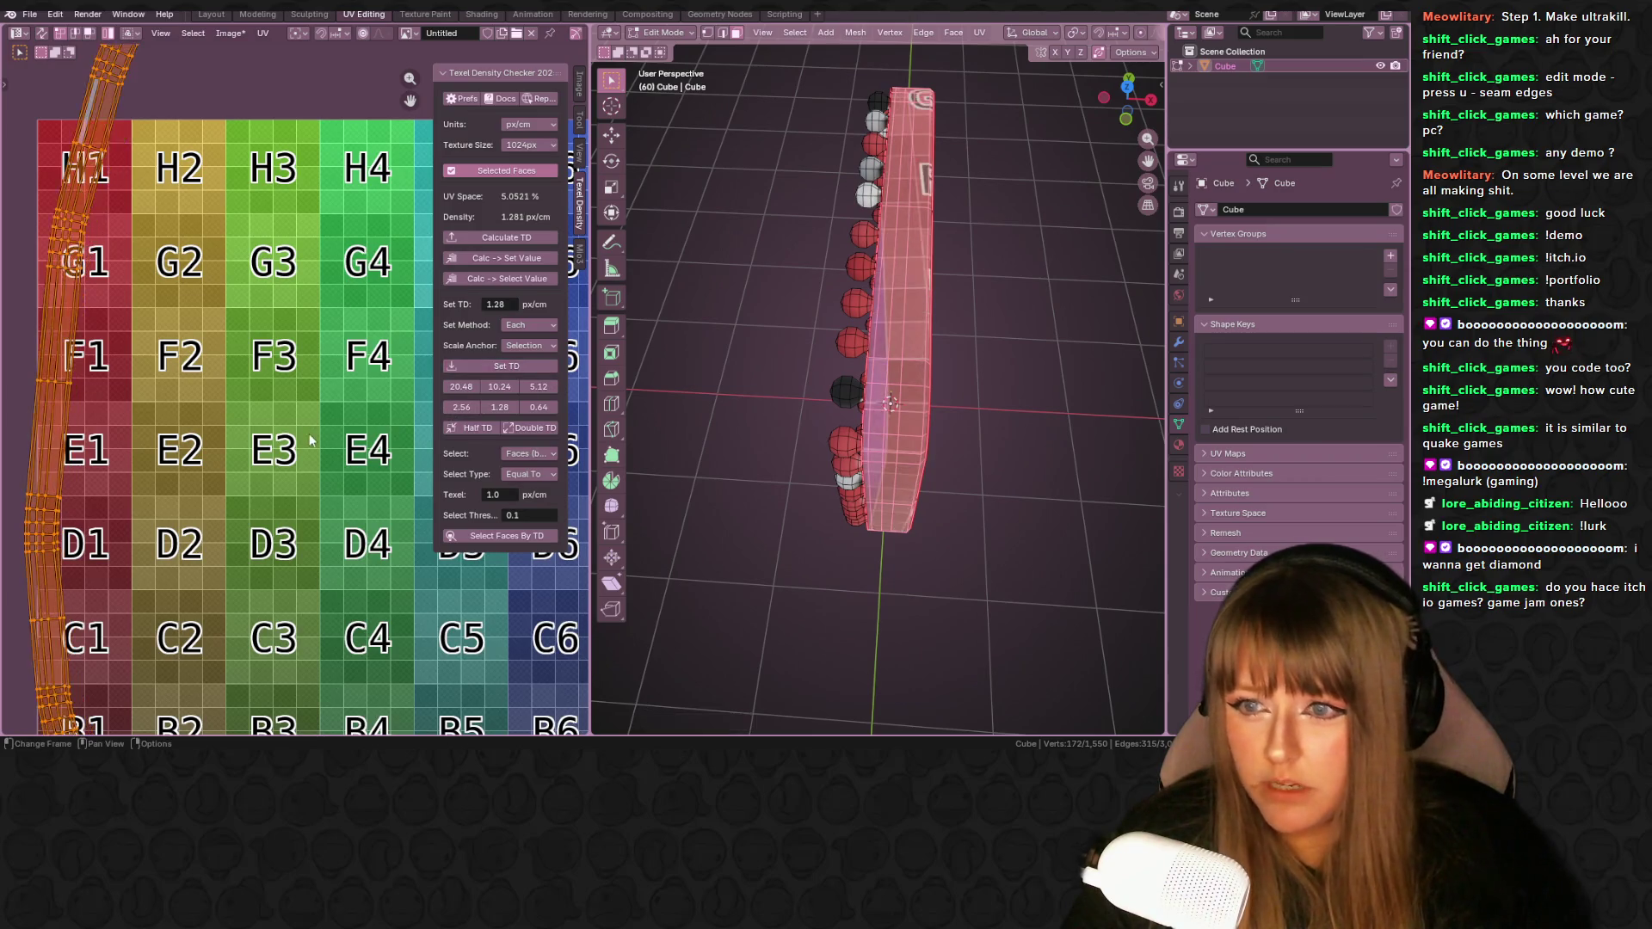
{"action": "scroll", "coordinate": [186, 411], "scroll_direction": "down", "scroll_amount": 3}
{"action": "key", "text": "s"}
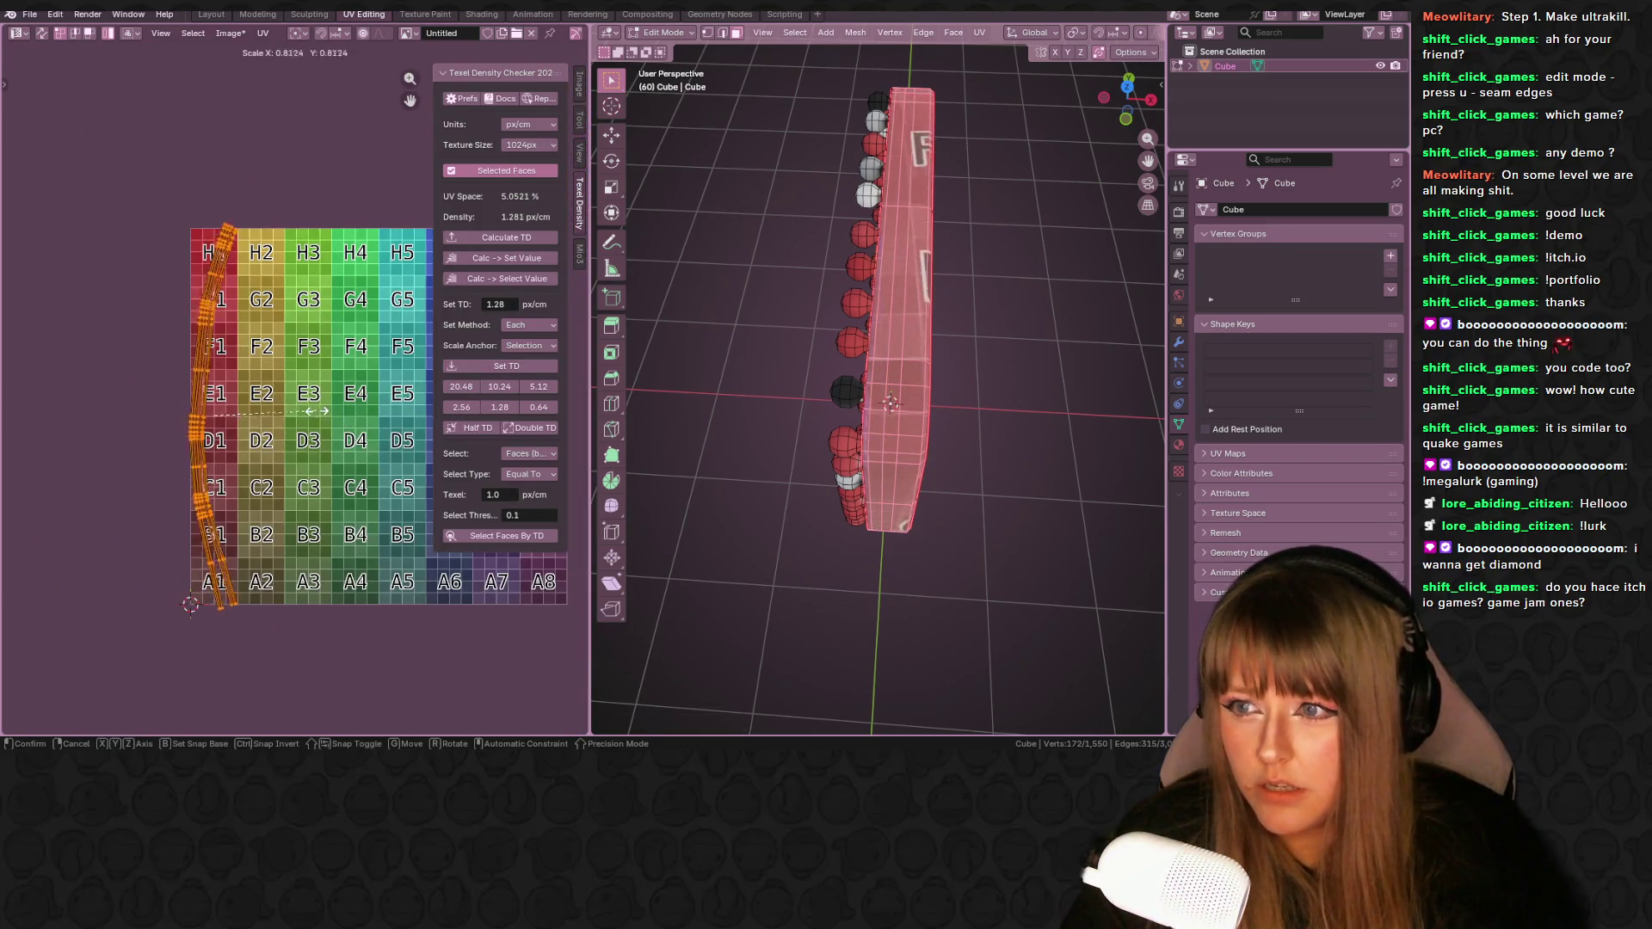
{"action": "left_click", "coordinate": [273, 414]}
{"action": "key", "text": "g"}
{"action": "left_click", "coordinate": [355, 397]}
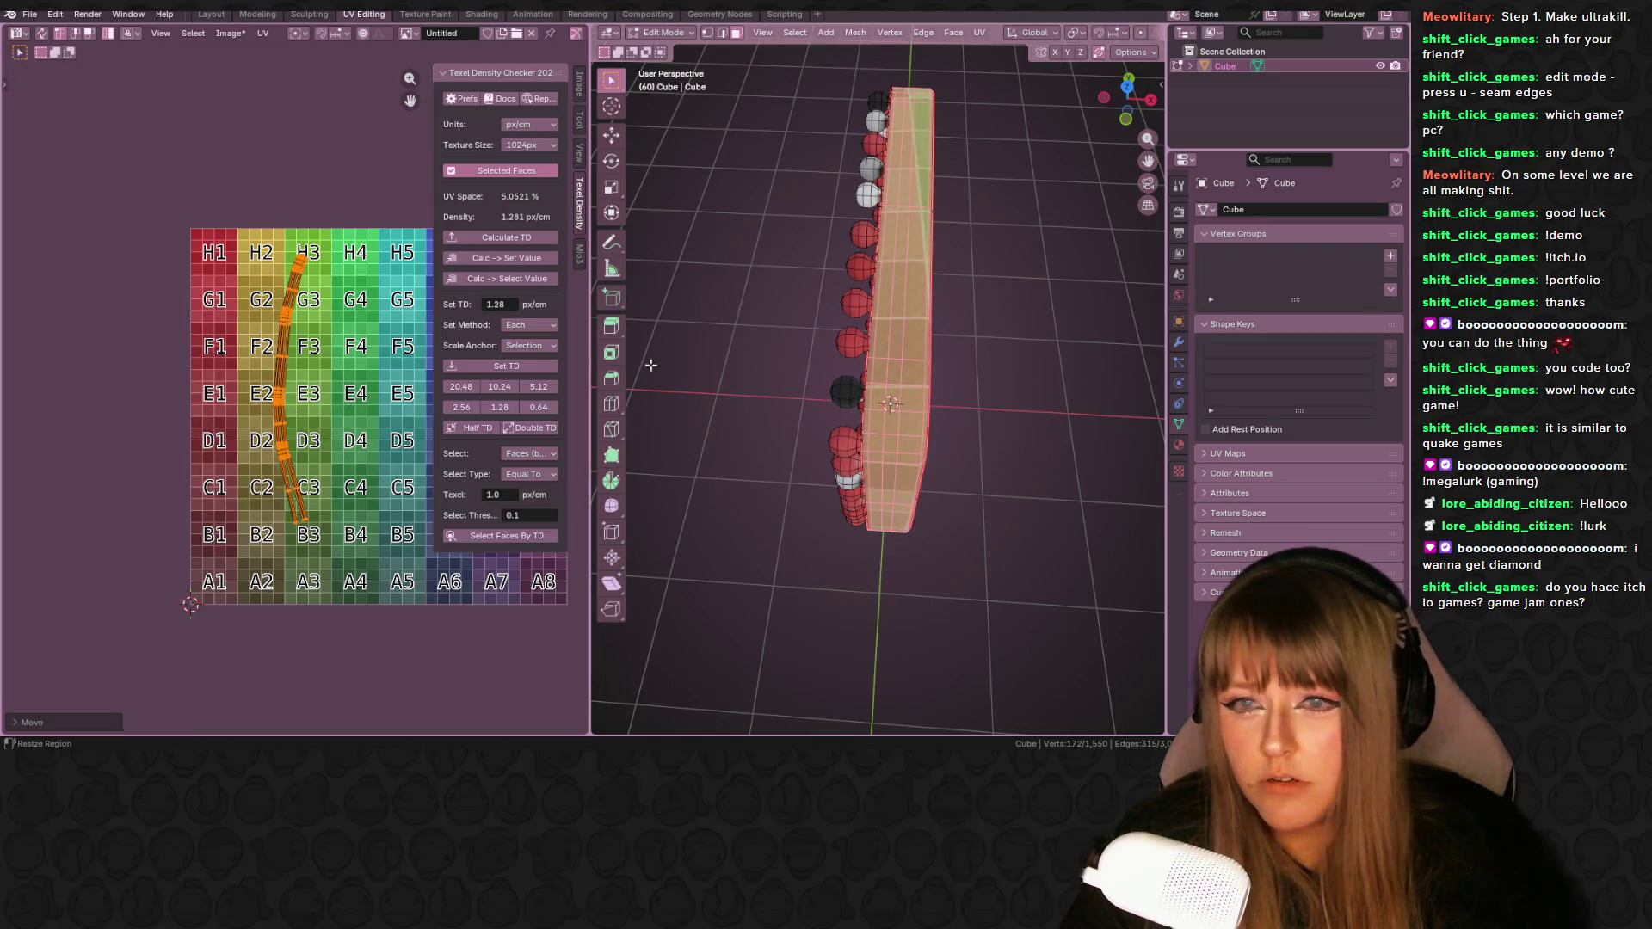
- Select the whole sign mesh and move the rim strip island to a new spot on the grid
{"action": "middle_click_drag", "start_coordinate": [889, 310], "coordinate": [945, 264]}
{"action": "key", "text": "a"}
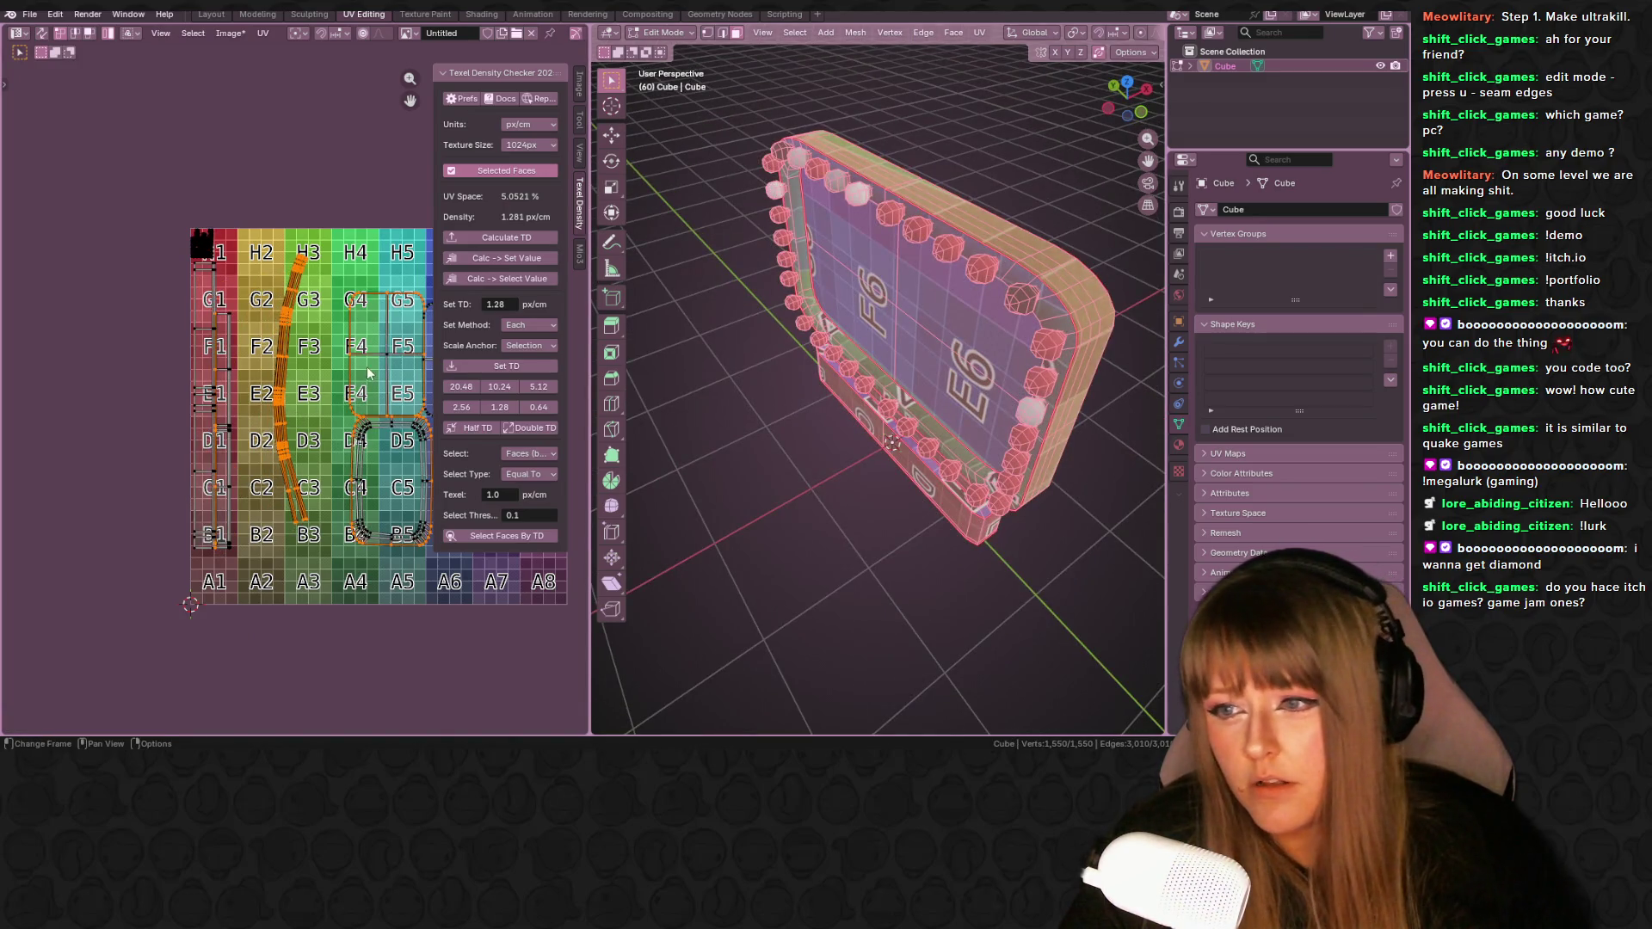
{"action": "scroll", "coordinate": [284, 383], "scroll_direction": "up", "scroll_amount": 2}
{"action": "key", "text": "g"}
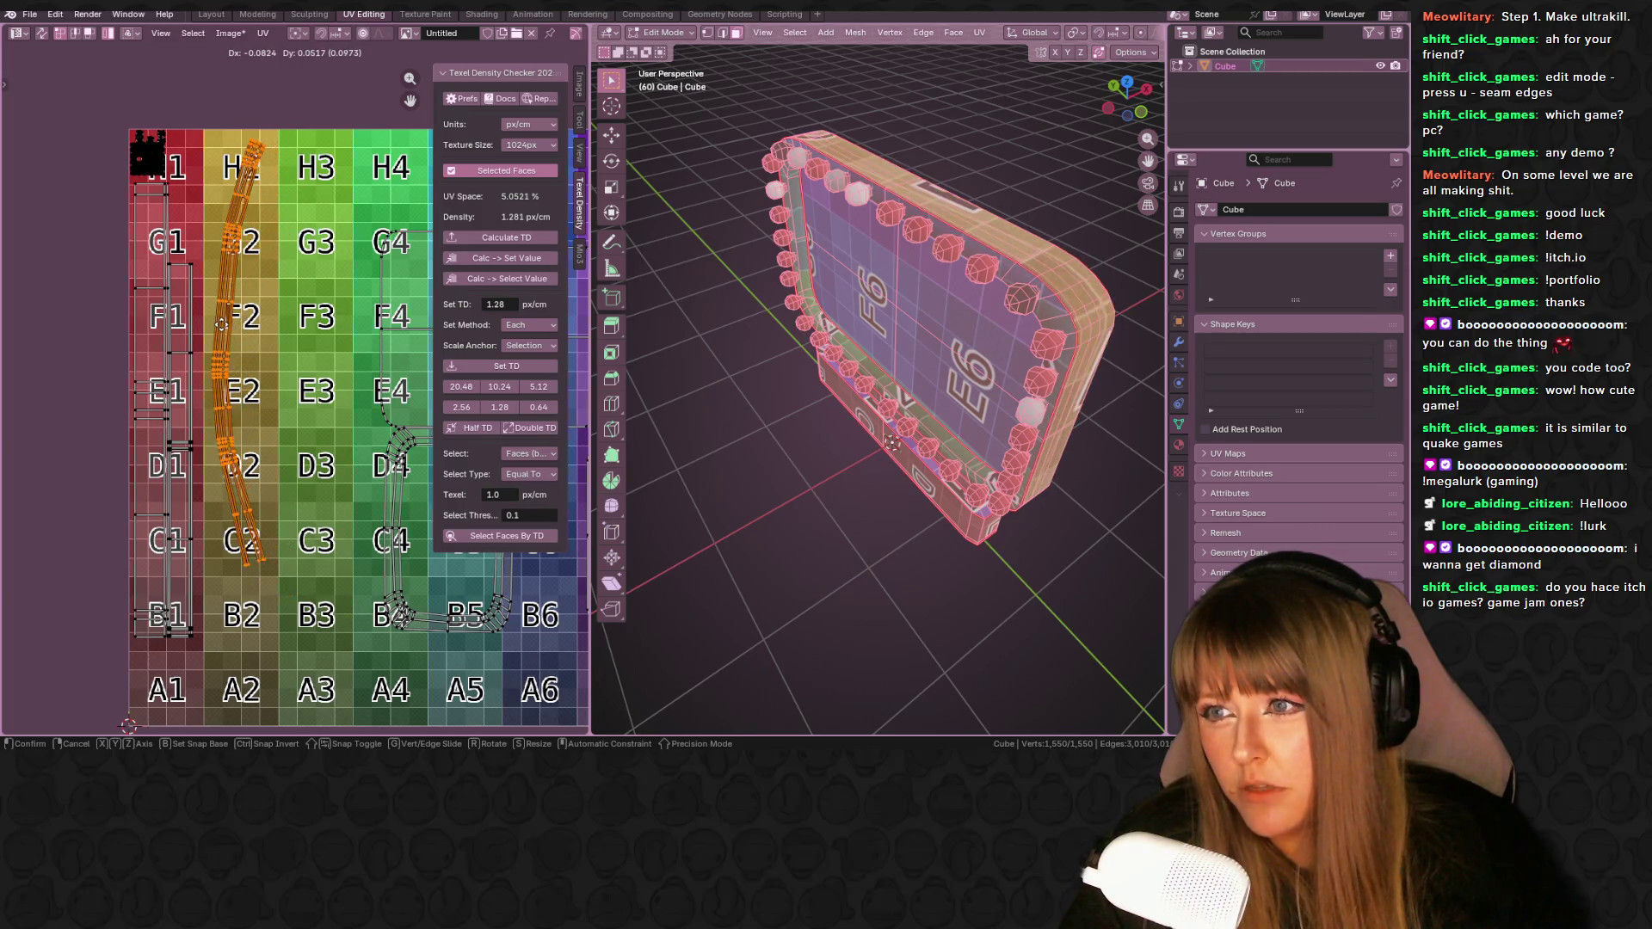
{"action": "left_click", "coordinate": [221, 323]}
{"action": "middle_click_drag", "start_coordinate": [258, 327], "coordinate": [320, 337]}
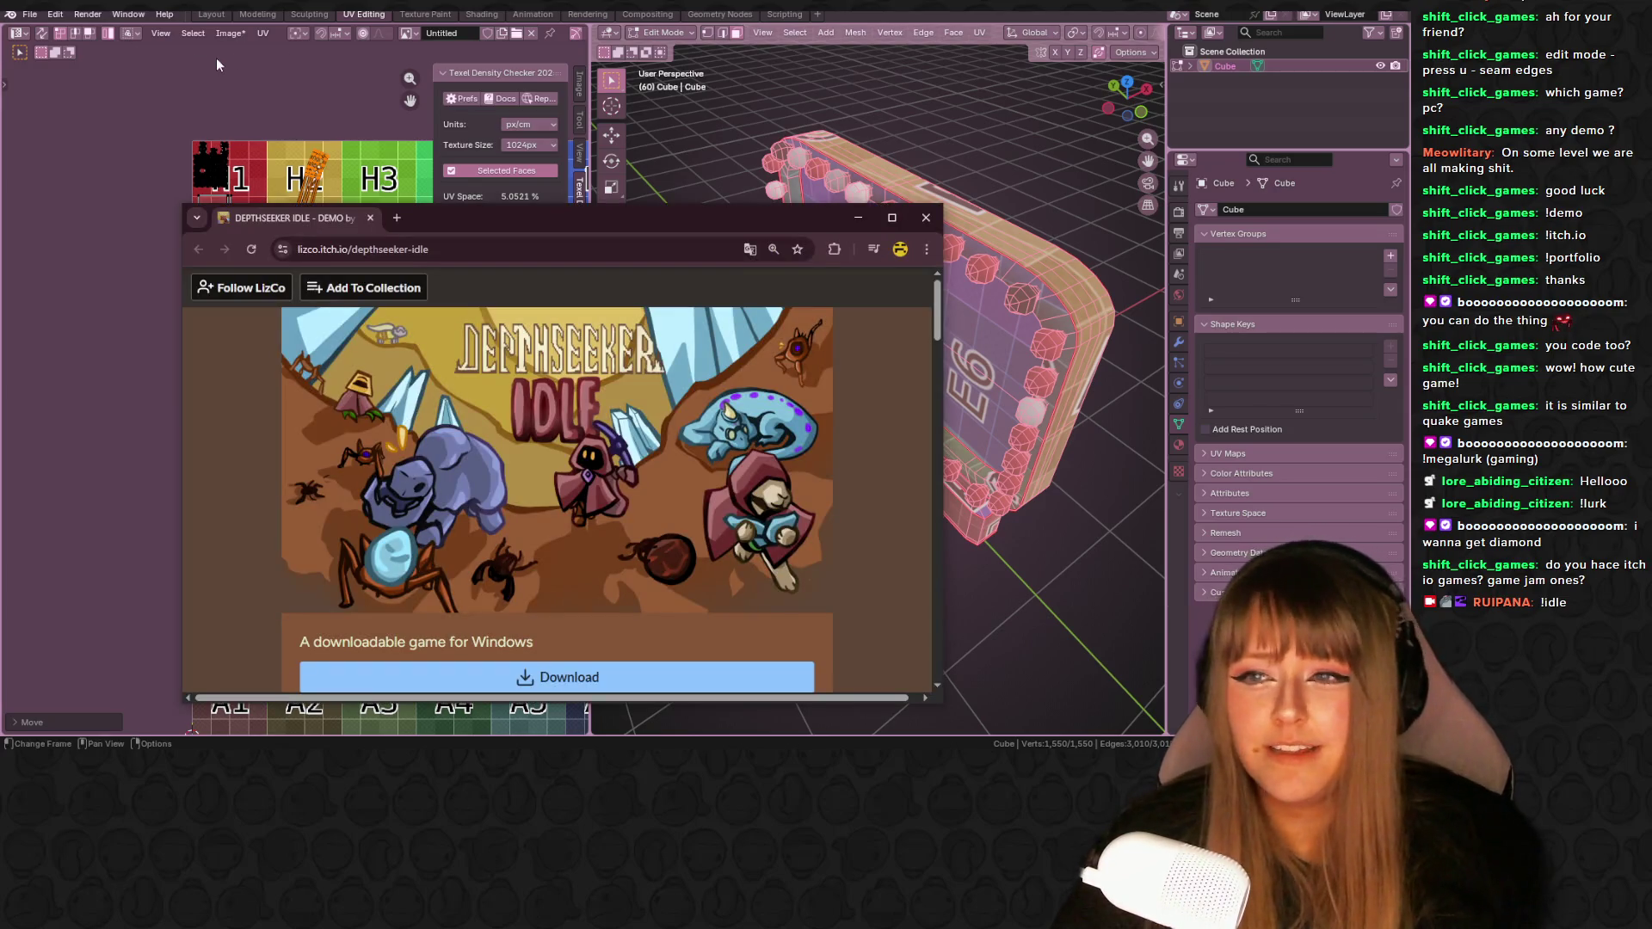
- Bring up the DEPTHSEEKER IDLE itch.io page in the browser and skim its description
{"action": "left_click_drag", "start_coordinate": [688, 205], "coordinate": [687, 41]}
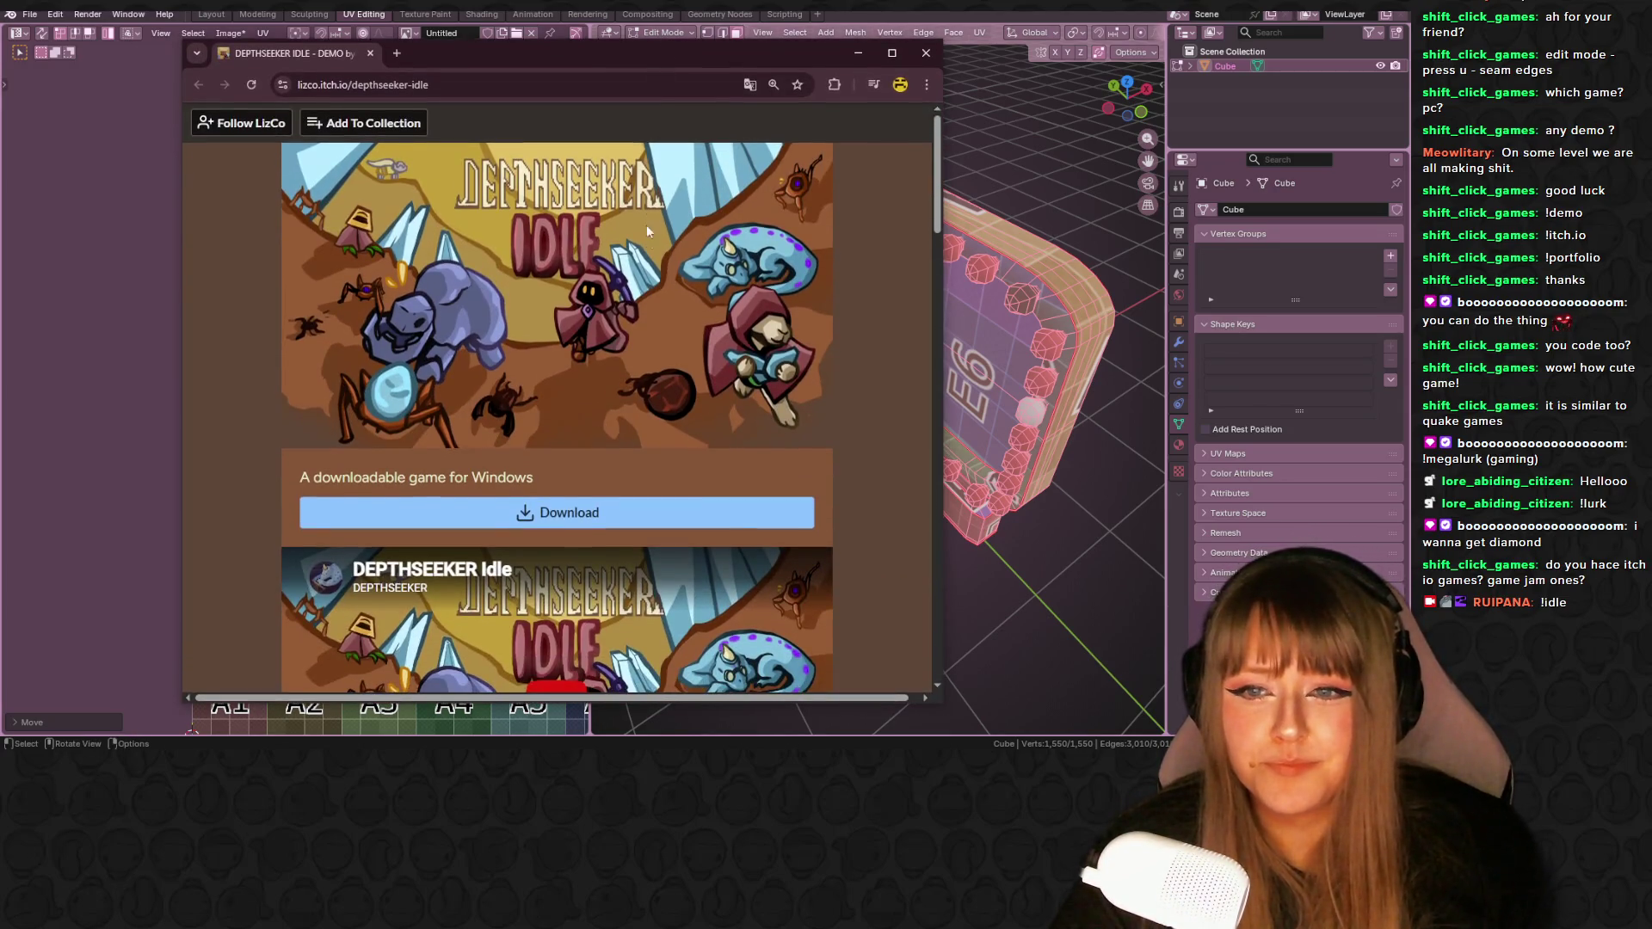
{"action": "scroll", "coordinate": [924, 346], "scroll_direction": "down", "scroll_amount": 2}
{"action": "left_click_drag", "start_coordinate": [943, 341], "coordinate": [1140, 344]}
{"action": "scroll", "coordinate": [911, 353], "scroll_direction": "down", "scroll_amount": 5}
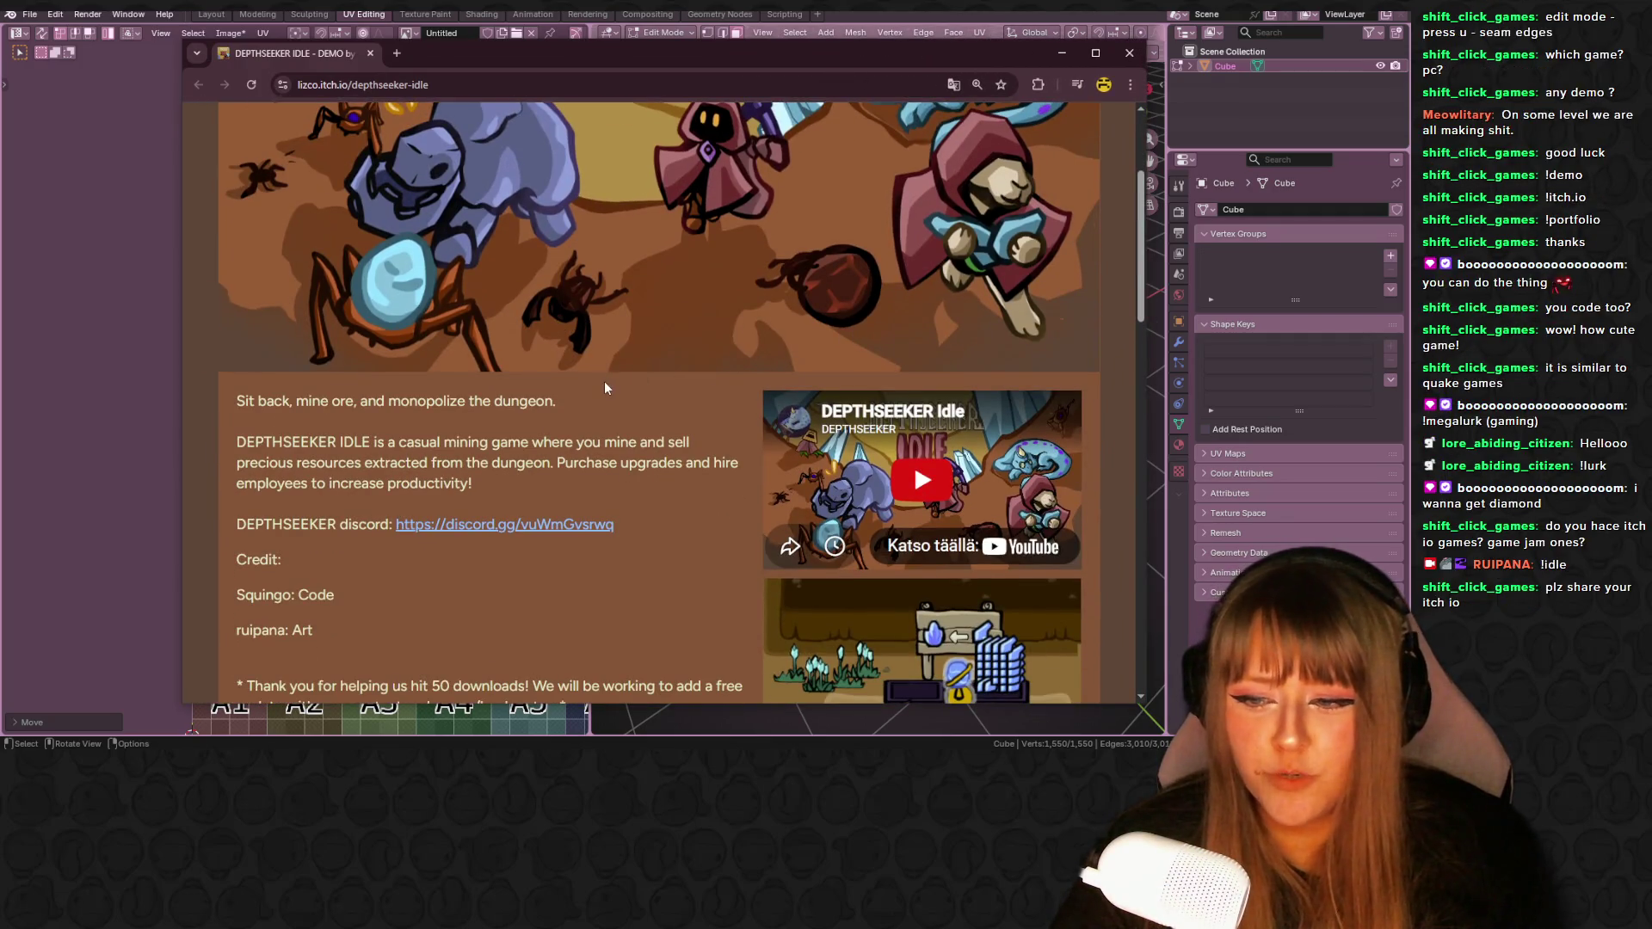
{"action": "scroll", "coordinate": [604, 388], "scroll_direction": "up", "scroll_amount": 3}
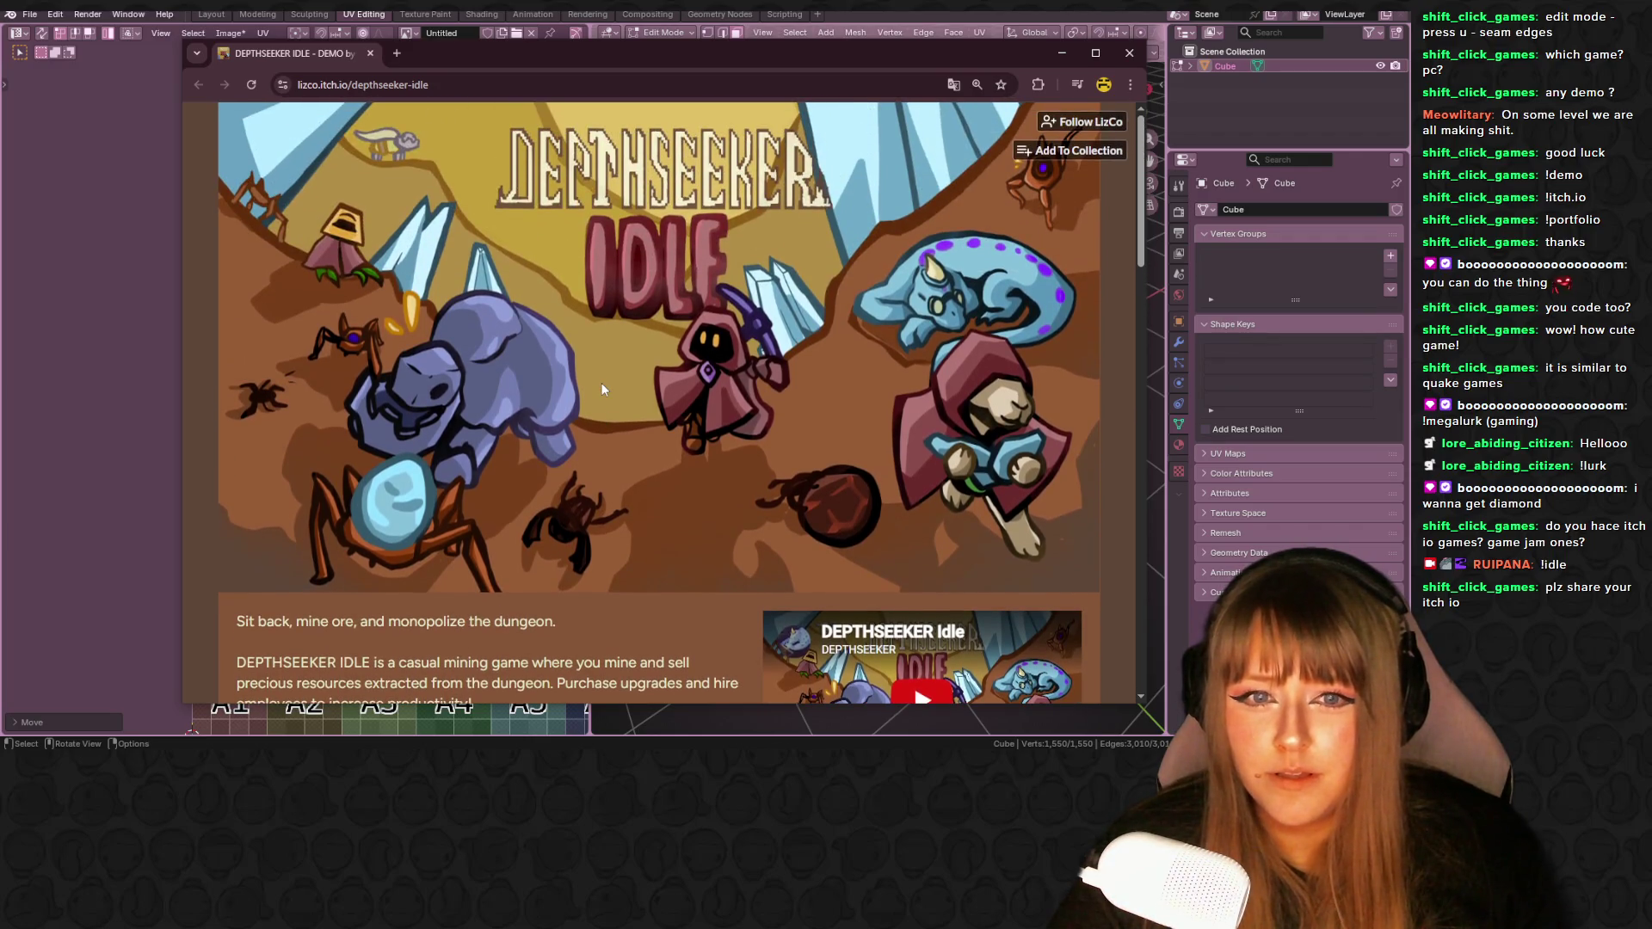
{"action": "scroll", "coordinate": [601, 384], "scroll_direction": "down", "scroll_amount": 1}
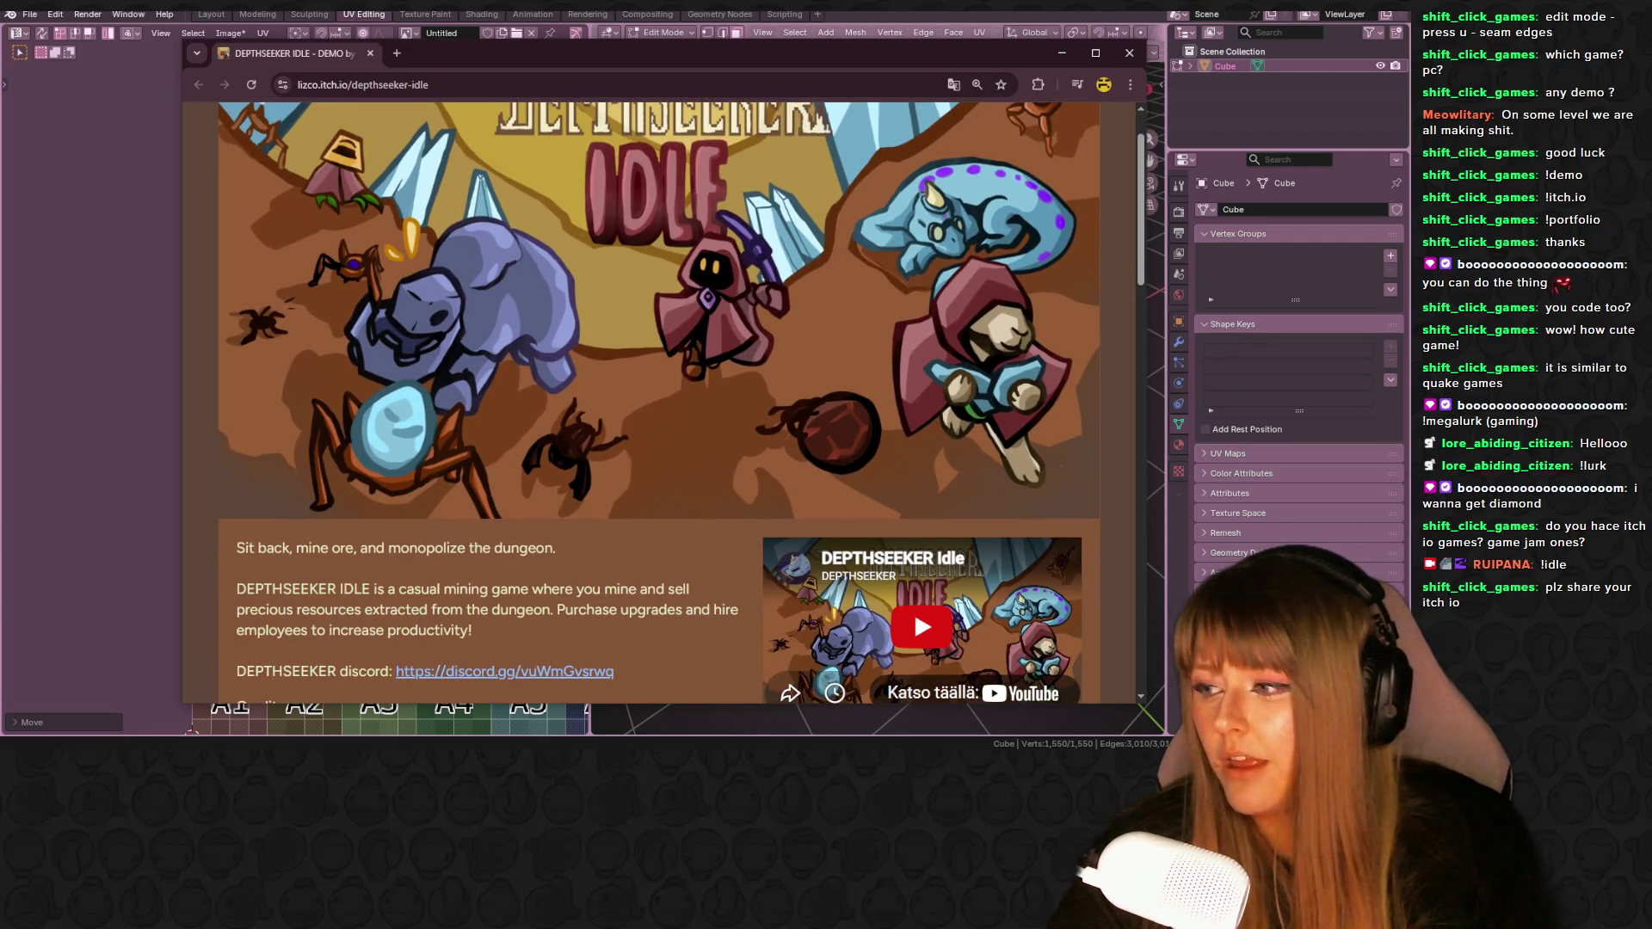
{"action": "left_click", "coordinate": [191, 732]}
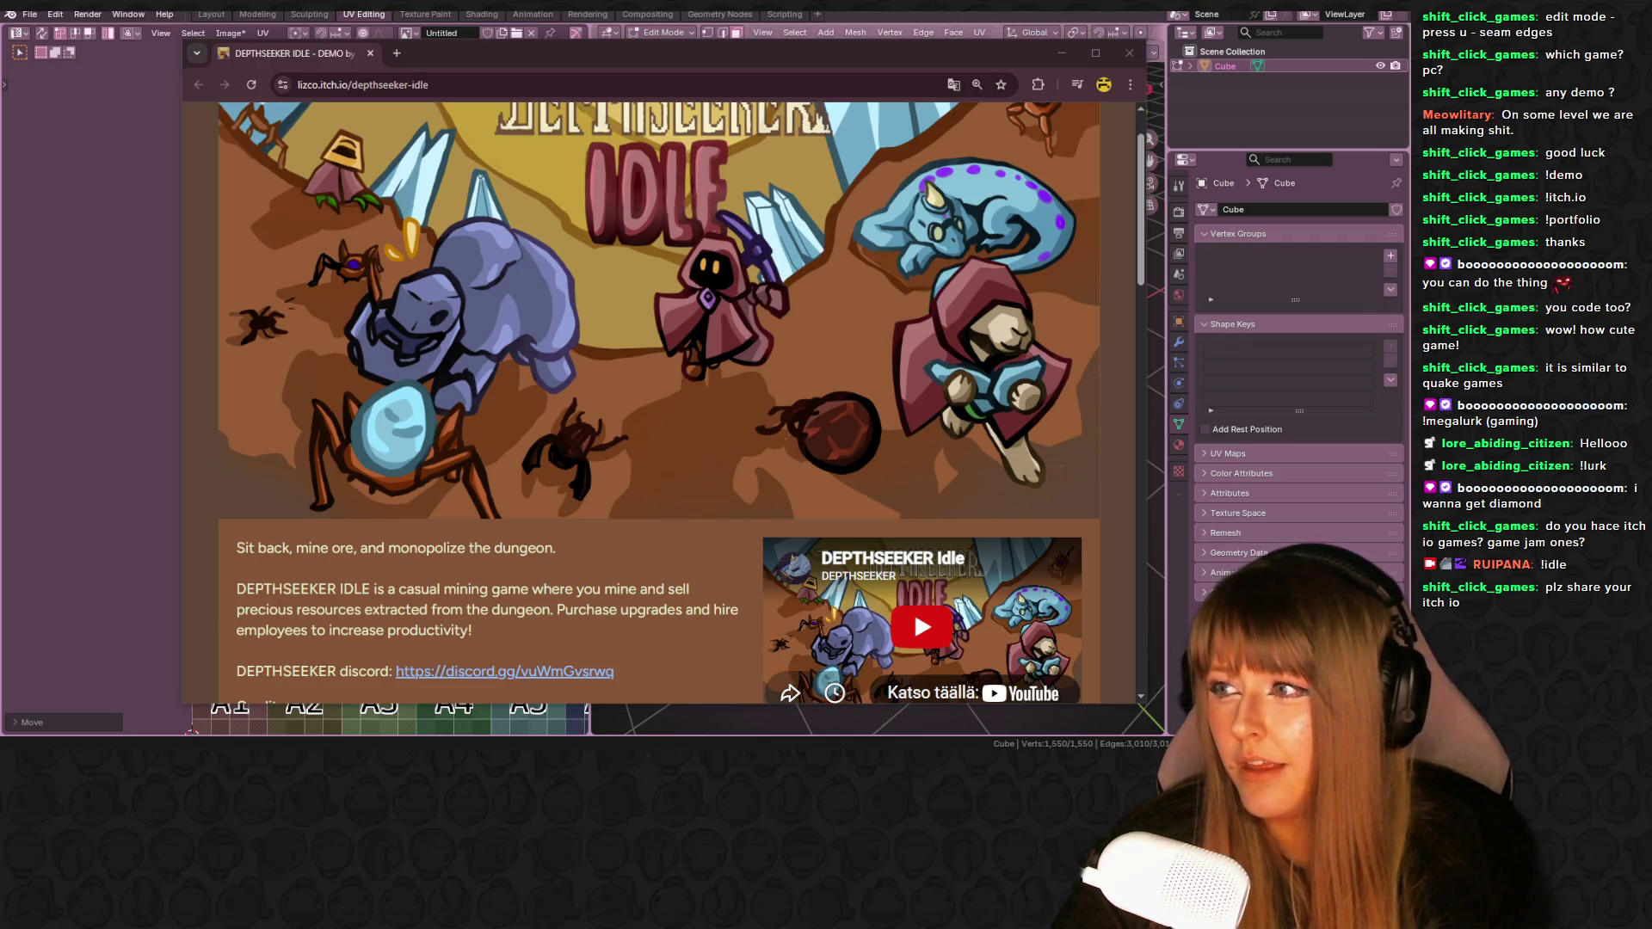
- Scroll through the page's comments and back up to the title banner, then close the page
{"action": "scroll", "coordinate": [752, 396], "scroll_direction": "down", "scroll_amount": 5}
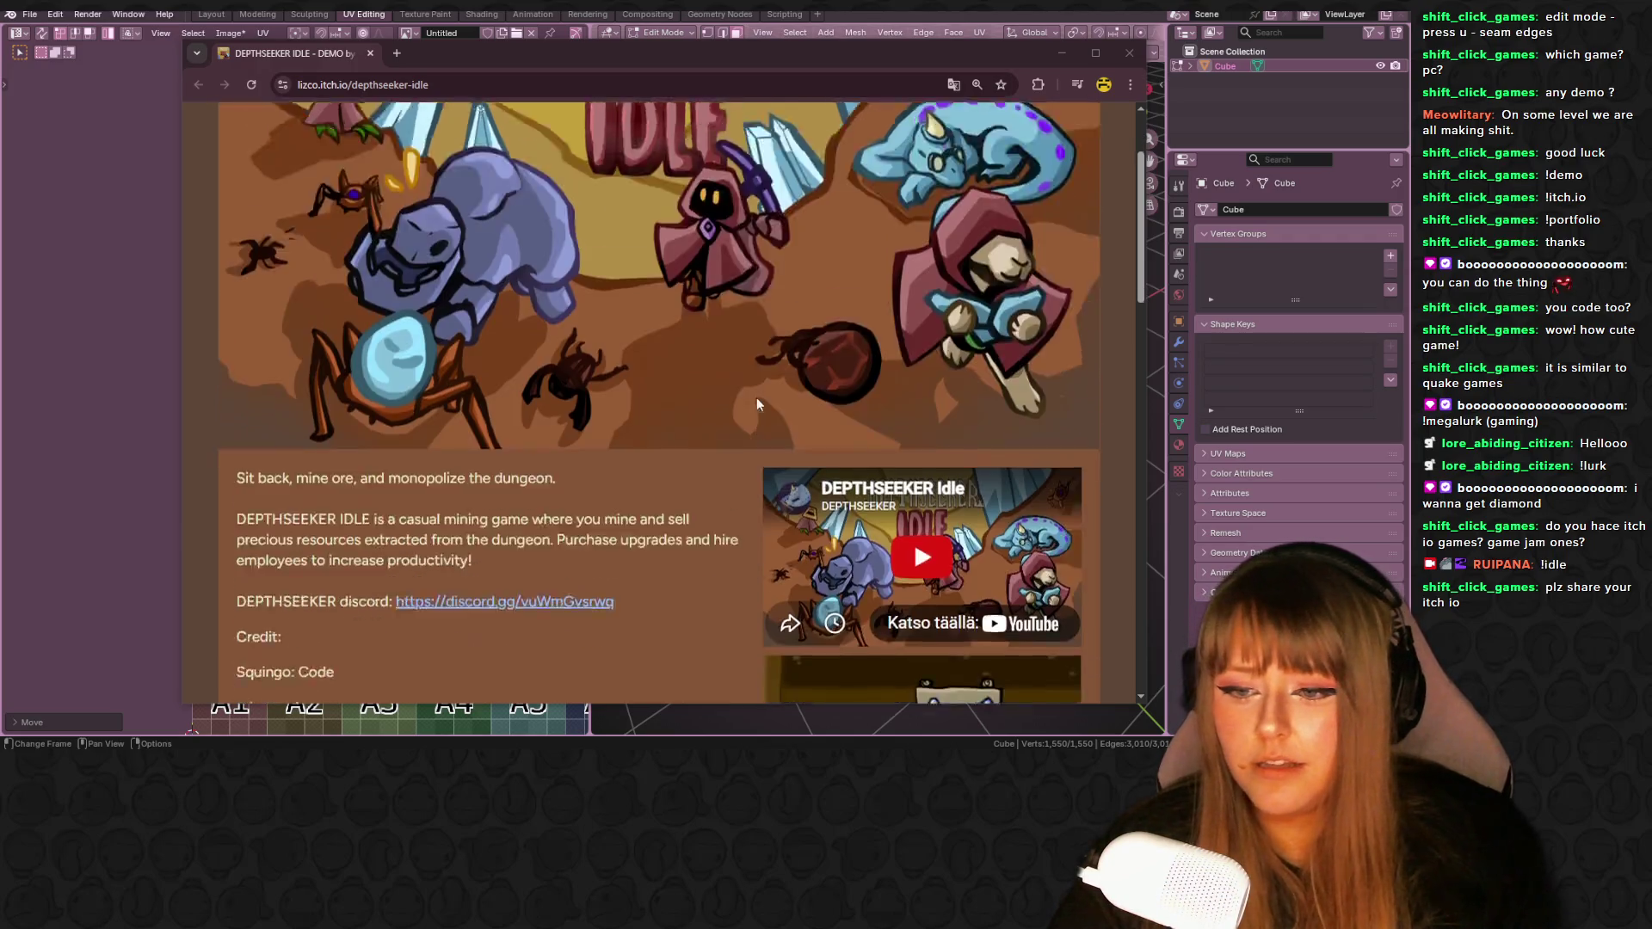
{"action": "scroll", "coordinate": [750, 398], "scroll_direction": "down", "scroll_amount": 9}
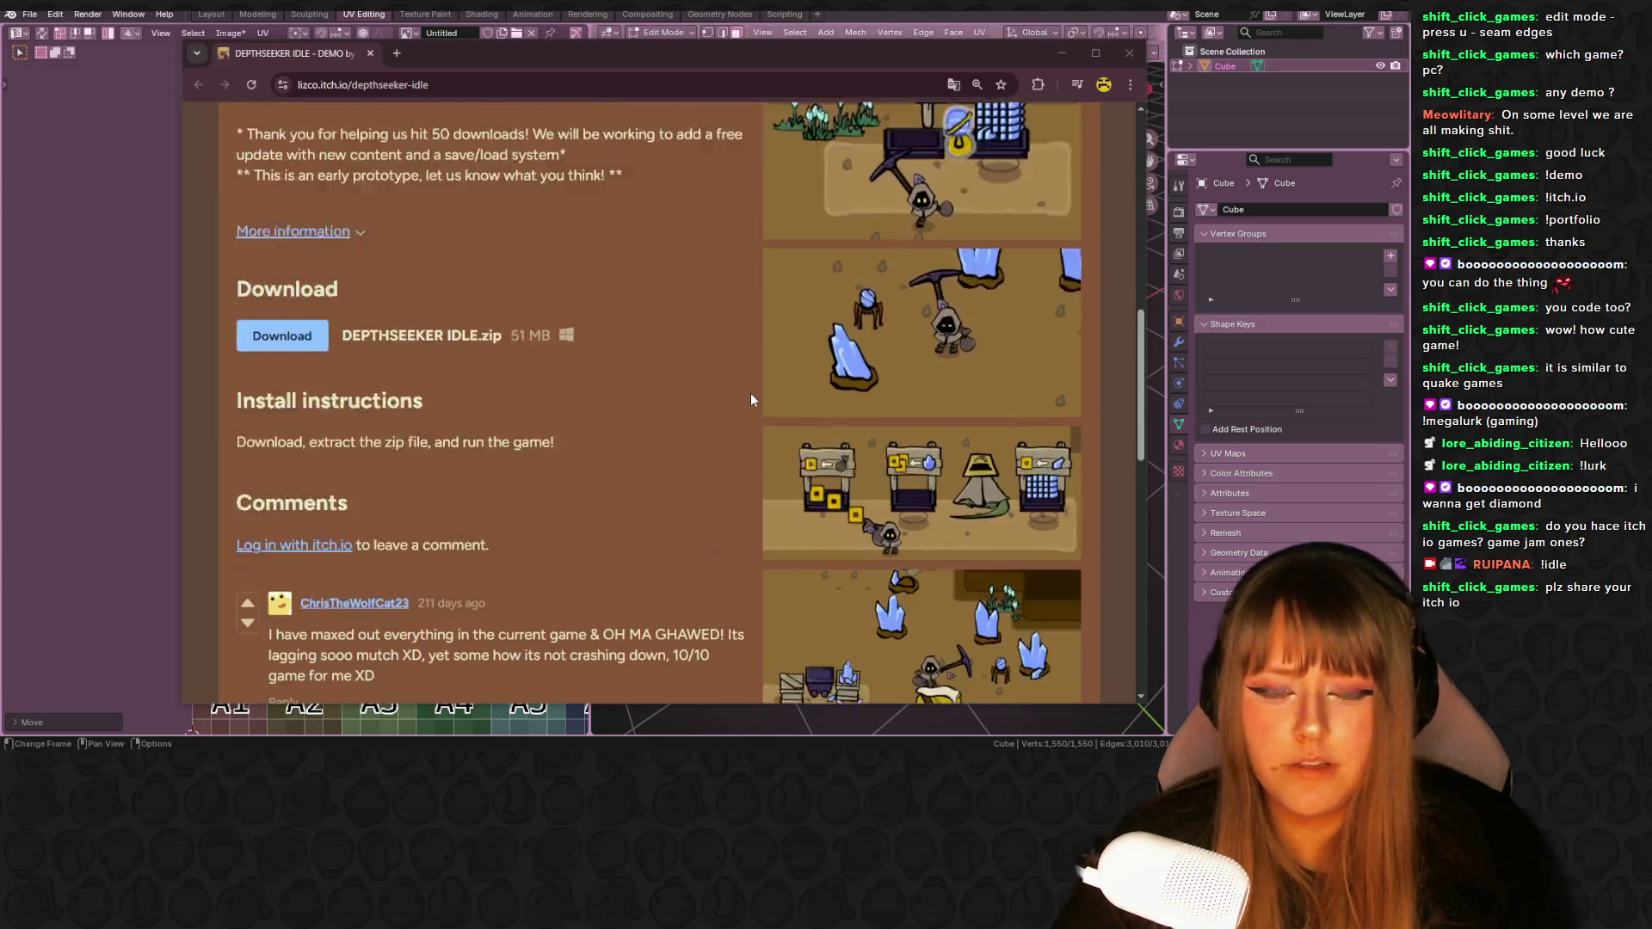
{"action": "scroll", "coordinate": [675, 370], "scroll_direction": "down", "scroll_amount": 2}
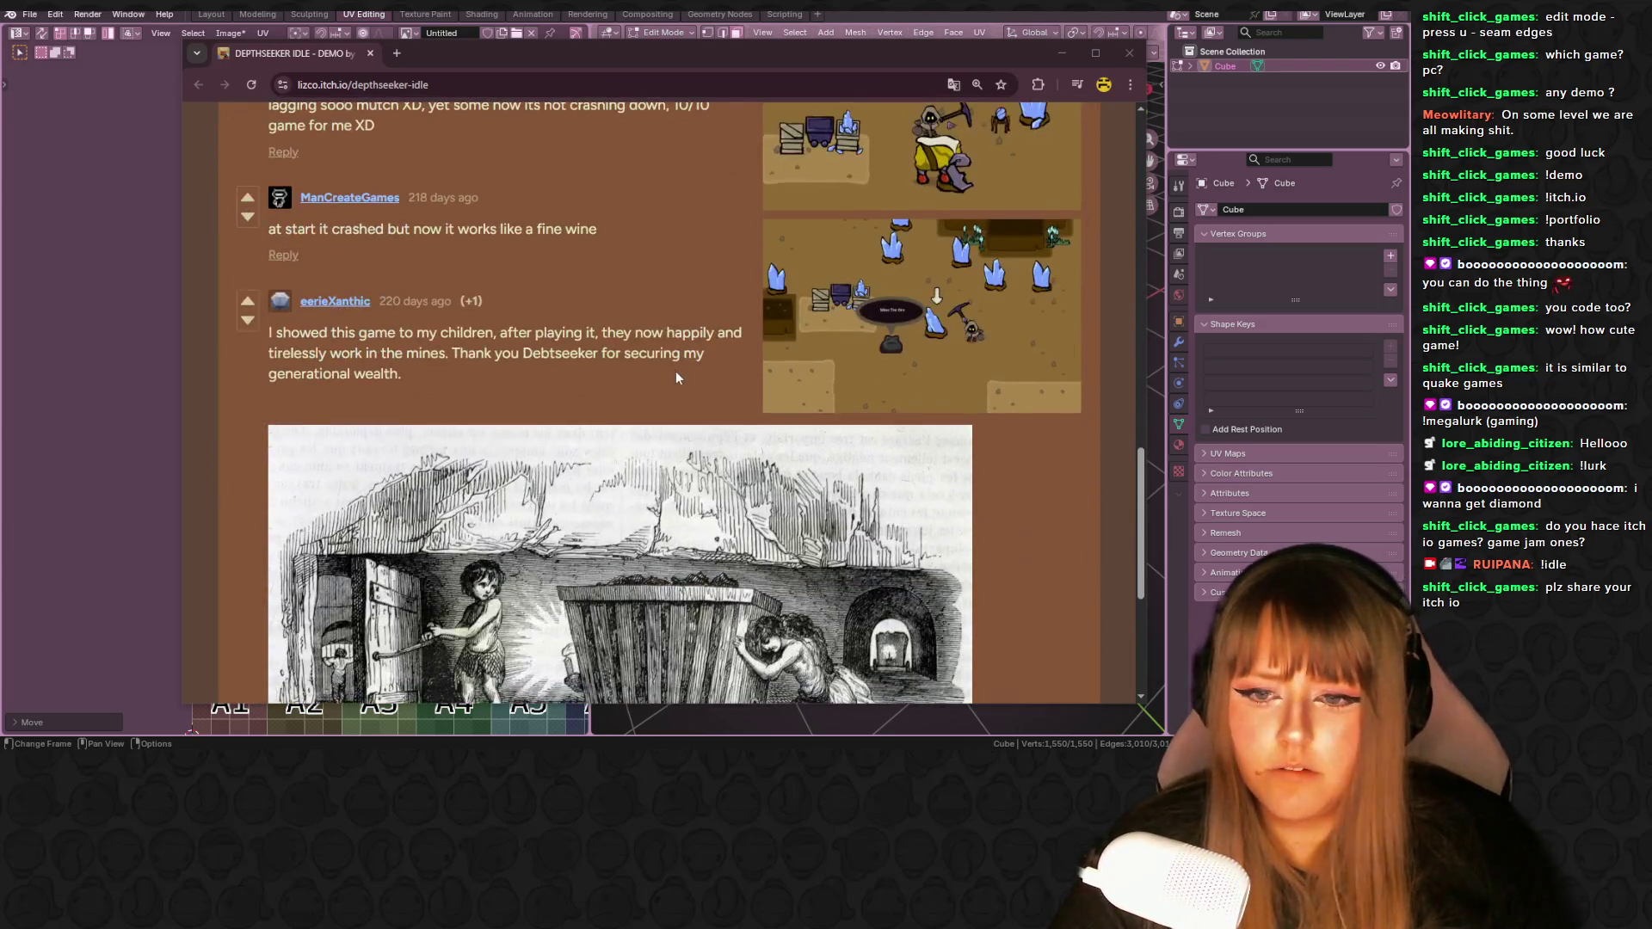
{"action": "scroll", "coordinate": [670, 365], "scroll_direction": "up", "scroll_amount": 1}
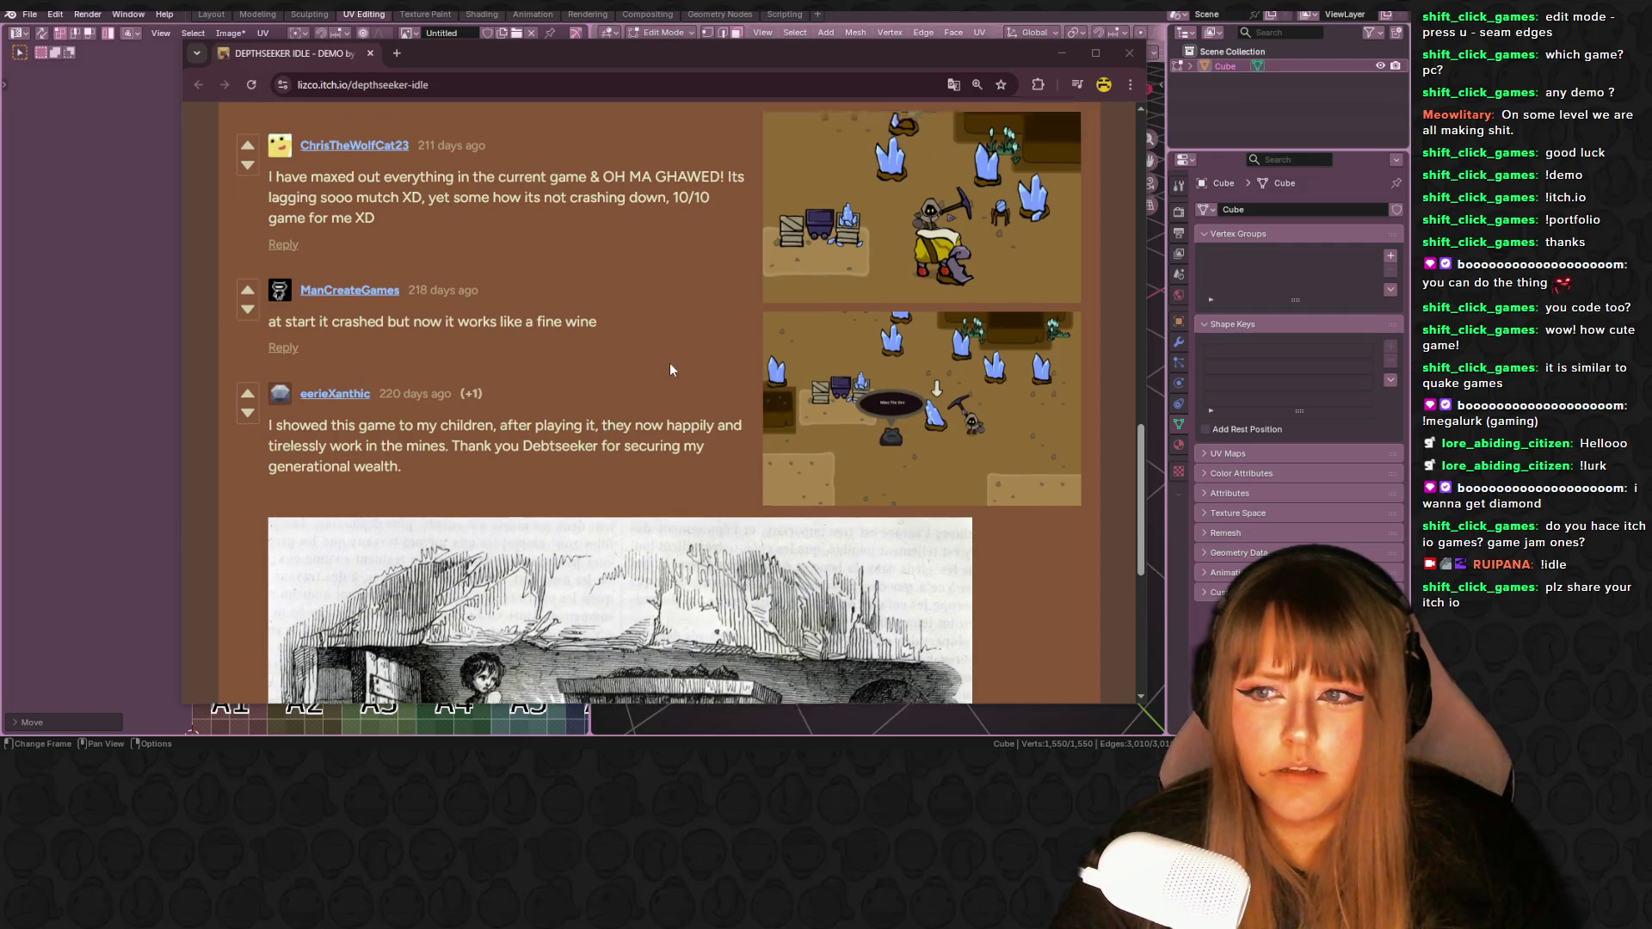
{"action": "scroll", "coordinate": [670, 364], "scroll_direction": "down", "scroll_amount": 6}
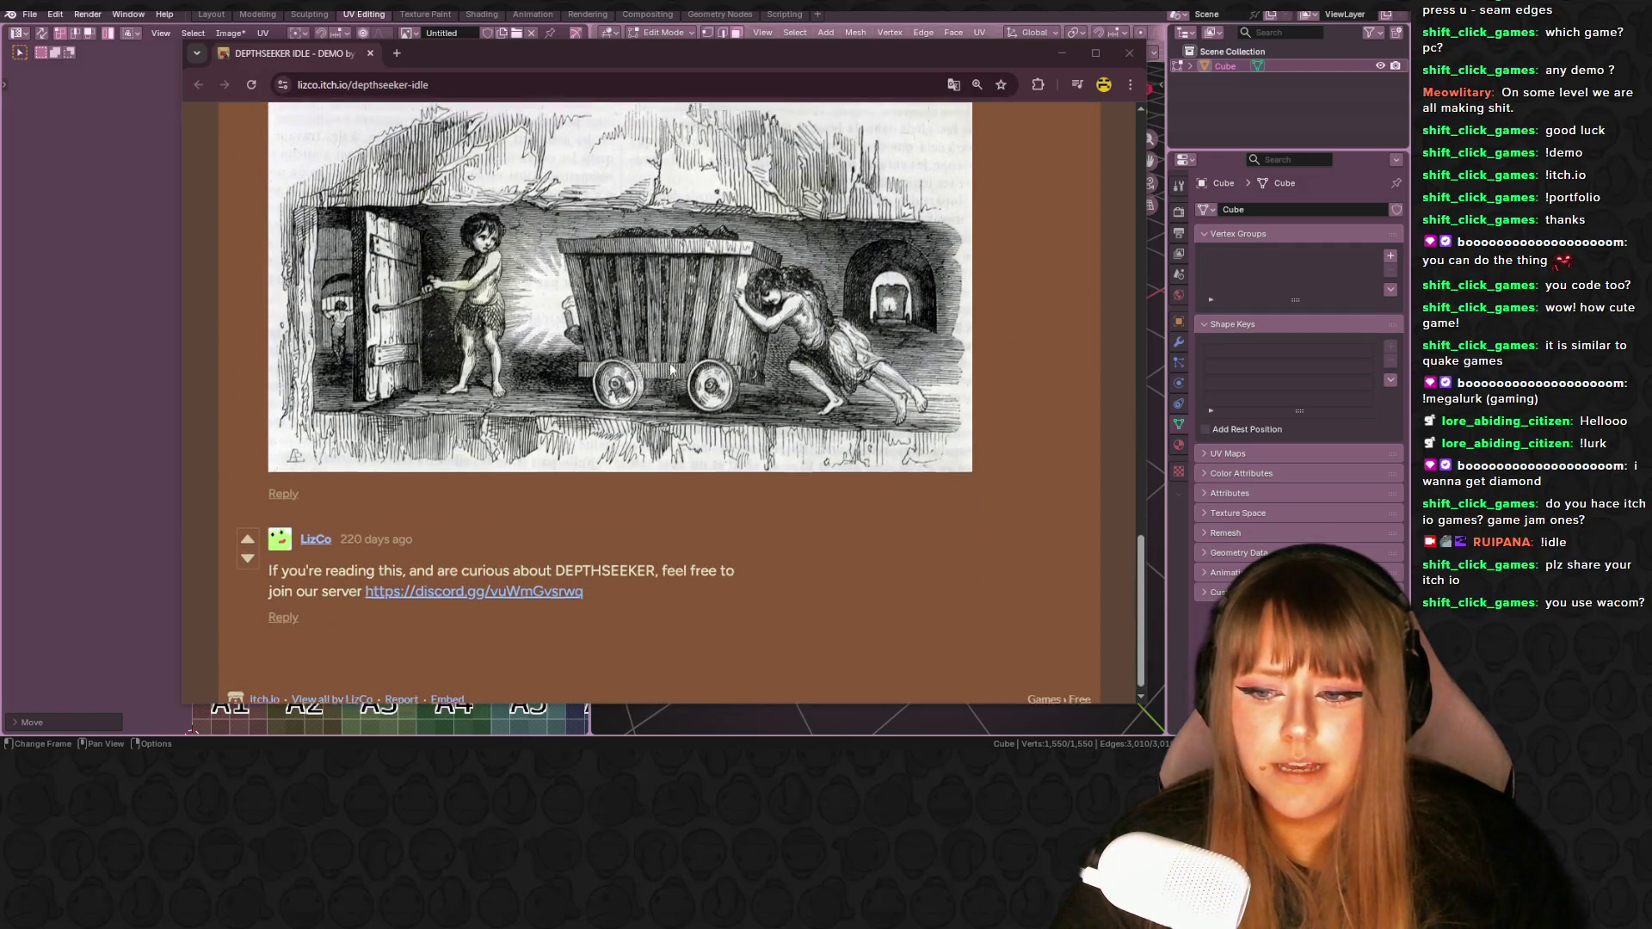
{"action": "scroll", "coordinate": [670, 368], "scroll_direction": "up", "scroll_amount": 8}
{"action": "scroll", "coordinate": [670, 370], "scroll_direction": "up", "scroll_amount": 9}
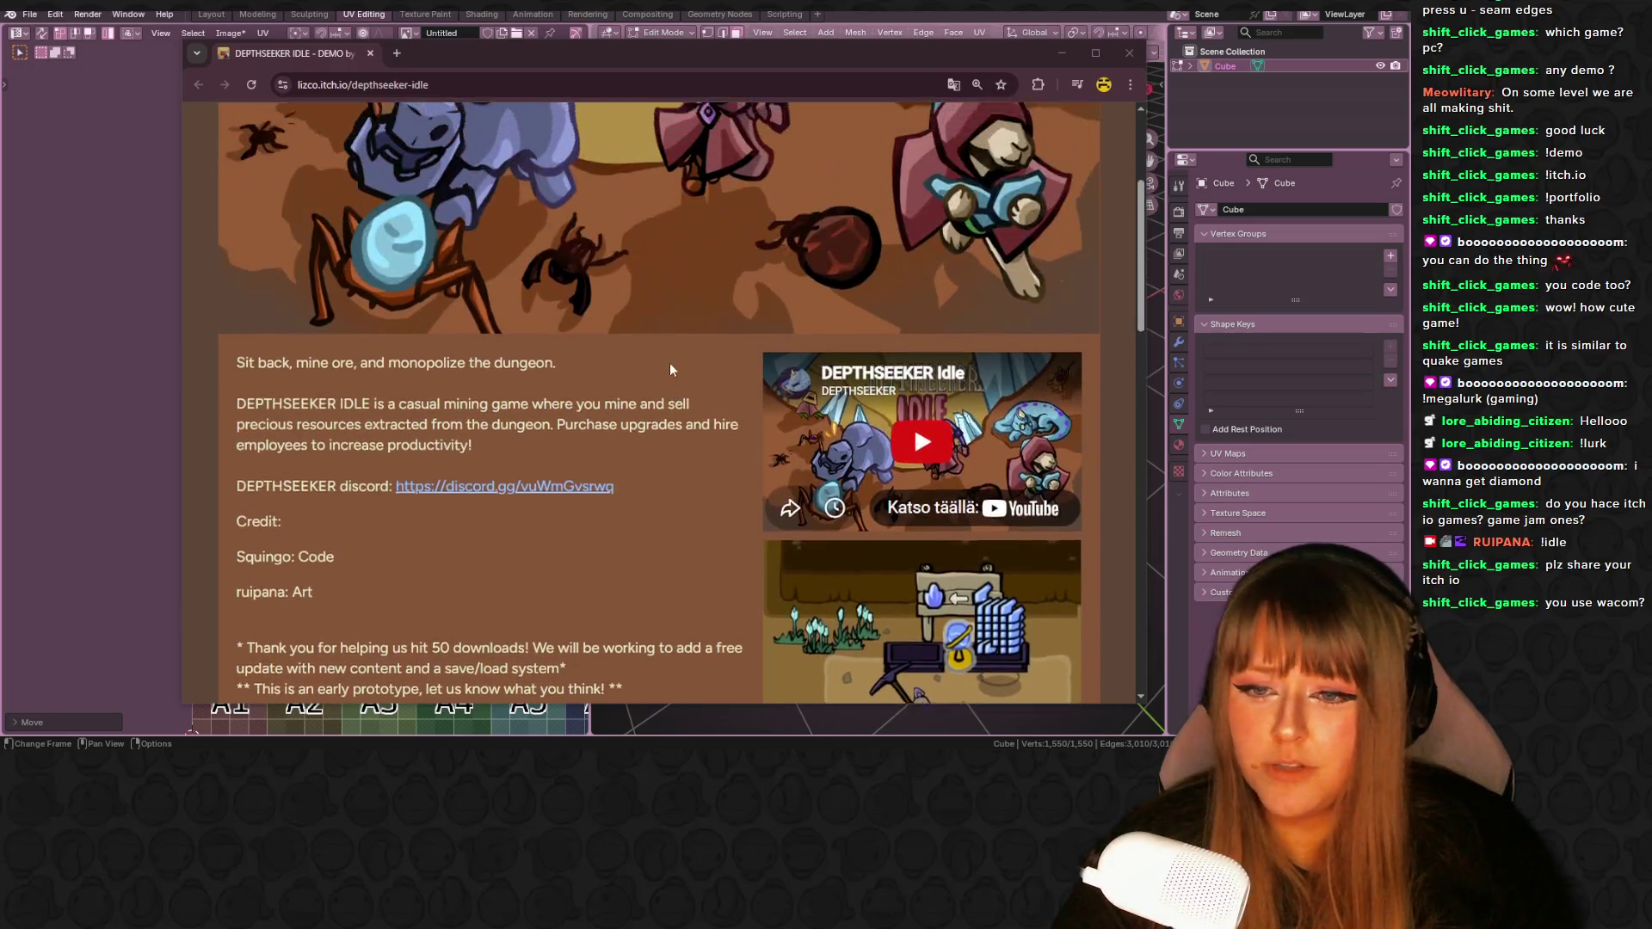
{"action": "scroll", "coordinate": [669, 363], "scroll_direction": "down", "scroll_amount": 2}
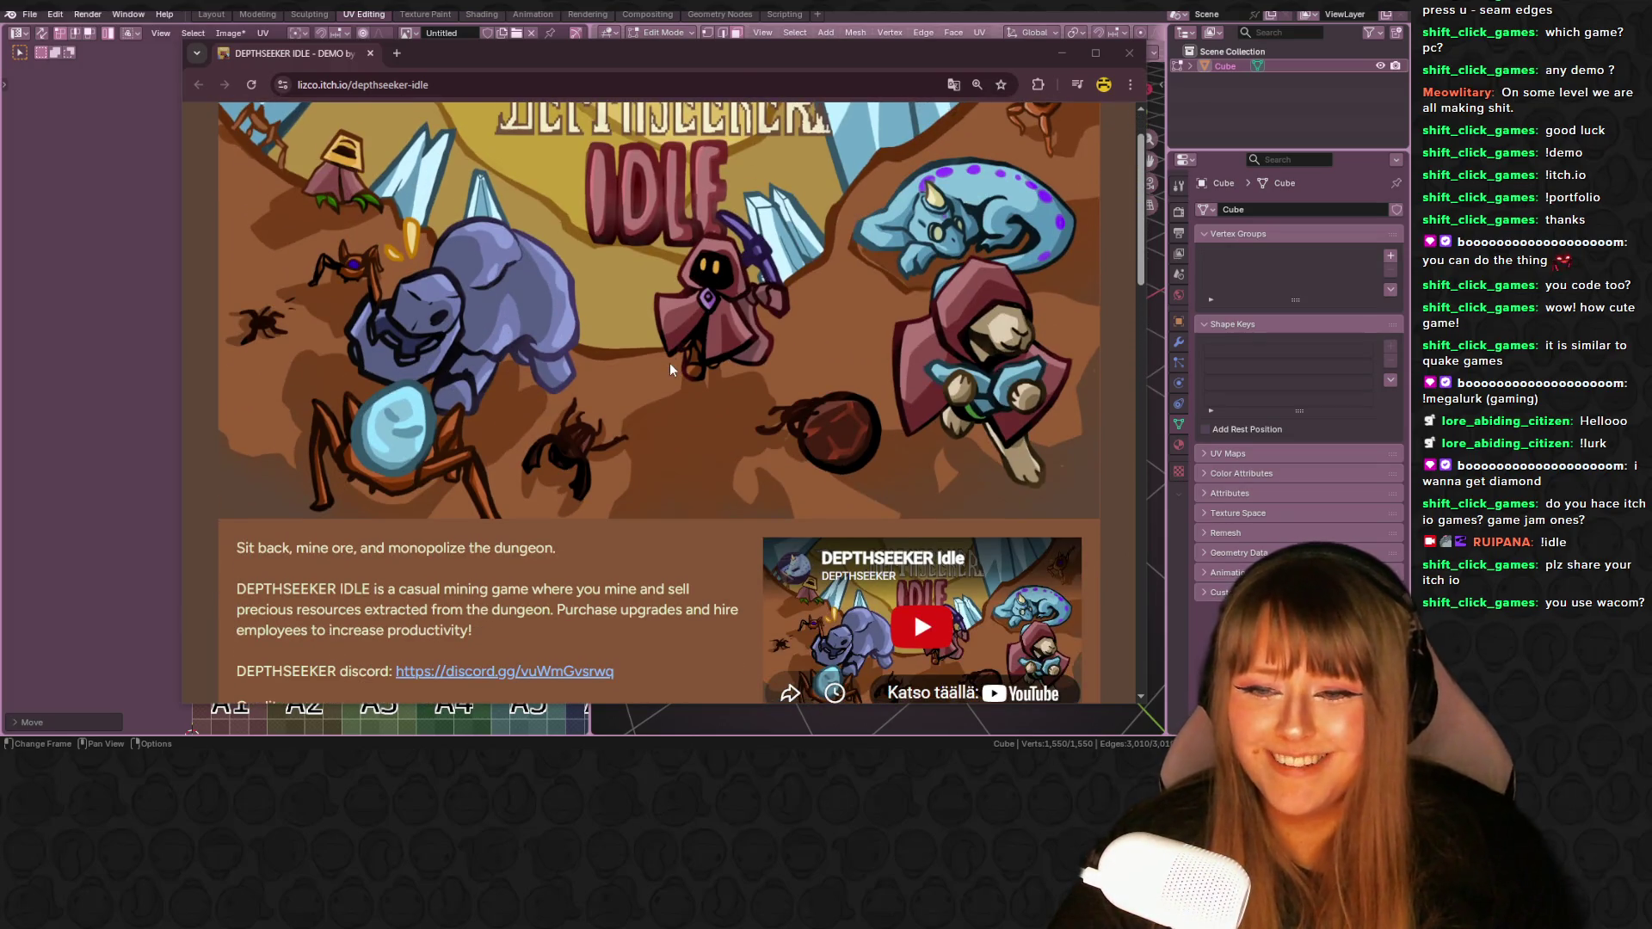
{"action": "scroll", "coordinate": [669, 363], "scroll_direction": "down", "scroll_amount": 1}
{"action": "scroll", "coordinate": [669, 363], "scroll_direction": "up", "scroll_amount": 4}
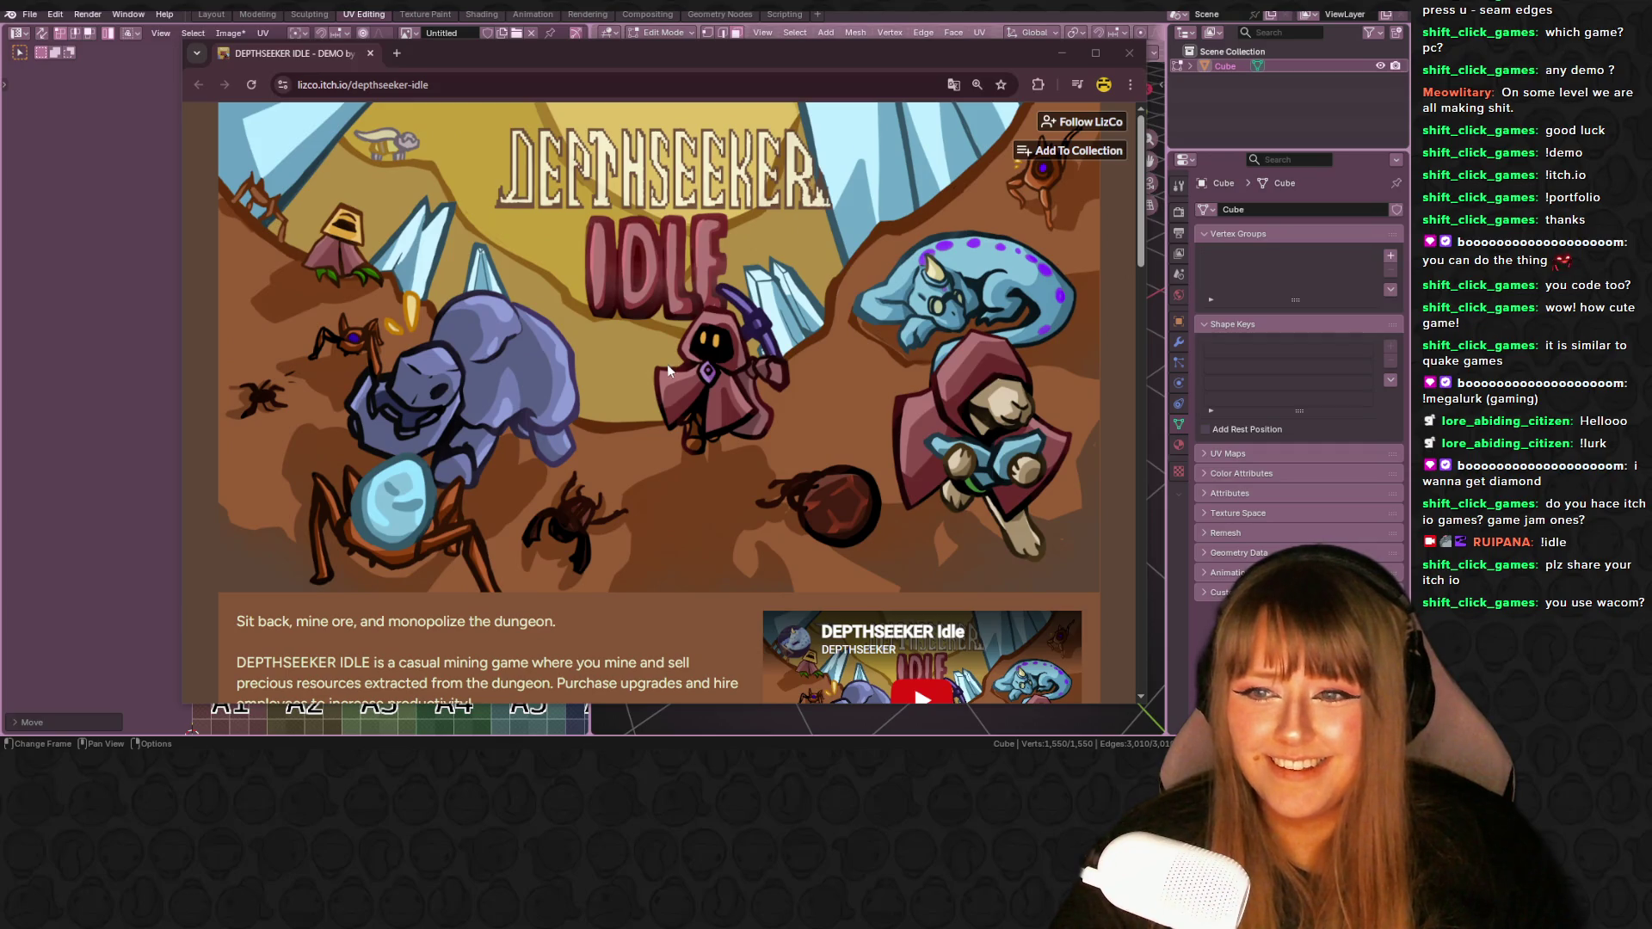
{"action": "left_click", "coordinate": [1129, 52]}
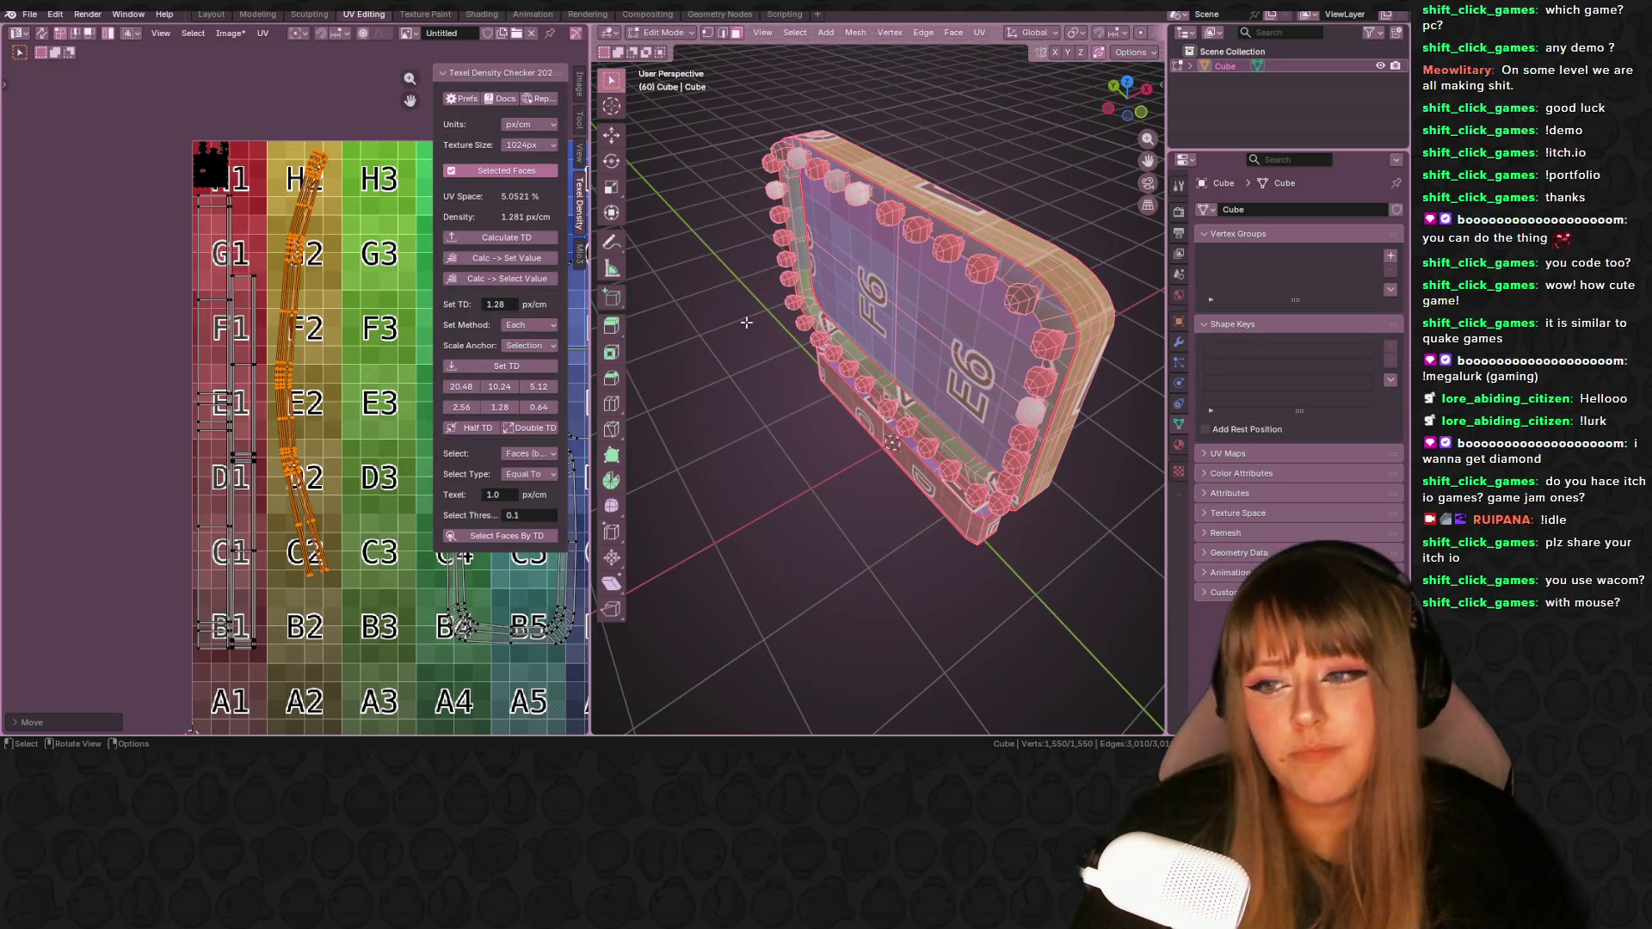
- Pan the UV view to the islands and move the selected island to a new position
{"action": "scroll", "coordinate": [404, 363], "scroll_direction": "up", "scroll_amount": 1}
{"action": "middle_click_drag", "start_coordinate": [411, 358], "coordinate": [375, 356]}
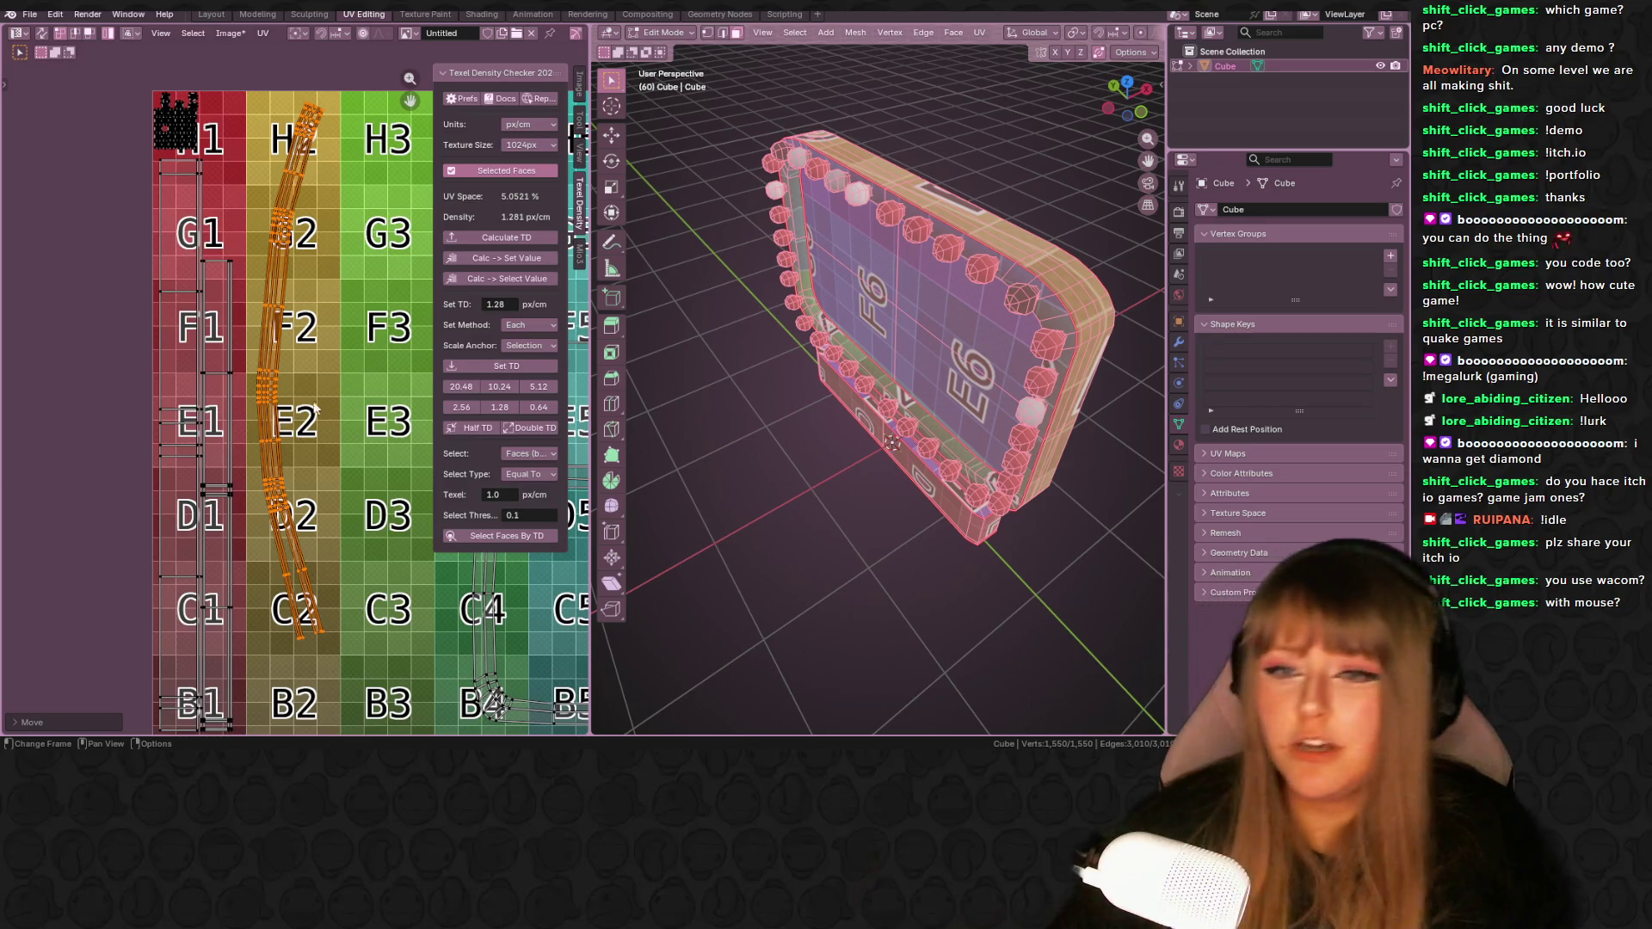
{"action": "middle_click_drag", "start_coordinate": [328, 386], "coordinate": [359, 380]}
{"action": "key", "text": "g"}
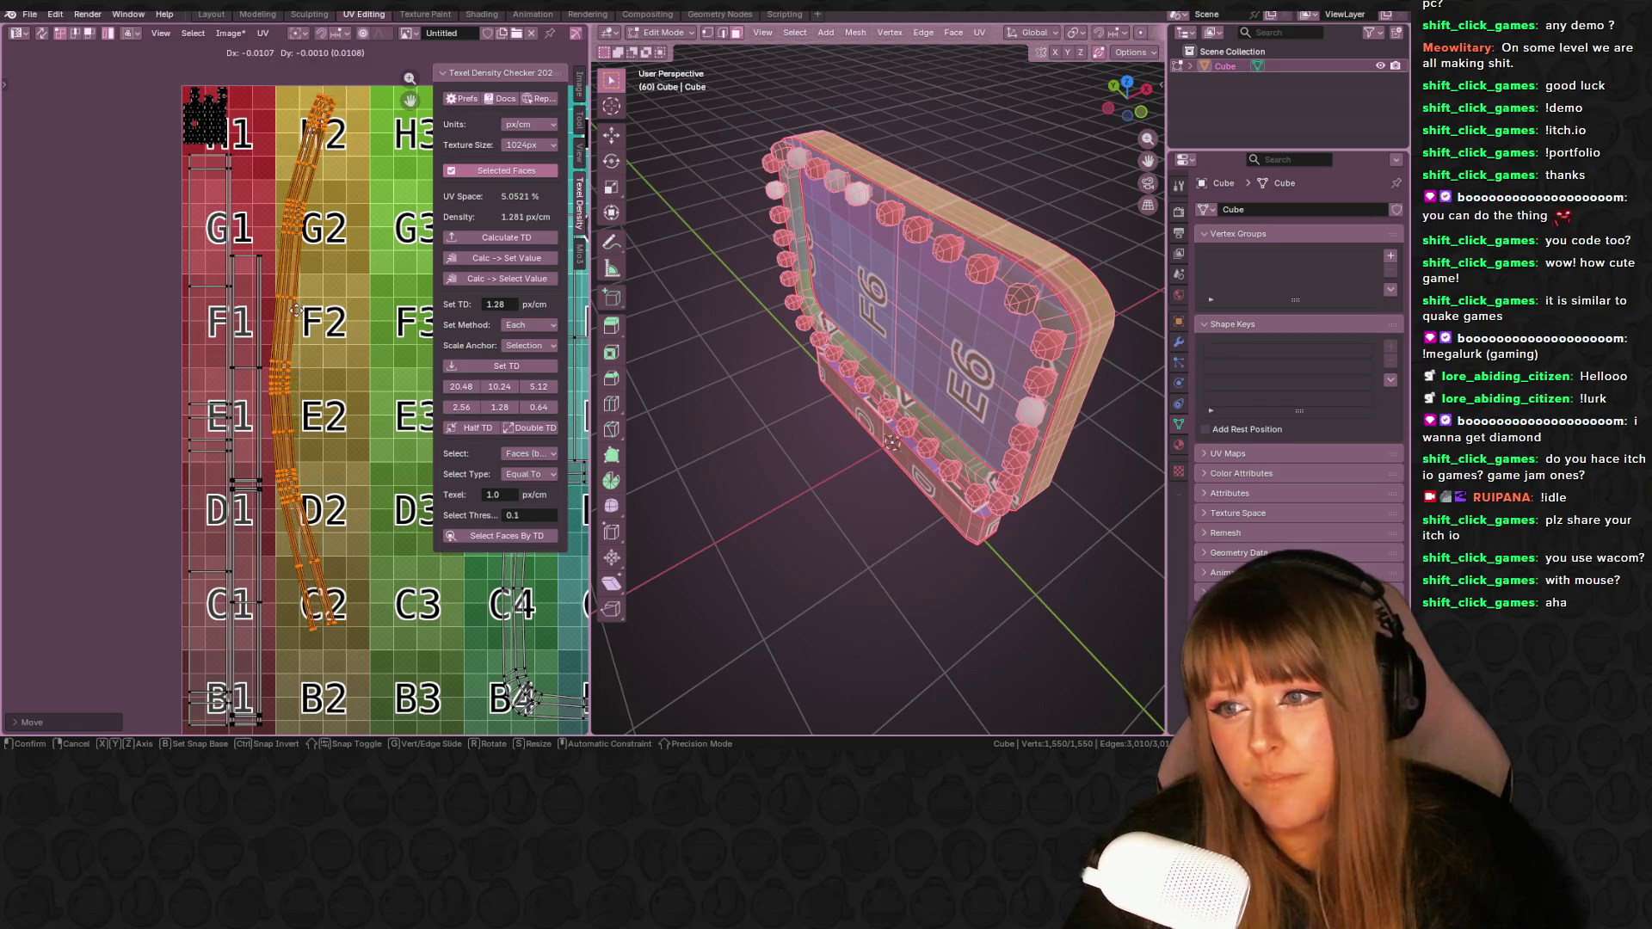
{"action": "left_click", "coordinate": [295, 310]}
- Leave the H3/G3 island in place and move the G6/F6 island further up-left
{"action": "mouse_move", "coordinate": [825, 309]}
{"action": "middle_mouse_down"}
{"action": "mouse_move", "coordinate": [870, 253]}
{"action": "mouse_move", "coordinate": [852, 164]}
{"action": "mouse_move", "coordinate": [801, 254]}
{"action": "mouse_move", "coordinate": [852, 180]}
{"action": "middle_mouse_up"}
{"action": "scroll", "coordinate": [375, 372], "scroll_direction": "down", "scroll_amount": 6}
{"action": "scroll", "coordinate": [375, 372], "scroll_direction": "up", "scroll_amount": 3}
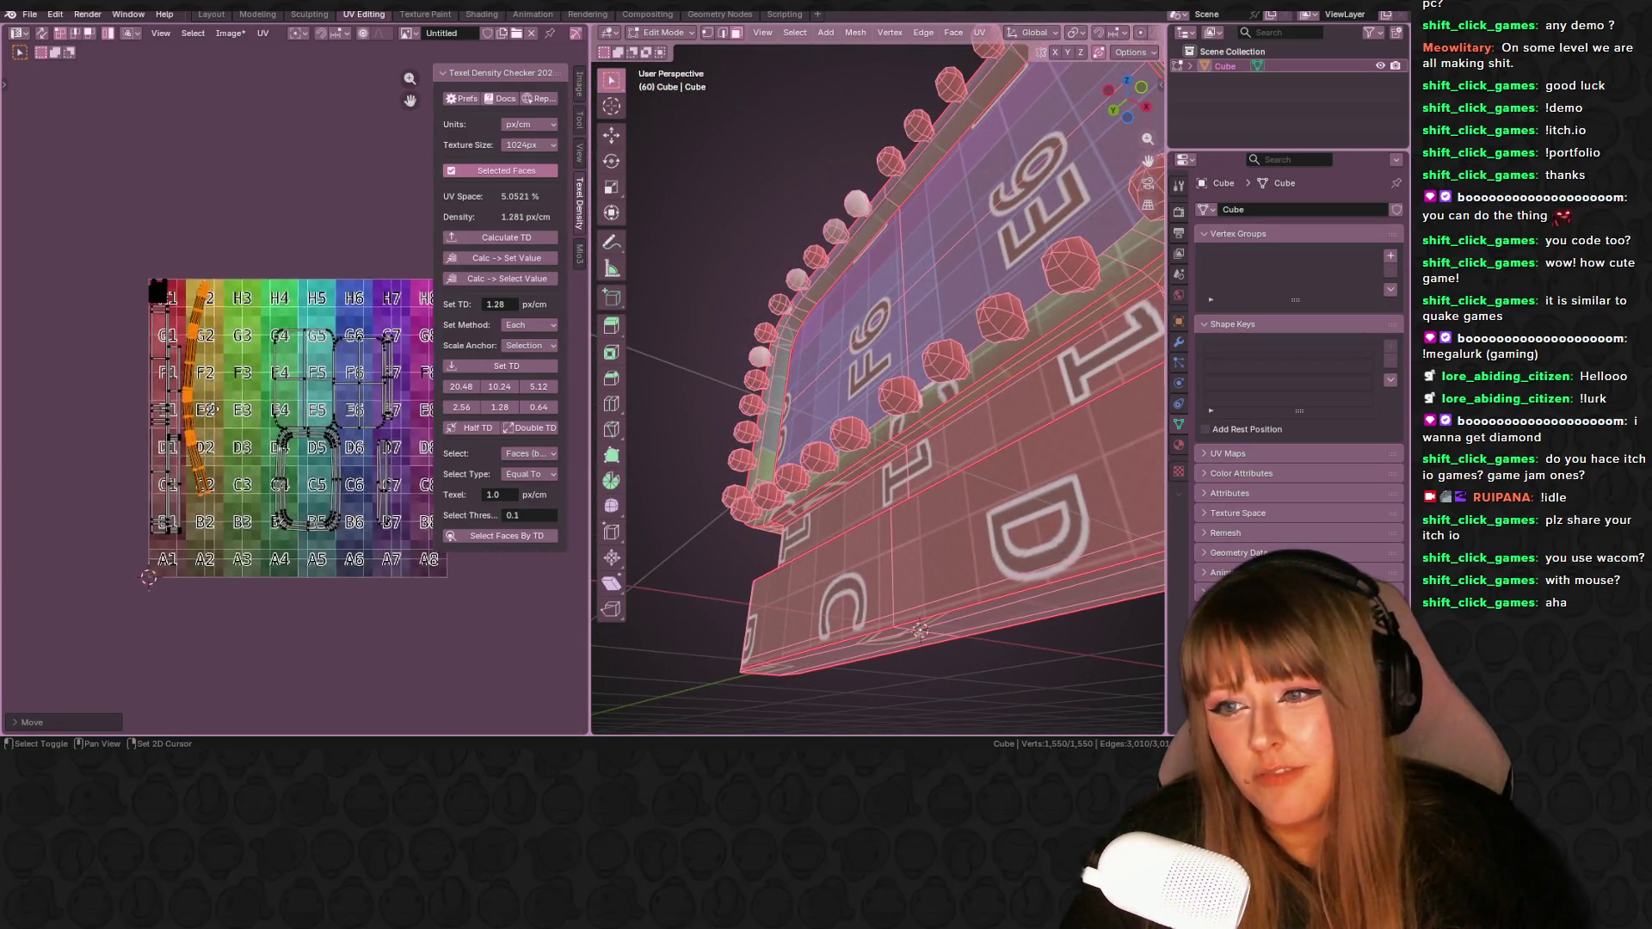
{"action": "left_click", "coordinate": [296, 378]}
{"action": "key", "text": "g"}
{"action": "left_click", "coordinate": [250, 339]}
{"action": "left_click", "coordinate": [359, 371]}
{"action": "key", "text": "g"}
{"action": "left_click", "coordinate": [236, 319]}
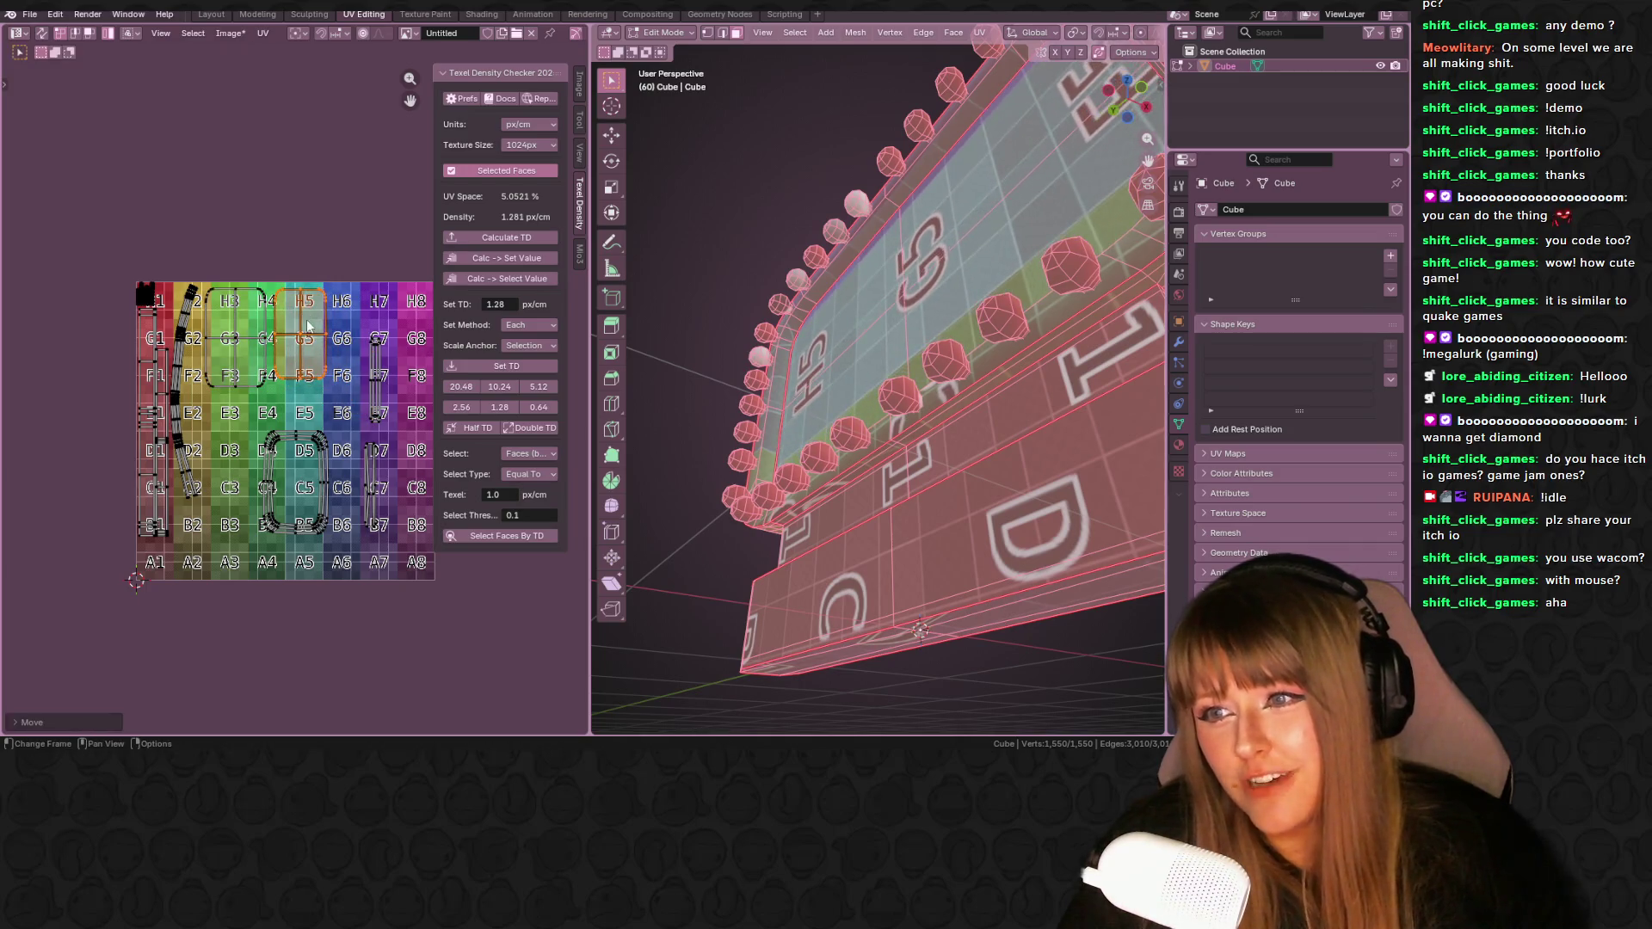
- Move the selected island onto H4–H5
{"action": "scroll", "coordinate": [287, 385], "scroll_direction": "up", "scroll_amount": 2}
{"action": "middle_click_drag", "start_coordinate": [231, 292], "coordinate": [253, 318]}
{"action": "key", "text": "g"}
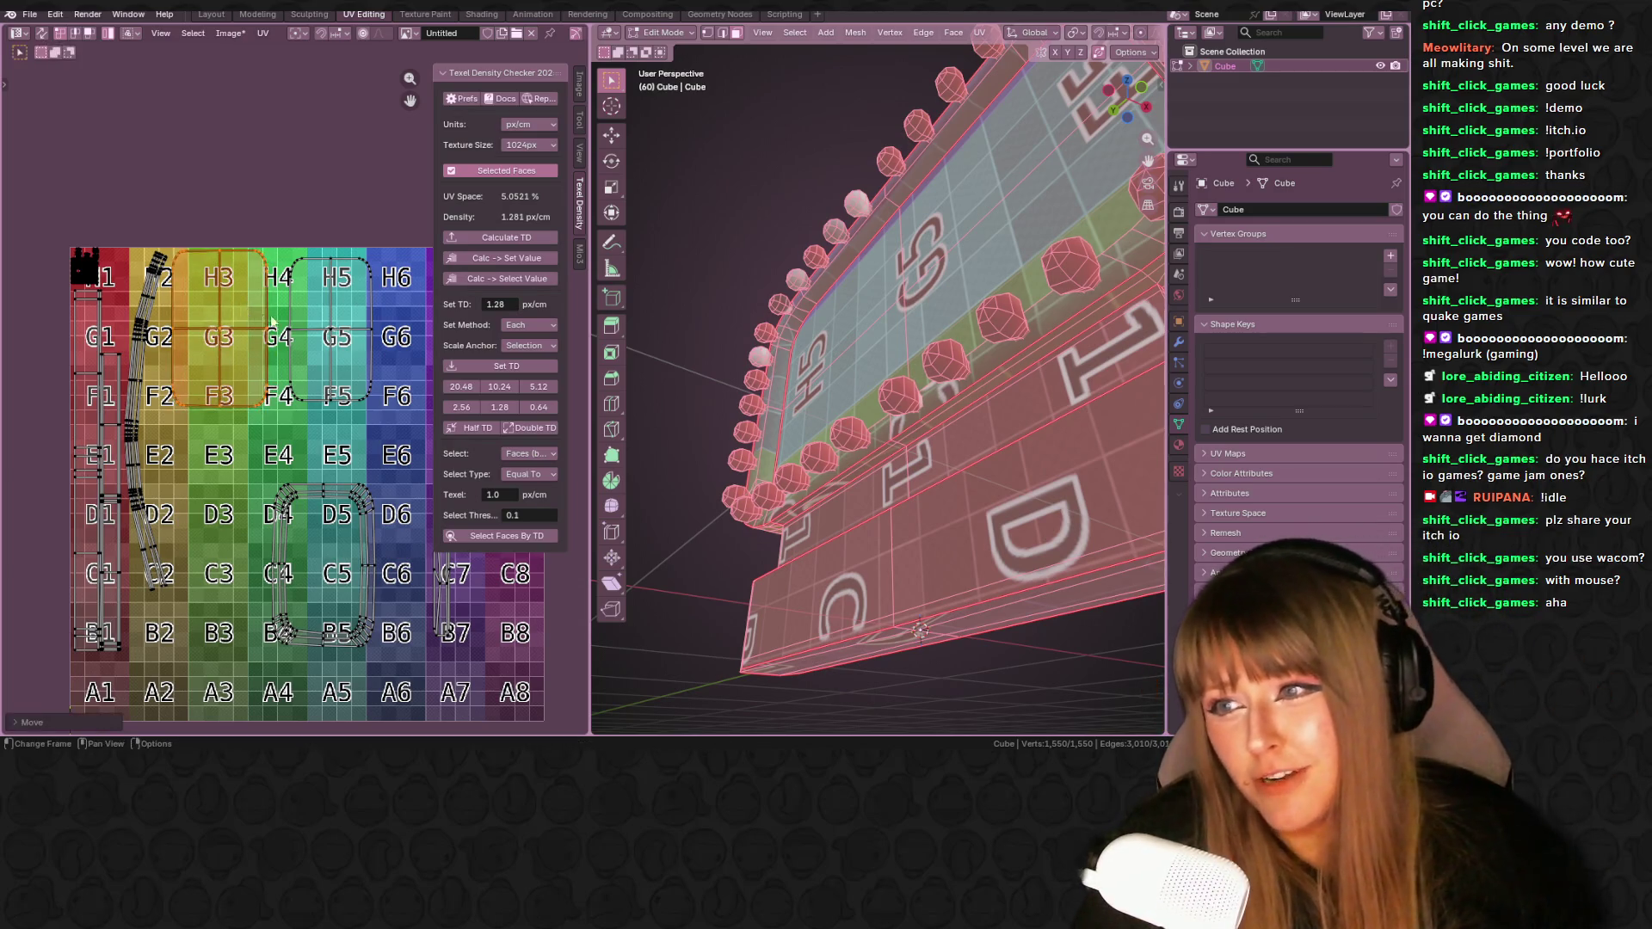
{"action": "left_click", "coordinate": [301, 308]}
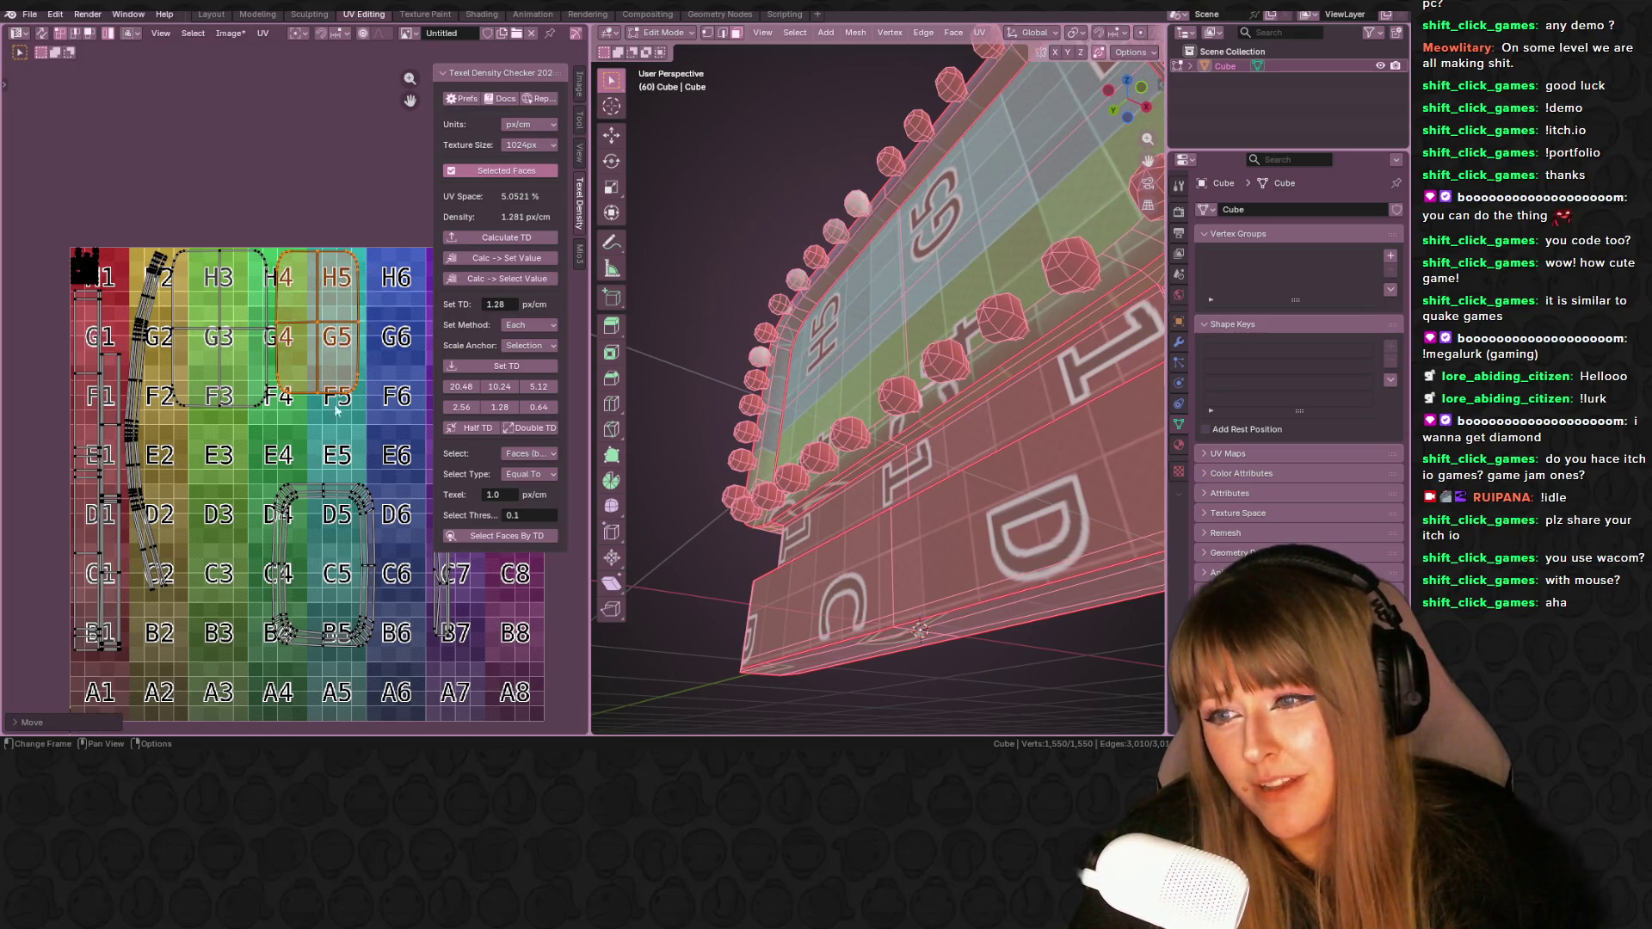
- Move the loop-shaped island from D4–B5 onto E3–C3
{"action": "middle_click_drag", "start_coordinate": [344, 512], "coordinate": [320, 434]}
{"action": "left_click", "coordinate": [320, 434]}
{"action": "key", "text": "g"}
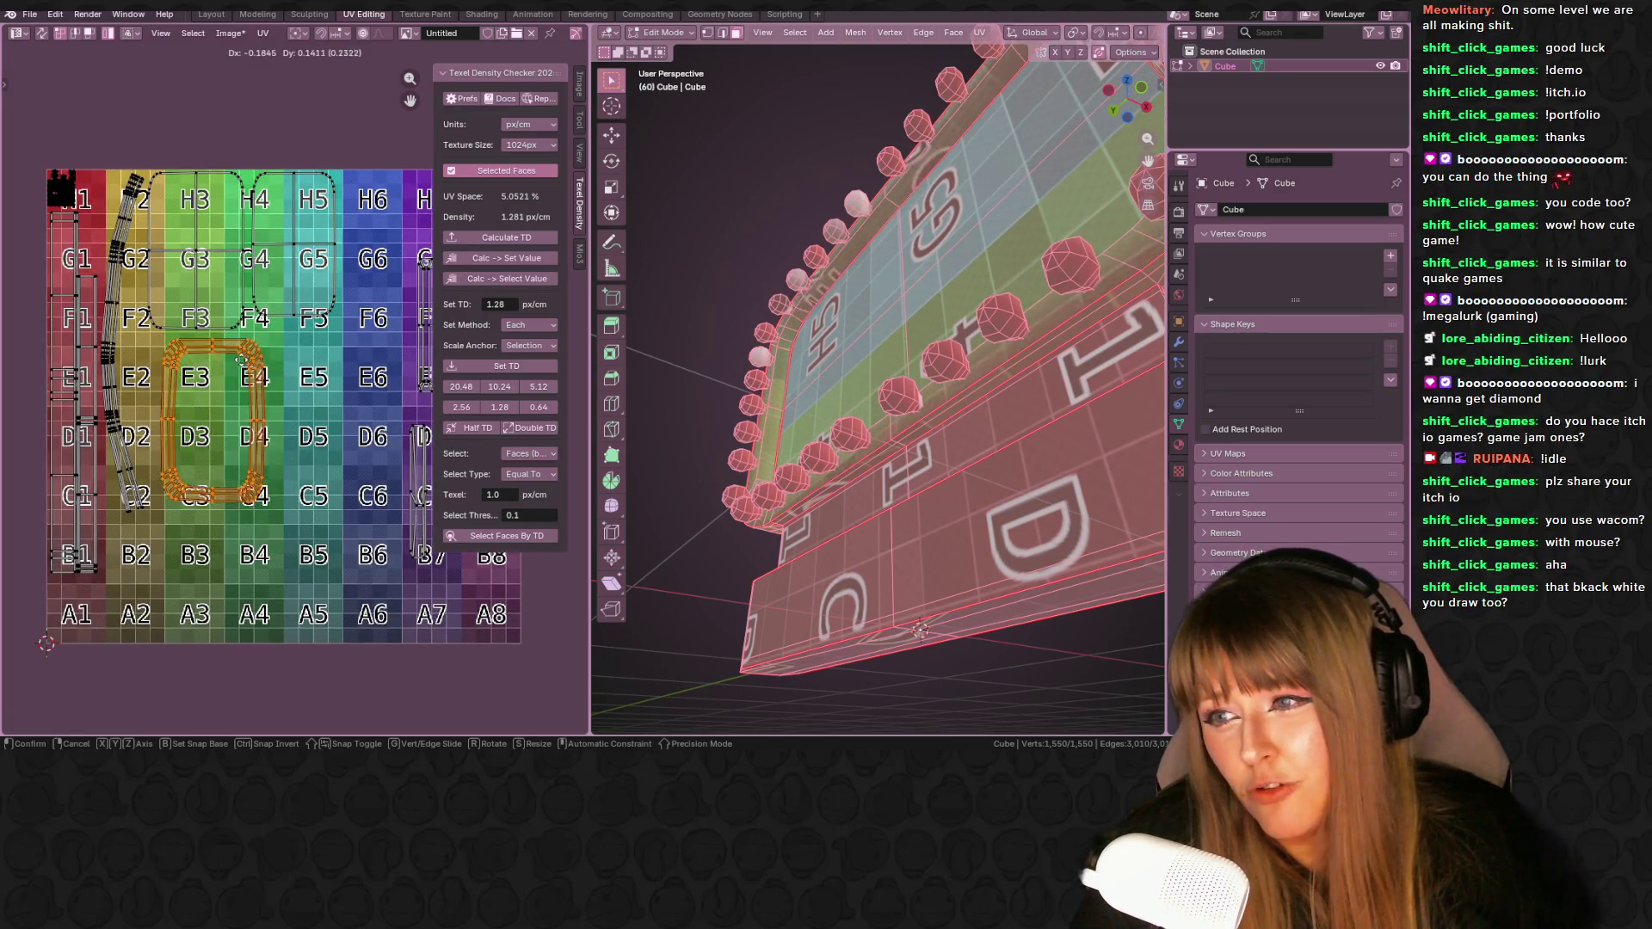
{"action": "left_click", "coordinate": [233, 360]}
- Move the thin strip island from D7–B7 up via G7–E7 to its final spot near E5–D5
{"action": "scroll", "coordinate": [258, 370], "scroll_direction": "up", "scroll_amount": 1}
{"action": "scroll", "coordinate": [777, 324], "scroll_direction": "down", "scroll_amount": 5}
{"action": "middle_click_drag", "start_coordinate": [777, 324], "coordinate": [800, 327]}
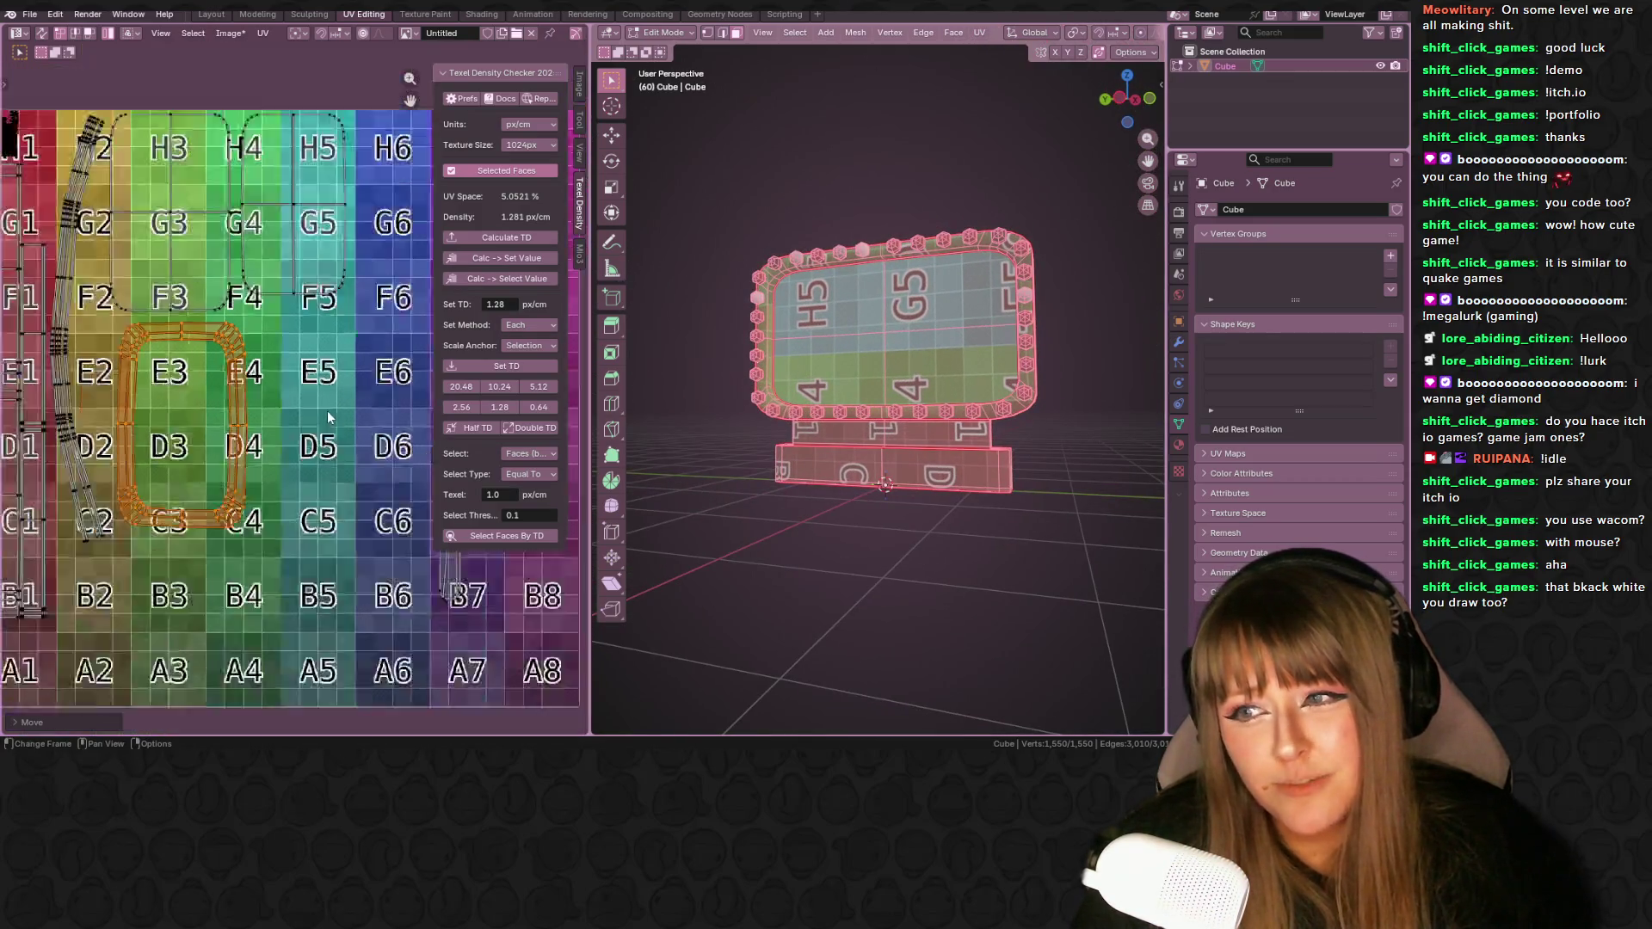
{"action": "scroll", "coordinate": [327, 410], "scroll_direction": "down", "scroll_amount": 2}
{"action": "middle_click_drag", "start_coordinate": [389, 462], "coordinate": [342, 488]}
{"action": "left_click", "coordinate": [343, 487]}
{"action": "key", "text": "g"}
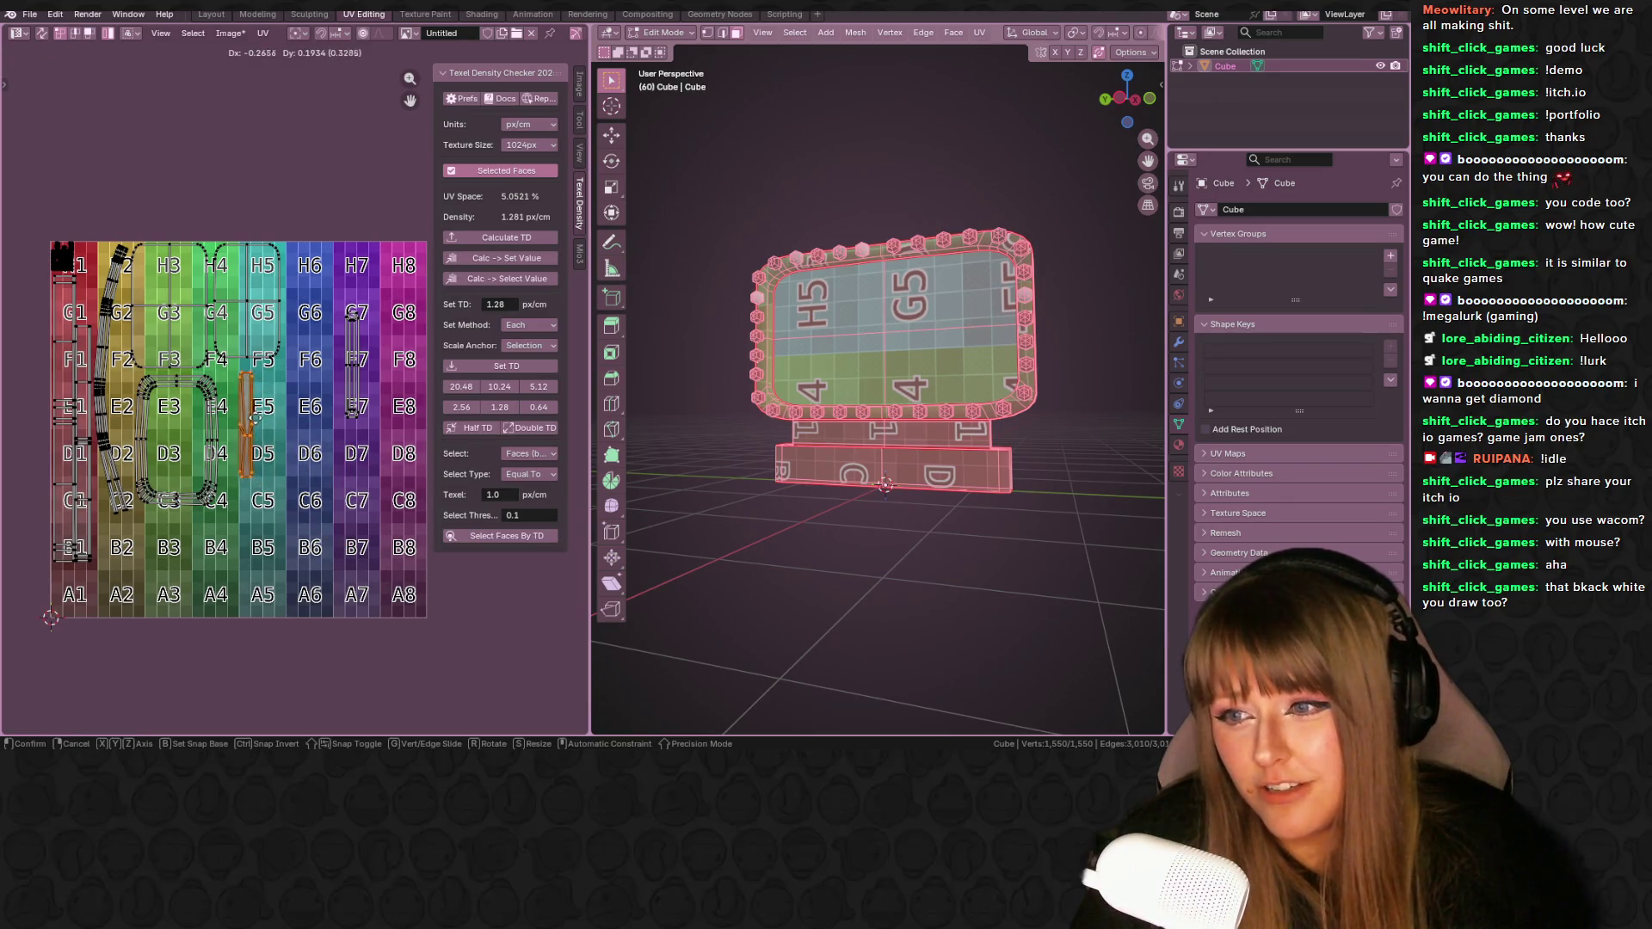
{"action": "left_click", "coordinate": [348, 361]}
{"action": "key", "text": "g"}
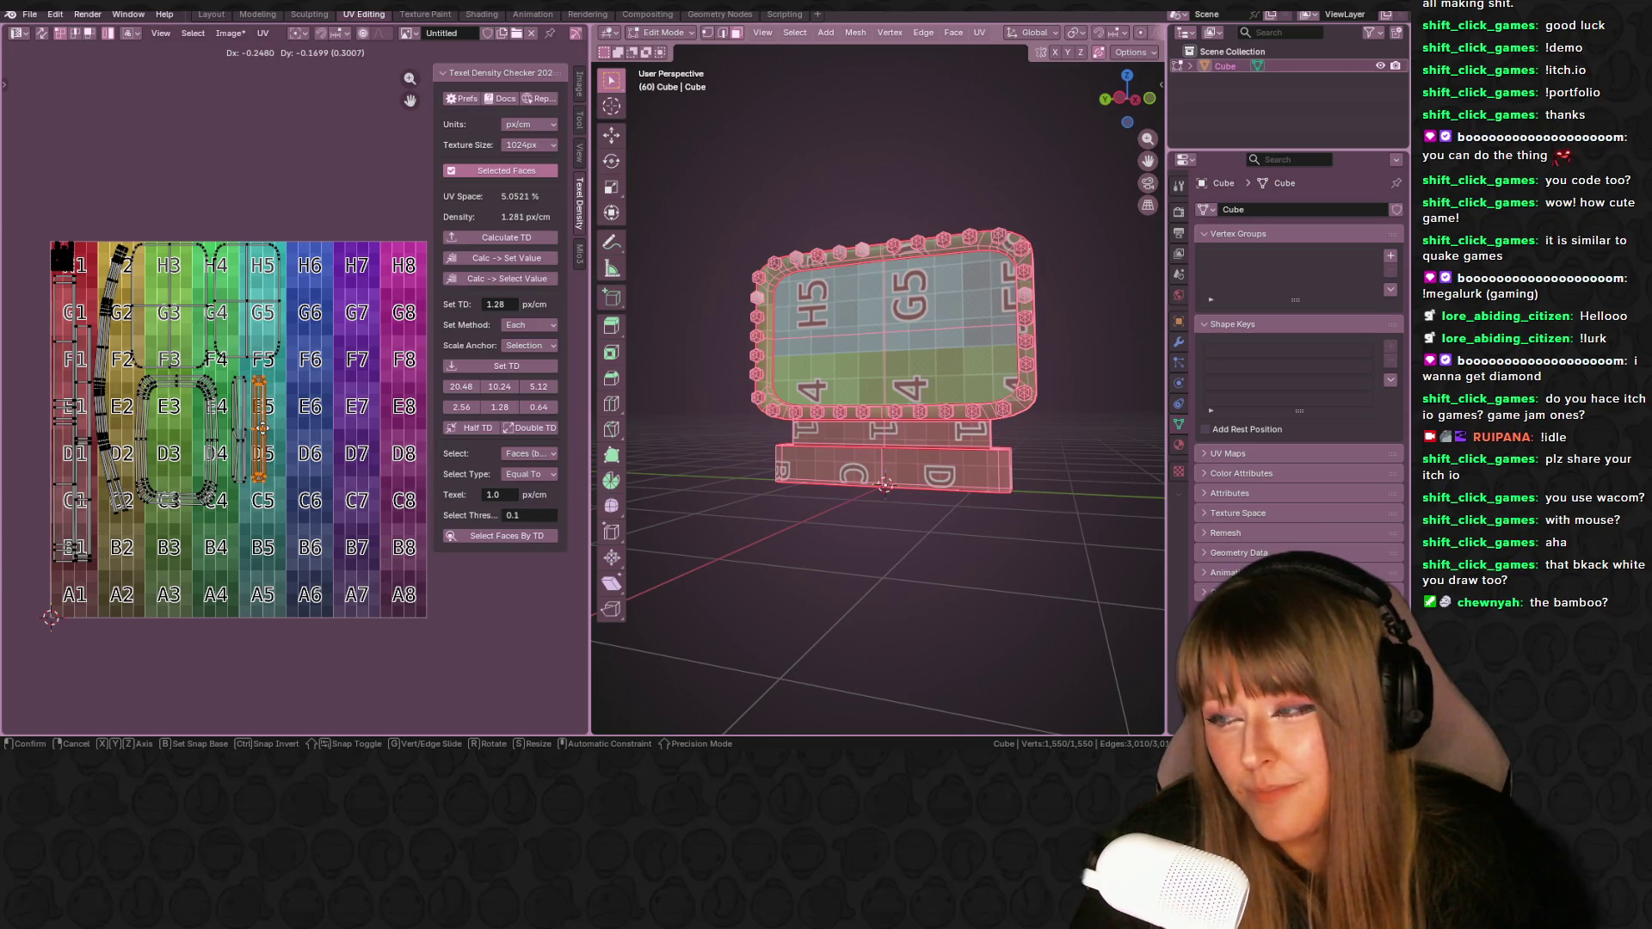
{"action": "left_click", "coordinate": [256, 421]}
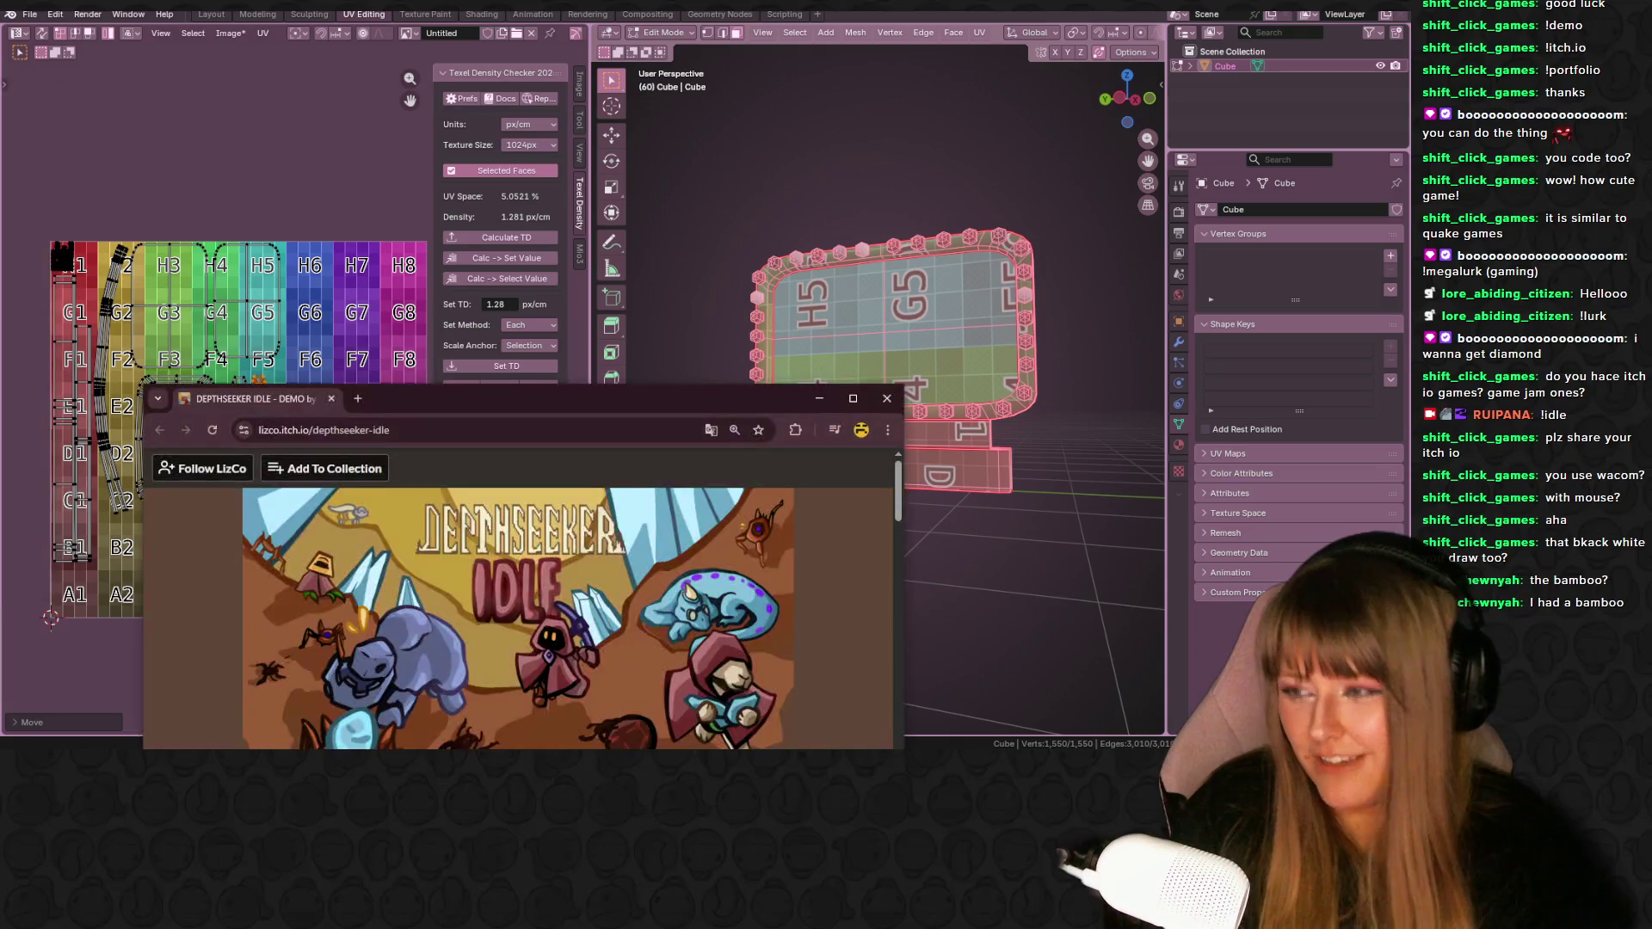
- Move the DEPTHSEEKER IDLE browser window higher, scroll through its page, then close it
{"action": "left_click_drag", "start_coordinate": [503, 407], "coordinate": [620, 118]}
{"action": "scroll", "coordinate": [632, 283], "scroll_direction": "down", "scroll_amount": 15}
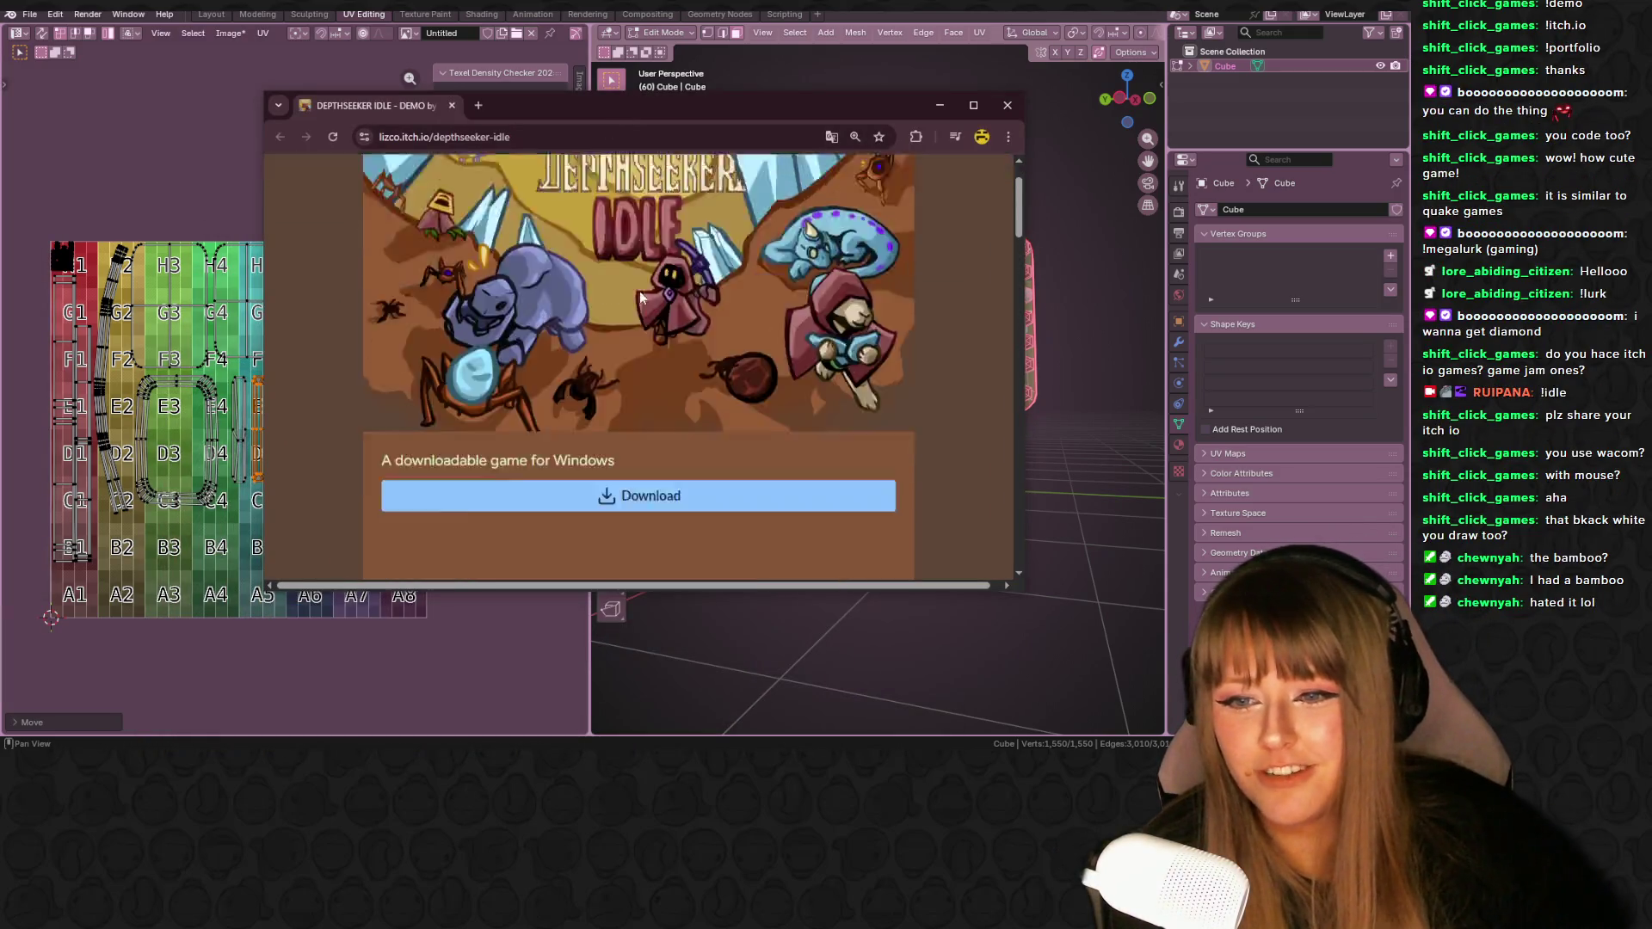
{"action": "scroll", "coordinate": [632, 282], "scroll_direction": "down", "scroll_amount": 1}
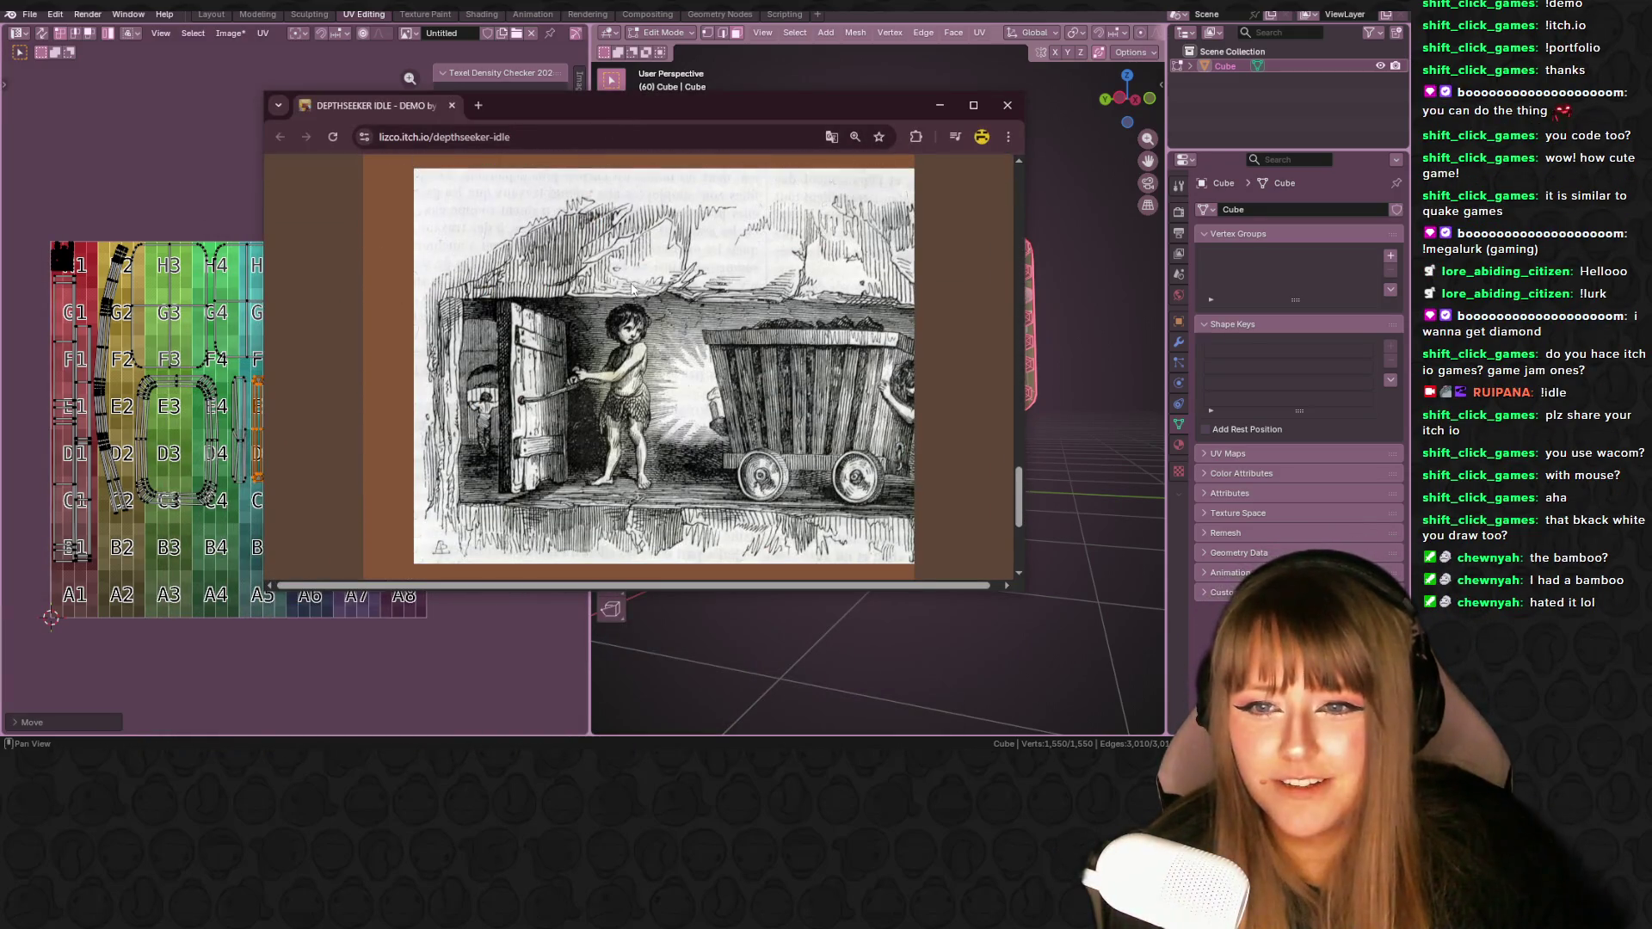
{"action": "scroll", "coordinate": [642, 277], "scroll_direction": "up", "scroll_amount": 10}
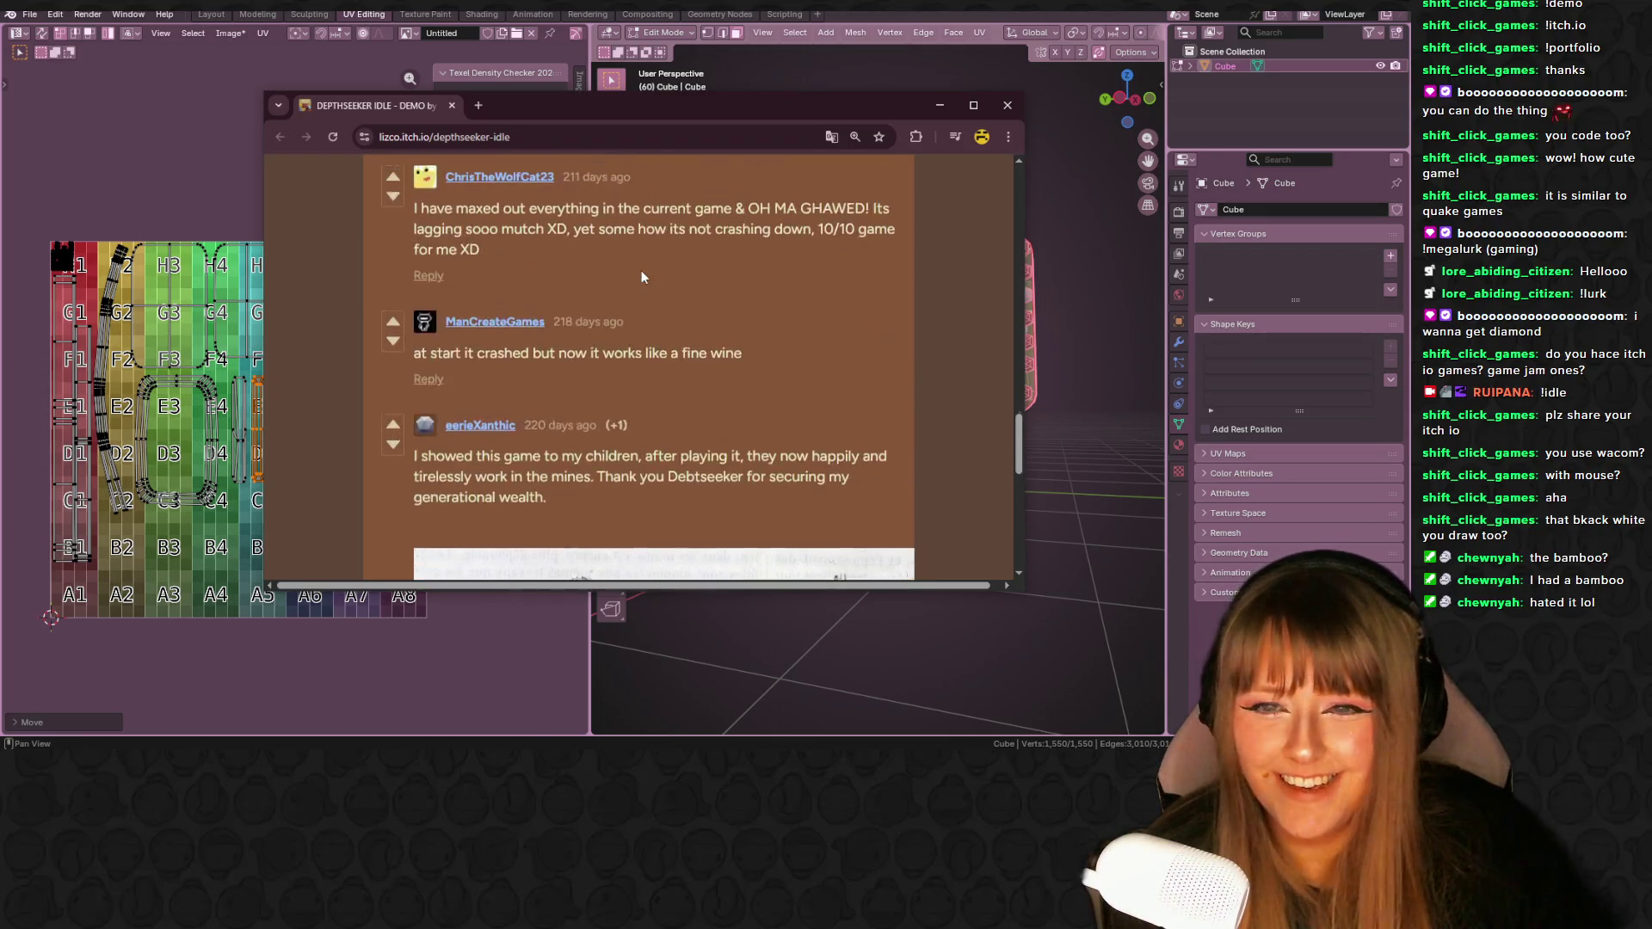
{"action": "scroll", "coordinate": [642, 276], "scroll_direction": "up", "scroll_amount": 10}
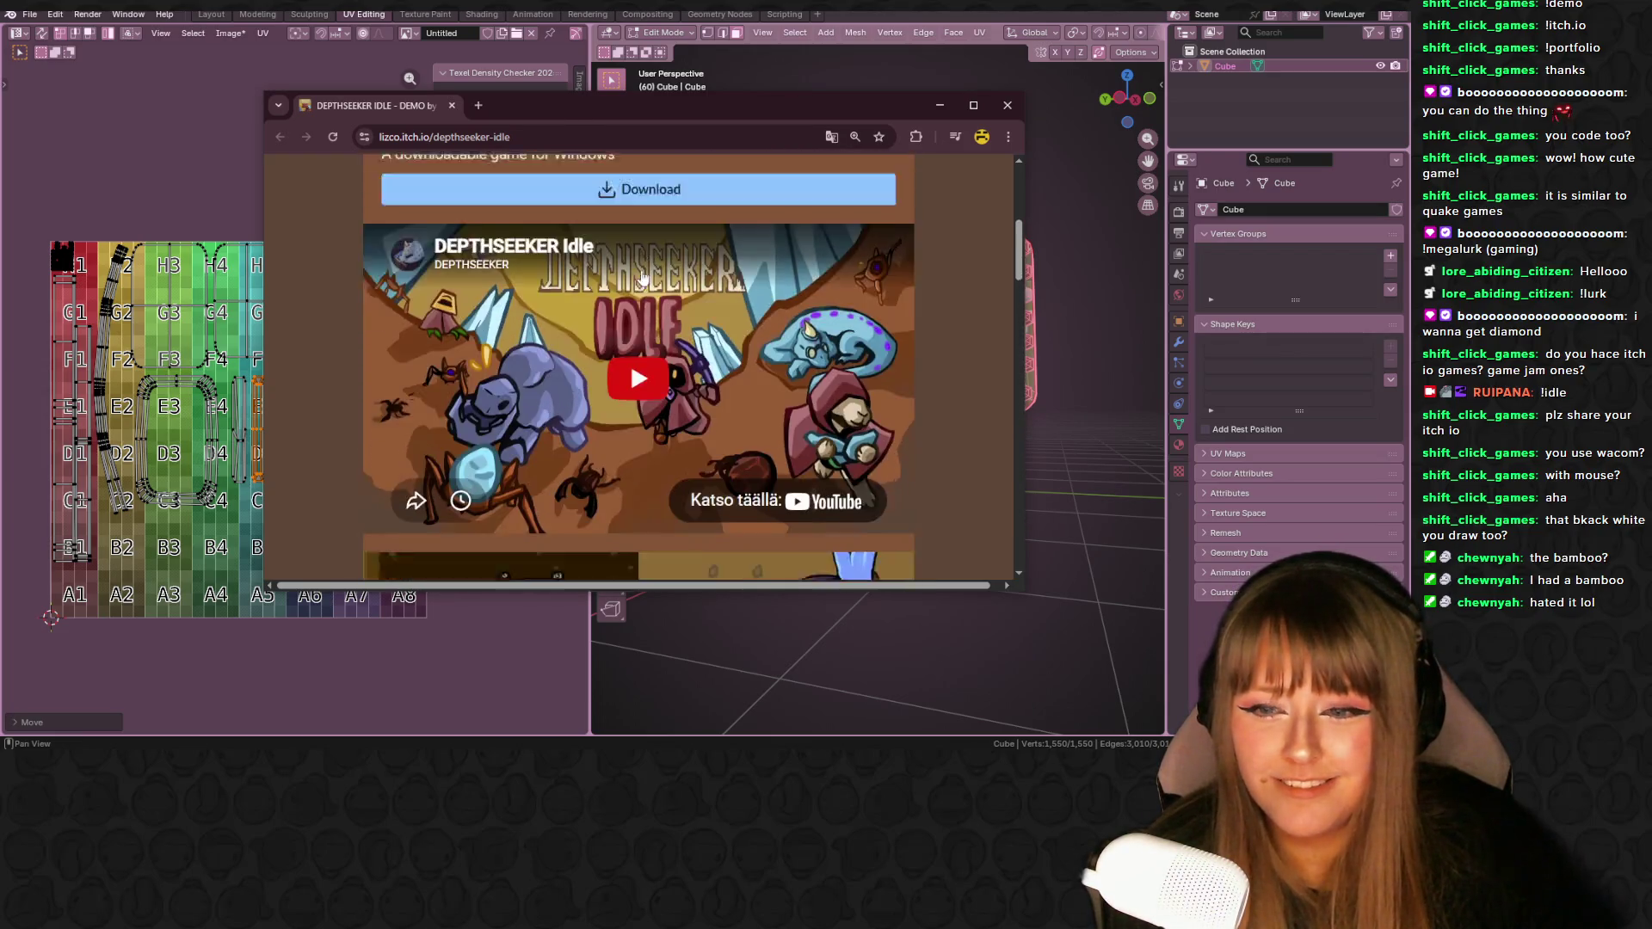
{"action": "scroll", "coordinate": [642, 275], "scroll_direction": "down", "scroll_amount": 5}
{"action": "scroll", "coordinate": [640, 275], "scroll_direction": "up", "scroll_amount": 6}
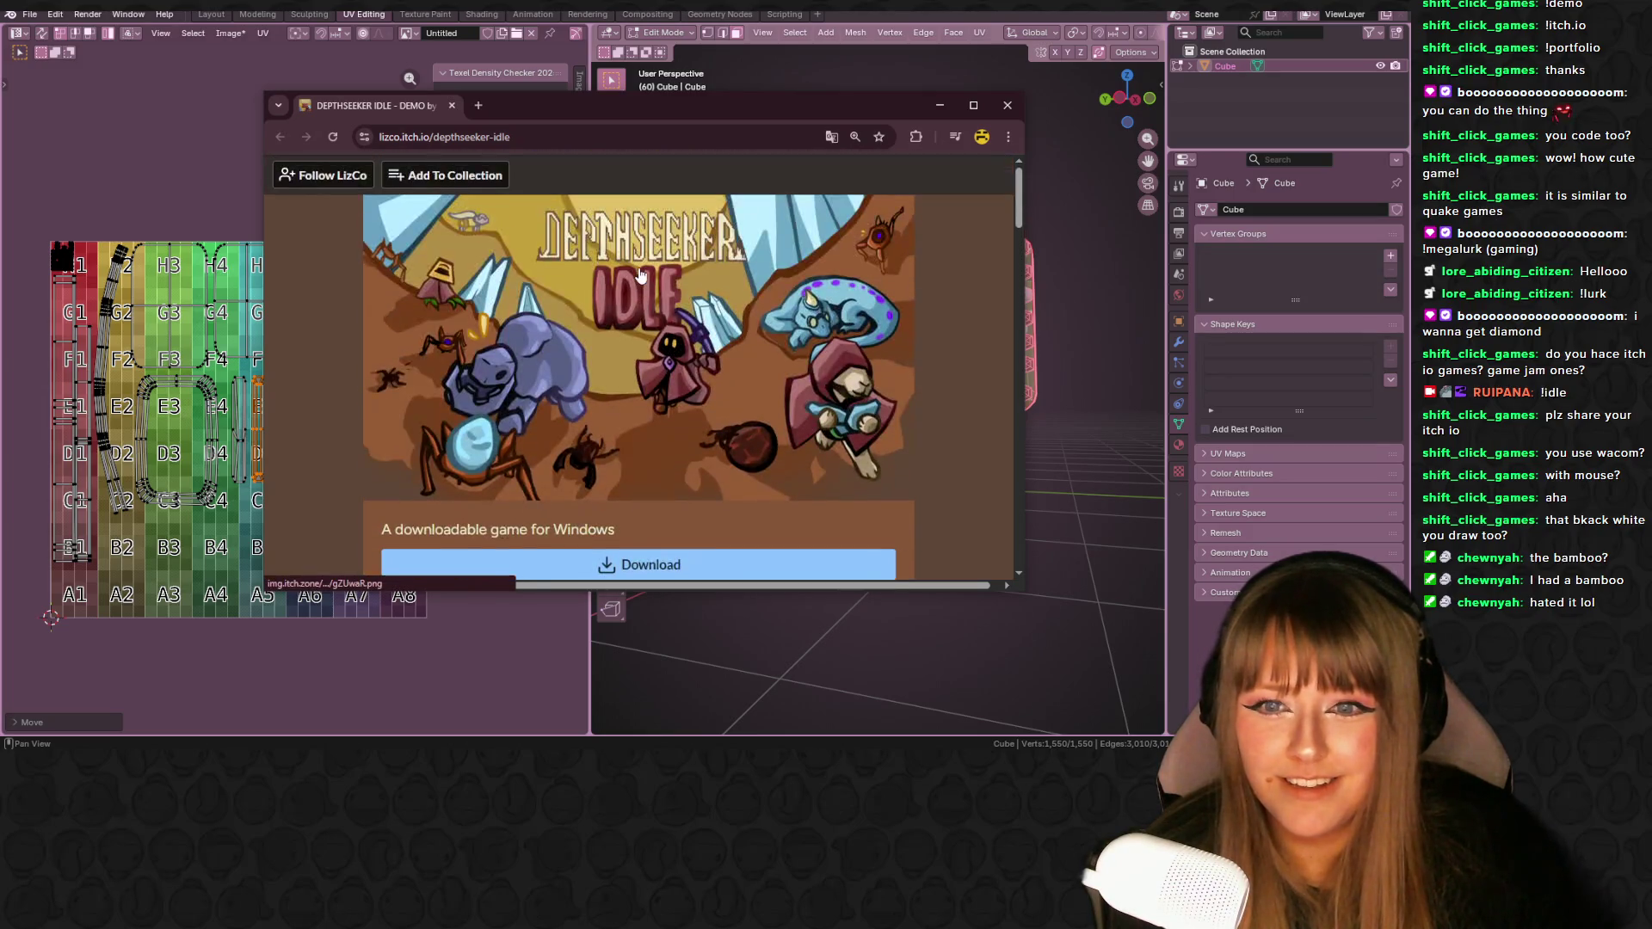
{"action": "scroll", "coordinate": [638, 273], "scroll_direction": "down", "scroll_amount": 5}
{"action": "scroll", "coordinate": [637, 274], "scroll_direction": "down", "scroll_amount": 1}
{"action": "left_click_drag", "start_coordinate": [471, 309], "coordinate": [806, 313]}
{"action": "scroll", "coordinate": [806, 313], "scroll_direction": "up", "scroll_amount": 5}
{"action": "scroll", "coordinate": [860, 258], "scroll_direction": "up", "scroll_amount": 4}
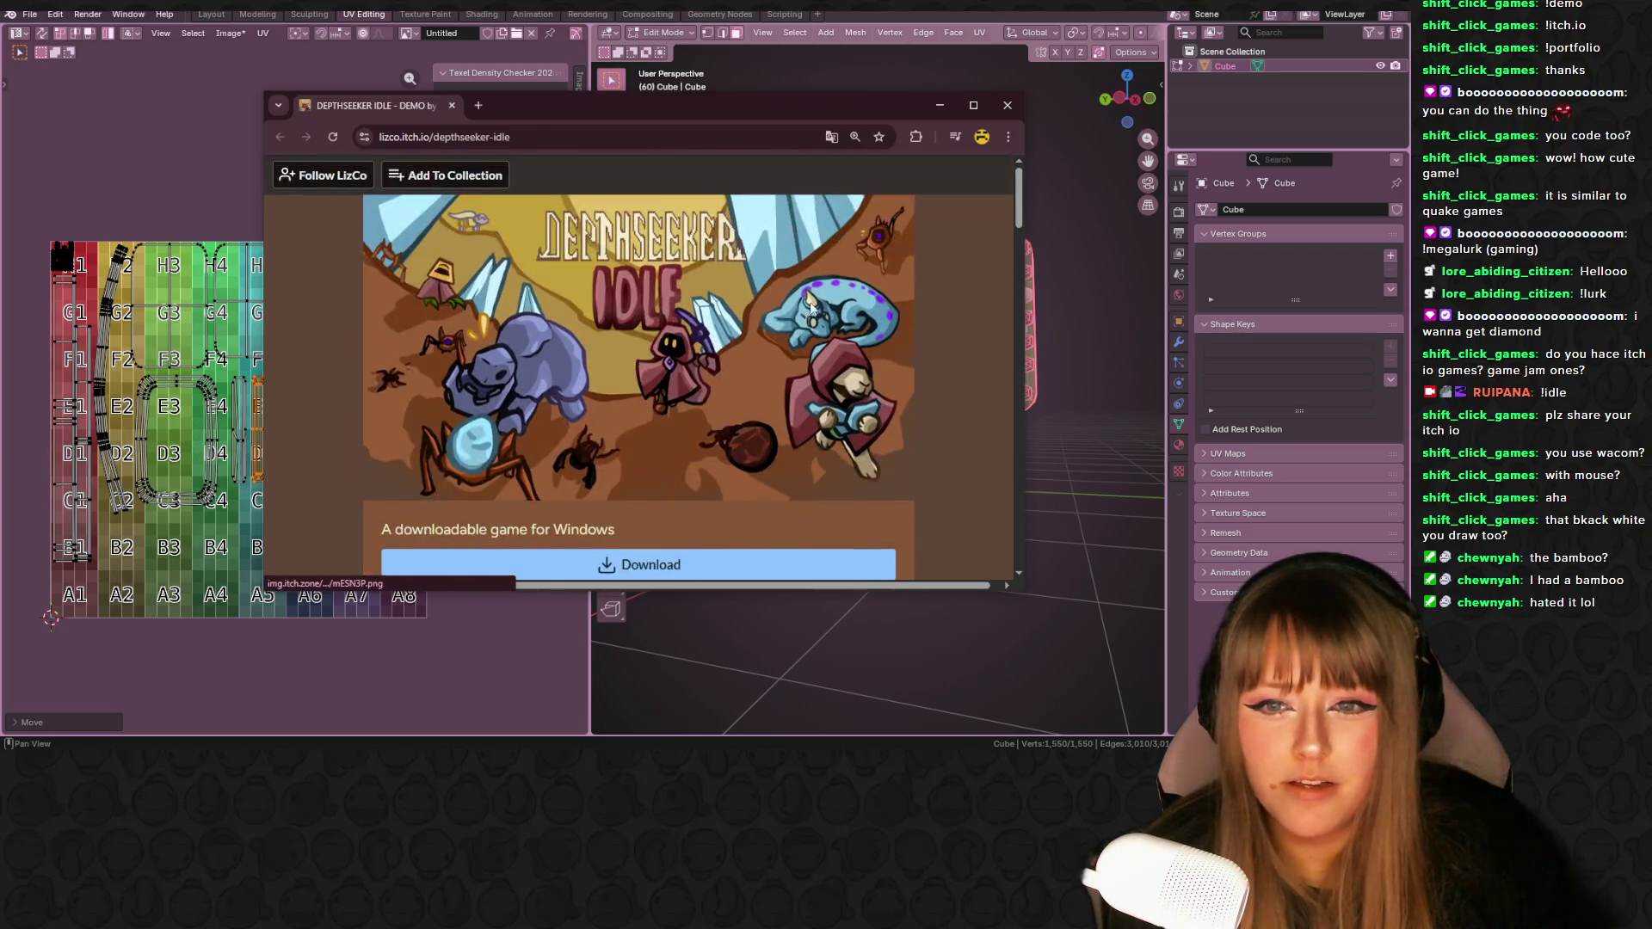
{"action": "left_click", "coordinate": [1007, 105]}
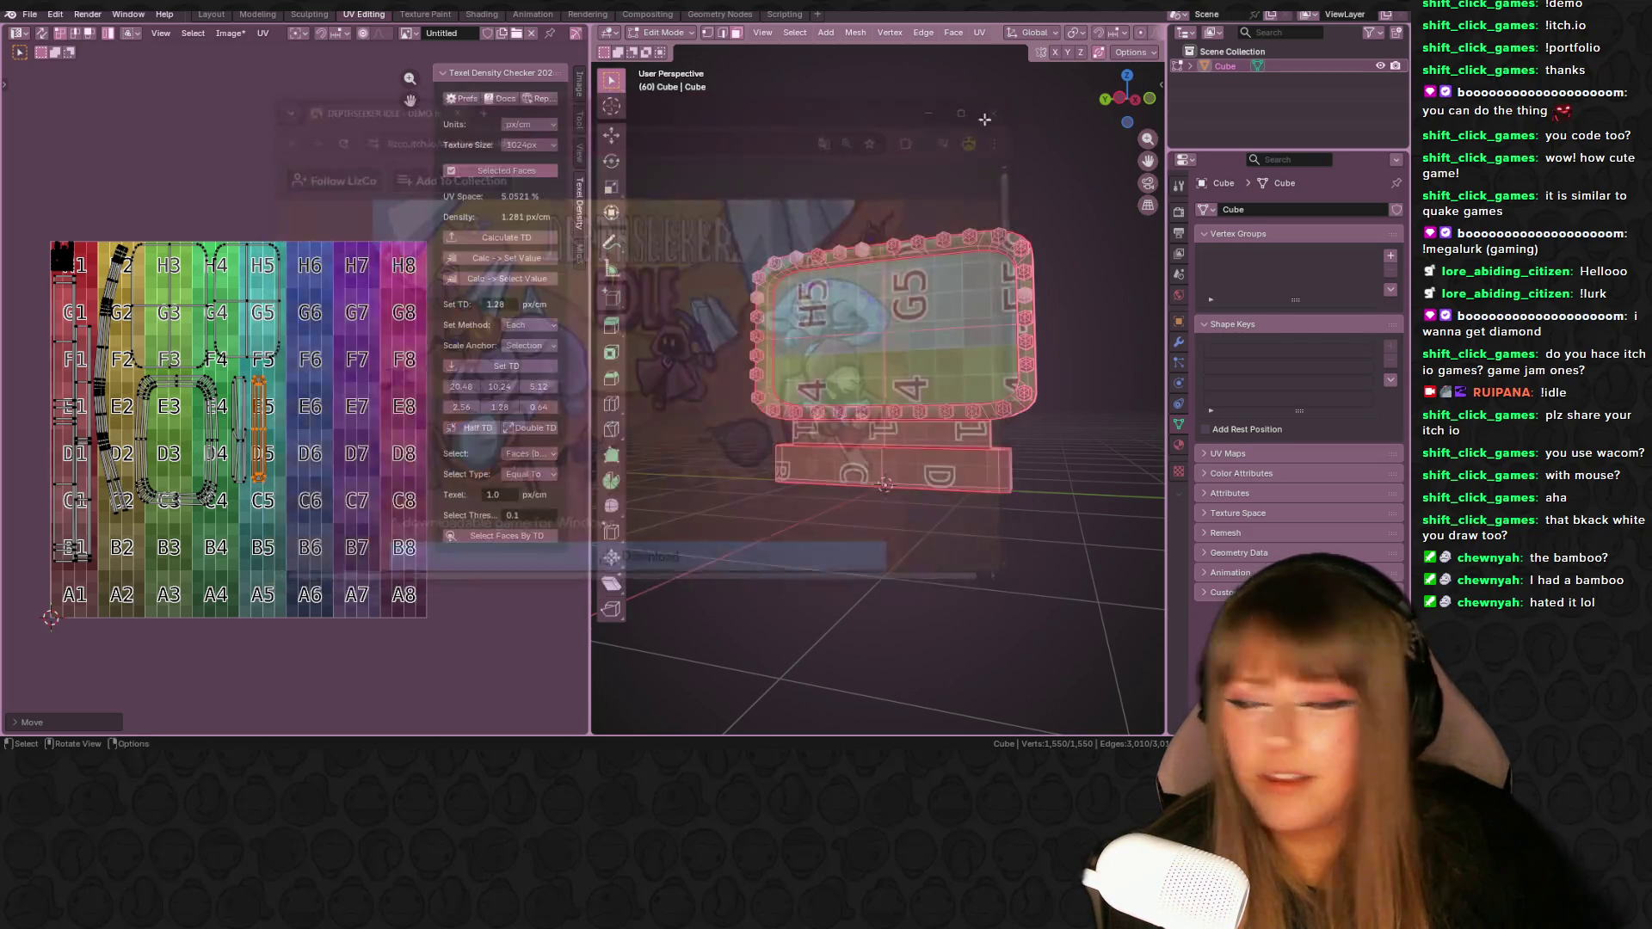
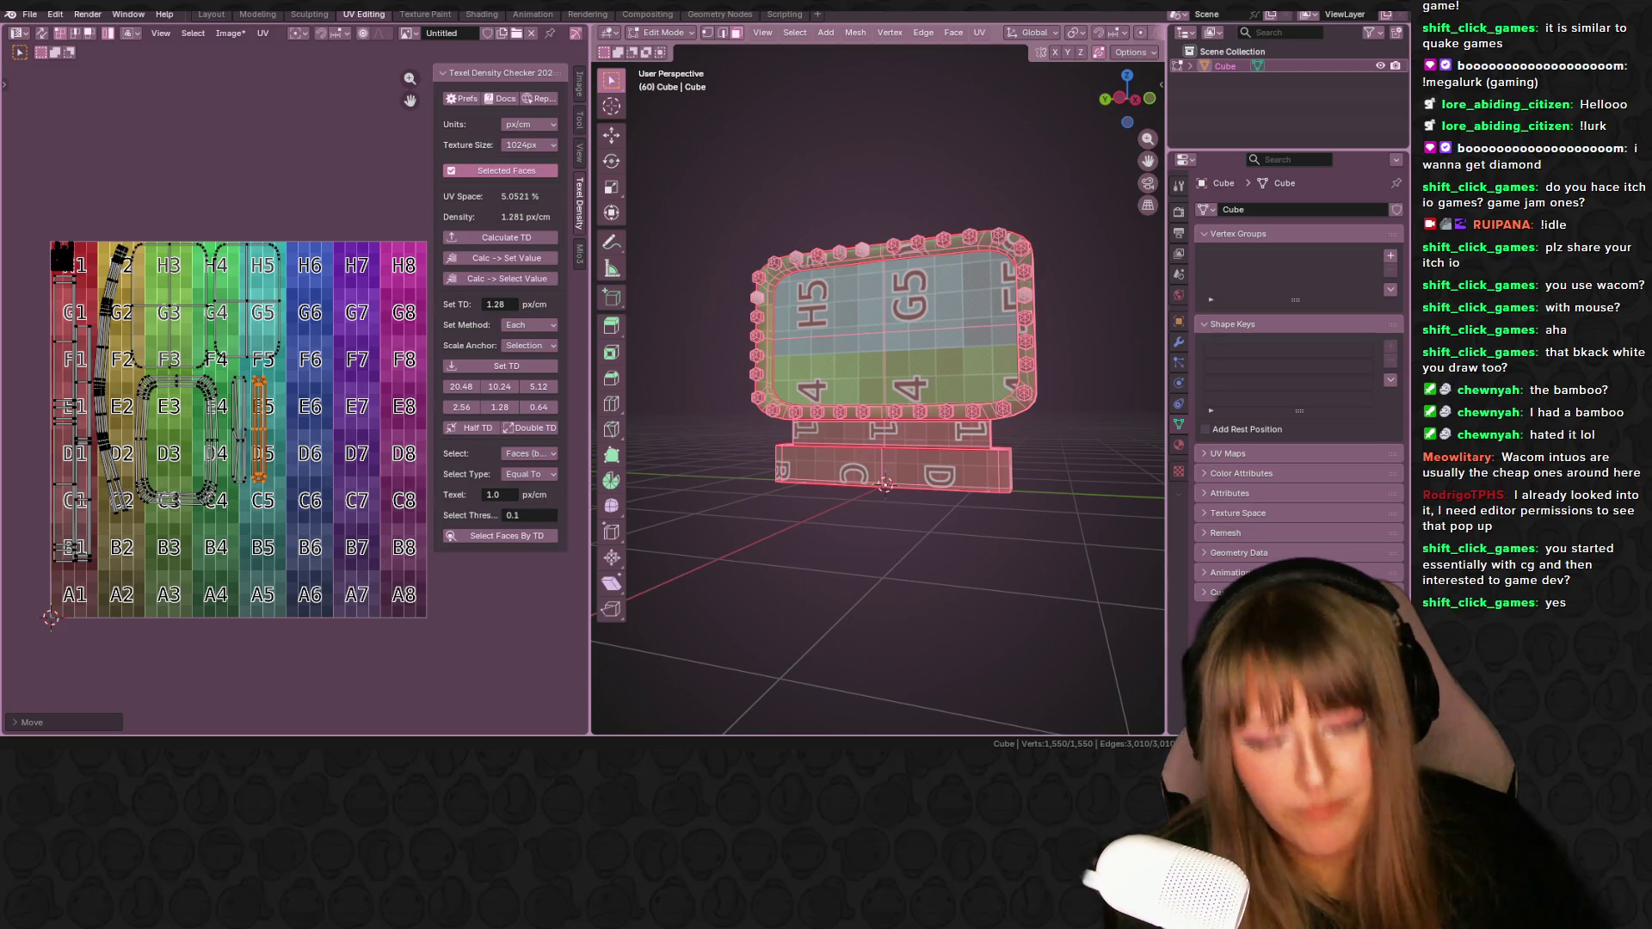
- Return to the Layout workspace and orbit the view to face the sign
{"action": "left_click", "coordinate": [212, 17]}
{"action": "mouse_move", "coordinate": [652, 137]}
{"action": "middle_mouse_down"}
{"action": "mouse_move", "coordinate": [861, 226]}
{"action": "mouse_move", "coordinate": [747, 199]}
{"action": "mouse_move", "coordinate": [726, 177]}
{"action": "mouse_move", "coordinate": [745, 215]}
{"action": "mouse_move", "coordinate": [838, 163]}
{"action": "mouse_move", "coordinate": [971, 167]}
{"action": "mouse_move", "coordinate": [669, 184]}
{"action": "mouse_move", "coordinate": [512, 167]}
{"action": "middle_mouse_up"}
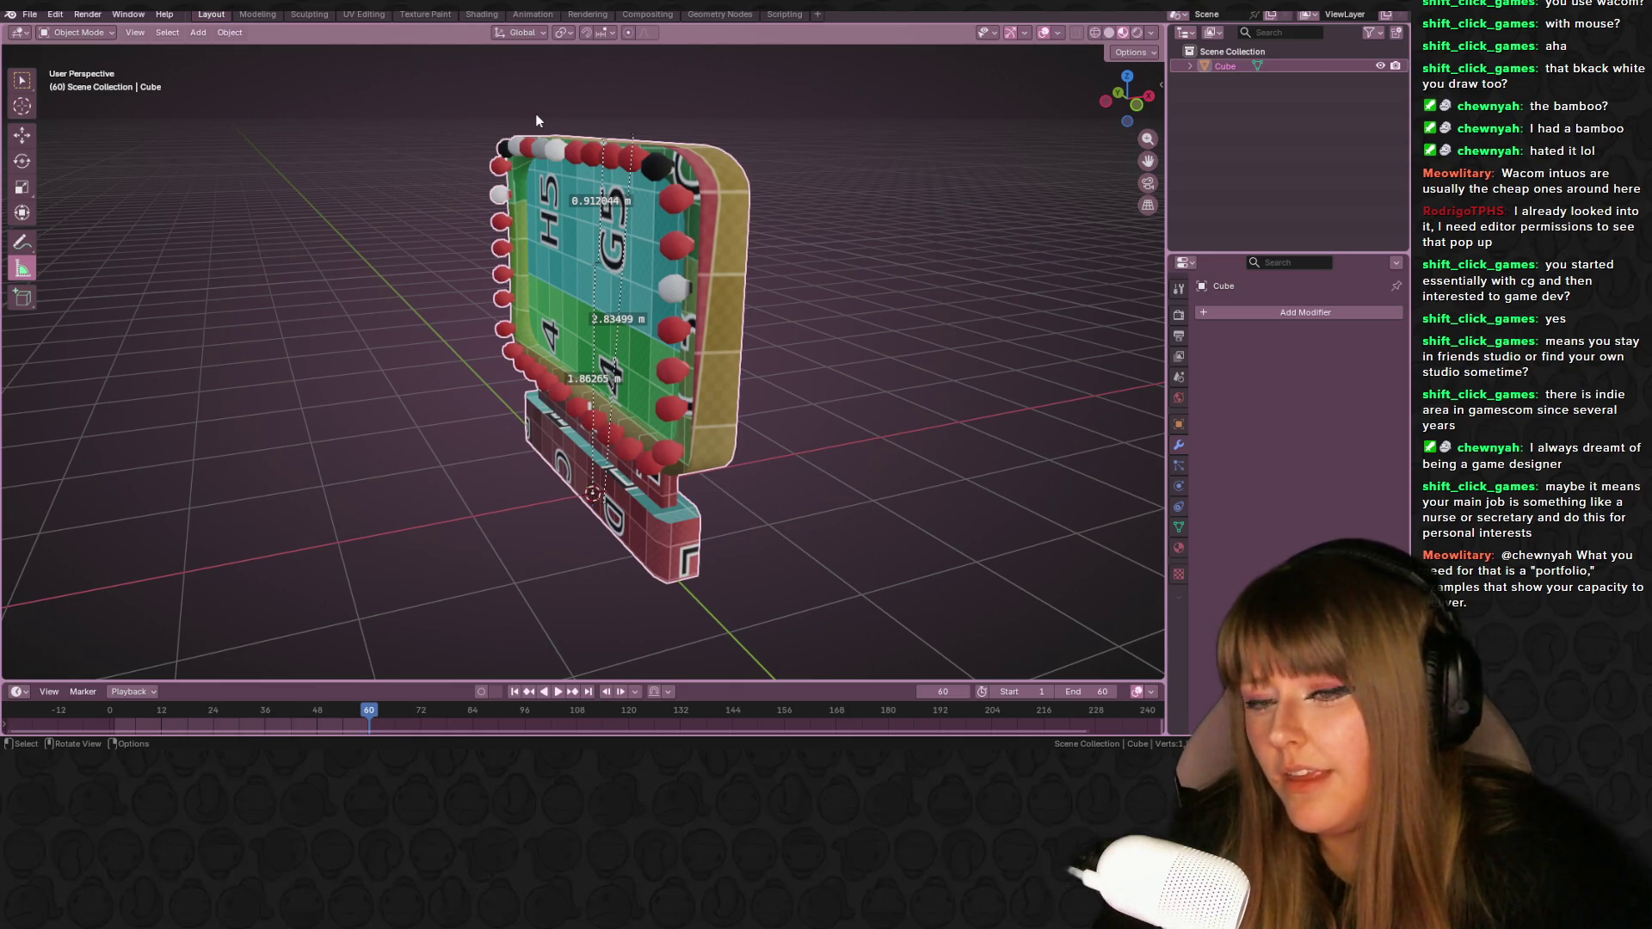
- Switch to the Texture Paint workspace, orbit to the sign's front, and zoom onto the UV grid
{"action": "middle_click_drag", "start_coordinate": [640, 196], "coordinate": [688, 143]}
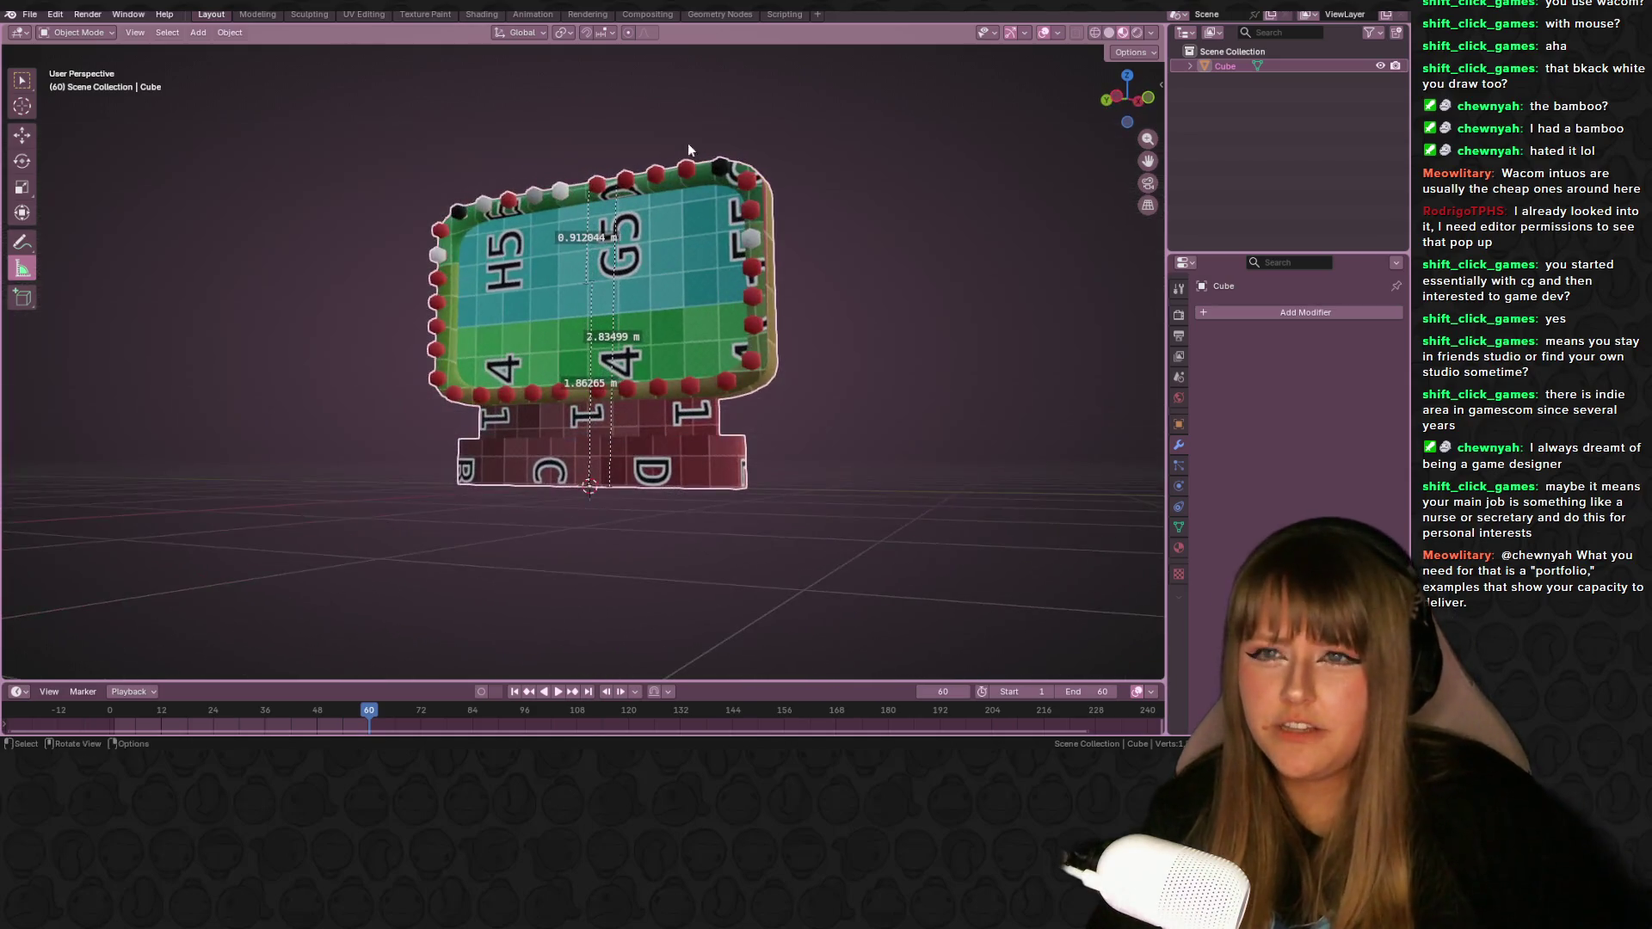
{"action": "left_click", "coordinate": [433, 15]}
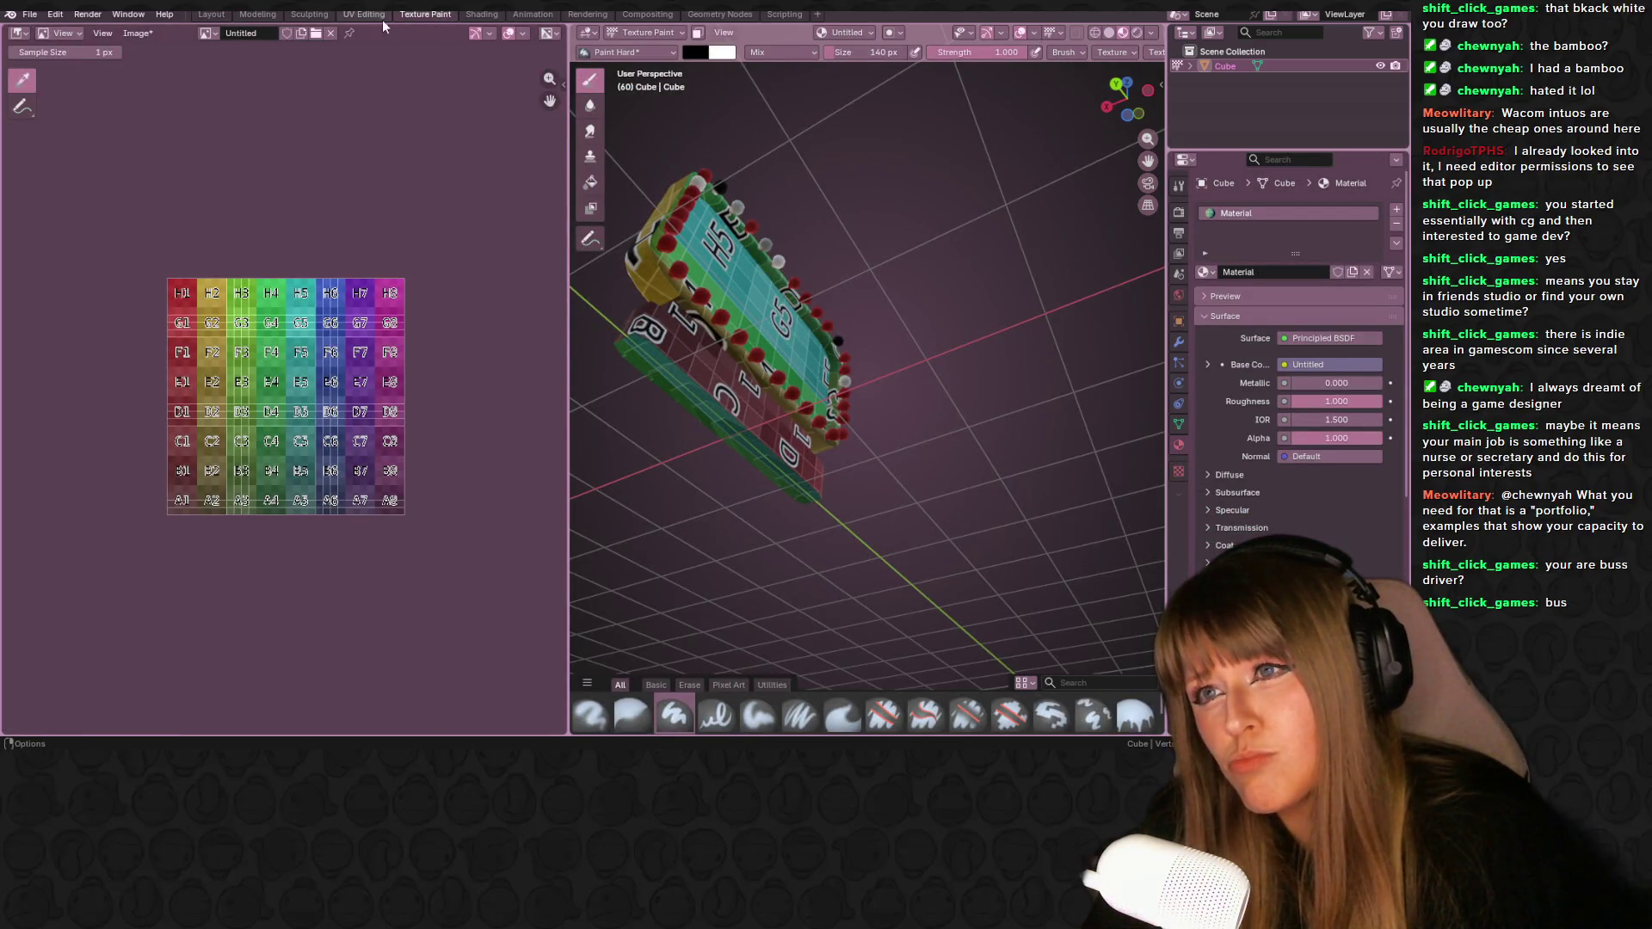
{"action": "middle_click_drag", "start_coordinate": [677, 210], "coordinate": [524, 300]}
{"action": "scroll", "coordinate": [276, 306], "scroll_direction": "up", "scroll_amount": 4}
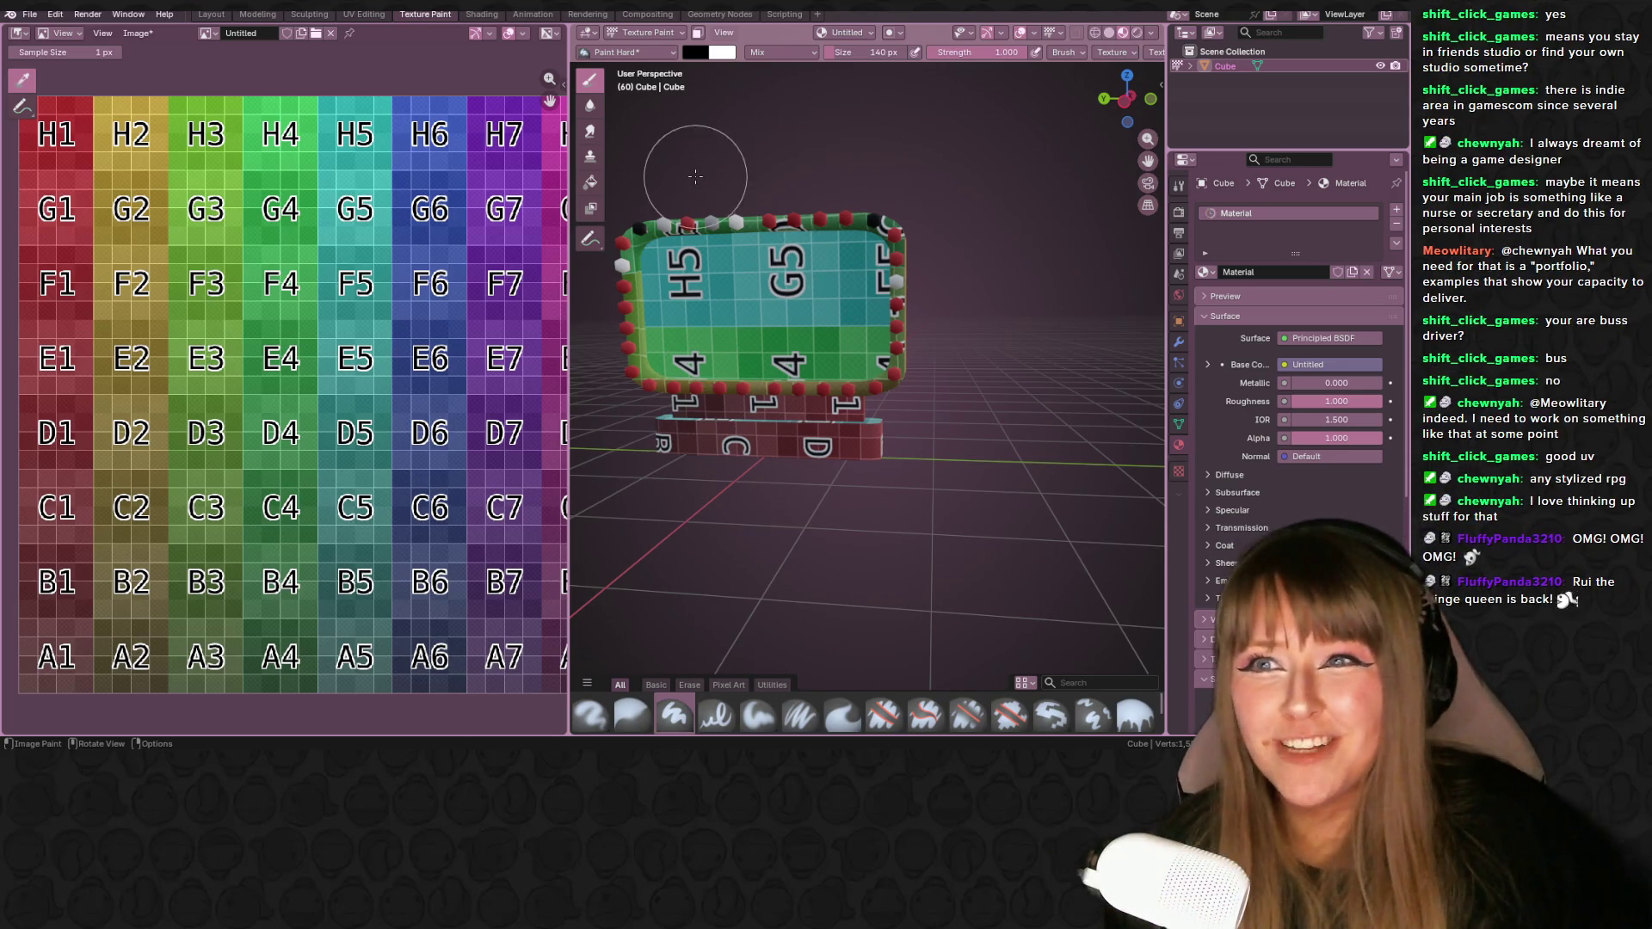
{"action": "scroll", "coordinate": [330, 195], "scroll_direction": "down", "scroll_amount": 1}
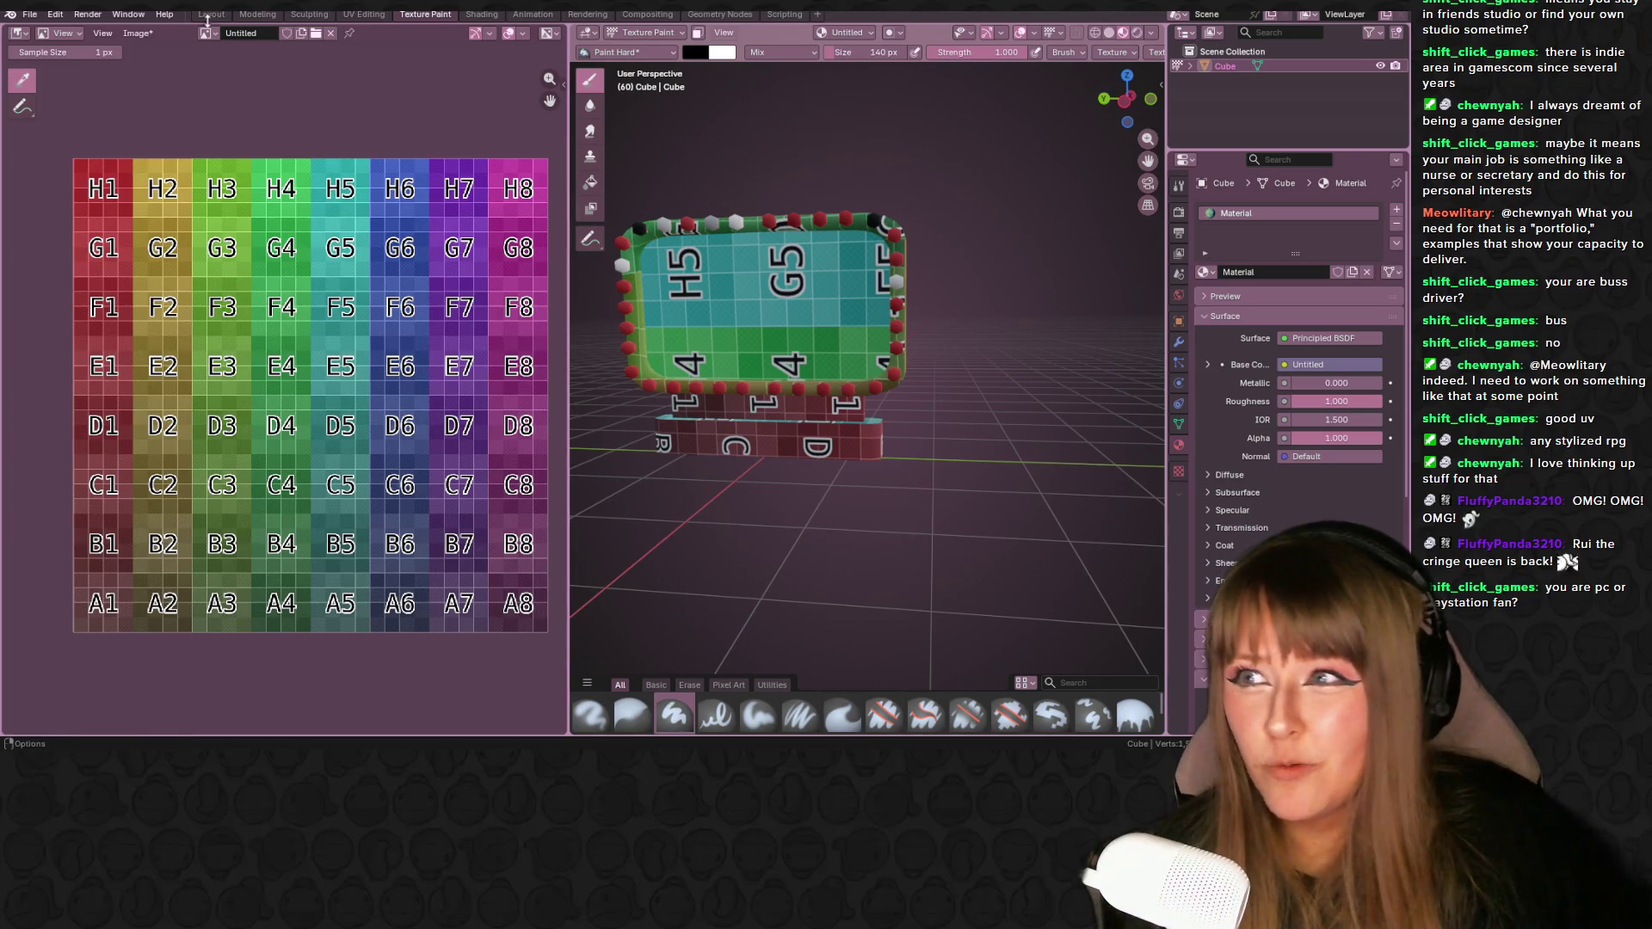
{"action": "left_click", "coordinate": [50, 35]}
- Put the image editor in Paint mode with a dark brown (#422622) brush at 79 px
{"action": "left_click", "coordinate": [67, 86]}
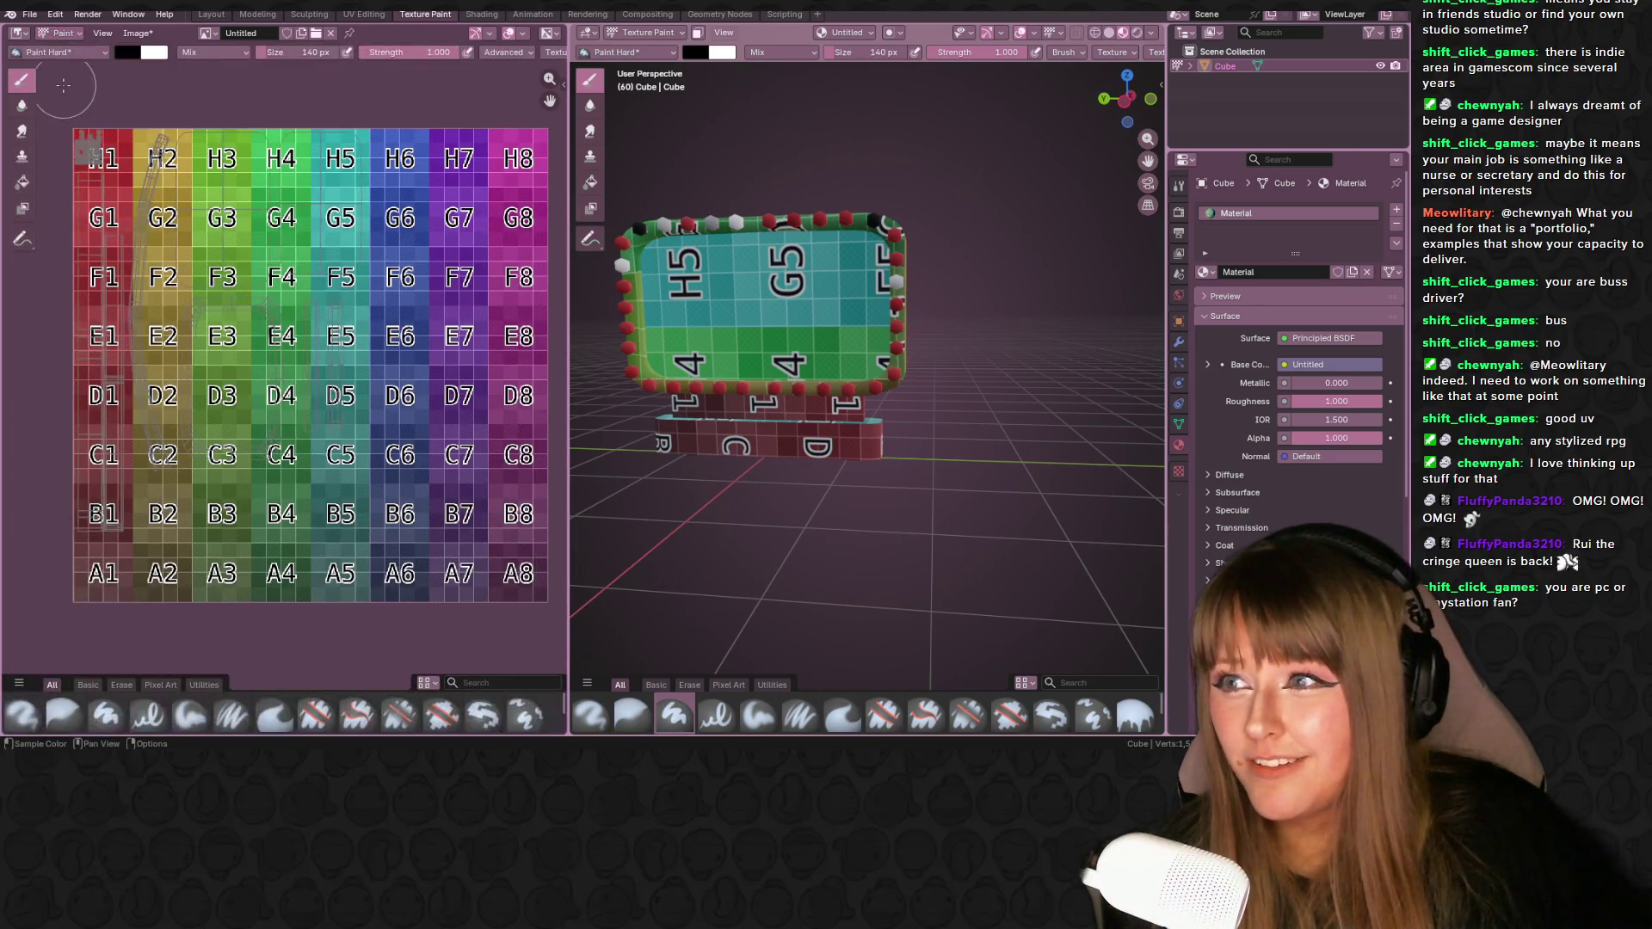
{"action": "middle_click_drag", "start_coordinate": [593, 209], "coordinate": [611, 258]}
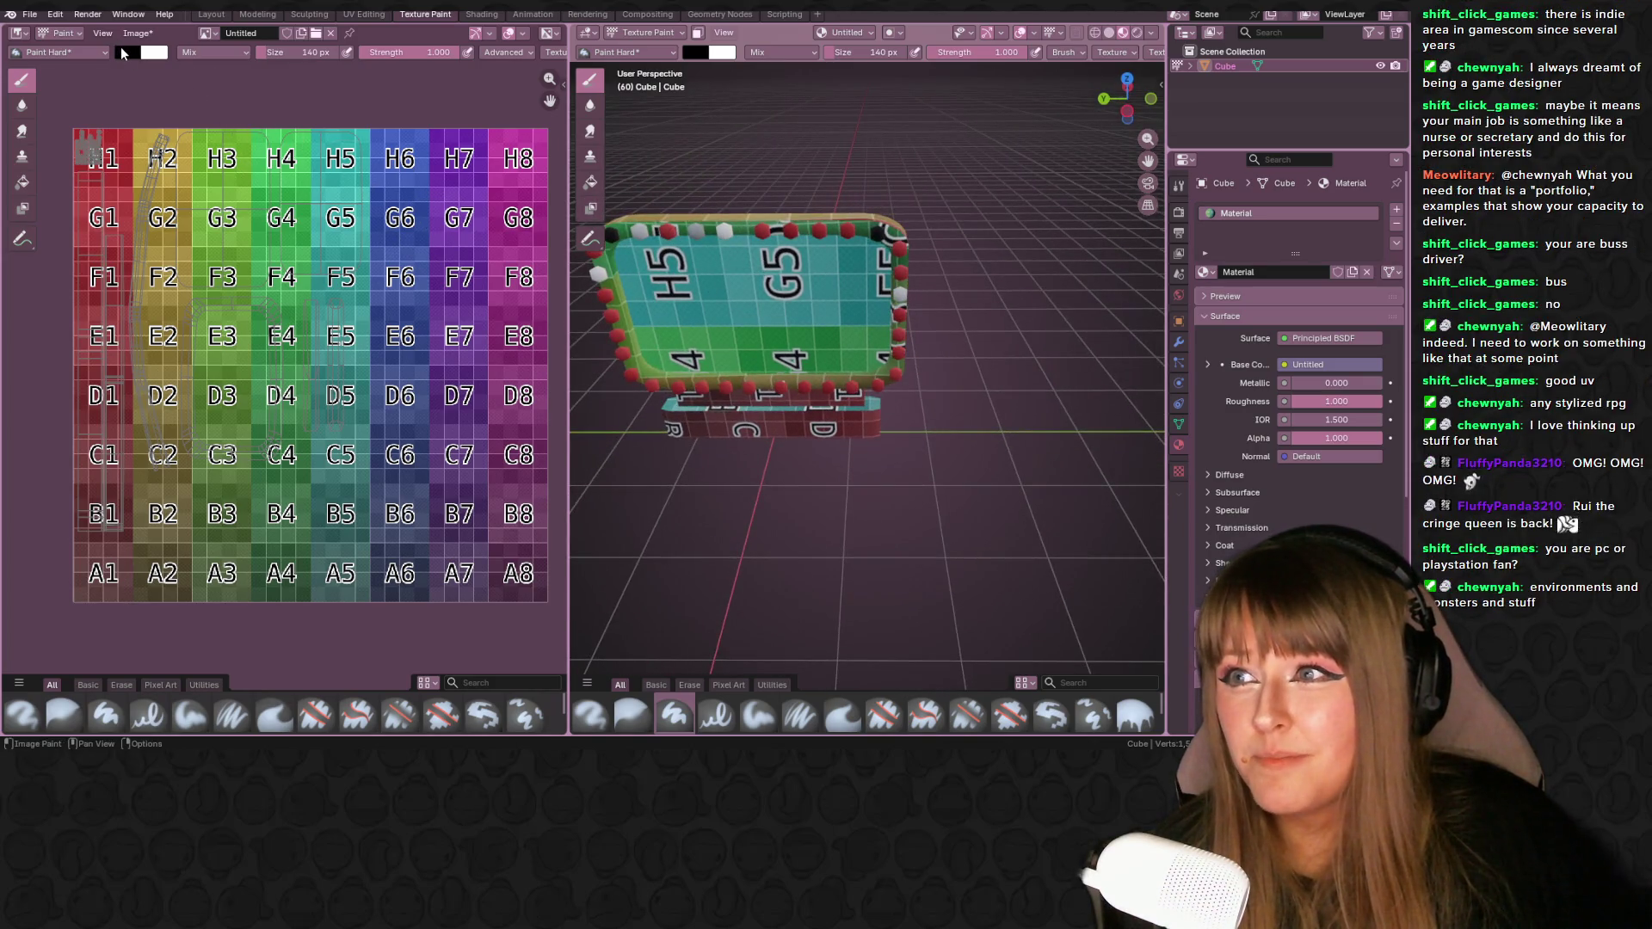
{"action": "left_click", "coordinate": [125, 51]}
{"action": "left_click", "coordinate": [163, 135]}
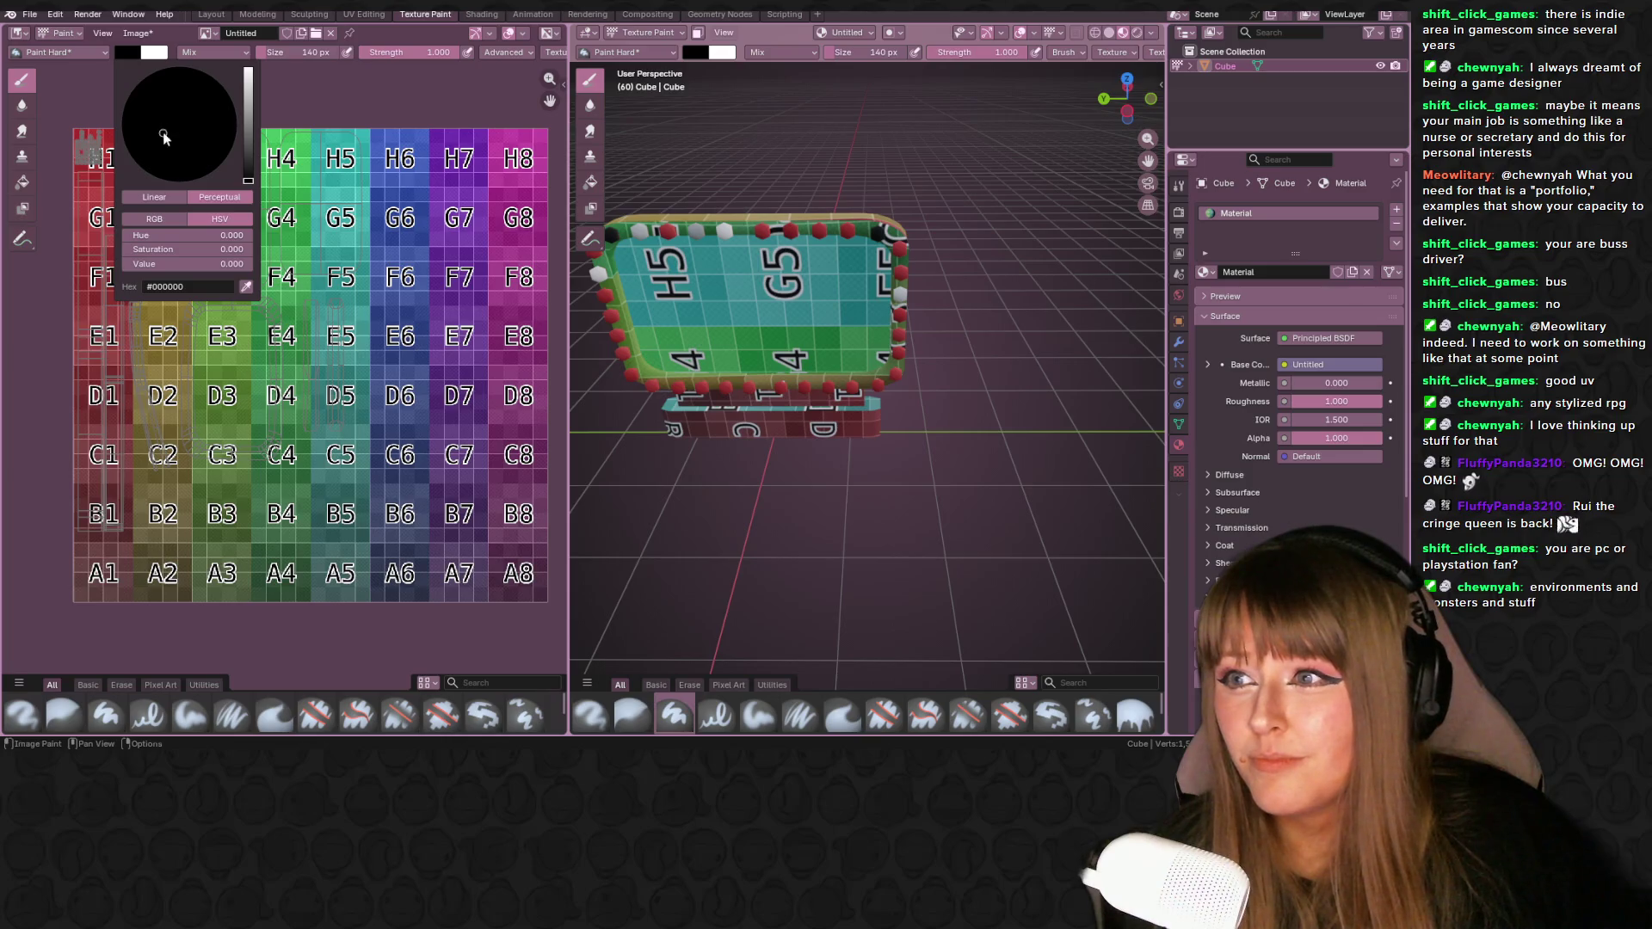
{"action": "mouse_move", "coordinate": [250, 146]}
{"action": "left_mouse_down"}
{"action": "mouse_move", "coordinate": [165, 135]}
{"action": "mouse_move", "coordinate": [172, 159]}
{"action": "mouse_move", "coordinate": [247, 157]}
{"action": "mouse_move", "coordinate": [176, 152]}
{"action": "left_mouse_up"}
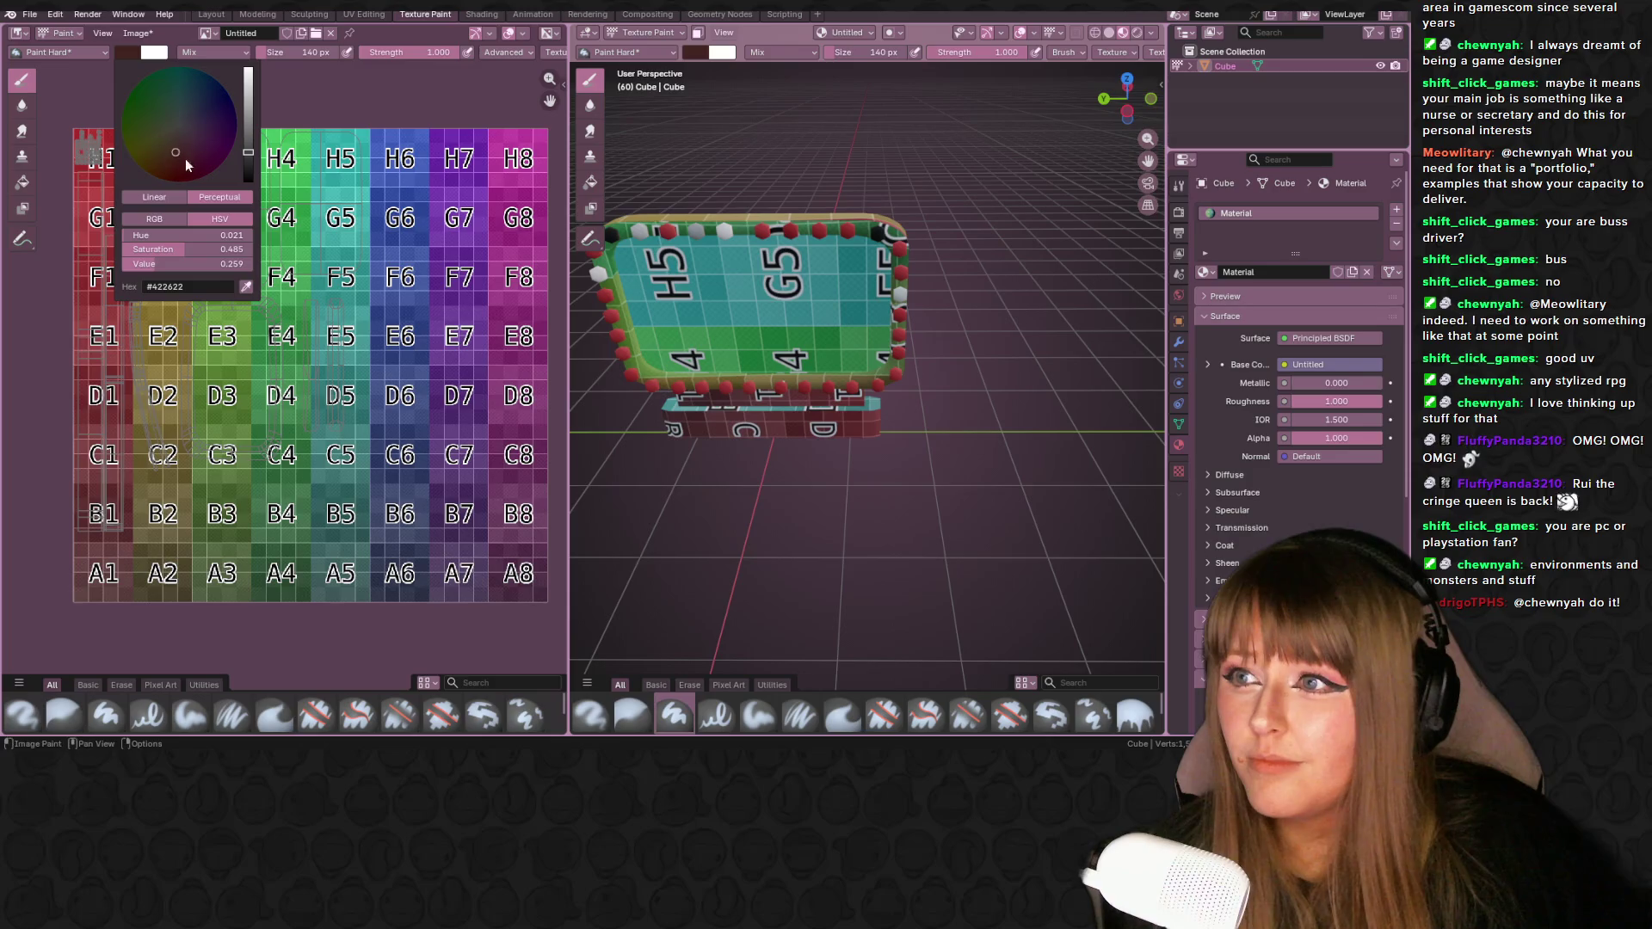
{"action": "key", "text": "f"}
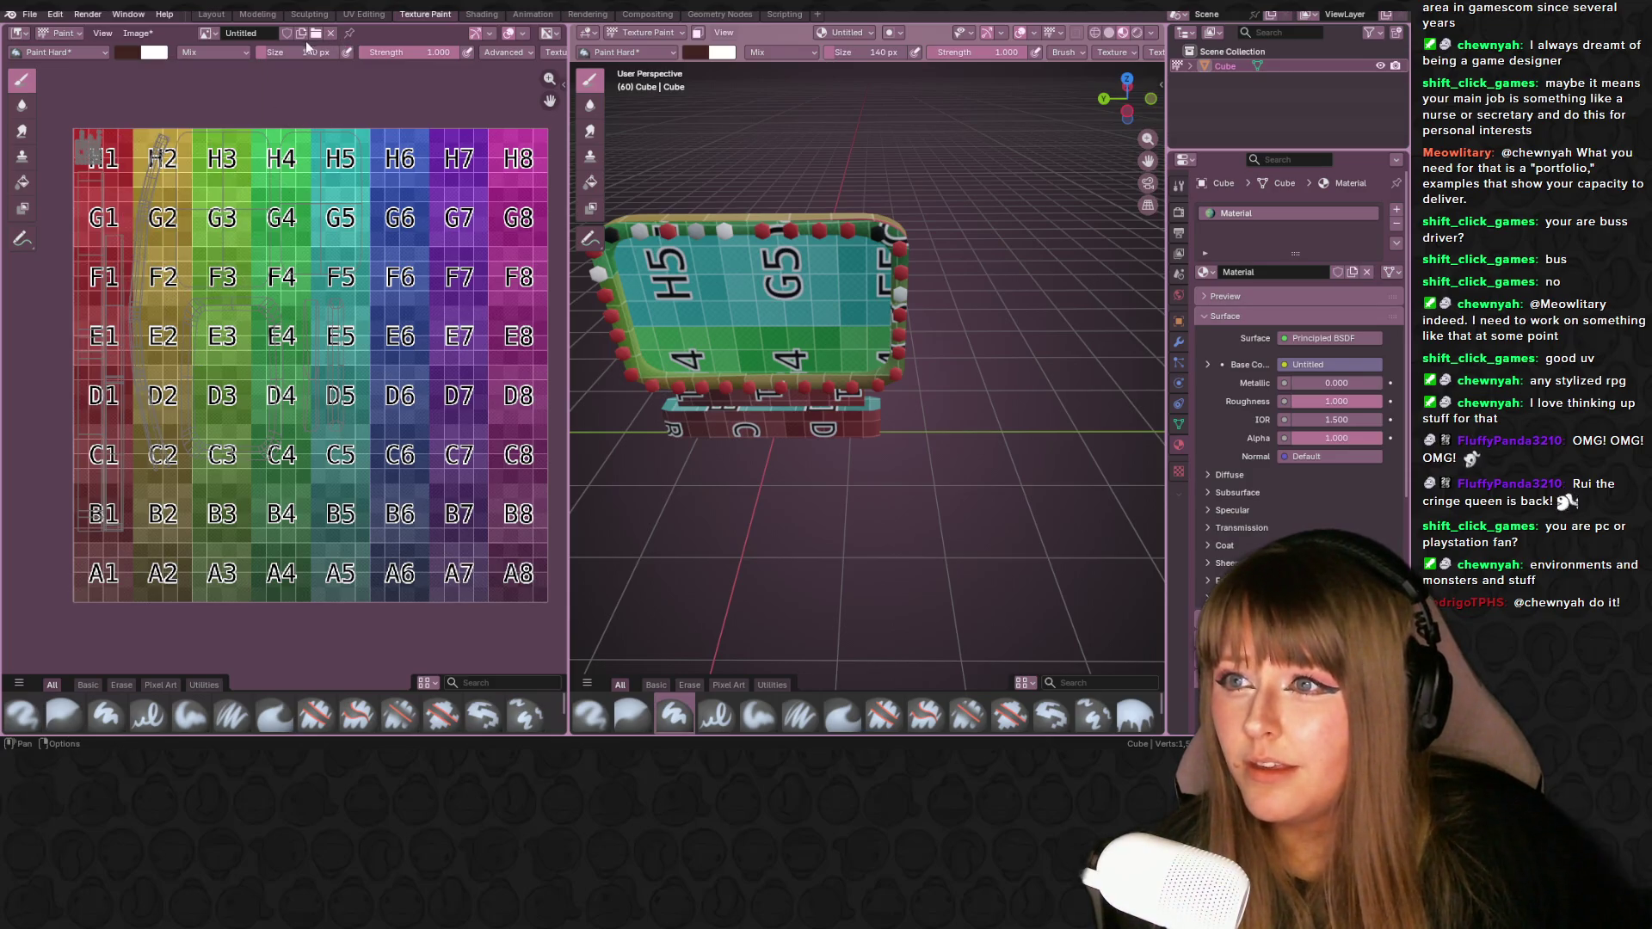
{"action": "left_click", "coordinate": [138, 142]}
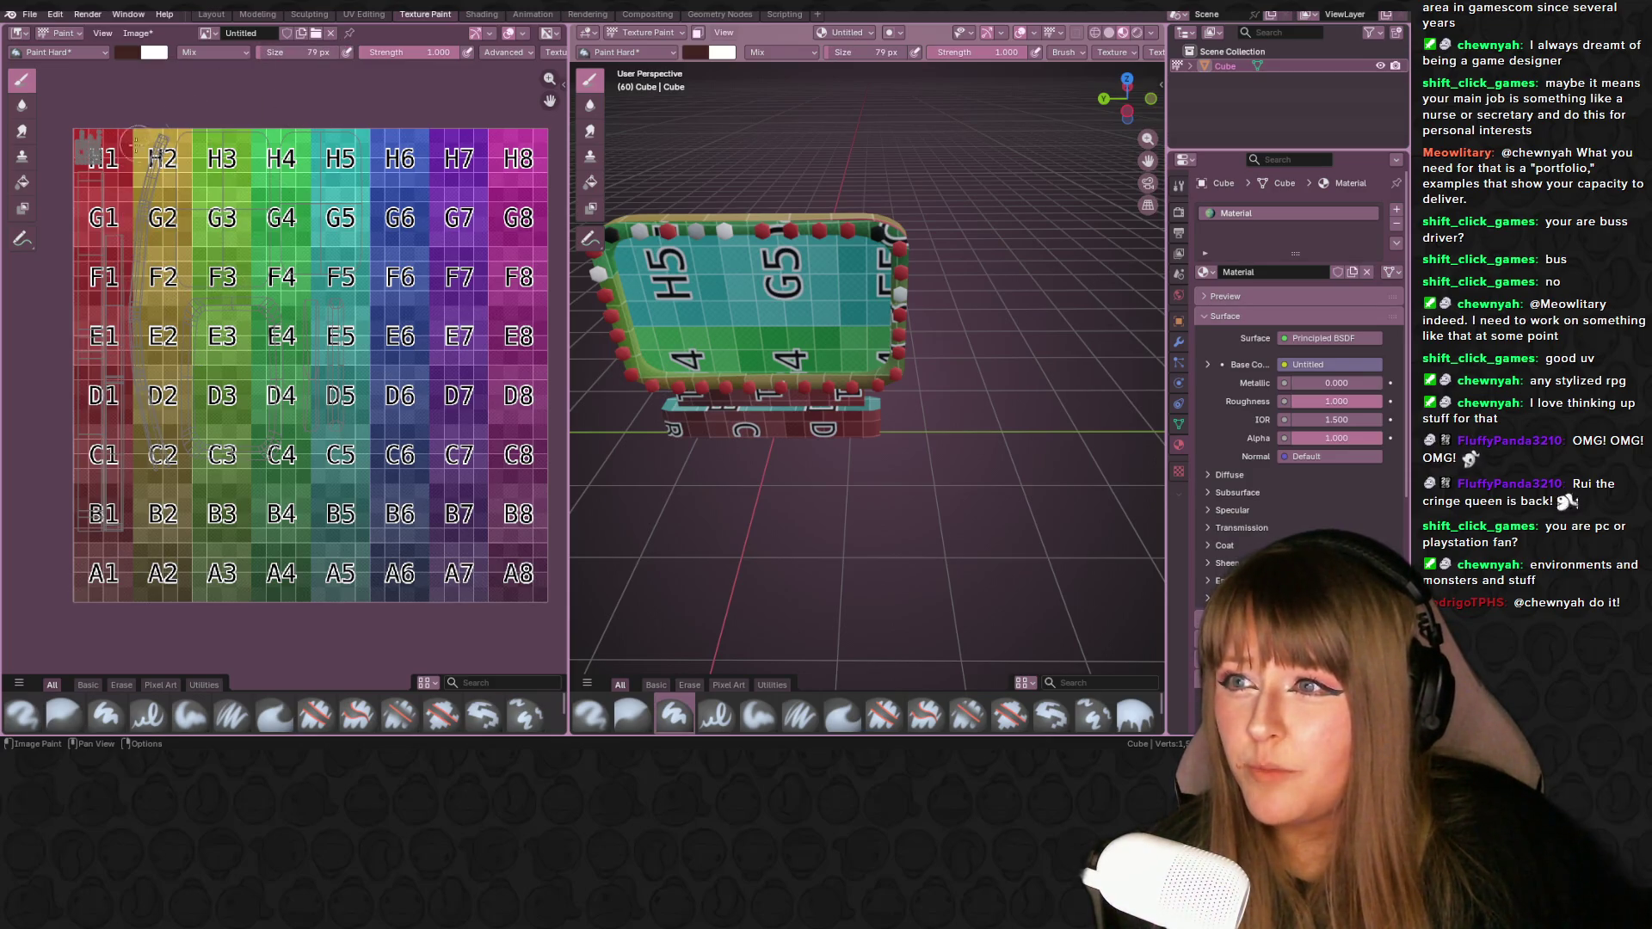
- Shrink the brush to 36 px and zoom in on the texture's top-left
{"action": "key", "text": "f"}
{"action": "left_click", "coordinate": [194, 129]}
{"action": "scroll", "coordinate": [128, 170], "scroll_direction": "up", "scroll_amount": 2}
{"action": "mouse_move", "coordinate": [84, 161]}
{"action": "middle_mouse_down"}
{"action": "mouse_move", "coordinate": [233, 244]}
{"action": "mouse_move", "coordinate": [276, 314]}
{"action": "middle_mouse_up"}
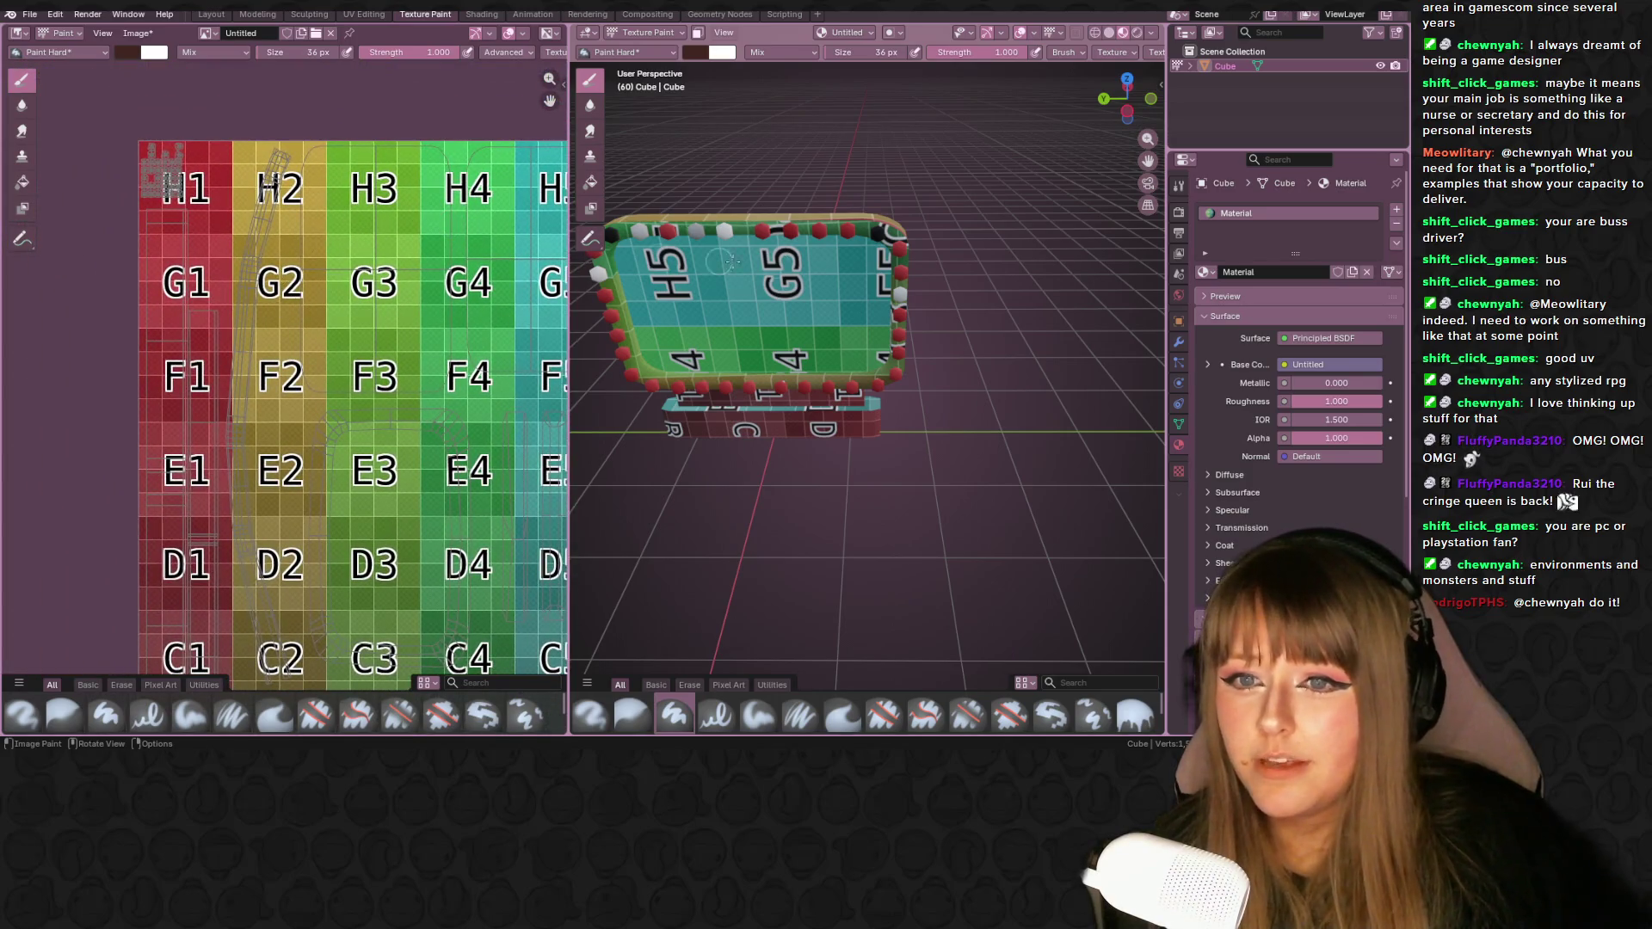
- Paint dark brown strokes from H2 to E2, a drip at G3–F3, and down the 2 column
{"action": "left_click_drag", "start_coordinate": [280, 155], "coordinate": [261, 219]}
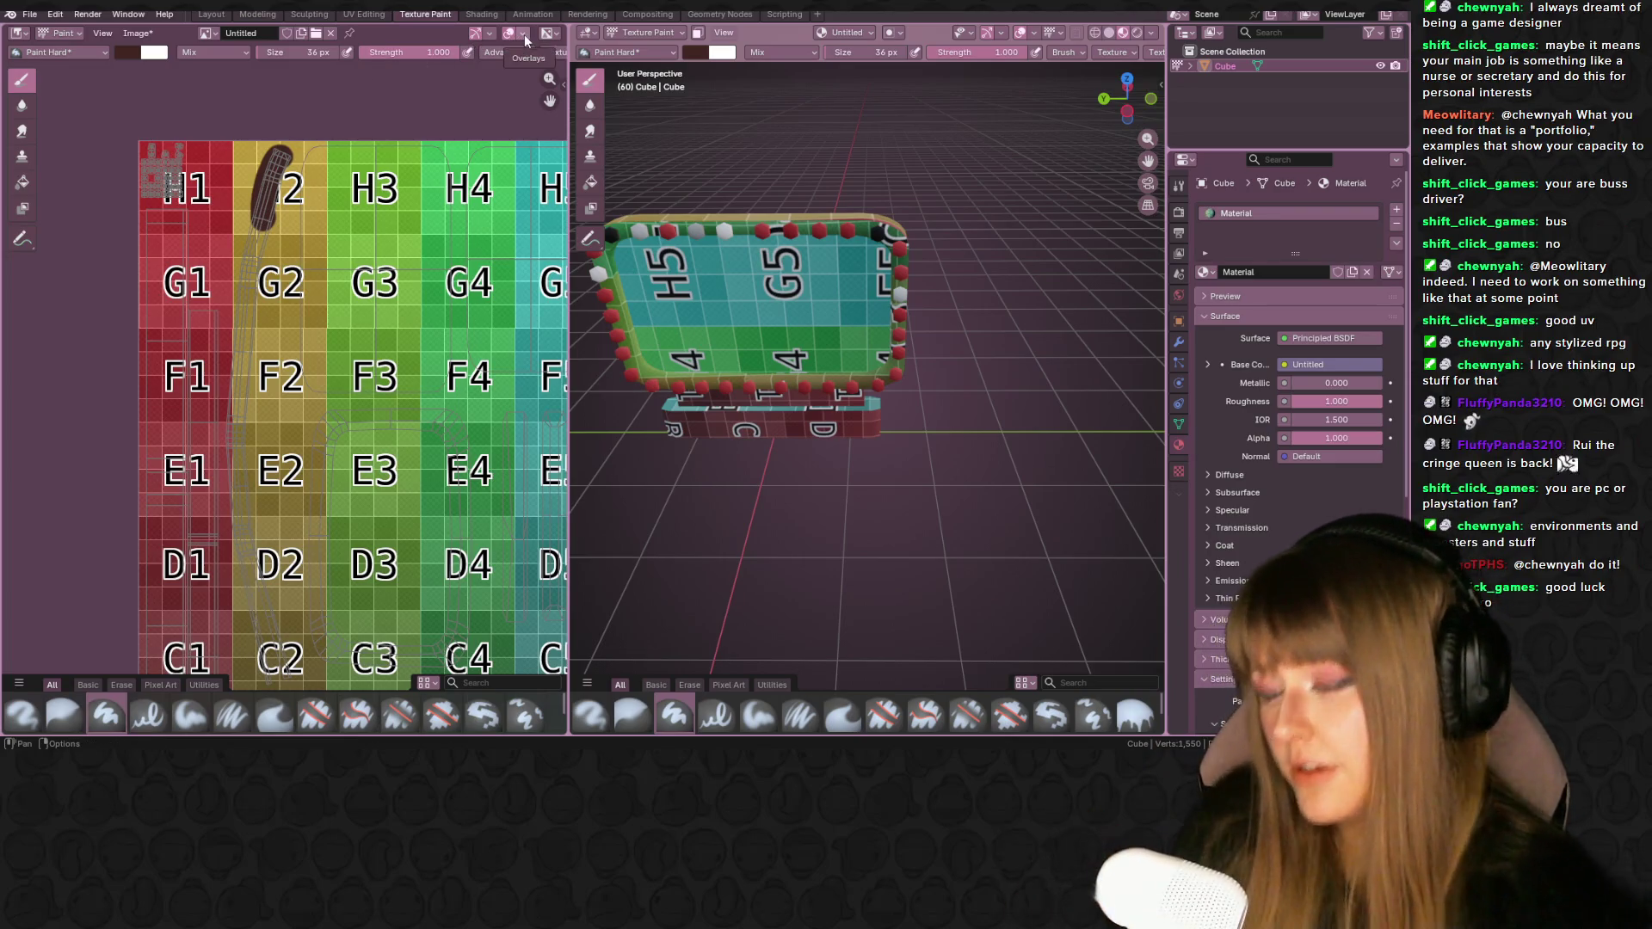
{"action": "left_click_drag", "start_coordinate": [291, 133], "coordinate": [242, 362]}
{"action": "left_click_drag", "start_coordinate": [273, 186], "coordinate": [234, 370]}
{"action": "mouse_move", "coordinate": [282, 140]}
{"action": "left_mouse_down"}
{"action": "mouse_move", "coordinate": [232, 465]}
{"action": "mouse_move", "coordinate": [241, 147]}
{"action": "mouse_move", "coordinate": [224, 189]}
{"action": "mouse_move", "coordinate": [237, 120]}
{"action": "mouse_move", "coordinate": [263, 151]}
{"action": "mouse_move", "coordinate": [280, 362]}
{"action": "mouse_move", "coordinate": [288, 150]}
{"action": "mouse_move", "coordinate": [245, 542]}
{"action": "mouse_move", "coordinate": [222, 427]}
{"action": "left_mouse_up"}
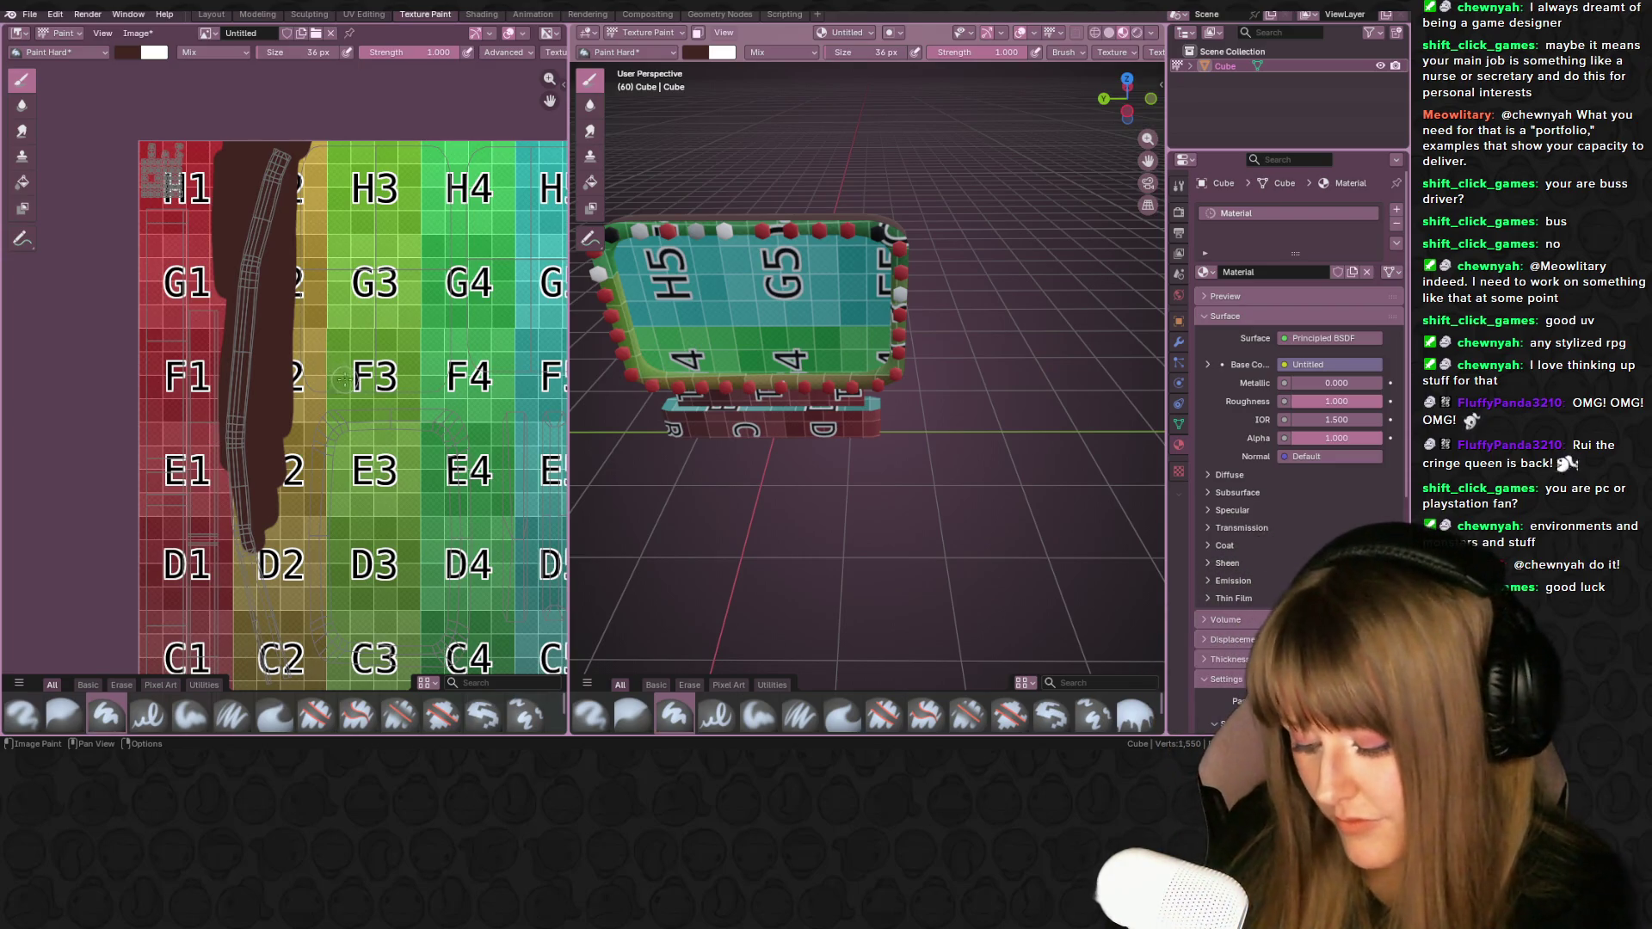
{"action": "left_click_drag", "start_coordinate": [347, 334], "coordinate": [356, 309]}
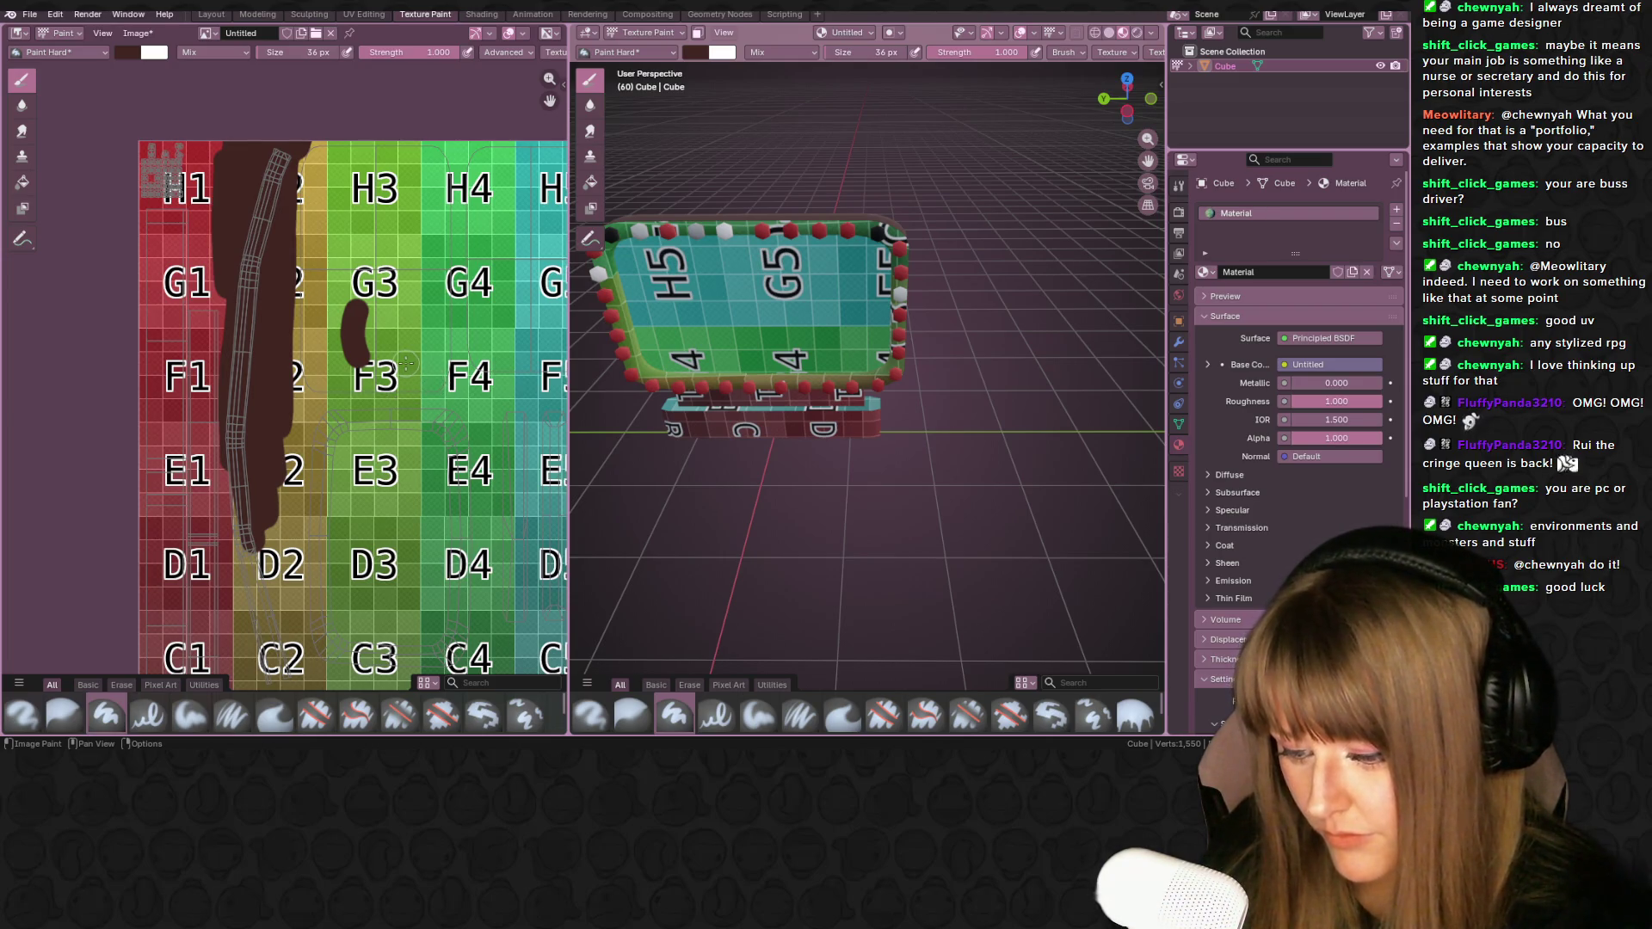
{"action": "middle_click_drag", "start_coordinate": [415, 334], "coordinate": [531, 287]}
{"action": "mouse_move", "coordinate": [408, 123]}
{"action": "left_mouse_down"}
{"action": "mouse_move", "coordinate": [400, 430]}
{"action": "mouse_move", "coordinate": [392, 517]}
{"action": "mouse_move", "coordinate": [371, 537]}
{"action": "left_mouse_up"}
{"action": "middle_click_drag", "start_coordinate": [398, 484], "coordinate": [375, 188]}
- Cover the 2 column's right edge, B1, G1, H1 and the red strip's edges in brown
{"action": "mouse_move", "coordinate": [375, 188]}
{"action": "left_mouse_down"}
{"action": "mouse_move", "coordinate": [443, 258]}
{"action": "mouse_move", "coordinate": [389, 350]}
{"action": "mouse_move", "coordinate": [413, 378]}
{"action": "mouse_move", "coordinate": [387, 253]}
{"action": "mouse_move", "coordinate": [387, 499]}
{"action": "mouse_move", "coordinate": [419, 381]}
{"action": "mouse_move", "coordinate": [439, 447]}
{"action": "mouse_move", "coordinate": [415, 368]}
{"action": "mouse_move", "coordinate": [383, 491]}
{"action": "mouse_move", "coordinate": [421, 486]}
{"action": "mouse_move", "coordinate": [431, 422]}
{"action": "left_mouse_up"}
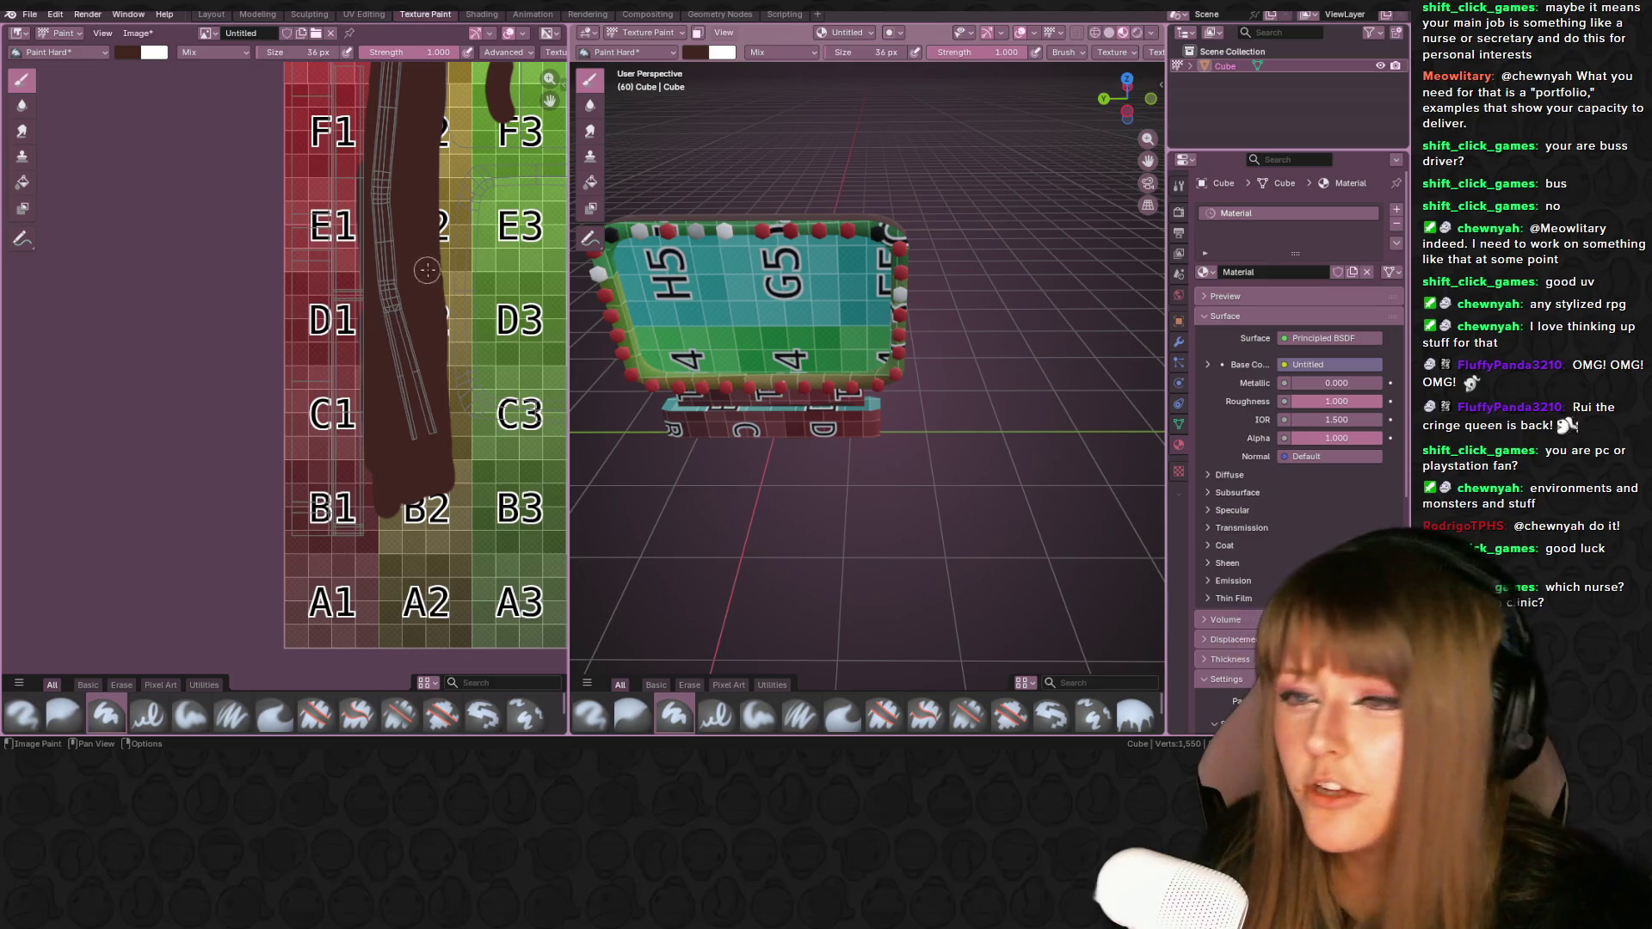
{"action": "middle_click_drag", "start_coordinate": [426, 270], "coordinate": [434, 309]}
{"action": "mouse_move", "coordinate": [427, 145]}
{"action": "left_mouse_down"}
{"action": "mouse_move", "coordinate": [447, 405]}
{"action": "mouse_move", "coordinate": [443, 209]}
{"action": "left_mouse_up"}
{"action": "middle_click_drag", "start_coordinate": [435, 344], "coordinate": [462, 292]}
{"action": "mouse_move", "coordinate": [331, 460]}
{"action": "left_mouse_down"}
{"action": "mouse_move", "coordinate": [357, 537]}
{"action": "mouse_move", "coordinate": [374, 508]}
{"action": "mouse_move", "coordinate": [344, 484]}
{"action": "mouse_move", "coordinate": [353, 451]}
{"action": "mouse_move", "coordinate": [340, 465]}
{"action": "mouse_move", "coordinate": [384, 378]}
{"action": "mouse_move", "coordinate": [375, 486]}
{"action": "mouse_move", "coordinate": [379, 327]}
{"action": "mouse_move", "coordinate": [313, 416]}
{"action": "mouse_move", "coordinate": [381, 351]}
{"action": "mouse_move", "coordinate": [331, 454]}
{"action": "mouse_move", "coordinate": [353, 355]}
{"action": "mouse_move", "coordinate": [334, 550]}
{"action": "mouse_move", "coordinate": [430, 580]}
{"action": "mouse_move", "coordinate": [310, 572]}
{"action": "mouse_move", "coordinate": [451, 574]}
{"action": "mouse_move", "coordinate": [357, 396]}
{"action": "mouse_move", "coordinate": [463, 463]}
{"action": "mouse_move", "coordinate": [456, 559]}
{"action": "mouse_move", "coordinate": [478, 525]}
{"action": "mouse_move", "coordinate": [481, 420]}
{"action": "mouse_move", "coordinate": [473, 578]}
{"action": "mouse_move", "coordinate": [300, 557]}
{"action": "left_mouse_up"}
{"action": "middle_click_drag", "start_coordinate": [300, 557], "coordinate": [329, 676]}
{"action": "mouse_move", "coordinate": [425, 124]}
{"action": "left_mouse_down"}
{"action": "mouse_move", "coordinate": [421, 413]}
{"action": "mouse_move", "coordinate": [393, 178]}
{"action": "mouse_move", "coordinate": [440, 172]}
{"action": "mouse_move", "coordinate": [353, 405]}
{"action": "mouse_move", "coordinate": [383, 176]}
{"action": "left_mouse_up"}
{"action": "middle_click_drag", "start_coordinate": [430, 254], "coordinate": [442, 348]}
{"action": "mouse_move", "coordinate": [420, 241]}
{"action": "left_mouse_down"}
{"action": "mouse_move", "coordinate": [425, 142]}
{"action": "mouse_move", "coordinate": [448, 172]}
{"action": "mouse_move", "coordinate": [421, 227]}
{"action": "mouse_move", "coordinate": [382, 203]}
{"action": "mouse_move", "coordinate": [372, 351]}
{"action": "mouse_move", "coordinate": [392, 247]}
{"action": "mouse_move", "coordinate": [362, 257]}
{"action": "left_mouse_up"}
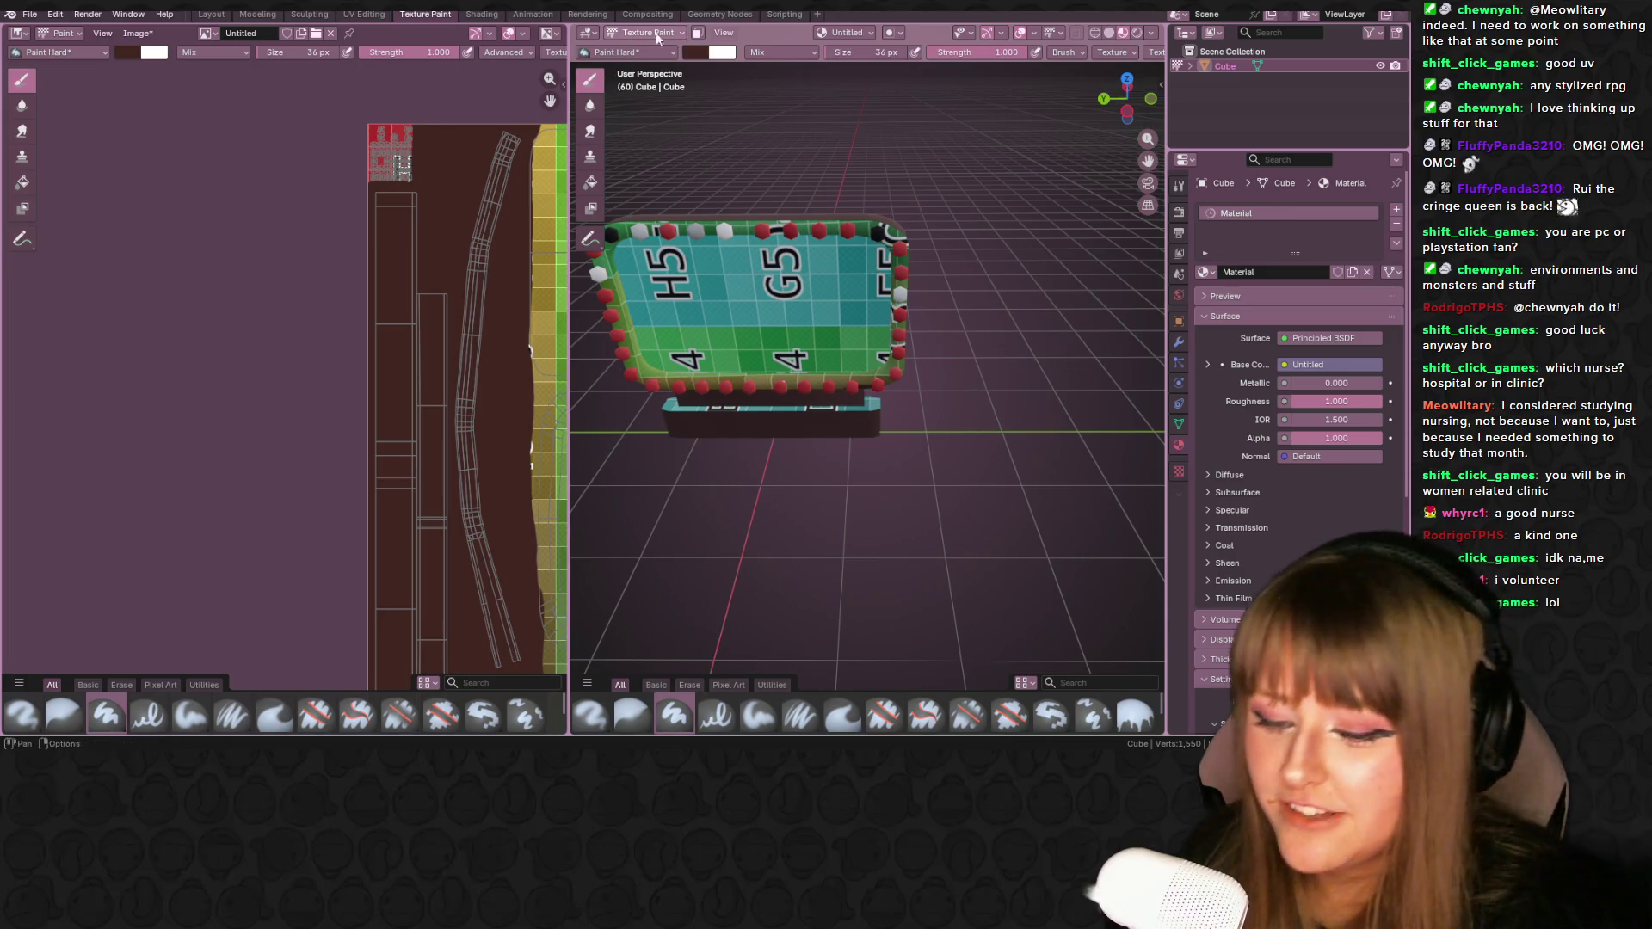
- Set the brush colour to pale tan and paint over the bulbs' red texture patch
{"action": "left_click", "coordinate": [695, 52]}
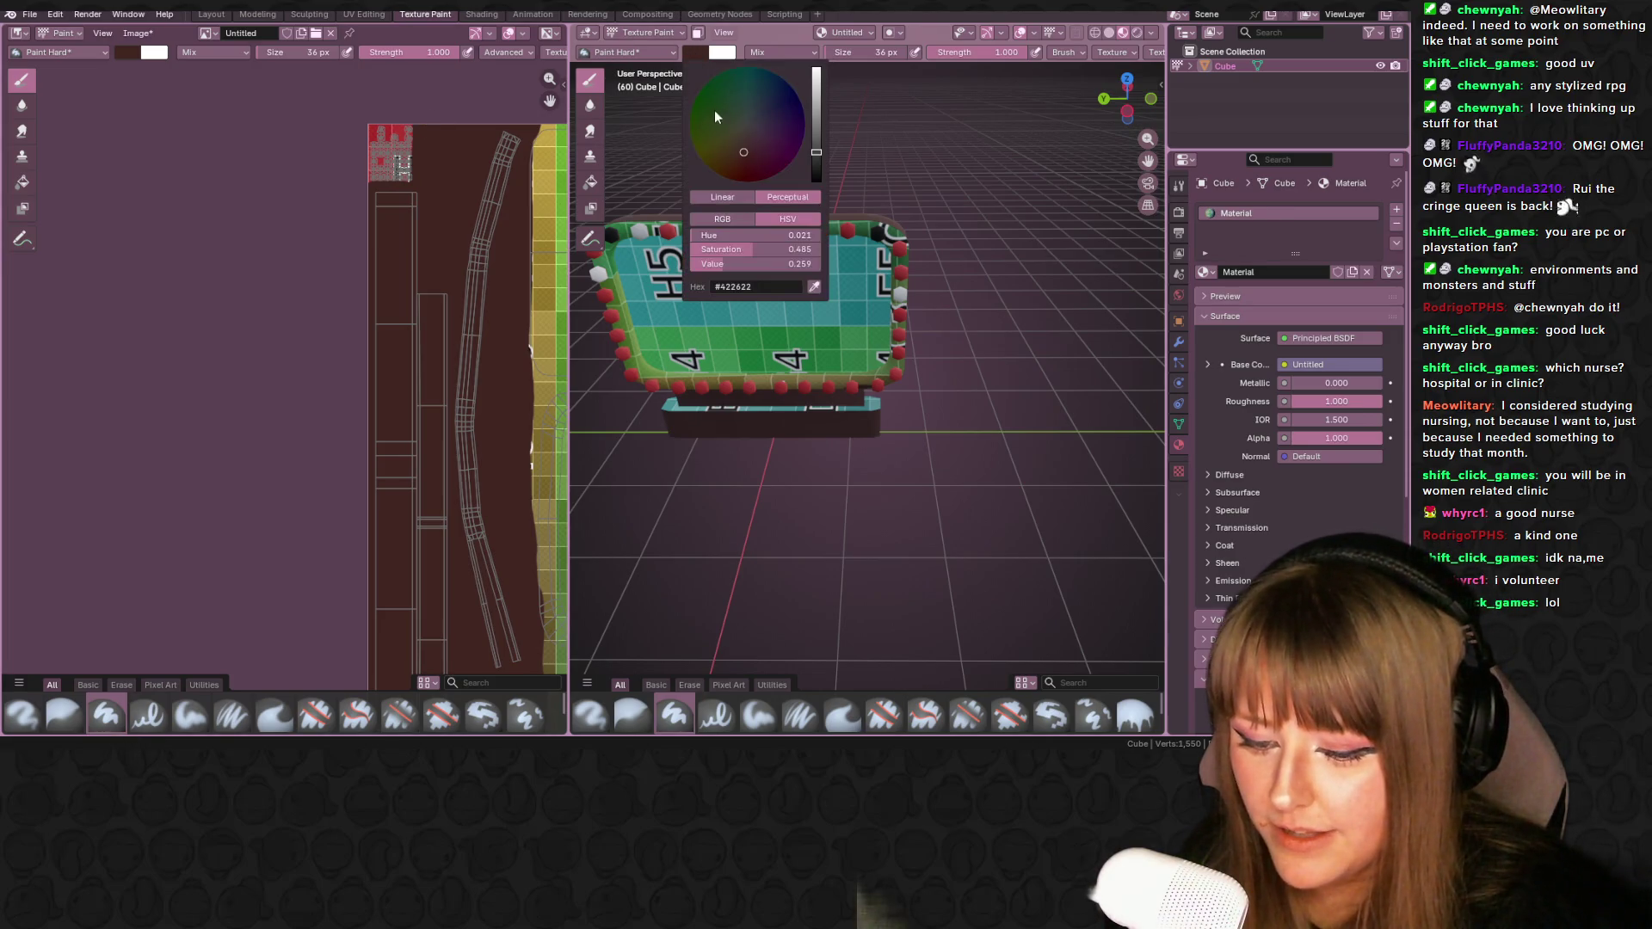
{"action": "left_click", "coordinate": [731, 136]}
{"action": "left_click", "coordinate": [815, 95]}
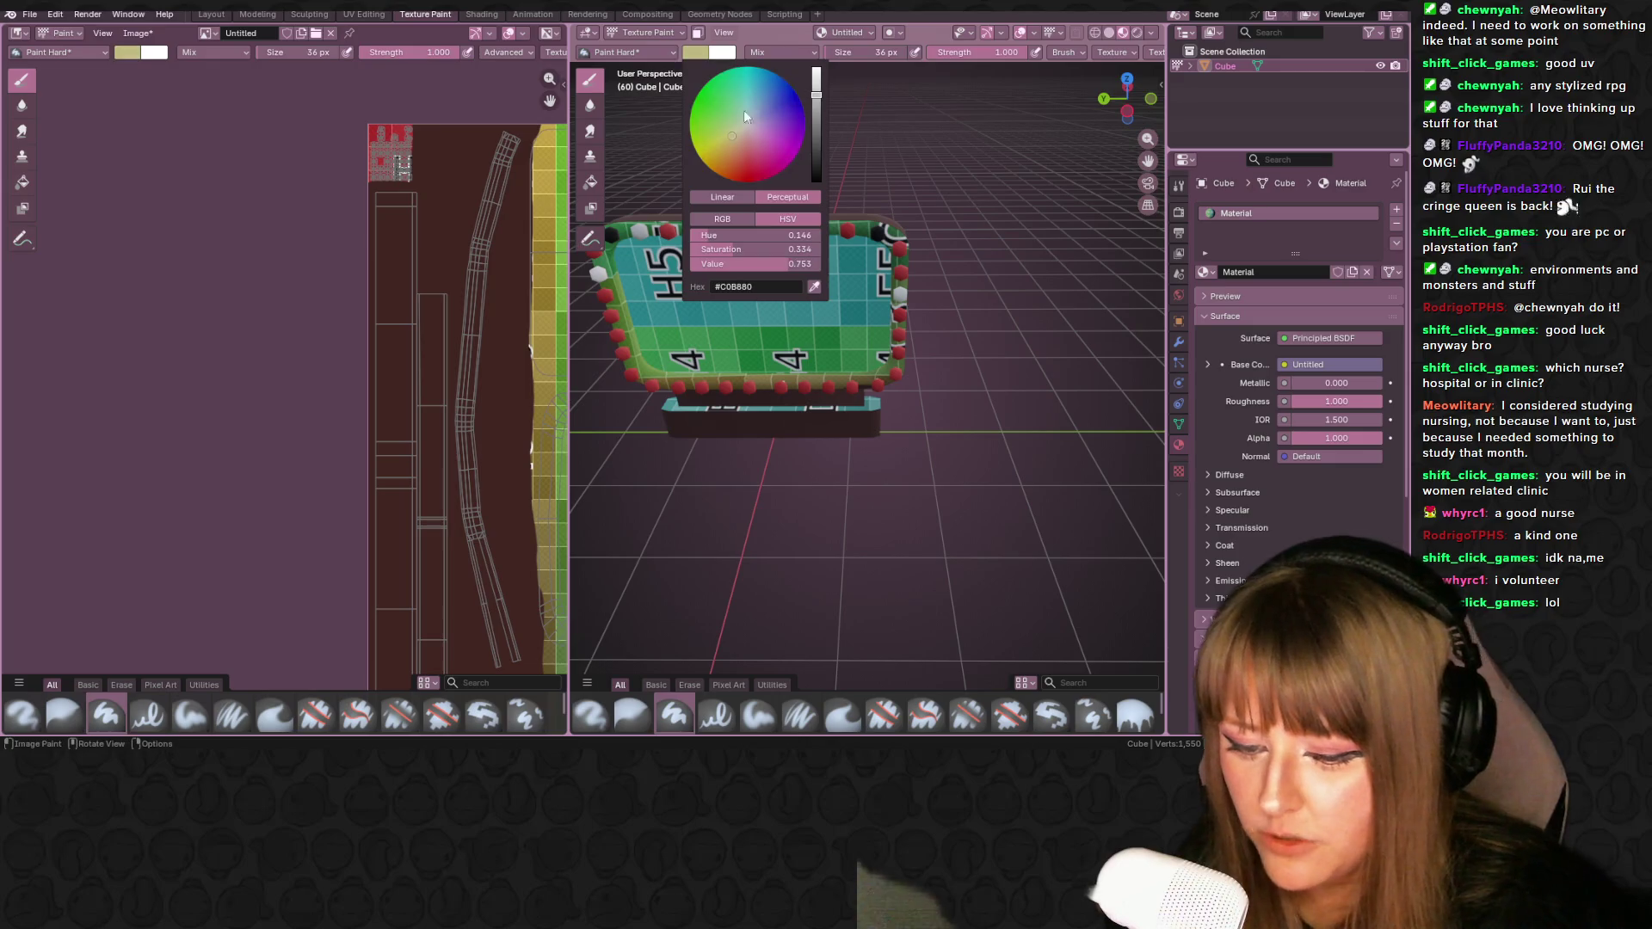
{"action": "left_click_drag", "start_coordinate": [726, 133], "coordinate": [737, 133]}
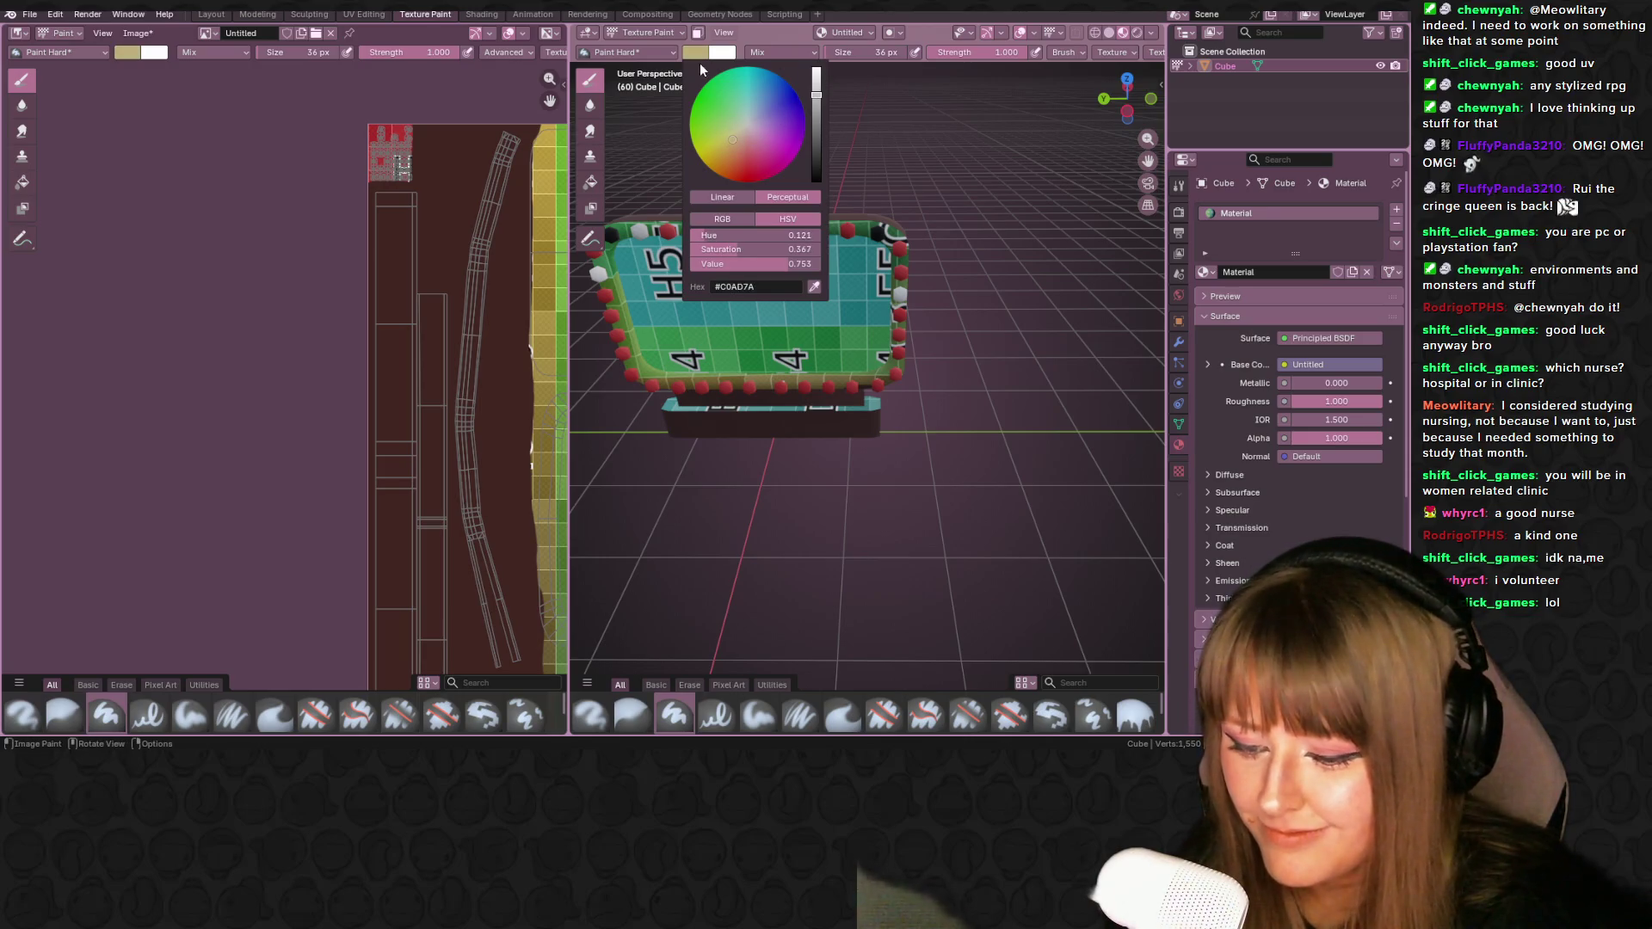
{"action": "mouse_move", "coordinate": [389, 127]}
{"action": "left_mouse_down"}
{"action": "mouse_move", "coordinate": [400, 142]}
{"action": "mouse_move", "coordinate": [391, 116]}
{"action": "left_mouse_up"}
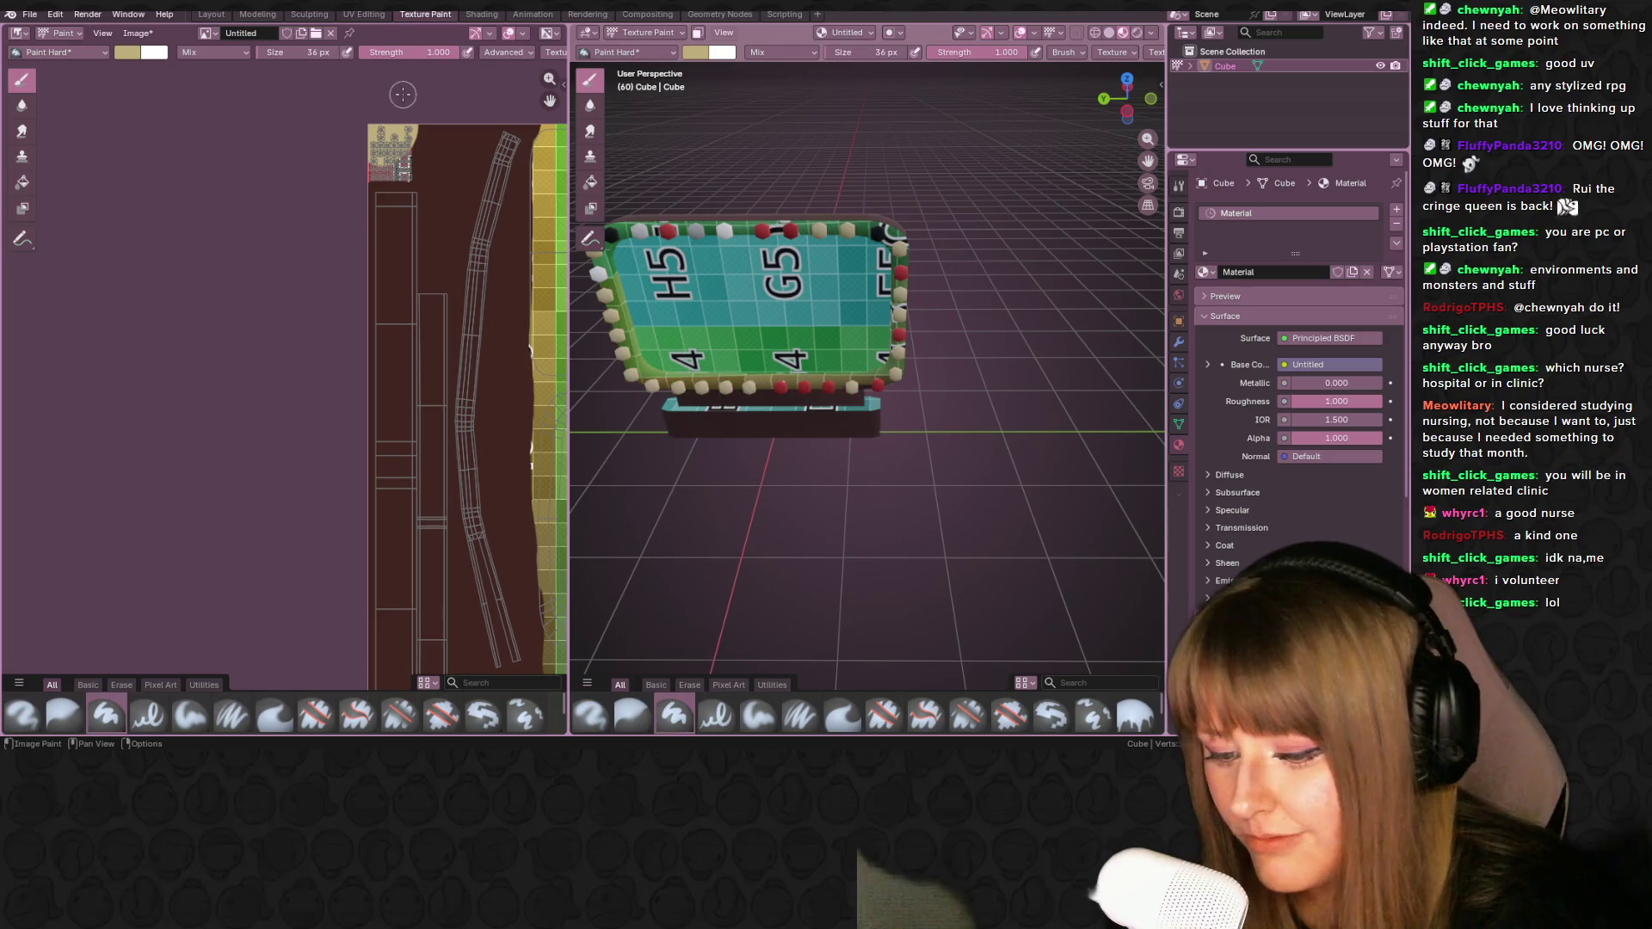
- Switch the brush to saturated gold, fill the bulb patch, and dab gold on the frame texture
{"action": "left_click", "coordinate": [700, 53]}
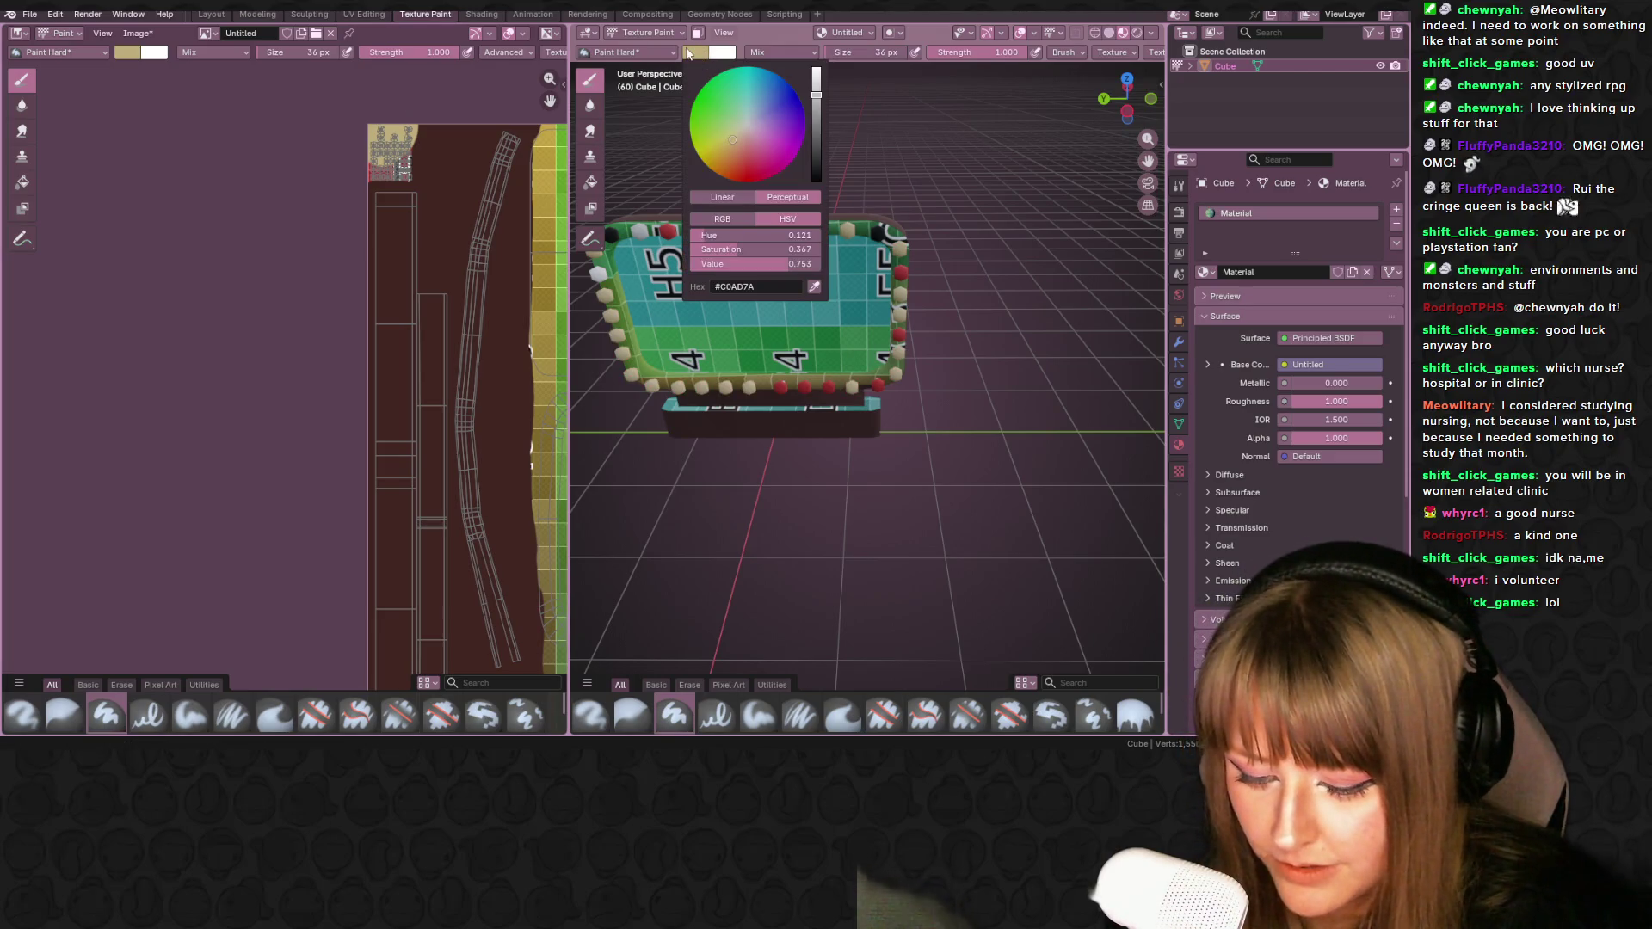
{"action": "left_click_drag", "start_coordinate": [731, 136], "coordinate": [720, 153]}
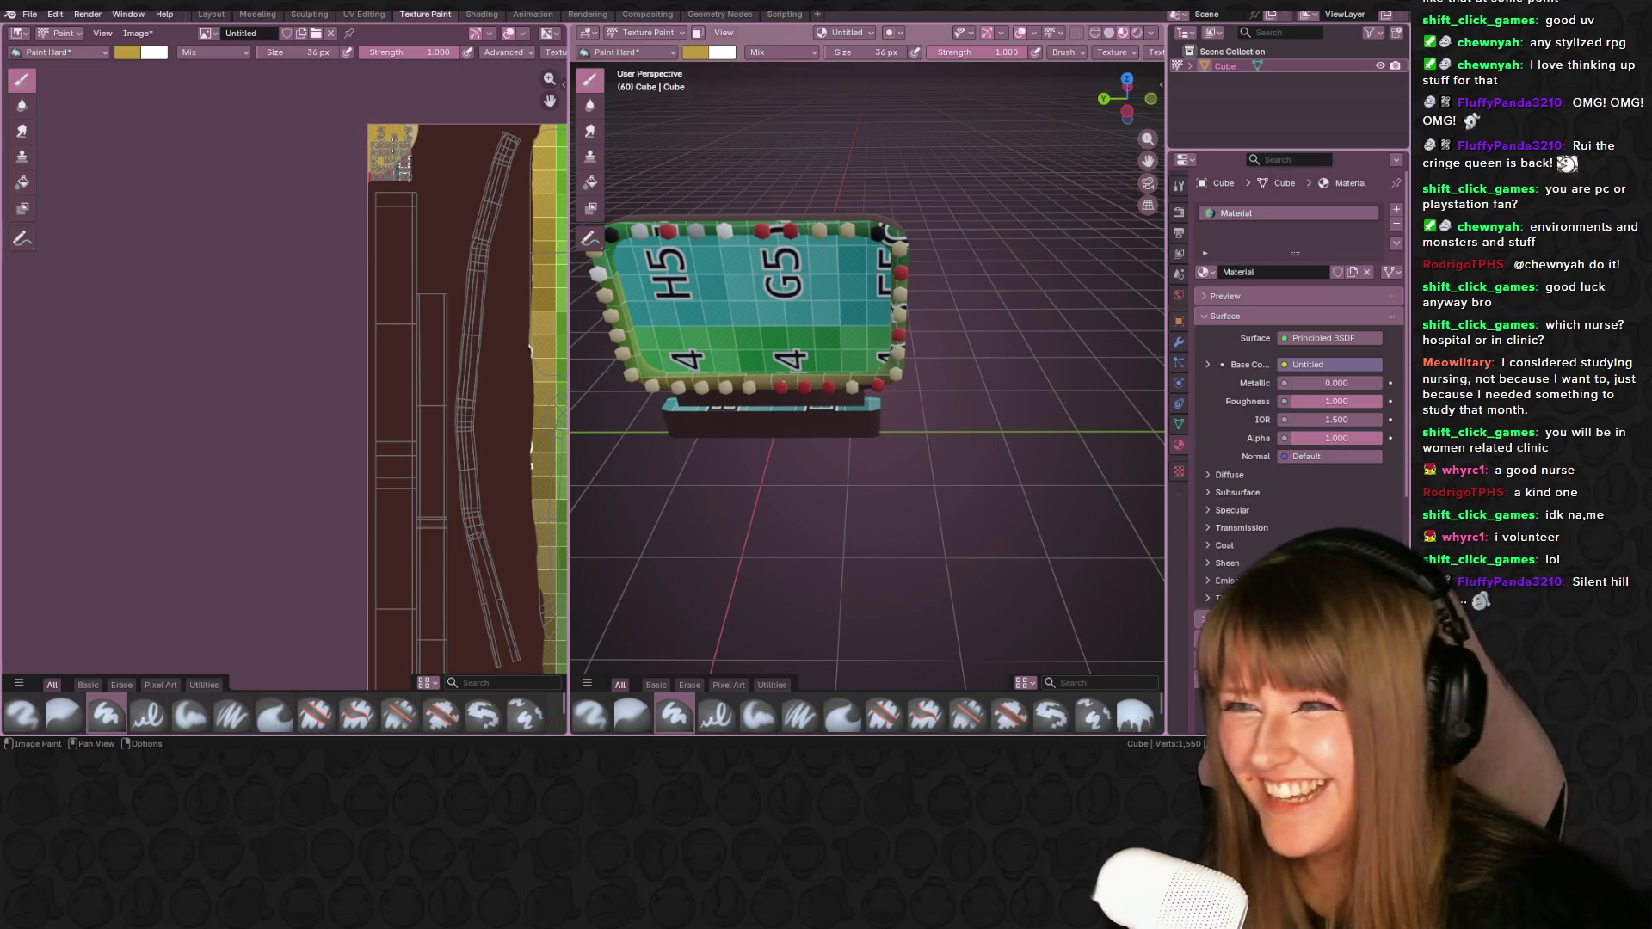
{"action": "mouse_move", "coordinate": [397, 142]}
{"action": "left_mouse_down"}
{"action": "mouse_move", "coordinate": [409, 173]}
{"action": "mouse_move", "coordinate": [379, 188]}
{"action": "left_mouse_up"}
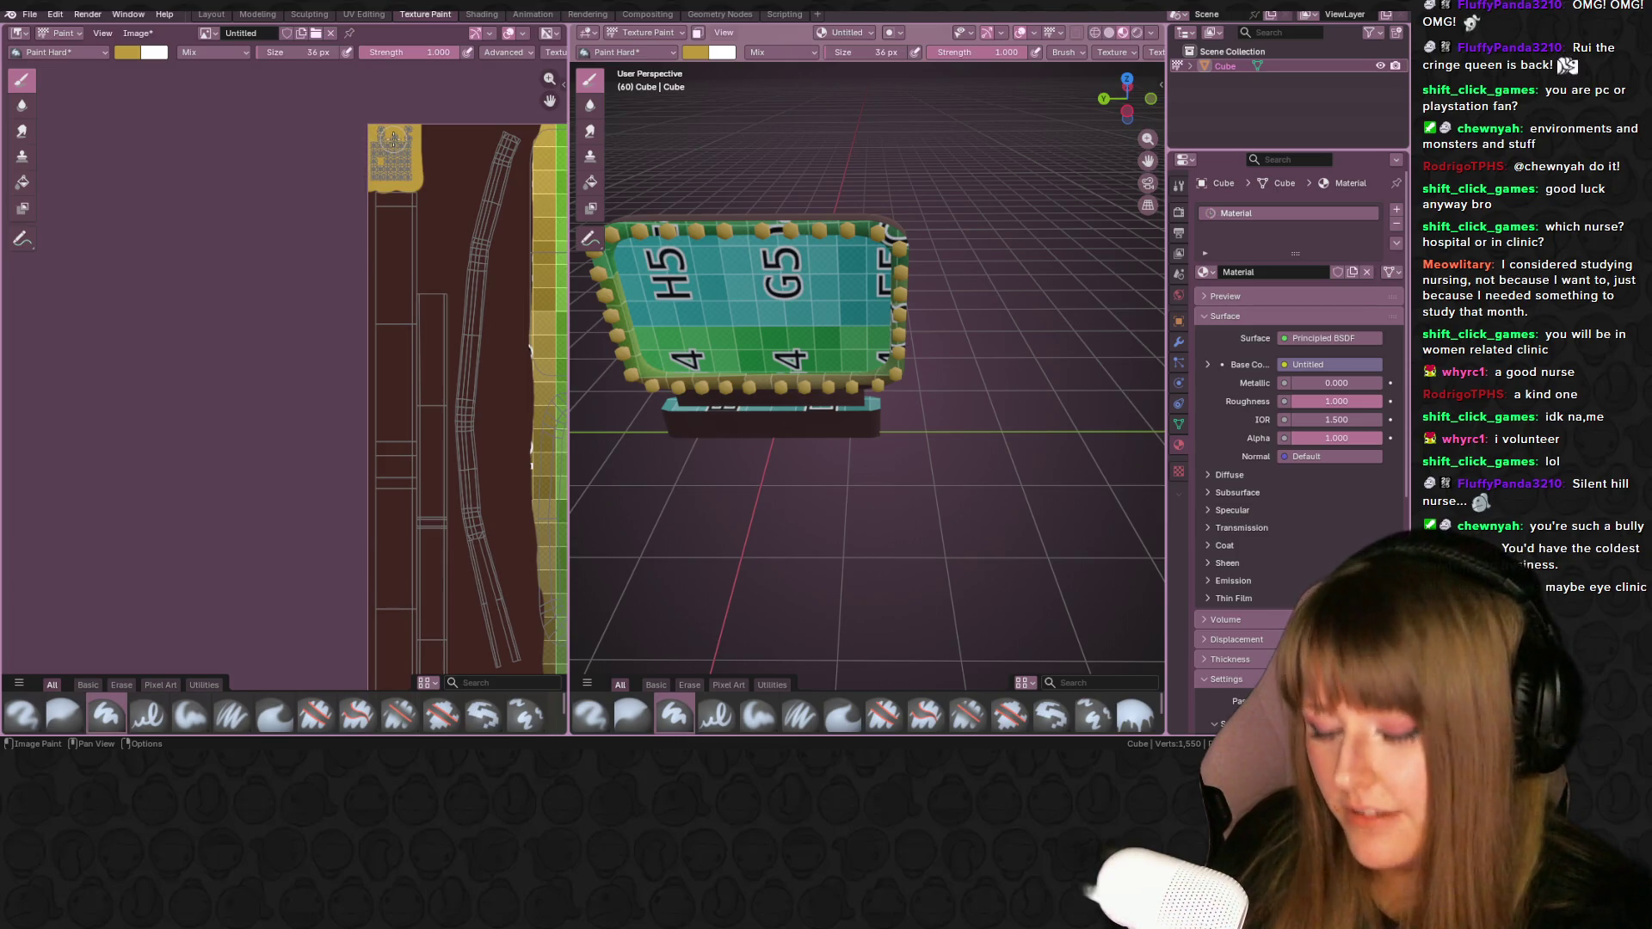
{"action": "left_click", "coordinate": [456, 189]}
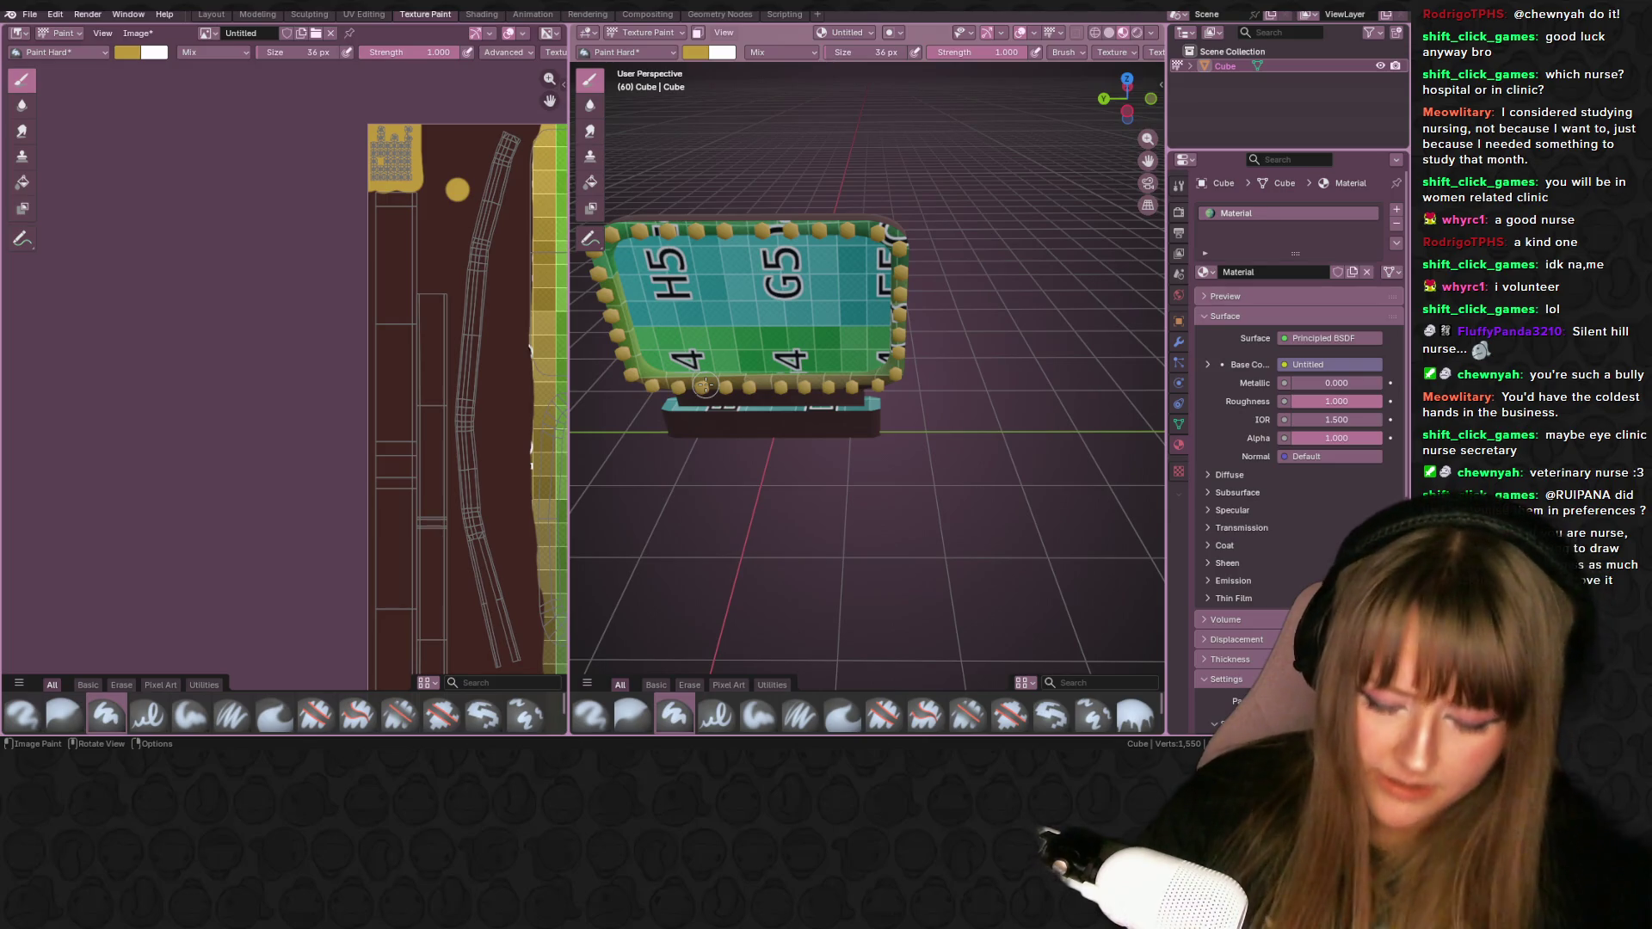
- Play the animation, then add a second gold dot on the brown frame strip
{"action": "key", "text": "space"}
{"action": "key", "text": "space"}
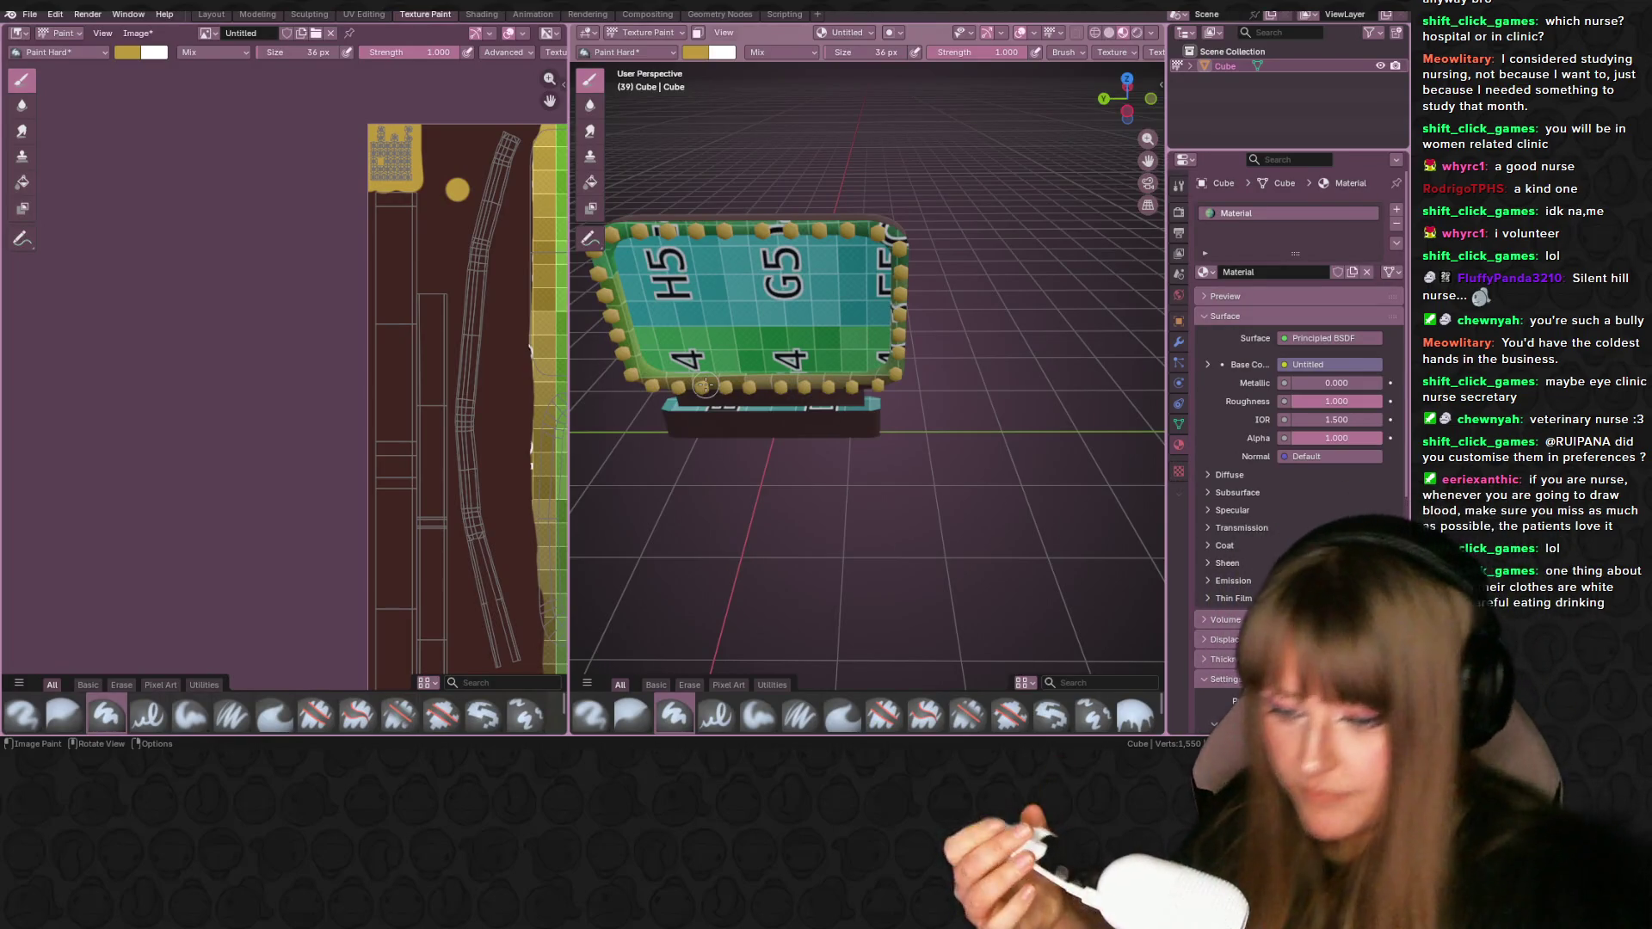
{"action": "left_click", "coordinate": [469, 146]}
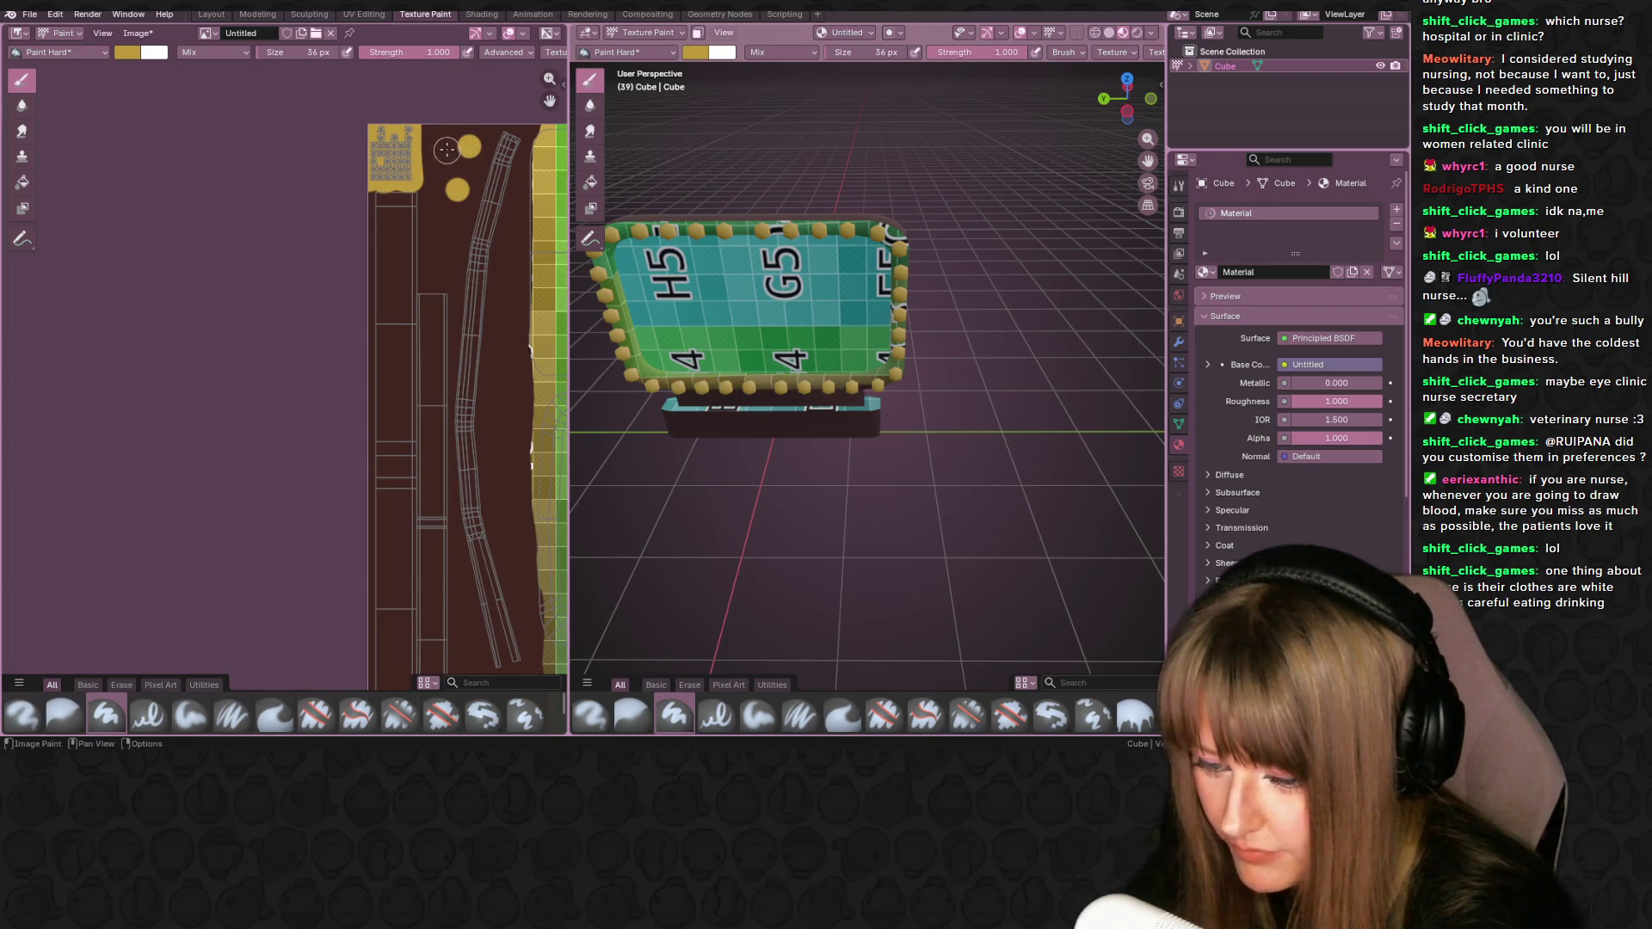
- Sample dark brown and paint over the yellow dots, H3–F3, H5–F5 and the H6–F6 edge
{"action": "key", "text": "s"}
{"action": "mouse_move", "coordinate": [454, 144]}
{"action": "left_mouse_down"}
{"action": "mouse_move", "coordinate": [456, 197]}
{"action": "mouse_move", "coordinate": [436, 189]}
{"action": "left_mouse_up"}
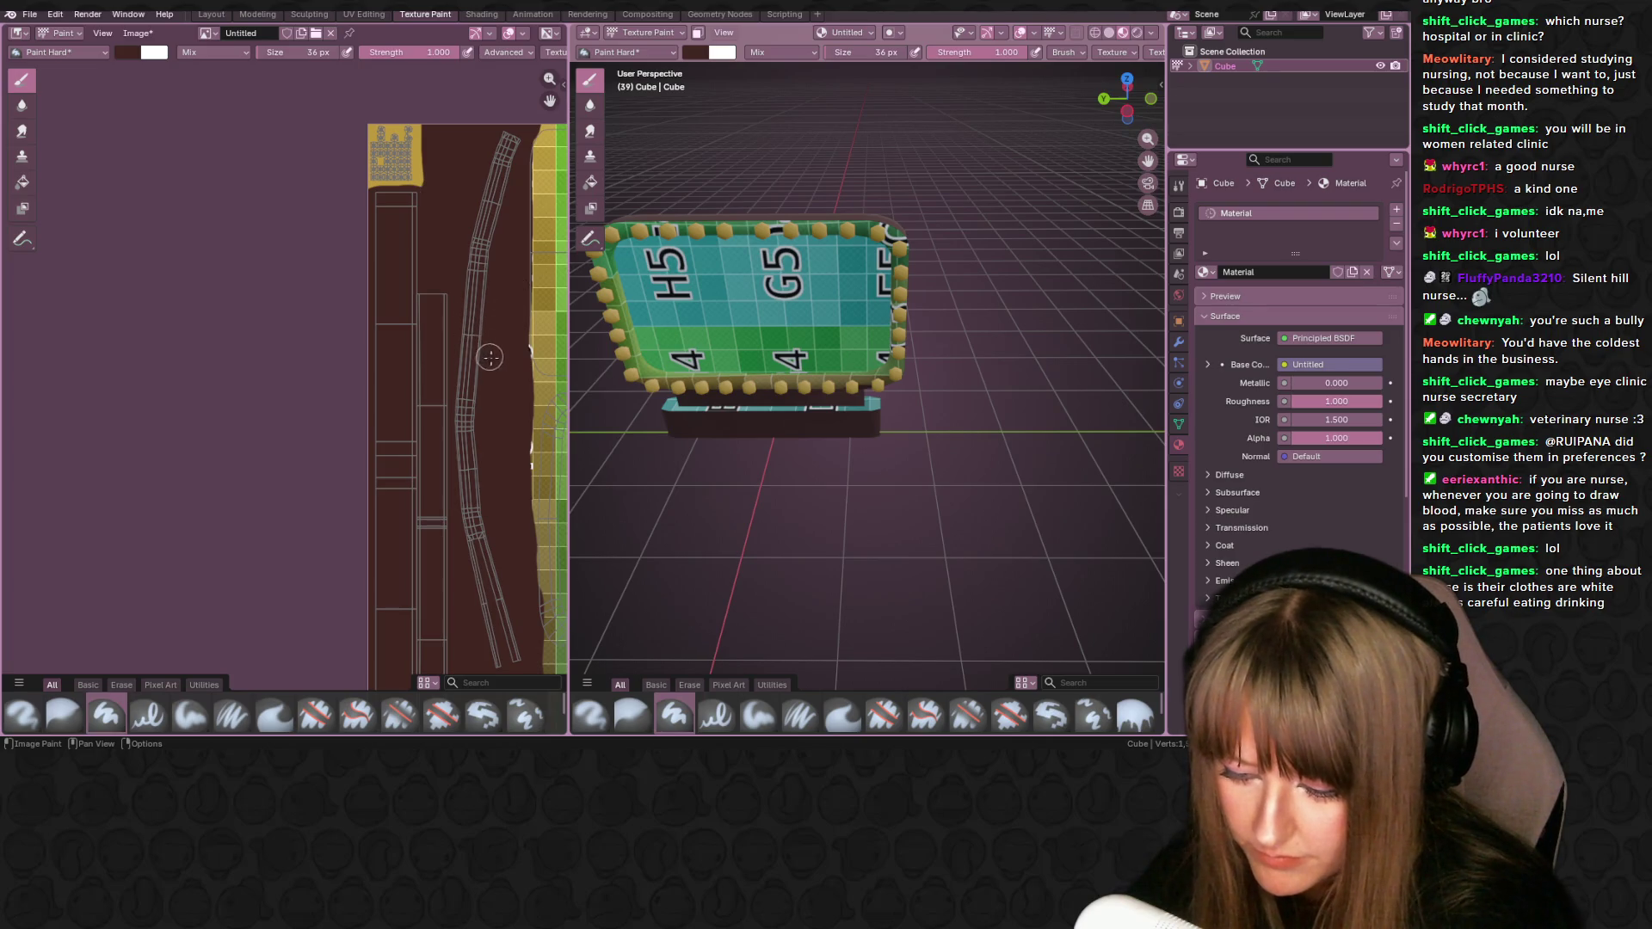
{"action": "mouse_move", "coordinate": [444, 339]}
{"action": "middle_mouse_down"}
{"action": "mouse_move", "coordinate": [372, 240]}
{"action": "mouse_move", "coordinate": [323, 324]}
{"action": "mouse_move", "coordinate": [436, 326]}
{"action": "mouse_move", "coordinate": [253, 333]}
{"action": "middle_mouse_up"}
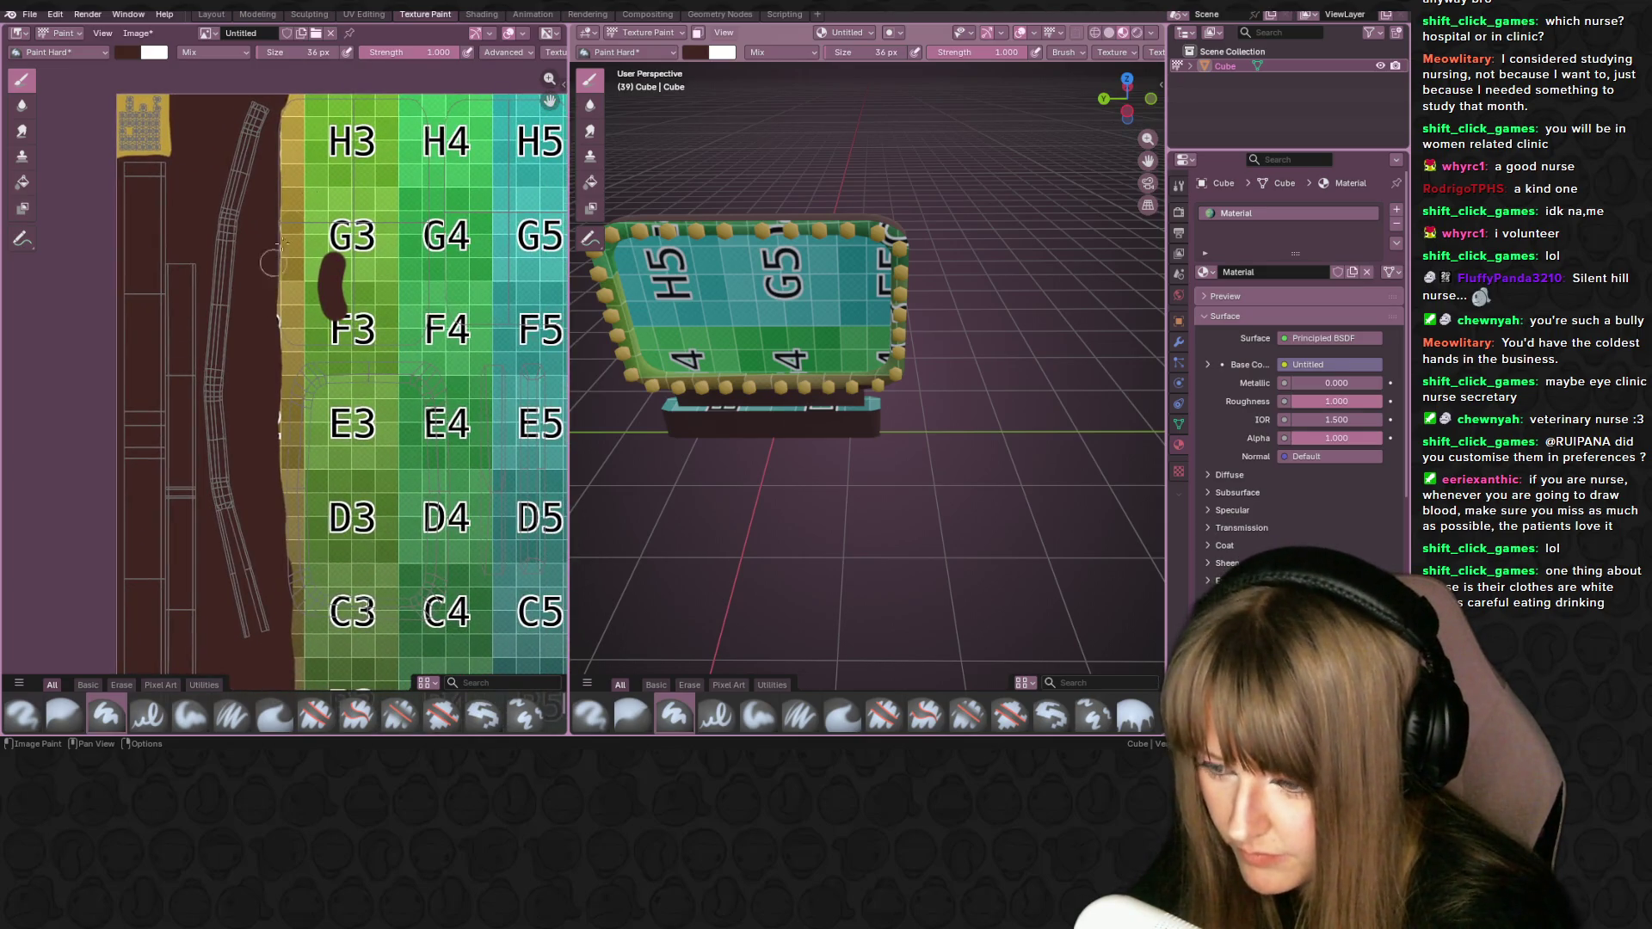
{"action": "mouse_move", "coordinate": [366, 323]}
{"action": "left_mouse_down"}
{"action": "mouse_move", "coordinate": [361, 116]}
{"action": "mouse_move", "coordinate": [292, 108]}
{"action": "mouse_move", "coordinate": [277, 348]}
{"action": "mouse_move", "coordinate": [397, 347]}
{"action": "mouse_move", "coordinate": [433, 98]}
{"action": "mouse_move", "coordinate": [443, 344]}
{"action": "mouse_move", "coordinate": [366, 355]}
{"action": "mouse_move", "coordinate": [396, 275]}
{"action": "mouse_move", "coordinate": [396, 103]}
{"action": "mouse_move", "coordinate": [371, 211]}
{"action": "mouse_move", "coordinate": [339, 125]}
{"action": "mouse_move", "coordinate": [301, 198]}
{"action": "mouse_move", "coordinate": [297, 108]}
{"action": "mouse_move", "coordinate": [296, 135]}
{"action": "mouse_move", "coordinate": [372, 101]}
{"action": "mouse_move", "coordinate": [439, 98]}
{"action": "left_mouse_up"}
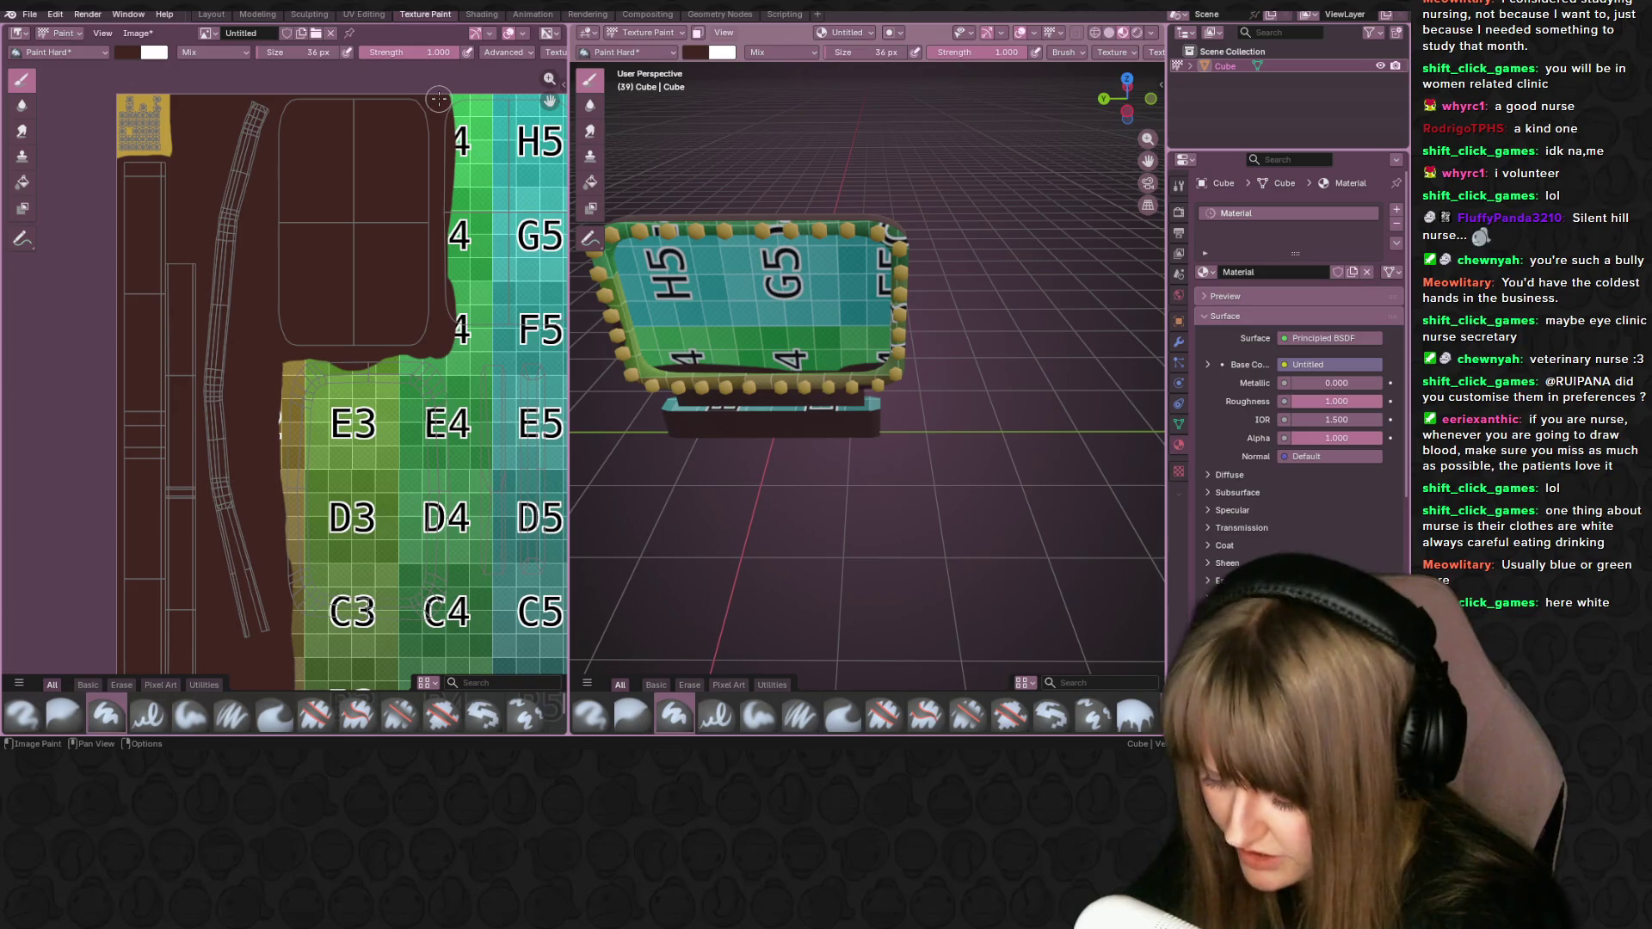
{"action": "mouse_move", "coordinate": [439, 99]}
{"action": "middle_mouse_down"}
{"action": "mouse_move", "coordinate": [398, 364]}
{"action": "mouse_move", "coordinate": [418, 181]}
{"action": "middle_mouse_up"}
{"action": "mouse_move", "coordinate": [357, 202]}
{"action": "left_mouse_down"}
{"action": "mouse_move", "coordinate": [353, 344]}
{"action": "mouse_move", "coordinate": [365, 259]}
{"action": "mouse_move", "coordinate": [400, 361]}
{"action": "mouse_move", "coordinate": [443, 241]}
{"action": "mouse_move", "coordinate": [439, 443]}
{"action": "left_mouse_up"}
{"action": "mouse_move", "coordinate": [446, 365]}
{"action": "left_mouse_down"}
{"action": "mouse_move", "coordinate": [460, 210]}
{"action": "mouse_move", "coordinate": [490, 190]}
{"action": "mouse_move", "coordinate": [472, 282]}
{"action": "mouse_move", "coordinate": [394, 167]}
{"action": "mouse_move", "coordinate": [383, 271]}
{"action": "mouse_move", "coordinate": [481, 413]}
{"action": "mouse_move", "coordinate": [399, 338]}
{"action": "mouse_move", "coordinate": [361, 392]}
{"action": "mouse_move", "coordinate": [390, 425]}
{"action": "mouse_move", "coordinate": [476, 266]}
{"action": "mouse_move", "coordinate": [511, 434]}
{"action": "mouse_move", "coordinate": [491, 422]}
{"action": "left_mouse_up"}
{"action": "mouse_move", "coordinate": [501, 335]}
{"action": "left_mouse_down"}
{"action": "mouse_move", "coordinate": [519, 185]}
{"action": "mouse_move", "coordinate": [503, 439]}
{"action": "mouse_move", "coordinate": [503, 172]}
{"action": "mouse_move", "coordinate": [514, 389]}
{"action": "left_mouse_up"}
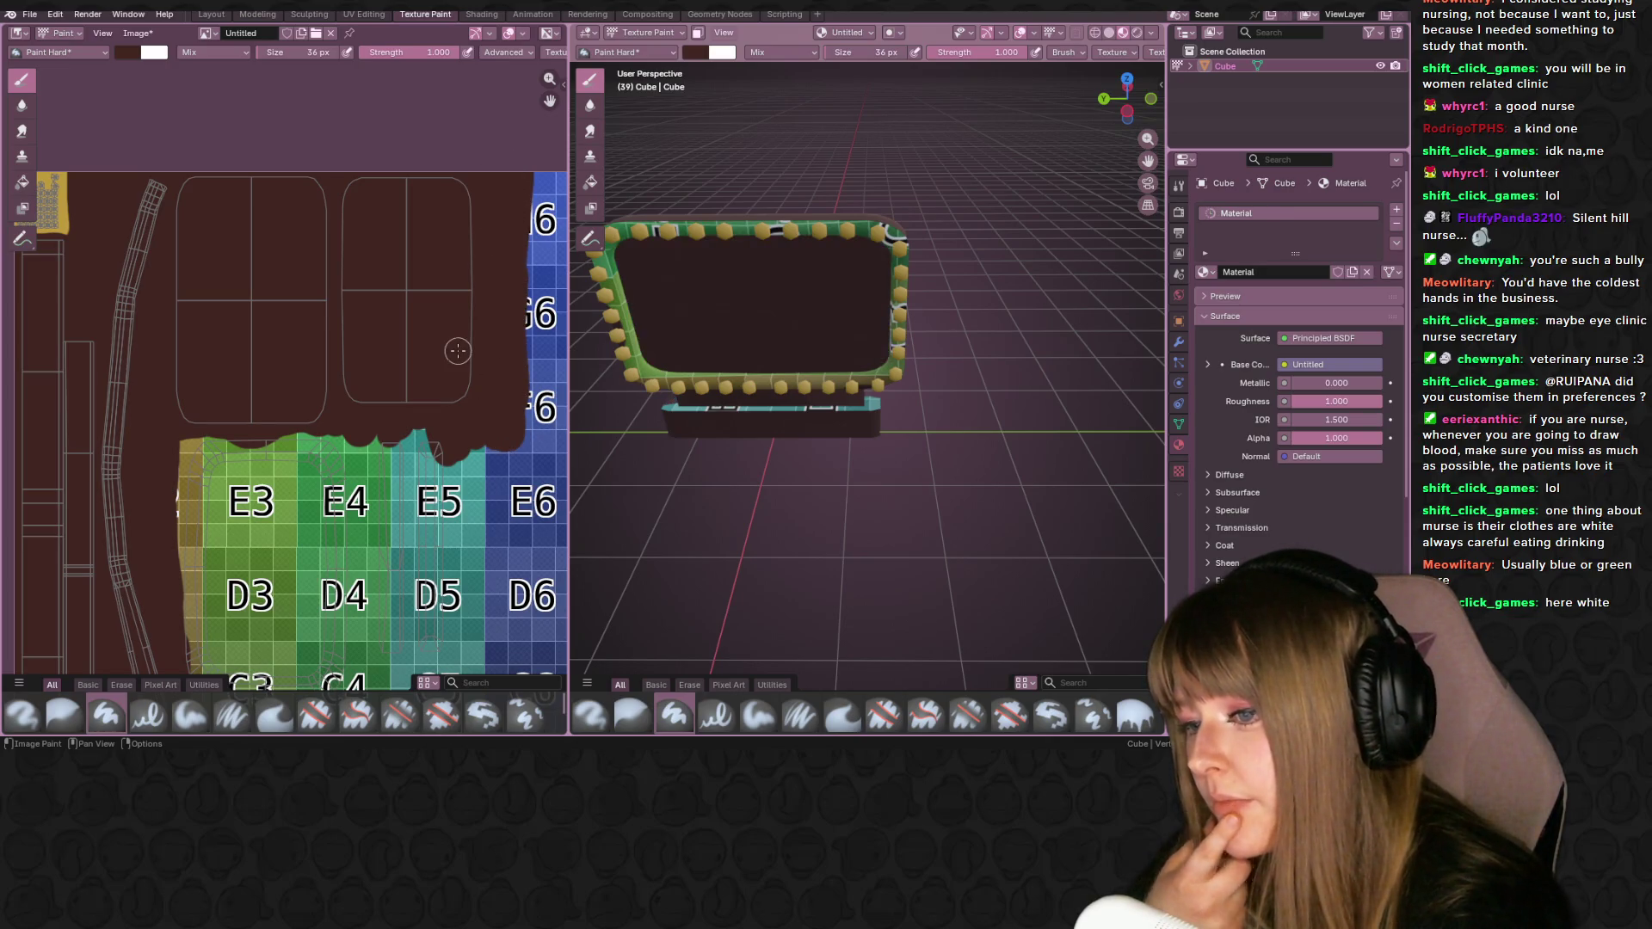
- Paint brown through E4–C4, across columns 4 and 5, and over the teal strip at D5–C5
{"action": "middle_click_drag", "start_coordinate": [462, 440], "coordinate": [428, 205]}
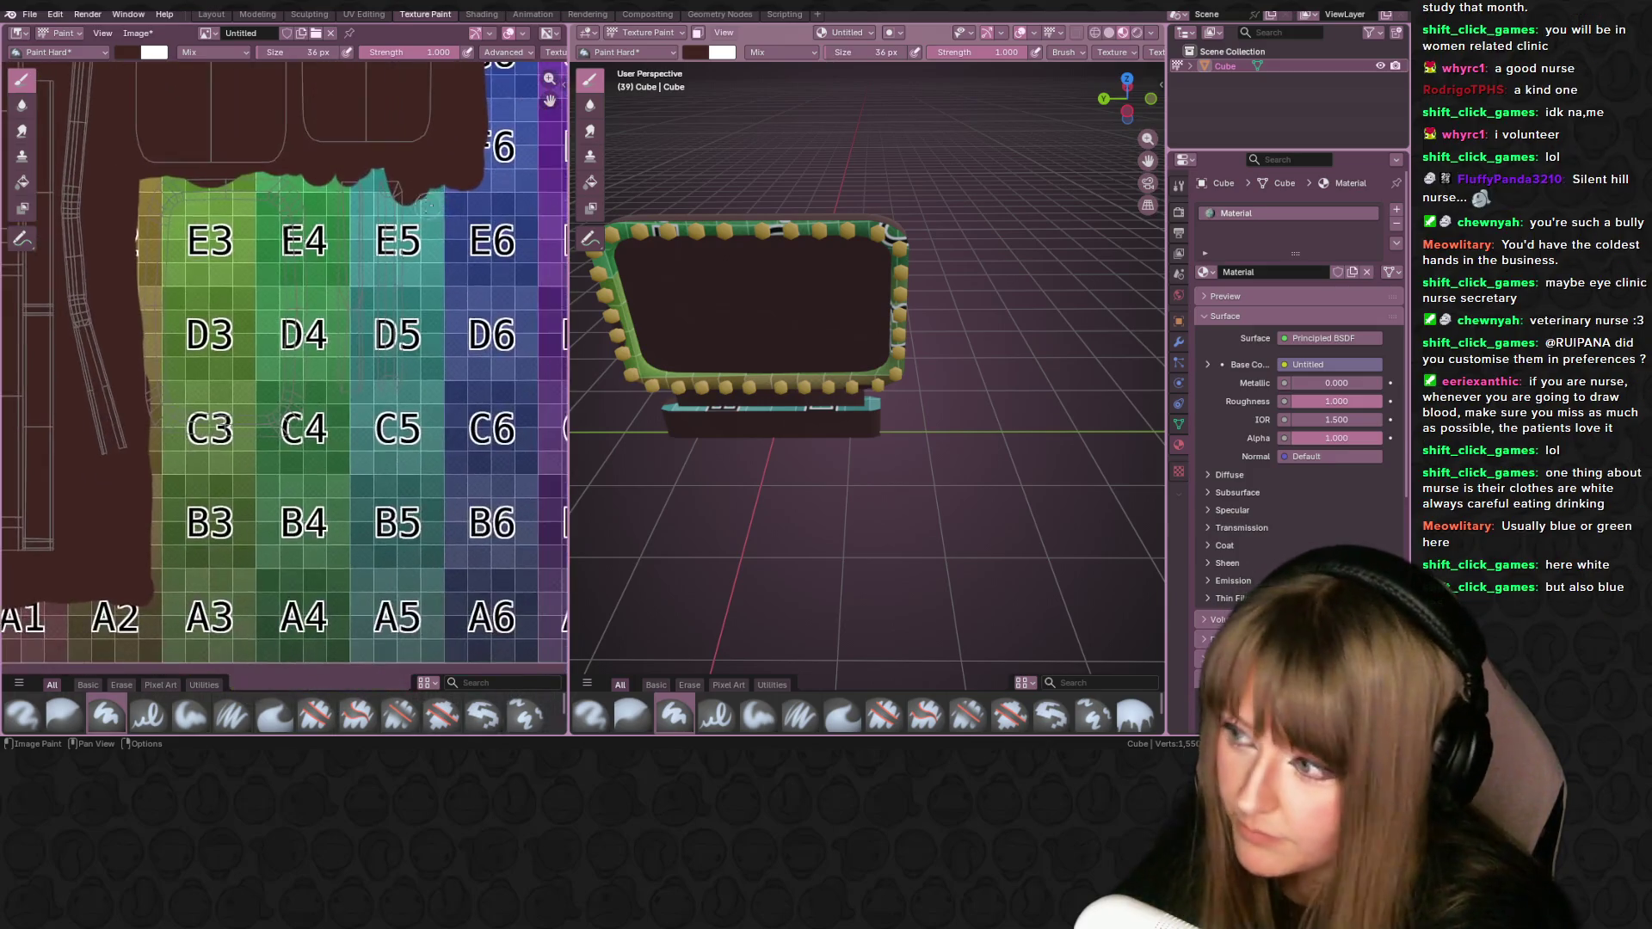
{"action": "mouse_move", "coordinate": [451, 467]}
{"action": "middle_mouse_down"}
{"action": "mouse_move", "coordinate": [450, 403]}
{"action": "mouse_move", "coordinate": [497, 377]}
{"action": "middle_mouse_up"}
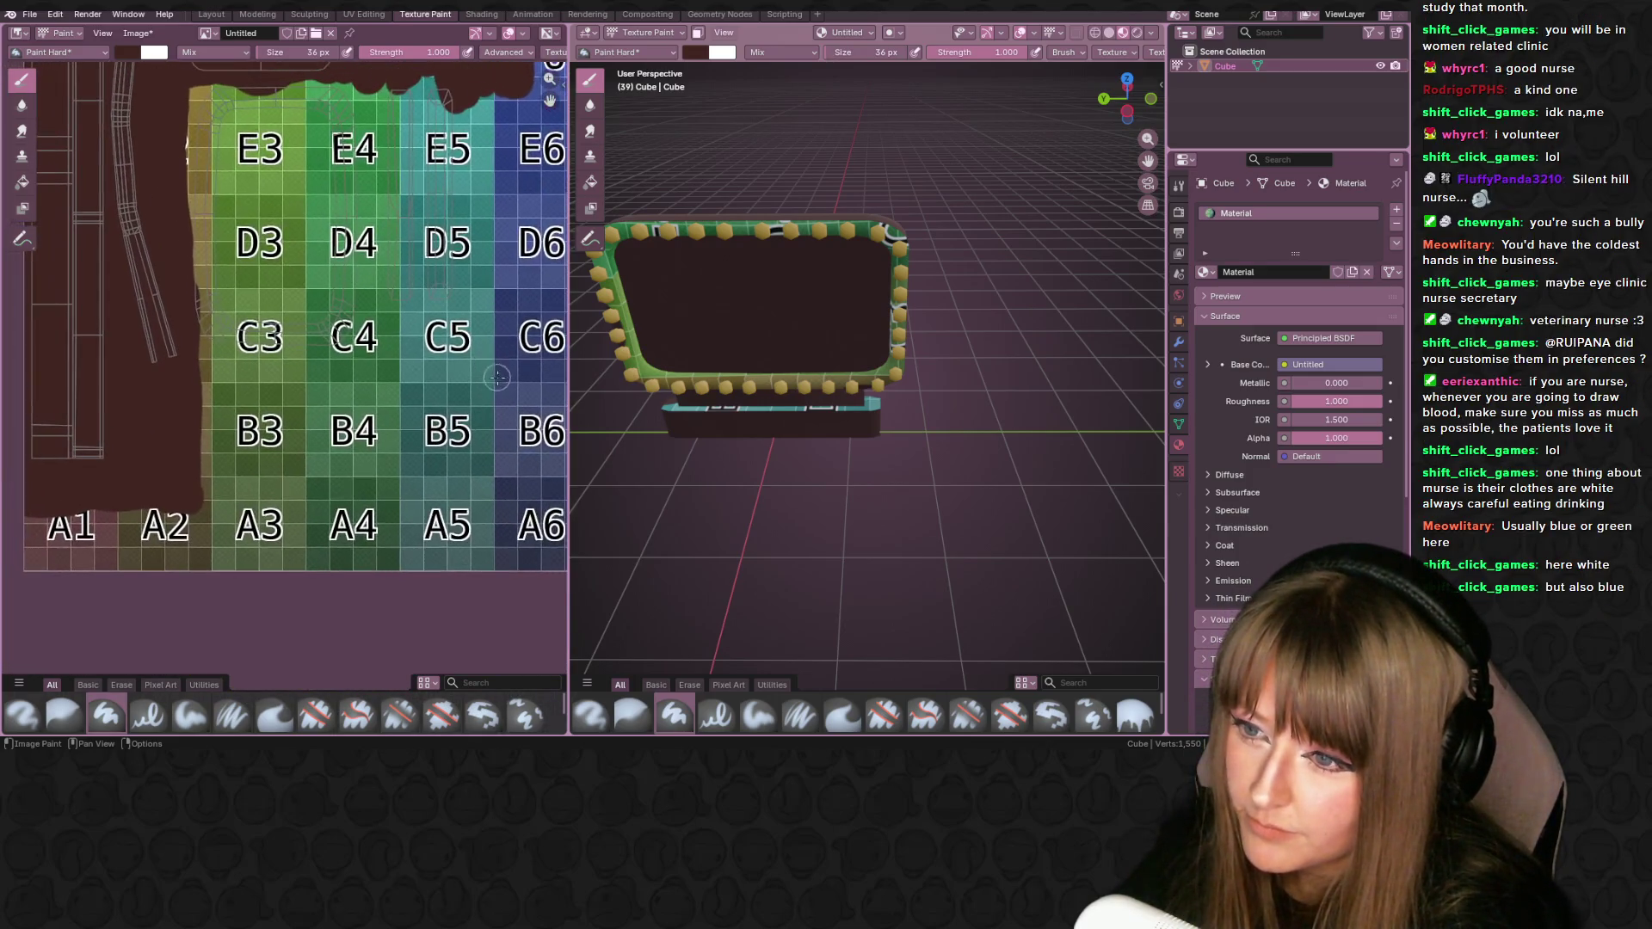
{"action": "middle_click_drag", "start_coordinate": [422, 254], "coordinate": [464, 320]}
{"action": "mouse_move", "coordinate": [345, 196]}
{"action": "left_mouse_down"}
{"action": "mouse_move", "coordinate": [383, 284]}
{"action": "mouse_move", "coordinate": [246, 410]}
{"action": "mouse_move", "coordinate": [305, 327]}
{"action": "mouse_move", "coordinate": [379, 447]}
{"action": "mouse_move", "coordinate": [283, 464]}
{"action": "mouse_move", "coordinate": [250, 499]}
{"action": "mouse_move", "coordinate": [308, 361]}
{"action": "mouse_move", "coordinate": [348, 465]}
{"action": "mouse_move", "coordinate": [335, 241]}
{"action": "mouse_move", "coordinate": [362, 224]}
{"action": "mouse_move", "coordinate": [352, 282]}
{"action": "mouse_move", "coordinate": [379, 163]}
{"action": "mouse_move", "coordinate": [301, 206]}
{"action": "mouse_move", "coordinate": [263, 166]}
{"action": "mouse_move", "coordinate": [242, 316]}
{"action": "left_mouse_up"}
{"action": "mouse_move", "coordinate": [238, 190]}
{"action": "left_mouse_down"}
{"action": "mouse_move", "coordinate": [333, 139]}
{"action": "mouse_move", "coordinate": [386, 207]}
{"action": "mouse_move", "coordinate": [339, 209]}
{"action": "mouse_move", "coordinate": [461, 371]}
{"action": "mouse_move", "coordinate": [437, 275]}
{"action": "mouse_move", "coordinate": [453, 469]}
{"action": "mouse_move", "coordinate": [495, 344]}
{"action": "mouse_move", "coordinate": [494, 400]}
{"action": "left_mouse_up"}
{"action": "mouse_move", "coordinate": [457, 208]}
{"action": "left_mouse_down"}
{"action": "mouse_move", "coordinate": [469, 125]}
{"action": "mouse_move", "coordinate": [494, 284]}
{"action": "mouse_move", "coordinate": [482, 224]}
{"action": "mouse_move", "coordinate": [423, 368]}
{"action": "mouse_move", "coordinate": [420, 512]}
{"action": "mouse_move", "coordinate": [389, 517]}
{"action": "left_mouse_up"}
{"action": "middle_click_drag", "start_coordinate": [461, 286], "coordinate": [473, 507]}
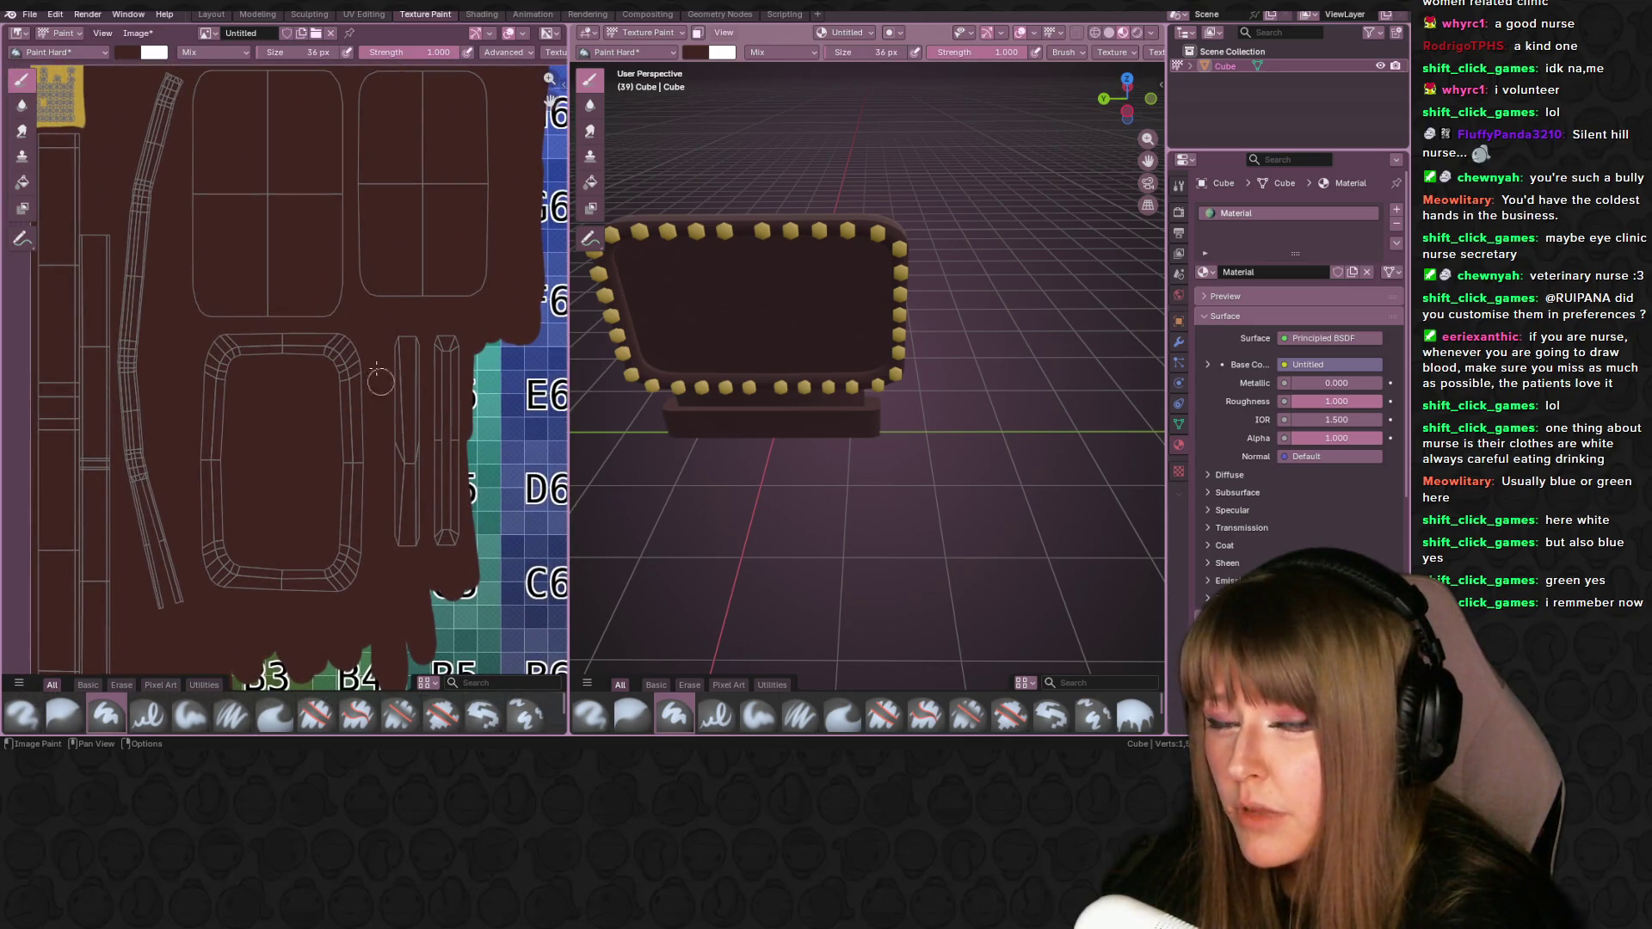
{"action": "middle_click_drag", "start_coordinate": [377, 370], "coordinate": [410, 411]}
{"action": "left_click", "coordinate": [695, 52]}
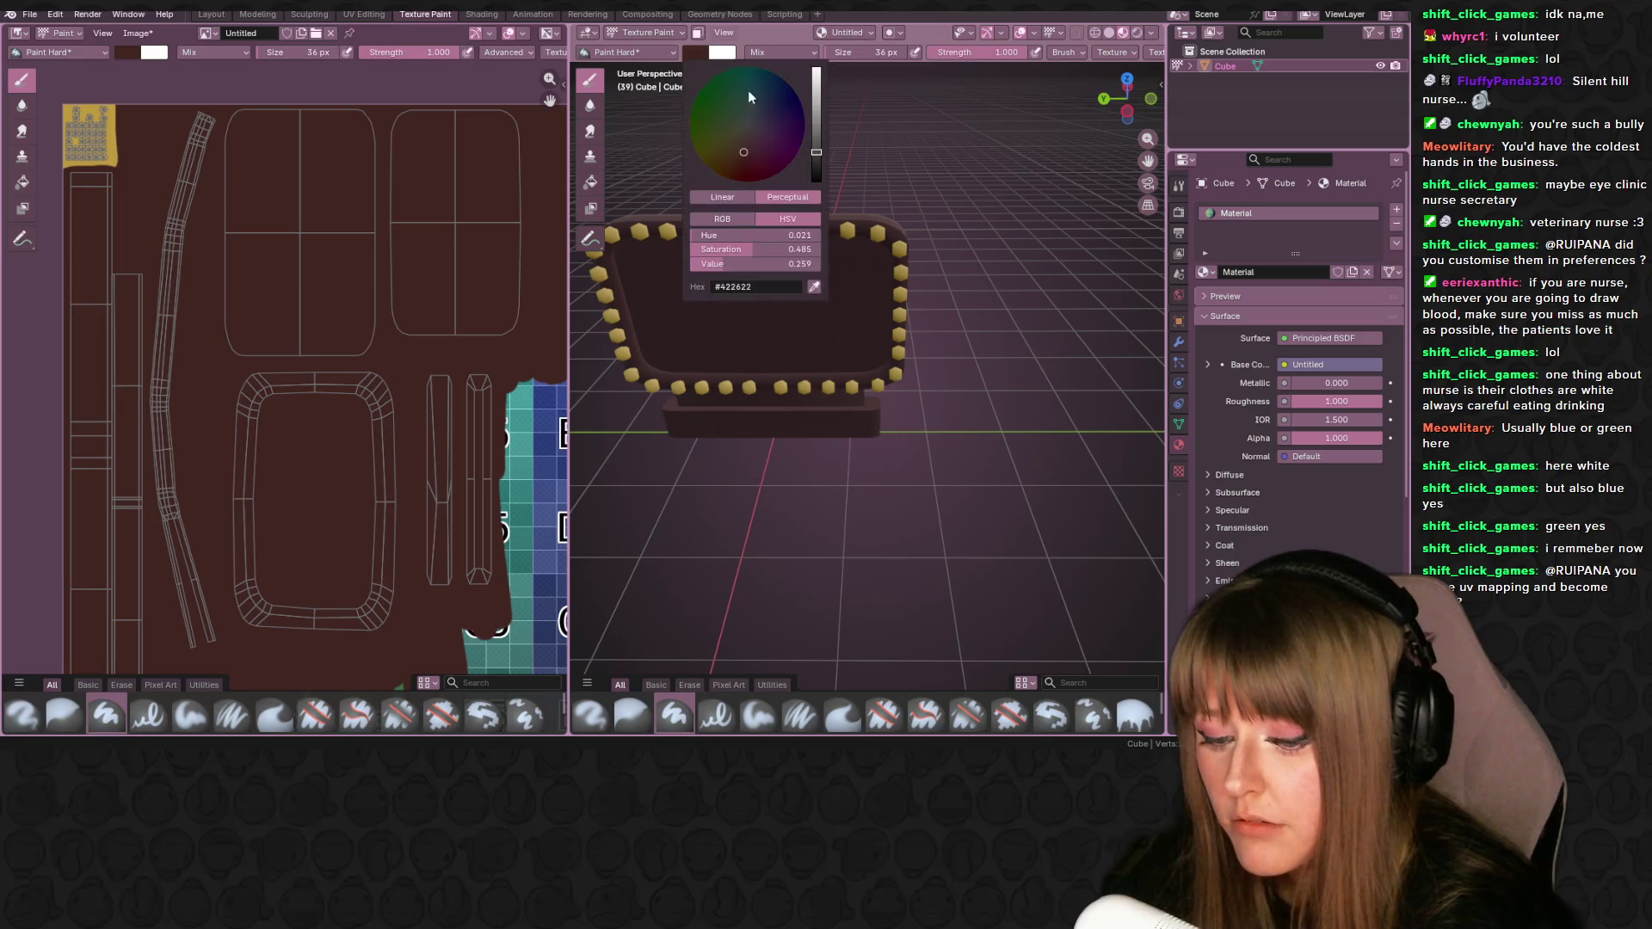
- Darken the brush to near-black and fill the inner panel with drip-like strokes
{"action": "left_click_drag", "start_coordinate": [819, 156], "coordinate": [809, 184]}
{"action": "left_click", "coordinate": [688, 324]}
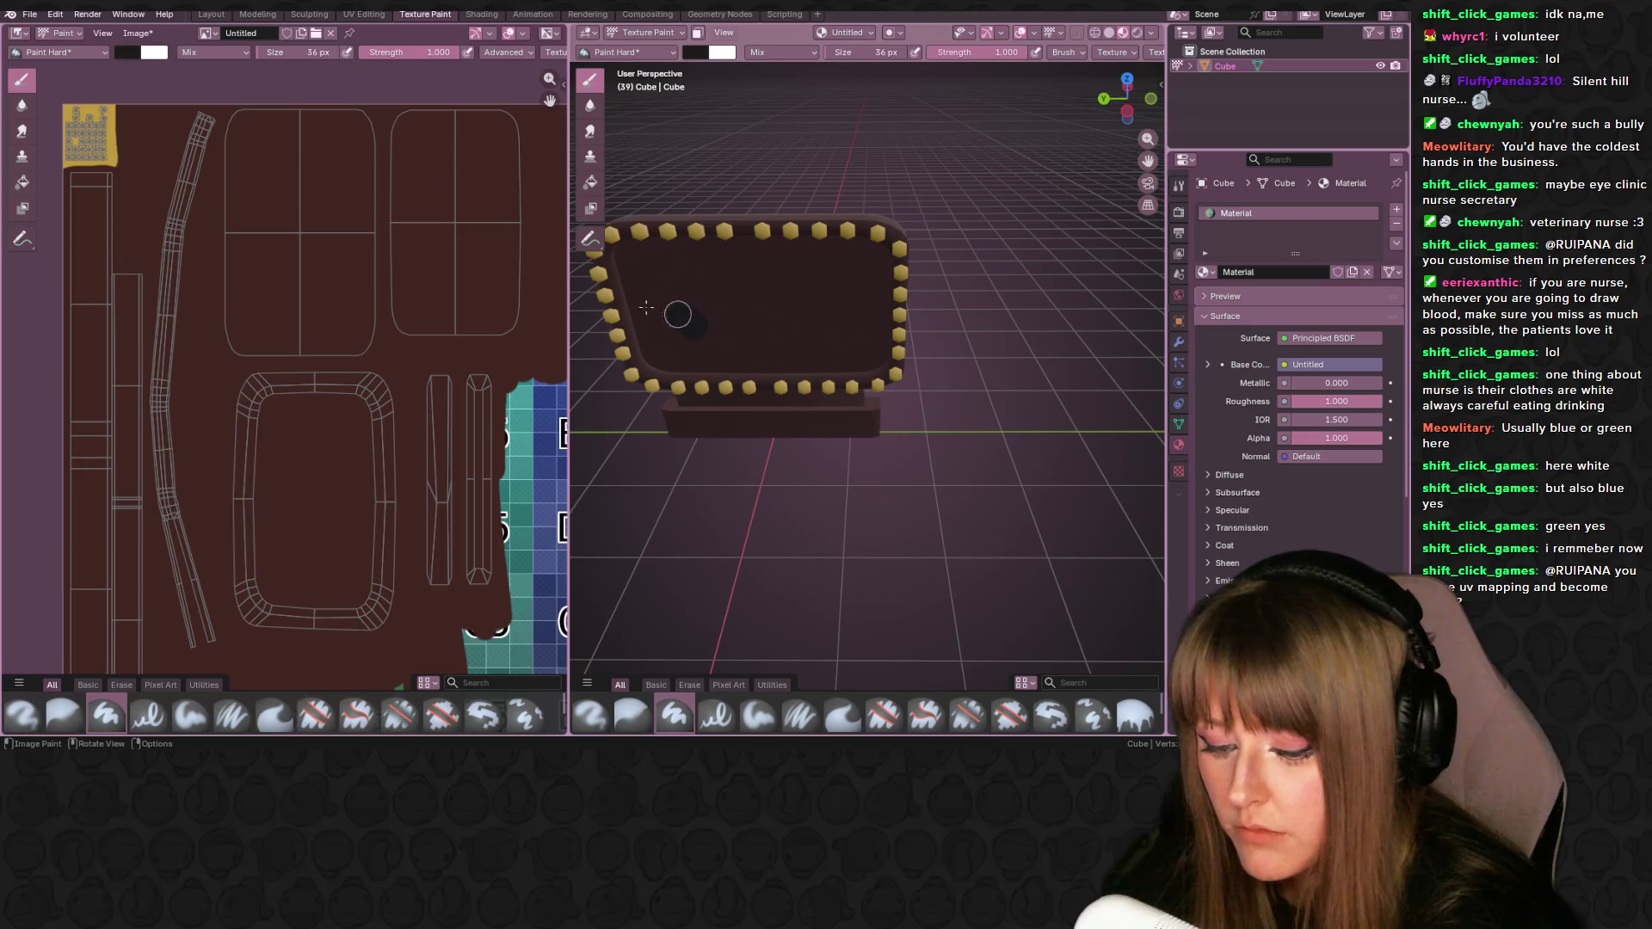
{"action": "left_click_drag", "start_coordinate": [447, 128], "coordinate": [449, 274]}
{"action": "mouse_move", "coordinate": [437, 198]}
{"action": "left_mouse_down"}
{"action": "mouse_move", "coordinate": [437, 137]}
{"action": "mouse_move", "coordinate": [438, 168]}
{"action": "left_mouse_up"}
{"action": "mouse_move", "coordinate": [456, 243]}
{"action": "left_mouse_down"}
{"action": "mouse_move", "coordinate": [462, 138]}
{"action": "mouse_move", "coordinate": [449, 189]}
{"action": "left_mouse_up"}
{"action": "mouse_move", "coordinate": [465, 103]}
{"action": "left_mouse_down"}
{"action": "mouse_move", "coordinate": [469, 172]}
{"action": "mouse_move", "coordinate": [504, 92]}
{"action": "mouse_move", "coordinate": [518, 302]}
{"action": "mouse_move", "coordinate": [405, 336]}
{"action": "mouse_move", "coordinate": [525, 336]}
{"action": "mouse_move", "coordinate": [491, 93]}
{"action": "mouse_move", "coordinate": [417, 77]}
{"action": "mouse_move", "coordinate": [410, 181]}
{"action": "mouse_move", "coordinate": [391, 121]}
{"action": "mouse_move", "coordinate": [391, 219]}
{"action": "mouse_move", "coordinate": [397, 314]}
{"action": "mouse_move", "coordinate": [431, 256]}
{"action": "mouse_move", "coordinate": [491, 333]}
{"action": "mouse_move", "coordinate": [507, 271]}
{"action": "mouse_move", "coordinate": [461, 159]}
{"action": "mouse_move", "coordinate": [413, 325]}
{"action": "mouse_move", "coordinate": [398, 318]}
{"action": "mouse_move", "coordinate": [434, 297]}
{"action": "mouse_move", "coordinate": [489, 313]}
{"action": "mouse_move", "coordinate": [488, 298]}
{"action": "mouse_move", "coordinate": [474, 314]}
{"action": "left_mouse_up"}
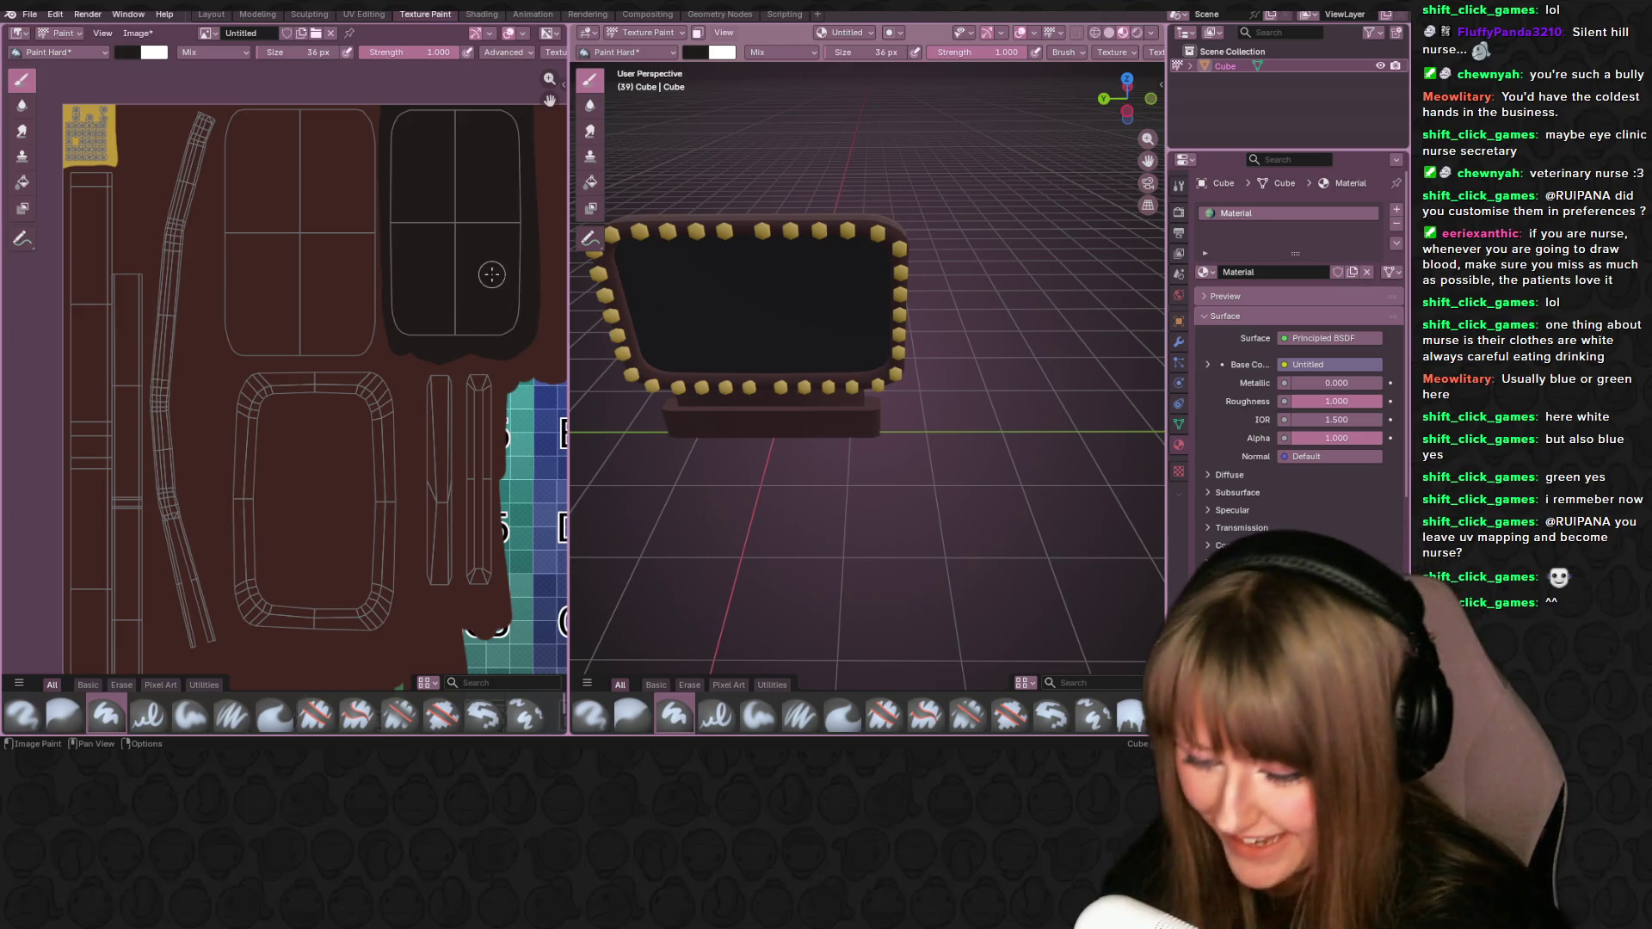
- Paint brown over the E6–C6 checker columns
{"action": "mouse_move", "coordinate": [461, 258]}
{"action": "middle_mouse_down"}
{"action": "mouse_move", "coordinate": [481, 300]}
{"action": "mouse_move", "coordinate": [432, 155]}
{"action": "mouse_move", "coordinate": [404, 258]}
{"action": "middle_mouse_up"}
{"action": "mouse_move", "coordinate": [434, 264]}
{"action": "left_mouse_down"}
{"action": "mouse_move", "coordinate": [443, 245]}
{"action": "mouse_move", "coordinate": [443, 396]}
{"action": "mouse_move", "coordinate": [388, 438]}
{"action": "mouse_move", "coordinate": [397, 375]}
{"action": "mouse_move", "coordinate": [449, 550]}
{"action": "mouse_move", "coordinate": [428, 478]}
{"action": "left_mouse_up"}
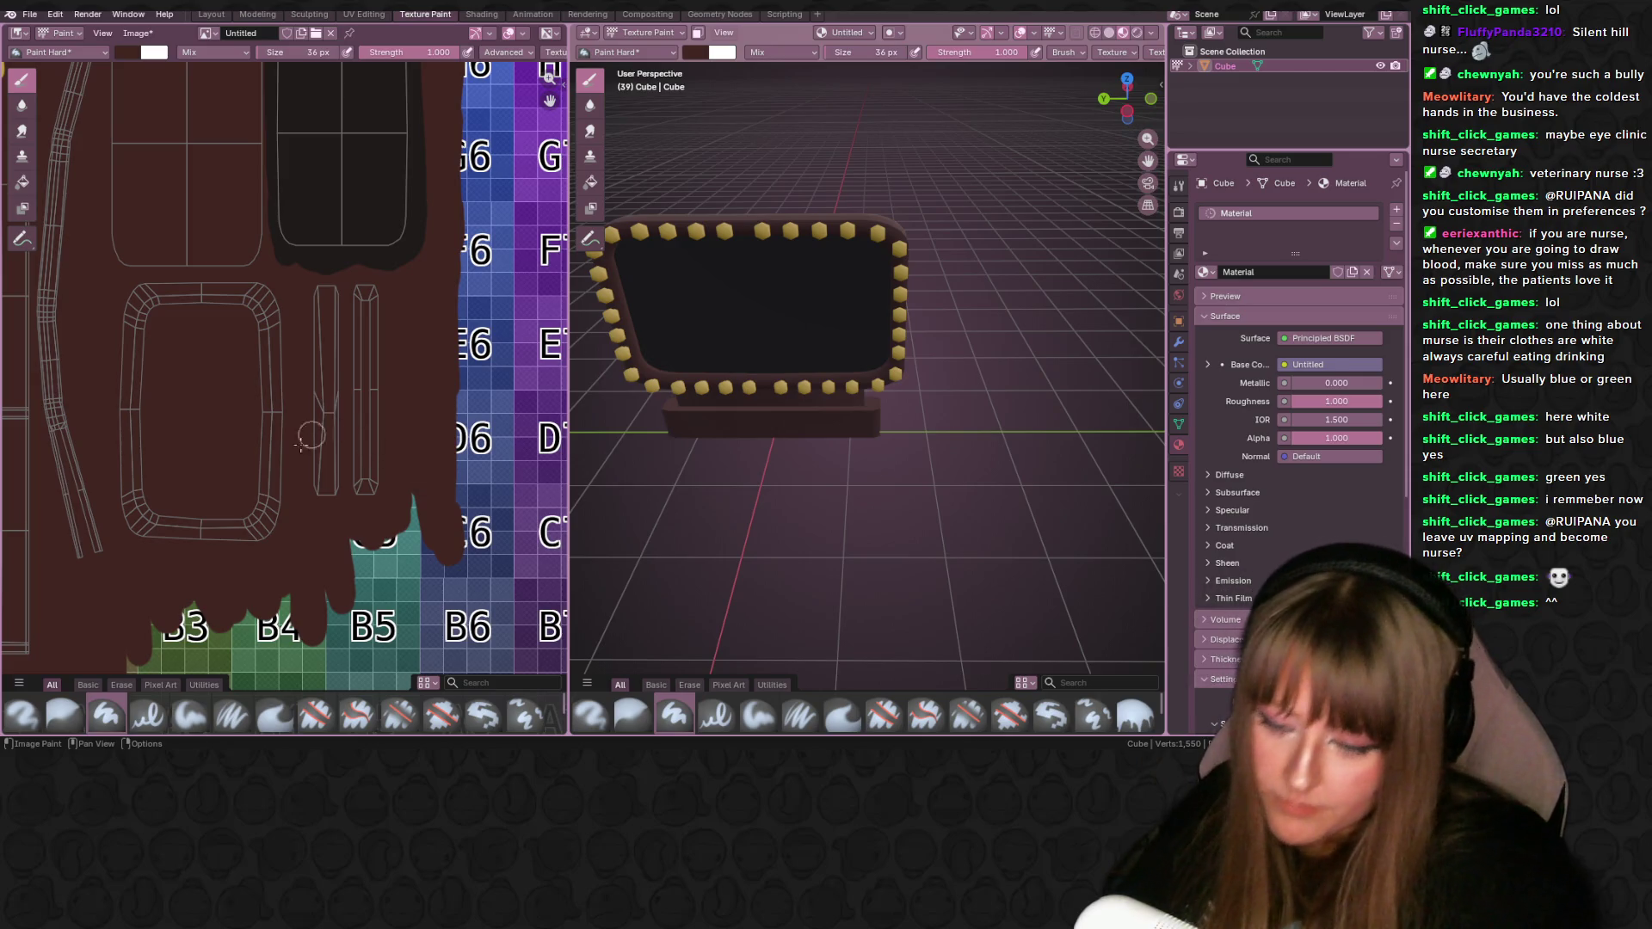
{"action": "scroll", "coordinate": [266, 474], "scroll_direction": "down", "scroll_amount": 6}
{"action": "scroll", "coordinate": [317, 422], "scroll_direction": "up", "scroll_amount": 5}
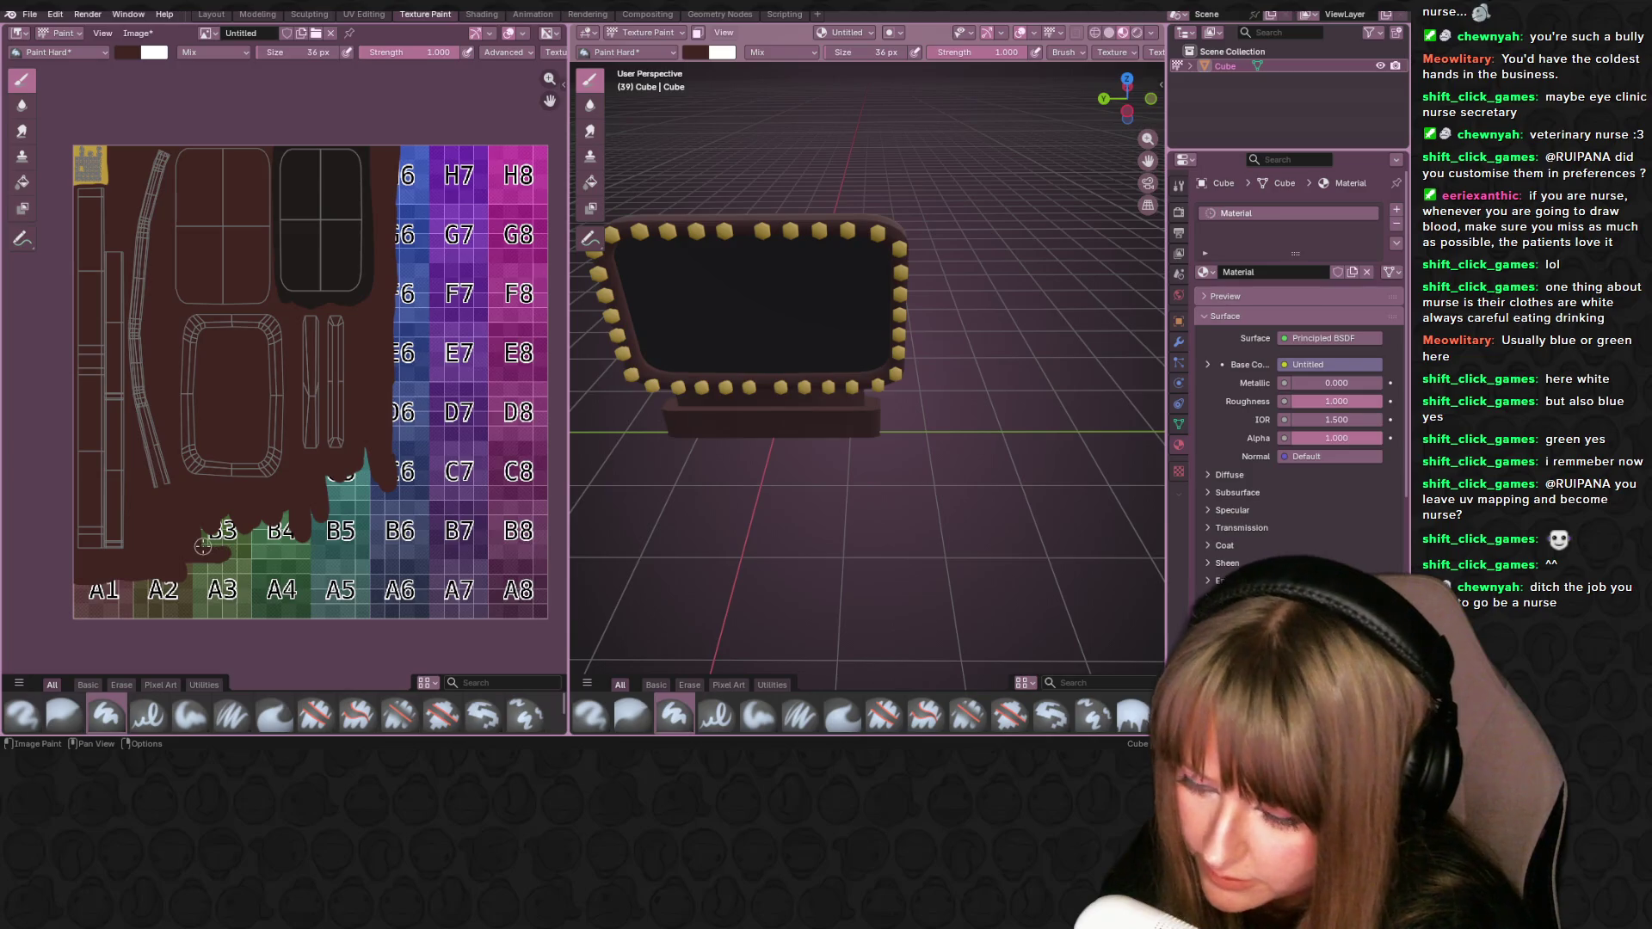
{"action": "left_click", "coordinate": [127, 51]}
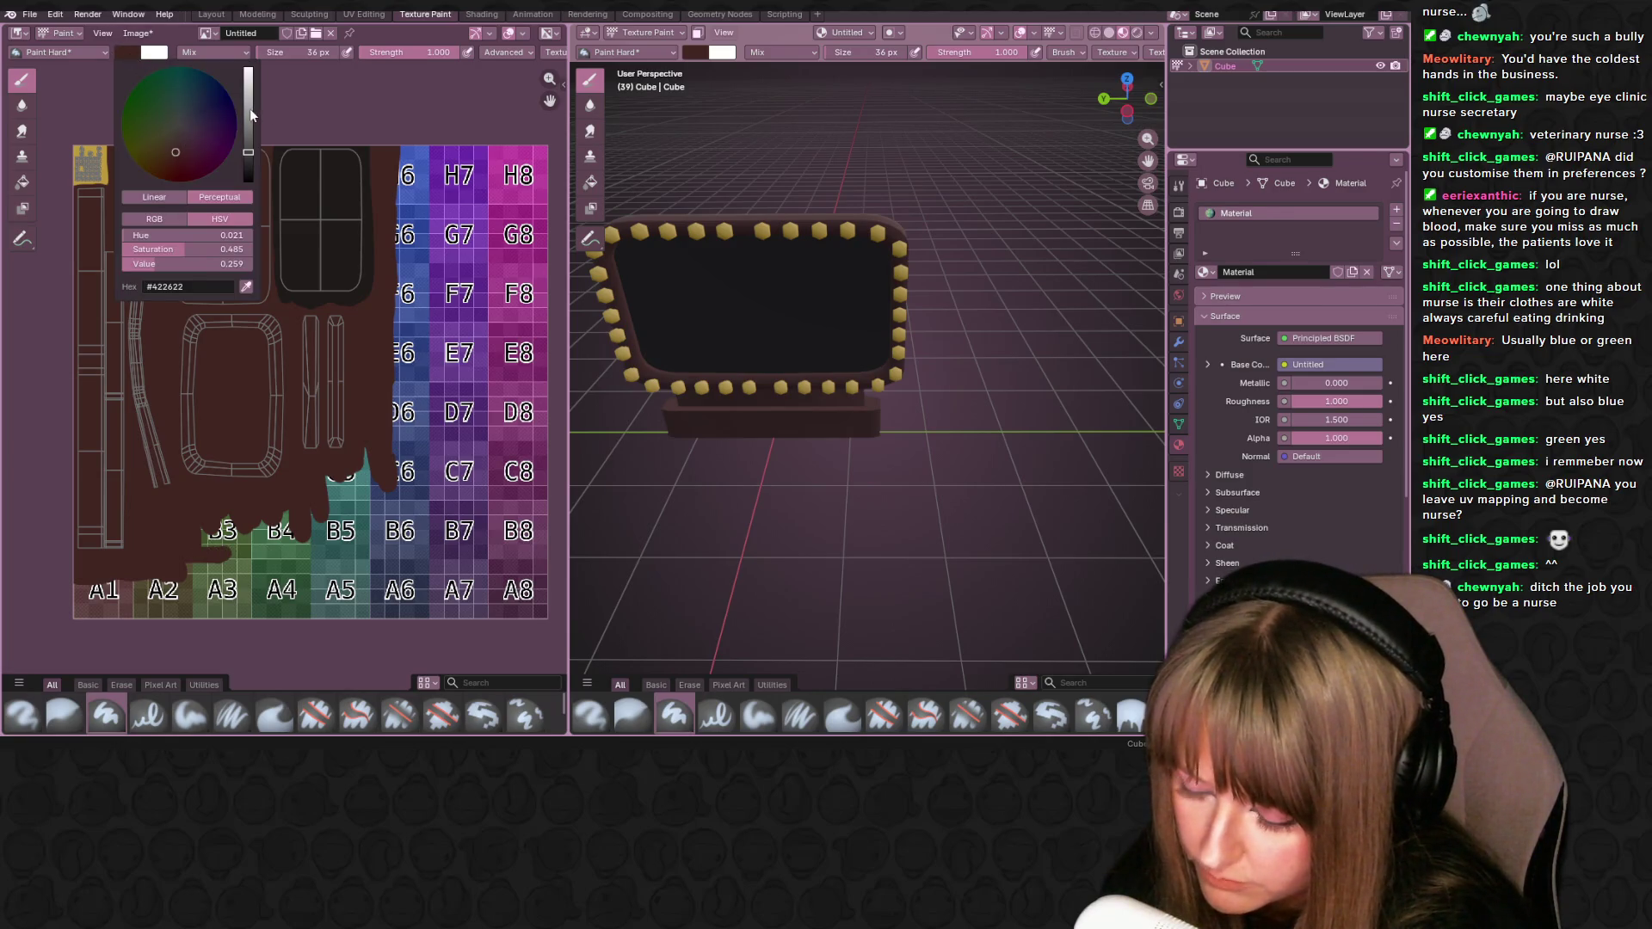
- Raise the colour Value to 0.646 for #A55F55 pink and drag the brush size to 1 px
{"action": "left_click", "coordinate": [249, 108]}
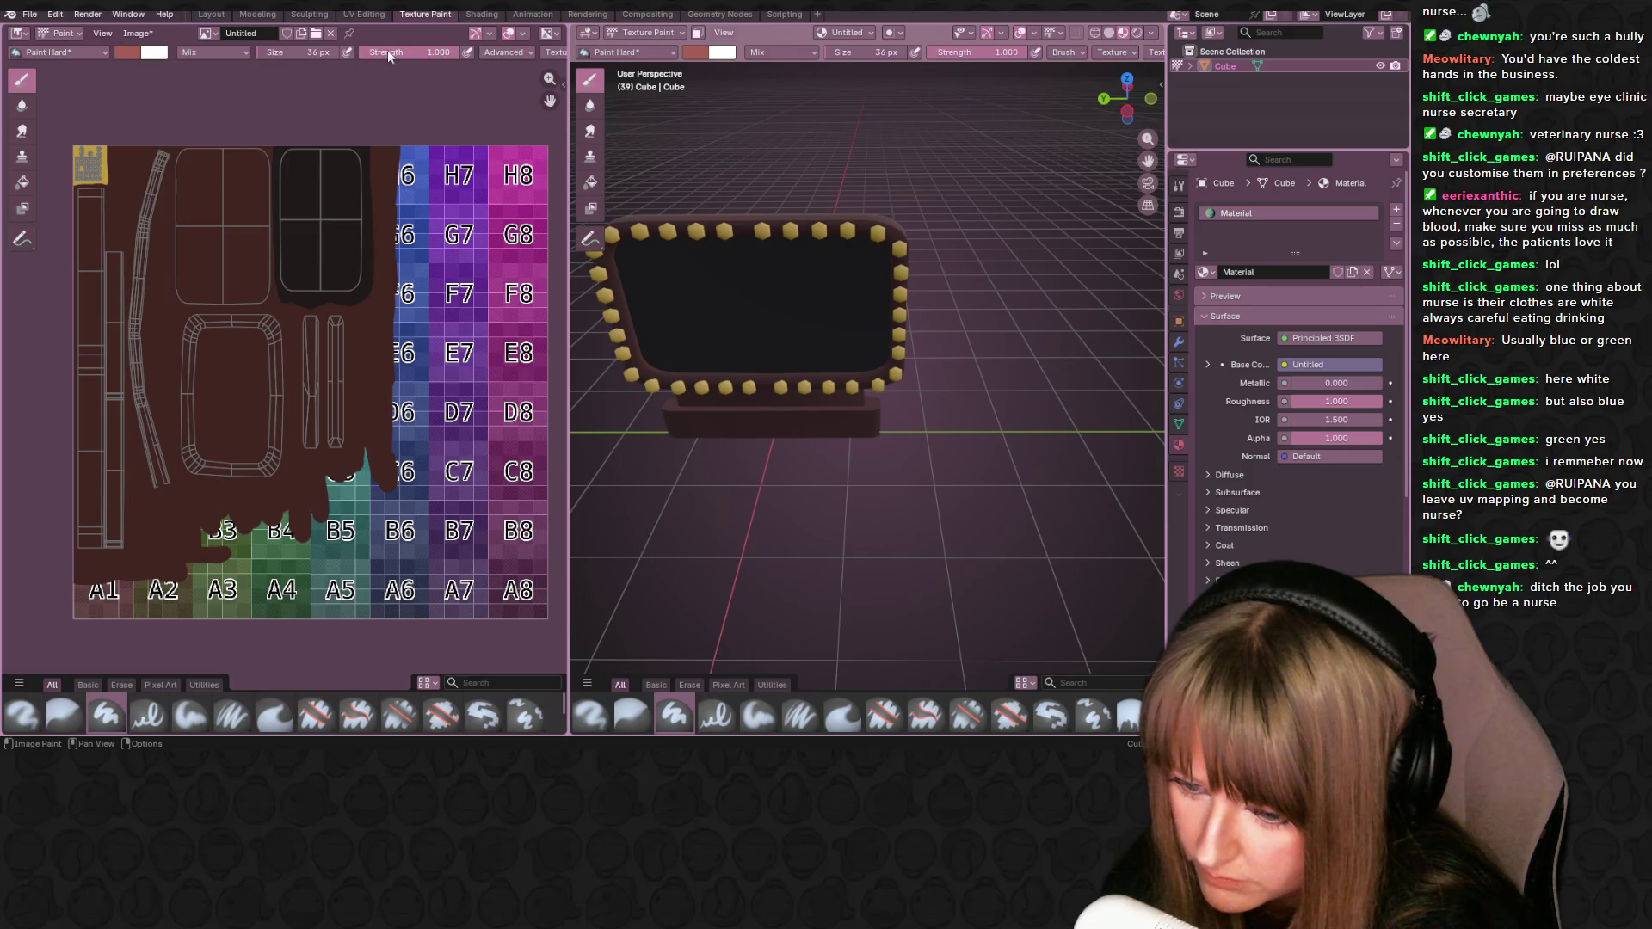
{"action": "left_click_drag", "start_coordinate": [316, 51], "coordinate": [271, 52]}
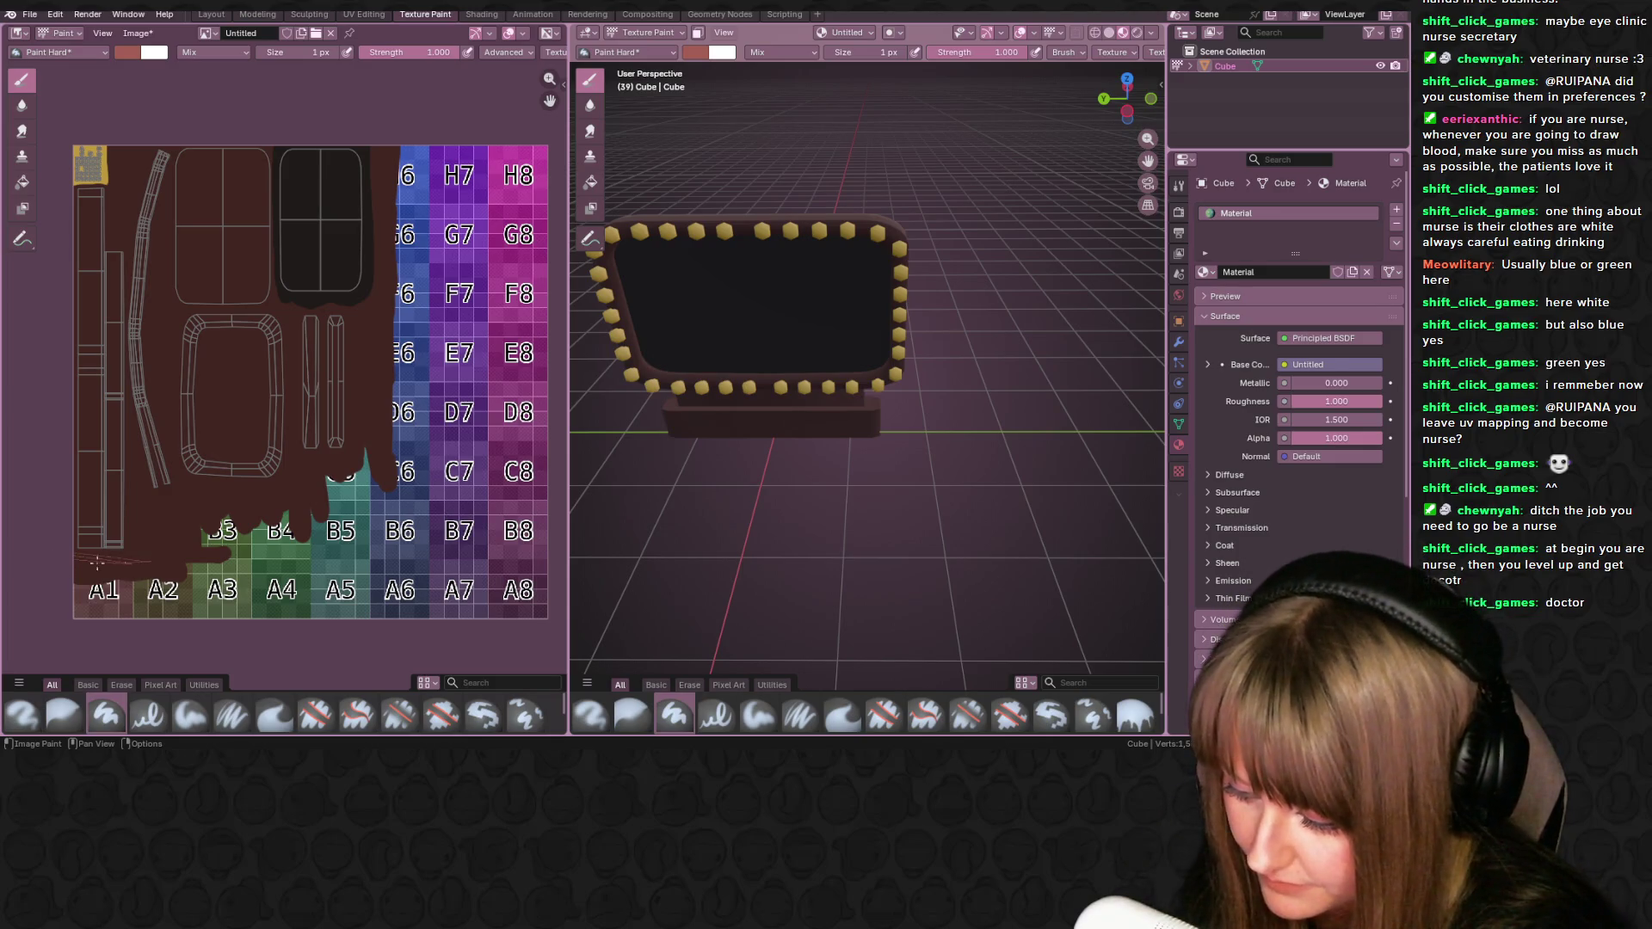
- Set brush size to 18 px and paint pink lines along the bottom and right edges
{"action": "left_click", "coordinate": [287, 52]}
{"action": "type", "text": "18"}
{"action": "key", "text": "Return"}
{"action": "left_click_drag", "start_coordinate": [77, 559], "coordinate": [256, 565]}
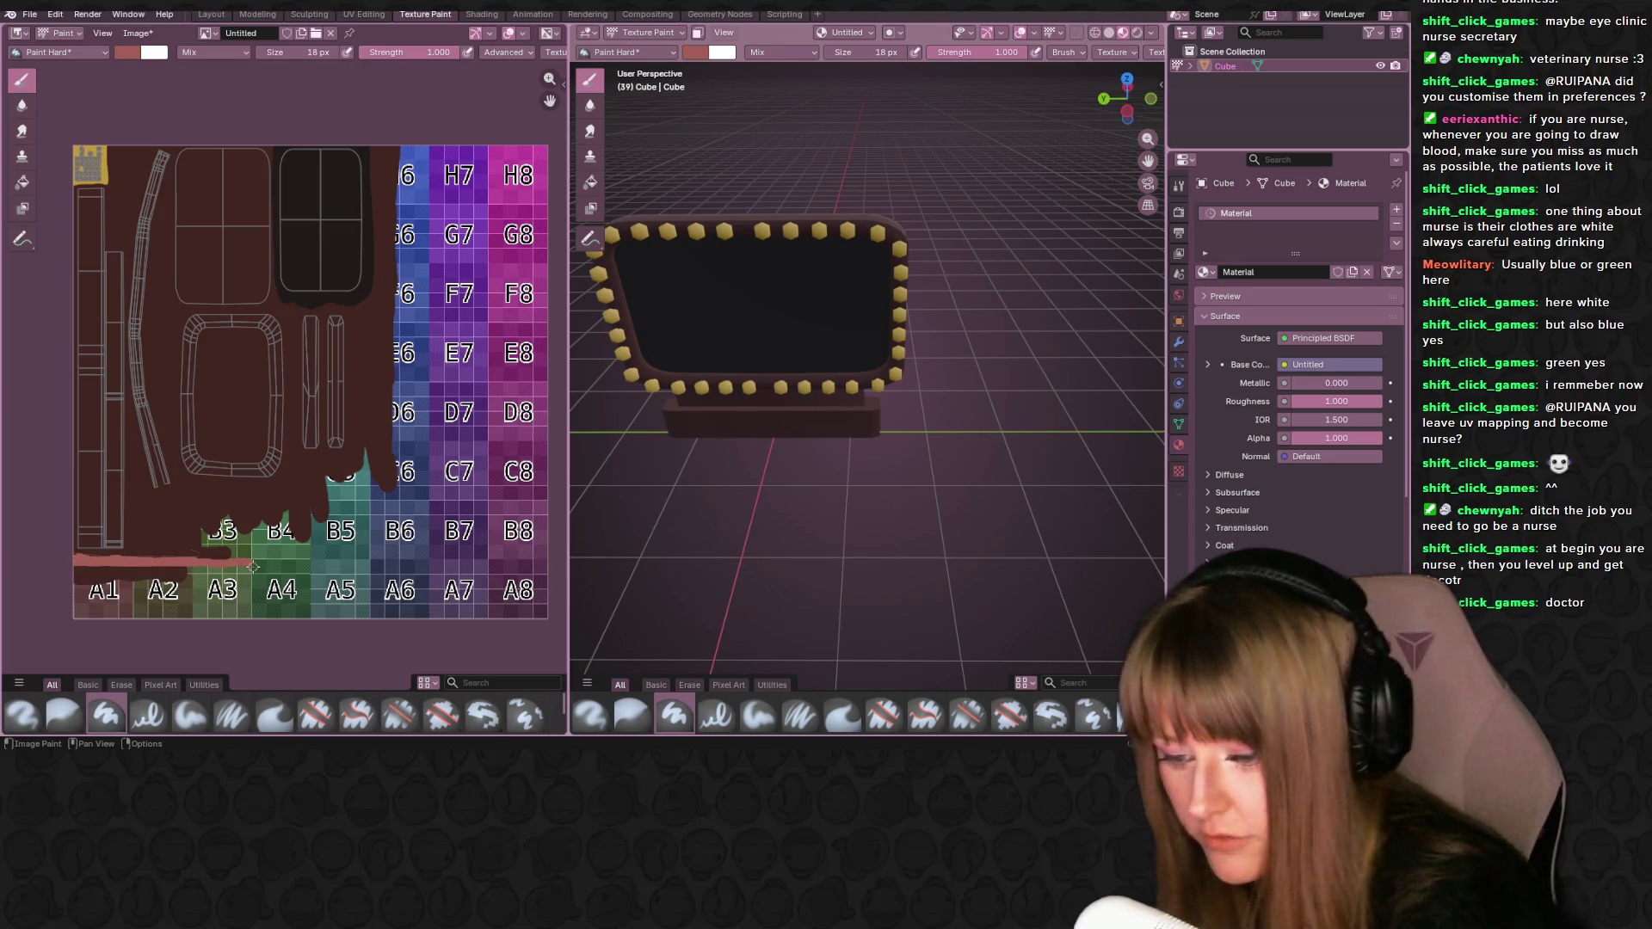
{"action": "mouse_move", "coordinate": [378, 136]}
{"action": "left_mouse_down"}
{"action": "mouse_move", "coordinate": [368, 499]}
{"action": "mouse_move", "coordinate": [347, 564]}
{"action": "left_mouse_up"}
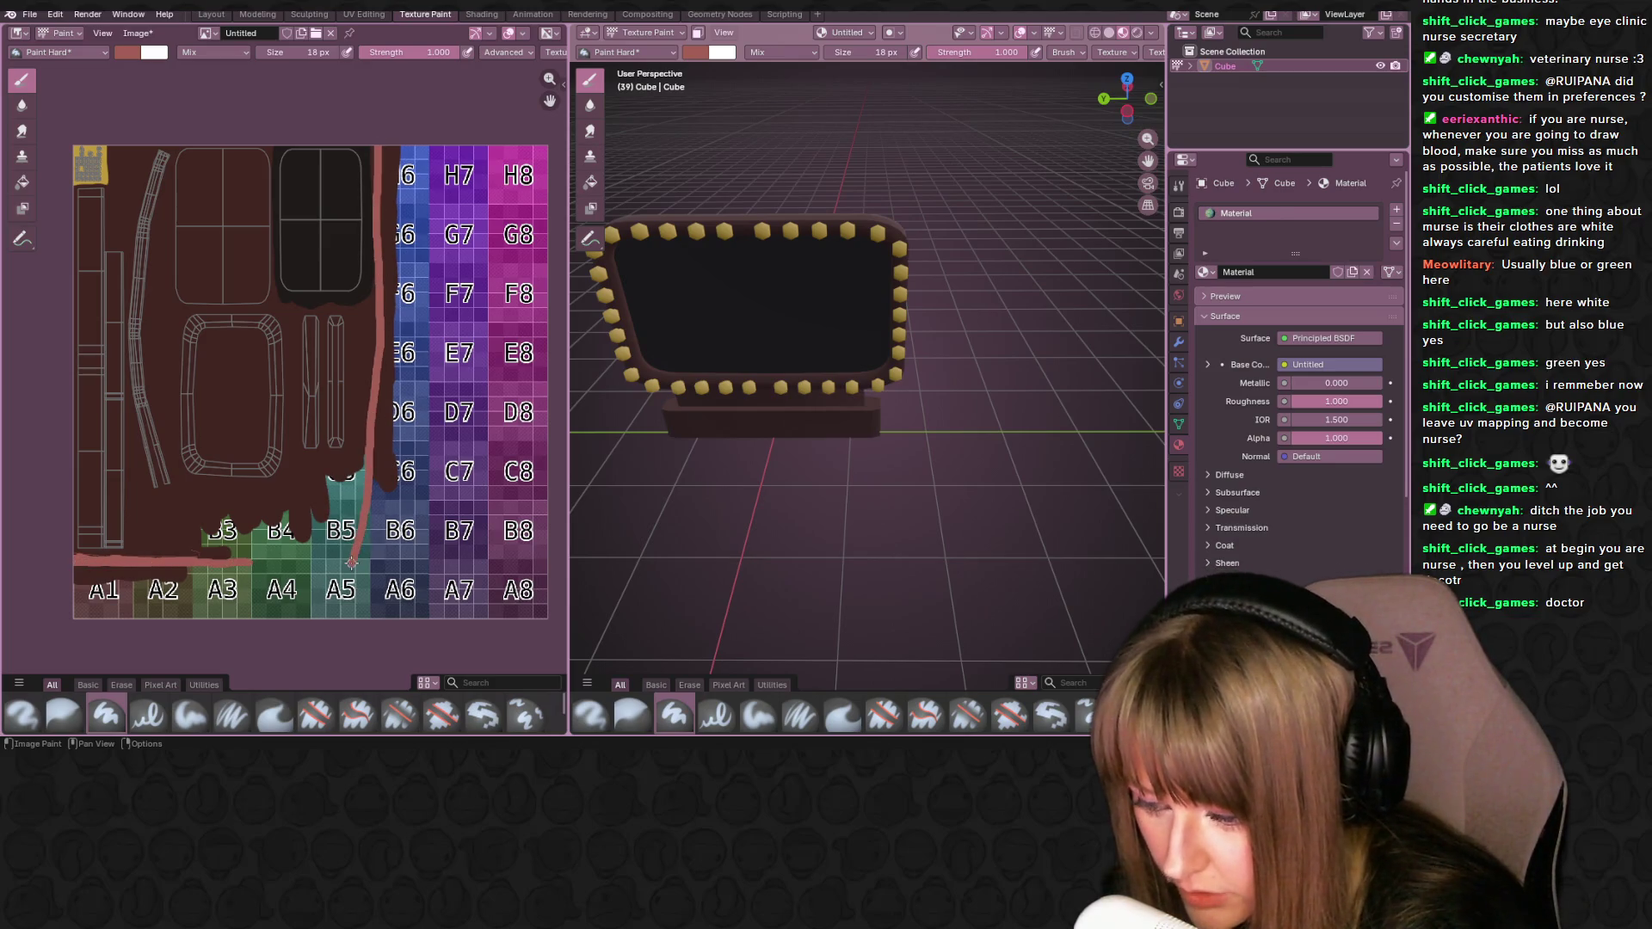
{"action": "mouse_move", "coordinate": [245, 568]}
{"action": "left_mouse_down"}
{"action": "mouse_move", "coordinate": [410, 563]}
{"action": "mouse_move", "coordinate": [389, 362]}
{"action": "mouse_move", "coordinate": [393, 97]}
{"action": "mouse_move", "coordinate": [382, 558]}
{"action": "left_mouse_up"}
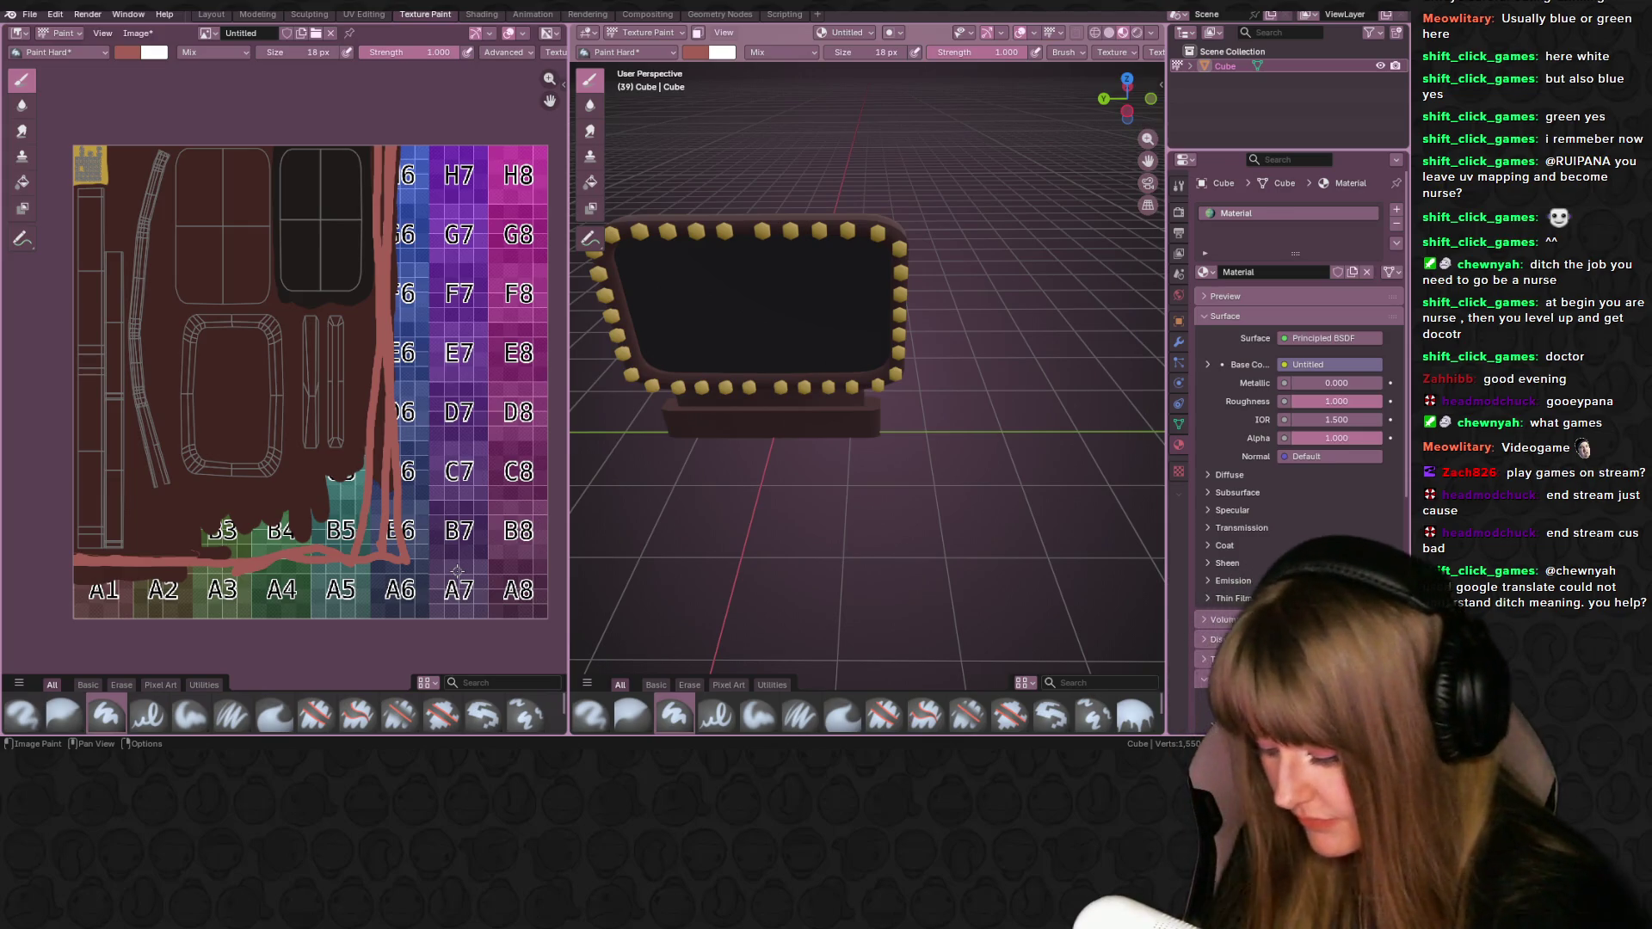
- Orbit around the frame to a low side view, then snap to the back view
{"action": "mouse_move", "coordinate": [602, 344]}
{"action": "middle_mouse_down"}
{"action": "mouse_move", "coordinate": [680, 258]}
{"action": "mouse_move", "coordinate": [642, 259]}
{"action": "mouse_move", "coordinate": [641, 236]}
{"action": "middle_mouse_up"}
{"action": "middle_click_drag", "start_coordinate": [694, 287], "coordinate": [792, 232]}
{"action": "mouse_move", "coordinate": [704, 170]}
{"action": "middle_mouse_down"}
{"action": "mouse_move", "coordinate": [649, 173]}
{"action": "mouse_move", "coordinate": [751, 178]}
{"action": "middle_mouse_up"}
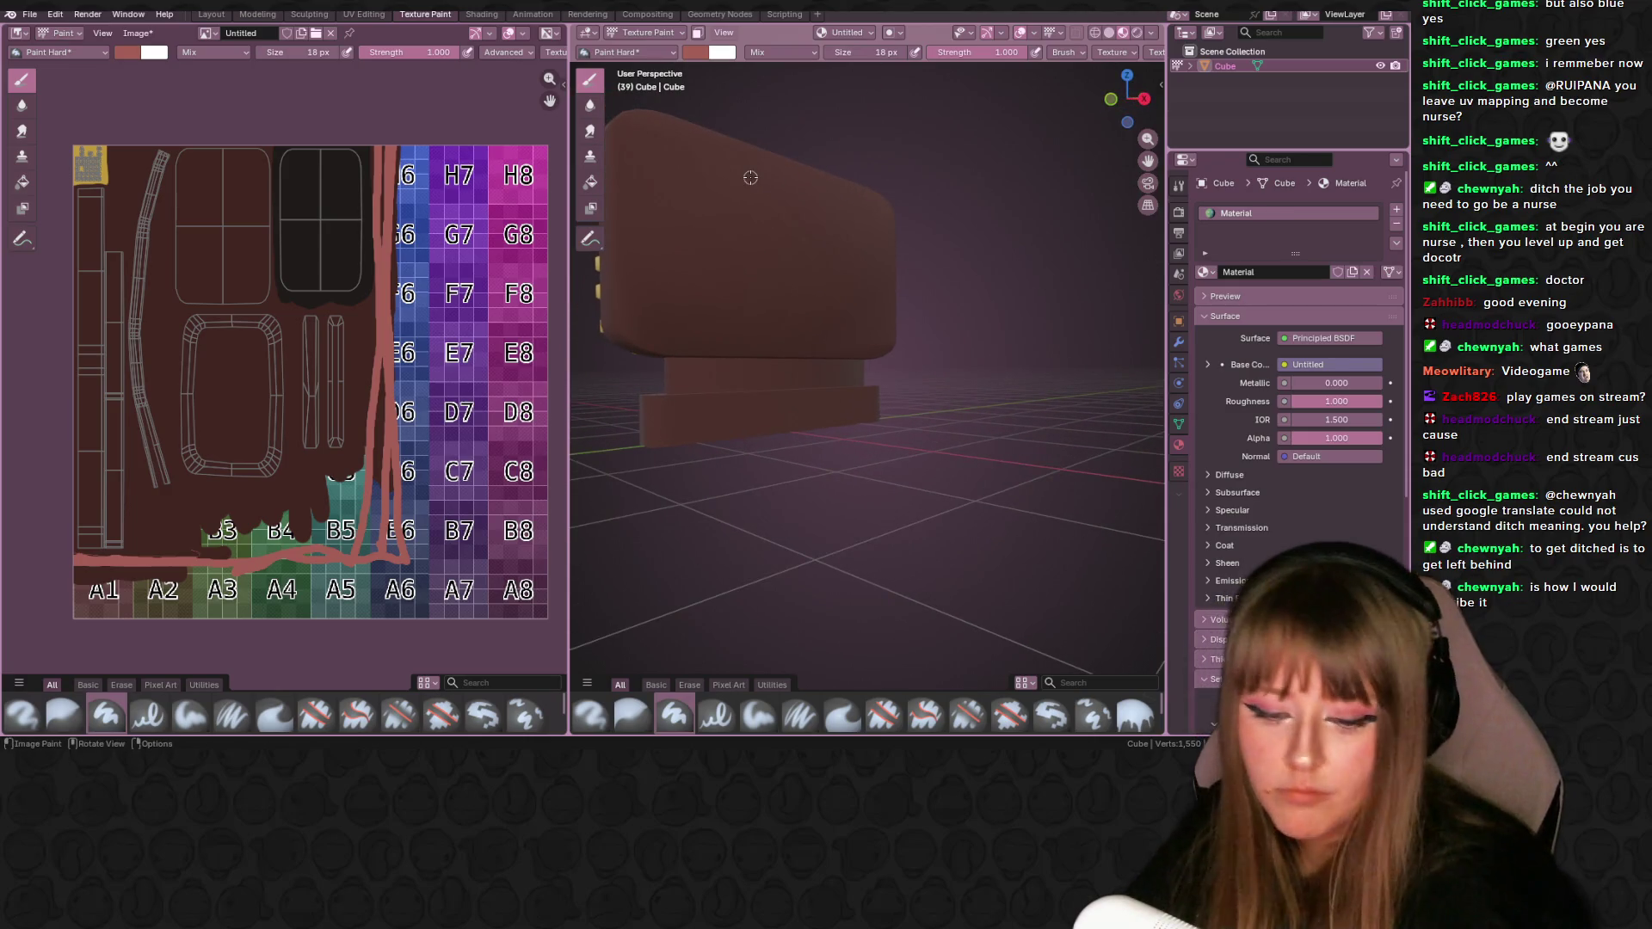
{"action": "left_click", "coordinate": [1142, 97]}
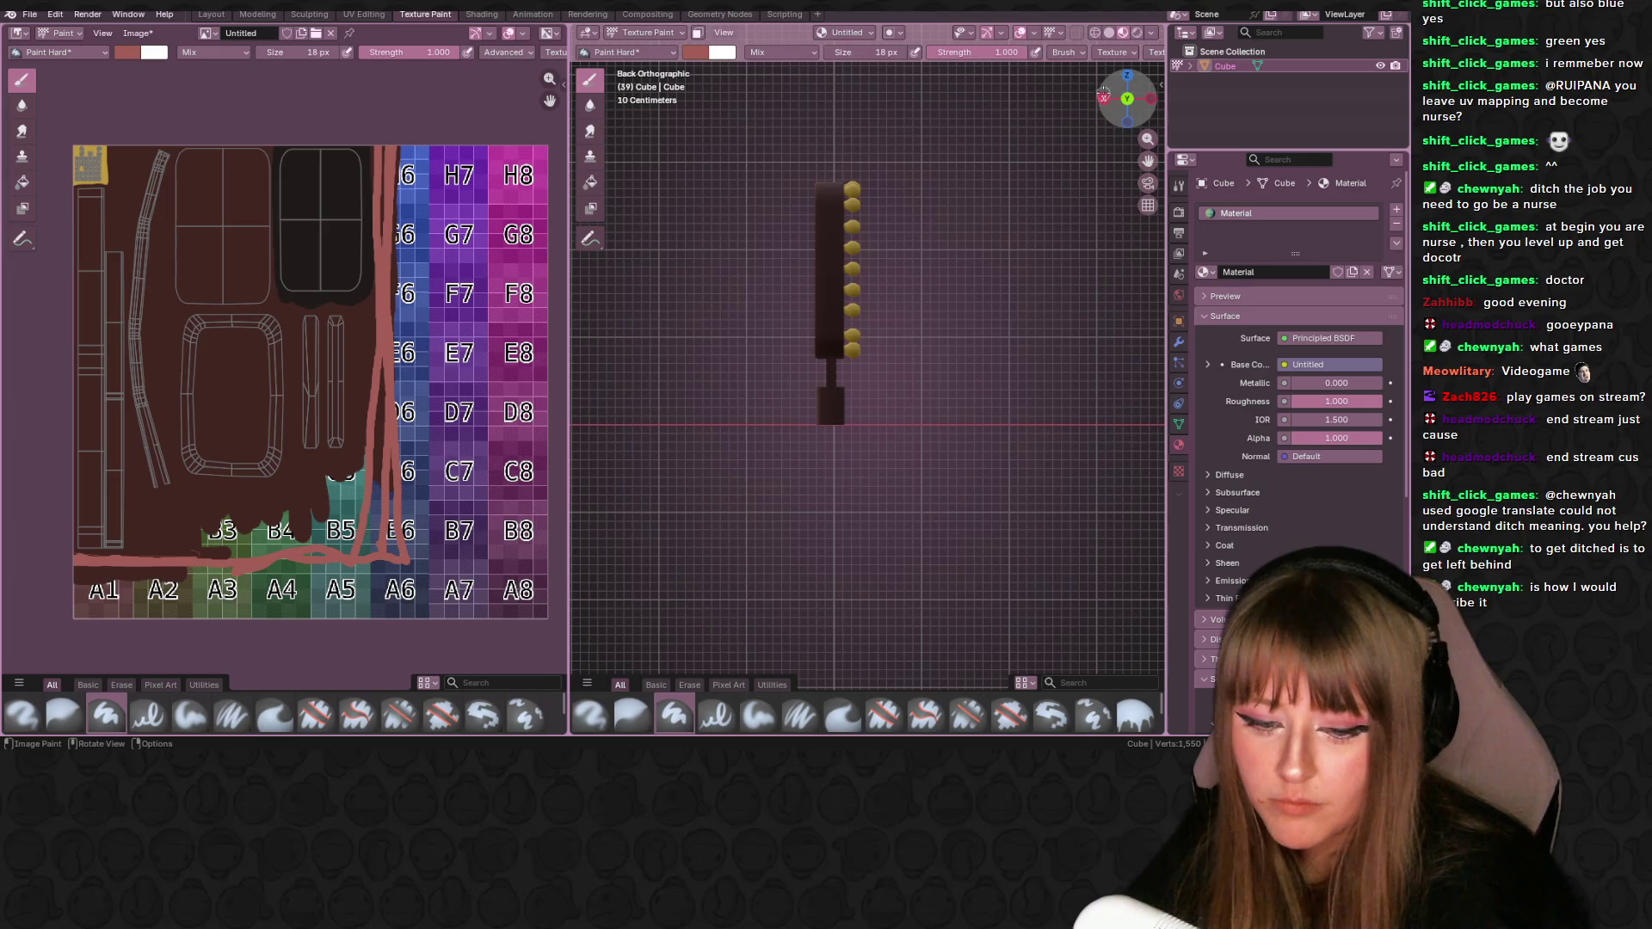
- Switch to Right Orthographic view and centre the whole sign in the viewport
{"action": "left_click", "coordinate": [1104, 97]}
{"action": "middle_click_drag", "start_coordinate": [737, 240], "coordinate": [823, 240], "text": "shift"}
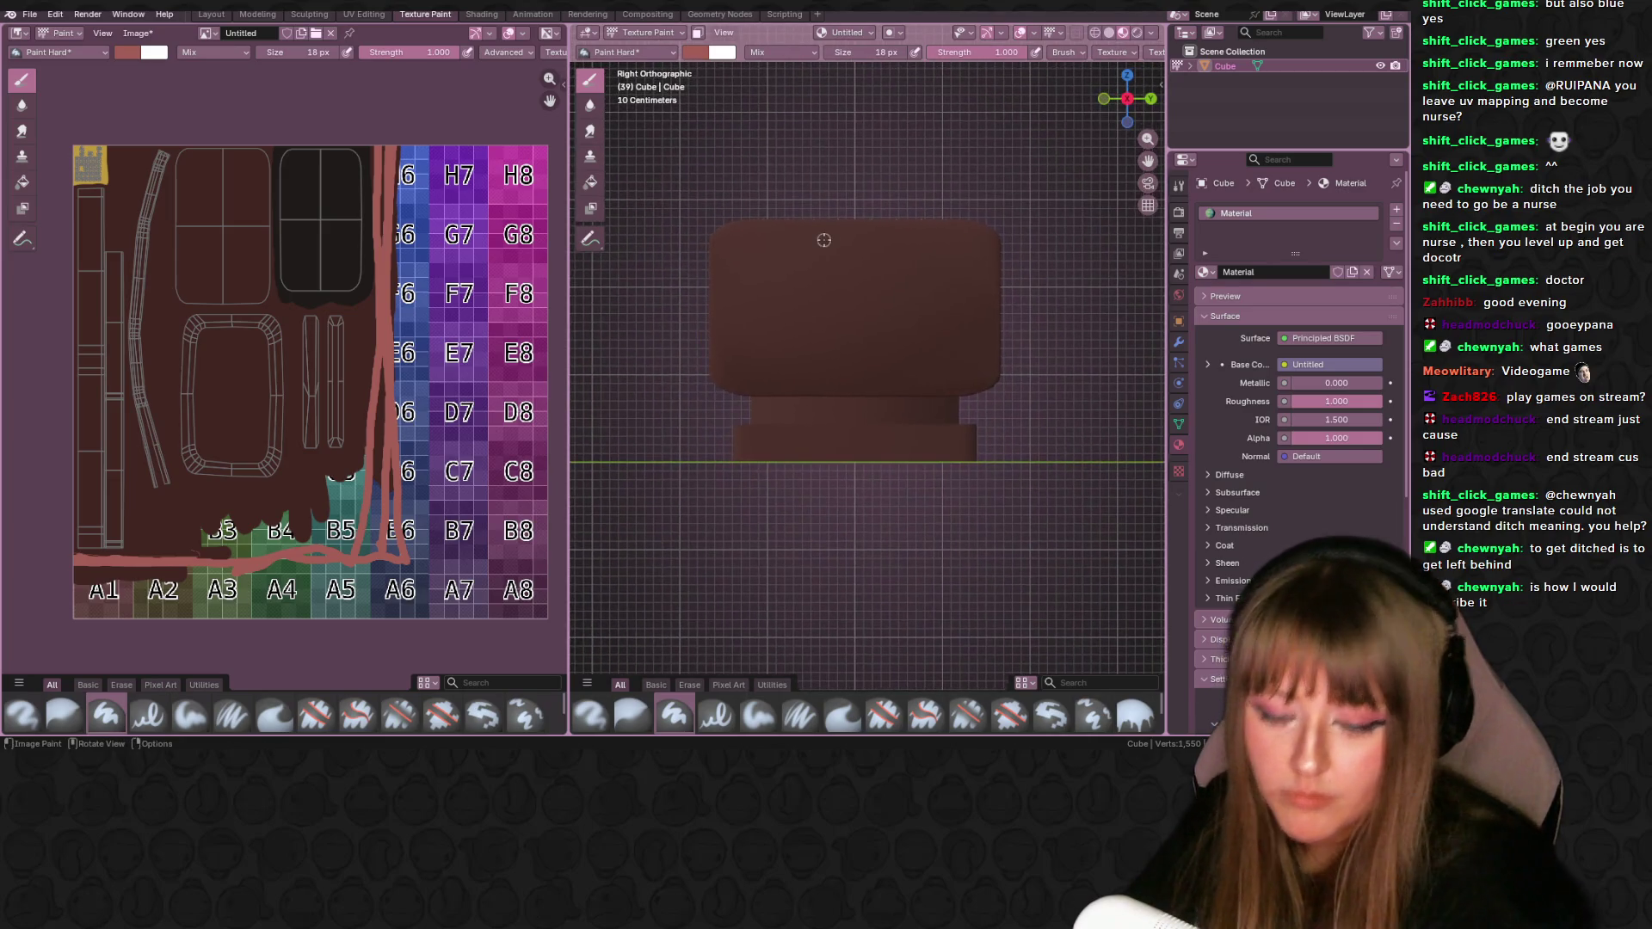
{"action": "scroll", "coordinate": [826, 258], "scroll_direction": "up", "scroll_amount": 4}
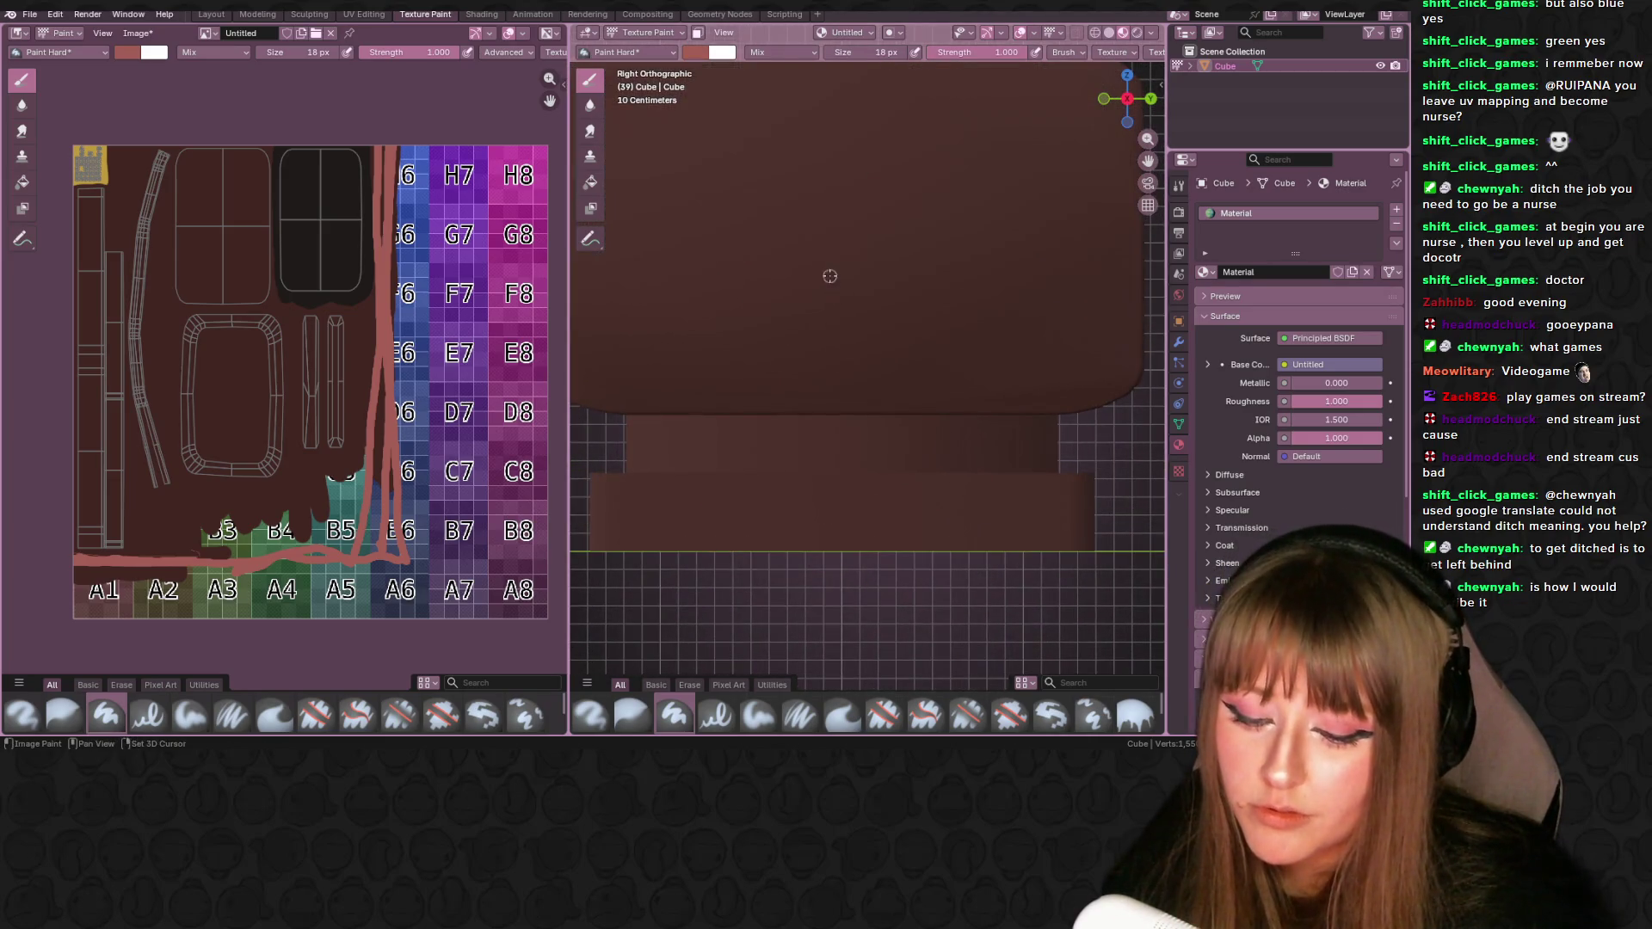
{"action": "scroll", "coordinate": [830, 277], "scroll_direction": "down", "scroll_amount": 1}
{"action": "middle_click_drag", "start_coordinate": [829, 276], "coordinate": [874, 387], "text": "shift"}
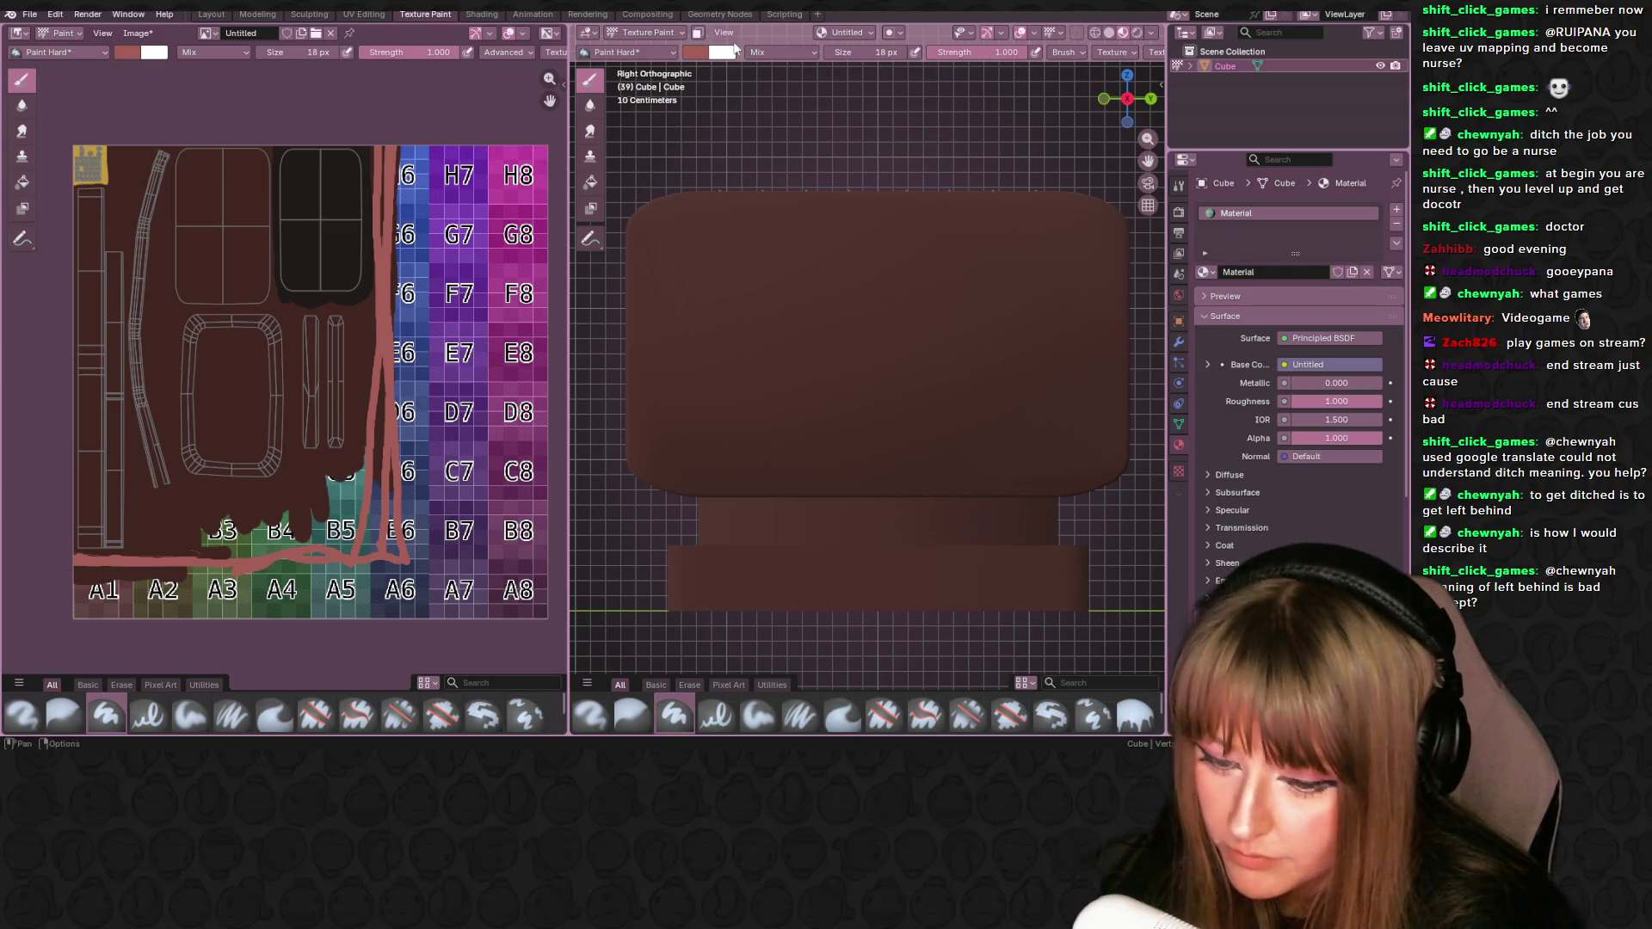
- Darken the brush colour to a dark grey-brown and set the brush size to 5 px
{"action": "left_click", "coordinate": [697, 53]}
{"action": "left_click_drag", "start_coordinate": [816, 107], "coordinate": [820, 154]}
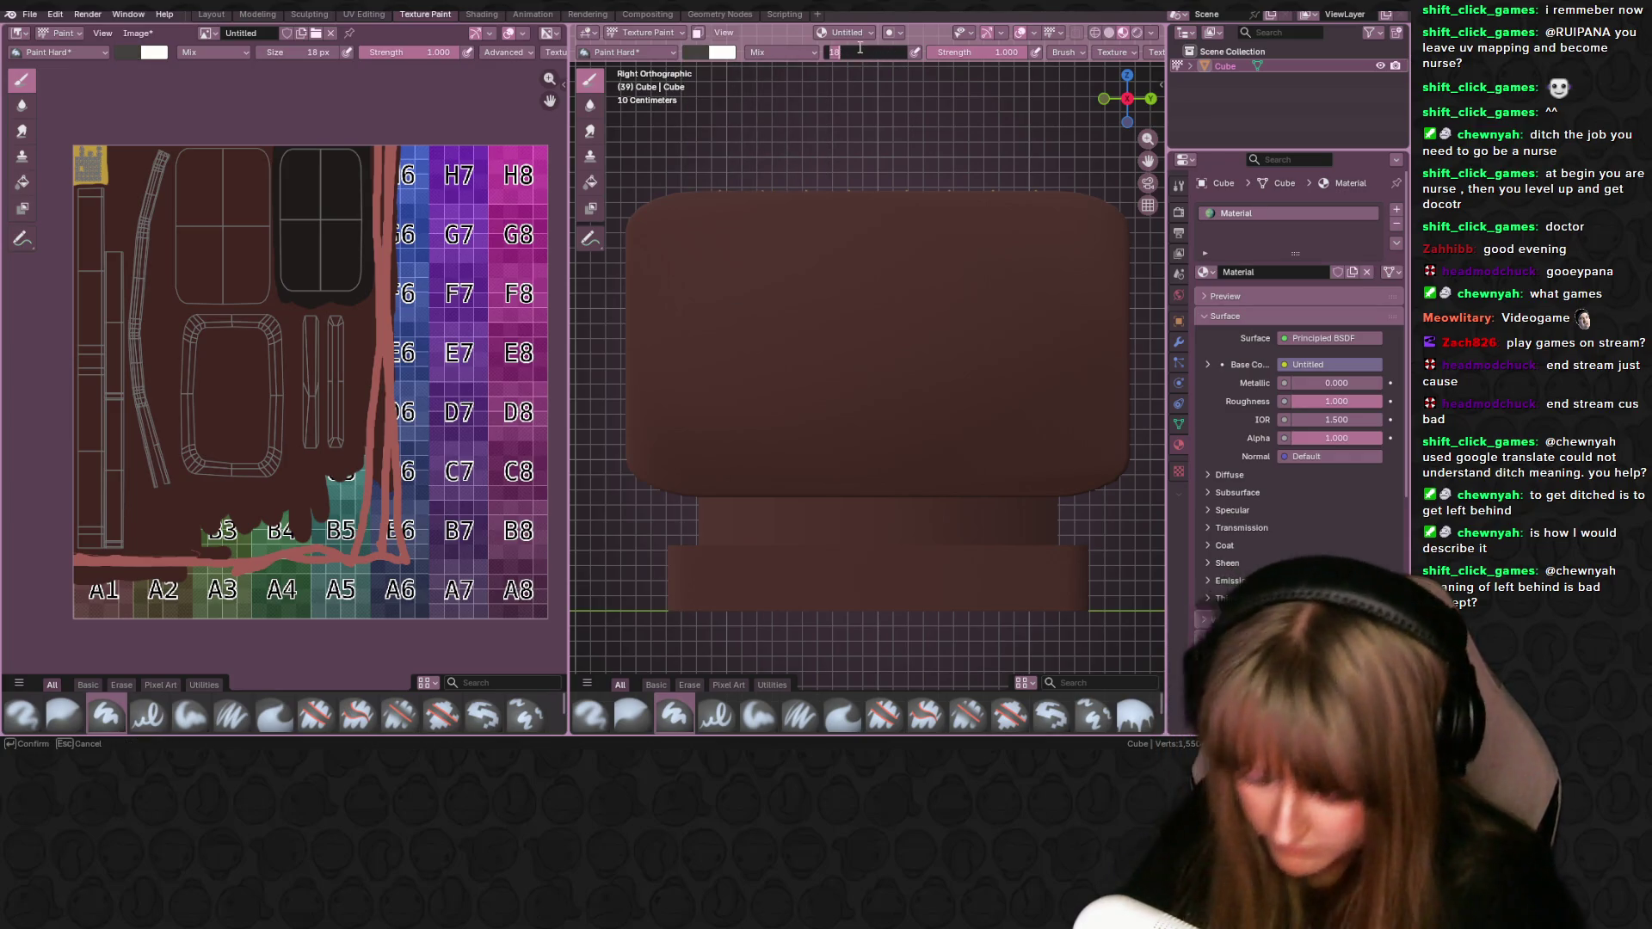
{"action": "type", "text": "5"}
{"action": "key", "text": "Return"}
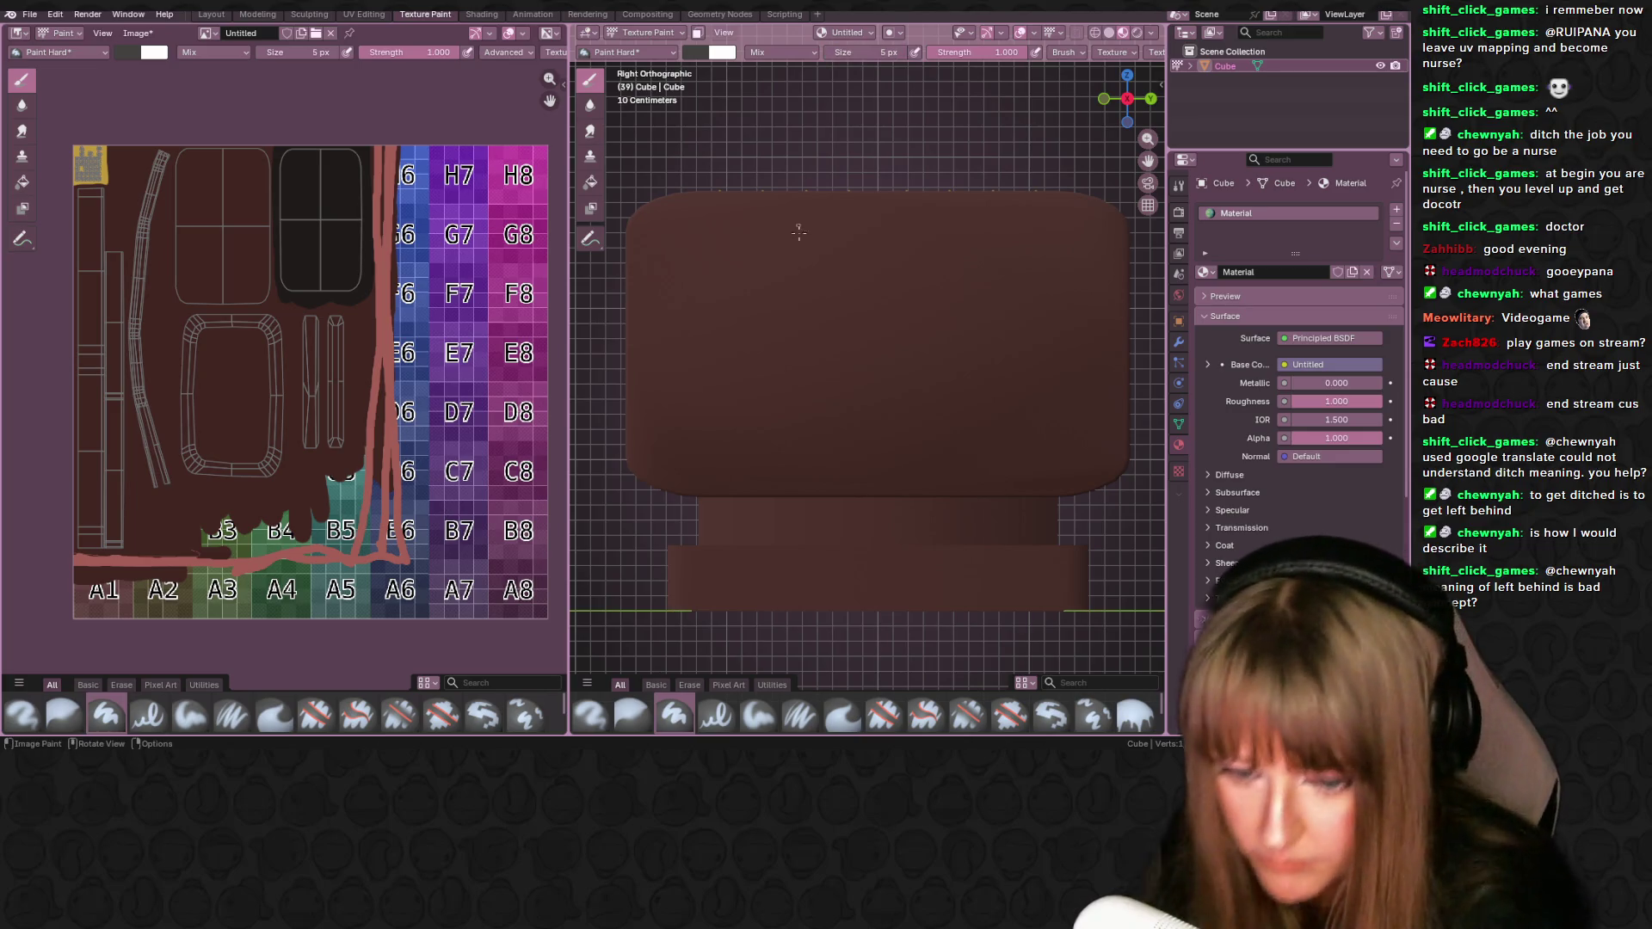
- Test a thin dark drip on the sign and darken the brush colour further
{"action": "left_click_drag", "start_coordinate": [773, 314], "coordinate": [773, 365]}
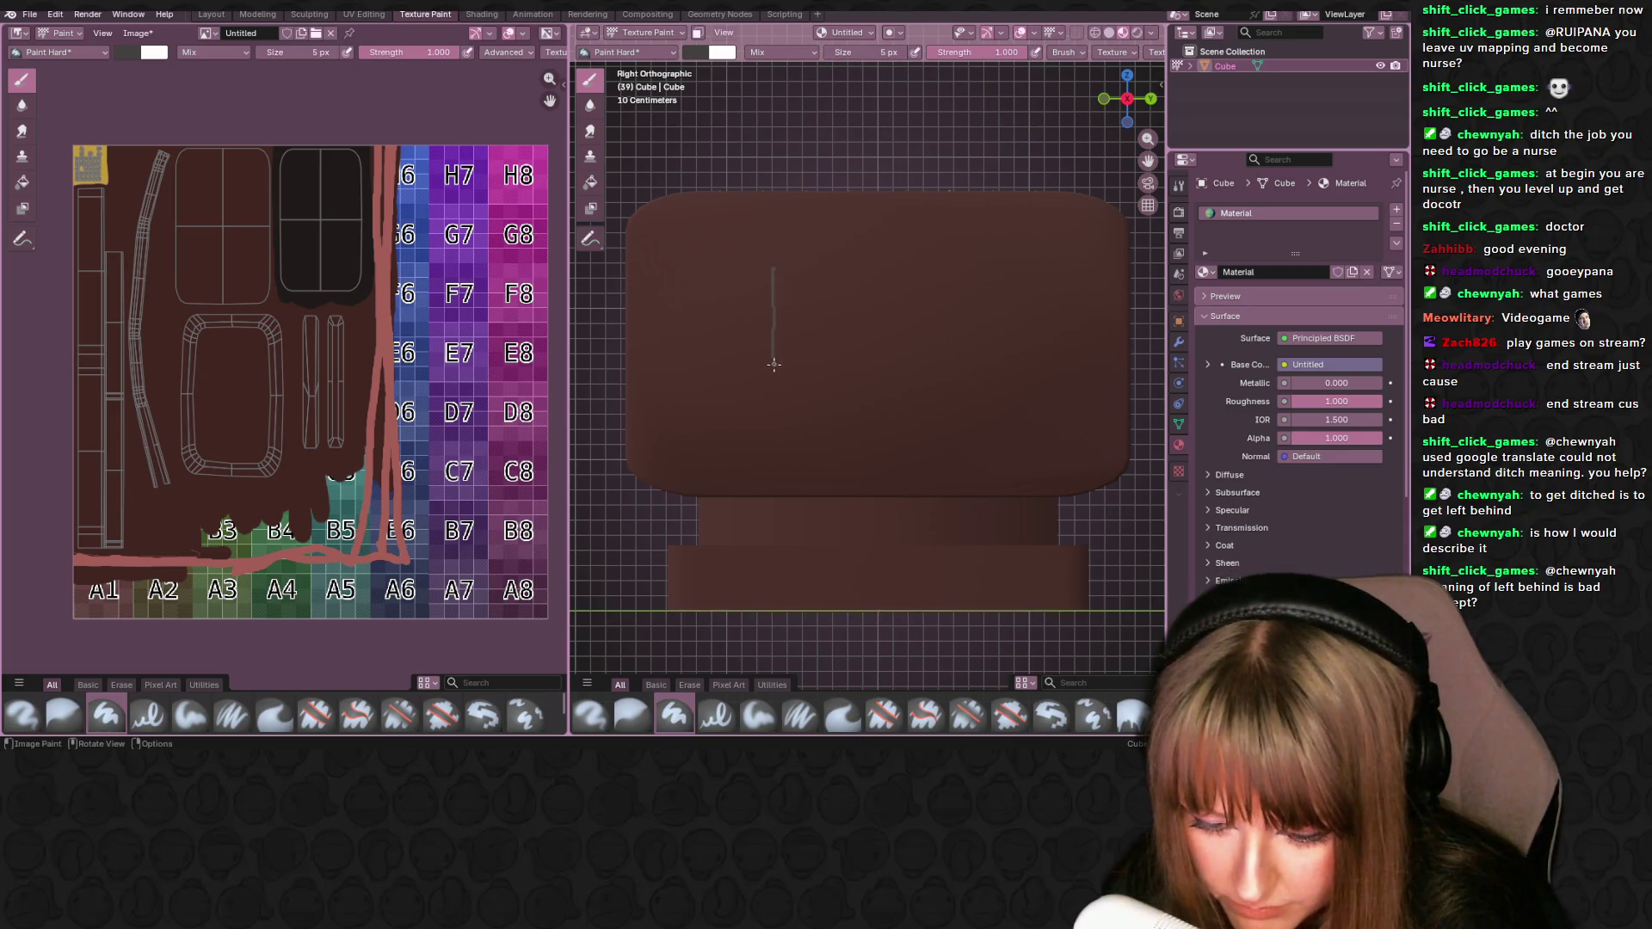
{"action": "left_click", "coordinate": [693, 50]}
{"action": "left_click_drag", "start_coordinate": [815, 163], "coordinate": [813, 177]}
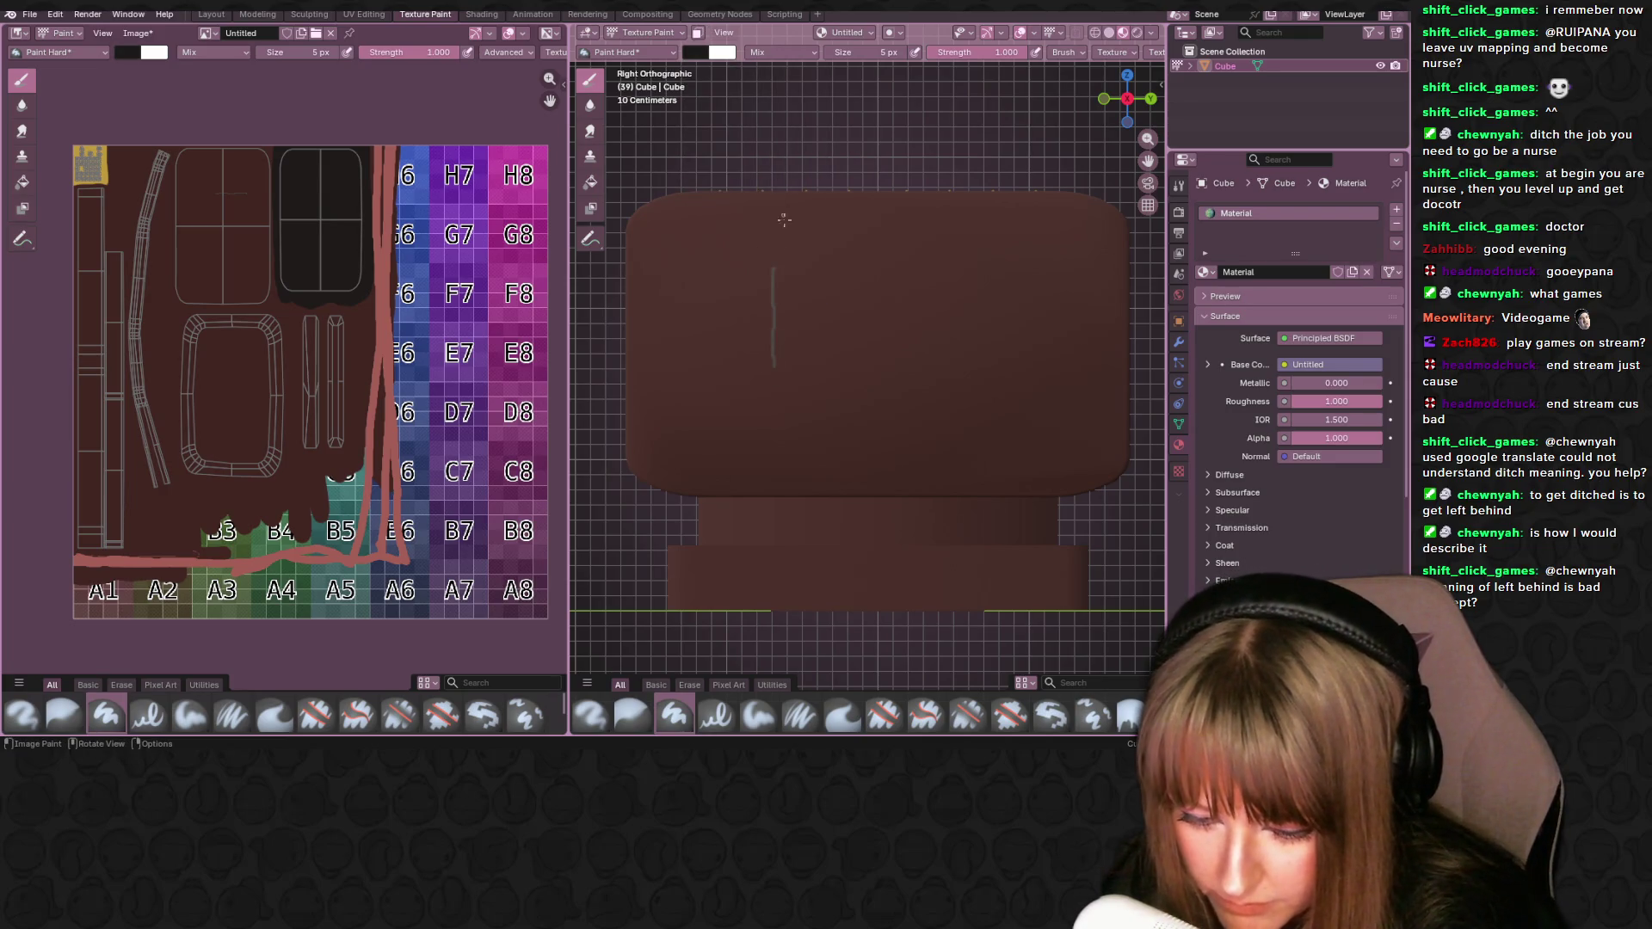
- Sketch a dark rectangle outline on the sign face, then bring up the kuovi image results
{"action": "left_click_drag", "start_coordinate": [772, 269], "coordinate": [773, 389]}
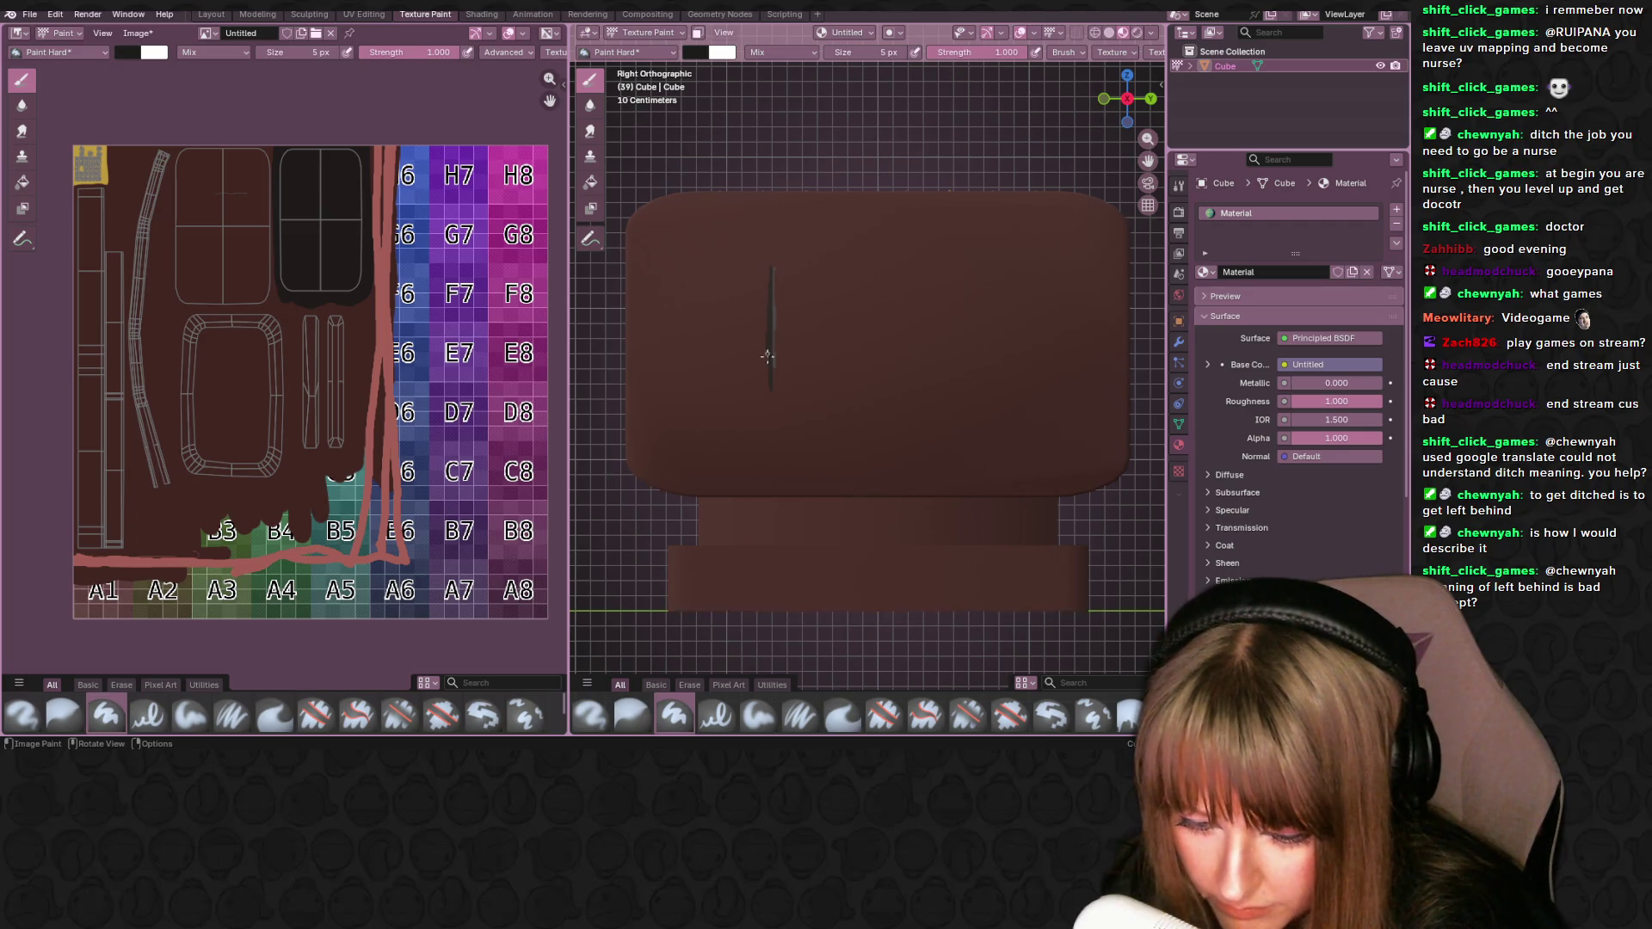
{"action": "mouse_move", "coordinate": [769, 268]}
{"action": "left_mouse_down"}
{"action": "mouse_move", "coordinate": [980, 275]}
{"action": "mouse_move", "coordinate": [957, 263]}
{"action": "left_mouse_up"}
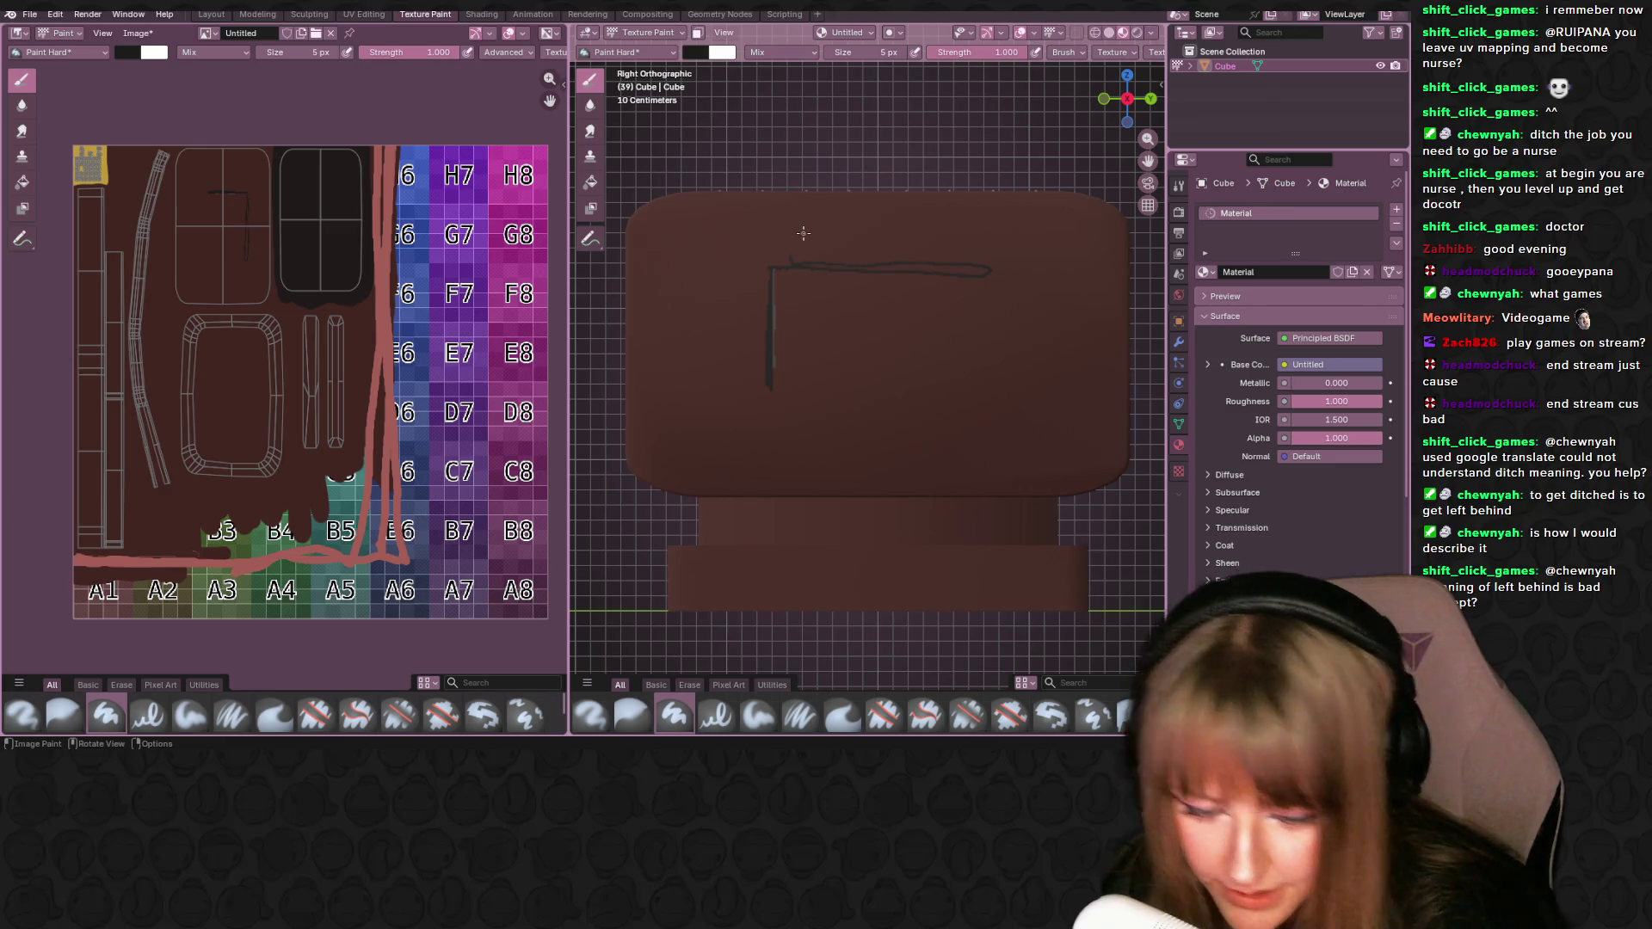
{"action": "left_click_drag", "start_coordinate": [996, 322], "coordinate": [996, 378]}
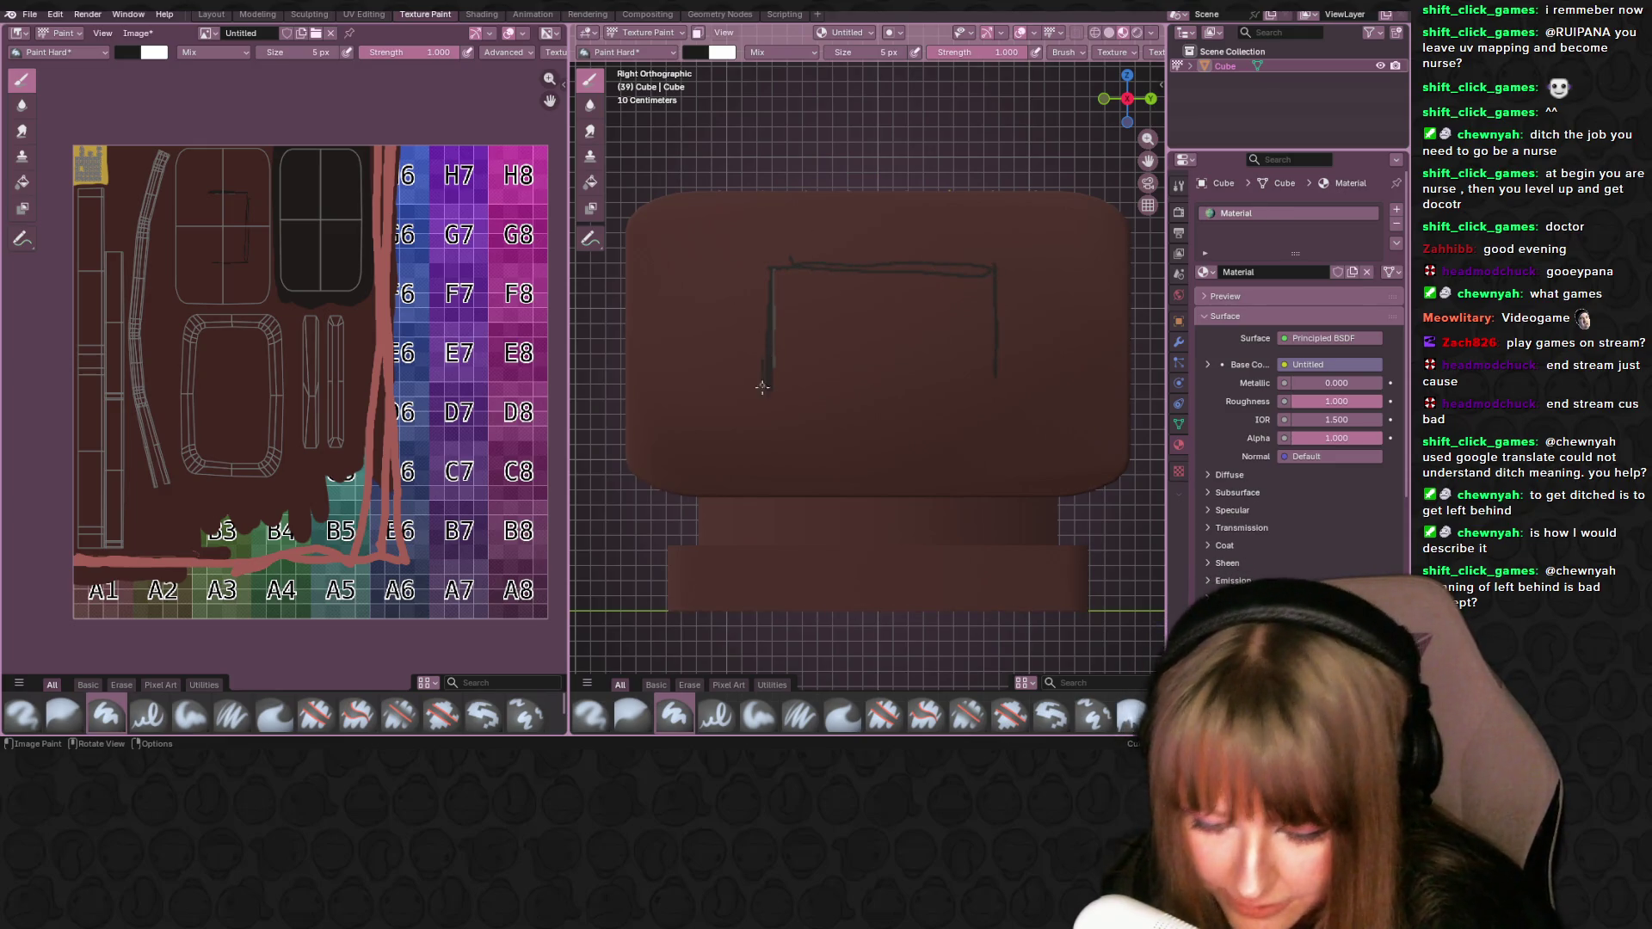
{"action": "left_click_drag", "start_coordinate": [848, 405], "coordinate": [993, 396]}
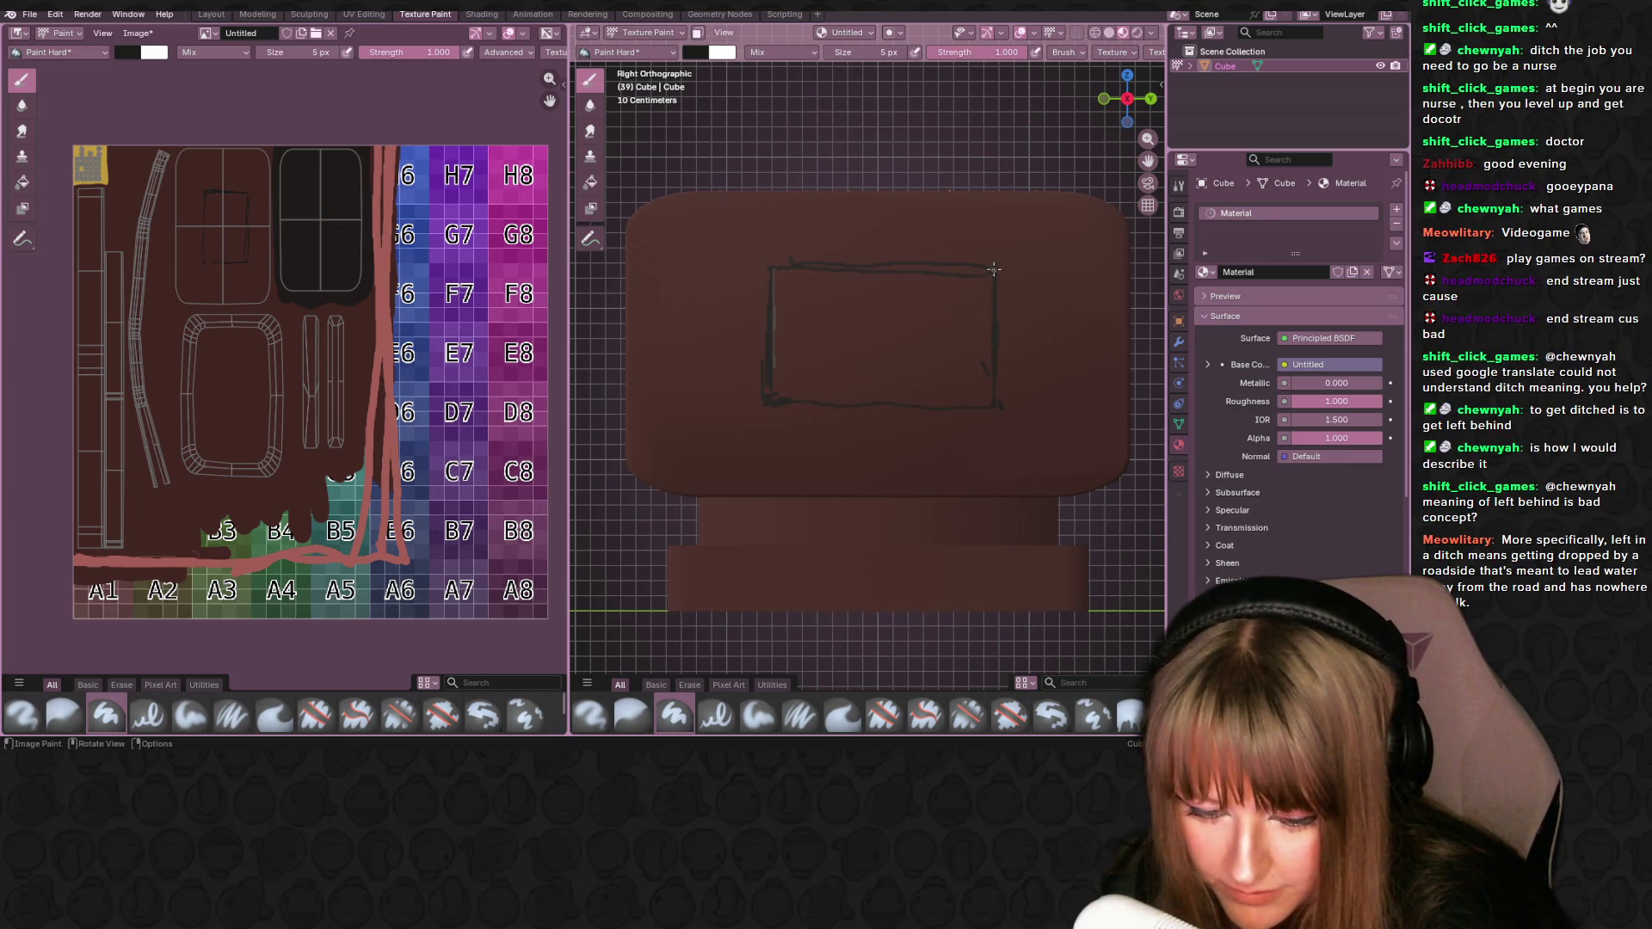
{"action": "mouse_move", "coordinate": [991, 256]}
{"action": "left_mouse_down"}
{"action": "mouse_move", "coordinate": [889, 255]}
{"action": "mouse_move", "coordinate": [756, 299]}
{"action": "mouse_move", "coordinate": [762, 403]}
{"action": "mouse_move", "coordinate": [1000, 406]}
{"action": "left_mouse_up"}
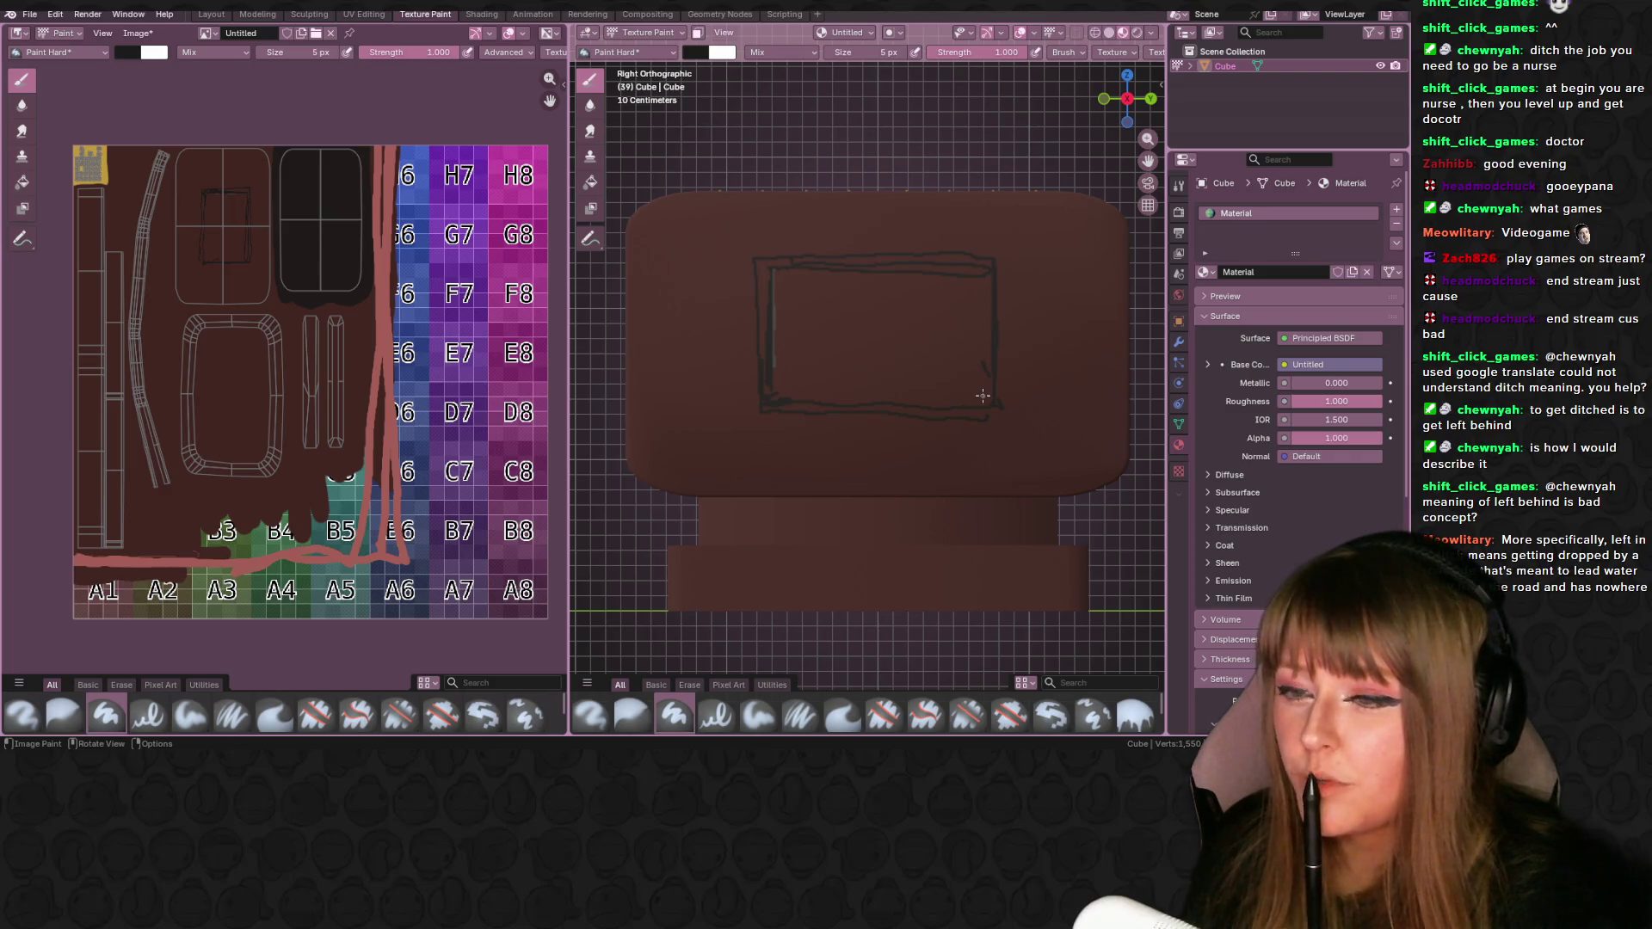
{"action": "key", "text": "Right"}
{"action": "key", "text": "Right"}
{"action": "key", "text": "Right"}
{"action": "key", "text": "Right"}
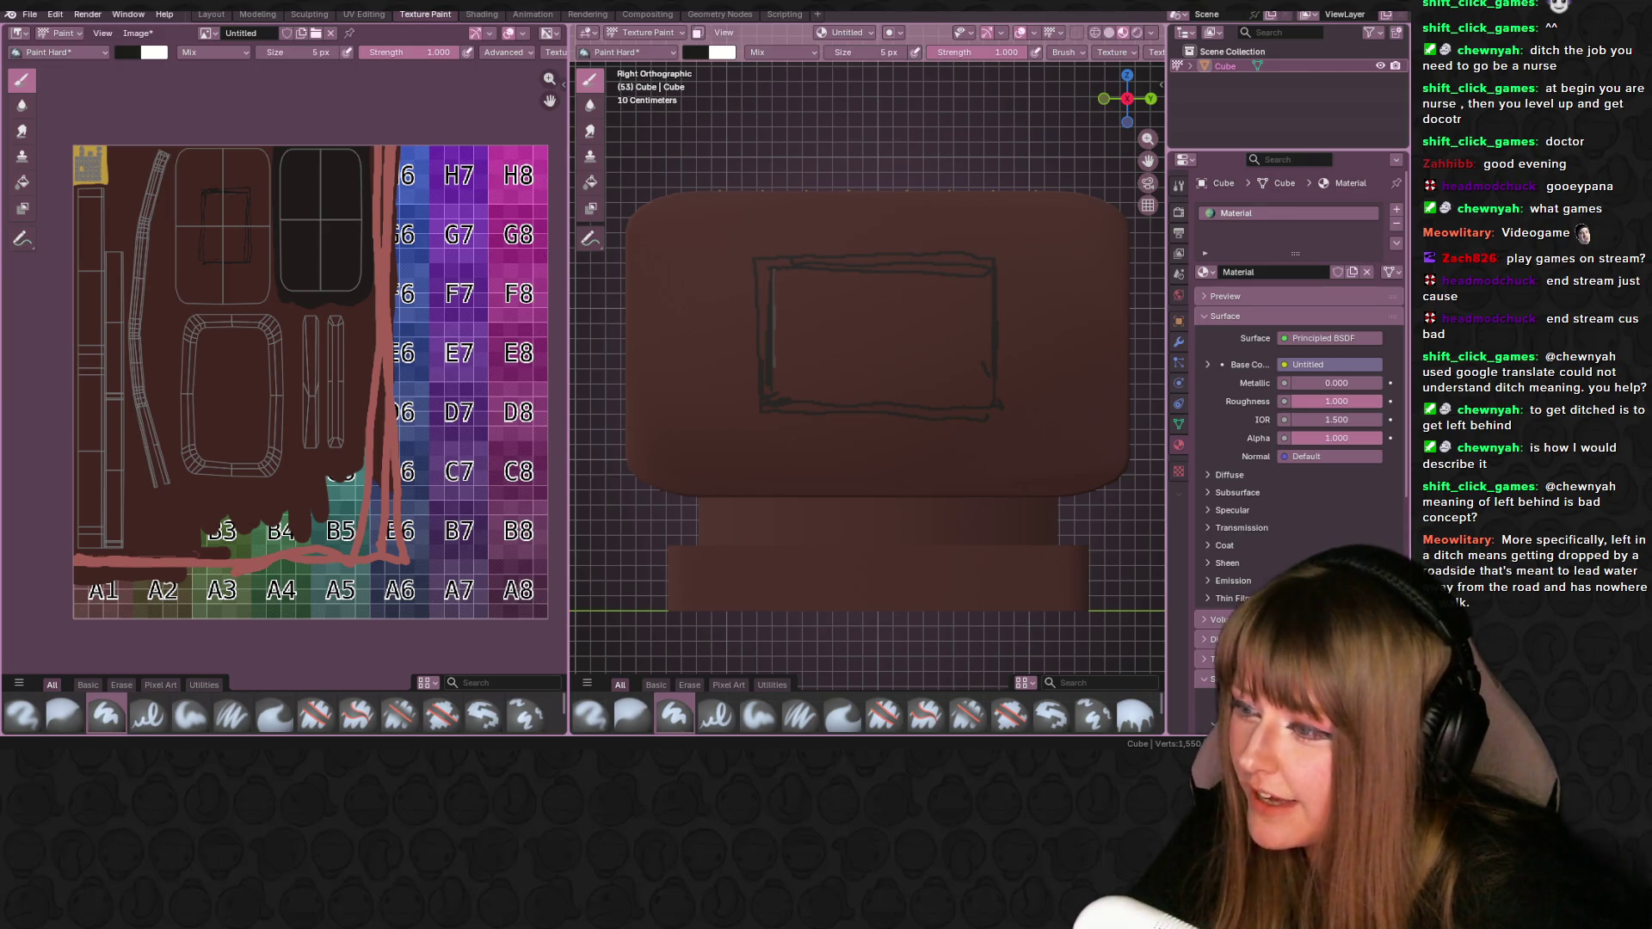
{"action": "mouse_move", "coordinate": [0, 284]}
{"action": "left_mouse_down"}
{"action": "mouse_move", "coordinate": [26, 284]}
{"action": "mouse_move", "coordinate": [284, 465]}
{"action": "mouse_move", "coordinate": [701, 55]}
{"action": "mouse_move", "coordinate": [679, 12]}
{"action": "left_mouse_up"}
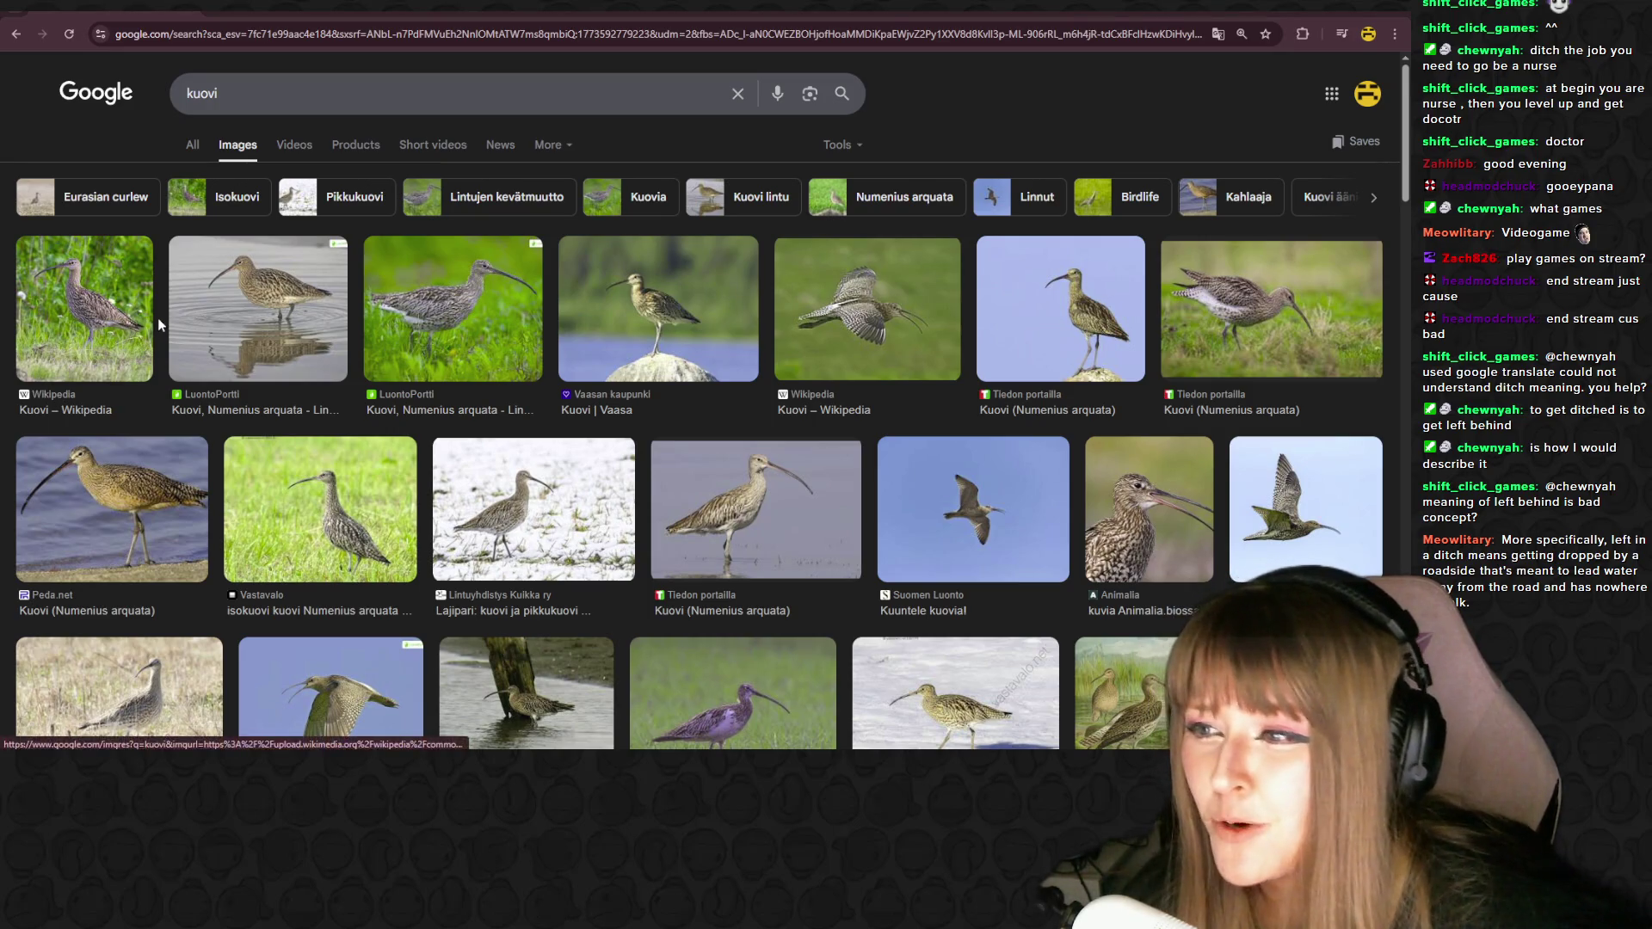
- Scroll through the kuovi curlew photos, then shrink the browser window to reveal the sign
{"action": "scroll", "coordinate": [153, 333], "scroll_direction": "down", "scroll_amount": 5}
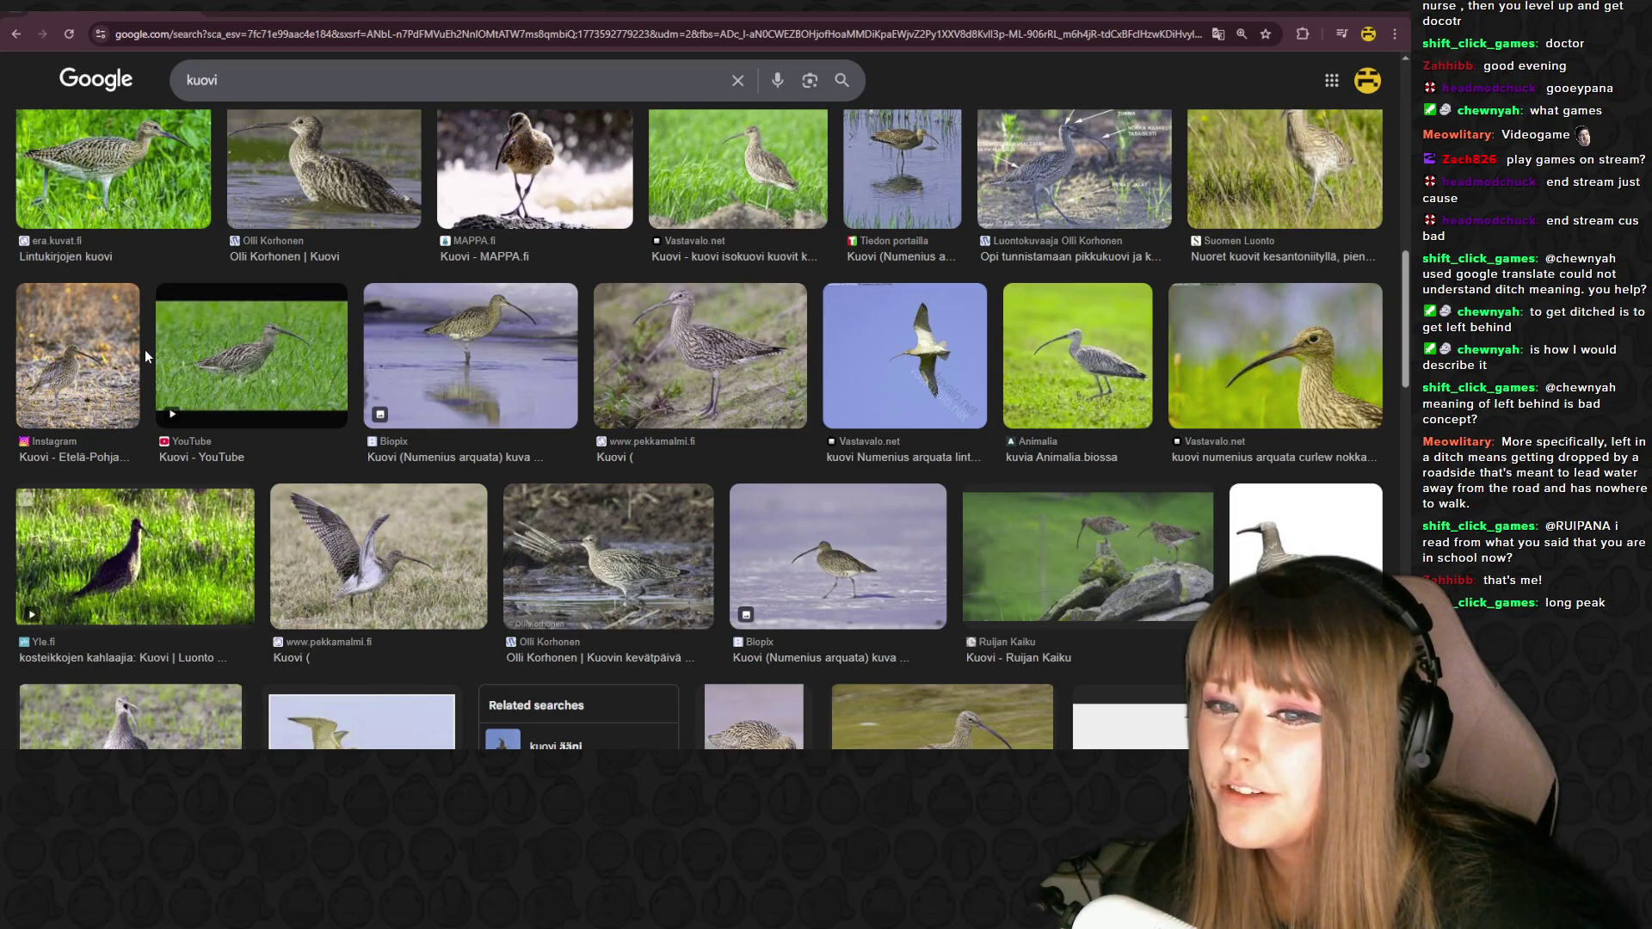
{"action": "scroll", "coordinate": [145, 349], "scroll_direction": "down", "scroll_amount": 2}
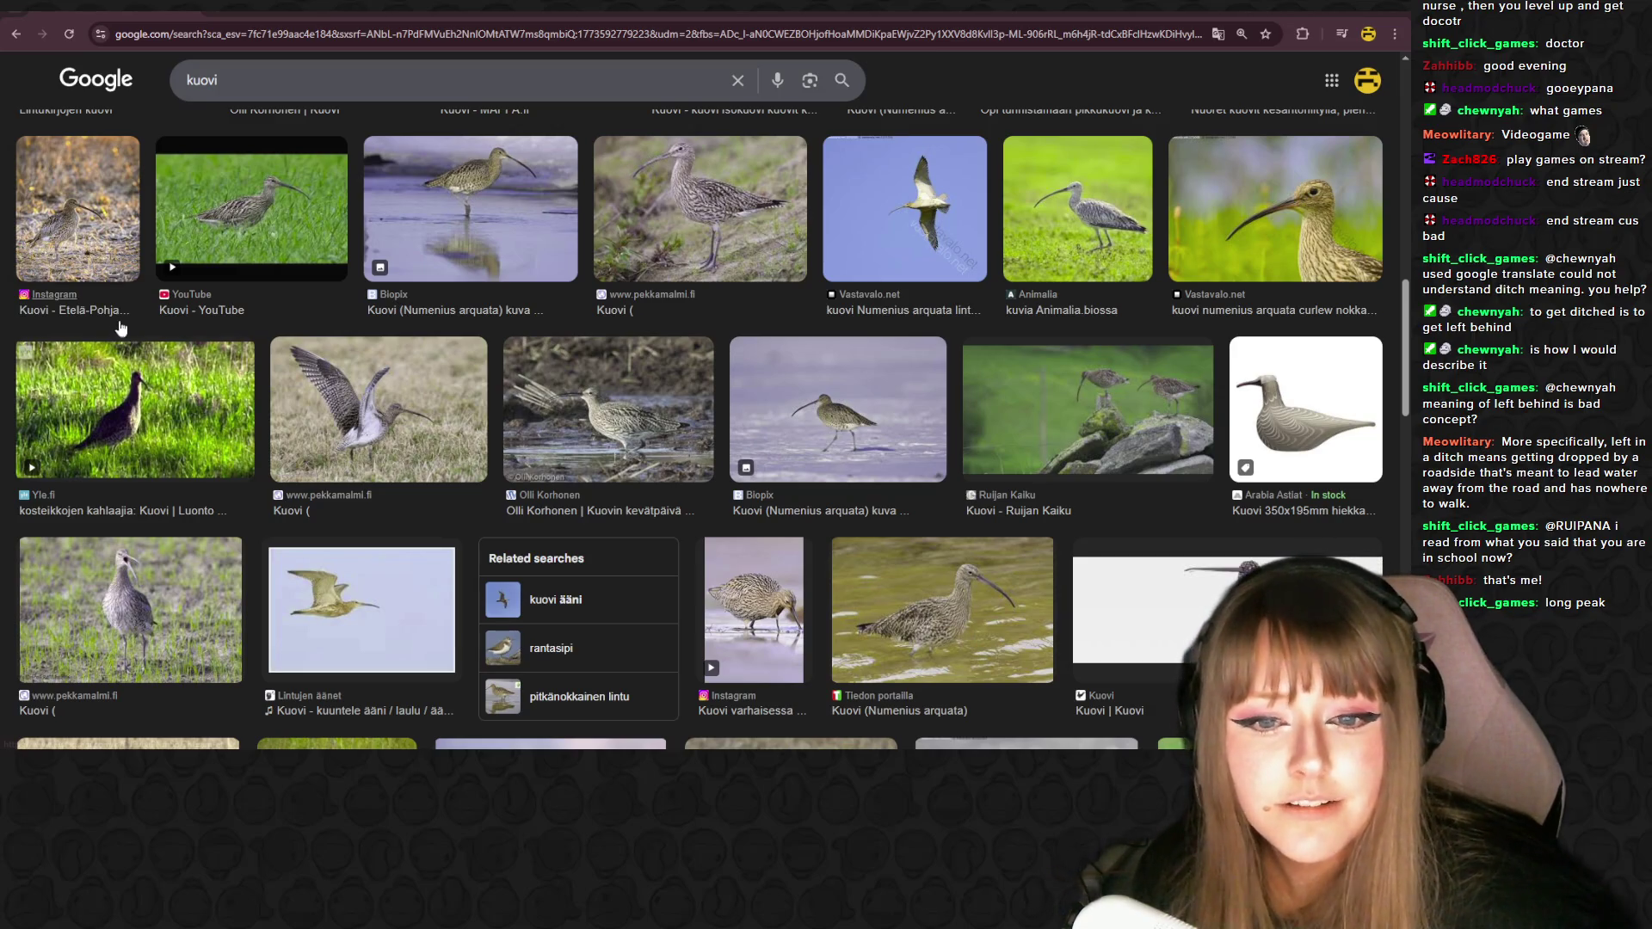
{"action": "scroll", "coordinate": [120, 323], "scroll_direction": "down", "scroll_amount": 1}
{"action": "scroll", "coordinate": [119, 323], "scroll_direction": "down", "scroll_amount": 3}
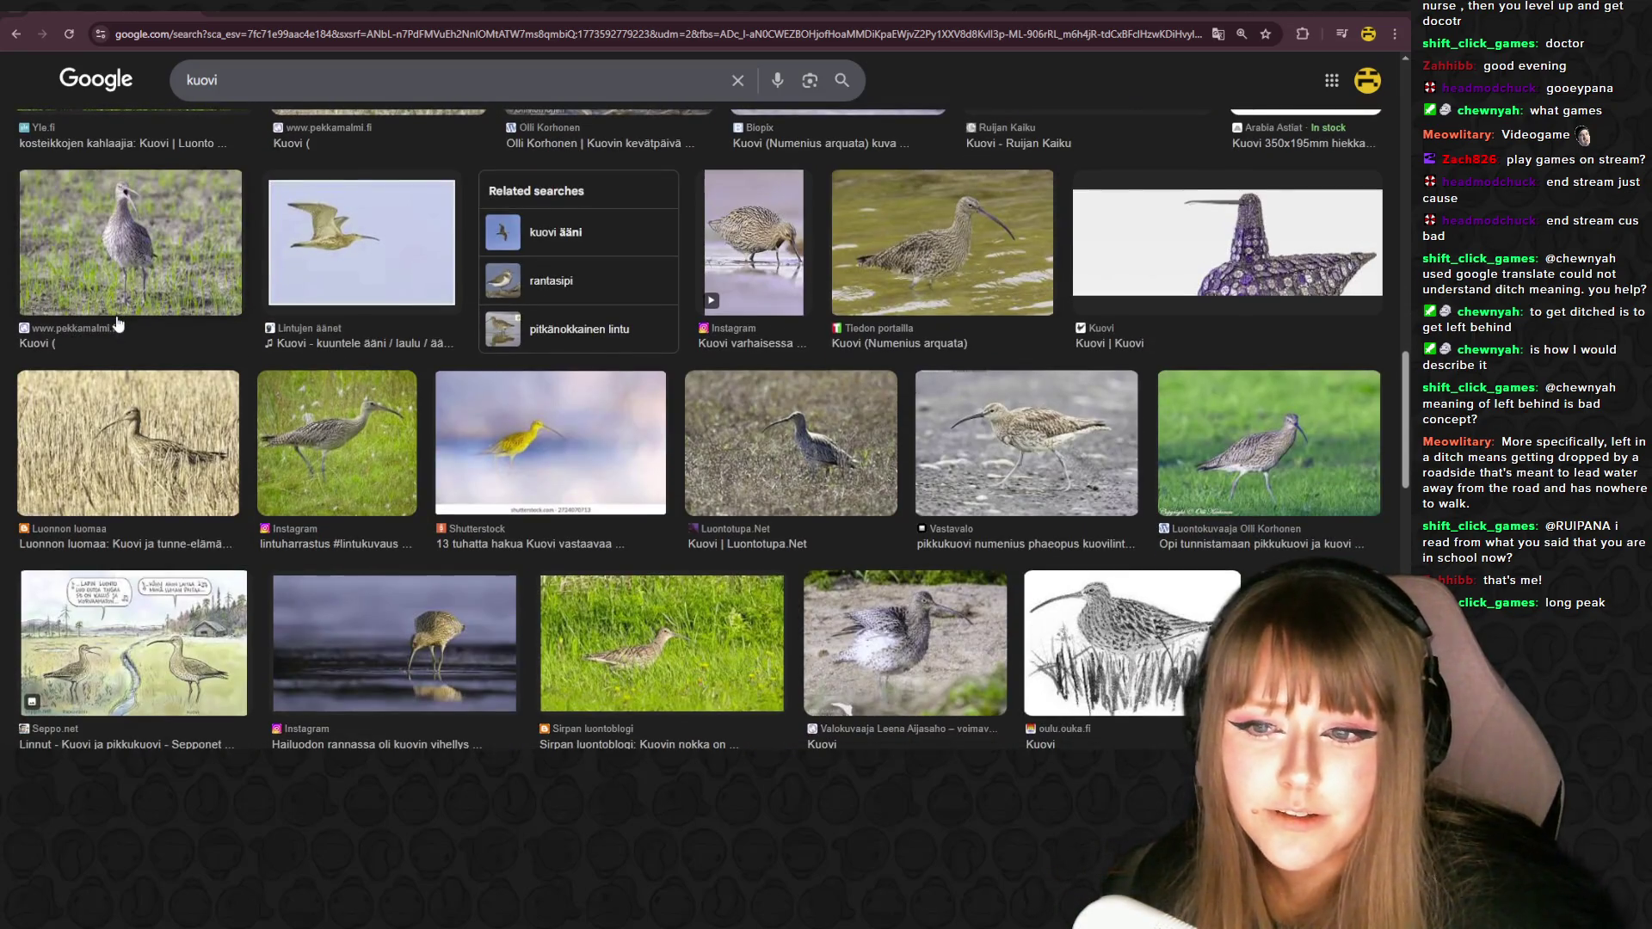
{"action": "scroll", "coordinate": [116, 334], "scroll_direction": "down", "scroll_amount": 1}
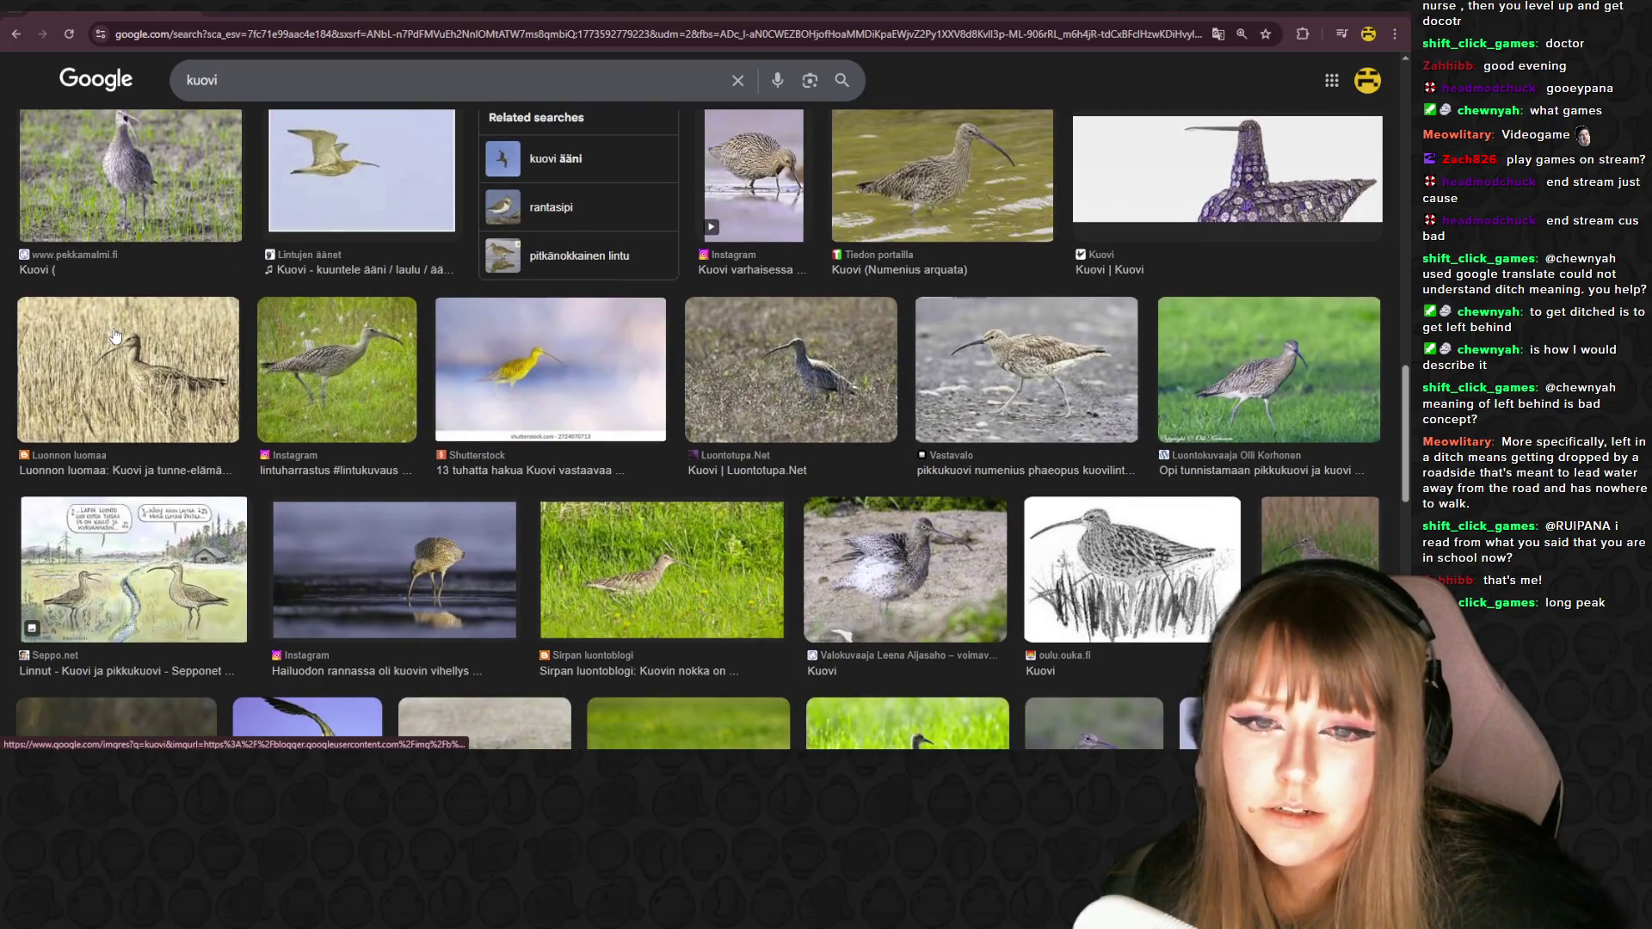
{"action": "scroll", "coordinate": [121, 331], "scroll_direction": "down", "scroll_amount": 3}
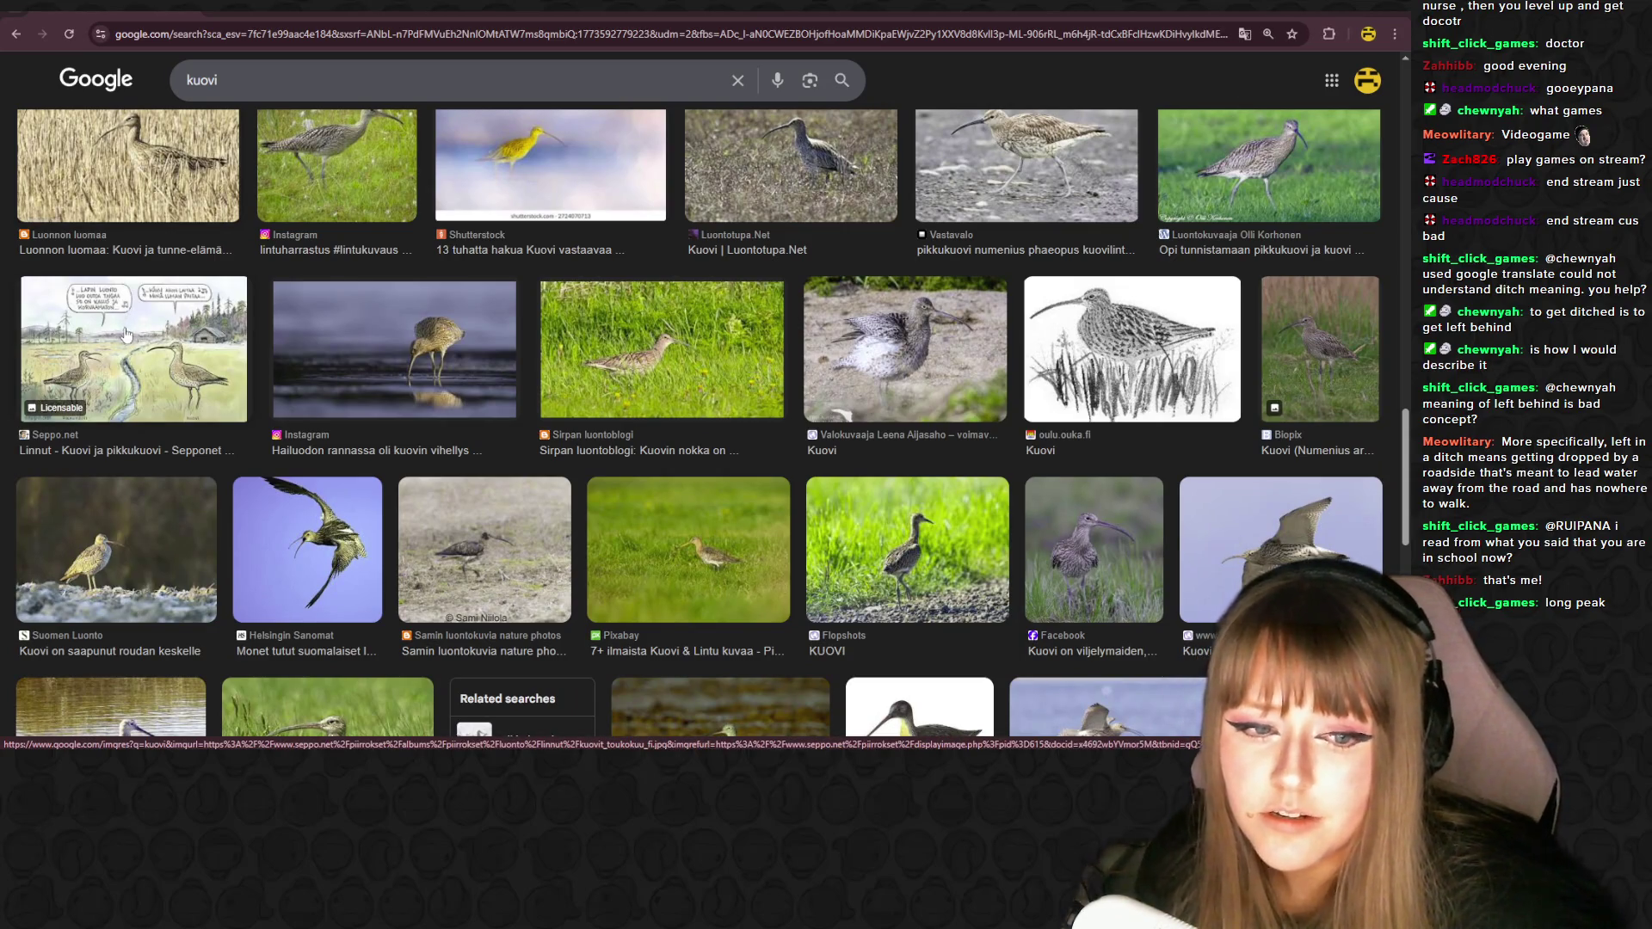
{"action": "scroll", "coordinate": [124, 327], "scroll_direction": "down", "scroll_amount": 10}
{"action": "scroll", "coordinate": [122, 339], "scroll_direction": "up", "scroll_amount": 3}
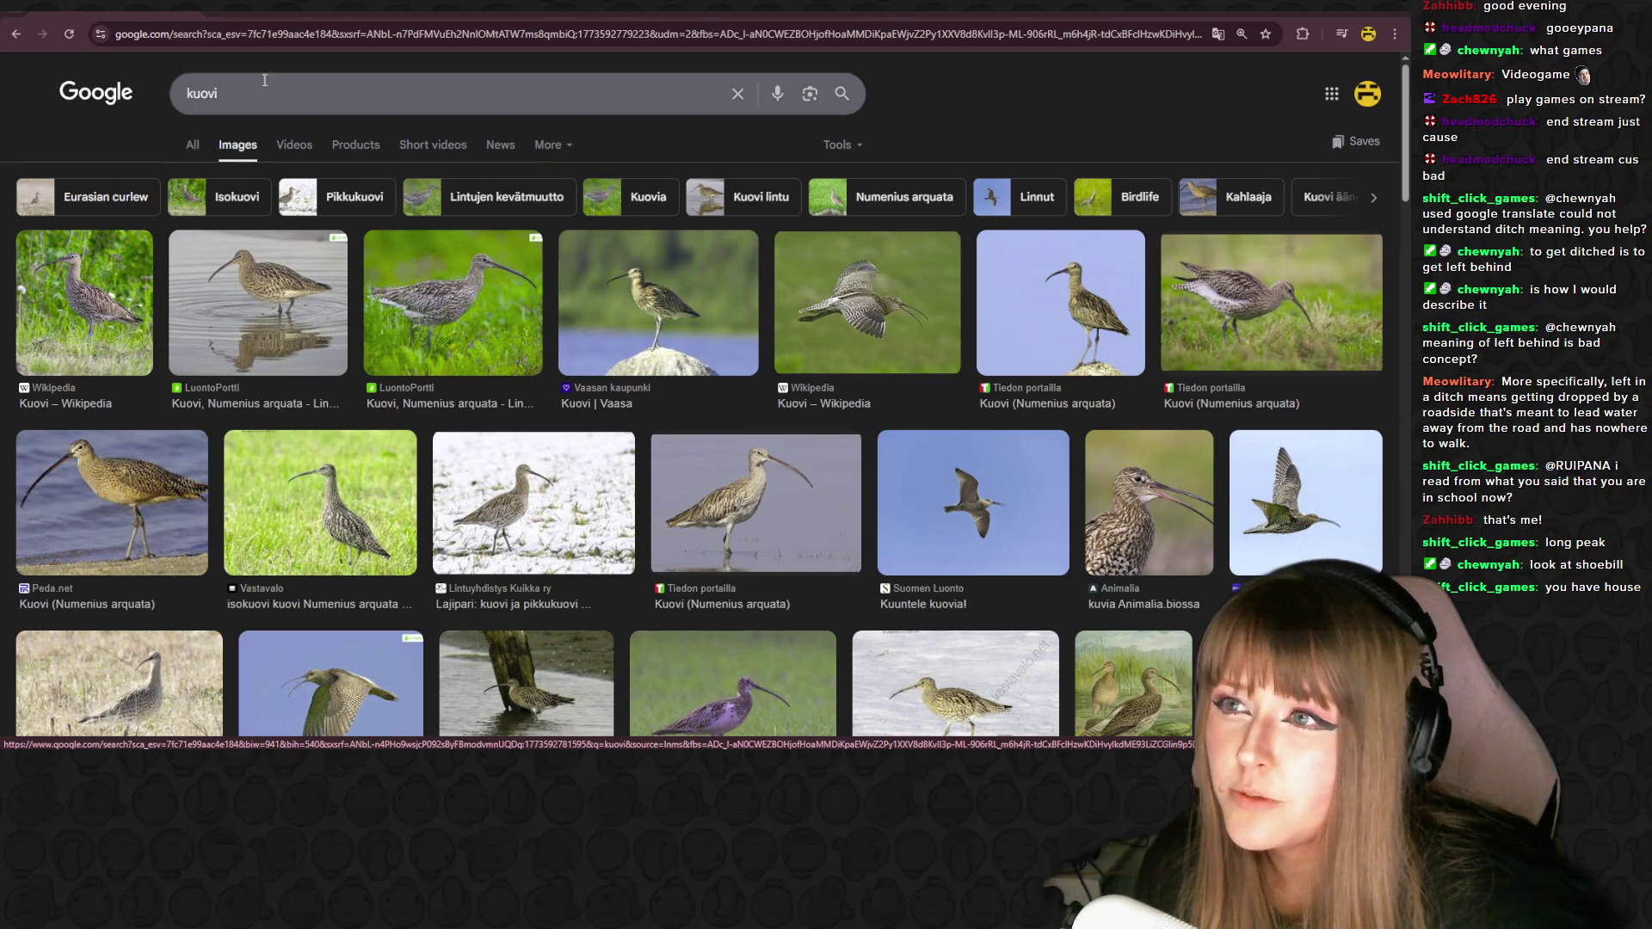
{"action": "mouse_move", "coordinate": [215, 7]}
{"action": "left_mouse_down"}
{"action": "mouse_move", "coordinate": [215, 253]}
{"action": "mouse_move", "coordinate": [172, 434]}
{"action": "mouse_move", "coordinate": [104, 349]}
{"action": "mouse_move", "coordinate": [34, 353]}
{"action": "mouse_move", "coordinate": [0, 389]}
{"action": "left_mouse_up"}
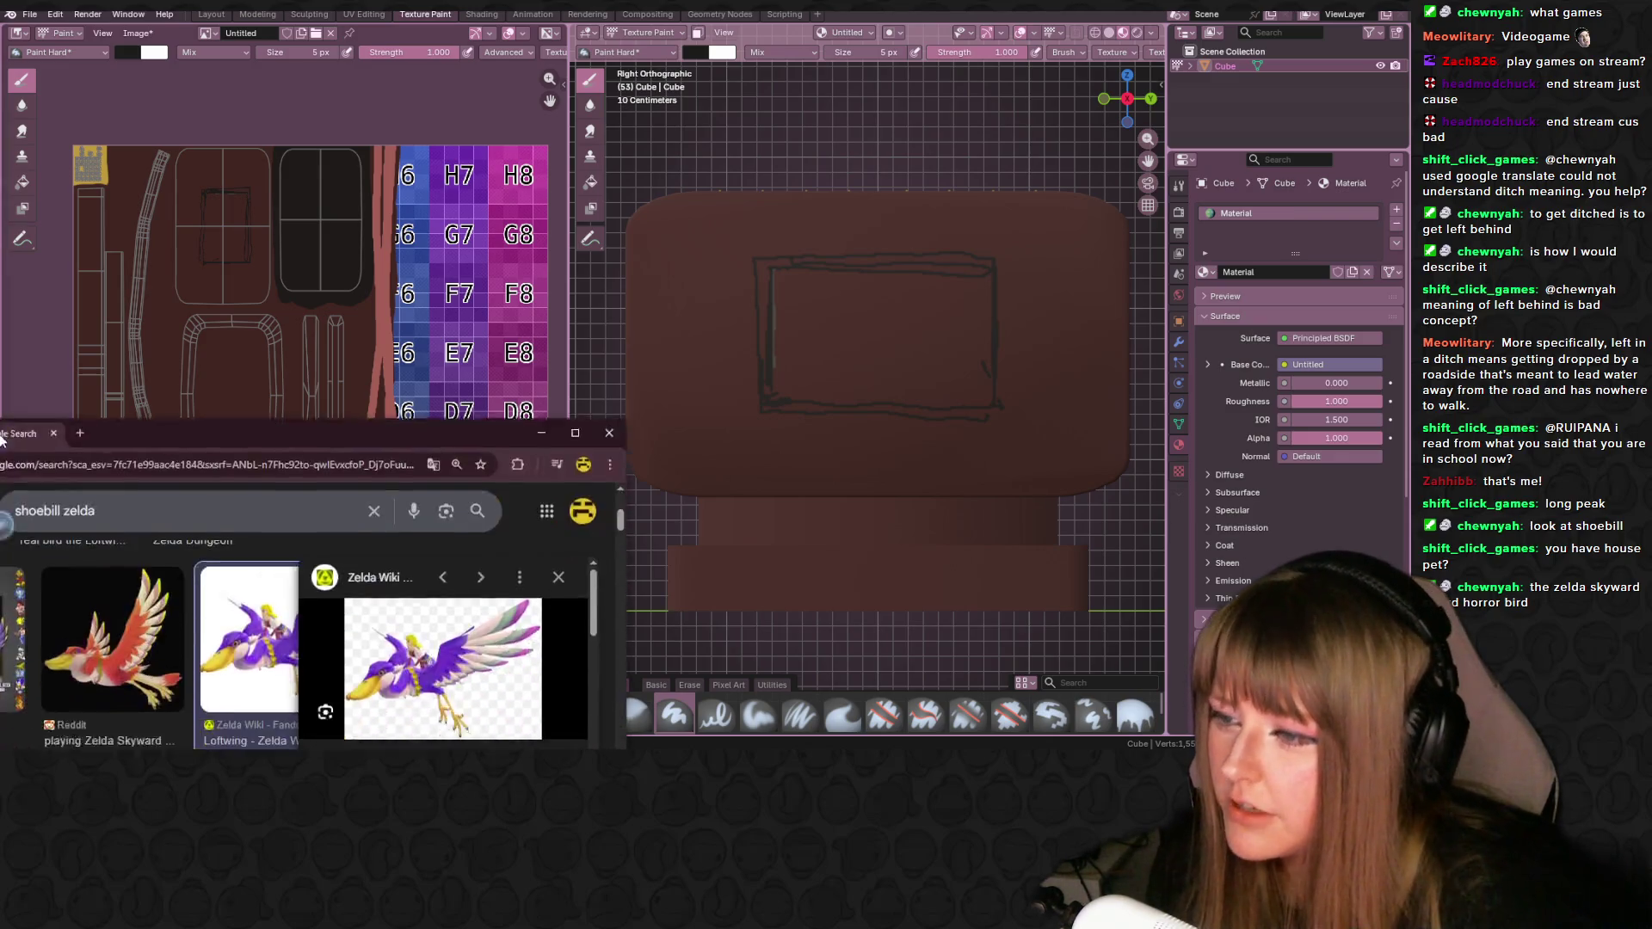
- Move the browser window higher and preview the Pinterest shoebill image
{"action": "mouse_move", "coordinate": [0, 422]}
{"action": "left_mouse_down"}
{"action": "mouse_move", "coordinate": [377, 256]}
{"action": "mouse_move", "coordinate": [368, 74]}
{"action": "left_mouse_up"}
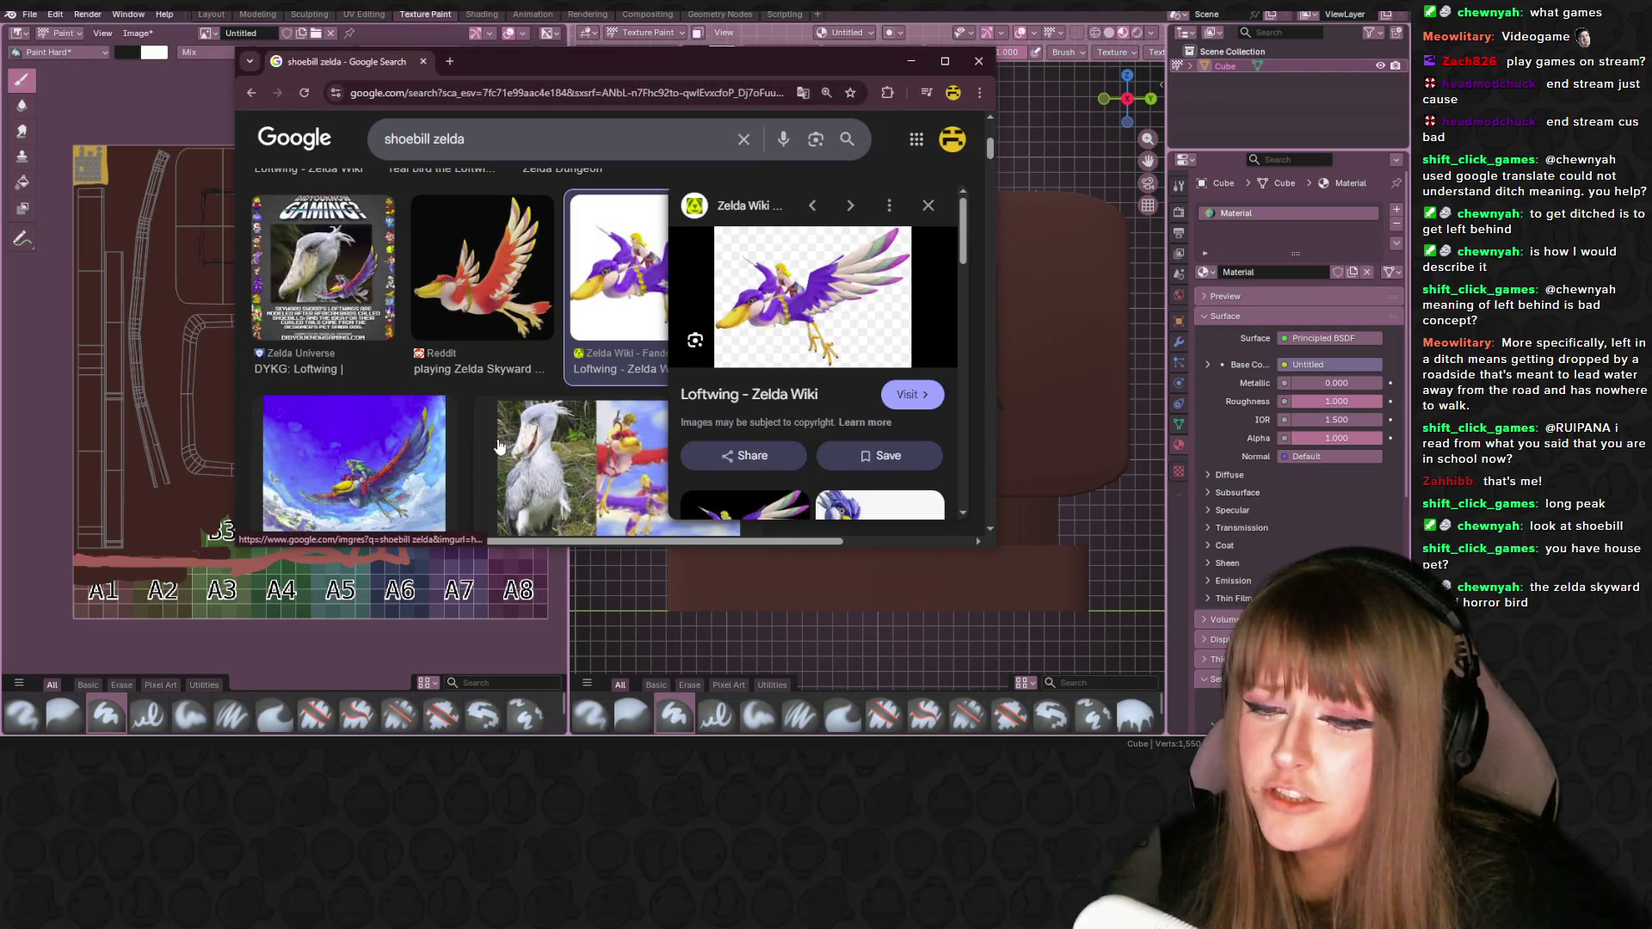
{"action": "left_click", "coordinate": [550, 471]}
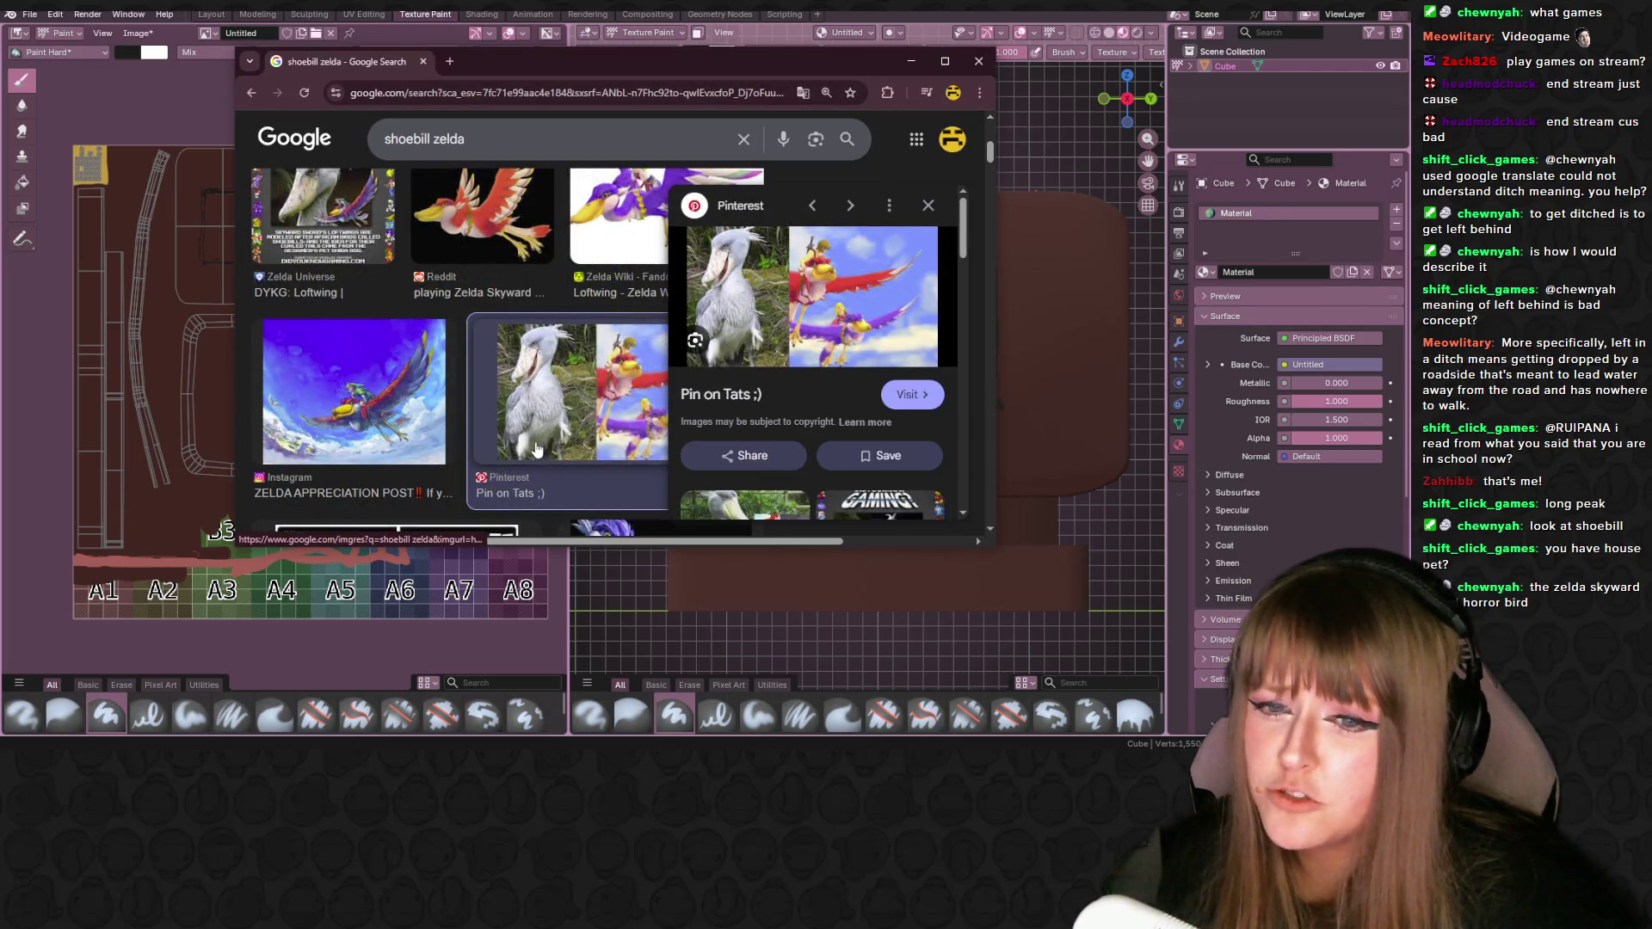
{"action": "scroll", "coordinate": [539, 403], "scroll_direction": "down", "scroll_amount": 2}
{"action": "scroll", "coordinate": [539, 404], "scroll_direction": "down", "scroll_amount": 3}
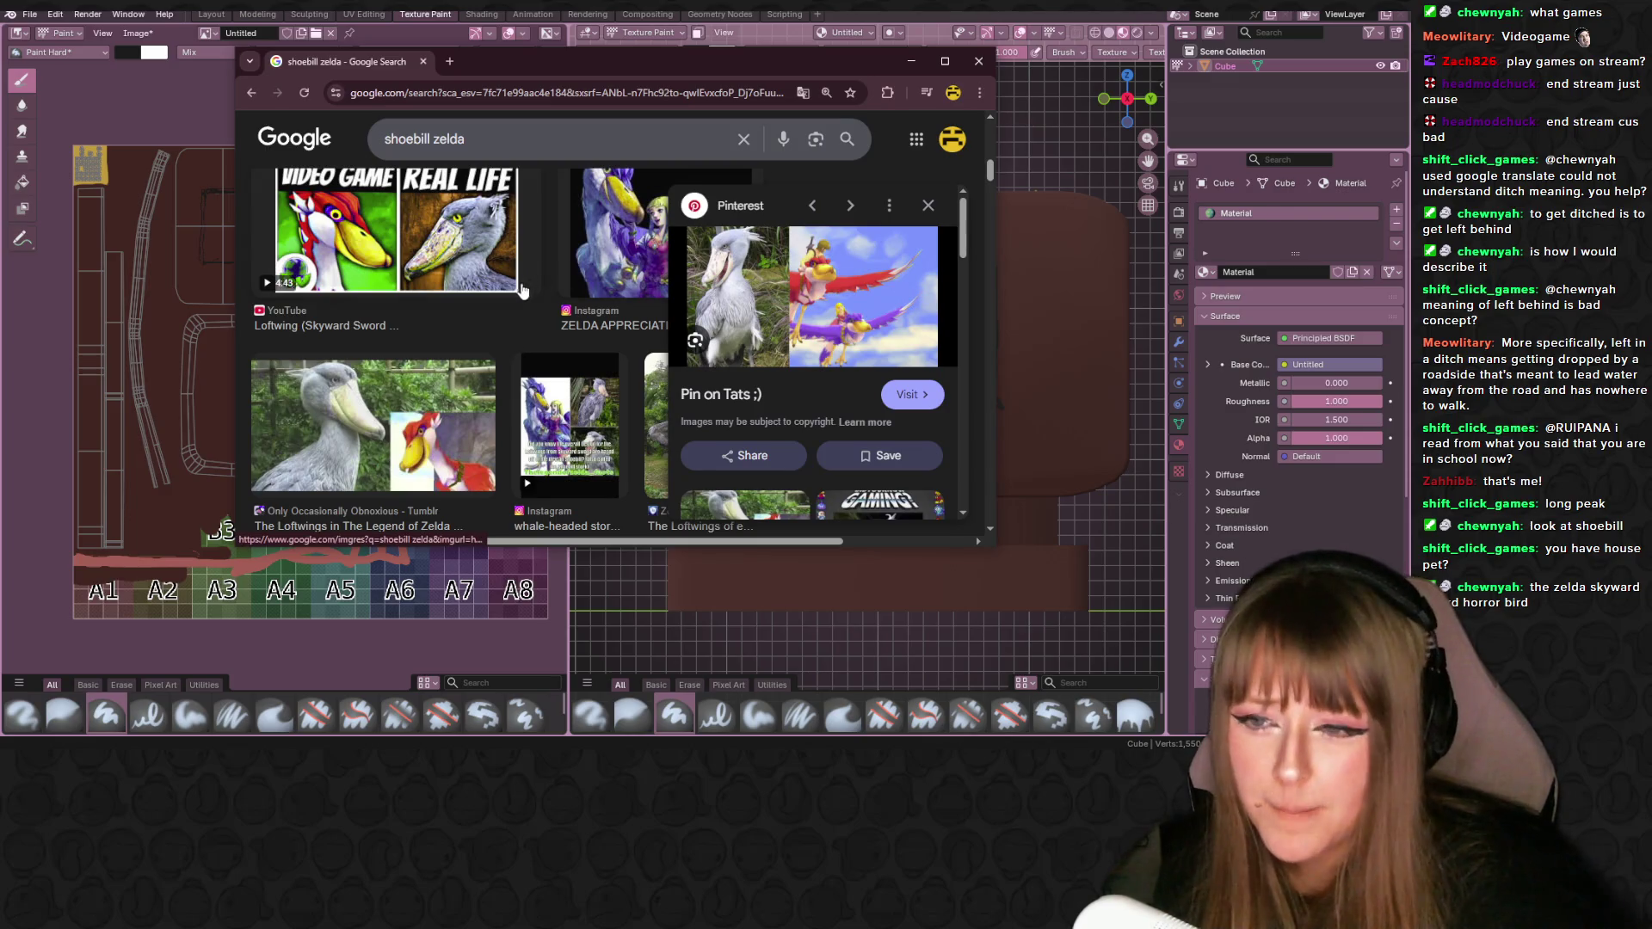
- Preview the Only Occasionally Obnoxious shoebill image, browse more results, then close the browser
{"action": "left_click", "coordinate": [419, 387]}
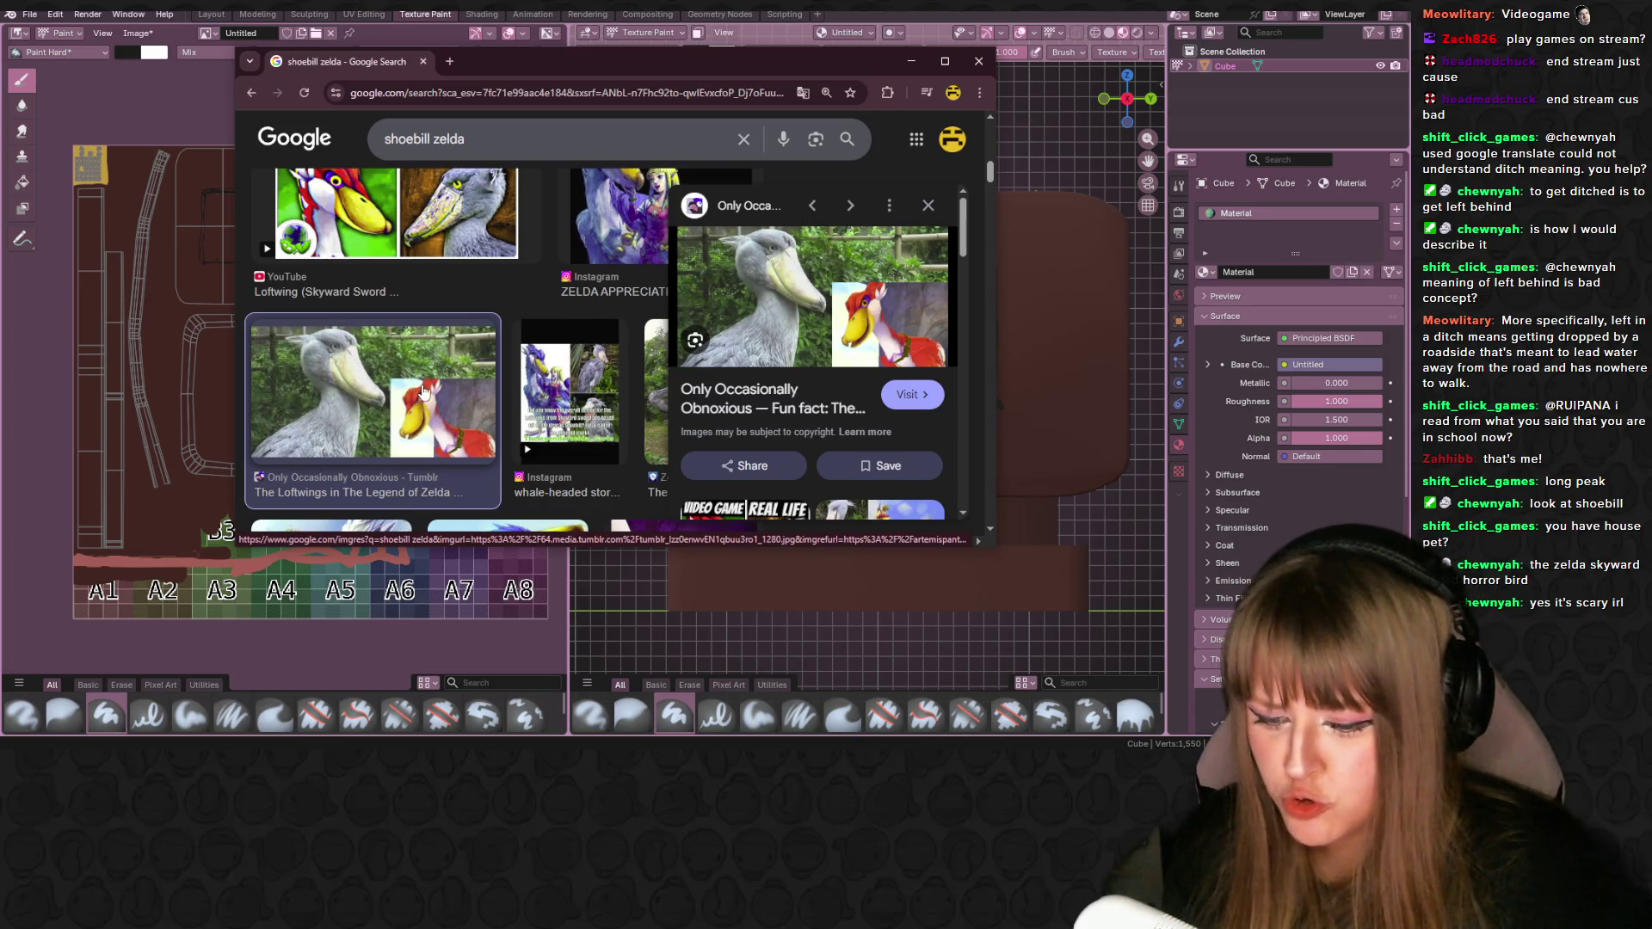
{"action": "scroll", "coordinate": [422, 391], "scroll_direction": "down", "scroll_amount": 10}
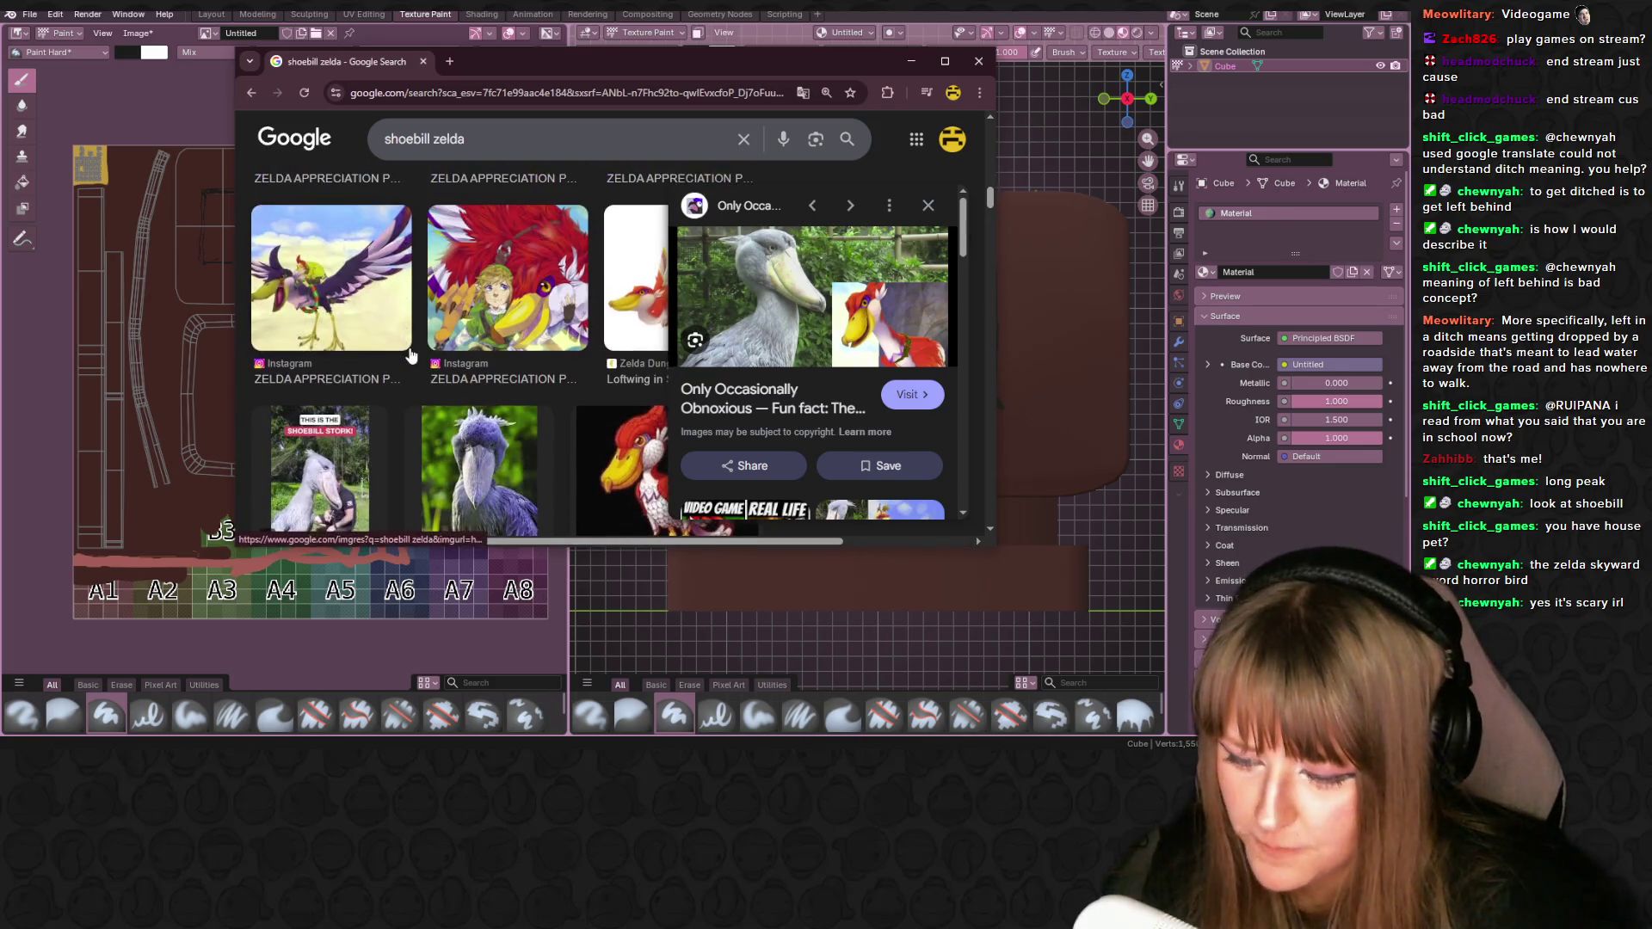
{"action": "scroll", "coordinate": [410, 354], "scroll_direction": "down", "scroll_amount": 3}
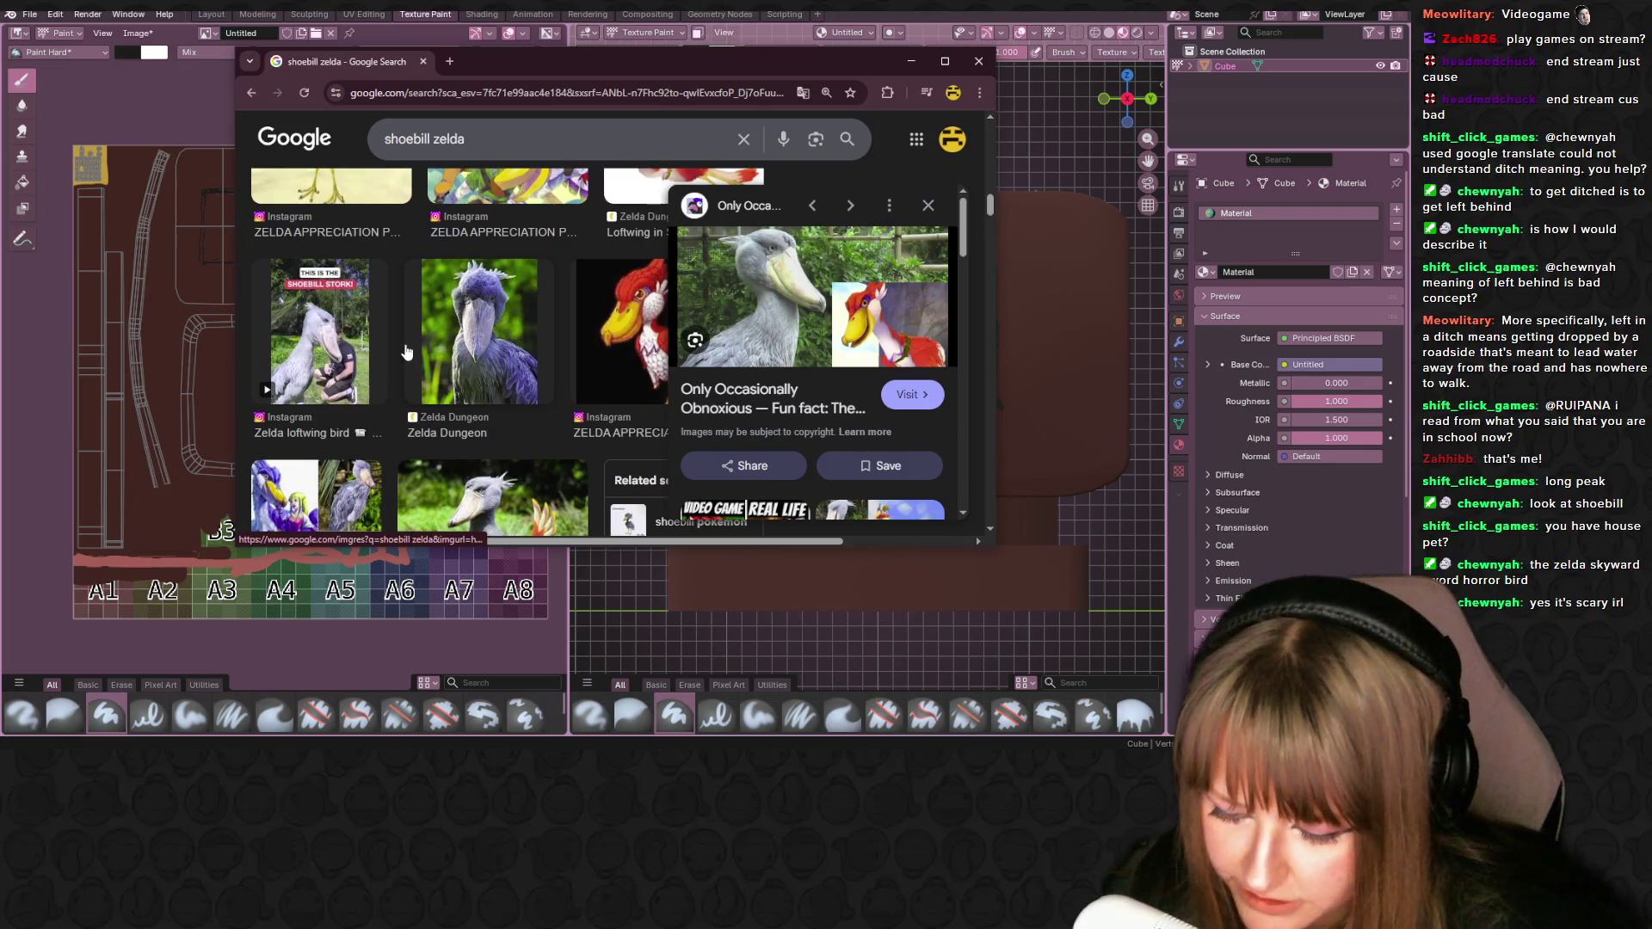
{"action": "scroll", "coordinate": [406, 351], "scroll_direction": "down", "scroll_amount": 3}
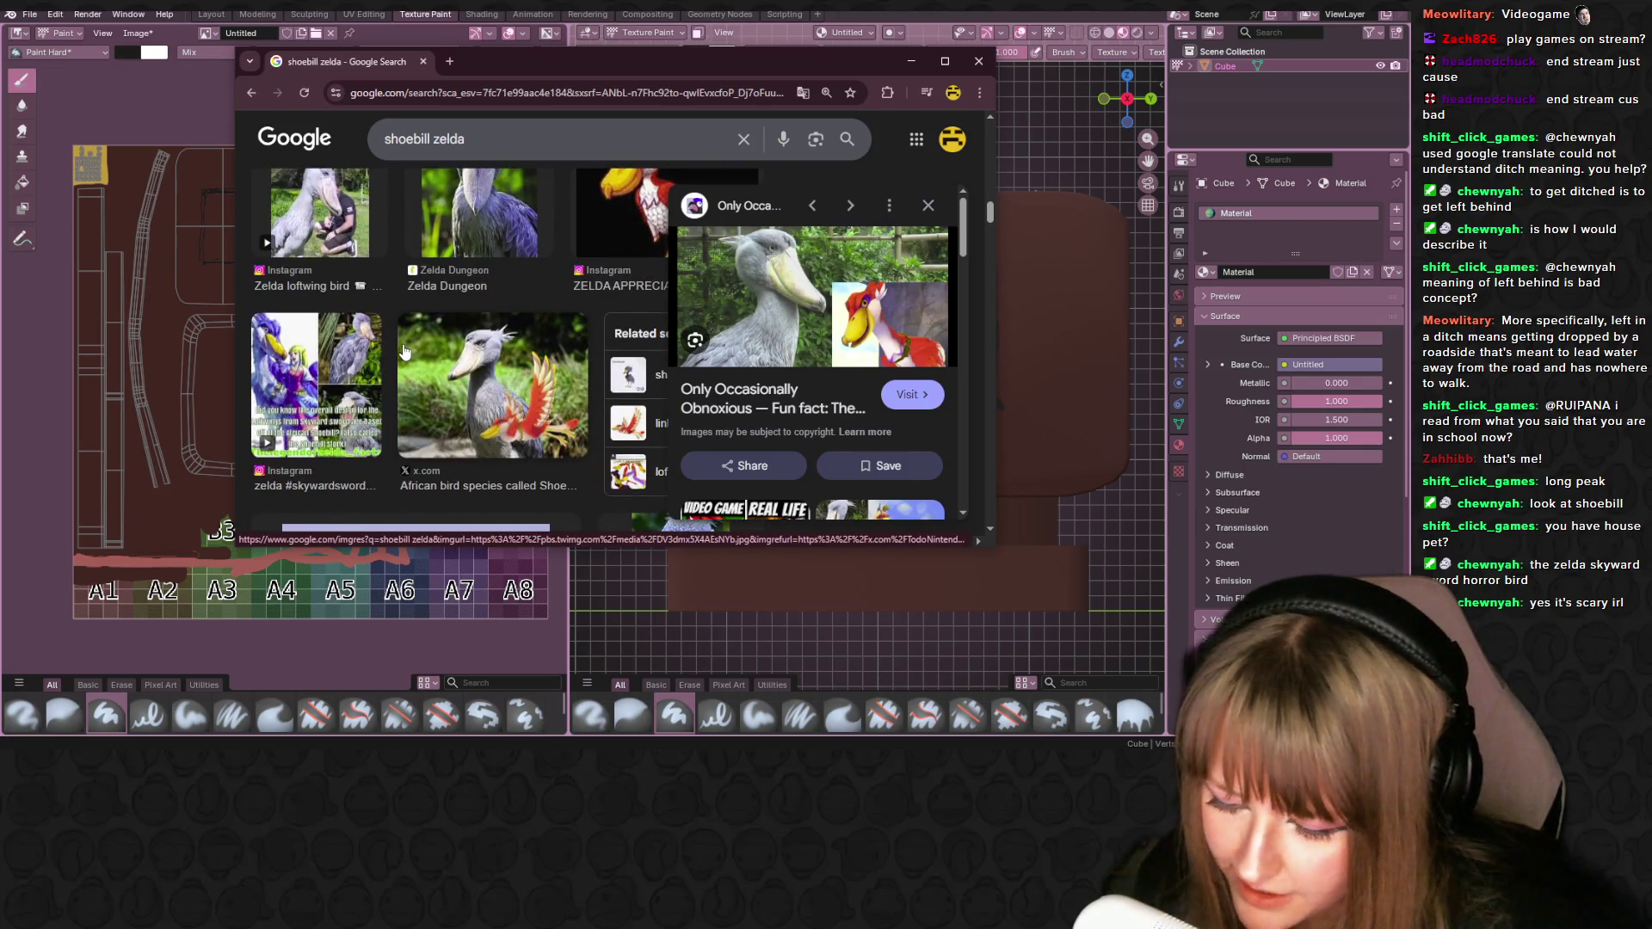
{"action": "scroll", "coordinate": [404, 350], "scroll_direction": "up", "scroll_amount": 5}
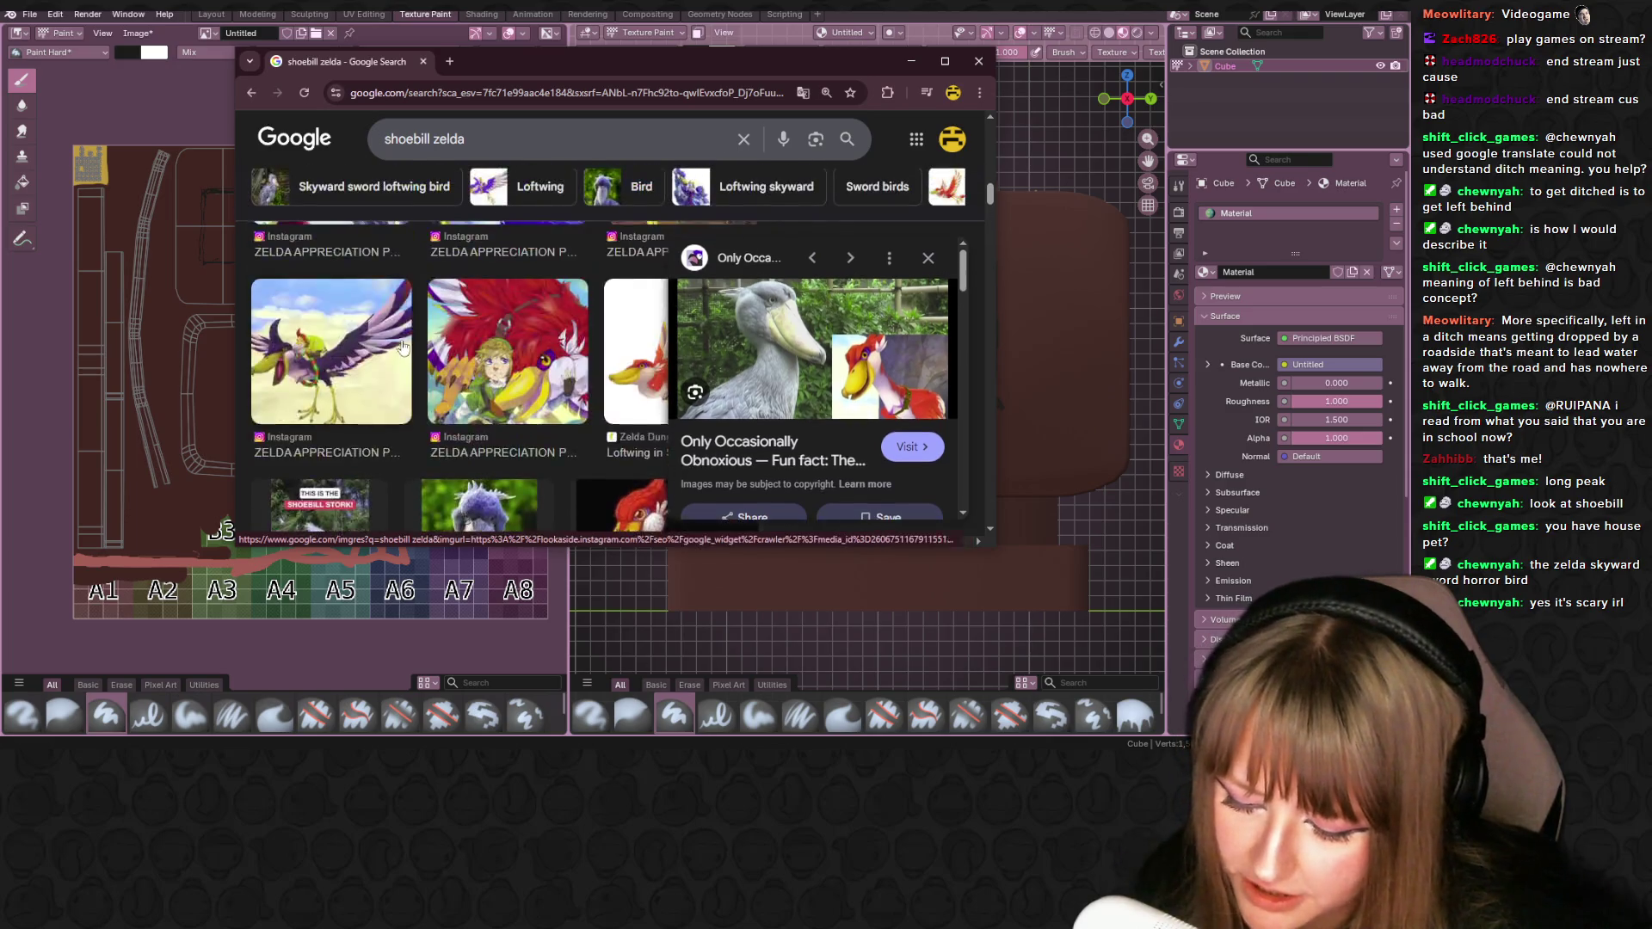
{"action": "scroll", "coordinate": [402, 341], "scroll_direction": "down", "scroll_amount": 5}
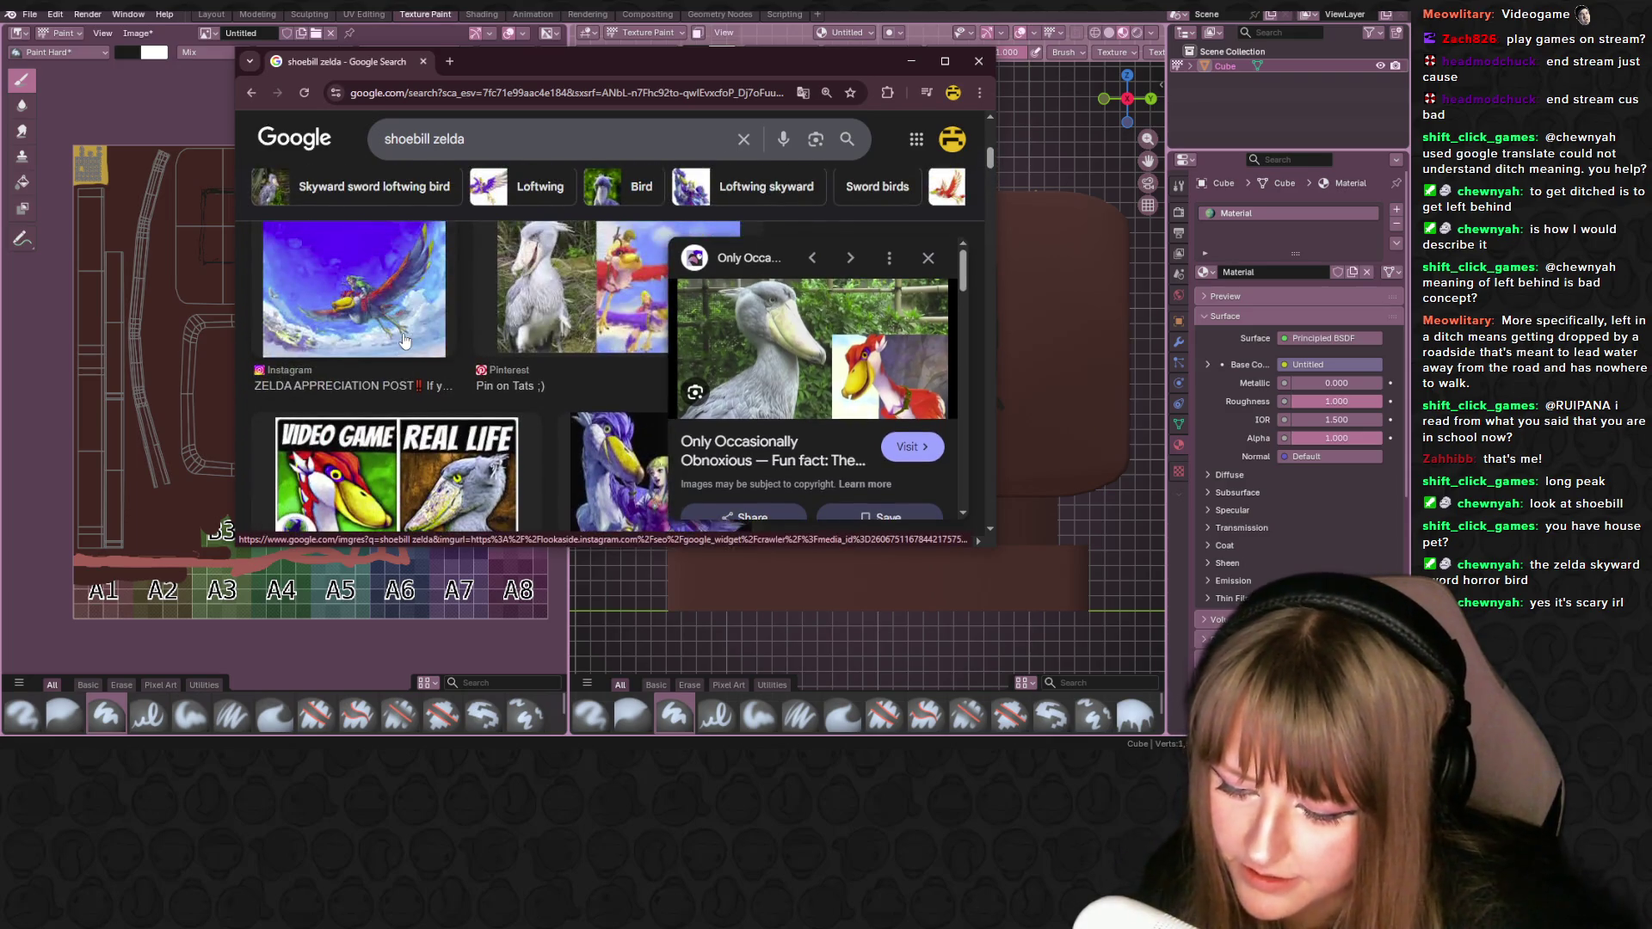
{"action": "scroll", "coordinate": [403, 339], "scroll_direction": "up", "scroll_amount": 1}
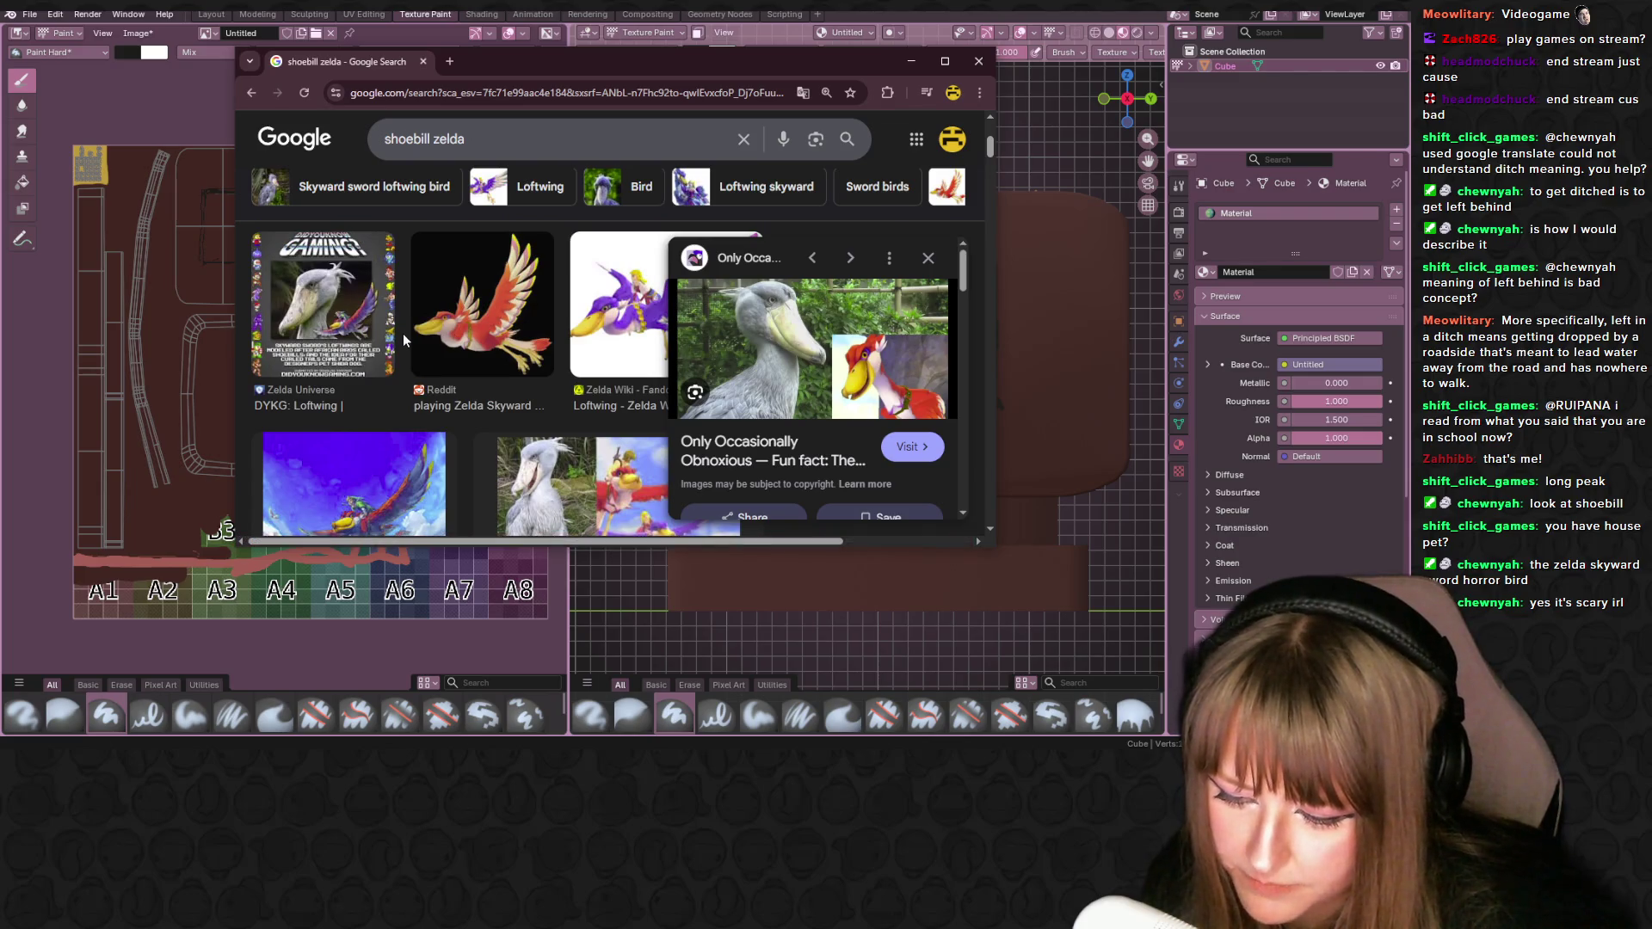
{"action": "scroll", "coordinate": [403, 340], "scroll_direction": "up", "scroll_amount": 4}
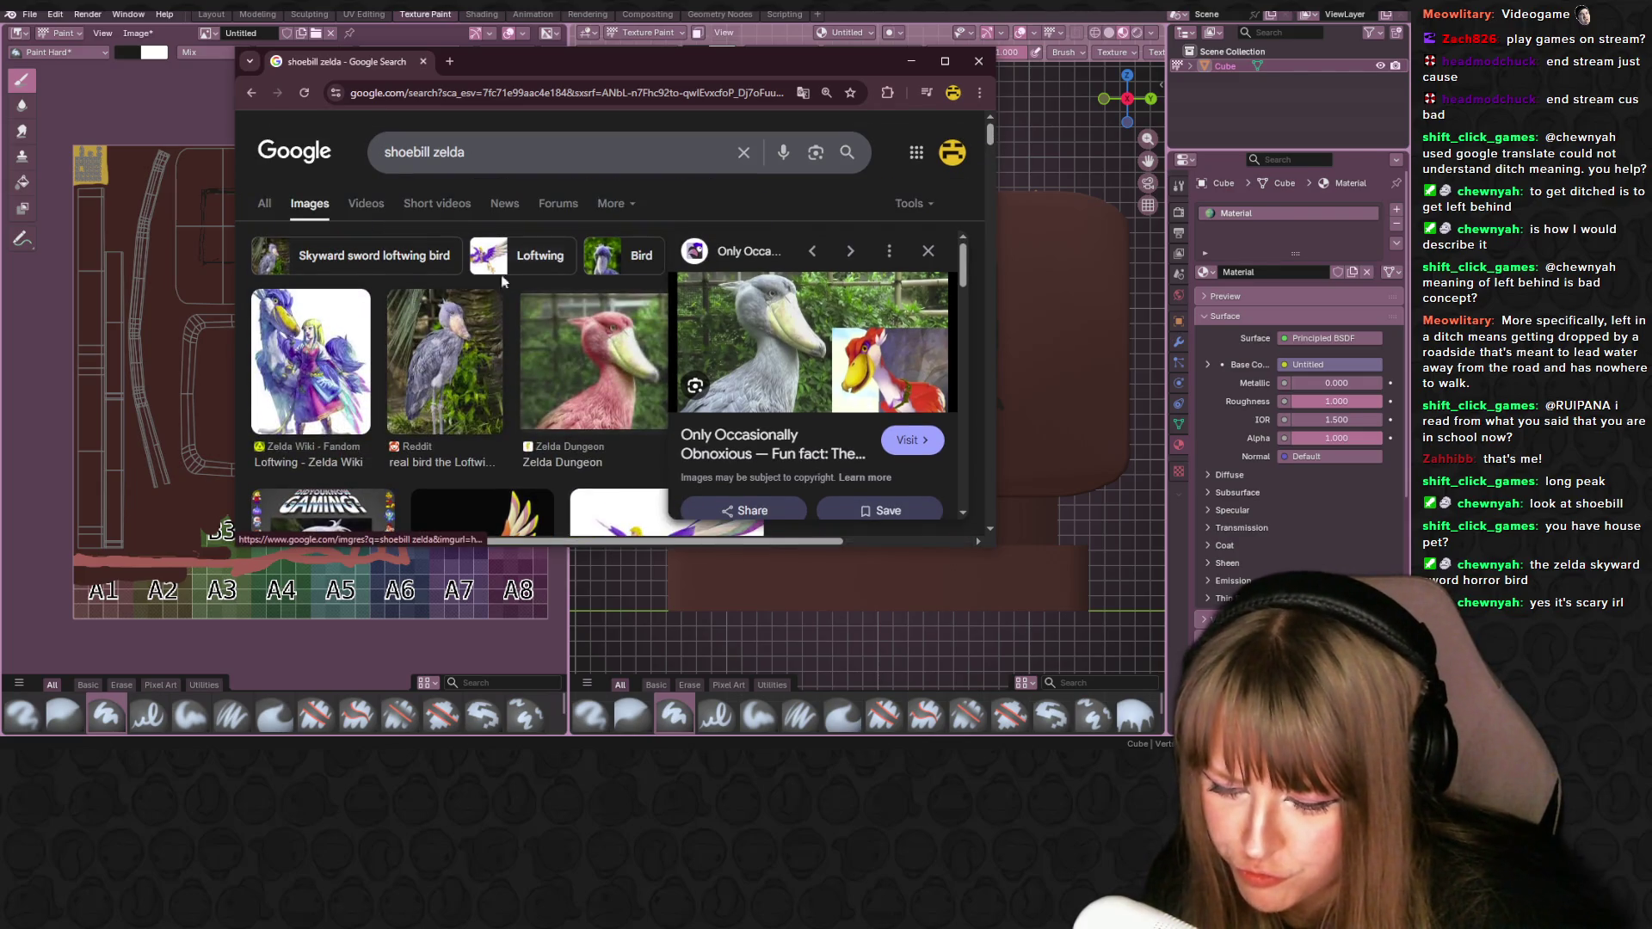
{"action": "left_click", "coordinate": [978, 61]}
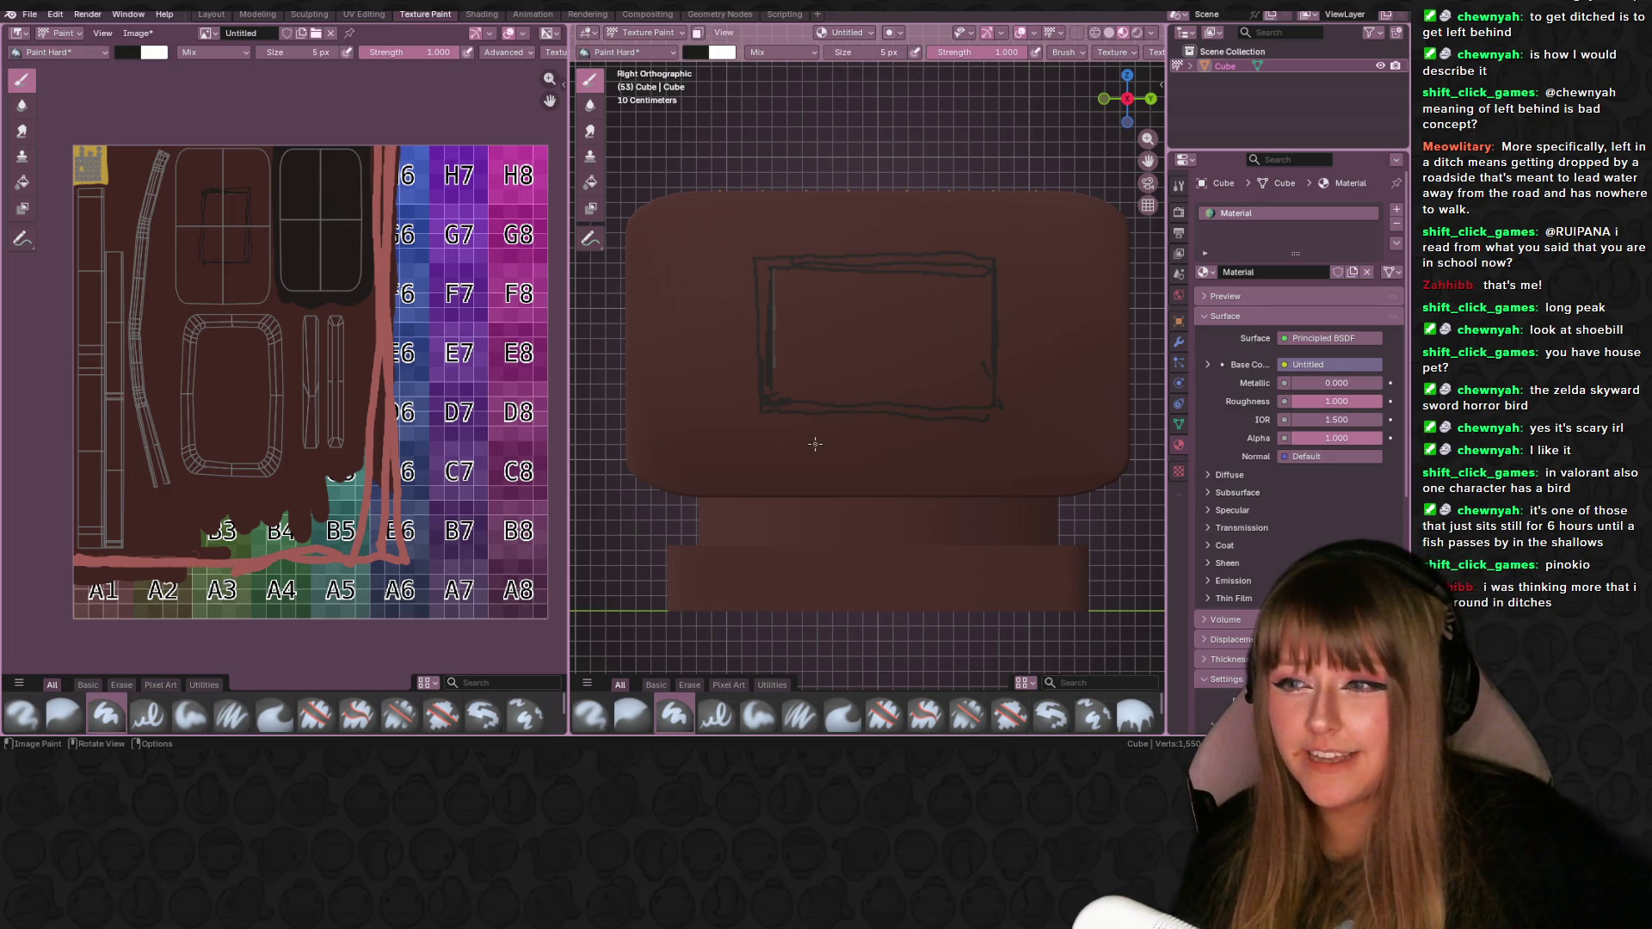
- Orbit the sign to a near-frontal view and zoom in
{"action": "middle_click_drag", "start_coordinate": [764, 480], "coordinate": [751, 433]}
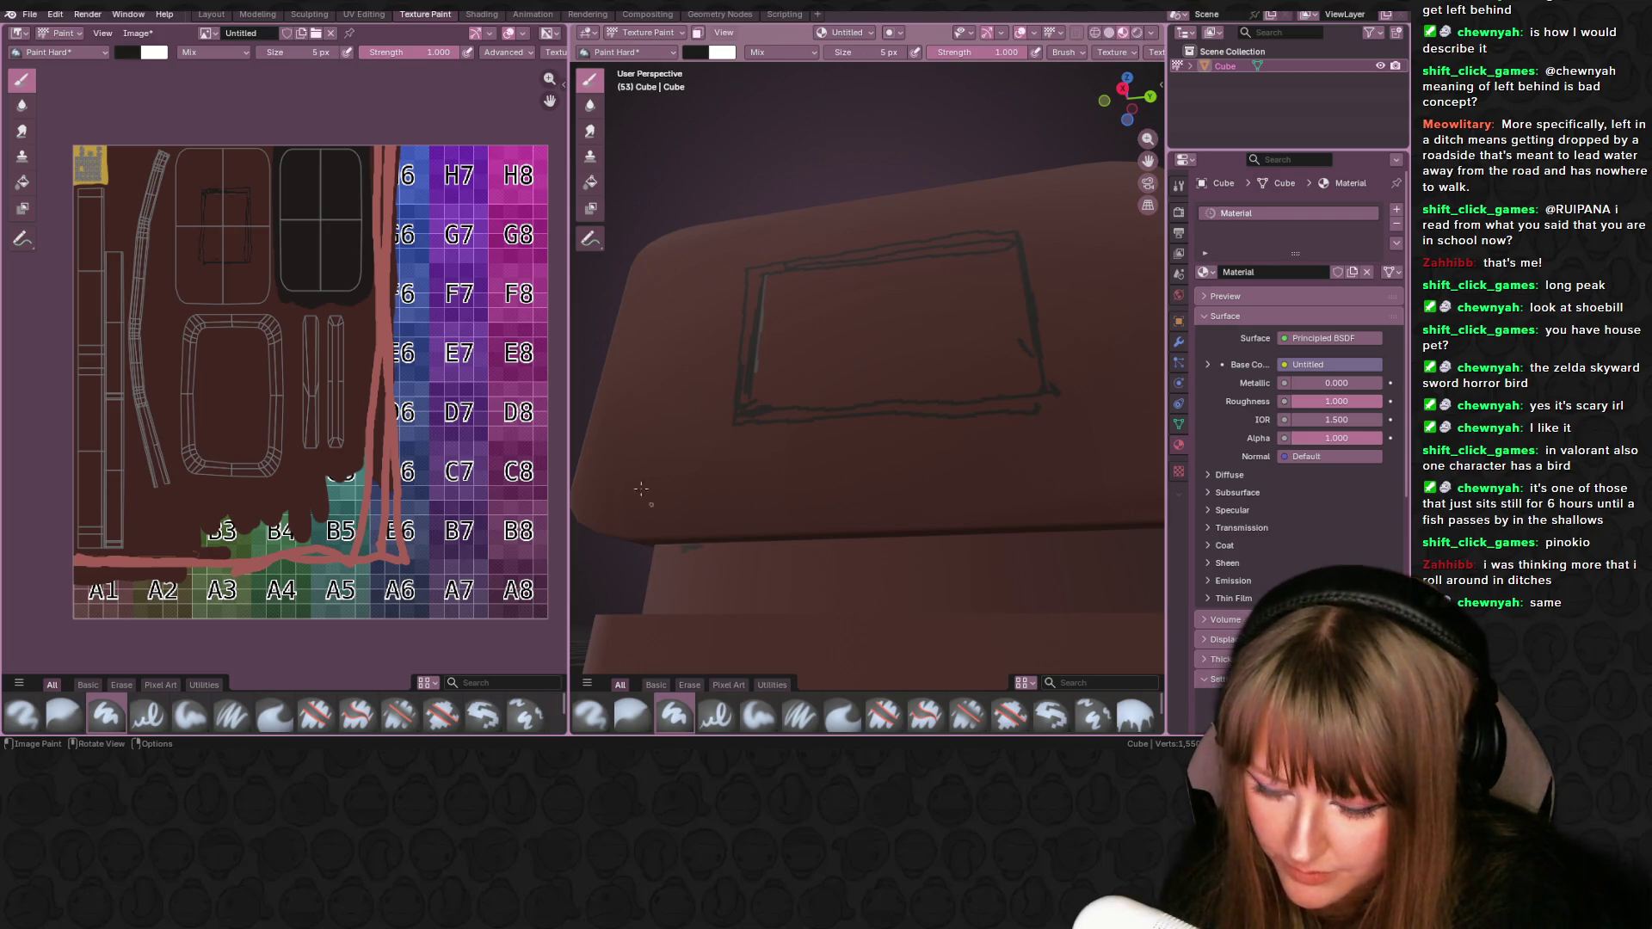
{"action": "mouse_move", "coordinate": [698, 528]}
{"action": "middle_mouse_down"}
{"action": "mouse_move", "coordinate": [714, 516]}
{"action": "mouse_move", "coordinate": [700, 527]}
{"action": "middle_mouse_up"}
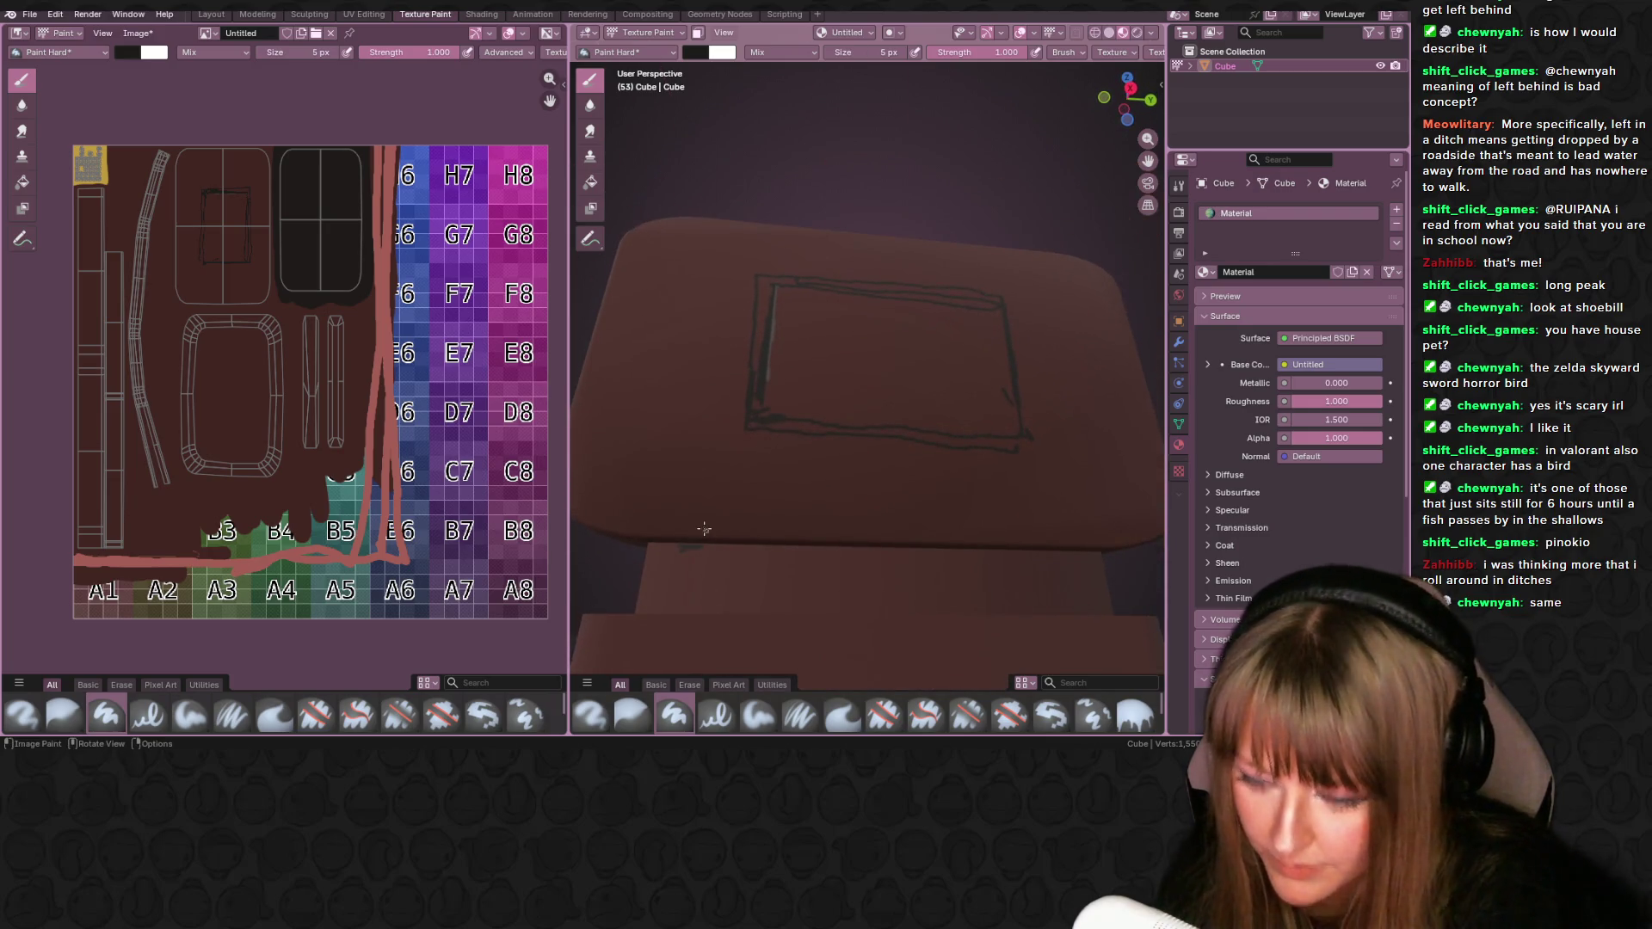
{"action": "scroll", "coordinate": [52, 464], "scroll_direction": "up", "scroll_amount": 3}
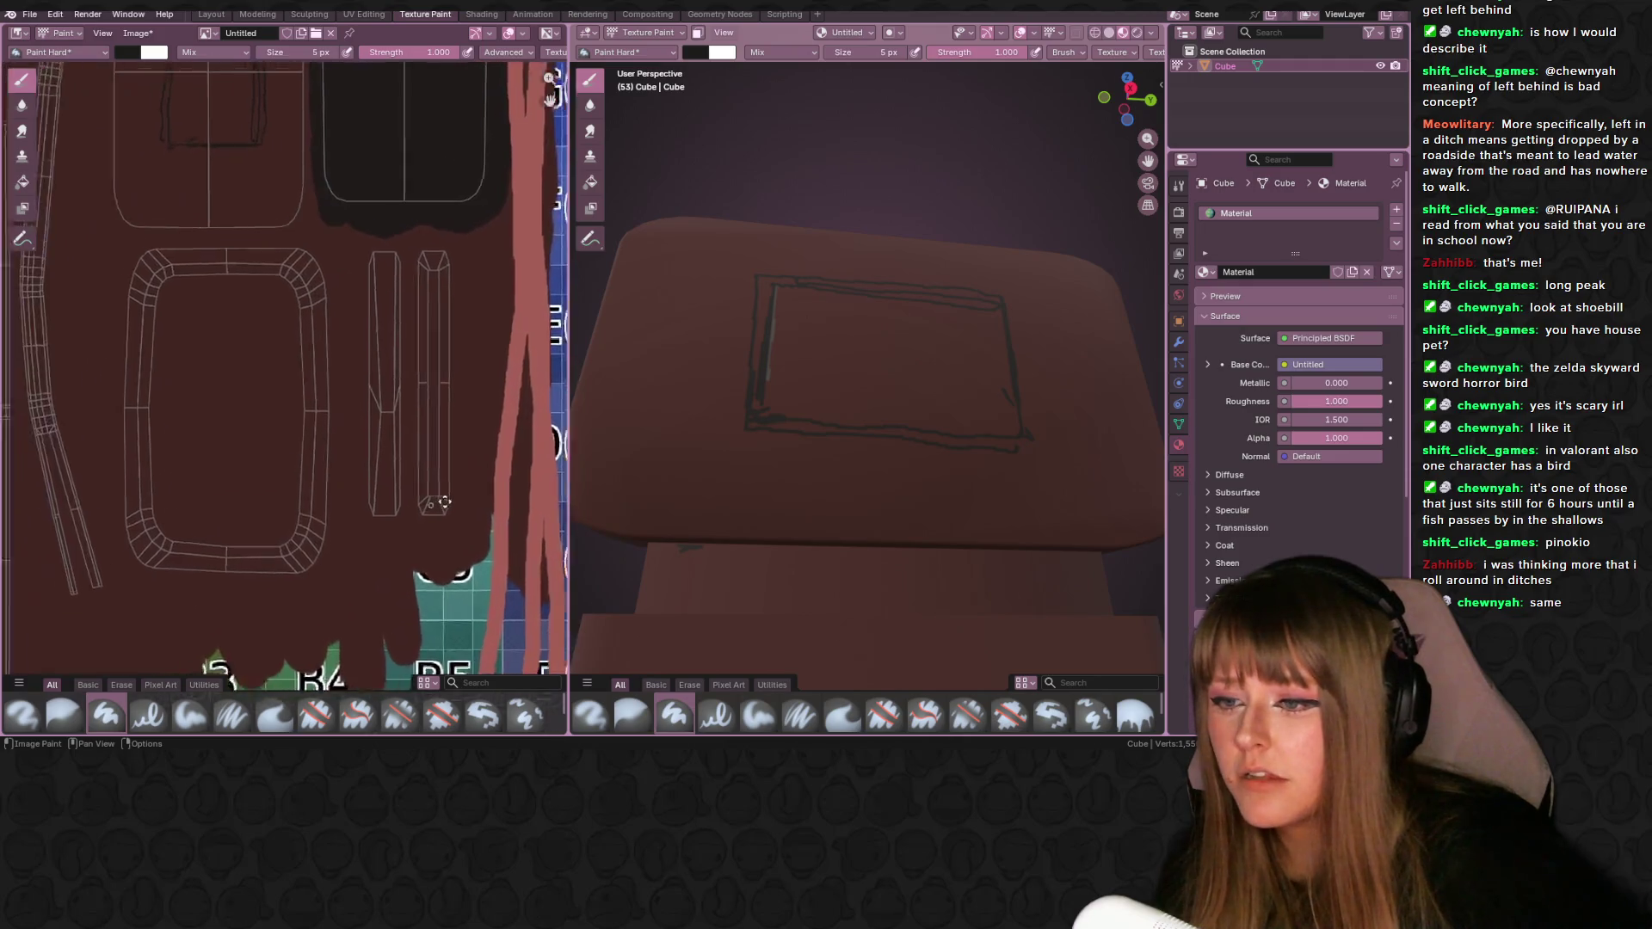
- Zoom the Image Editor onto the frame's UV strips and paint a dark line up the long strip
{"action": "middle_click_drag", "start_coordinate": [26, 477], "coordinate": [91, 463]}
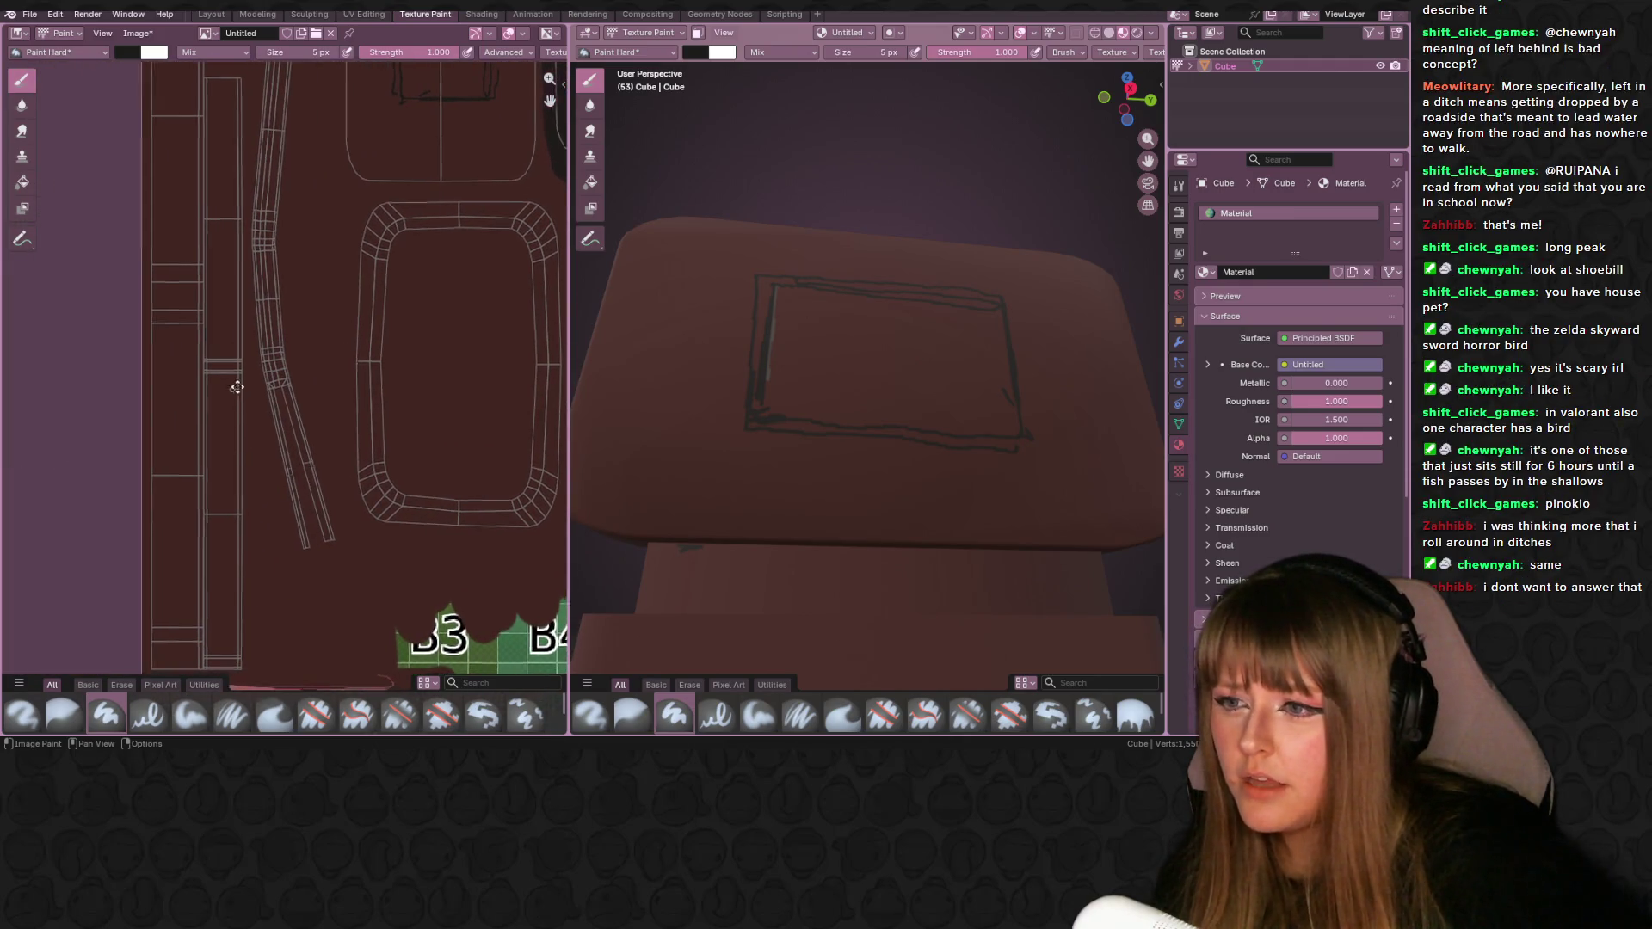
{"action": "scroll", "coordinate": [251, 349], "scroll_direction": "up", "scroll_amount": 1}
{"action": "scroll", "coordinate": [250, 349], "scroll_direction": "down", "scroll_amount": 2}
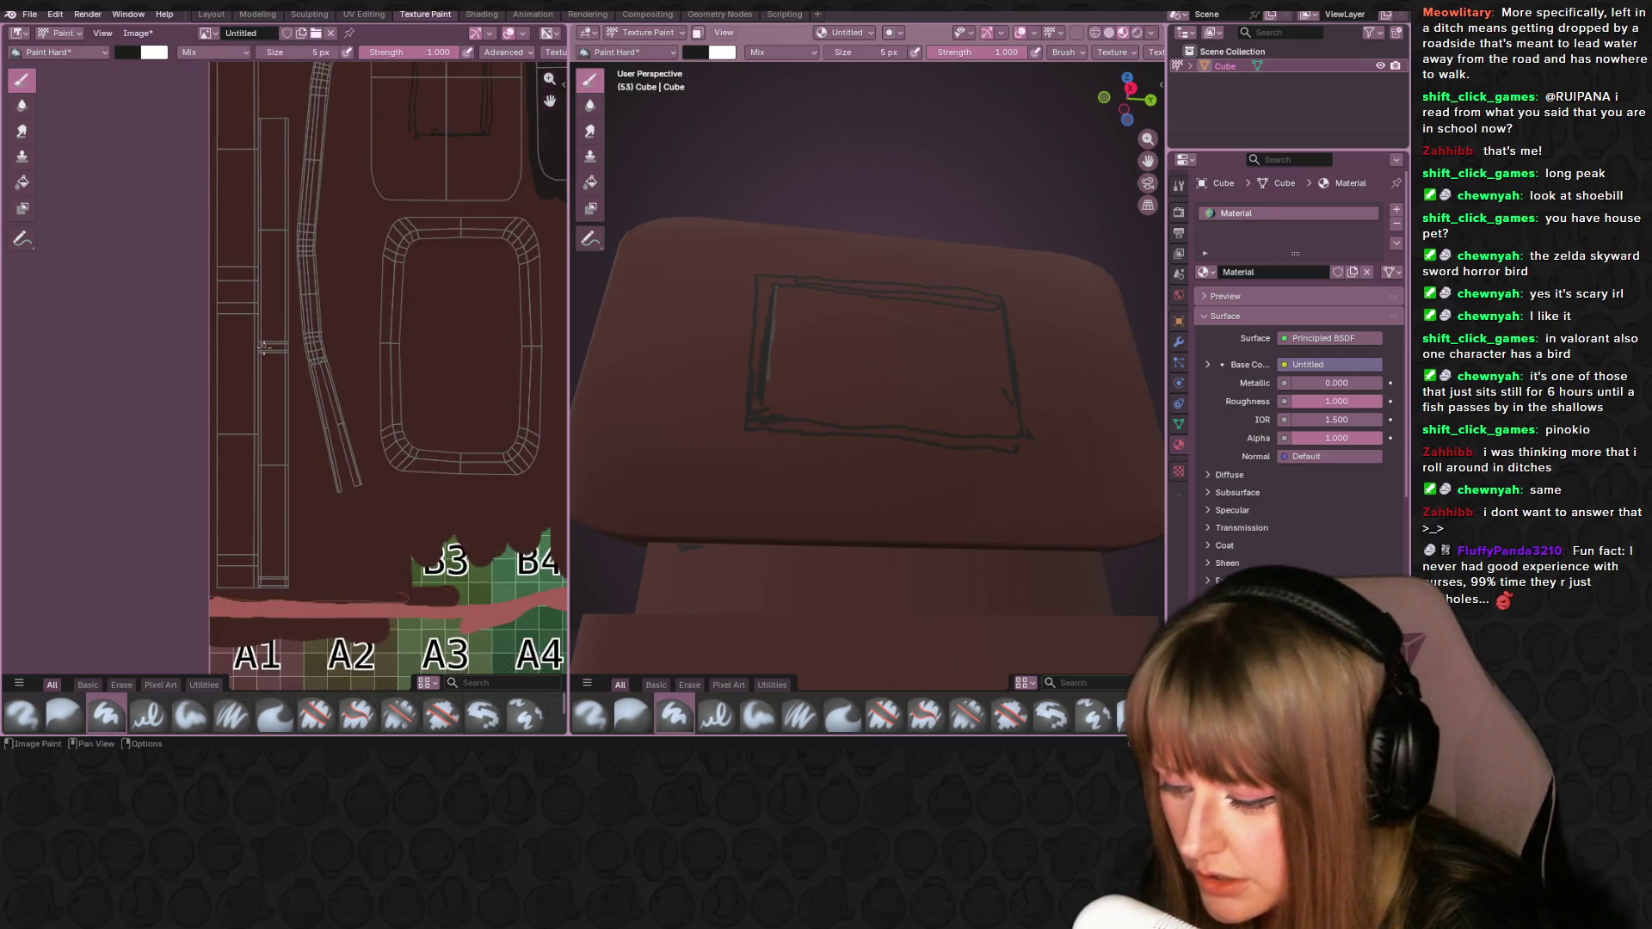
{"action": "left_click_drag", "start_coordinate": [261, 326], "coordinate": [258, 165]}
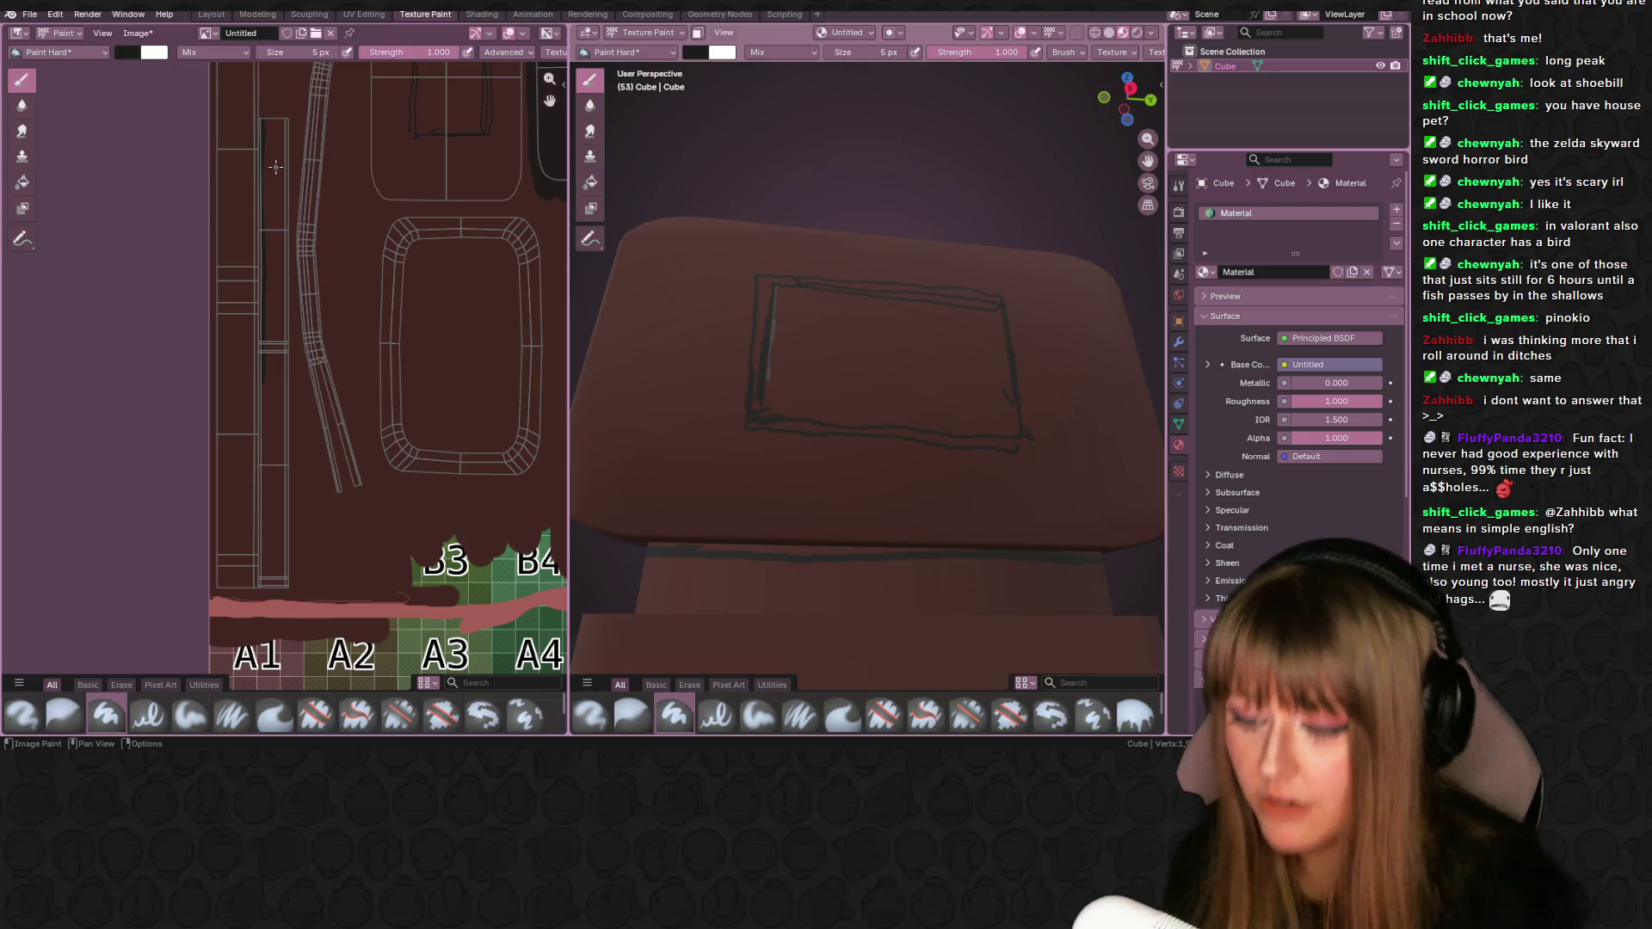
- Paint further dark strokes along the strip's edge and near its top, stopping the accidental playback
{"action": "scroll", "coordinate": [304, 152], "scroll_direction": "up", "scroll_amount": 2}
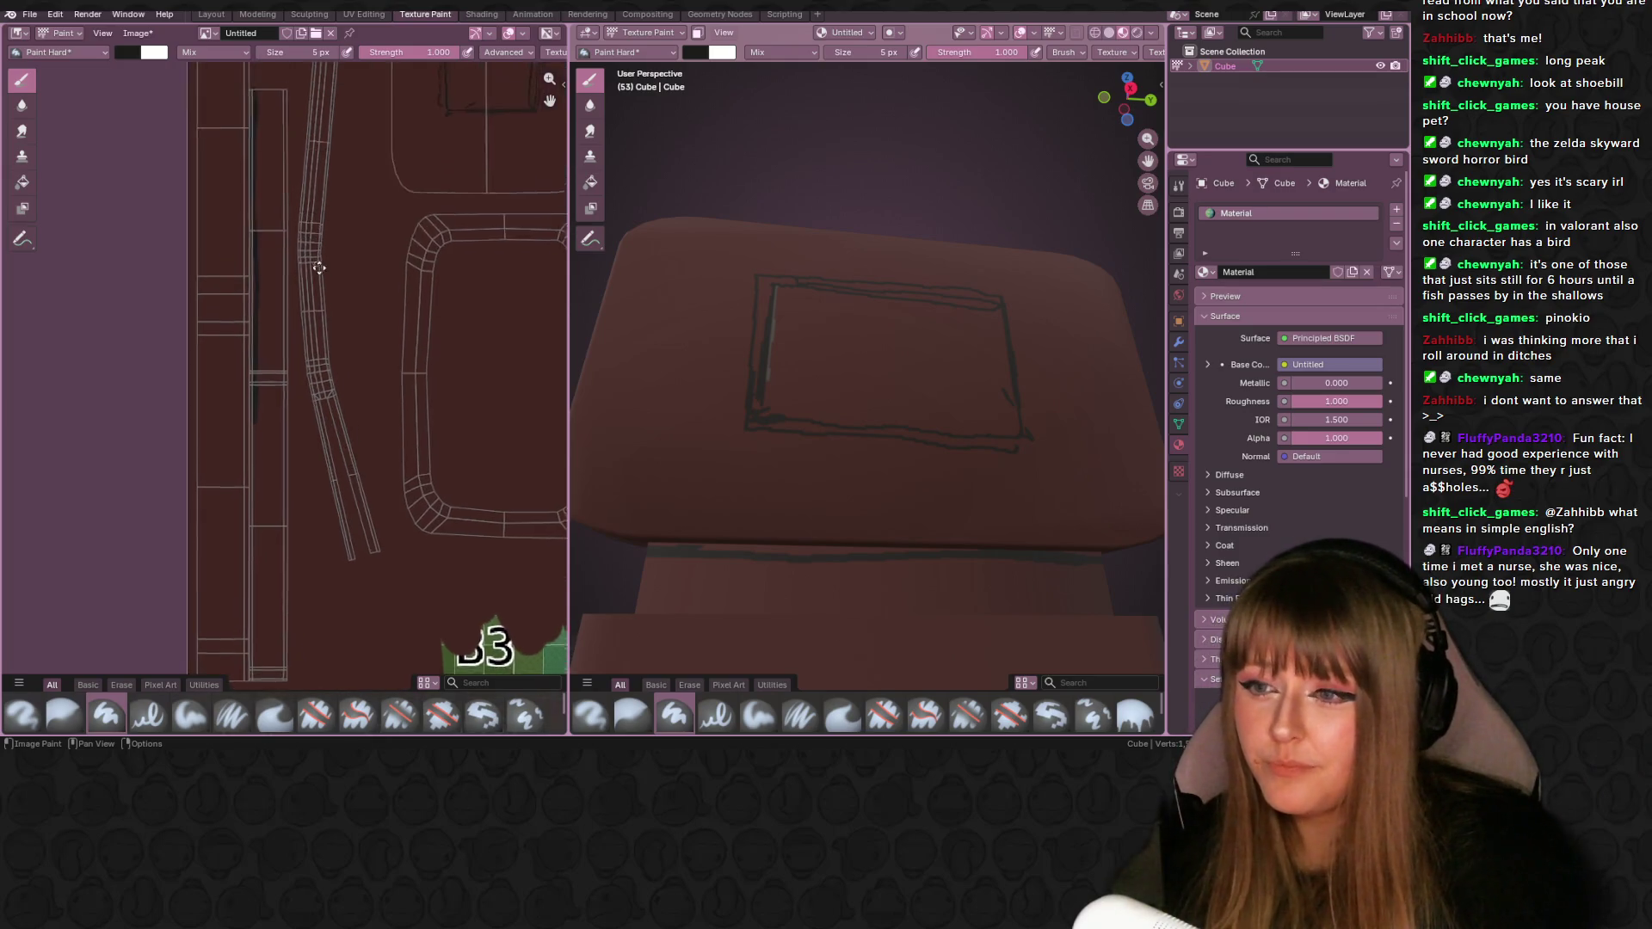
{"action": "middle_click_drag", "start_coordinate": [309, 263], "coordinate": [352, 288]}
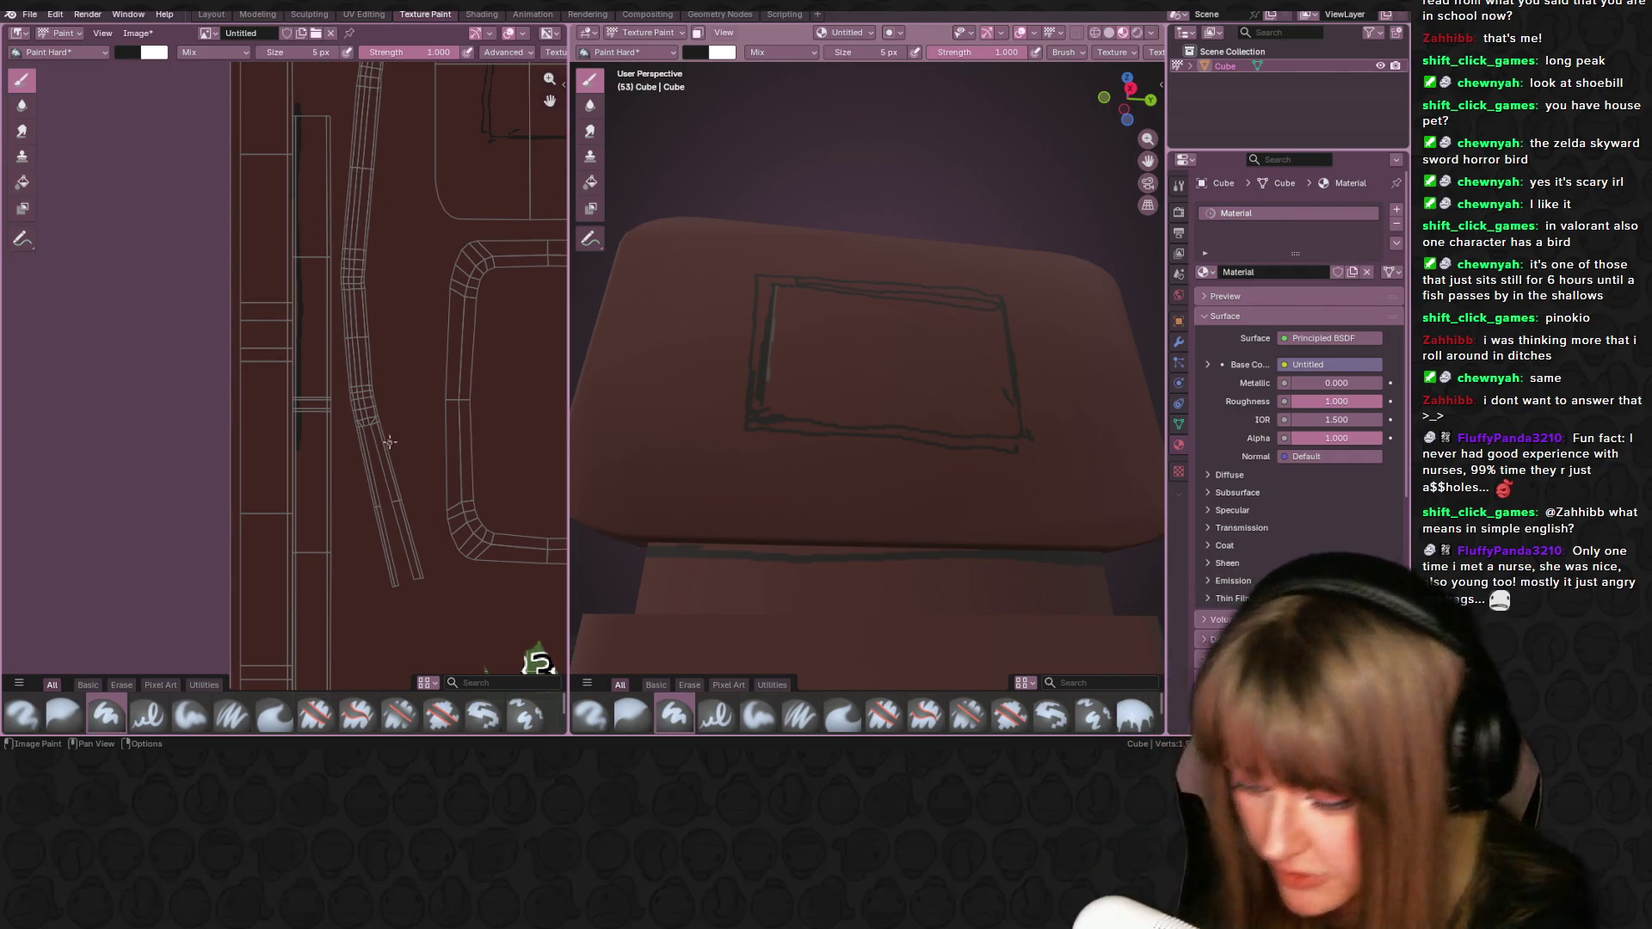
{"action": "key", "text": "space"}
{"action": "mouse_move", "coordinate": [393, 419]}
{"action": "middle_mouse_down"}
{"action": "mouse_move", "coordinate": [416, 361]}
{"action": "mouse_move", "coordinate": [382, 323]}
{"action": "middle_mouse_up"}
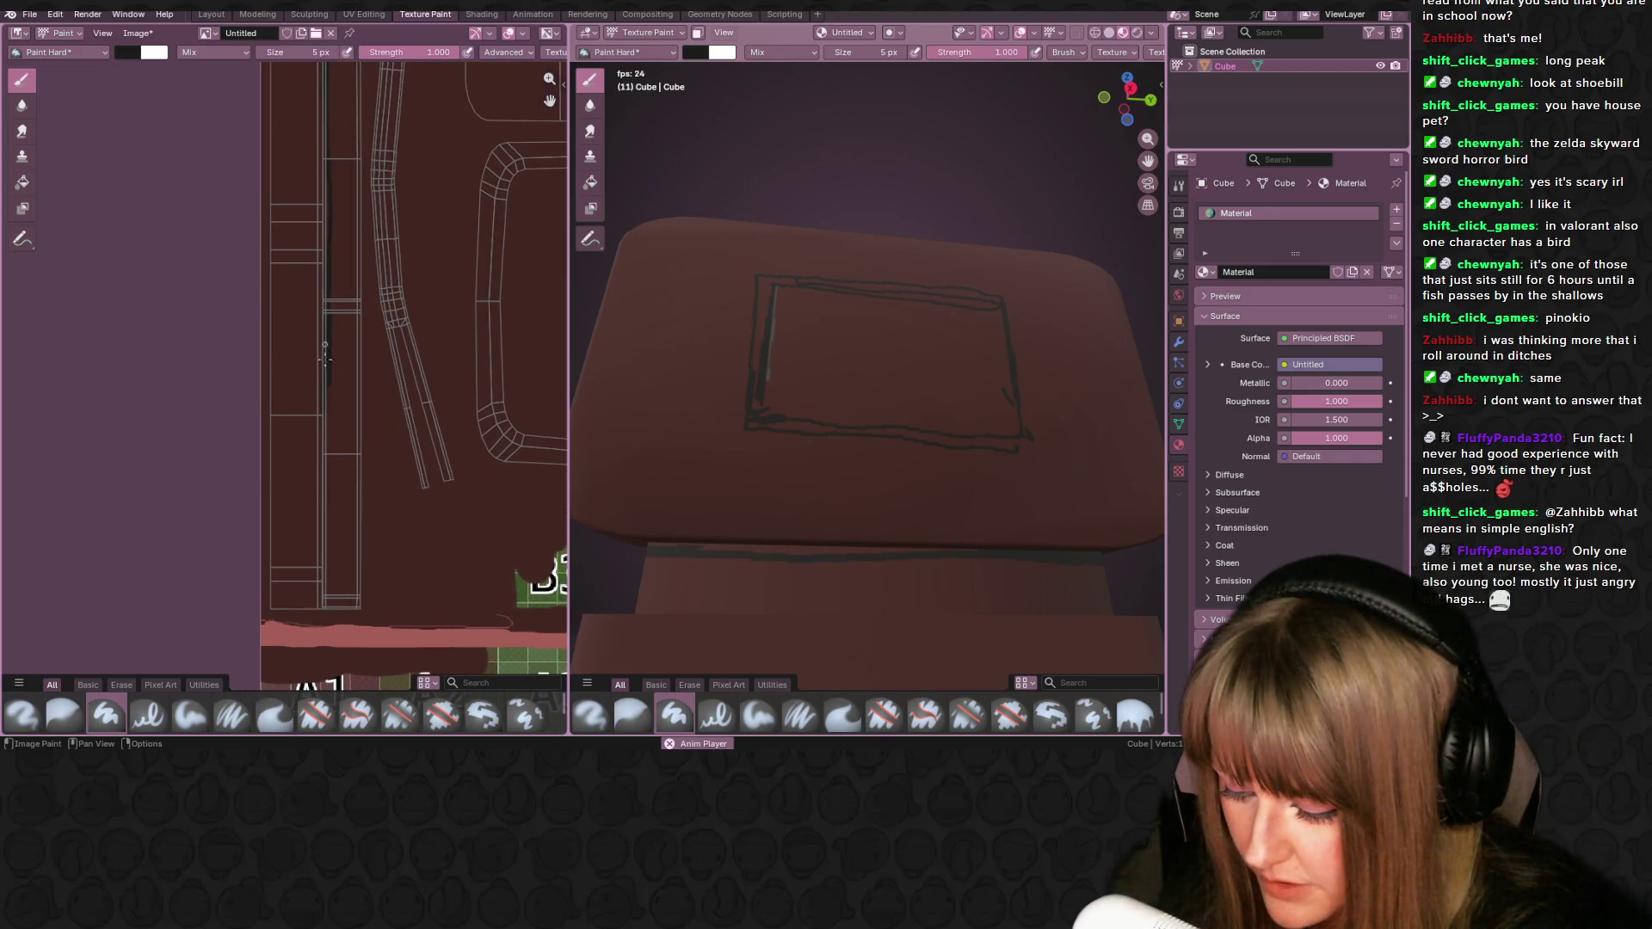
{"action": "left_click_drag", "start_coordinate": [325, 493], "coordinate": [328, 398]}
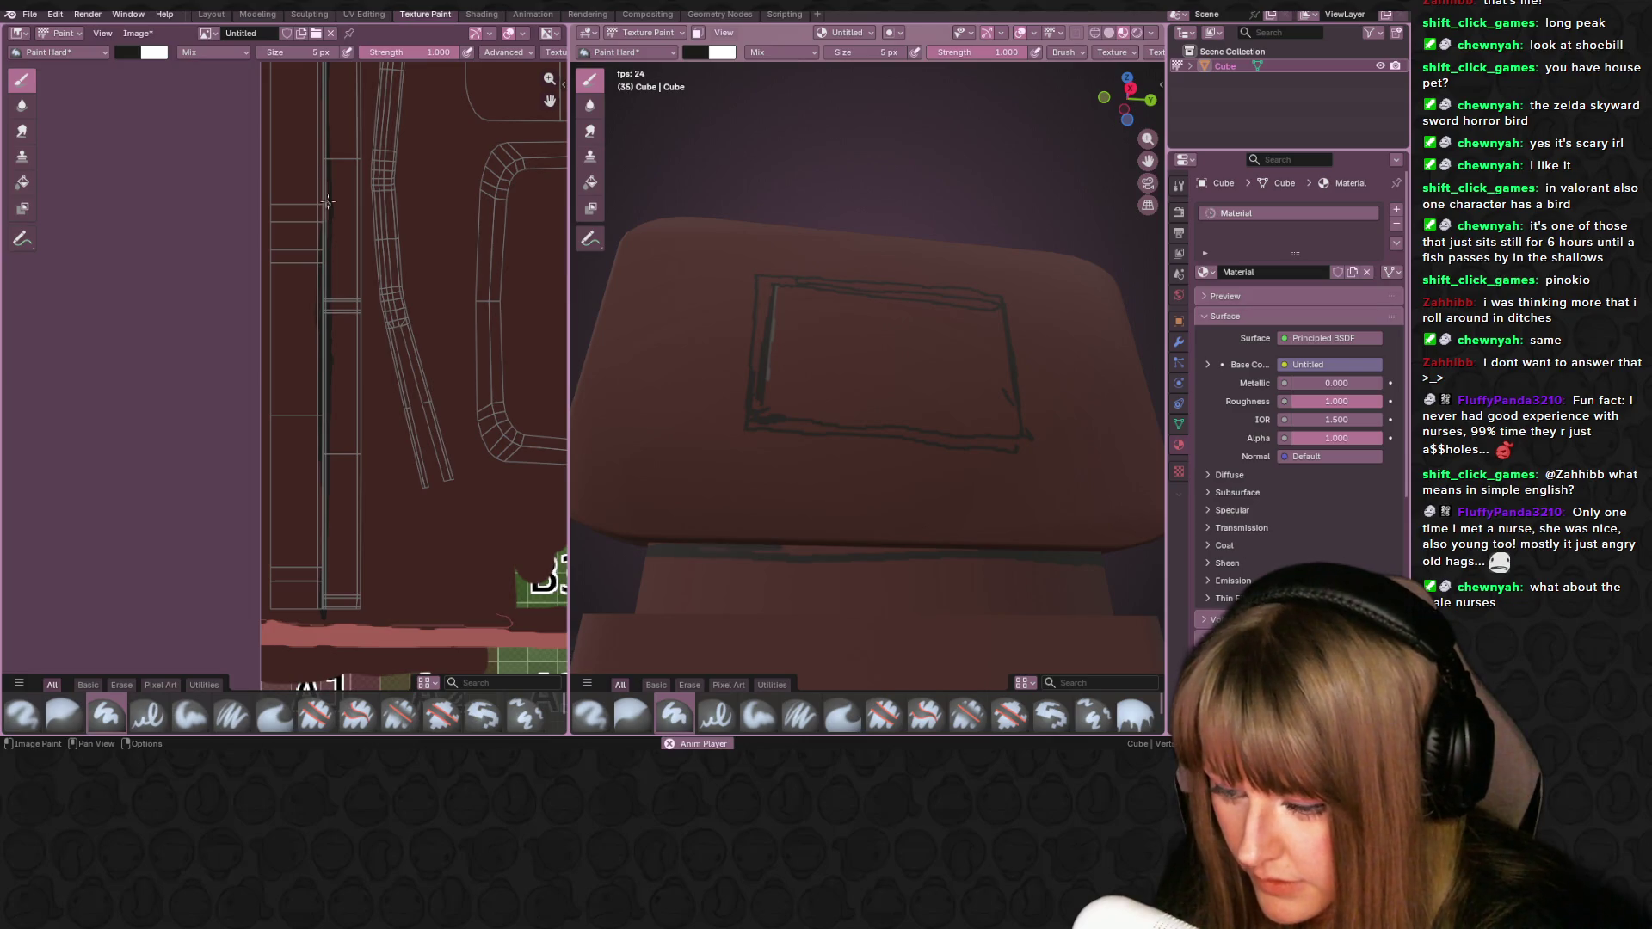
{"action": "left_click_drag", "start_coordinate": [324, 95], "coordinate": [318, 207]}
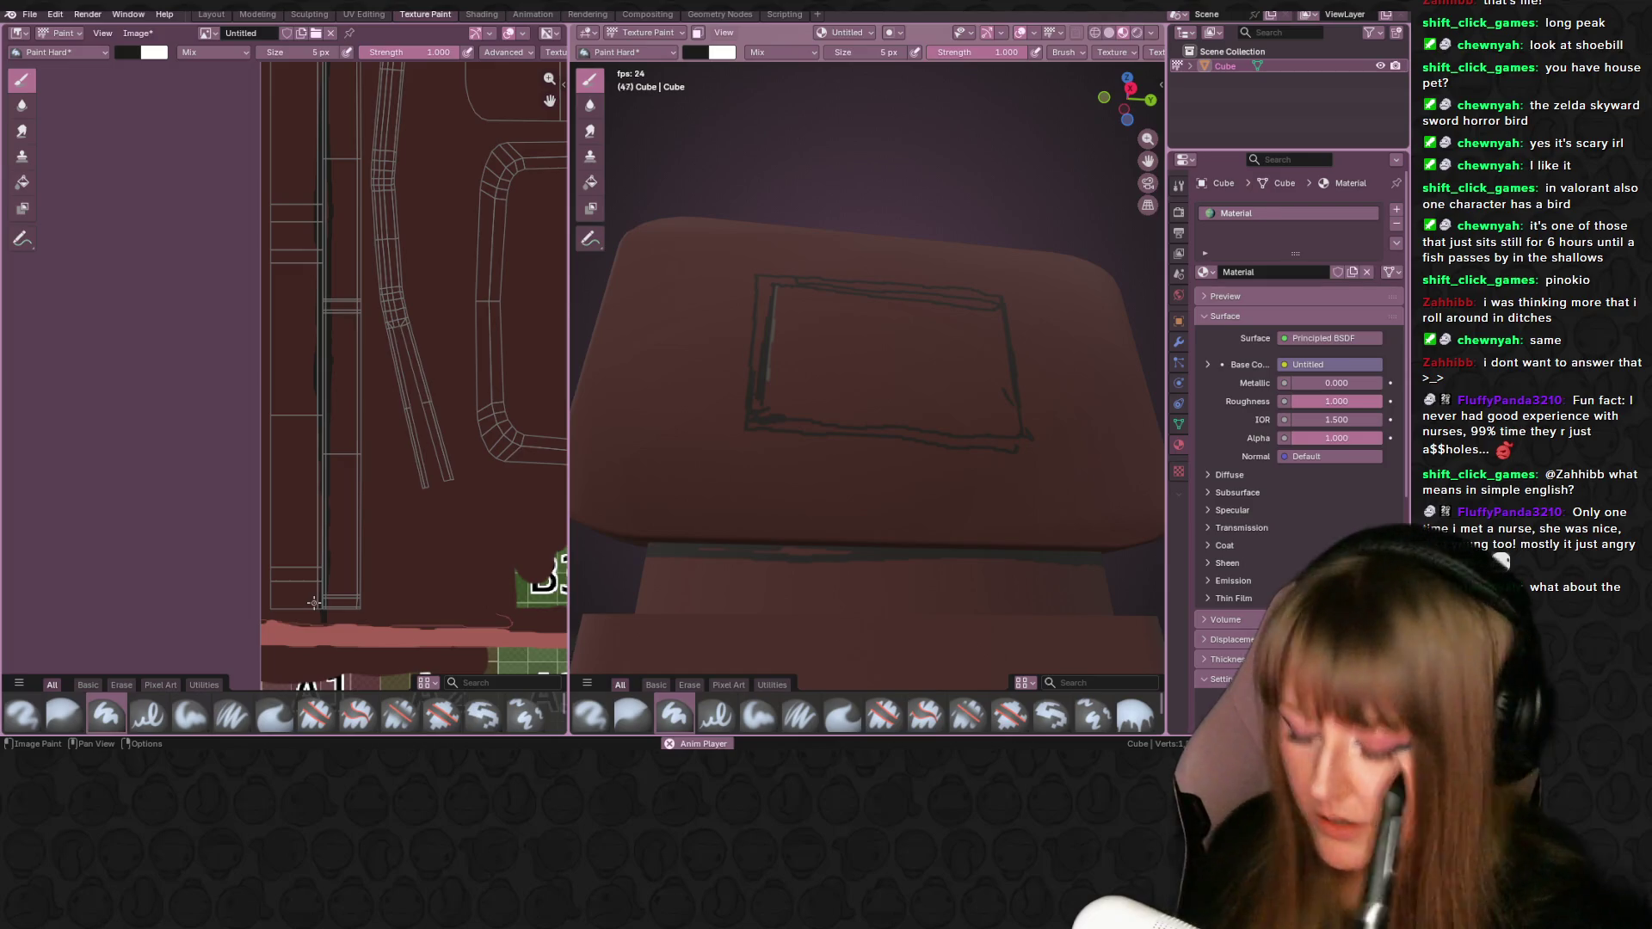
{"action": "key", "text": "space"}
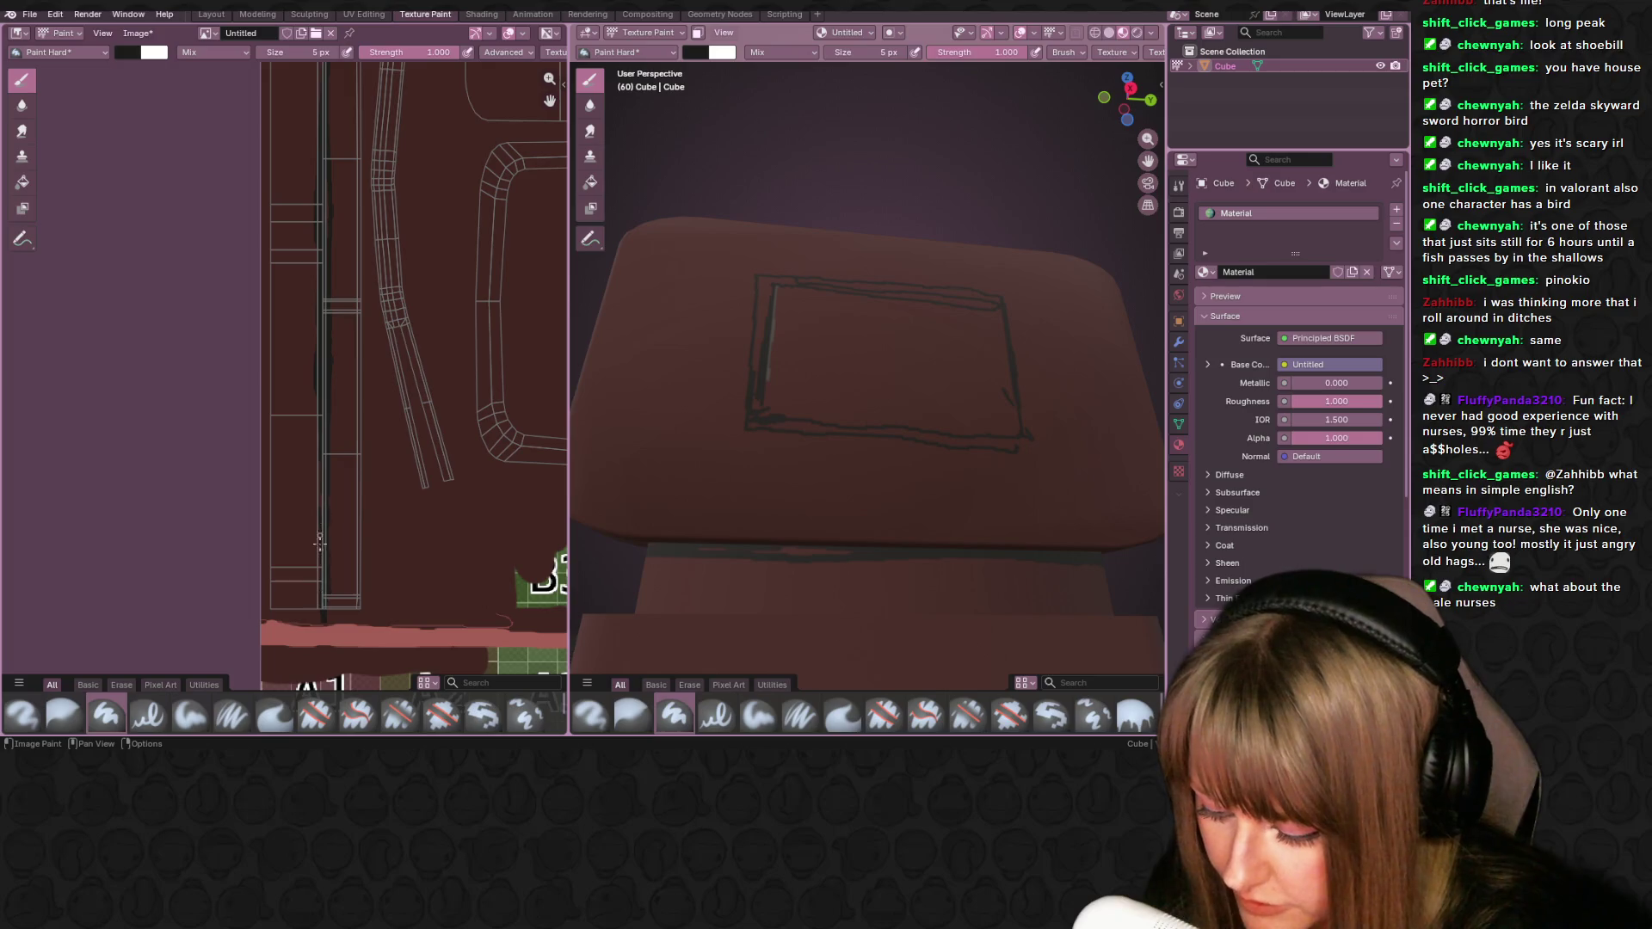
{"action": "left_click_drag", "start_coordinate": [318, 637], "coordinate": [319, 467]}
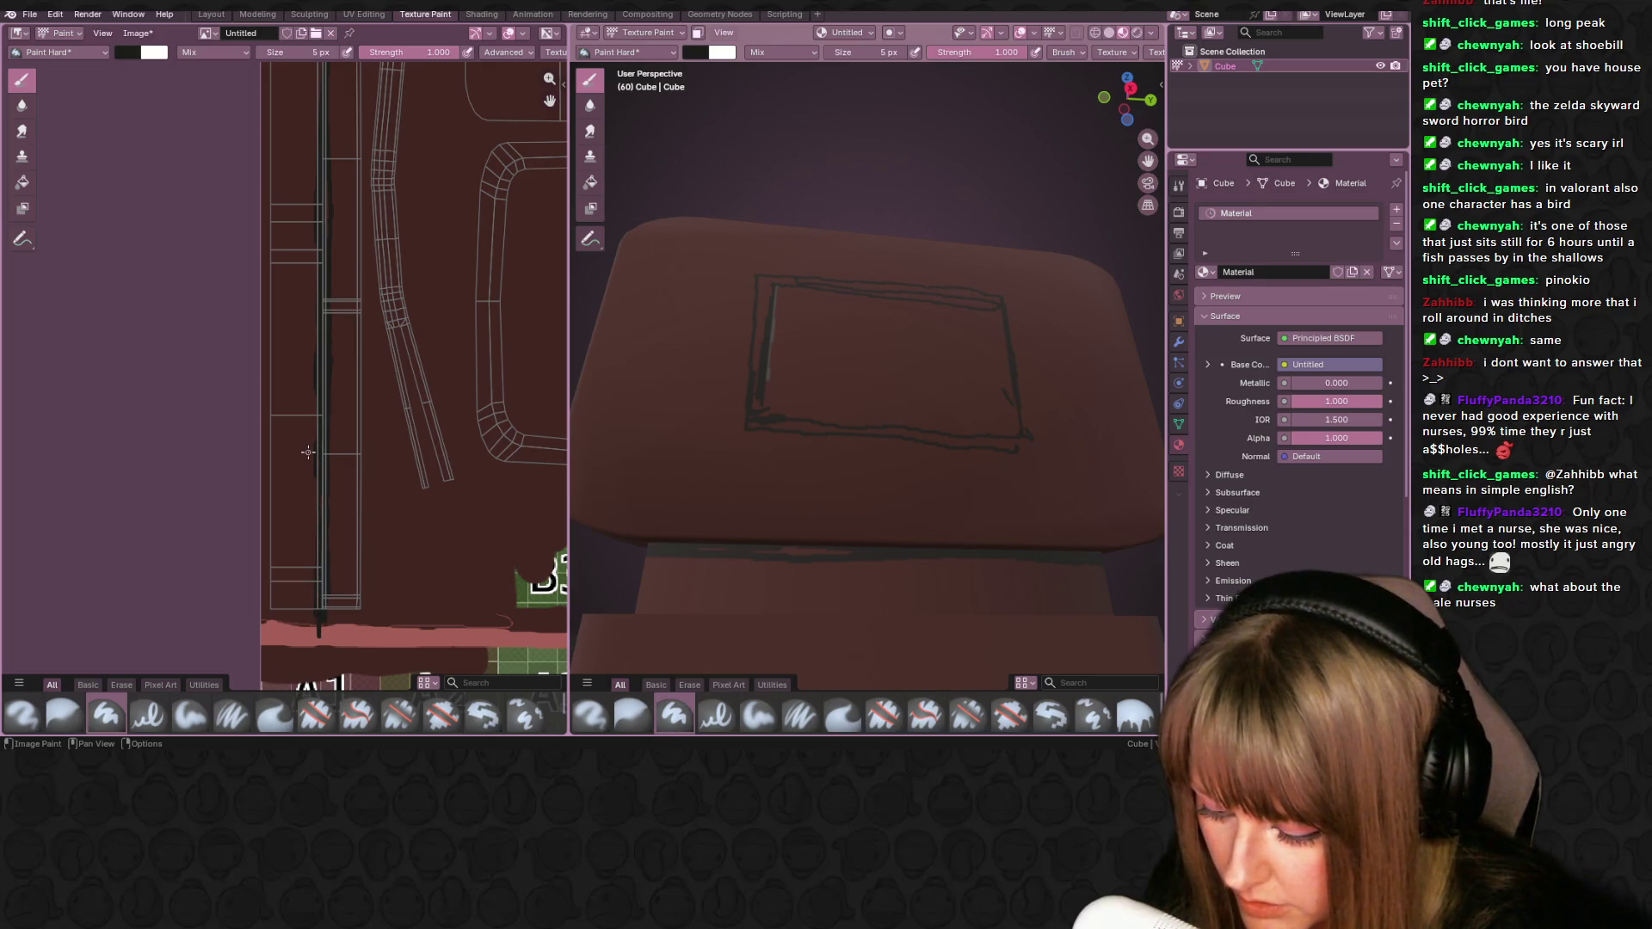
{"action": "mouse_move", "coordinate": [308, 452]}
{"action": "middle_mouse_down"}
{"action": "mouse_move", "coordinate": [513, 358]}
{"action": "mouse_move", "coordinate": [431, 582]}
{"action": "mouse_move", "coordinate": [396, 583]}
{"action": "middle_mouse_up"}
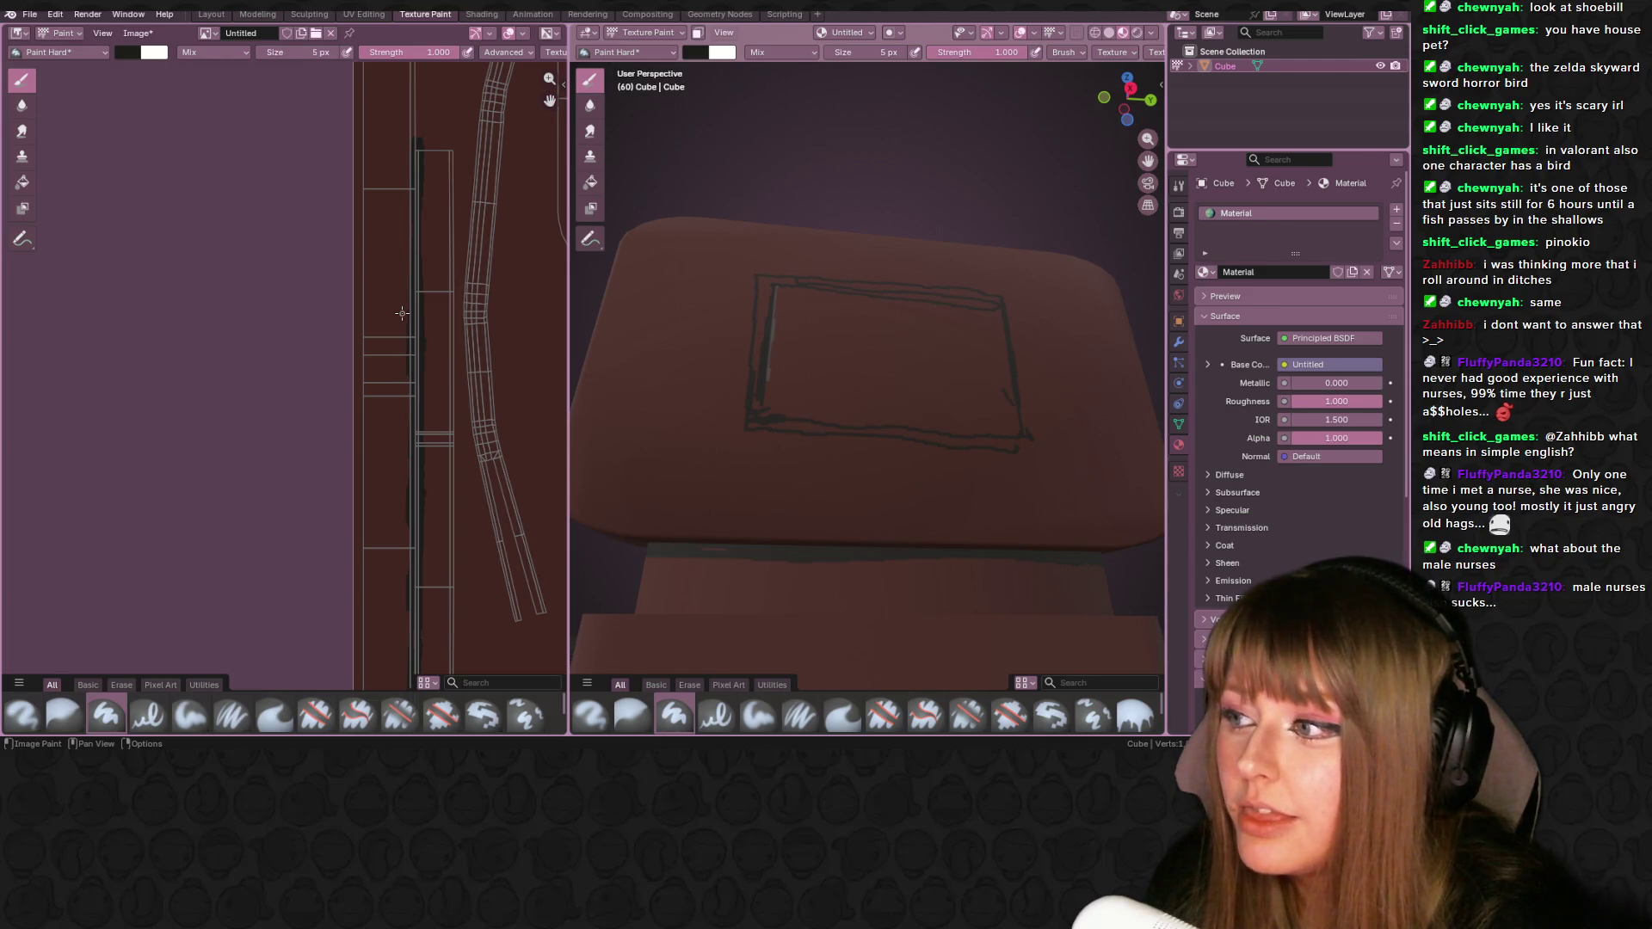
- Dab six short dark drip marks along the sign's lower edge in the texture
{"action": "left_click", "coordinate": [430, 355]}
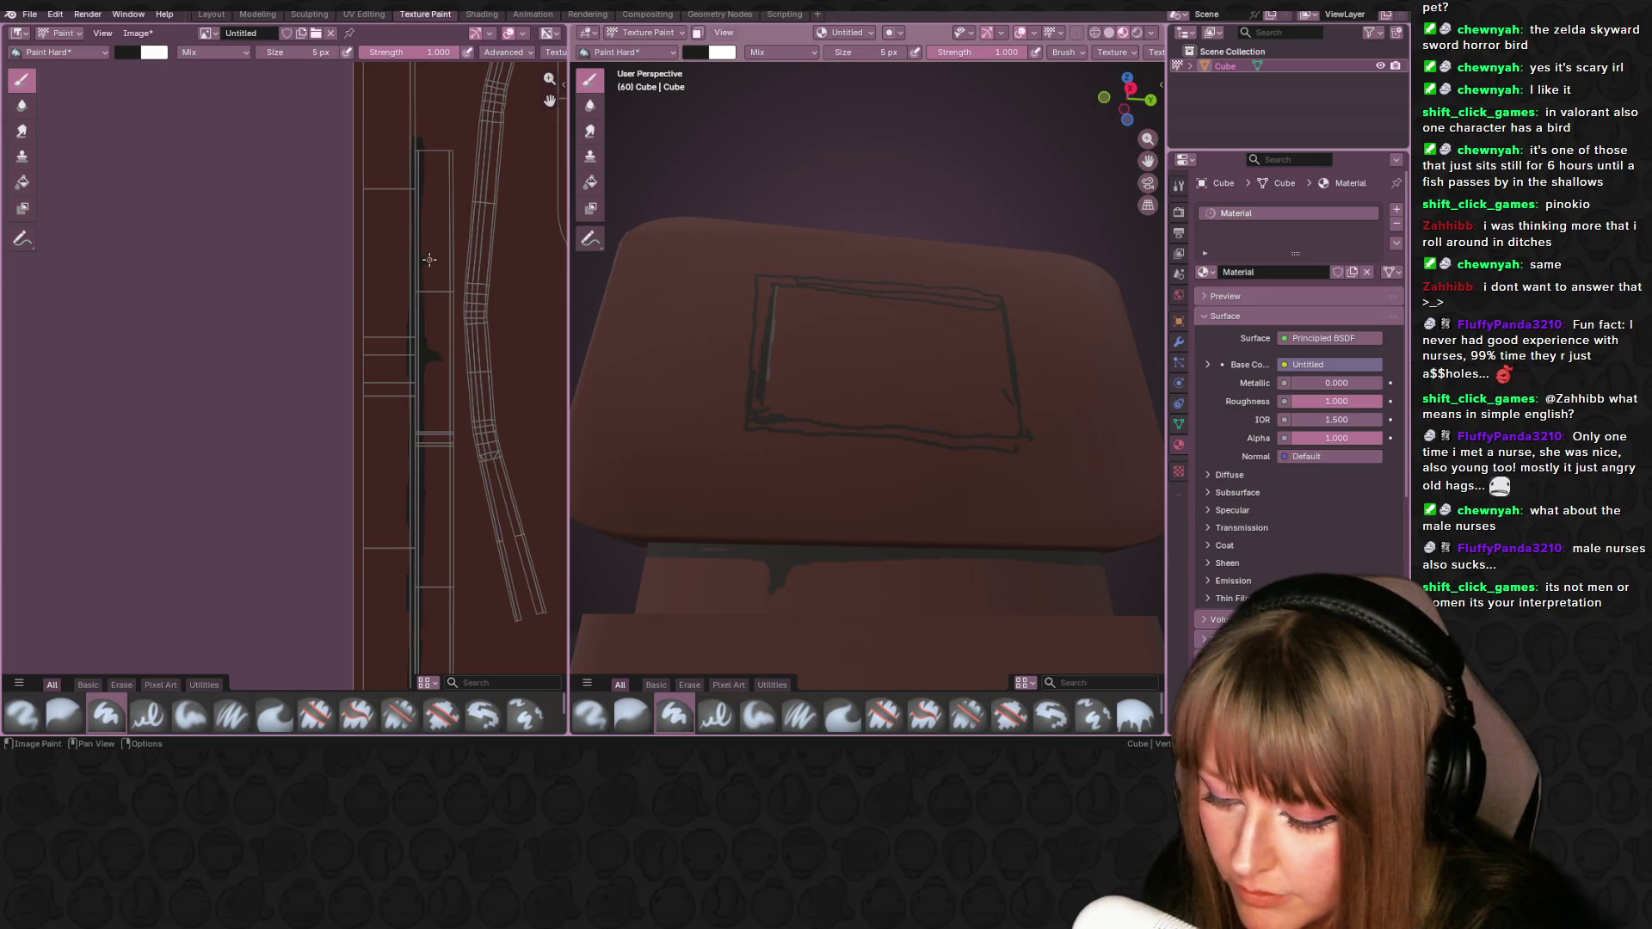
{"action": "left_click_drag", "start_coordinate": [424, 262], "coordinate": [422, 248]}
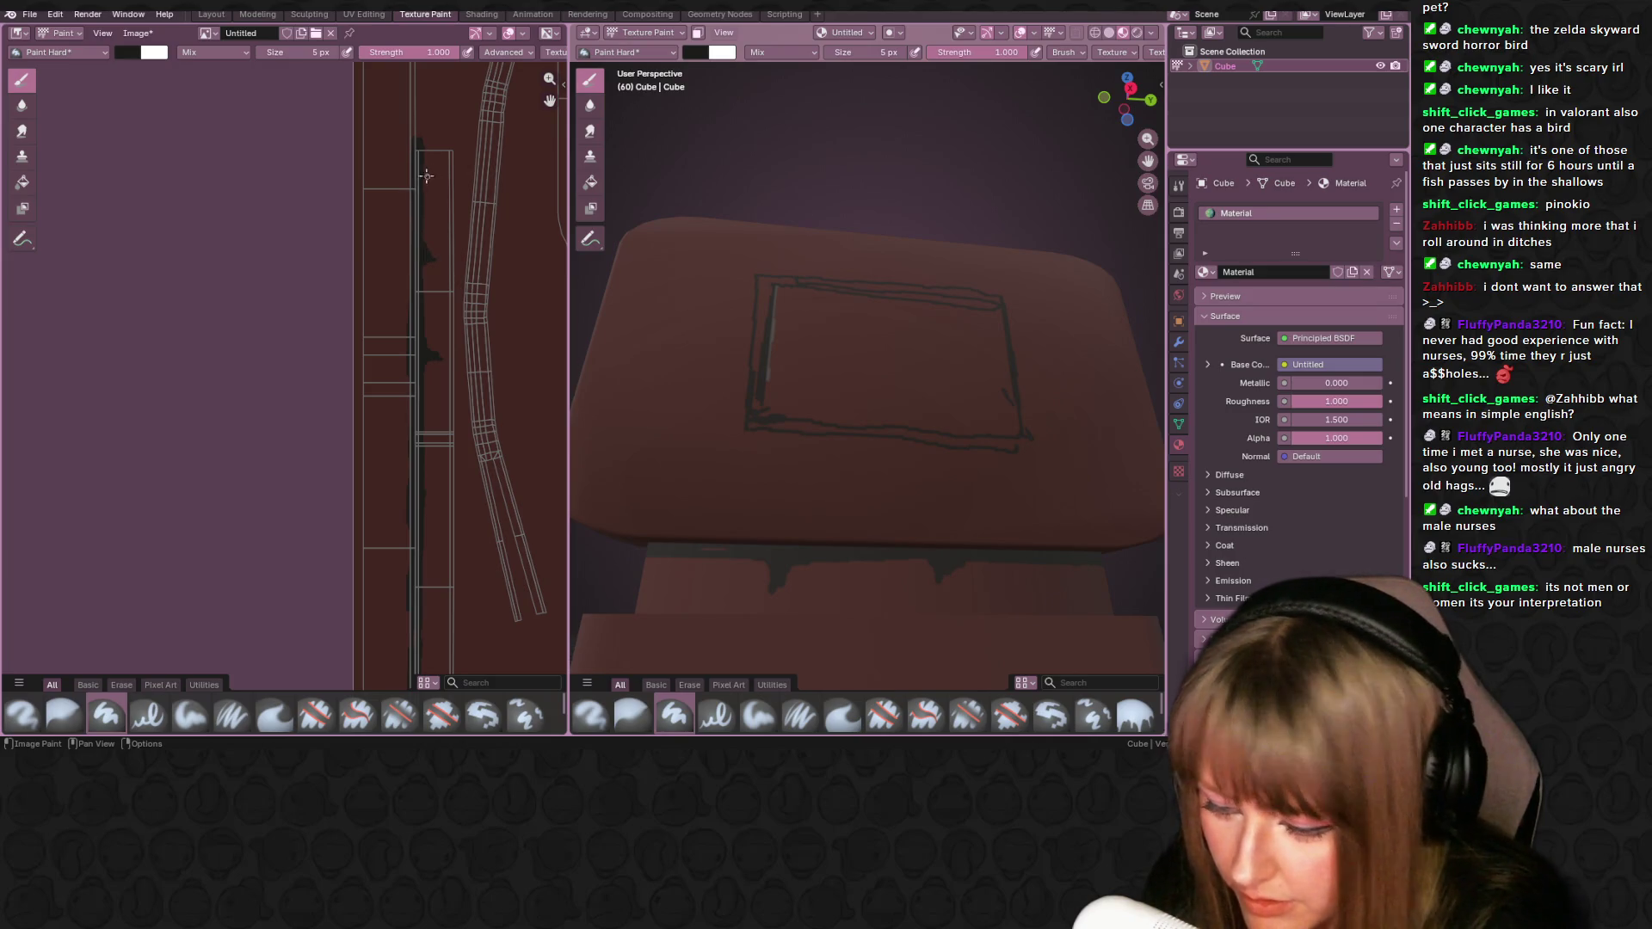
{"action": "left_click_drag", "start_coordinate": [421, 160], "coordinate": [420, 181]}
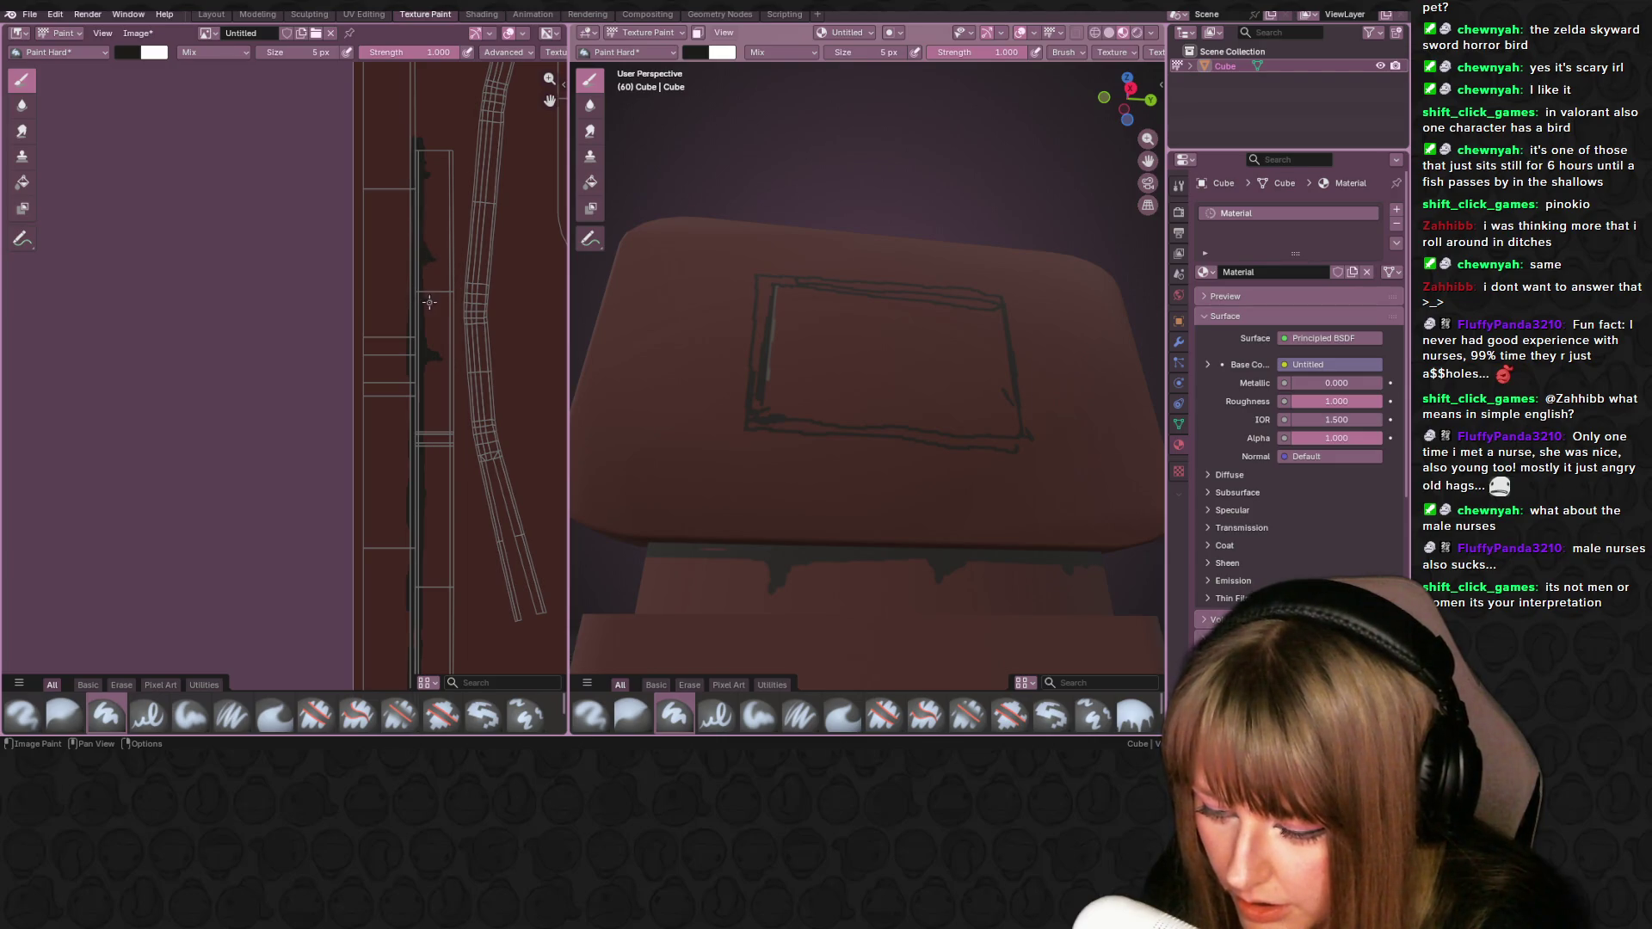
{"action": "left_click_drag", "start_coordinate": [420, 286], "coordinate": [434, 289]}
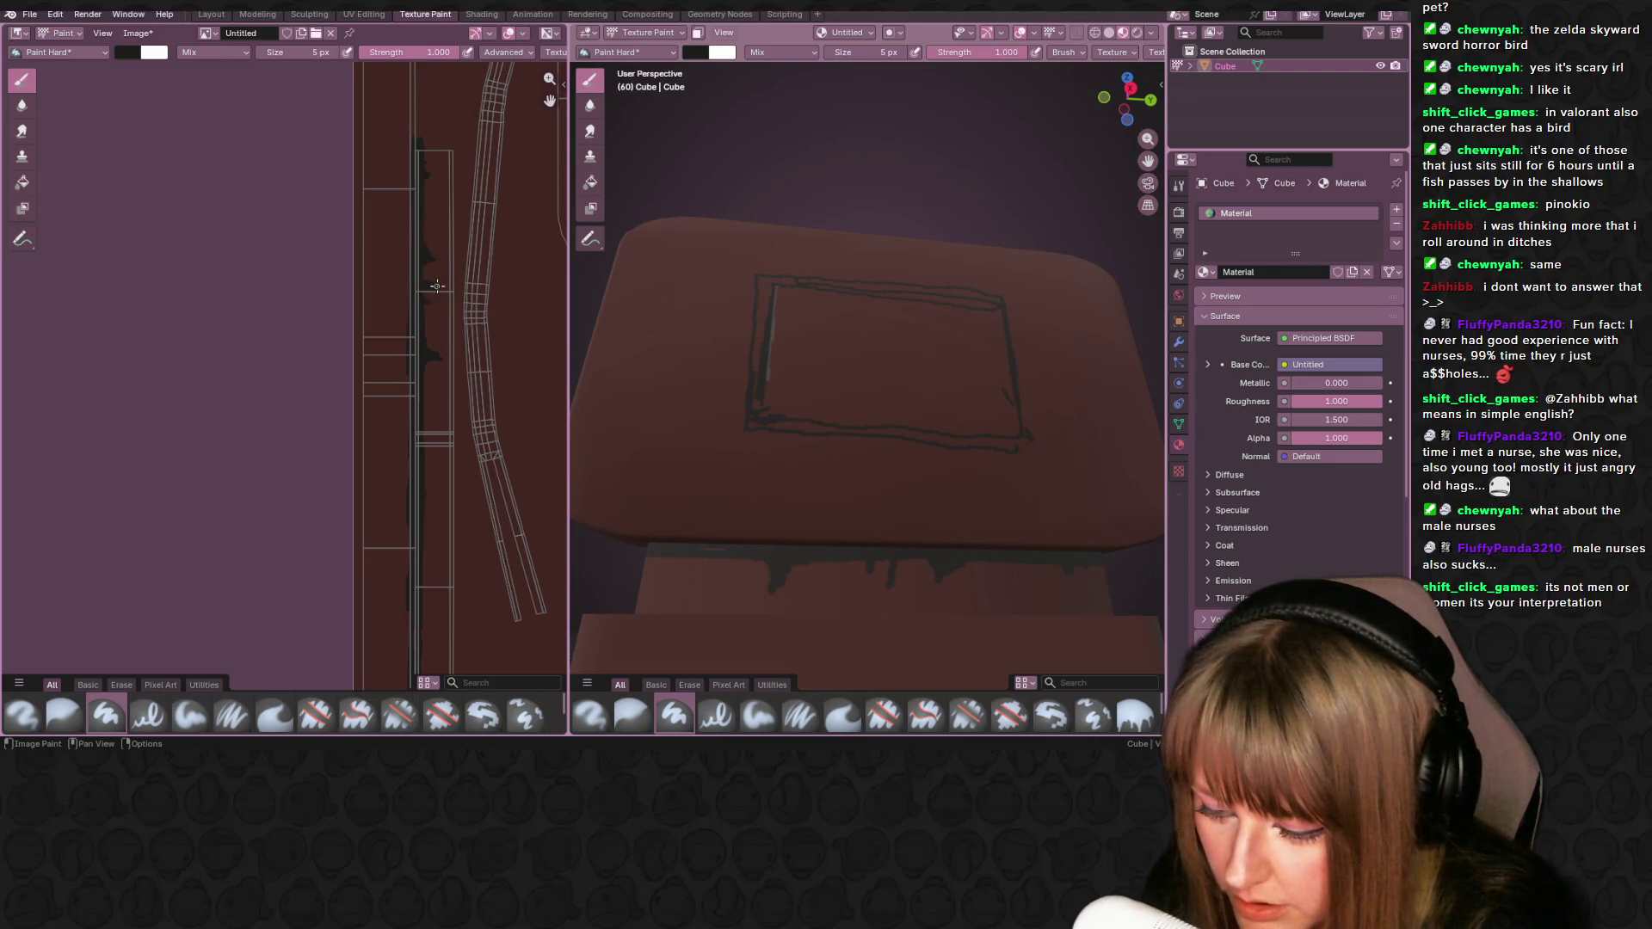
{"action": "left_click_drag", "start_coordinate": [420, 308], "coordinate": [437, 332]}
{"action": "left_click_drag", "start_coordinate": [426, 230], "coordinate": [432, 241]}
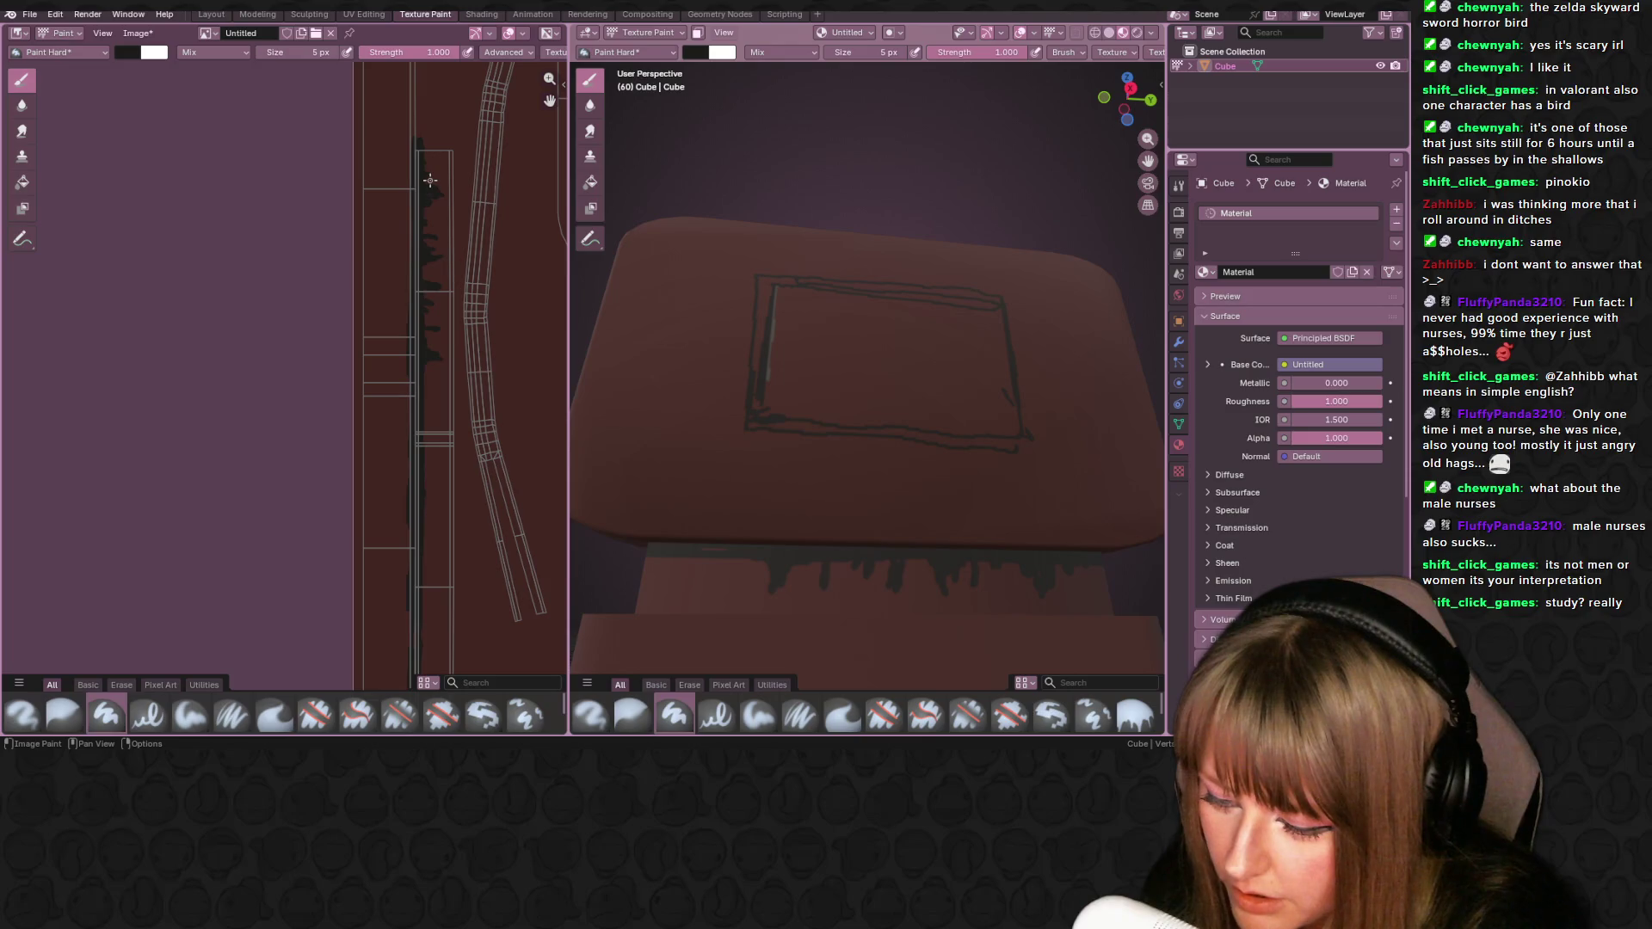
{"action": "mouse_move", "coordinate": [449, 363]}
{"action": "middle_mouse_down"}
{"action": "mouse_move", "coordinate": [472, 267]}
{"action": "mouse_move", "coordinate": [447, 189]}
{"action": "middle_mouse_up"}
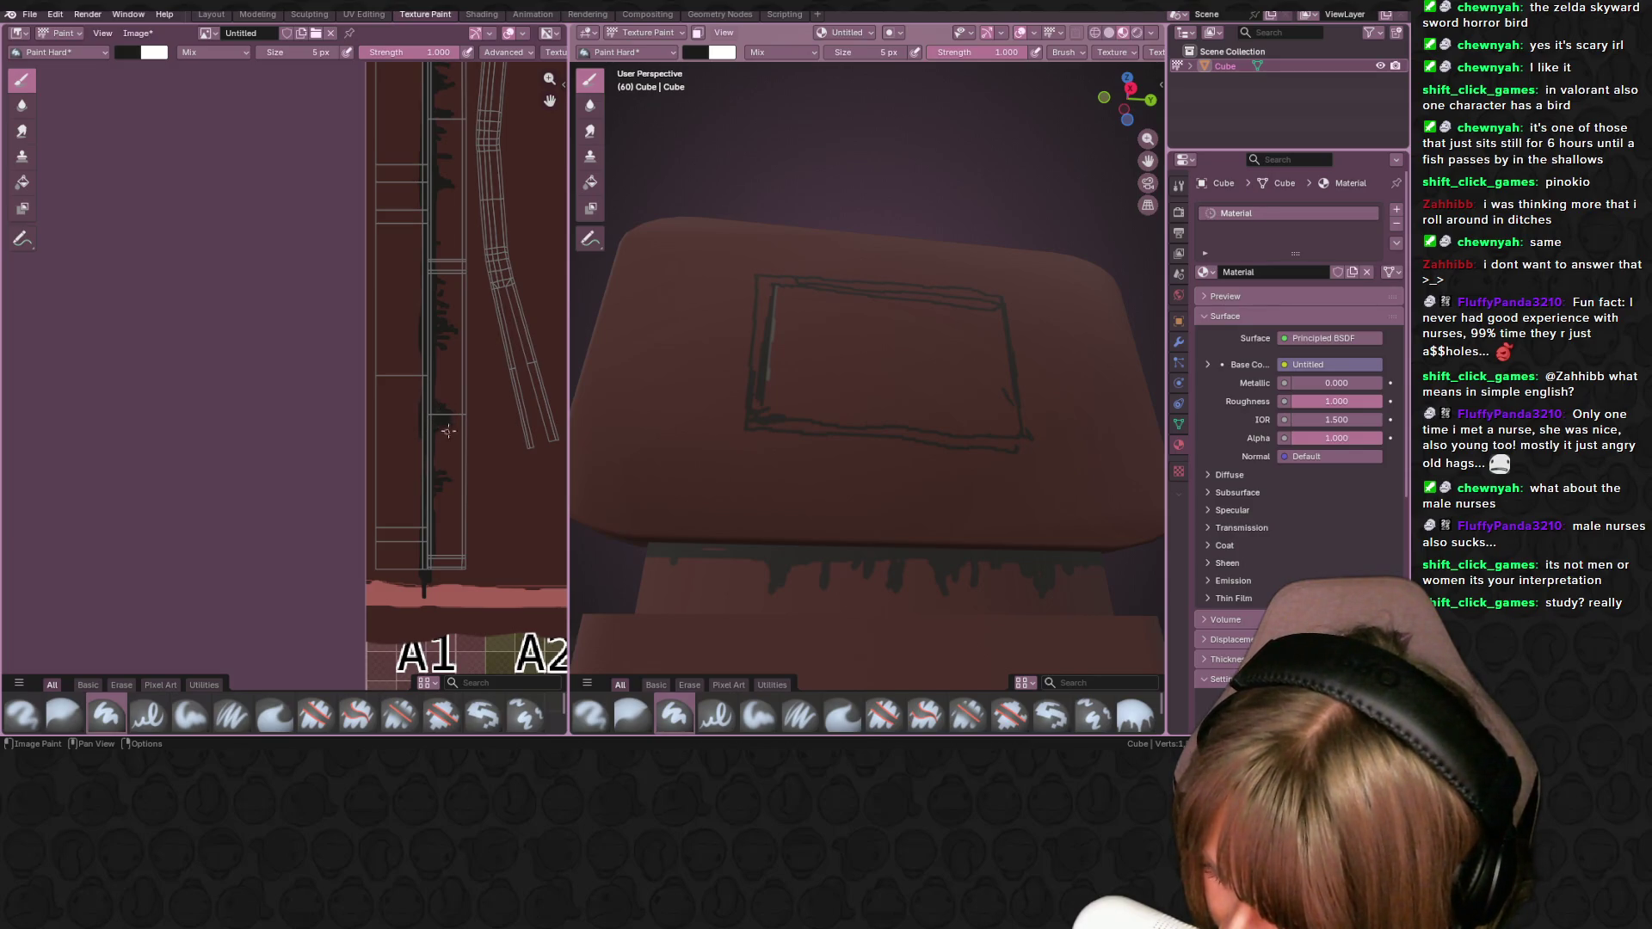
- Orbit around the sign until both rows of gold bulbs along the frame are visible
{"action": "mouse_move", "coordinate": [593, 362]}
{"action": "middle_mouse_down"}
{"action": "mouse_move", "coordinate": [640, 237]}
{"action": "mouse_move", "coordinate": [629, 183]}
{"action": "middle_mouse_up"}
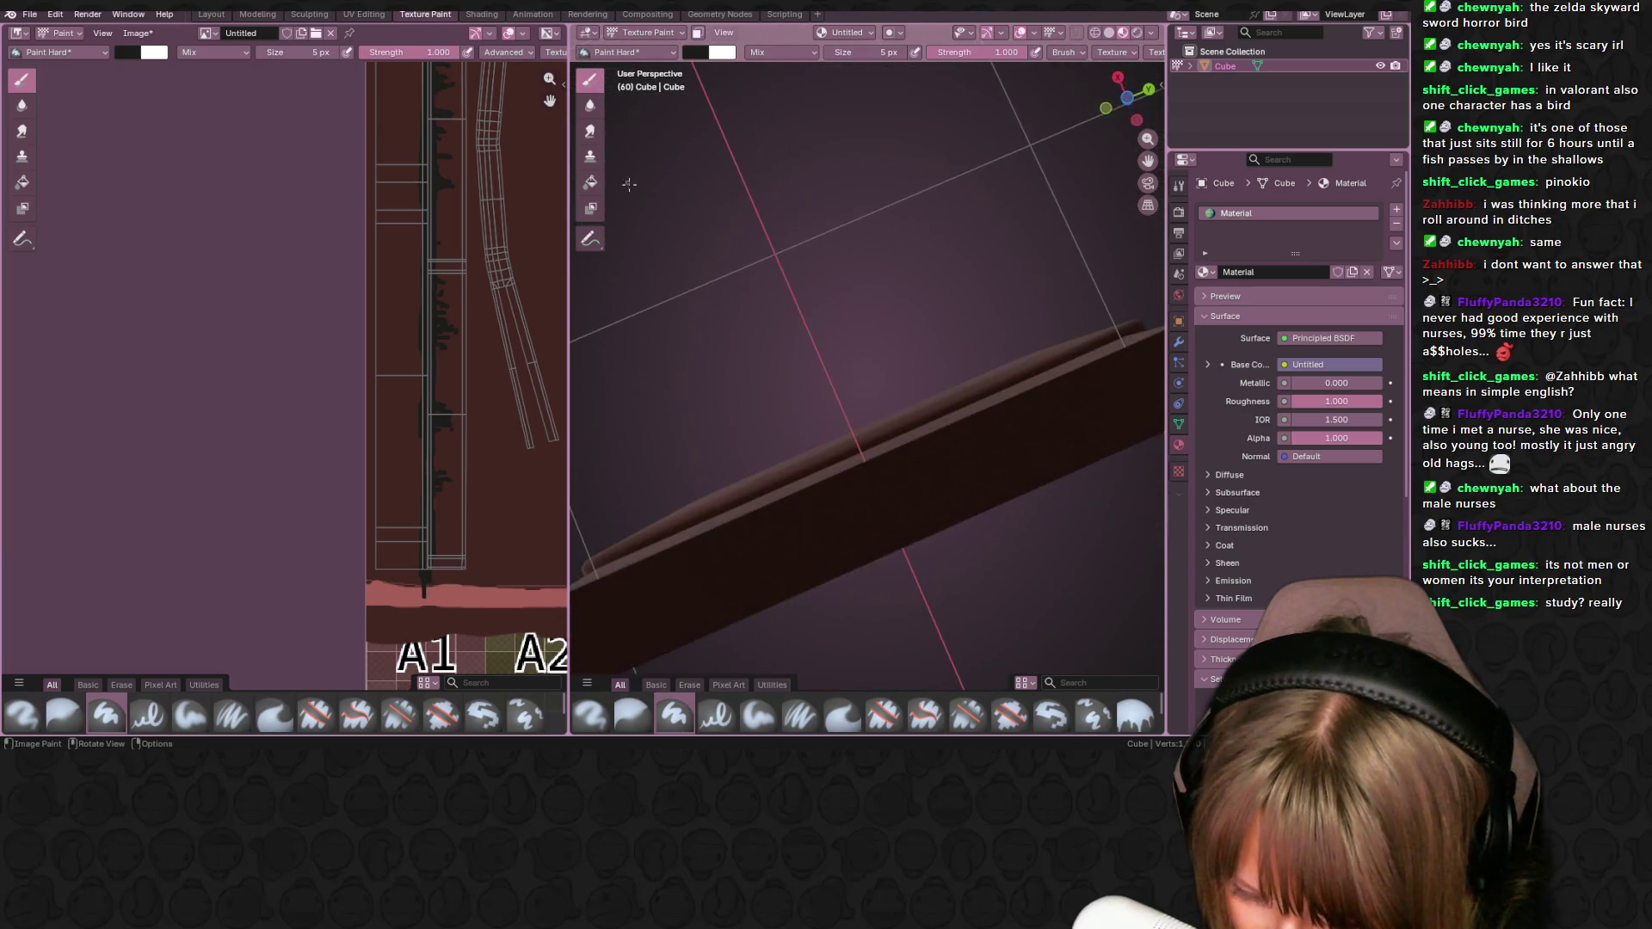
{"action": "middle_click_drag", "start_coordinate": [536, 214], "coordinate": [462, 420]}
{"action": "mouse_move", "coordinate": [779, 254]}
{"action": "middle_mouse_down"}
{"action": "mouse_move", "coordinate": [723, 489]}
{"action": "mouse_move", "coordinate": [583, 428]}
{"action": "mouse_move", "coordinate": [817, 355]}
{"action": "mouse_move", "coordinate": [539, 337]}
{"action": "mouse_move", "coordinate": [675, 416]}
{"action": "mouse_move", "coordinate": [529, 347]}
{"action": "middle_mouse_up"}
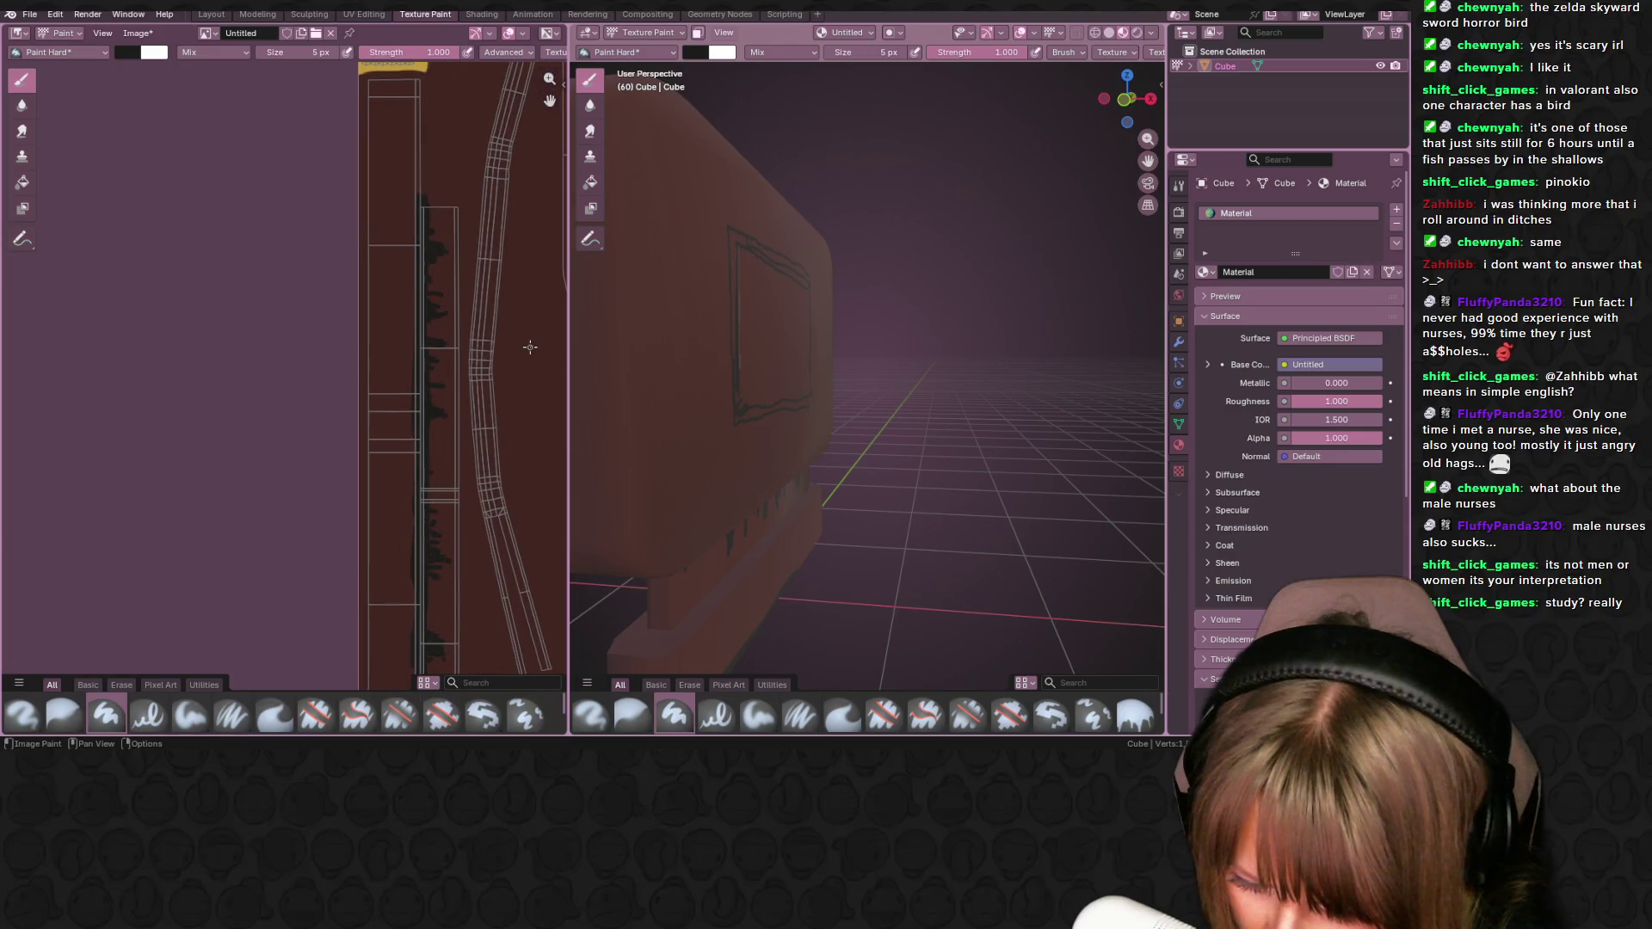
{"action": "middle_click_drag", "start_coordinate": [661, 404], "coordinate": [727, 332]}
{"action": "mouse_move", "coordinate": [690, 398]}
{"action": "middle_mouse_down"}
{"action": "mouse_move", "coordinate": [620, 393]}
{"action": "mouse_move", "coordinate": [661, 396]}
{"action": "mouse_move", "coordinate": [712, 443]}
{"action": "middle_mouse_up"}
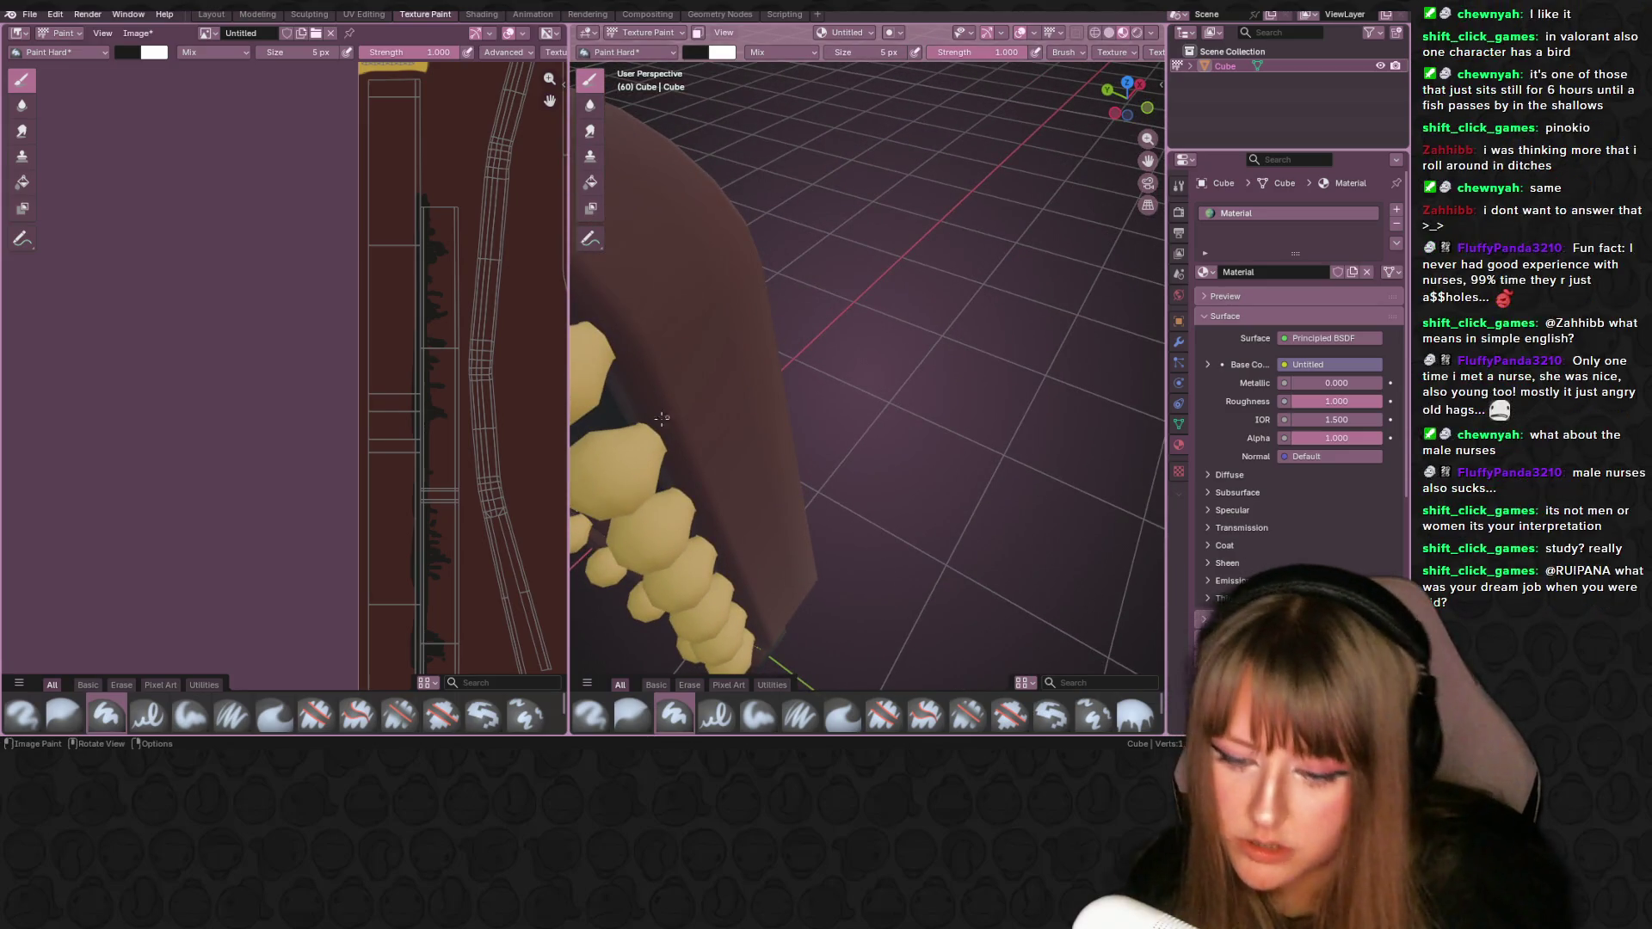
{"action": "mouse_move", "coordinate": [690, 406]}
{"action": "middle_mouse_down"}
{"action": "mouse_move", "coordinate": [790, 387]}
{"action": "mouse_move", "coordinate": [752, 374]}
{"action": "mouse_move", "coordinate": [948, 393]}
{"action": "middle_mouse_up"}
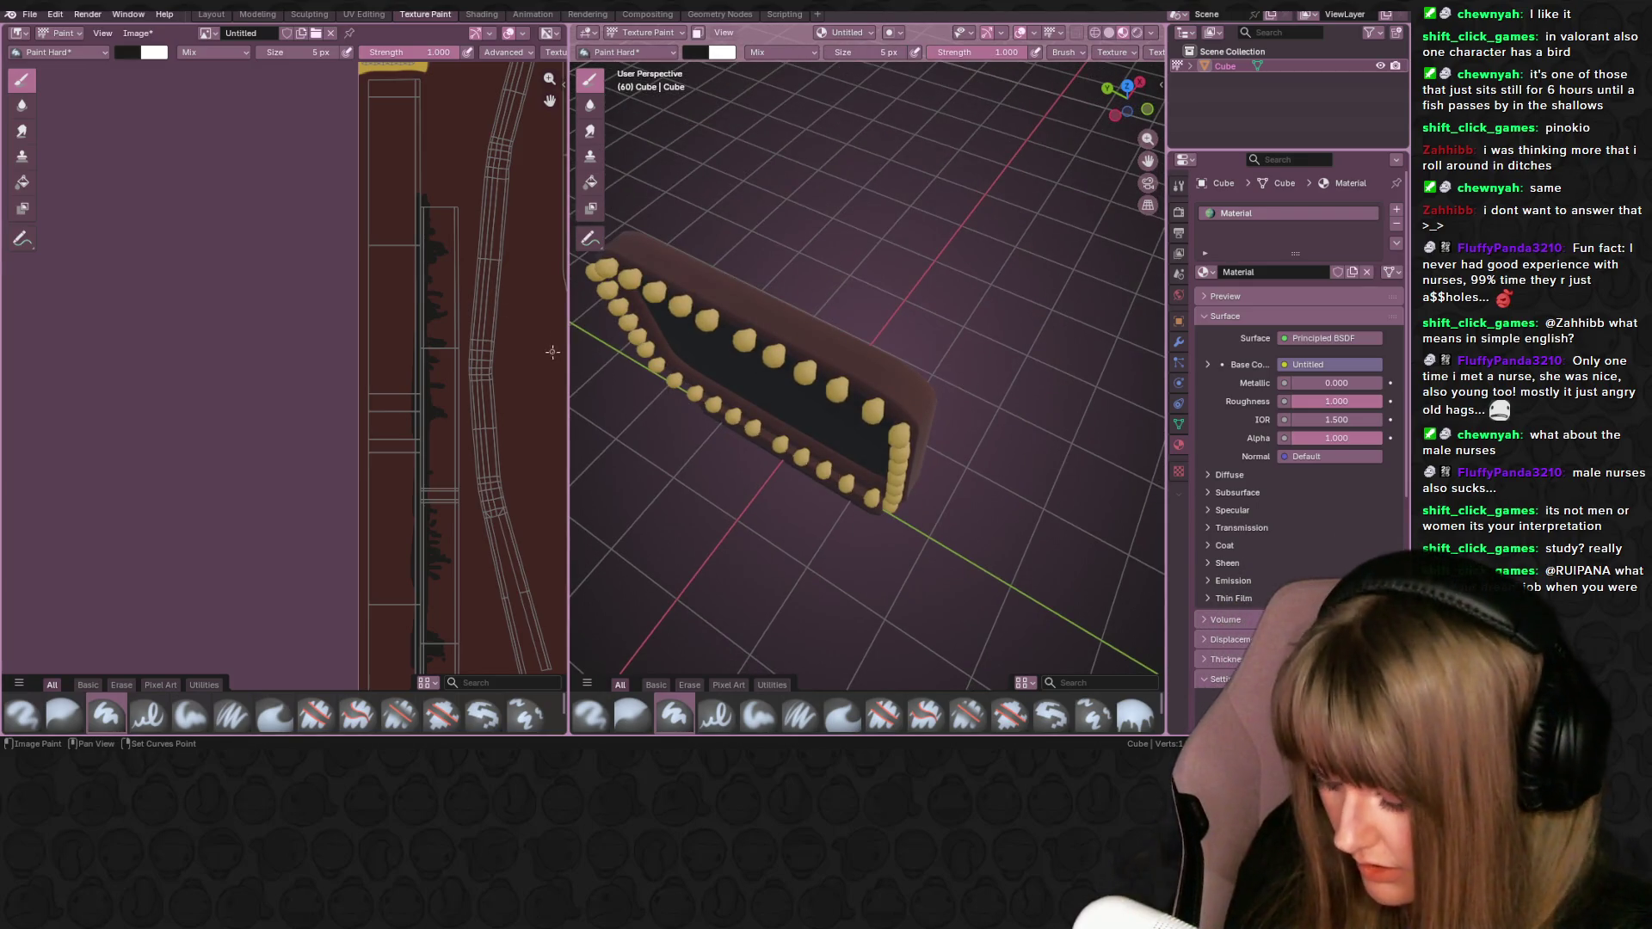
- Change the brush colour to muted pink #A8796D
{"action": "left_click", "coordinate": [692, 50]}
{"action": "left_click_drag", "start_coordinate": [816, 159], "coordinate": [817, 105]}
{"action": "left_click", "coordinate": [742, 142]}
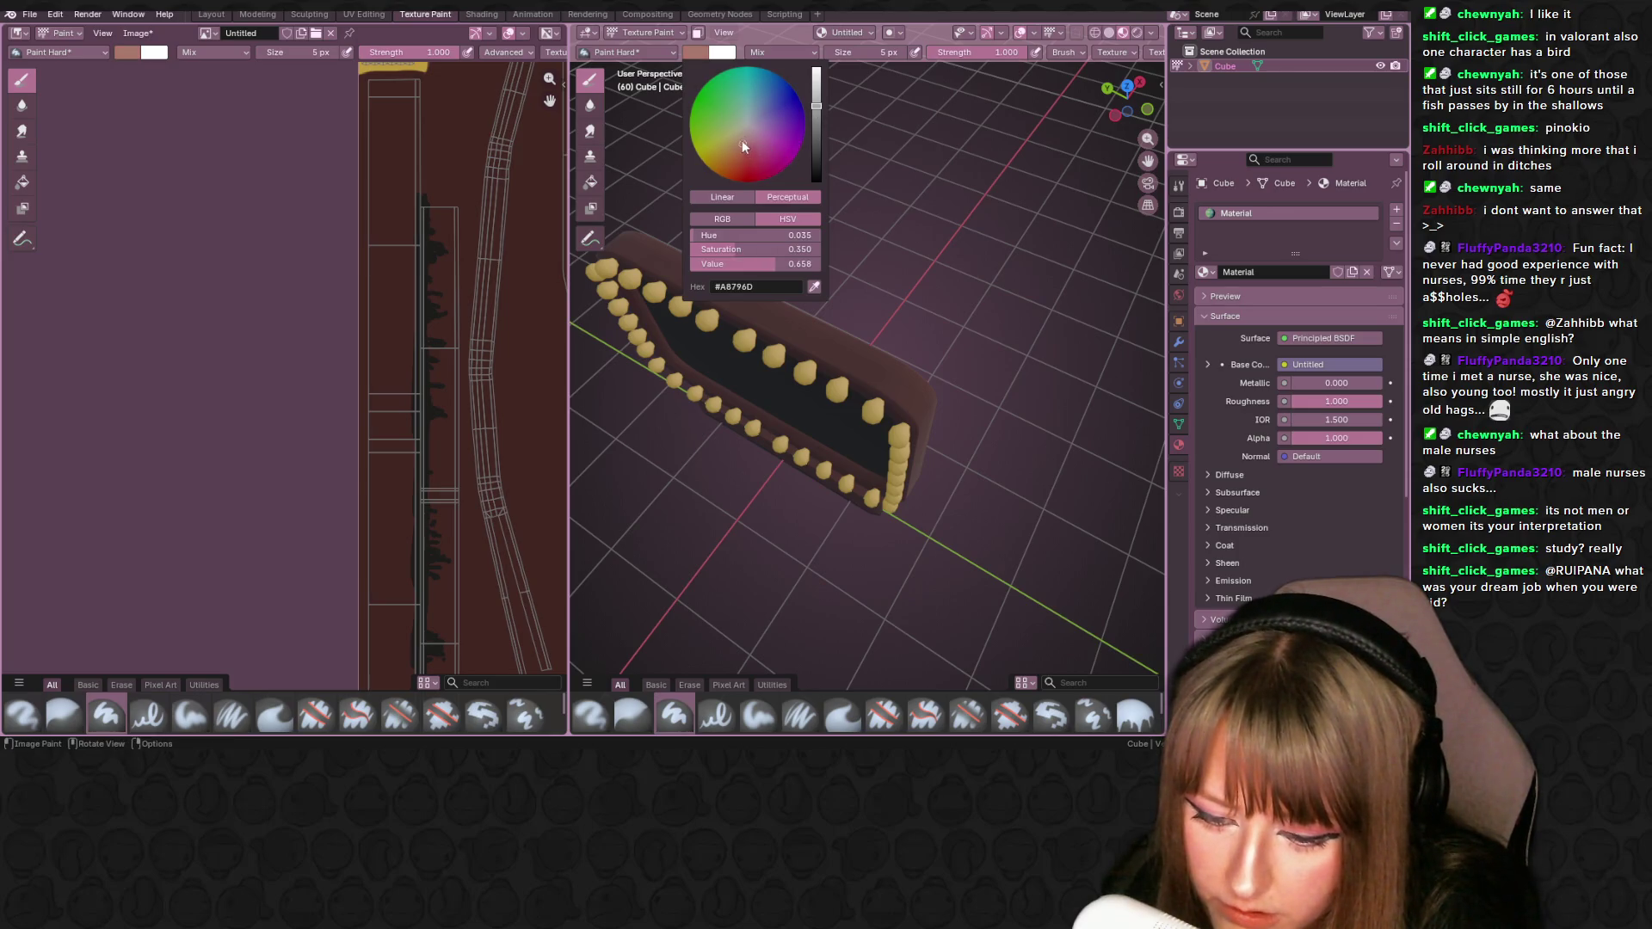
- Paint a first pink highlight stroke along the frame edge
{"action": "mouse_move", "coordinate": [854, 317]}
{"action": "middle_mouse_down"}
{"action": "mouse_move", "coordinate": [856, 275]}
{"action": "mouse_move", "coordinate": [857, 325]}
{"action": "middle_mouse_up"}
{"action": "mouse_move", "coordinate": [857, 349]}
{"action": "left_mouse_down"}
{"action": "mouse_move", "coordinate": [867, 391]}
{"action": "mouse_move", "coordinate": [852, 344]}
{"action": "left_mouse_up"}
{"action": "middle_click_drag", "start_coordinate": [818, 300], "coordinate": [847, 346]}
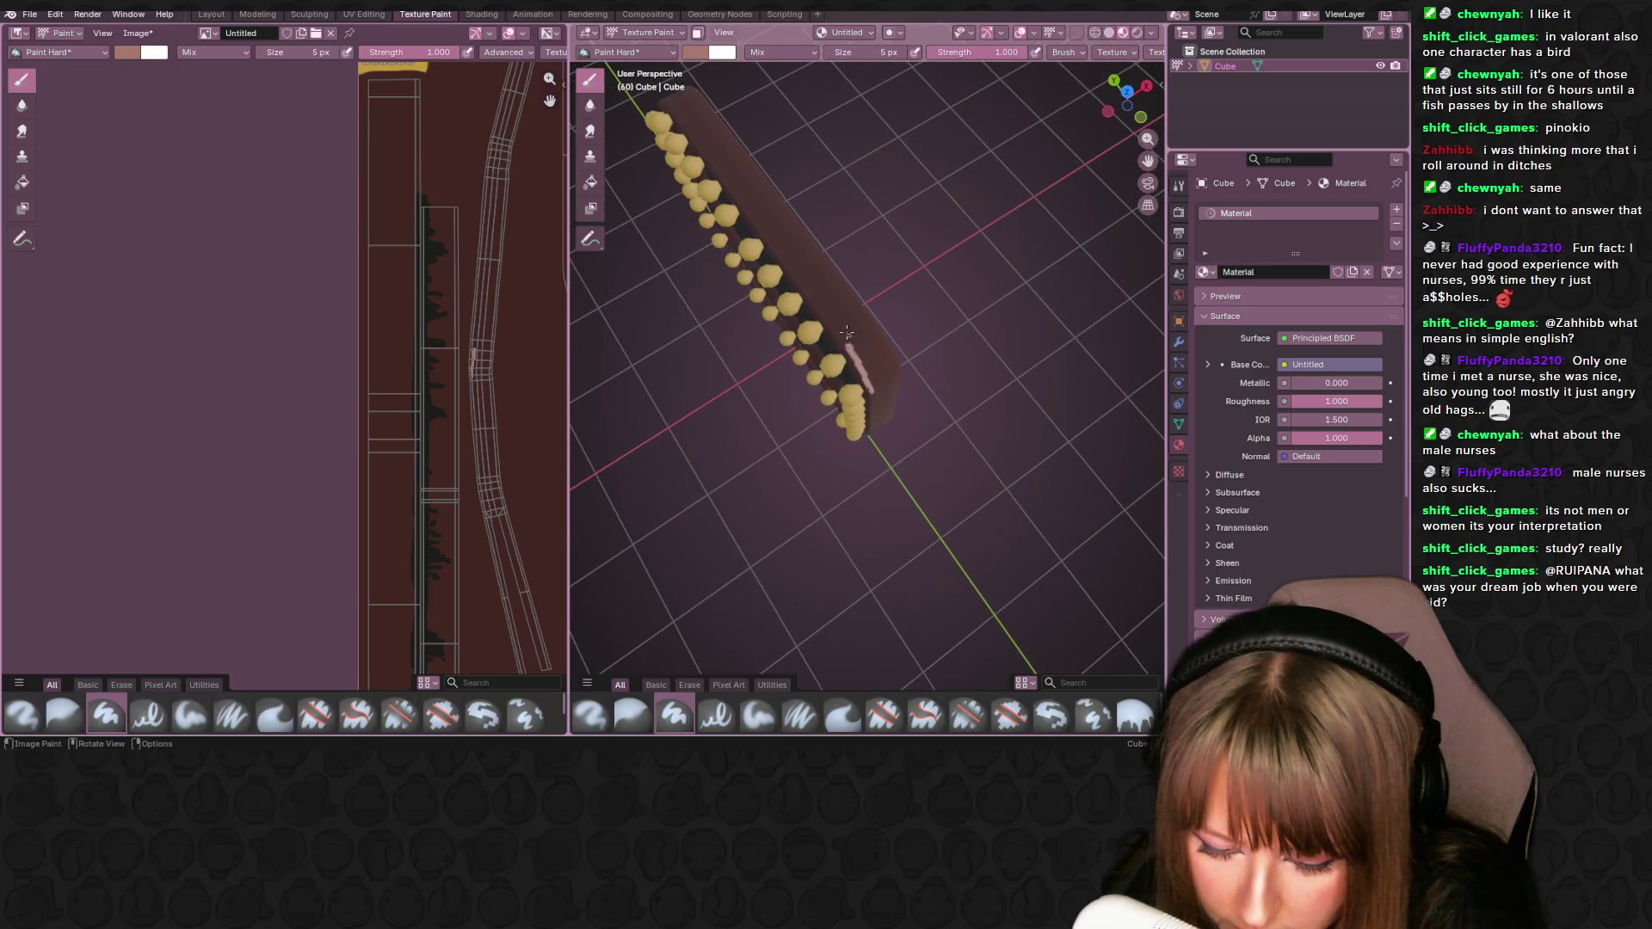
- Extend the pink highlight up and down the frame's edge from a side view
{"action": "left_click_drag", "start_coordinate": [846, 346], "coordinate": [811, 297]}
{"action": "middle_click_drag", "start_coordinate": [904, 416], "coordinate": [828, 342]}
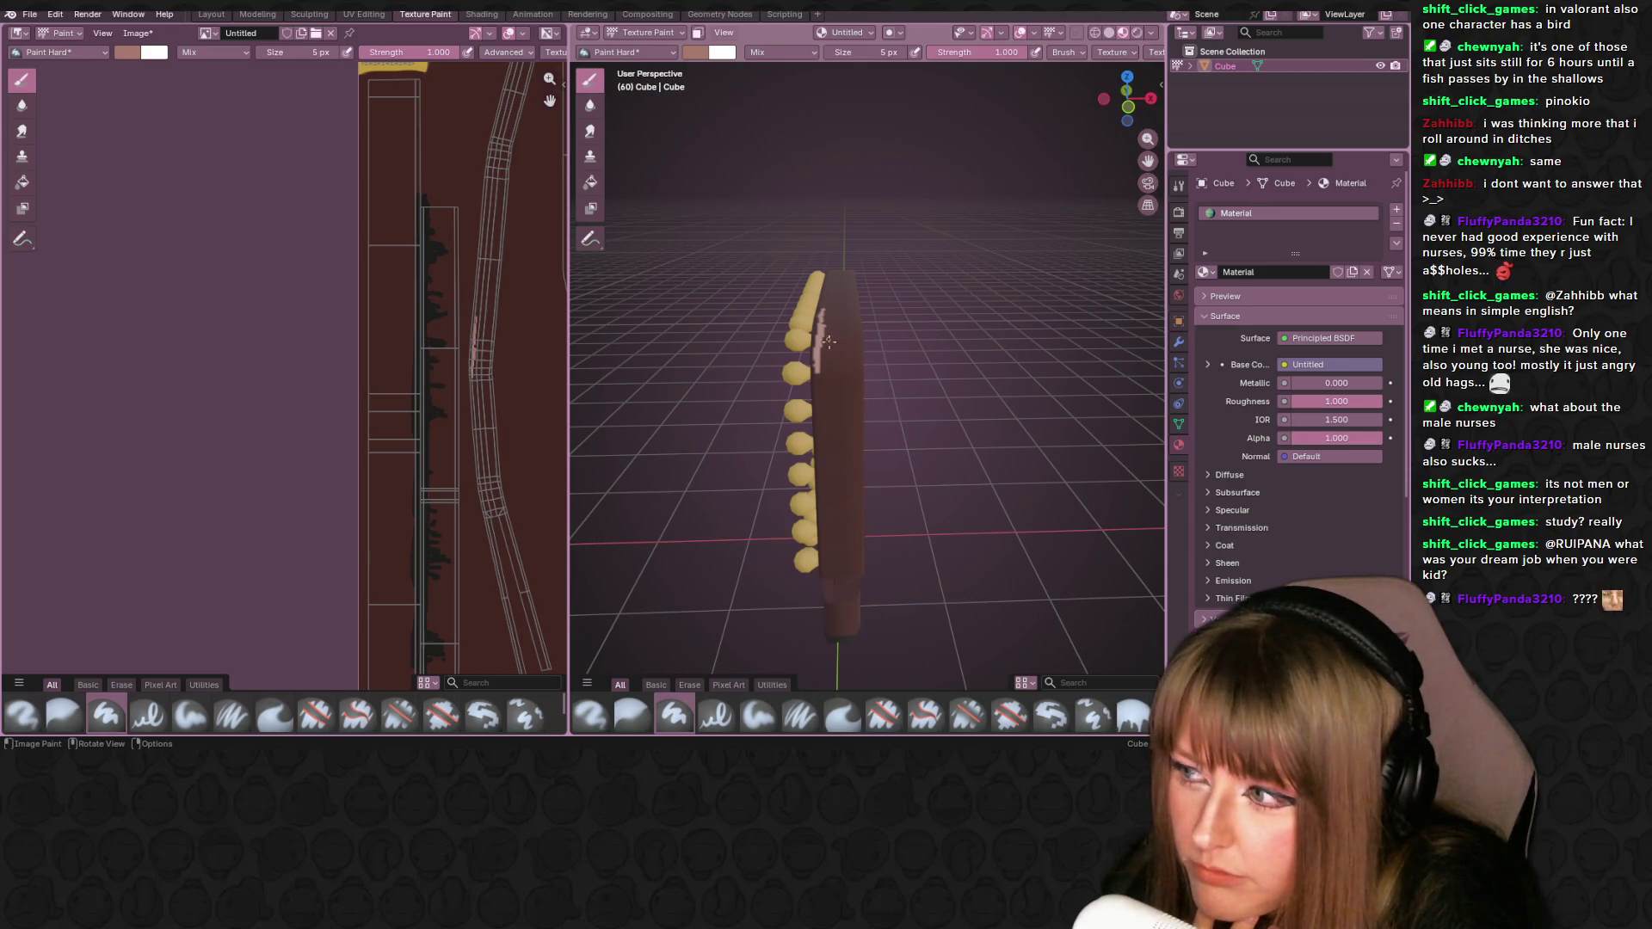
{"action": "mouse_move", "coordinate": [816, 377]}
{"action": "left_mouse_down"}
{"action": "mouse_move", "coordinate": [819, 426]}
{"action": "mouse_move", "coordinate": [818, 381]}
{"action": "left_mouse_up"}
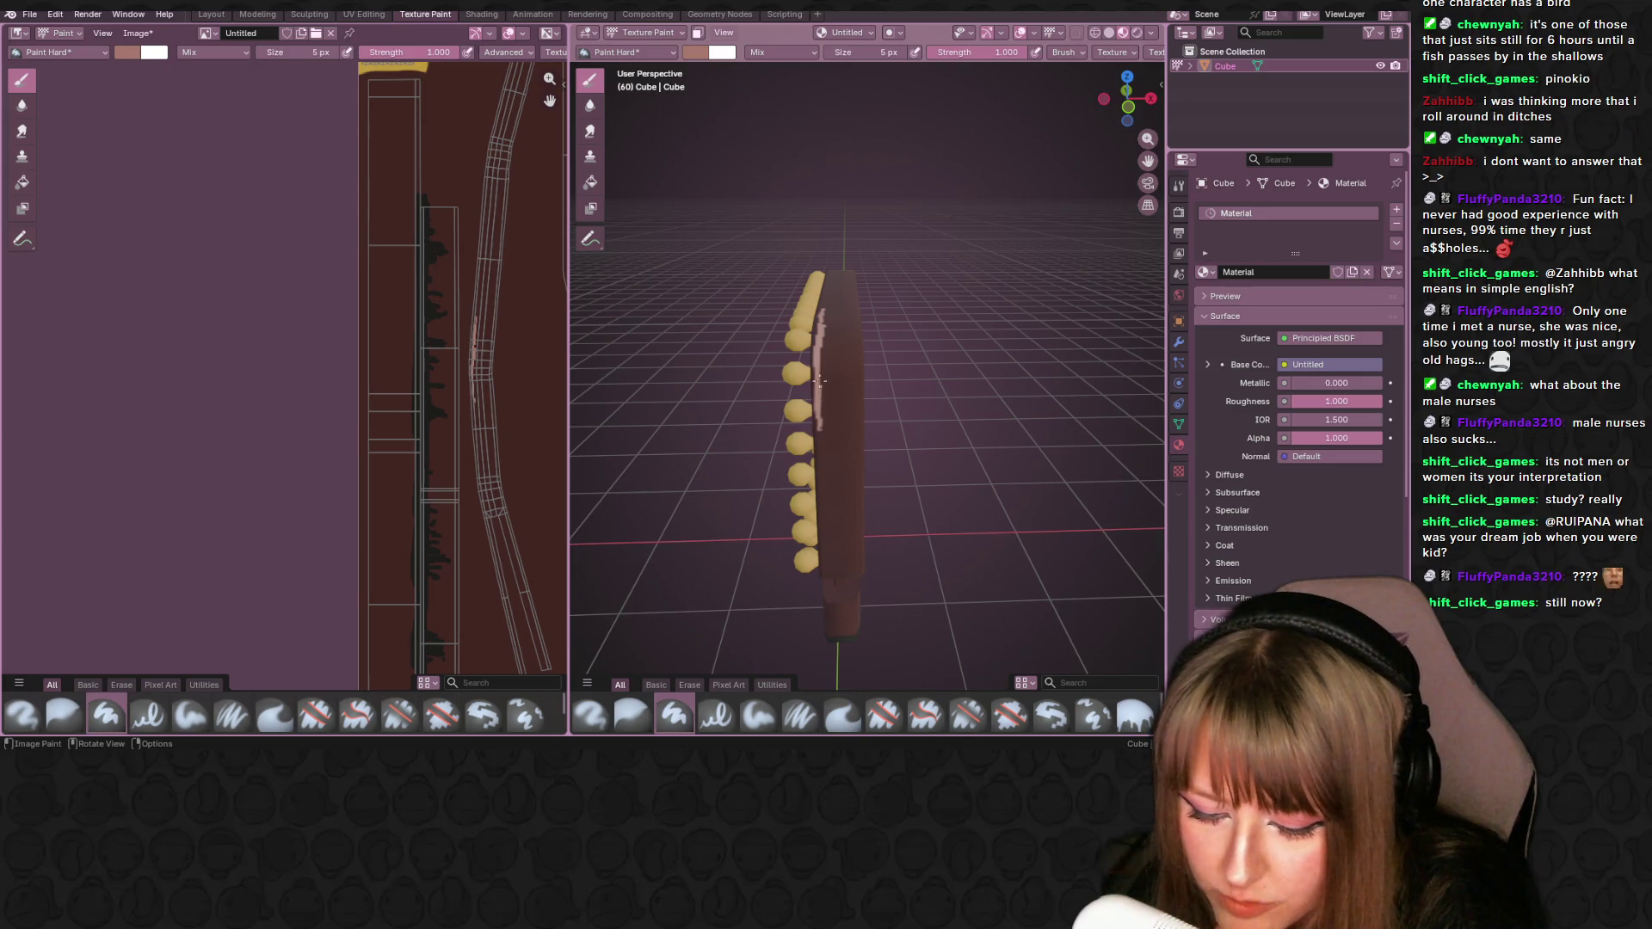
{"action": "middle_click_drag", "start_coordinate": [818, 381], "coordinate": [816, 337]}
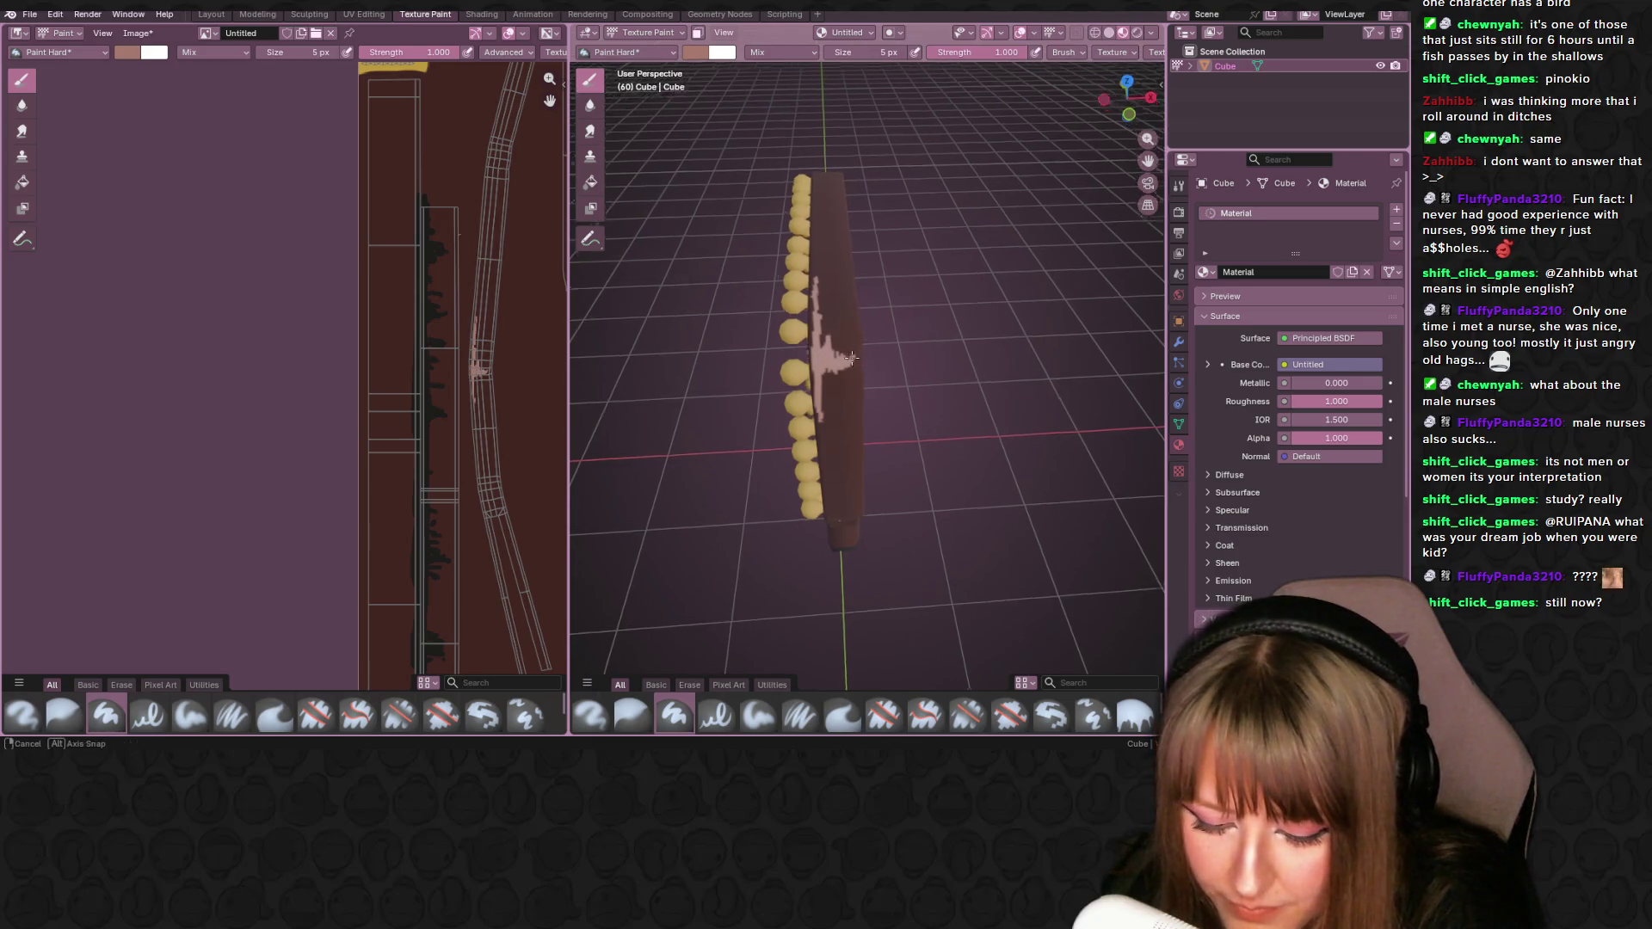
{"action": "scroll", "coordinate": [852, 361], "scroll_direction": "up", "scroll_amount": 2}
{"action": "middle_click_drag", "start_coordinate": [851, 361], "coordinate": [822, 245]}
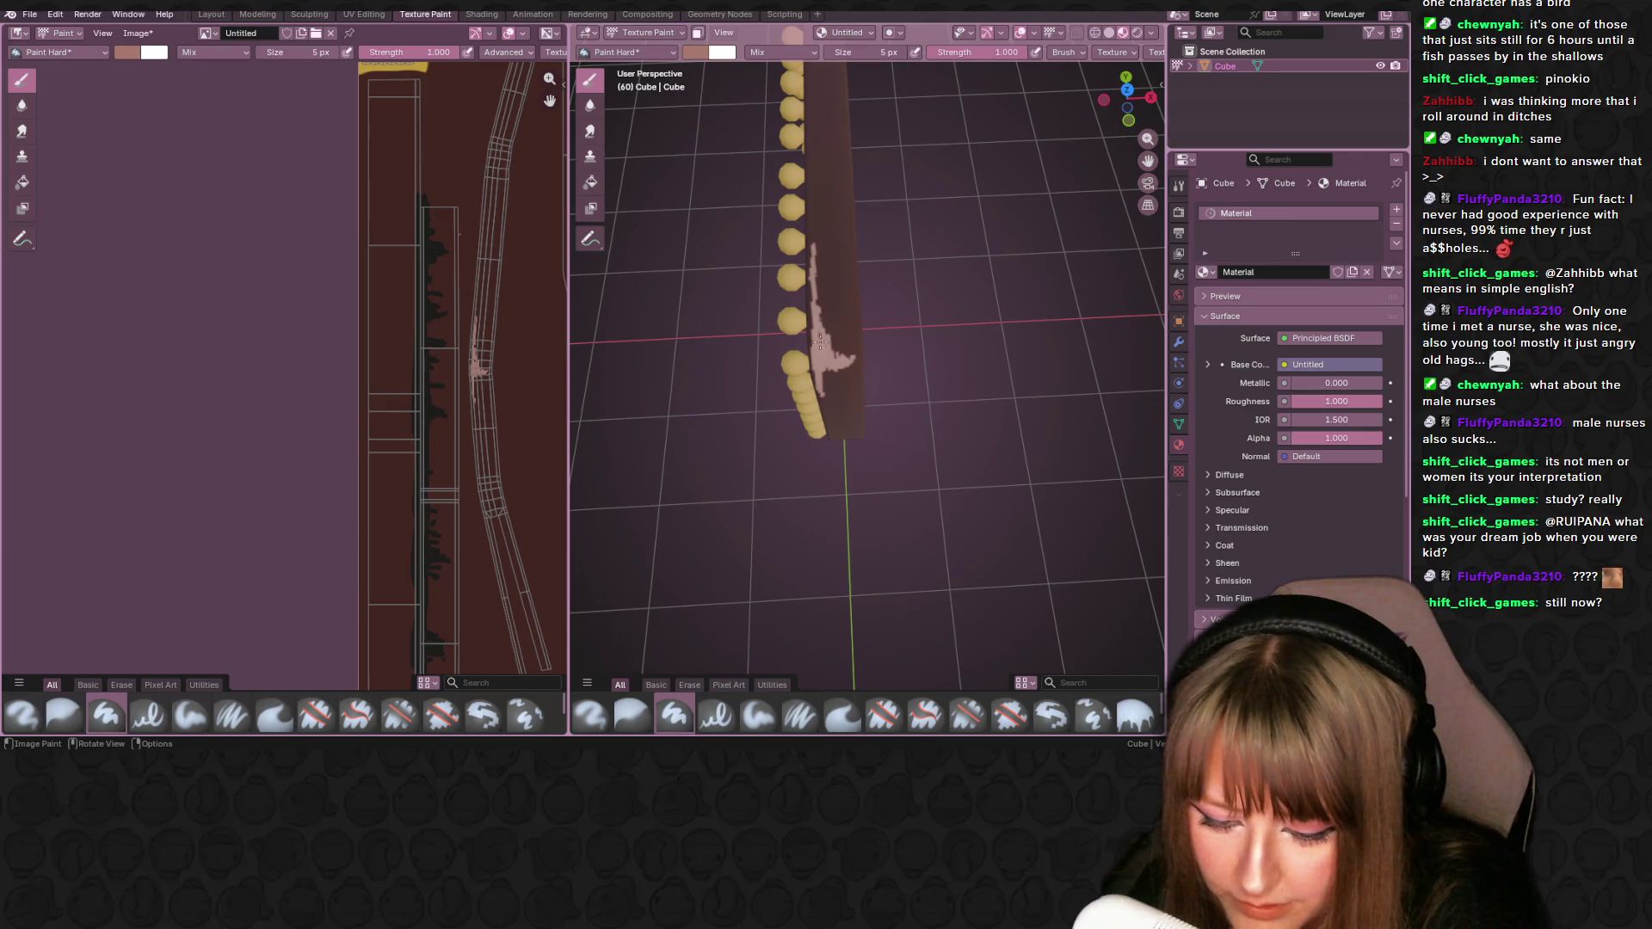
{"action": "middle_click_drag", "start_coordinate": [832, 354], "coordinate": [796, 221]}
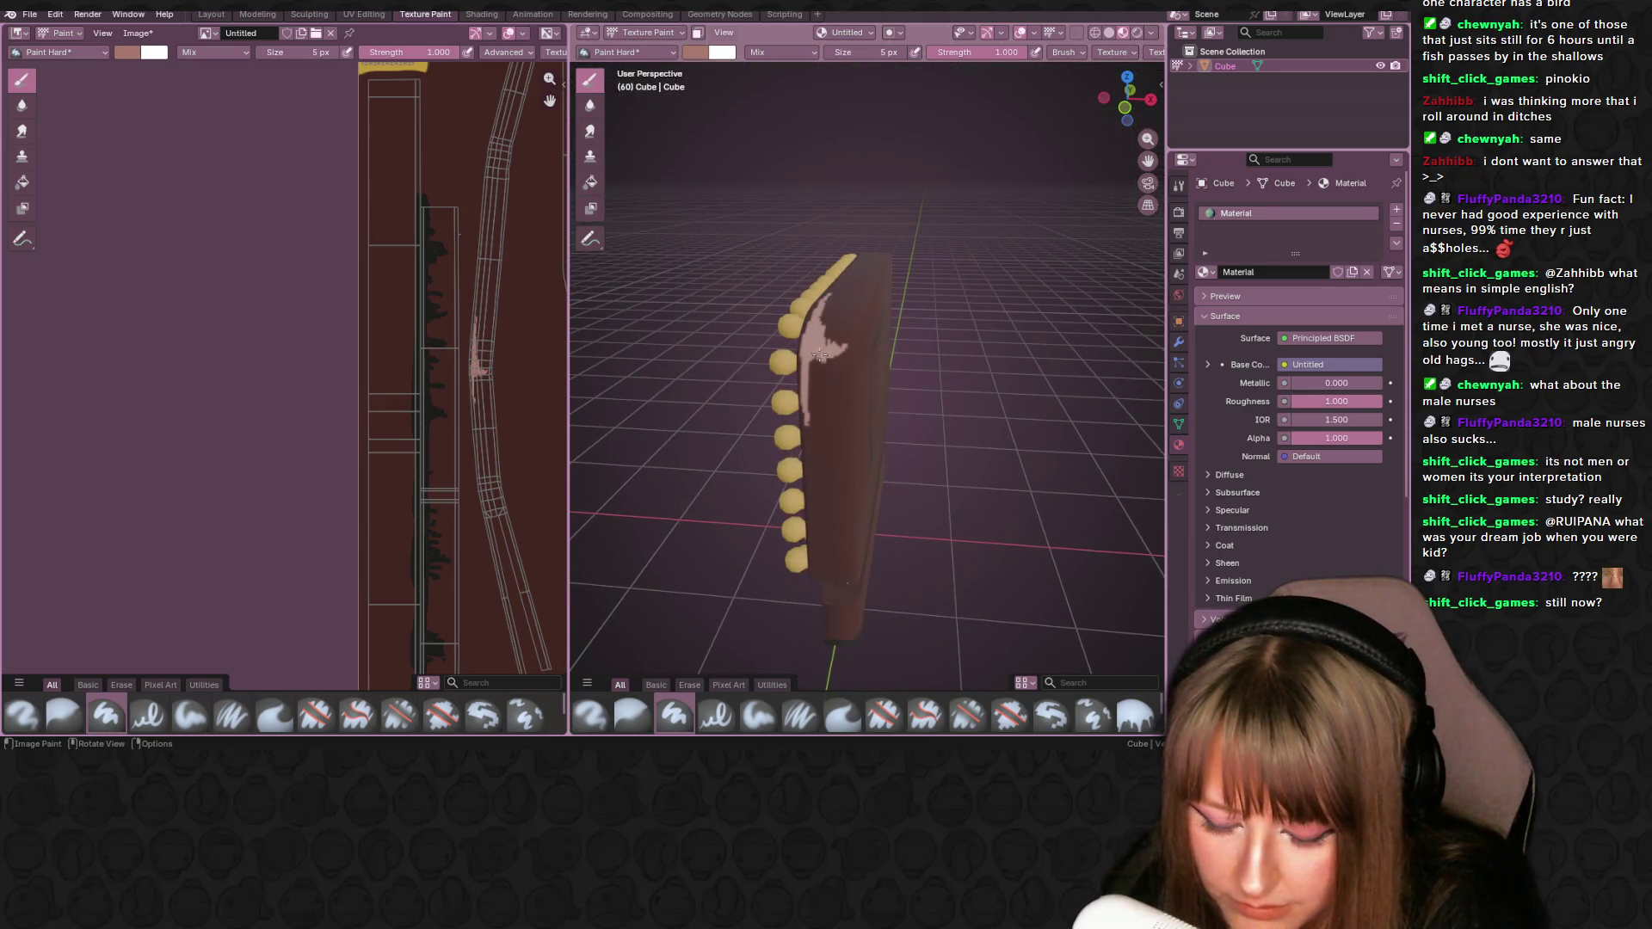
{"action": "mouse_move", "coordinate": [827, 345]}
{"action": "middle_mouse_down"}
{"action": "mouse_move", "coordinate": [830, 379]}
{"action": "mouse_move", "coordinate": [833, 348]}
{"action": "middle_mouse_up"}
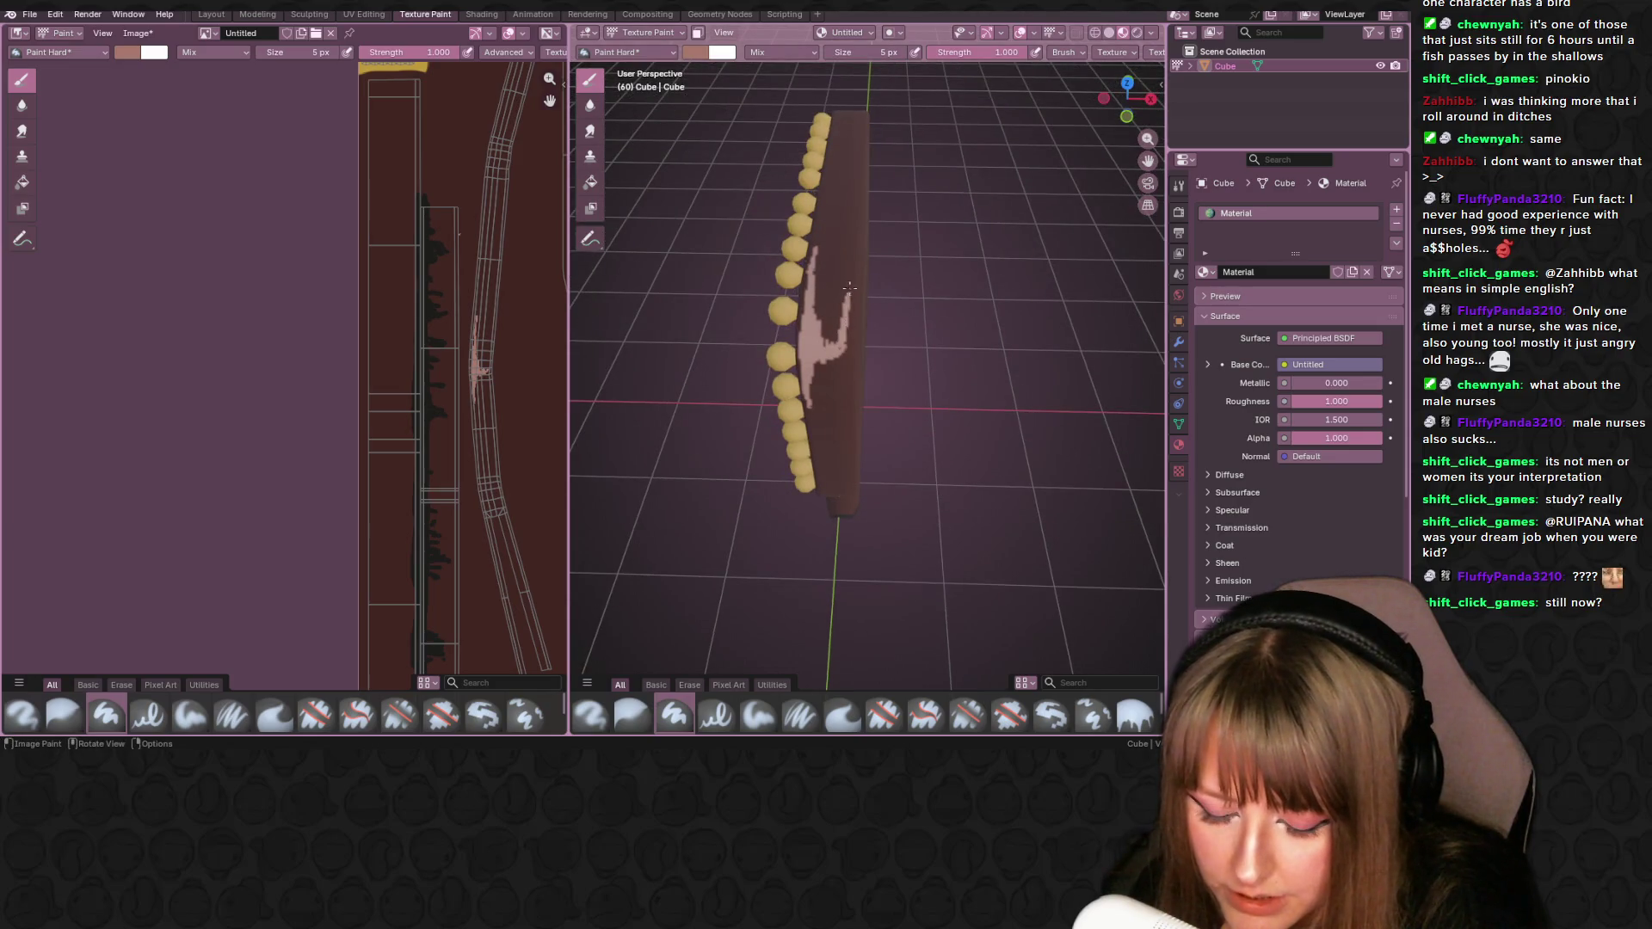
- Look down the frame and paint brighter pink highlights along its face and left edge
{"action": "middle_click_drag", "start_coordinate": [844, 331], "coordinate": [838, 341]}
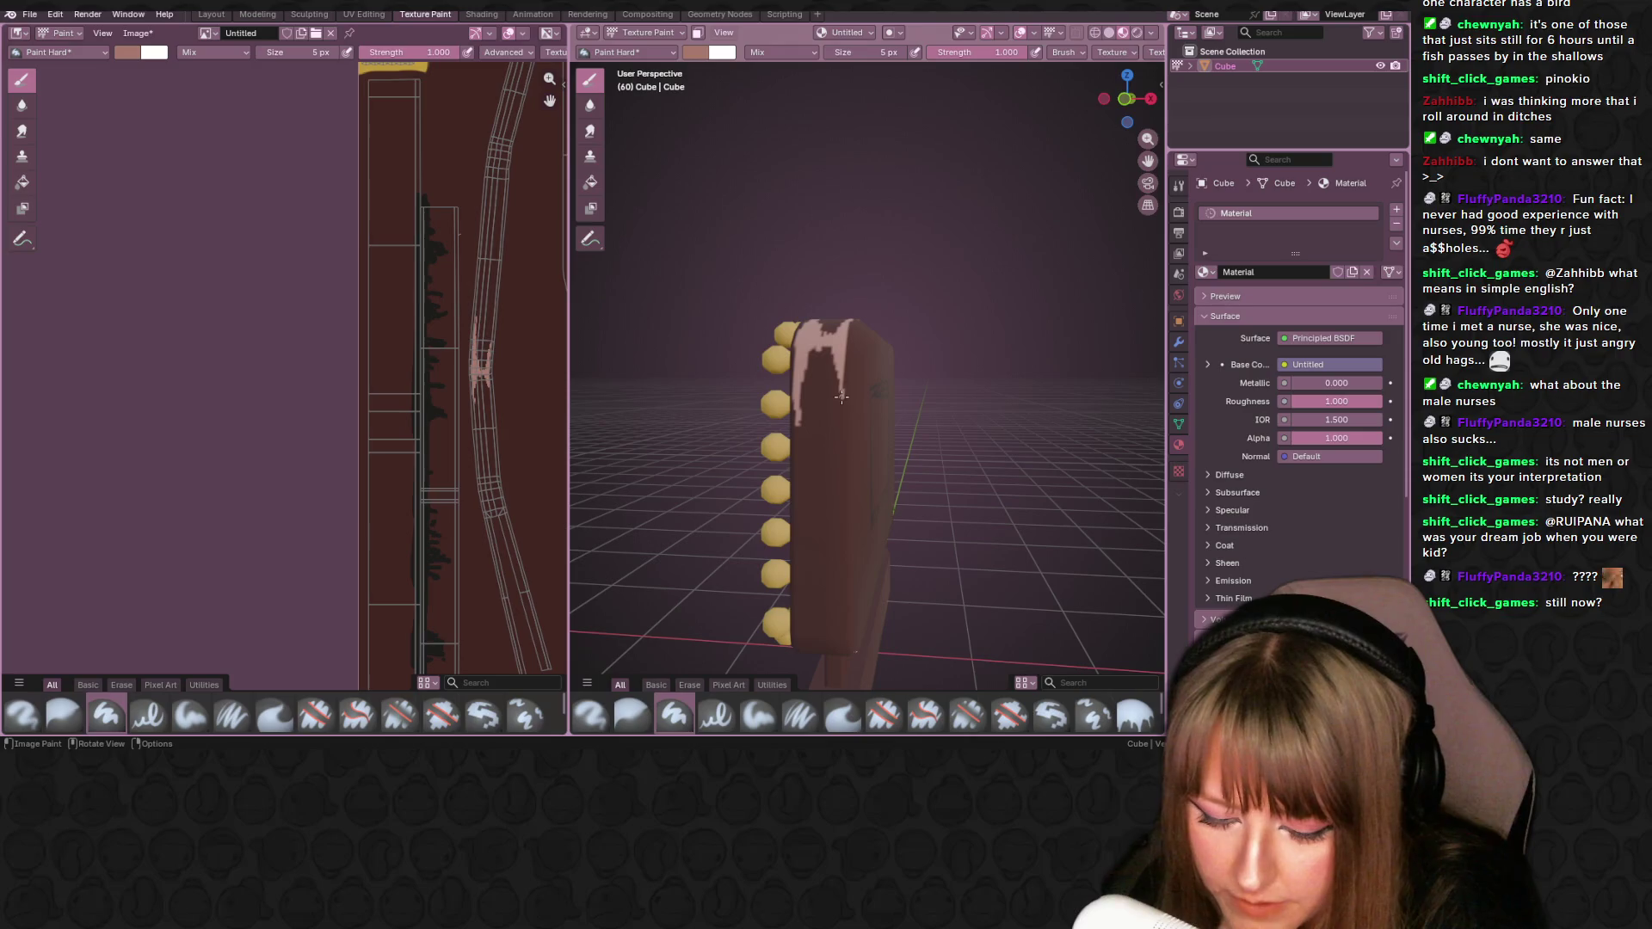
{"action": "middle_click_drag", "start_coordinate": [827, 284], "coordinate": [847, 377]}
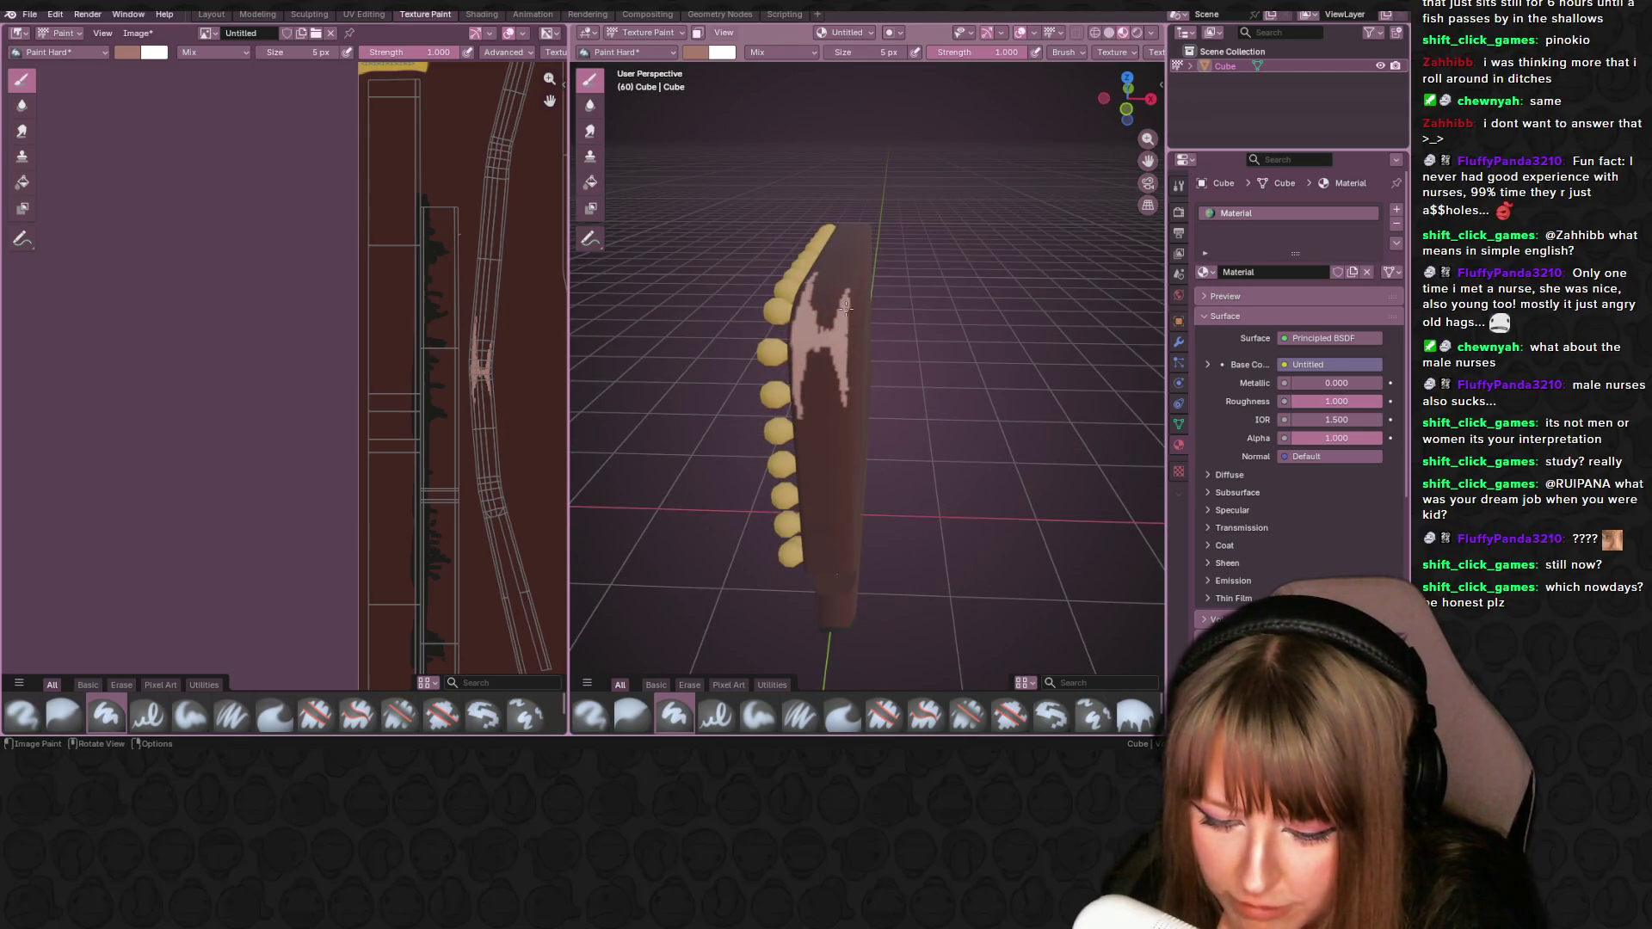
{"action": "middle_click_drag", "start_coordinate": [843, 300], "coordinate": [829, 398]}
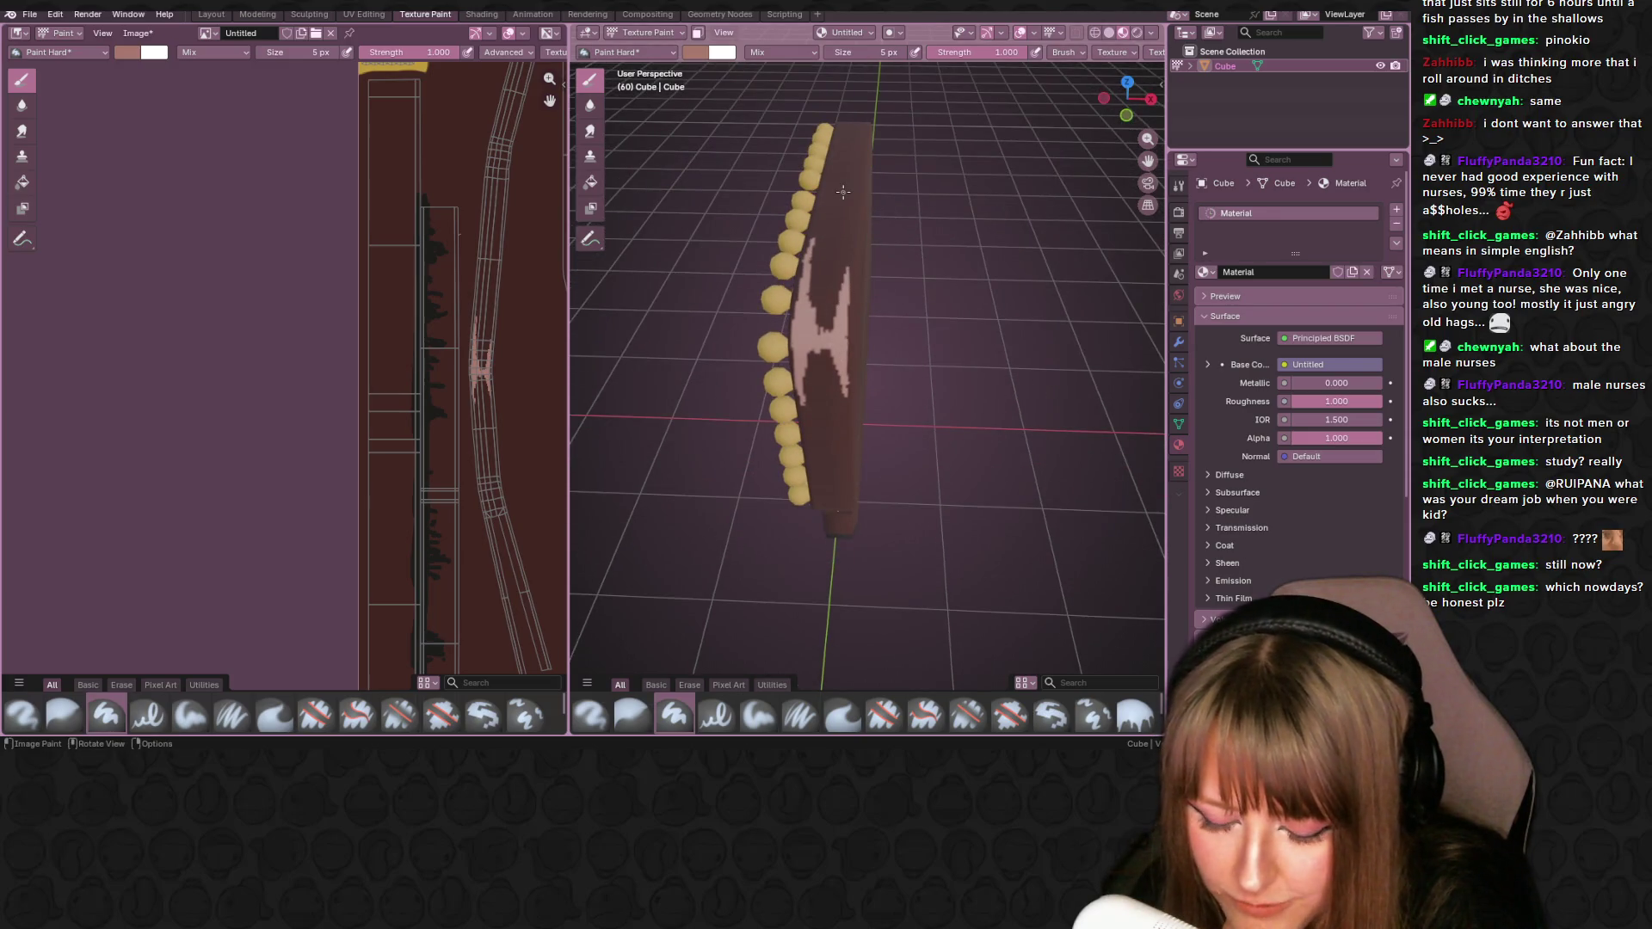
{"action": "middle_click_drag", "start_coordinate": [864, 441], "coordinate": [821, 310]}
{"action": "scroll", "coordinate": [852, 405], "scroll_direction": "up", "scroll_amount": 2}
{"action": "scroll", "coordinate": [848, 430], "scroll_direction": "up", "scroll_amount": 2}
{"action": "left_click_drag", "start_coordinate": [813, 324], "coordinate": [822, 445]}
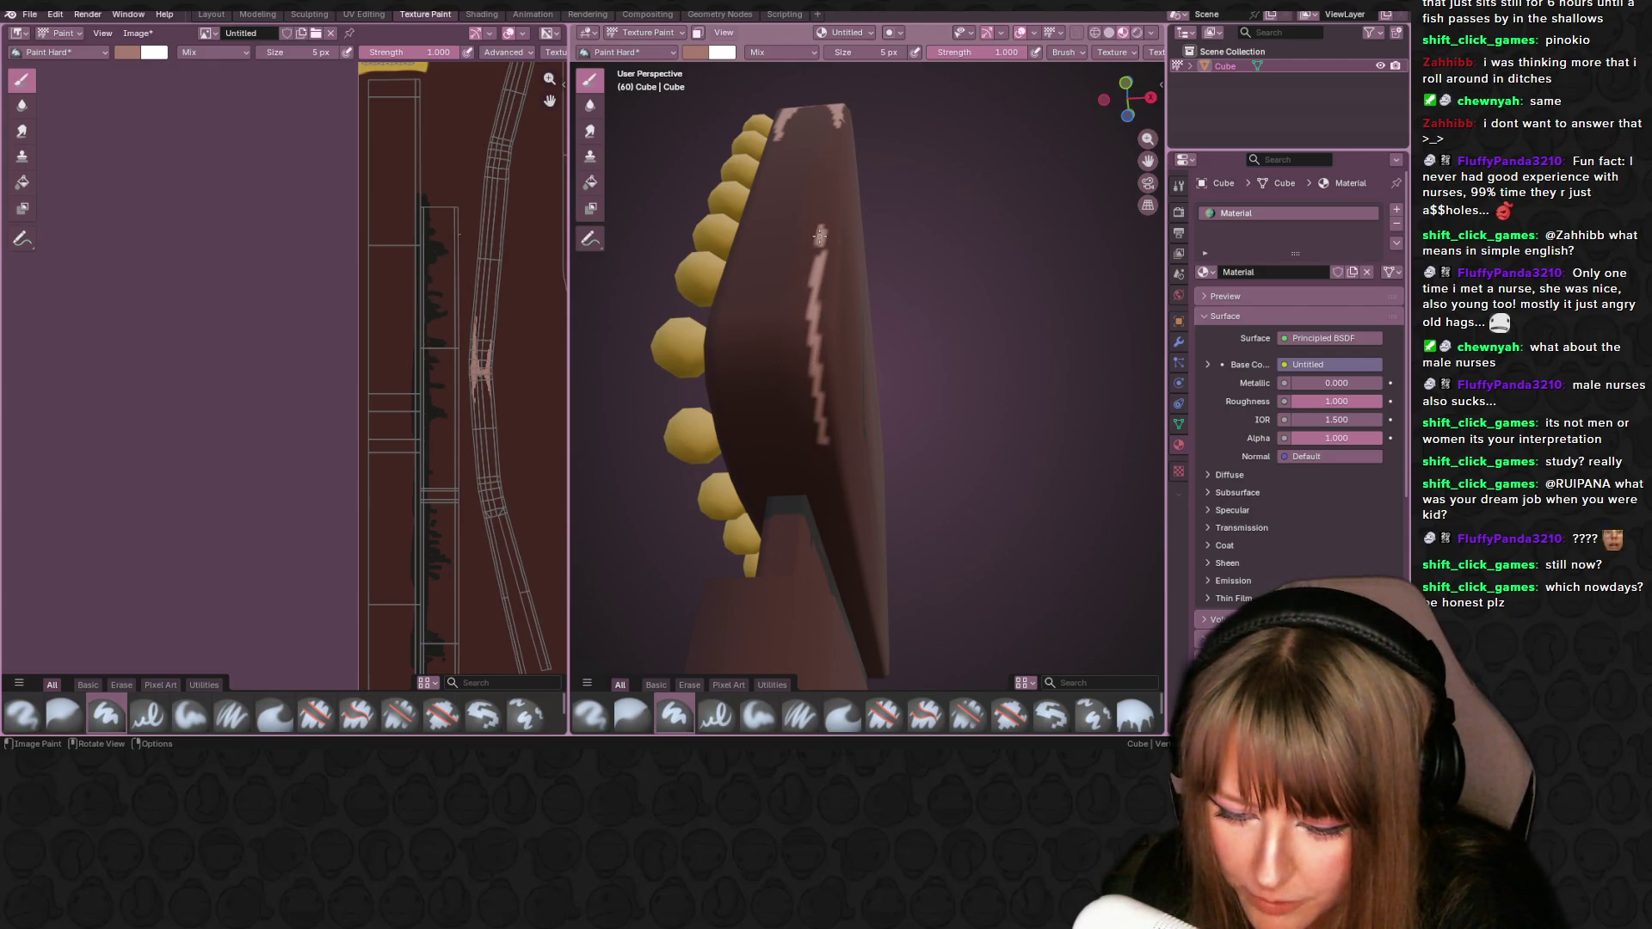
{"action": "left_click_drag", "start_coordinate": [809, 297], "coordinate": [819, 412]}
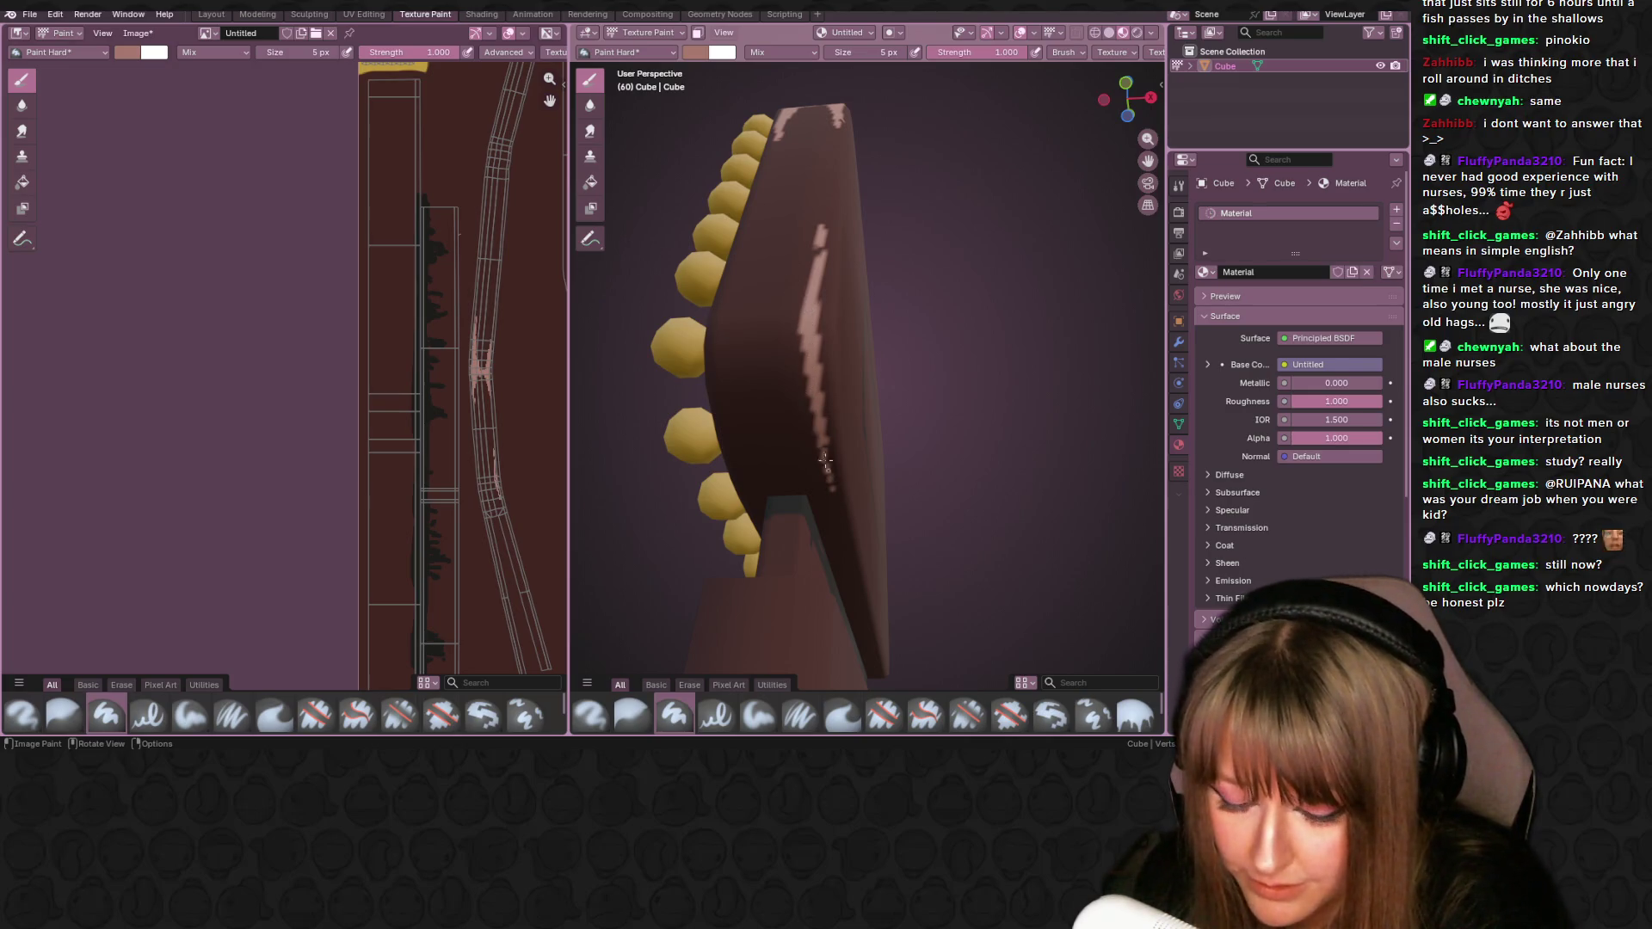
{"action": "mouse_move", "coordinate": [714, 313]}
{"action": "left_mouse_down"}
{"action": "mouse_move", "coordinate": [728, 452]}
{"action": "mouse_move", "coordinate": [733, 253]}
{"action": "left_mouse_up"}
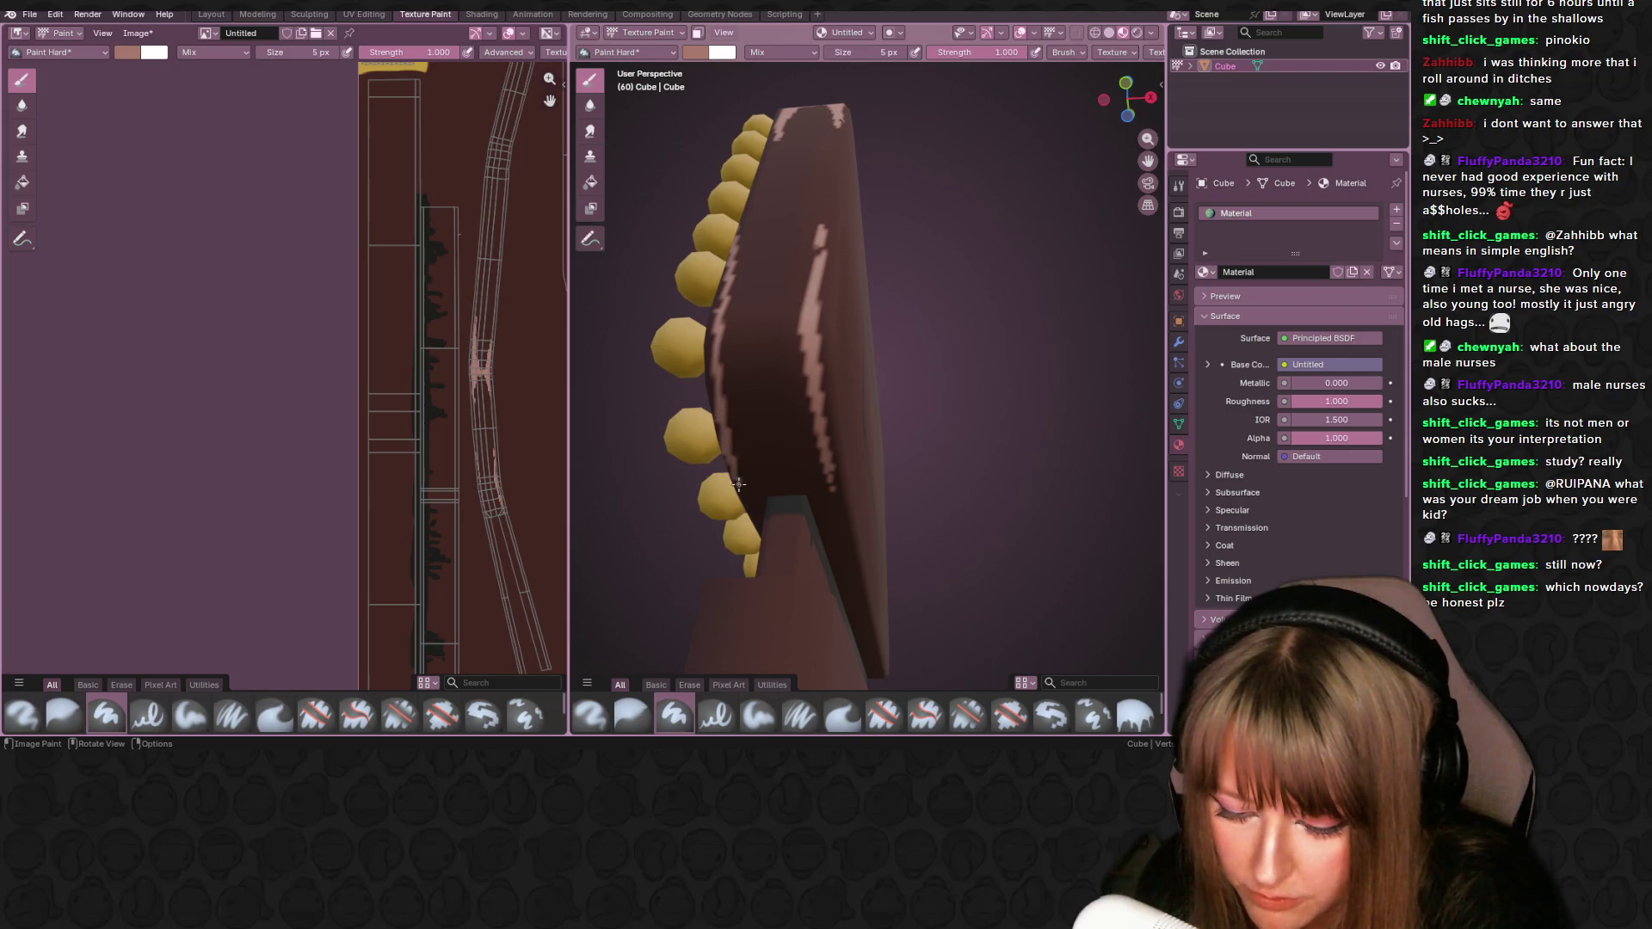
{"action": "mouse_move", "coordinate": [721, 291]}
{"action": "left_mouse_down"}
{"action": "mouse_move", "coordinate": [711, 358]}
{"action": "mouse_move", "coordinate": [728, 340]}
{"action": "mouse_move", "coordinate": [738, 370]}
{"action": "mouse_move", "coordinate": [755, 342]}
{"action": "left_mouse_up"}
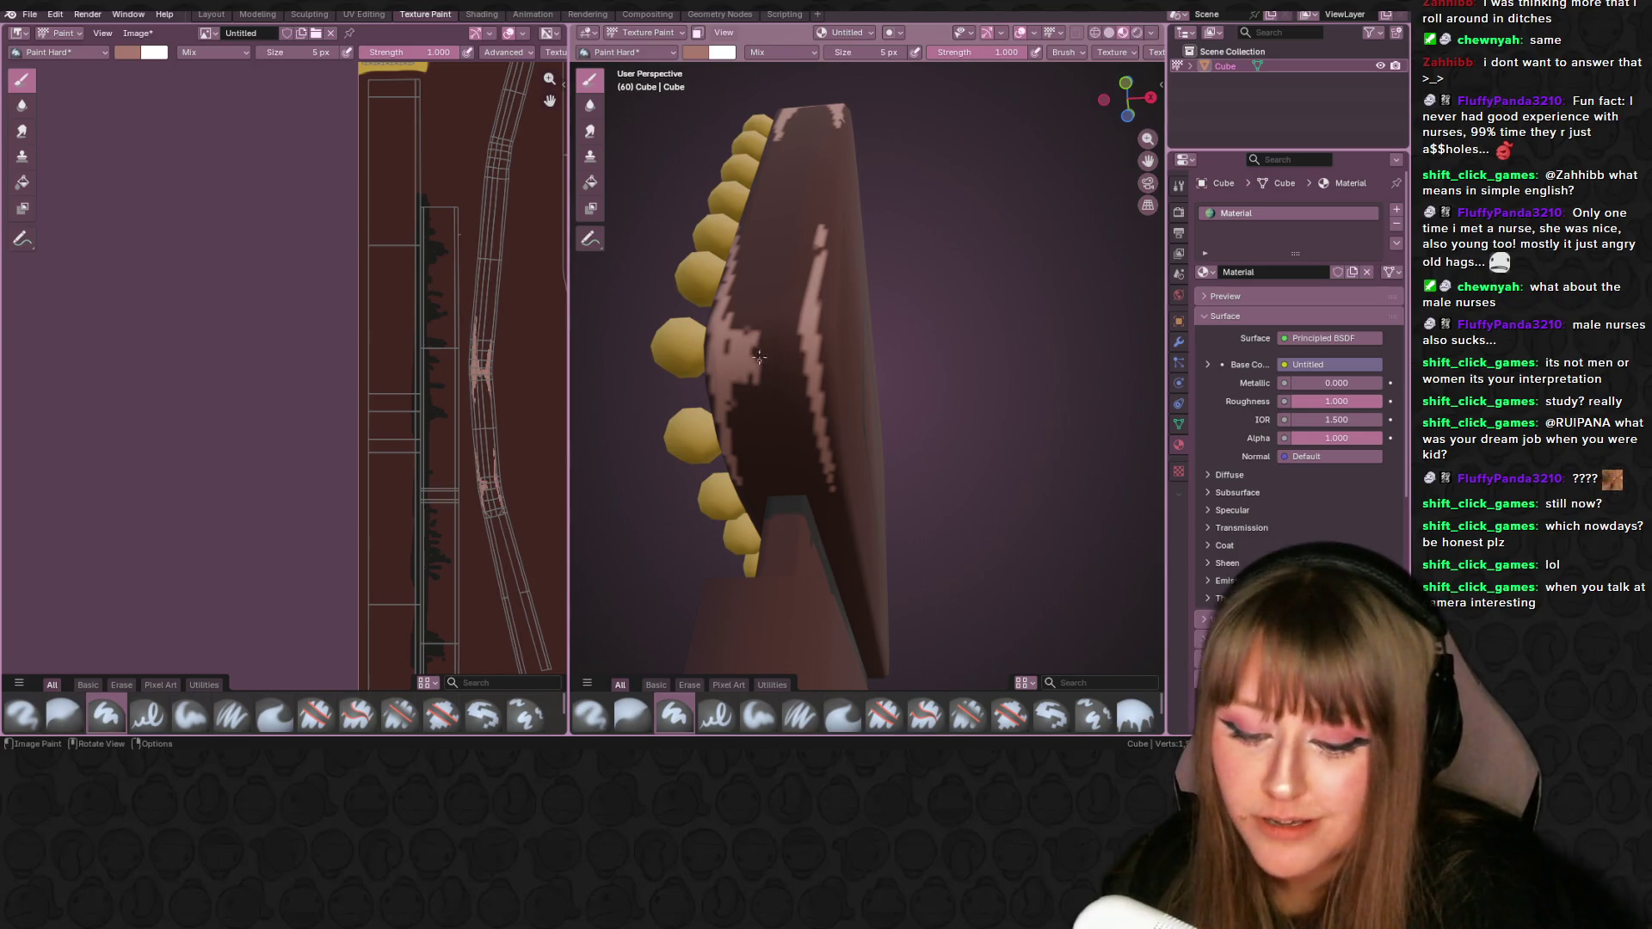
- Paint pink highlight strokes down the dark face of the frame's rounded rim
{"action": "mouse_move", "coordinate": [761, 357]}
{"action": "left_mouse_down"}
{"action": "mouse_move", "coordinate": [768, 388]}
{"action": "mouse_move", "coordinate": [777, 292]}
{"action": "mouse_move", "coordinate": [787, 400]}
{"action": "mouse_move", "coordinate": [789, 301]}
{"action": "mouse_move", "coordinate": [808, 405]}
{"action": "mouse_move", "coordinate": [801, 289]}
{"action": "left_mouse_up"}
{"action": "middle_click_drag", "start_coordinate": [812, 148], "coordinate": [831, 315]}
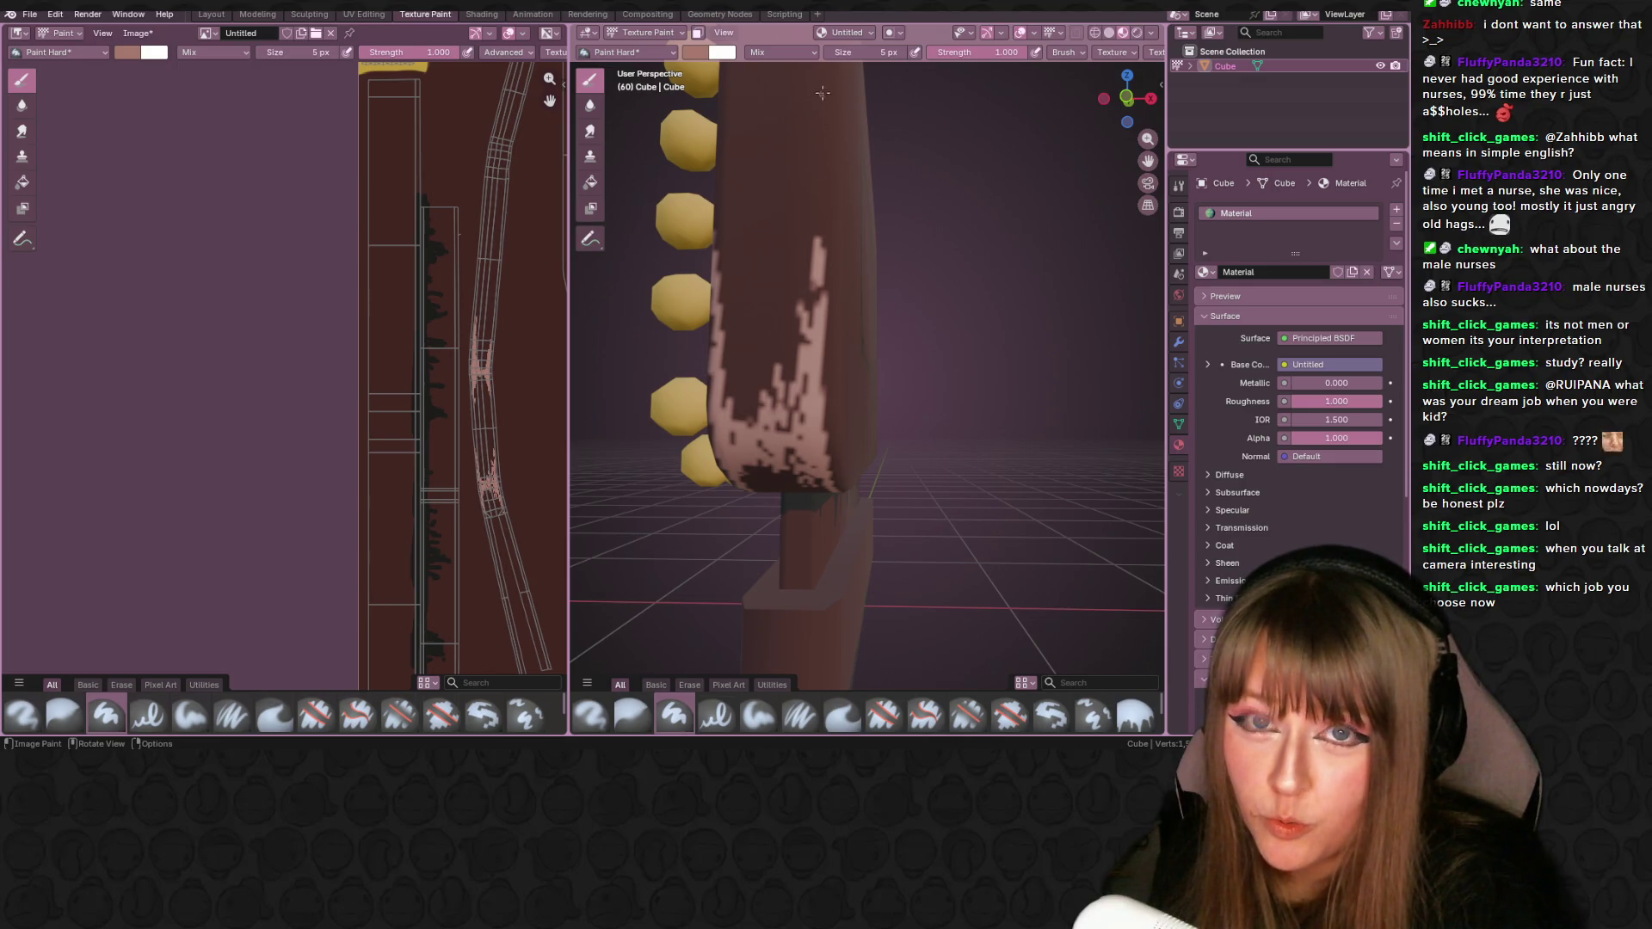
{"action": "middle_click_drag", "start_coordinate": [810, 186], "coordinate": [818, 240], "text": "shift"}
{"action": "left_click_drag", "start_coordinate": [860, 178], "coordinate": [861, 472]}
- Undo the unwanted stroke and repaint zigzag pink highlights along the rim
{"action": "mouse_move", "coordinate": [860, 472]}
{"action": "middle_mouse_down"}
{"action": "mouse_move", "coordinate": [785, 229]}
{"action": "mouse_move", "coordinate": [917, 297]}
{"action": "mouse_move", "coordinate": [901, 460]}
{"action": "mouse_move", "coordinate": [883, 367]}
{"action": "middle_mouse_up"}
{"action": "key", "text": "ctrl+z"}
{"action": "key", "text": "ctrl+z"}
{"action": "mouse_move", "coordinate": [883, 366]}
{"action": "left_mouse_down"}
{"action": "mouse_move", "coordinate": [925, 454]}
{"action": "mouse_move", "coordinate": [899, 256]}
{"action": "mouse_move", "coordinate": [927, 392]}
{"action": "mouse_move", "coordinate": [988, 456]}
{"action": "mouse_move", "coordinate": [955, 430]}
{"action": "left_mouse_up"}
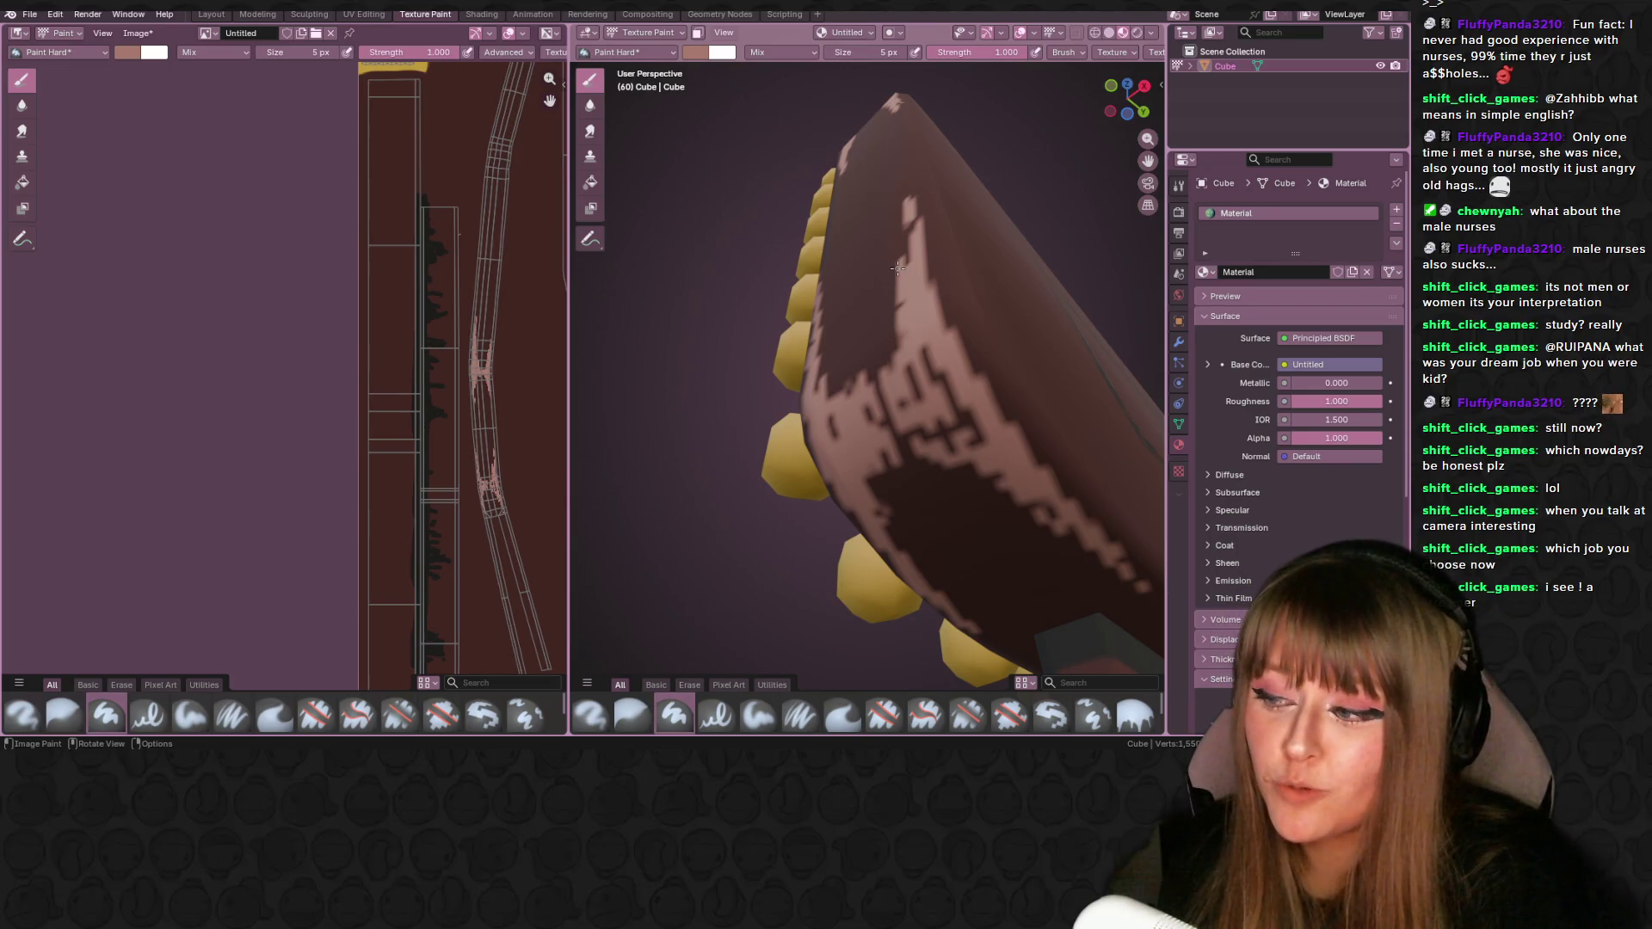
- Paint a pink highlight up the frame's inner edge next to the bulbs
{"action": "mouse_move", "coordinate": [893, 411]}
{"action": "left_mouse_down"}
{"action": "mouse_move", "coordinate": [907, 449]}
{"action": "mouse_move", "coordinate": [879, 497]}
{"action": "left_mouse_up"}
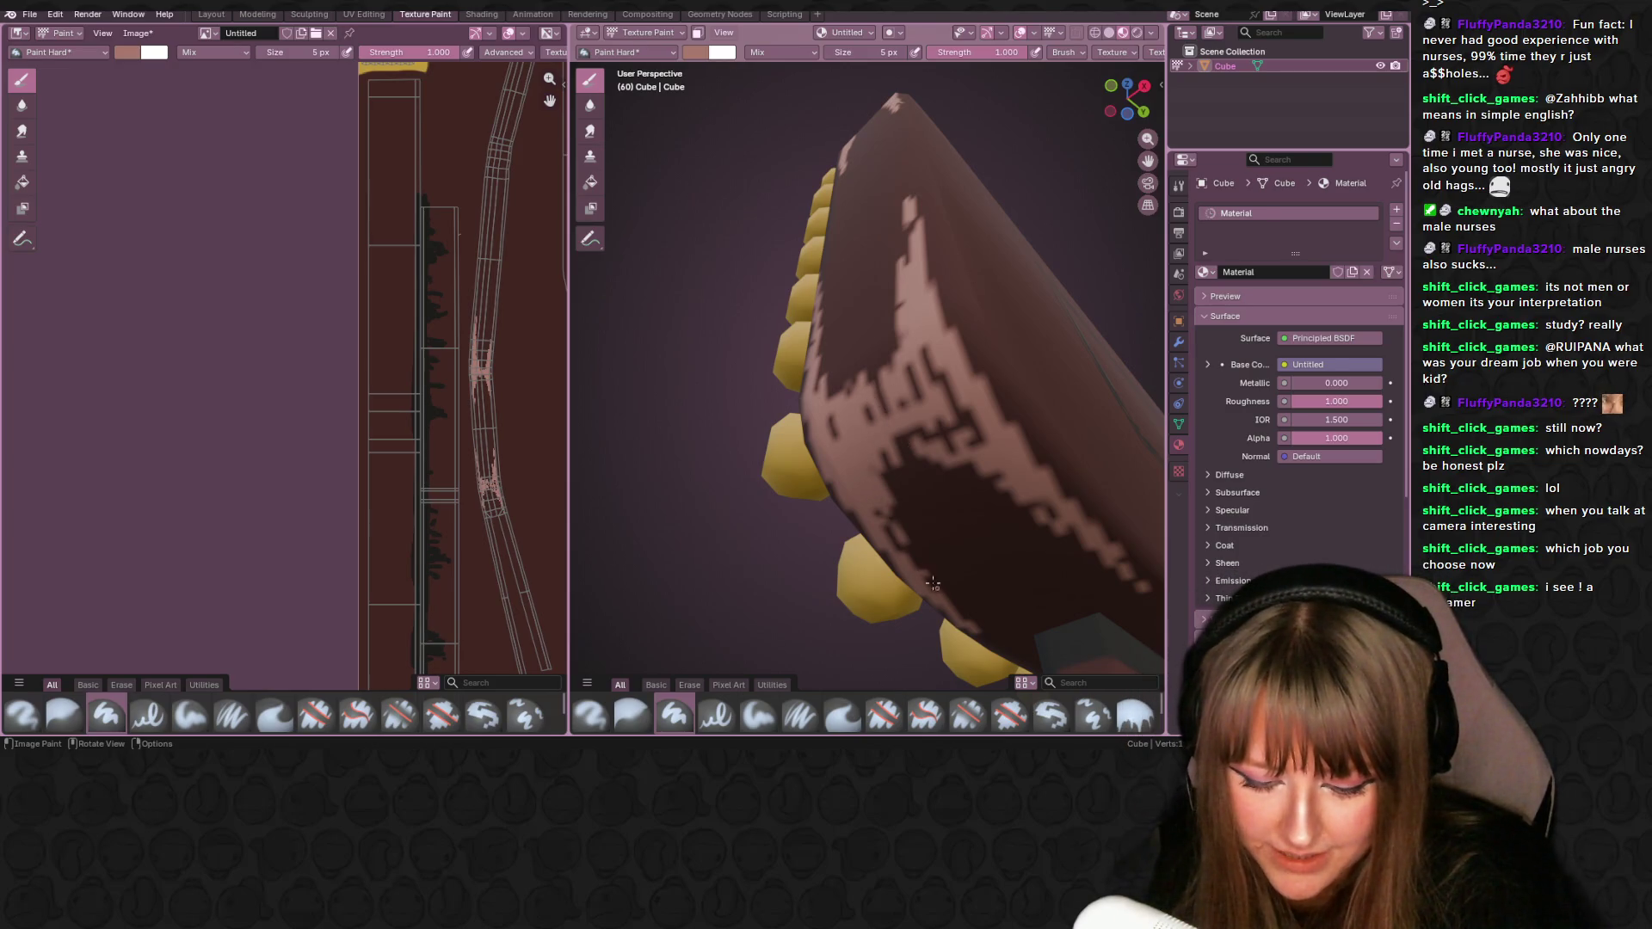
{"action": "middle_click_drag", "start_coordinate": [862, 485], "coordinate": [873, 461]}
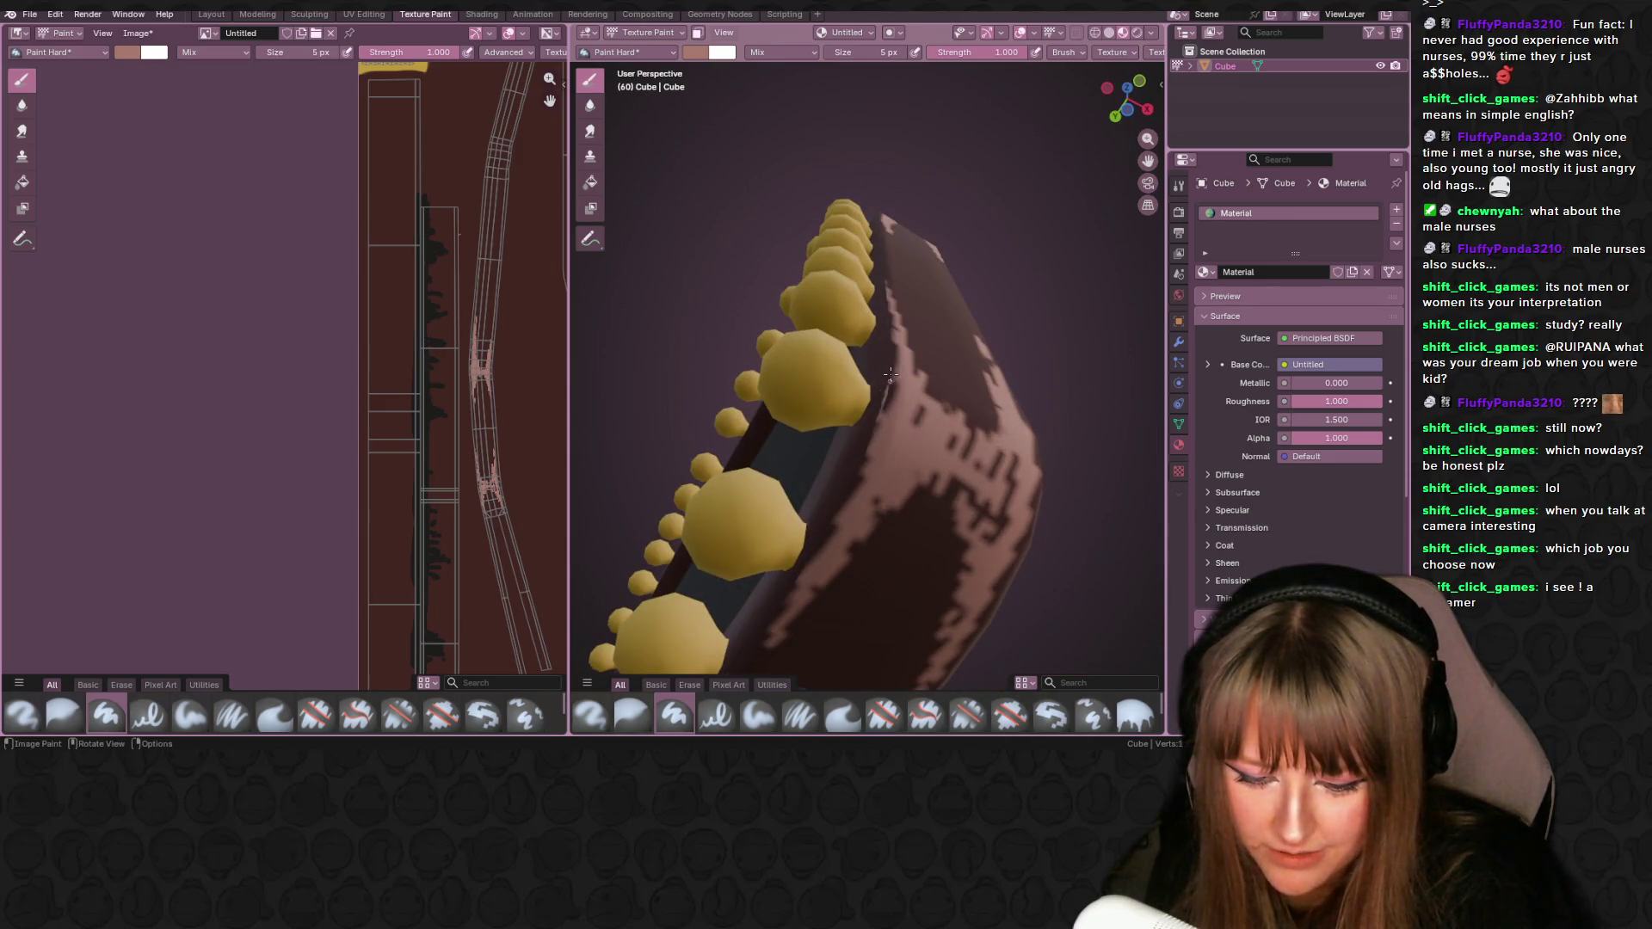
{"action": "middle_click_drag", "start_coordinate": [891, 400], "coordinate": [883, 407]}
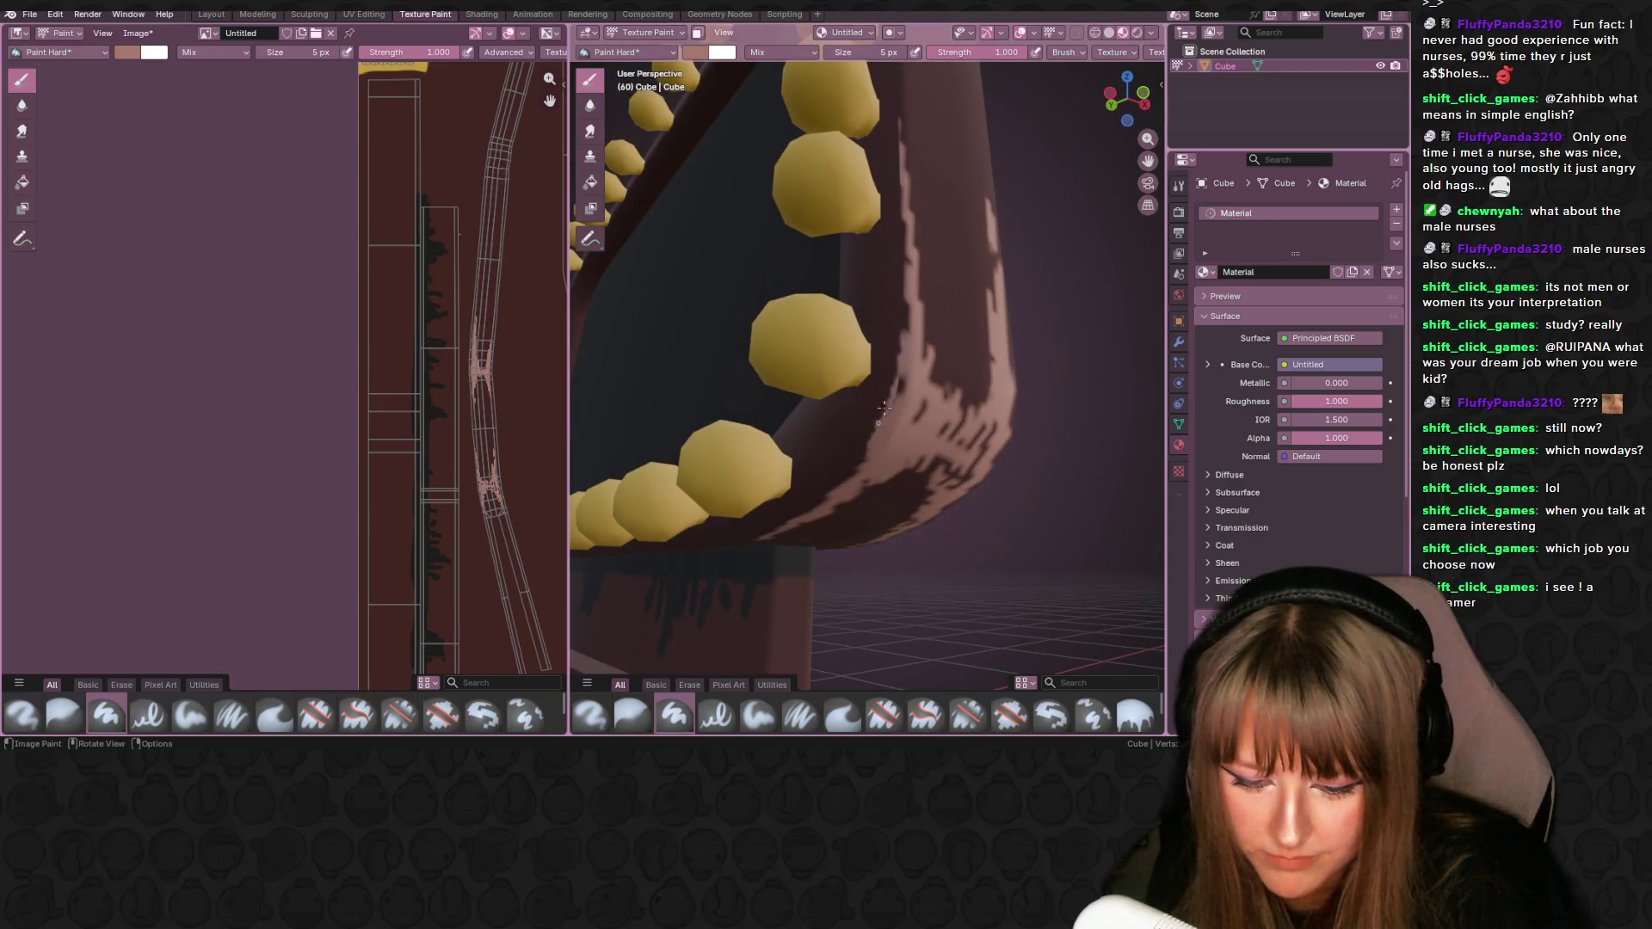
{"action": "middle_click_drag", "start_coordinate": [845, 486], "coordinate": [832, 472]}
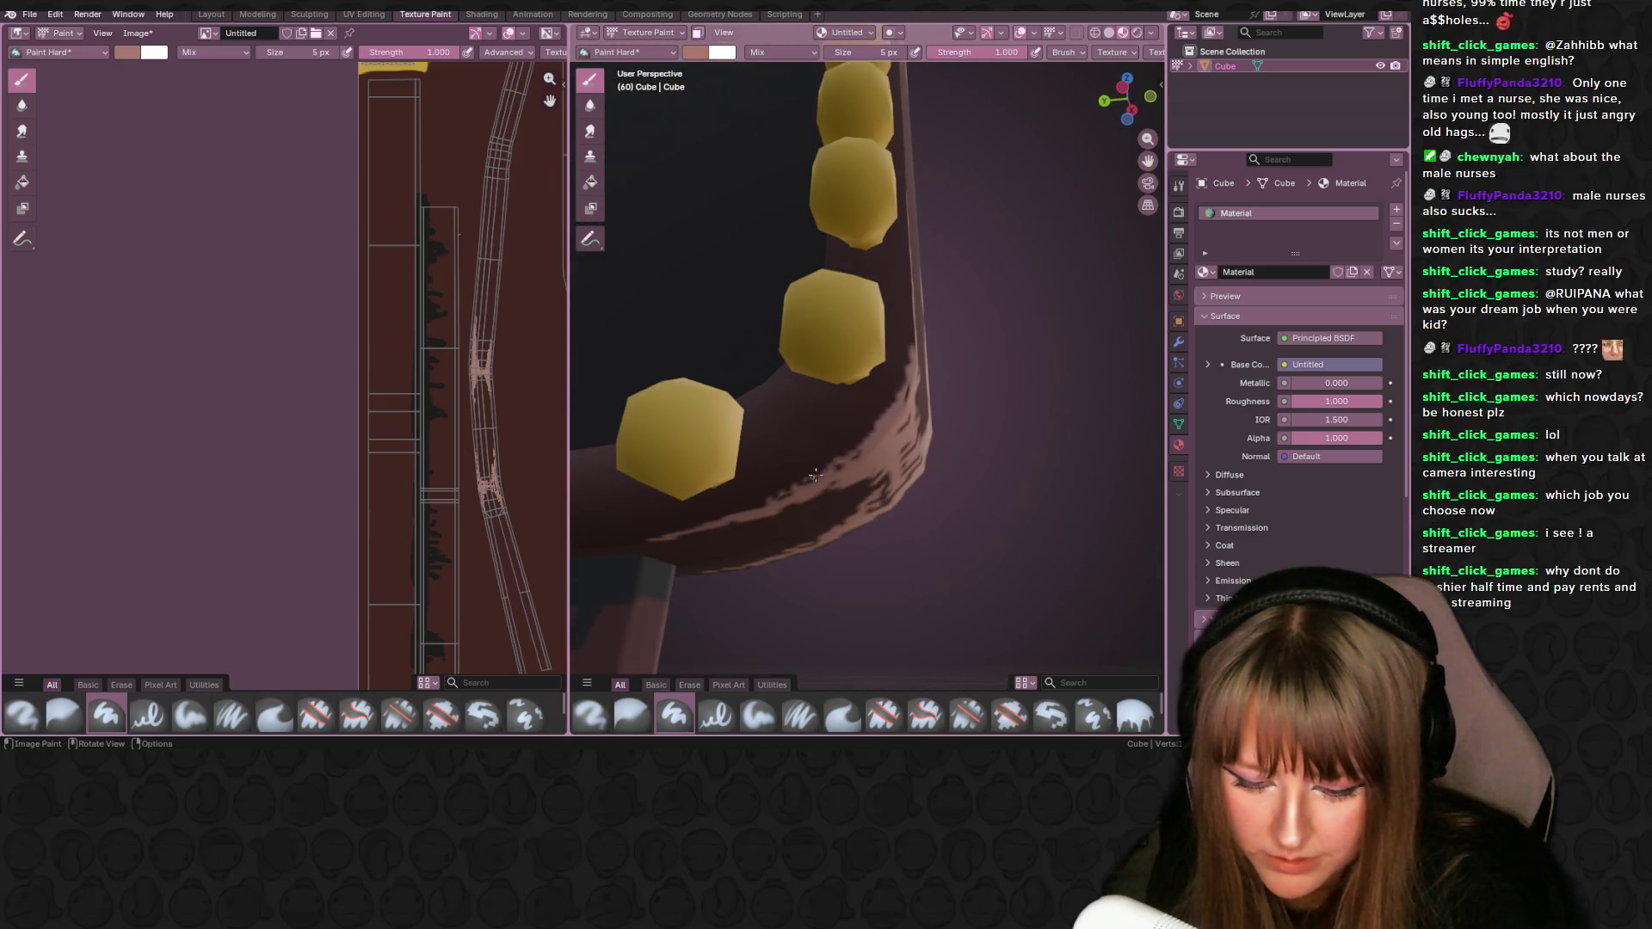
{"action": "mouse_move", "coordinate": [882, 417]}
{"action": "left_mouse_down"}
{"action": "mouse_move", "coordinate": [907, 288]}
{"action": "mouse_move", "coordinate": [921, 361]}
{"action": "left_mouse_up"}
{"action": "middle_click_drag", "start_coordinate": [920, 361], "coordinate": [913, 256]}
{"action": "mouse_move", "coordinate": [917, 238]}
{"action": "left_mouse_down"}
{"action": "mouse_move", "coordinate": [916, 199]}
{"action": "mouse_move", "coordinate": [914, 243]}
{"action": "left_mouse_up"}
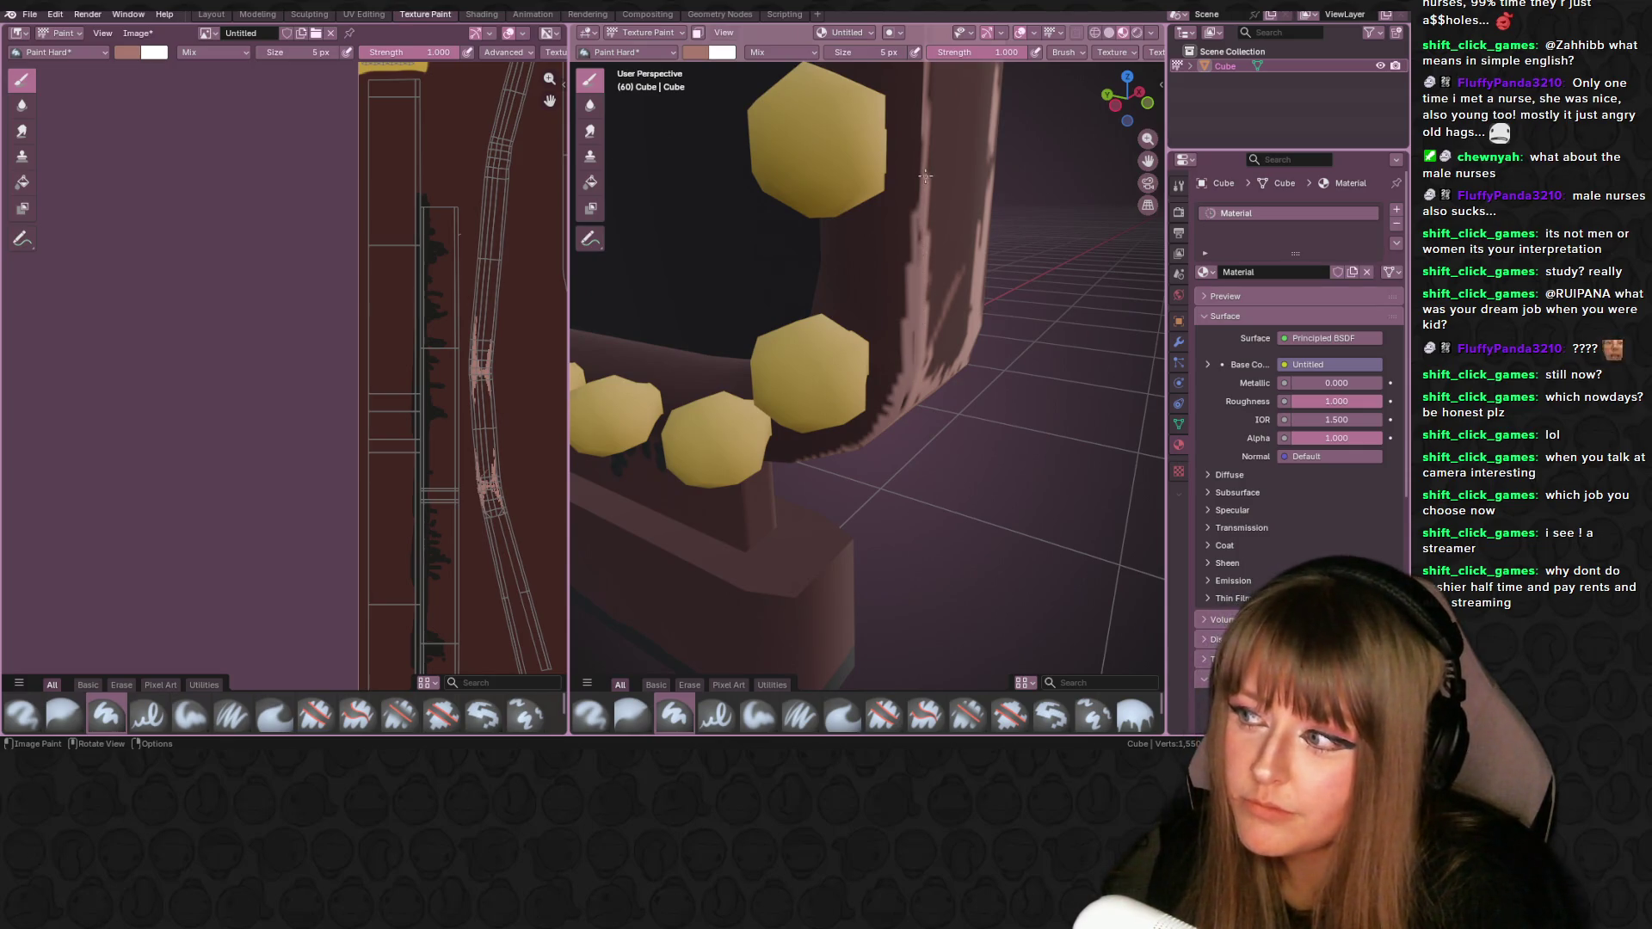
- Add small pink strokes on the darker opposite side of the frame
{"action": "middle_click_drag", "start_coordinate": [924, 158], "coordinate": [936, 284]}
{"action": "mouse_move", "coordinate": [941, 344]}
{"action": "left_mouse_down"}
{"action": "mouse_move", "coordinate": [953, 288]}
{"action": "mouse_move", "coordinate": [974, 375]}
{"action": "mouse_move", "coordinate": [995, 361]}
{"action": "mouse_move", "coordinate": [1003, 404]}
{"action": "mouse_move", "coordinate": [1016, 351]}
{"action": "mouse_move", "coordinate": [1039, 411]}
{"action": "left_mouse_up"}
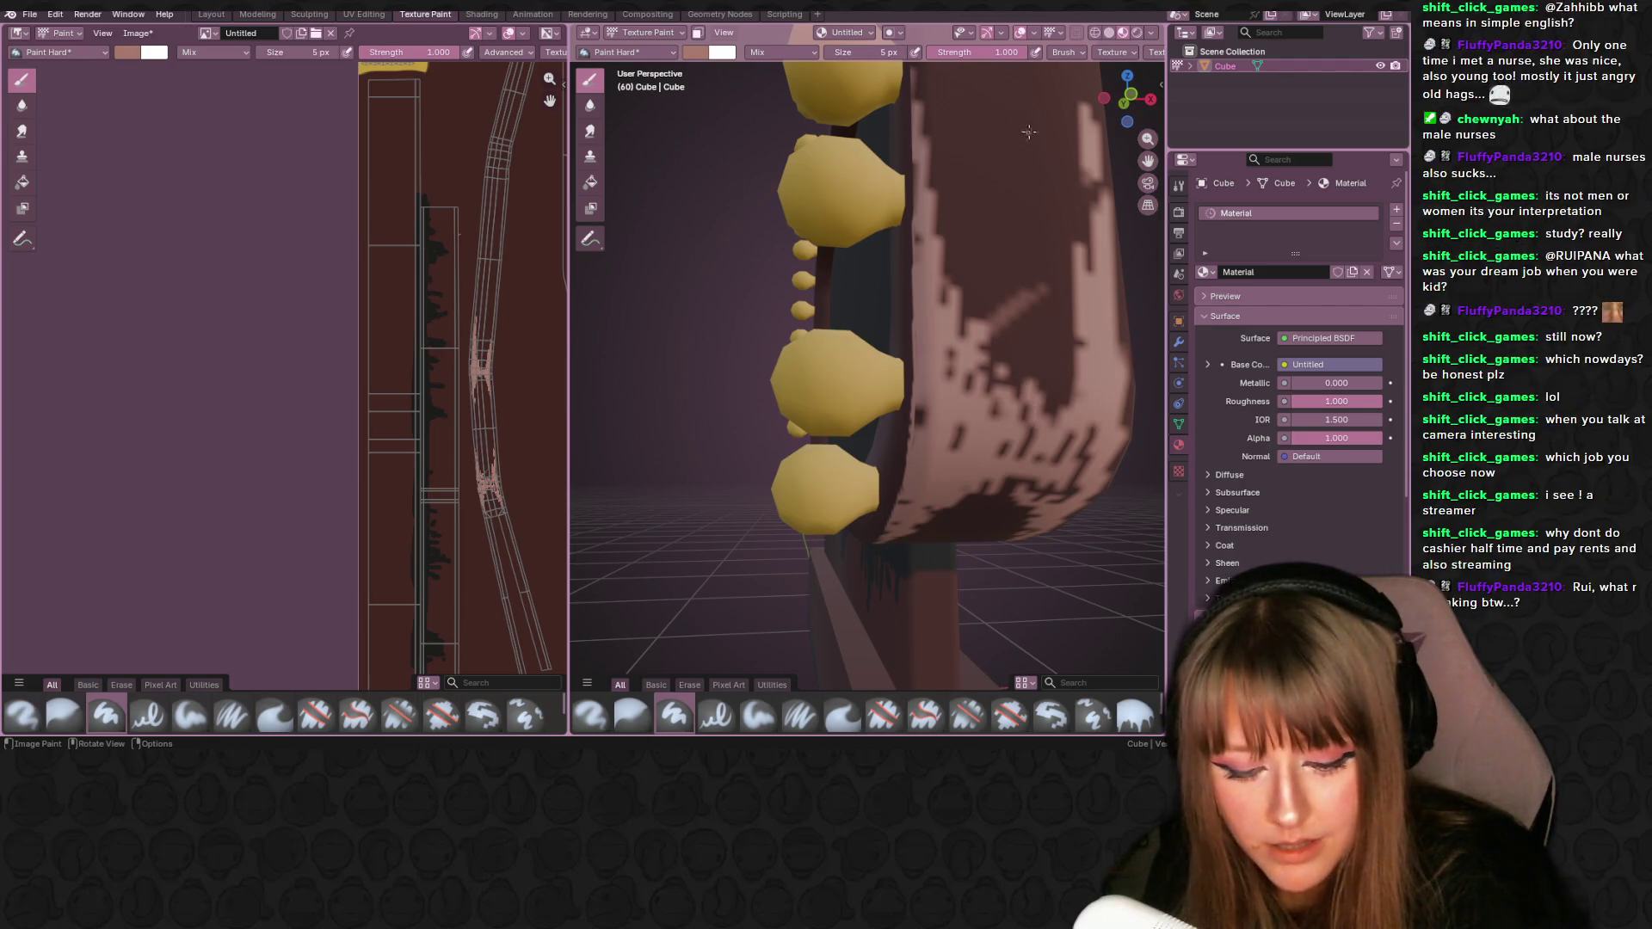
{"action": "scroll", "coordinate": [1024, 164], "scroll_direction": "down", "scroll_amount": 6}
{"action": "mouse_move", "coordinate": [1042, 201]}
{"action": "middle_mouse_down"}
{"action": "mouse_move", "coordinate": [1043, 148]}
{"action": "mouse_move", "coordinate": [989, 258]}
{"action": "mouse_move", "coordinate": [846, 271]}
{"action": "mouse_move", "coordinate": [997, 356]}
{"action": "mouse_move", "coordinate": [804, 272]}
{"action": "mouse_move", "coordinate": [890, 257]}
{"action": "mouse_move", "coordinate": [883, 230]}
{"action": "middle_mouse_up"}
{"action": "scroll", "coordinate": [983, 268], "scroll_direction": "up", "scroll_amount": 8}
{"action": "scroll", "coordinate": [873, 267], "scroll_direction": "down", "scroll_amount": 2}
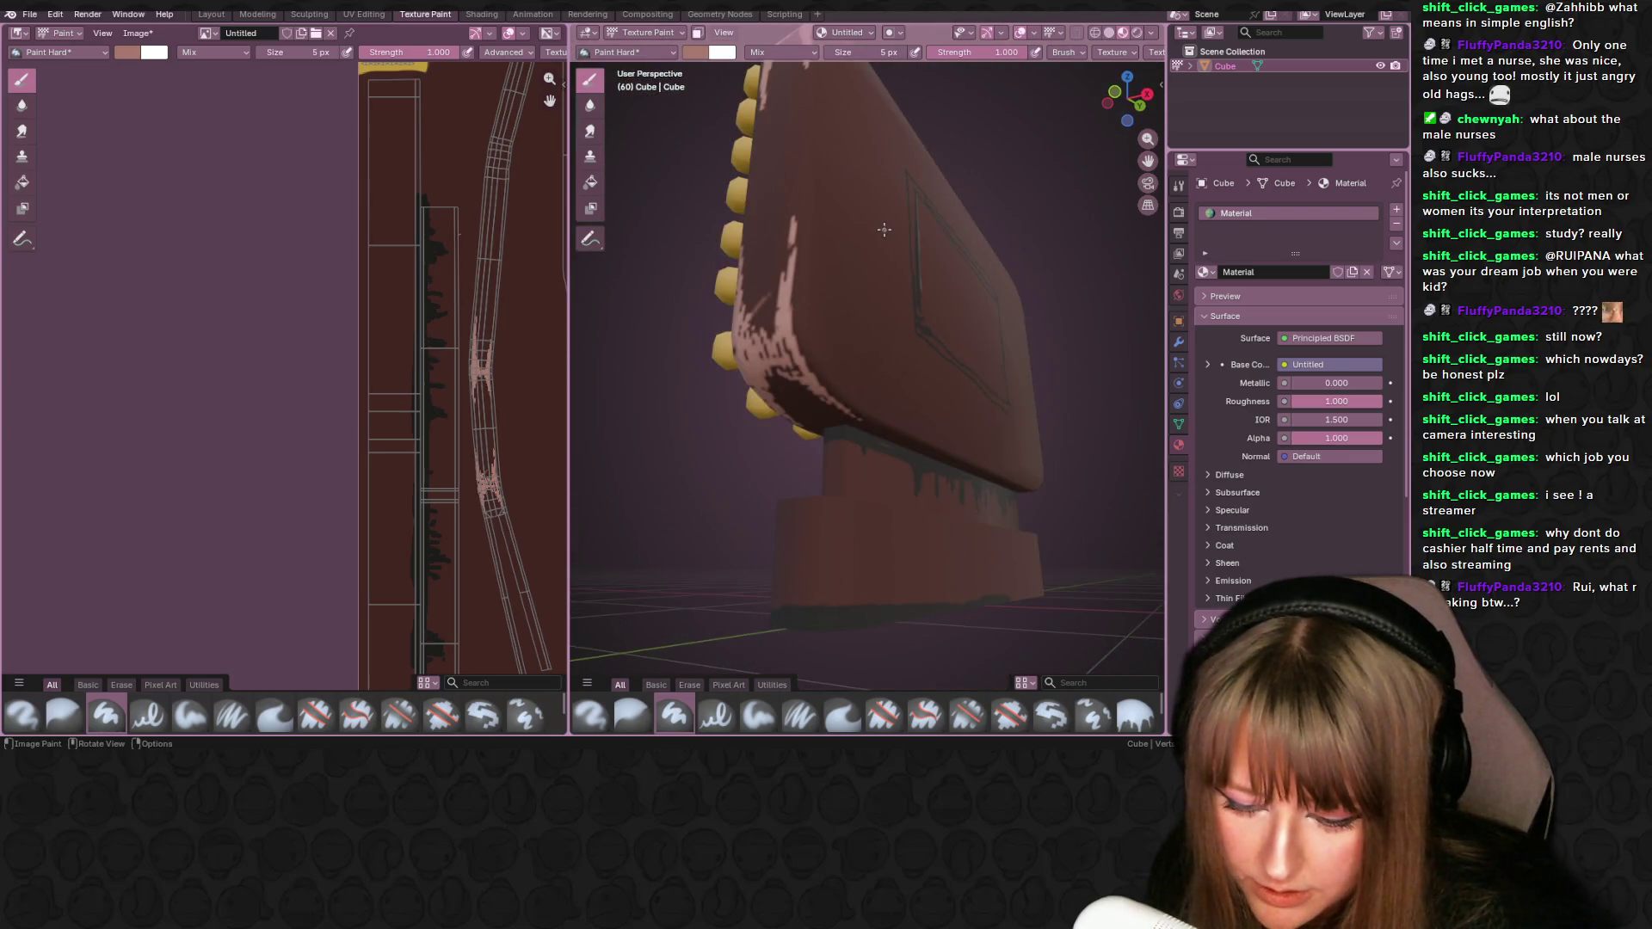
- Paint a pink highlight along the frame's left edge
{"action": "scroll", "coordinate": [883, 229], "scroll_direction": "up", "scroll_amount": 3}
{"action": "left_click_drag", "start_coordinate": [676, 219], "coordinate": [710, 327]}
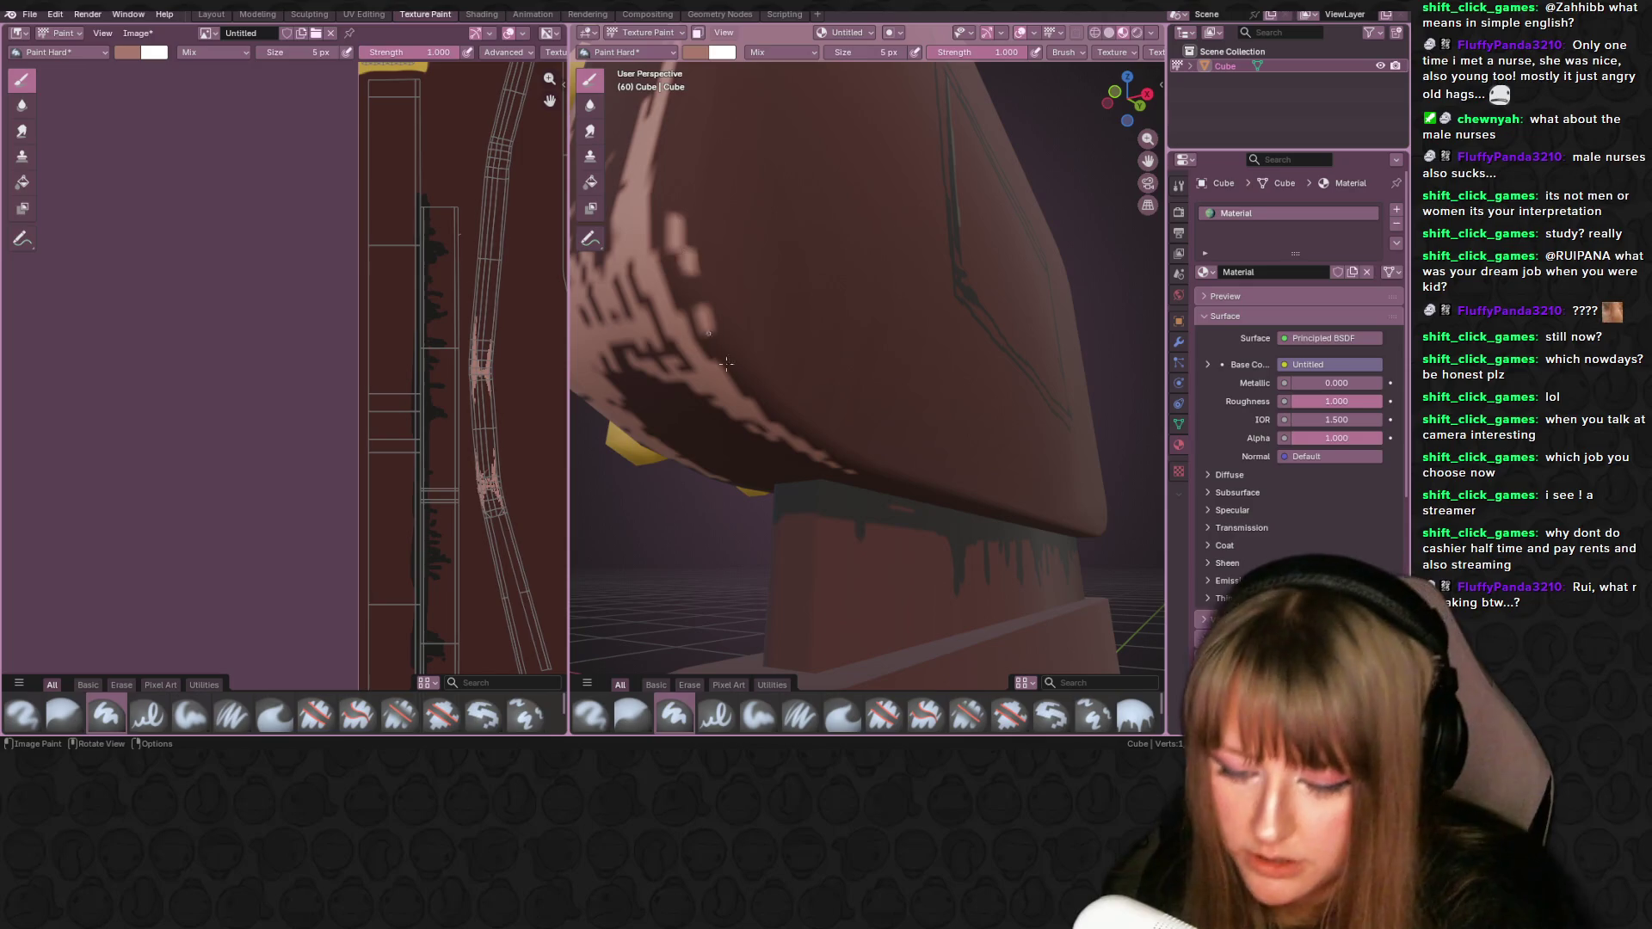
{"action": "middle_click_drag", "start_coordinate": [725, 363], "coordinate": [684, 254]}
{"action": "left_click_drag", "start_coordinate": [684, 253], "coordinate": [689, 160]}
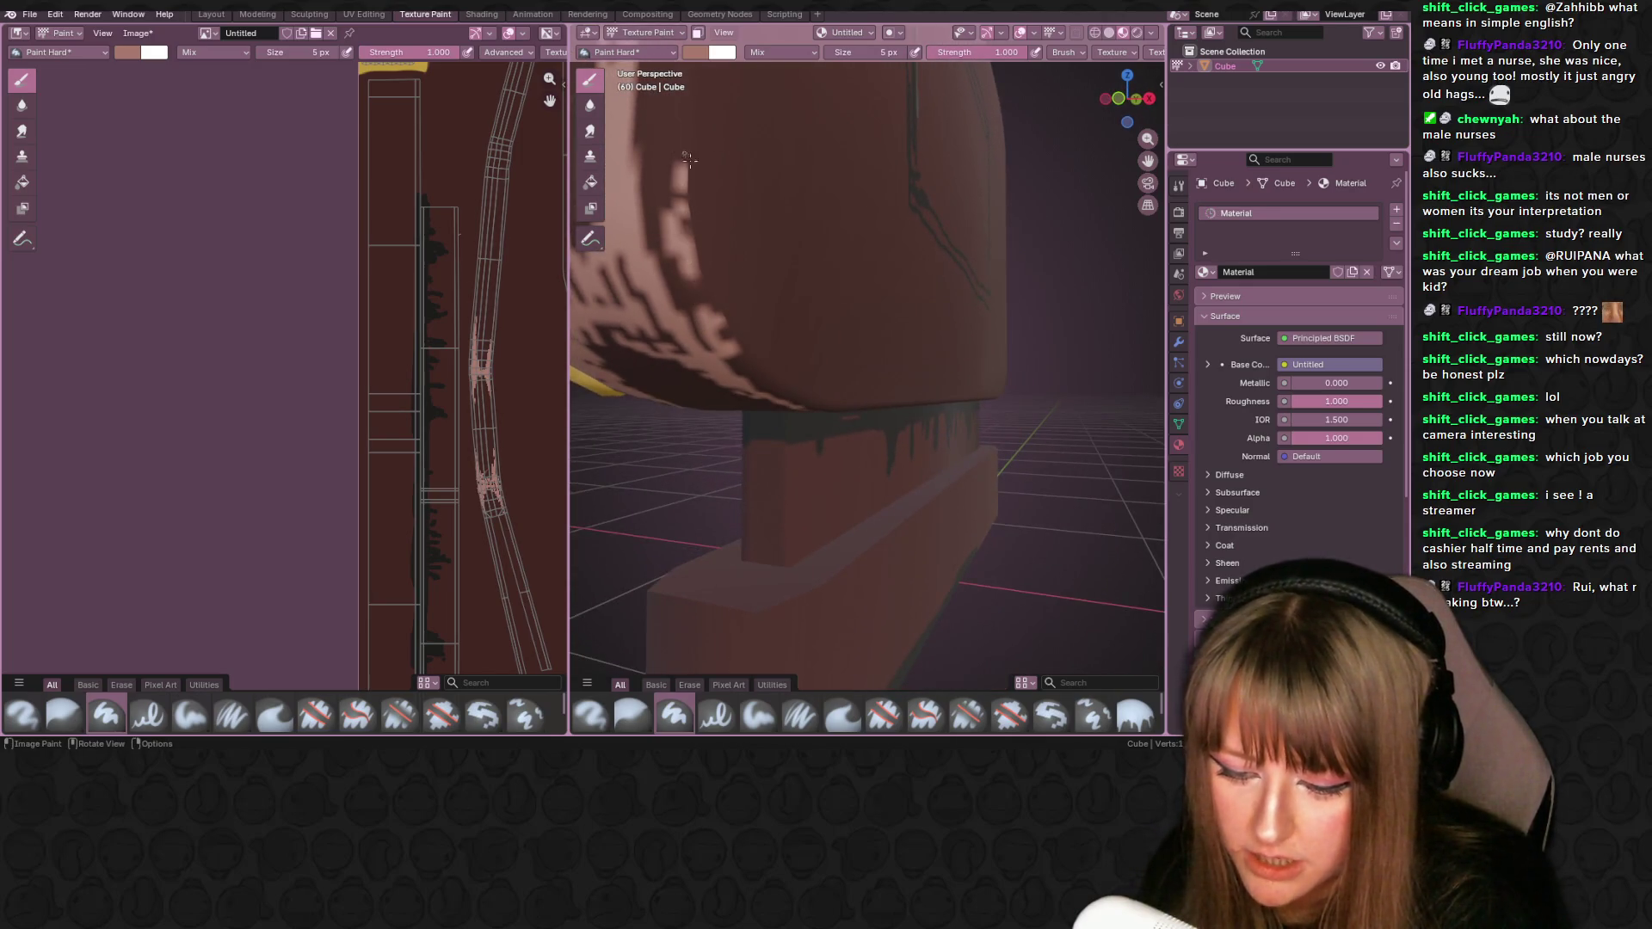
- Add pink streaks on the left face and the lower-left rounded edge
{"action": "scroll", "coordinate": [684, 149], "scroll_direction": "down", "scroll_amount": 5}
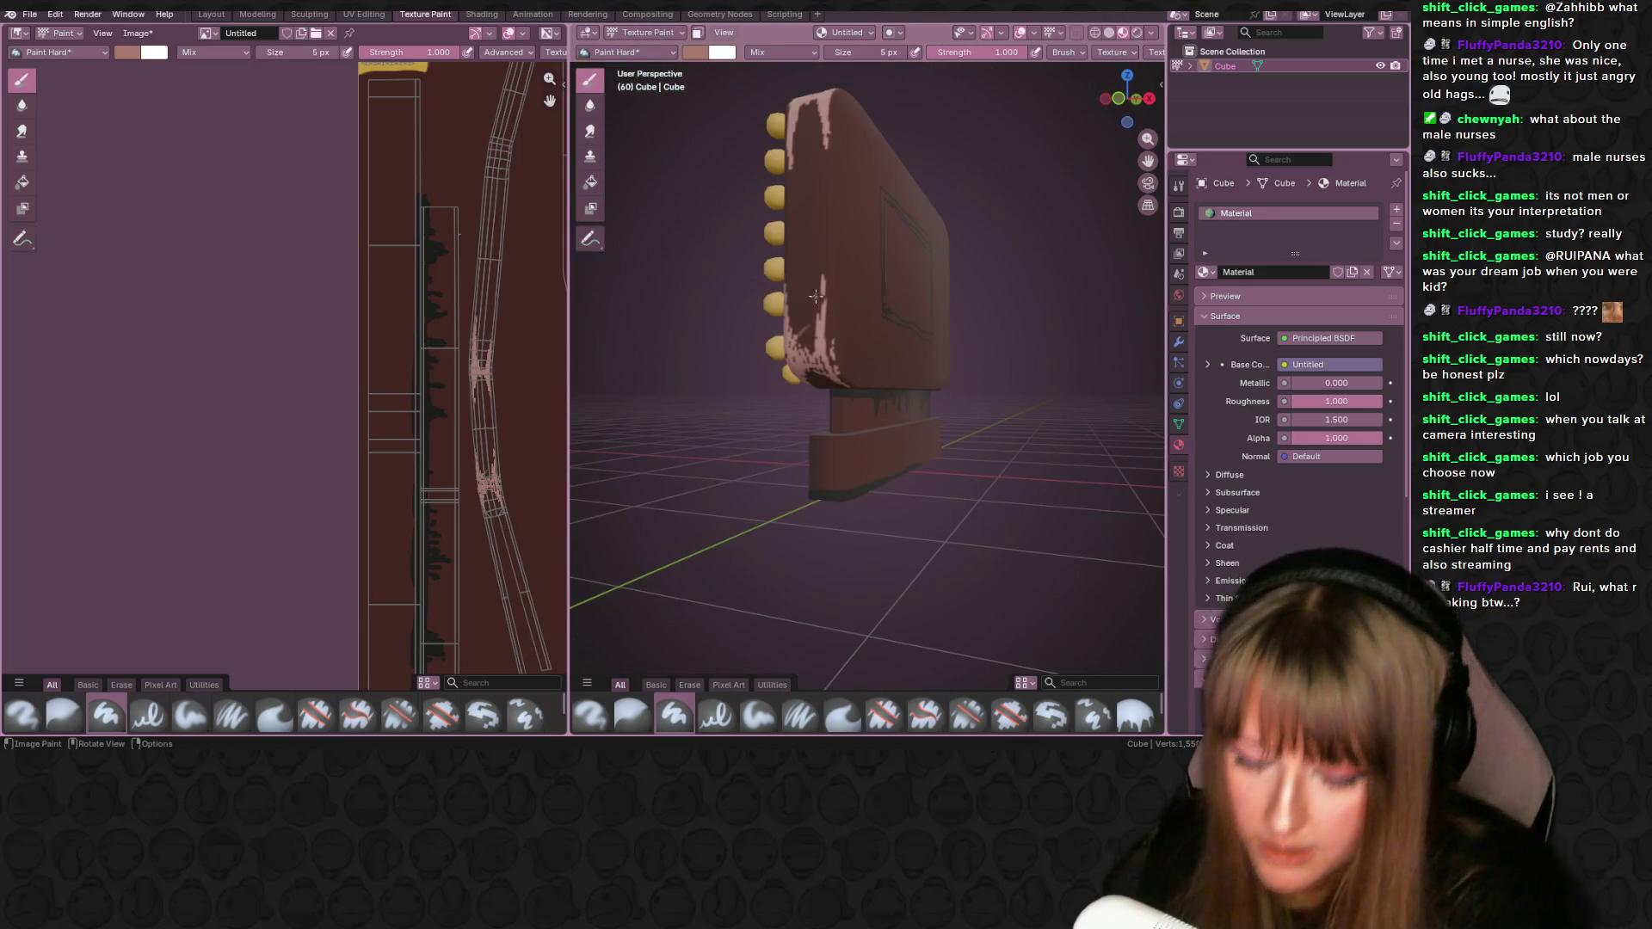
{"action": "left_click_drag", "start_coordinate": [826, 346], "coordinate": [828, 299]}
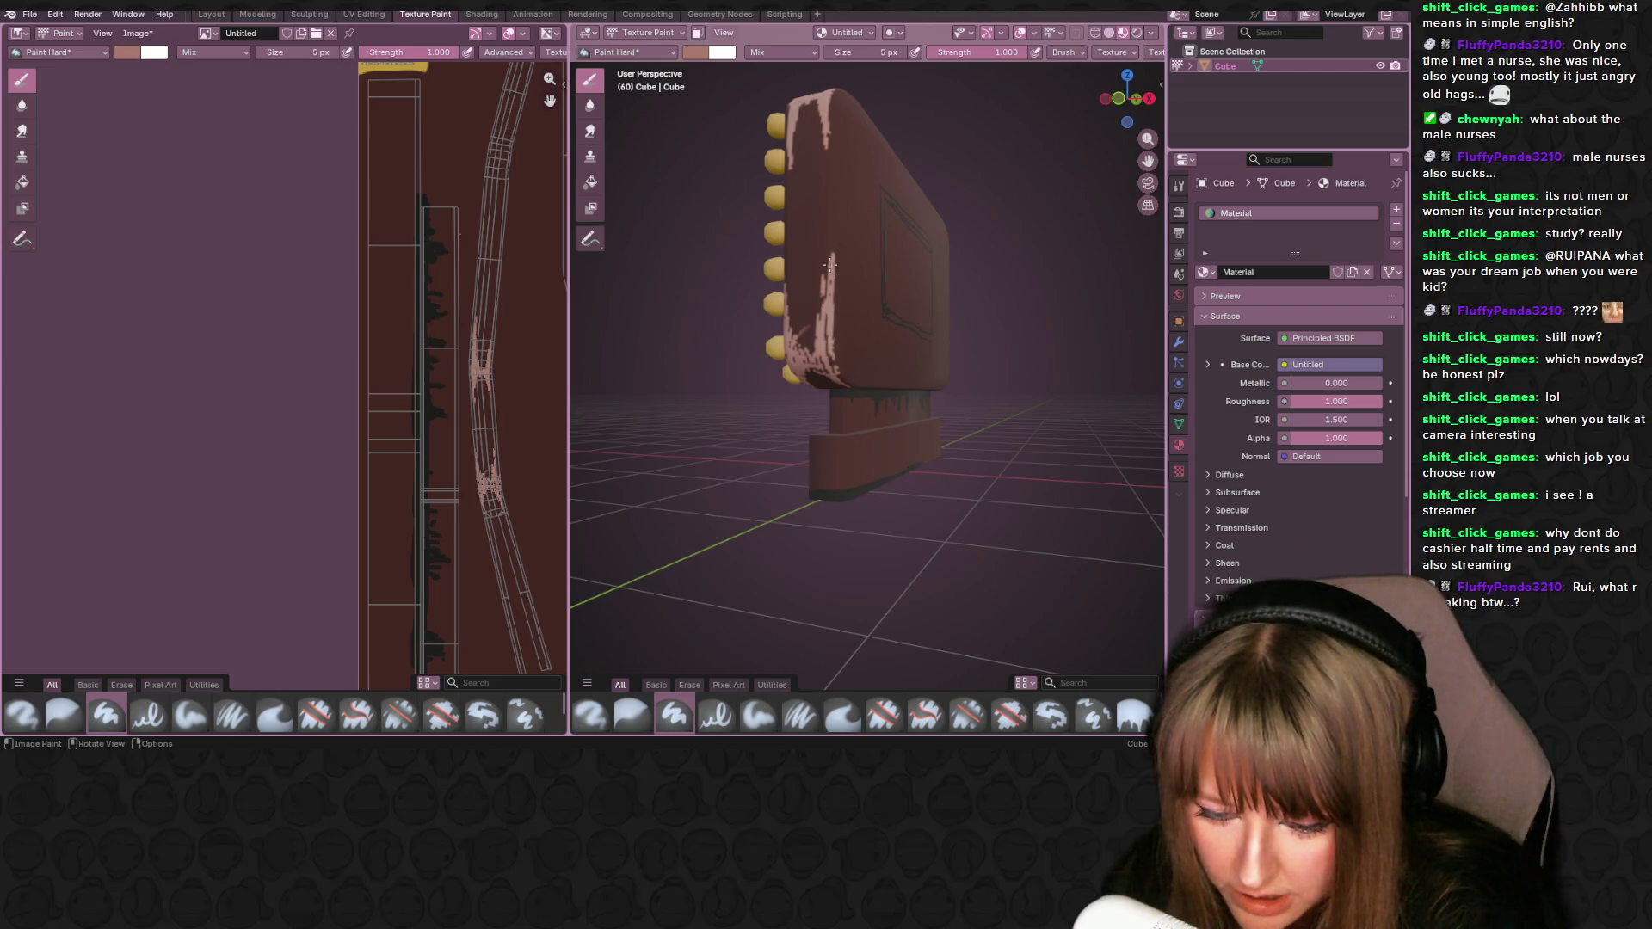
{"action": "middle_click_drag", "start_coordinate": [843, 362], "coordinate": [835, 335]}
{"action": "scroll", "coordinate": [834, 332], "scroll_direction": "up", "scroll_amount": 3}
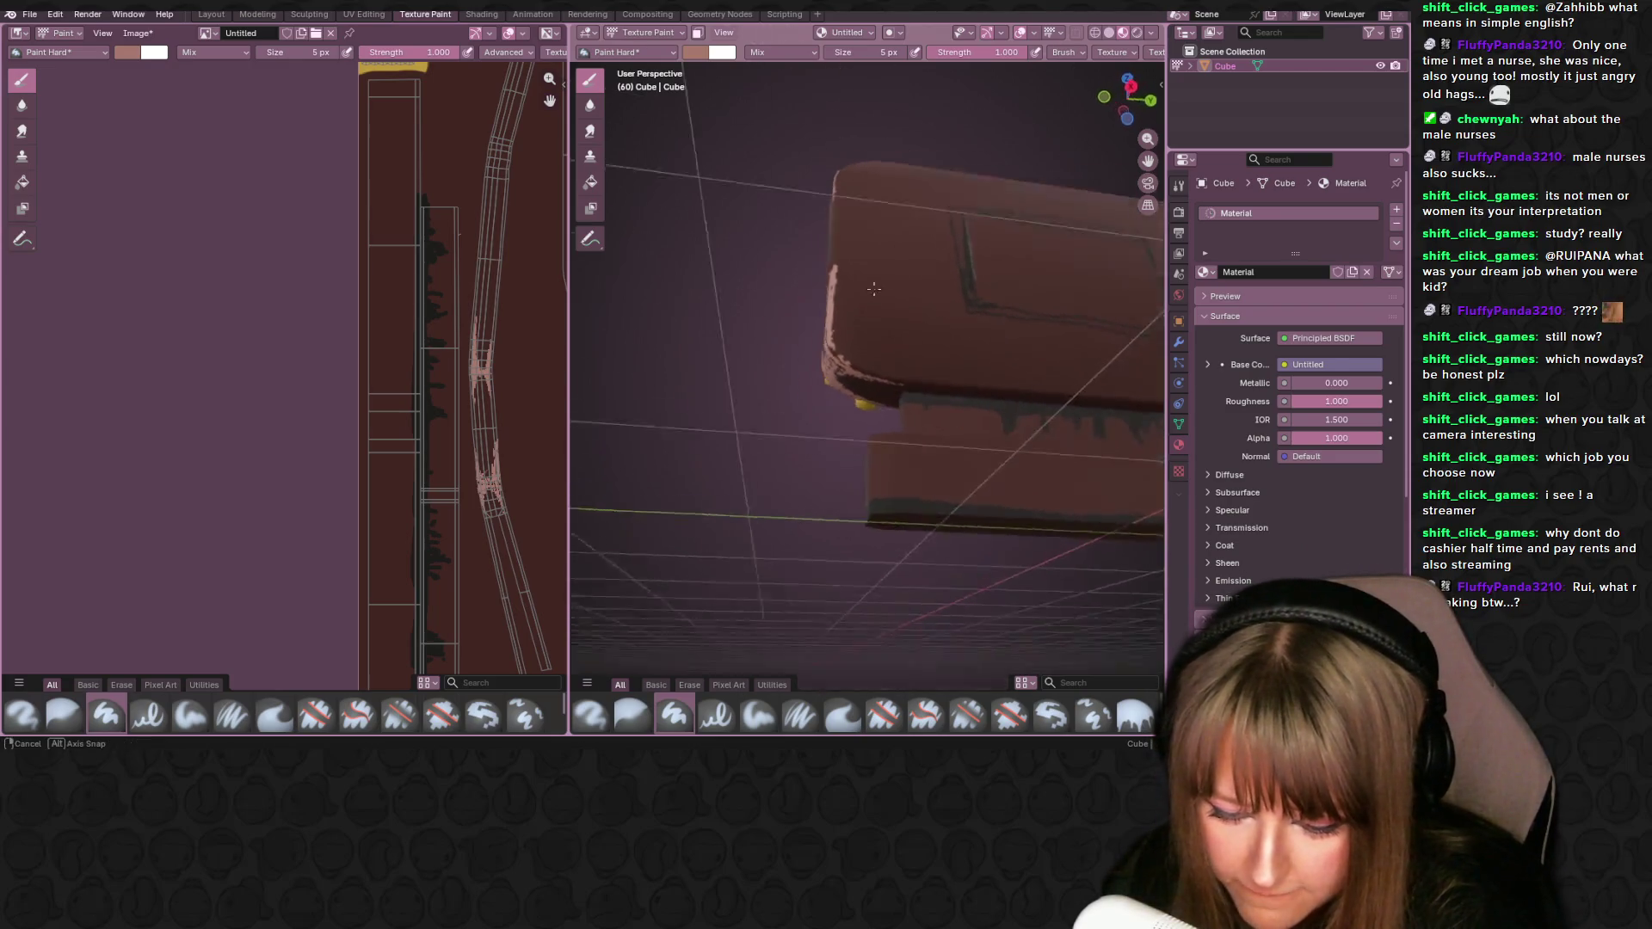
{"action": "mouse_move", "coordinate": [834, 332]}
{"action": "left_mouse_down"}
{"action": "mouse_move", "coordinate": [862, 370]}
{"action": "mouse_move", "coordinate": [893, 378]}
{"action": "mouse_move", "coordinate": [906, 354]}
{"action": "left_mouse_up"}
{"action": "mouse_move", "coordinate": [906, 354]}
{"action": "middle_mouse_down"}
{"action": "mouse_move", "coordinate": [895, 183]}
{"action": "mouse_move", "coordinate": [866, 366]}
{"action": "middle_mouse_up"}
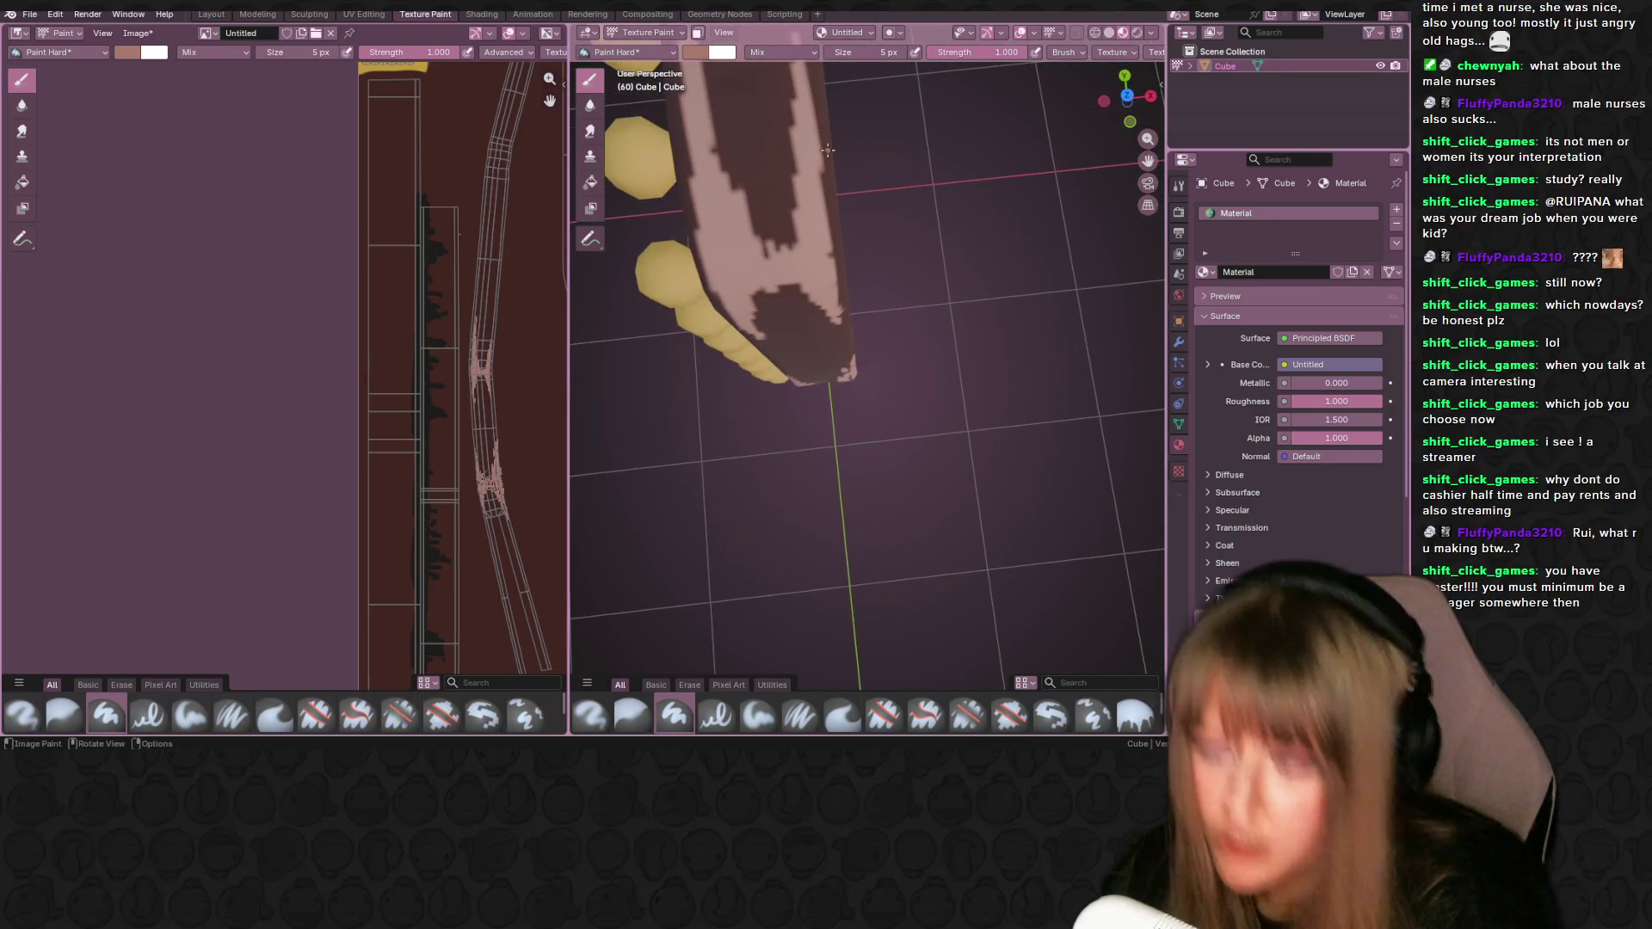
- Paint a faint light pink streak down the rim beside the bulbs
{"action": "mouse_move", "coordinate": [822, 130]}
{"action": "middle_mouse_down"}
{"action": "mouse_move", "coordinate": [874, 133]}
{"action": "mouse_move", "coordinate": [899, 107]}
{"action": "middle_mouse_up"}
{"action": "scroll", "coordinate": [872, 113], "scroll_direction": "up", "scroll_amount": 3}
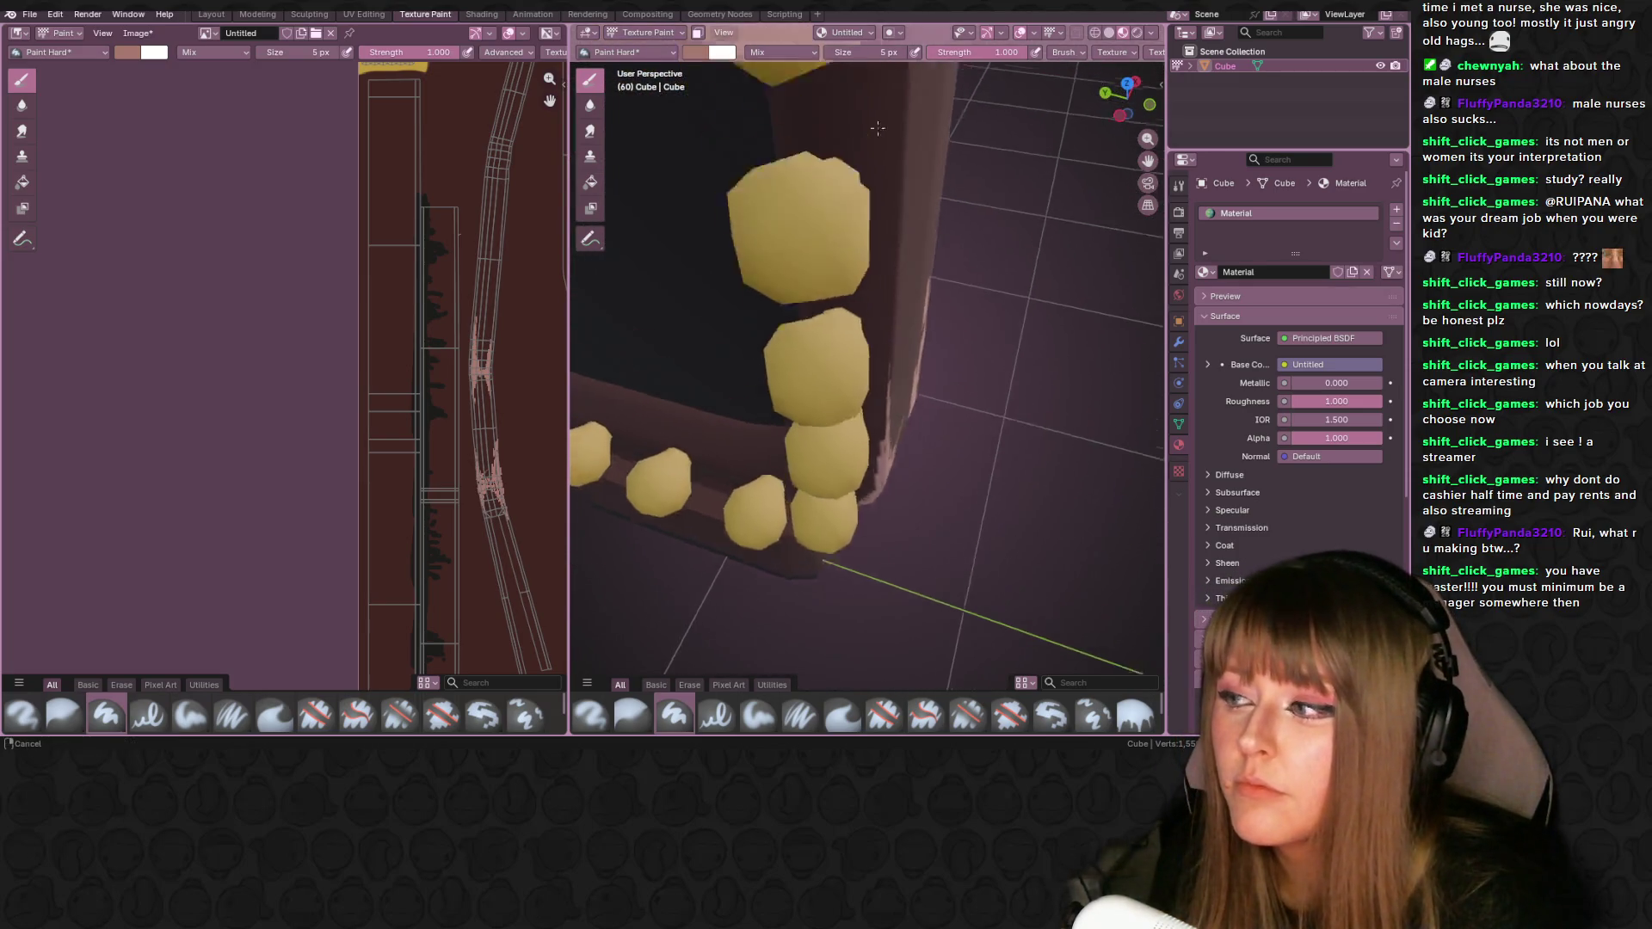
{"action": "scroll", "coordinate": [873, 113], "scroll_direction": "down", "scroll_amount": 4}
{"action": "middle_click_drag", "start_coordinate": [872, 112], "coordinate": [877, 154]}
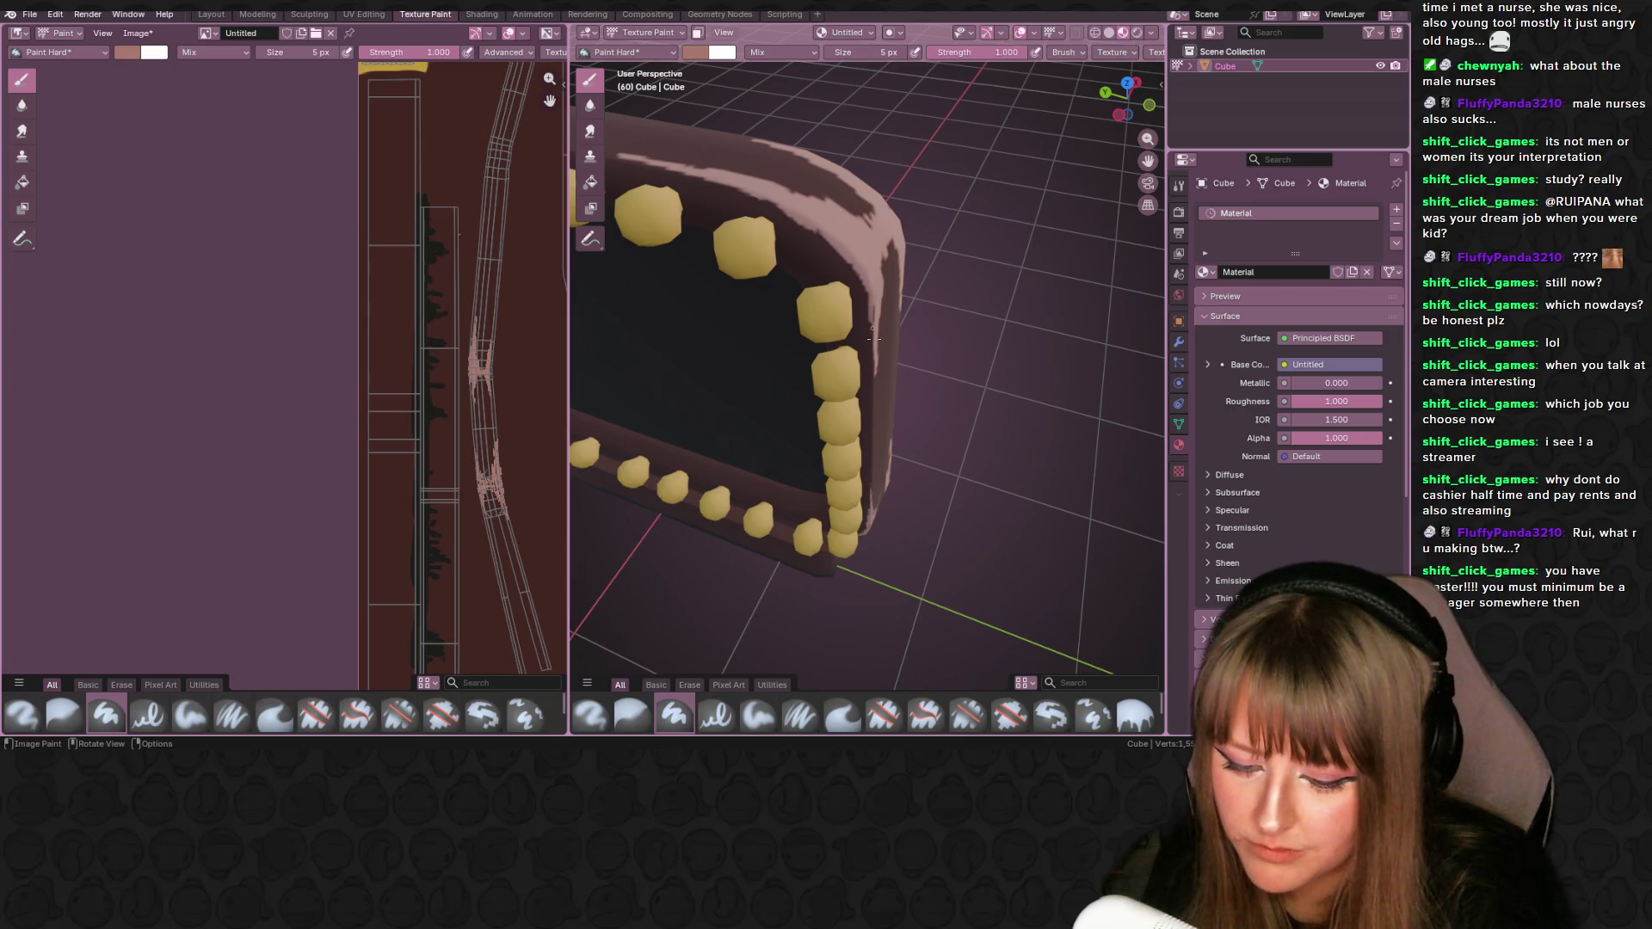
{"action": "mouse_move", "coordinate": [879, 366]}
{"action": "middle_mouse_down"}
{"action": "mouse_move", "coordinate": [918, 409]}
{"action": "mouse_move", "coordinate": [863, 273]}
{"action": "middle_mouse_up"}
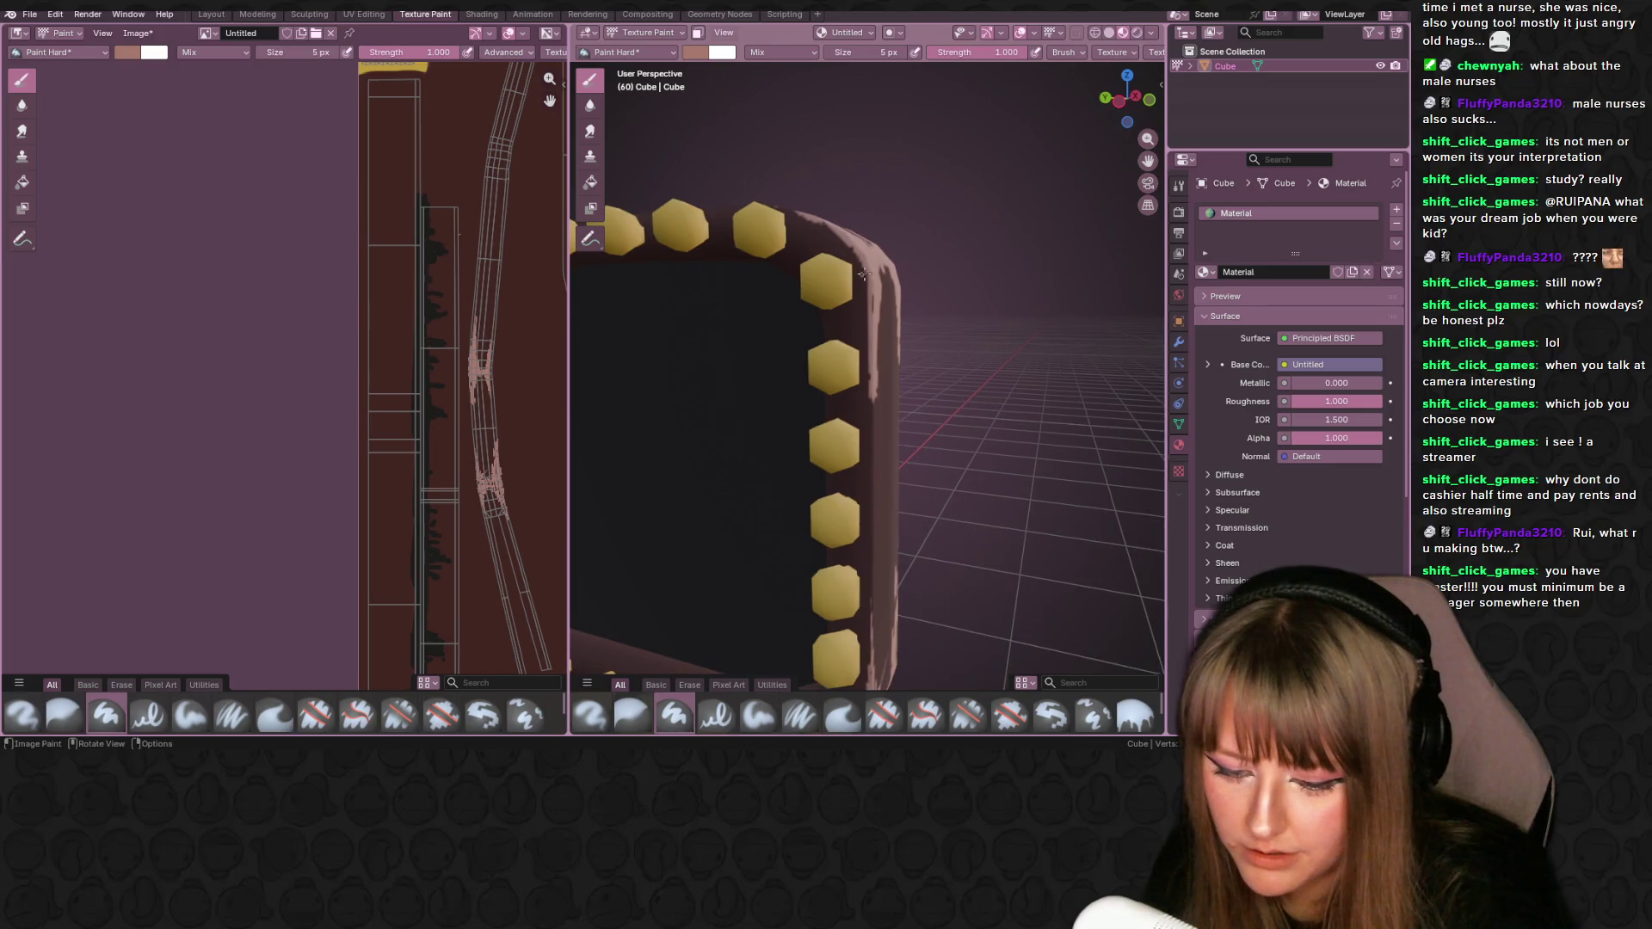
{"action": "left_click_drag", "start_coordinate": [875, 397], "coordinate": [870, 432]}
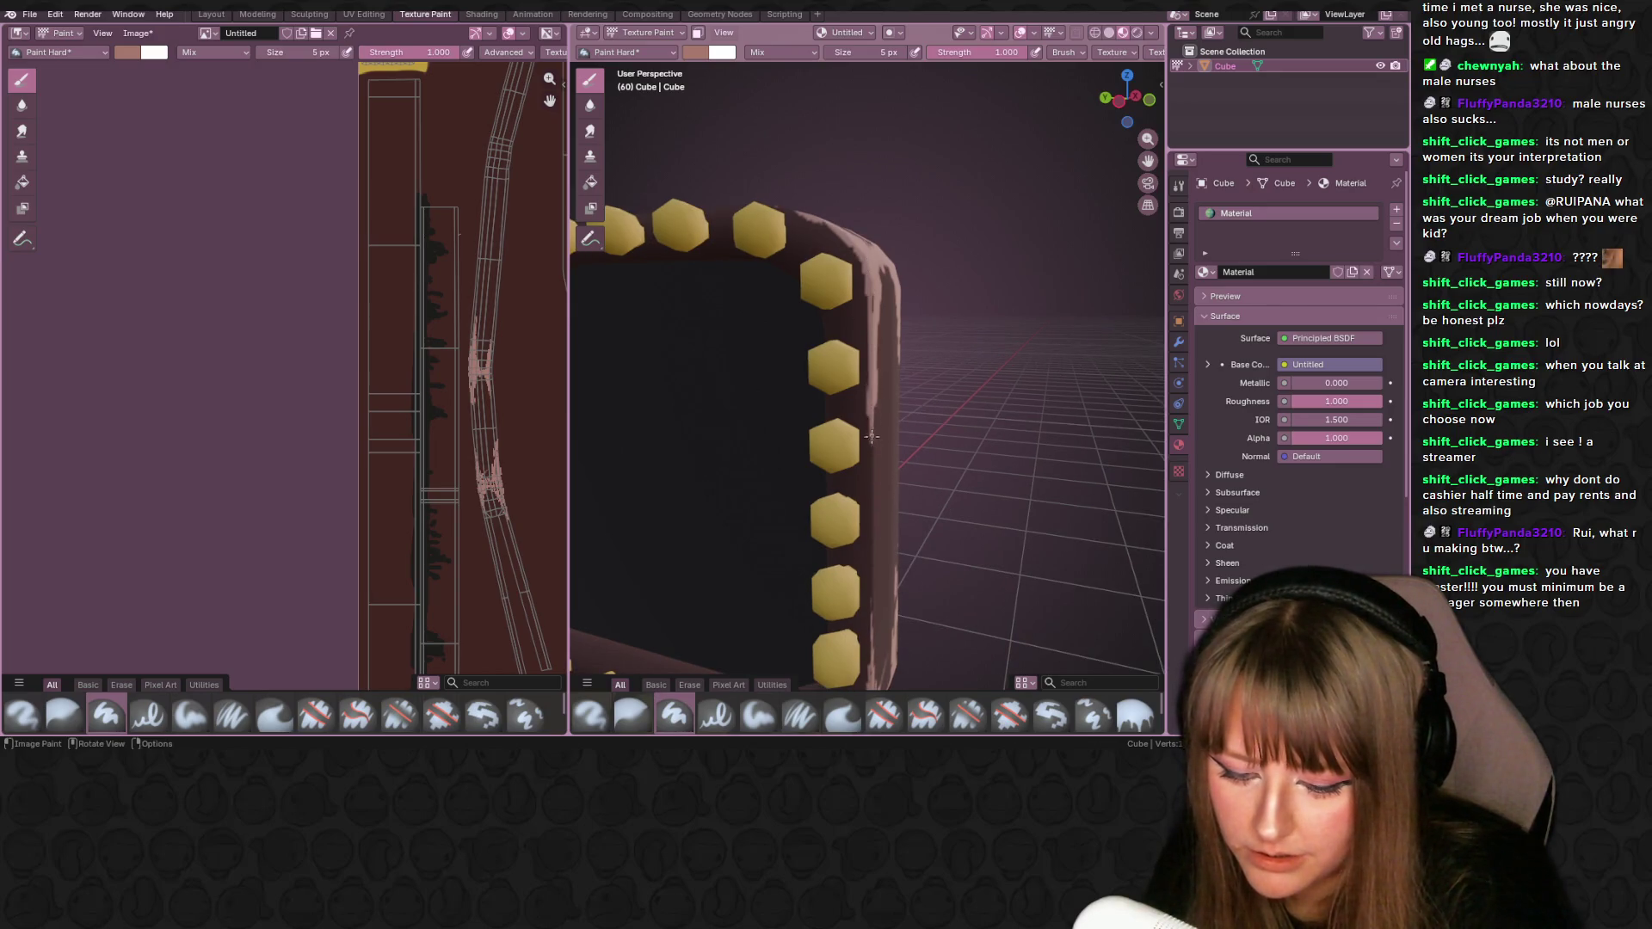
{"action": "middle_click_drag", "start_coordinate": [872, 456], "coordinate": [863, 351]}
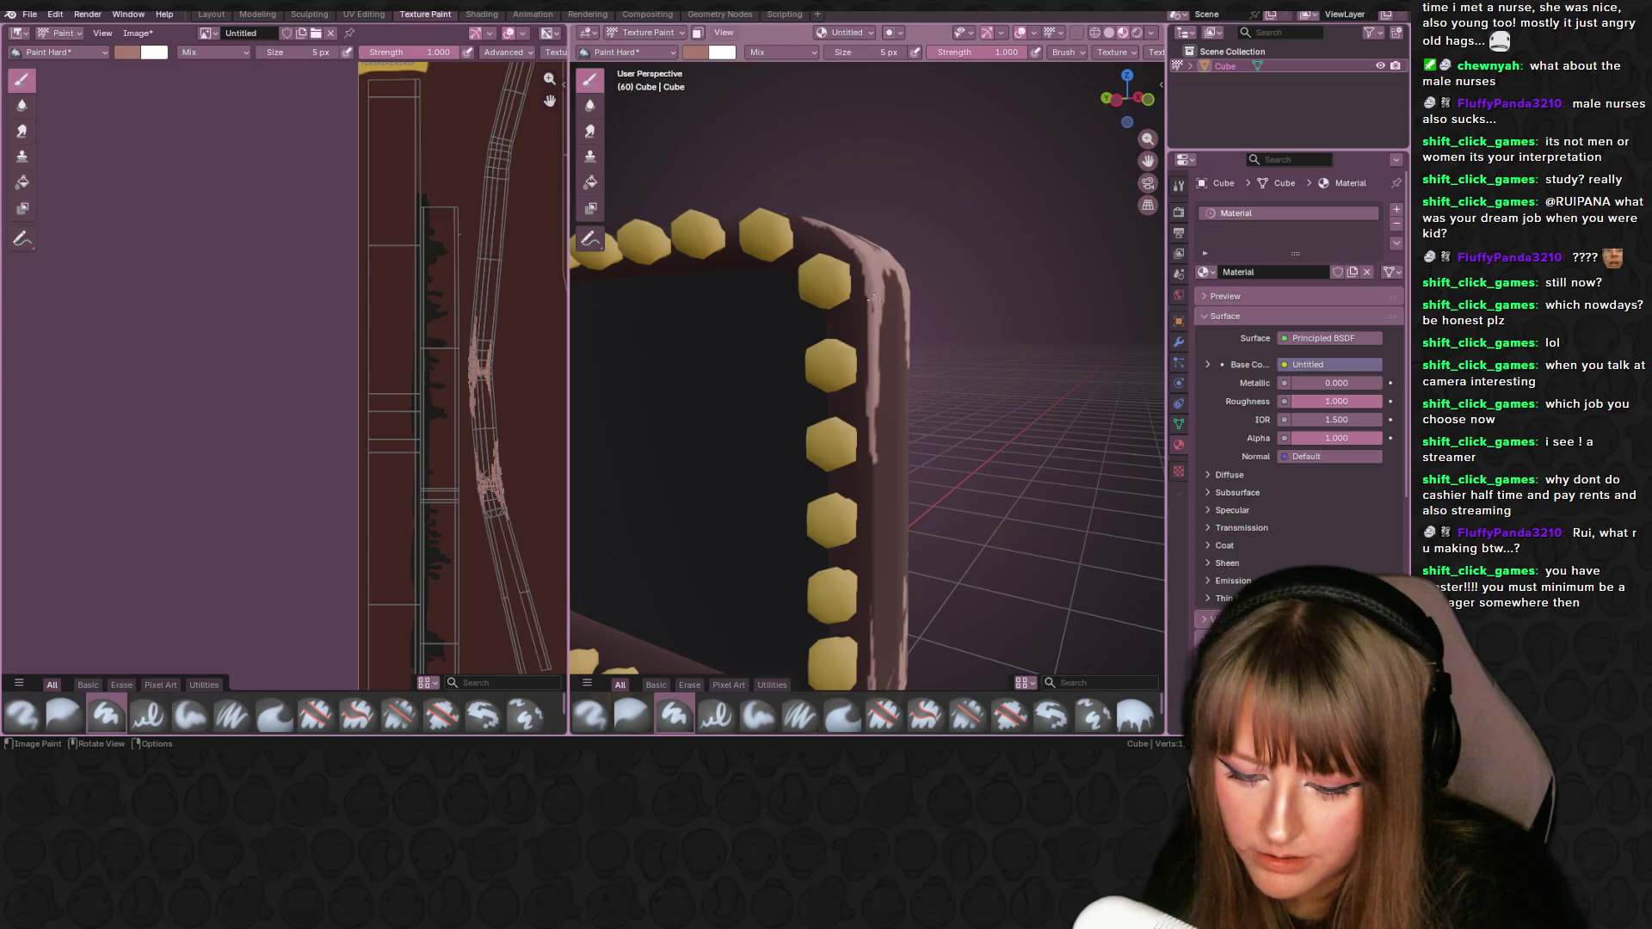
{"action": "scroll", "coordinate": [938, 220], "scroll_direction": "down", "scroll_amount": 10}
{"action": "mouse_move", "coordinate": [938, 220]}
{"action": "middle_mouse_down"}
{"action": "mouse_move", "coordinate": [889, 283]}
{"action": "mouse_move", "coordinate": [1077, 329]}
{"action": "mouse_move", "coordinate": [899, 314]}
{"action": "mouse_move", "coordinate": [921, 316]}
{"action": "middle_mouse_up"}
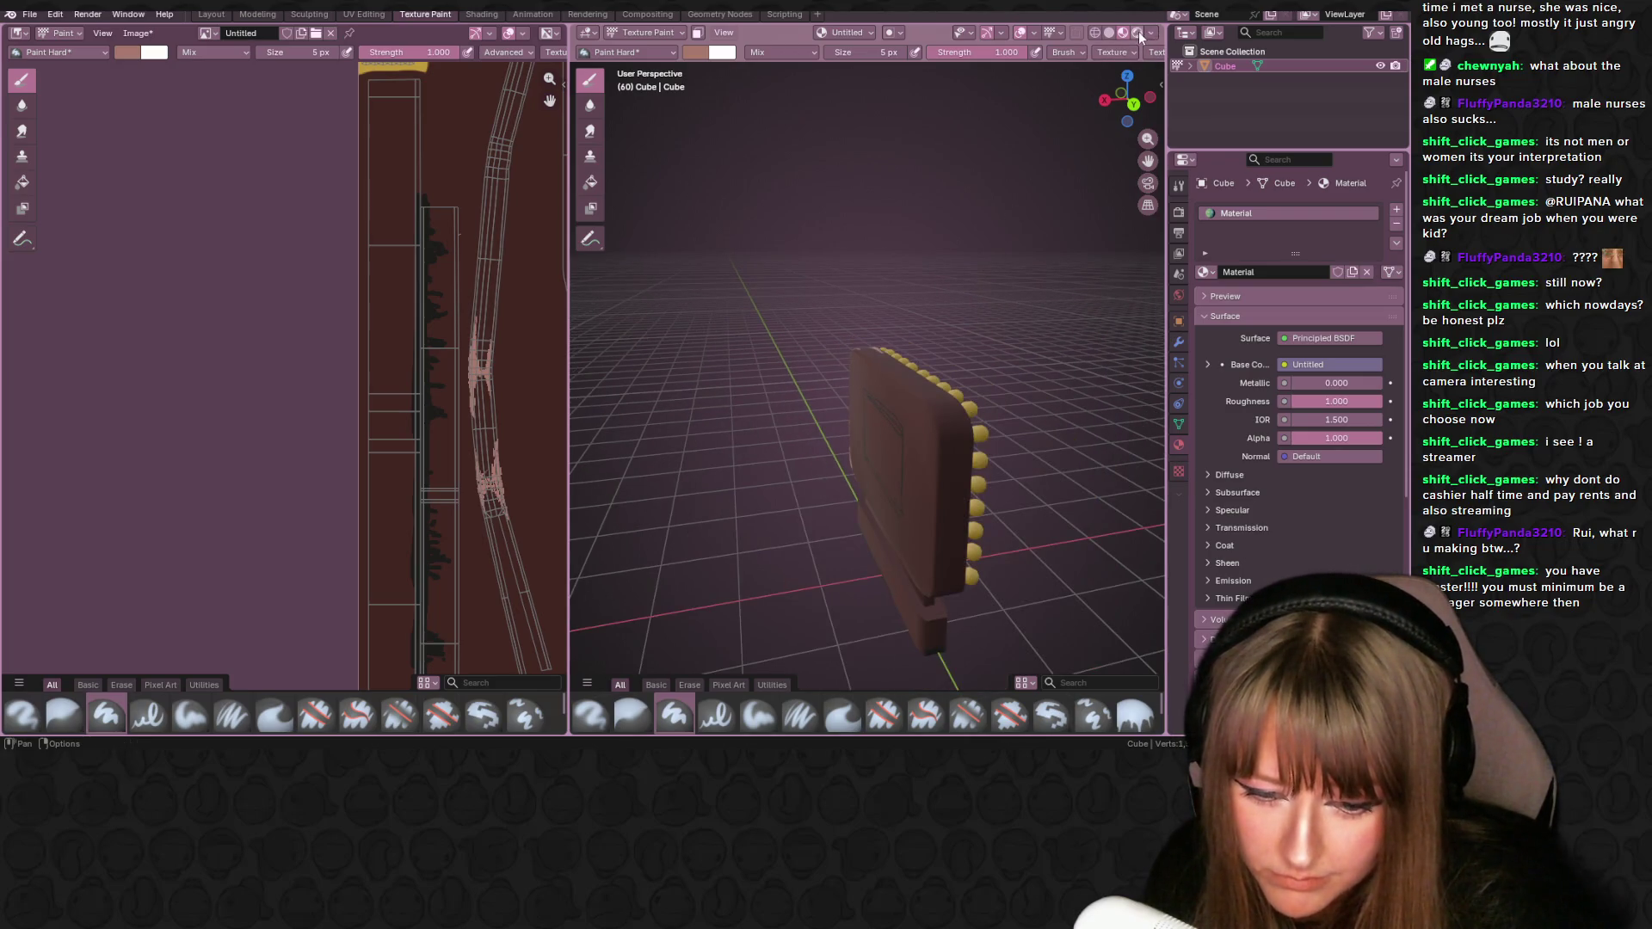
- Switch the viewport to Rendered shading and add a thin pink highlight stroke
{"action": "left_click", "coordinate": [1137, 32]}
{"action": "mouse_move", "coordinate": [860, 221]}
{"action": "middle_mouse_down"}
{"action": "mouse_move", "coordinate": [876, 385]}
{"action": "mouse_move", "coordinate": [813, 362]}
{"action": "middle_mouse_up"}
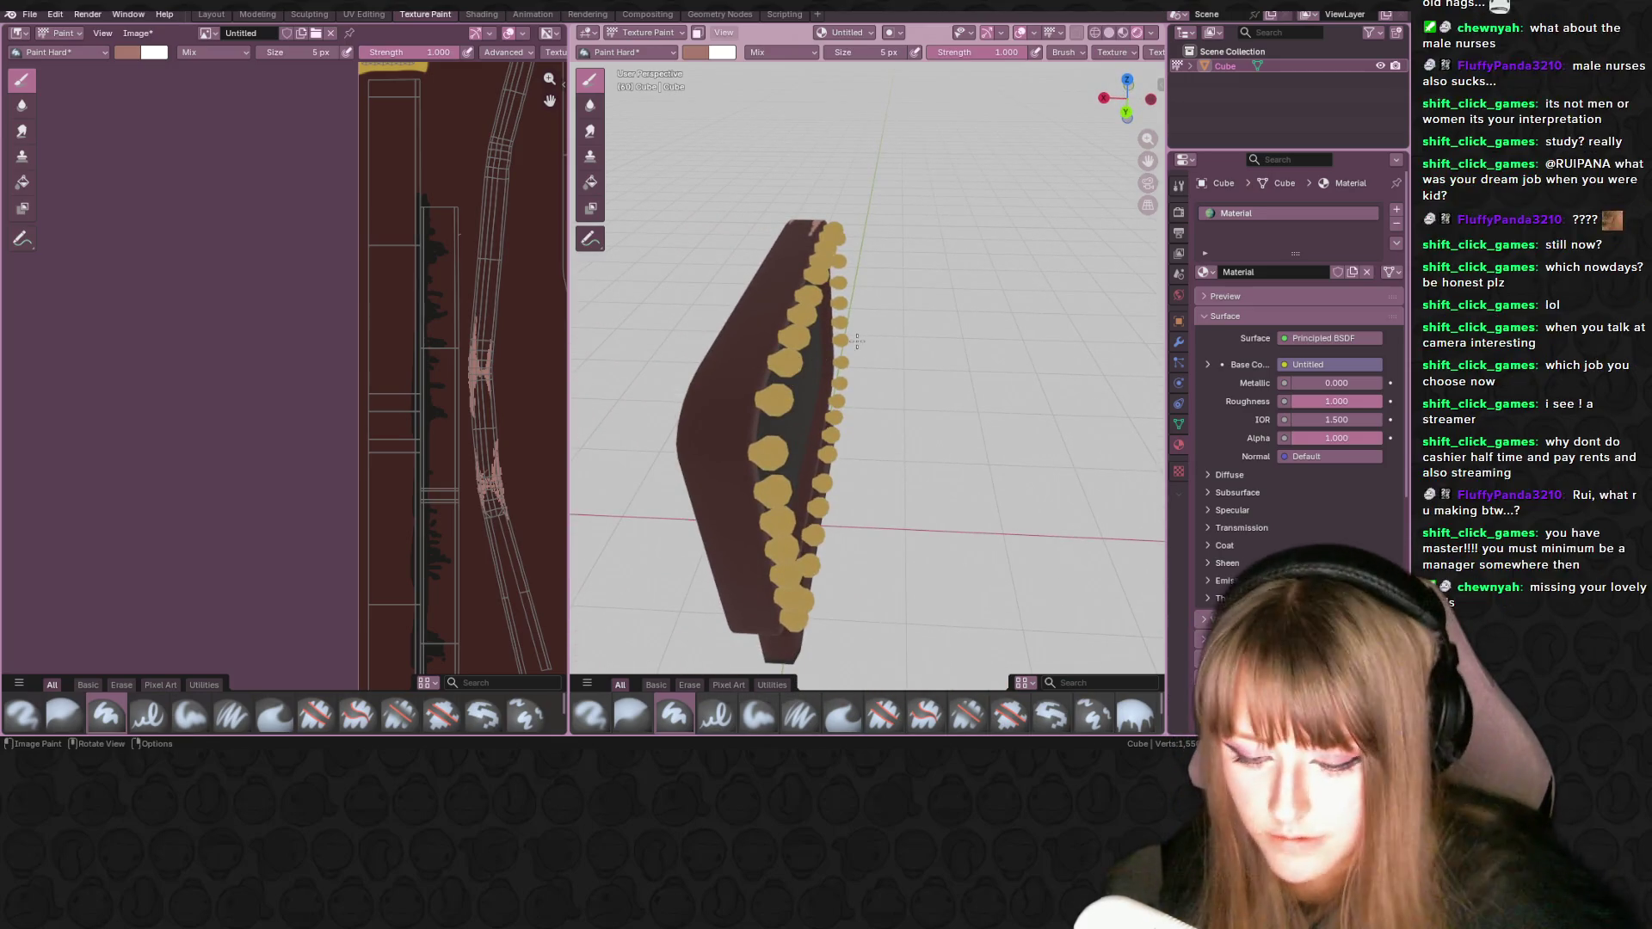
{"action": "left_click_drag", "start_coordinate": [745, 406], "coordinate": [741, 454]}
- Paint pink highlights along the upper-left rim of the frame
{"action": "middle_click_drag", "start_coordinate": [742, 454], "coordinate": [730, 439]}
{"action": "mouse_move", "coordinate": [742, 426]}
{"action": "left_mouse_down"}
{"action": "mouse_move", "coordinate": [778, 383]}
{"action": "mouse_move", "coordinate": [753, 403]}
{"action": "left_mouse_up"}
{"action": "middle_click_drag", "start_coordinate": [734, 435], "coordinate": [729, 426]}
{"action": "left_click_drag", "start_coordinate": [730, 430], "coordinate": [719, 537]}
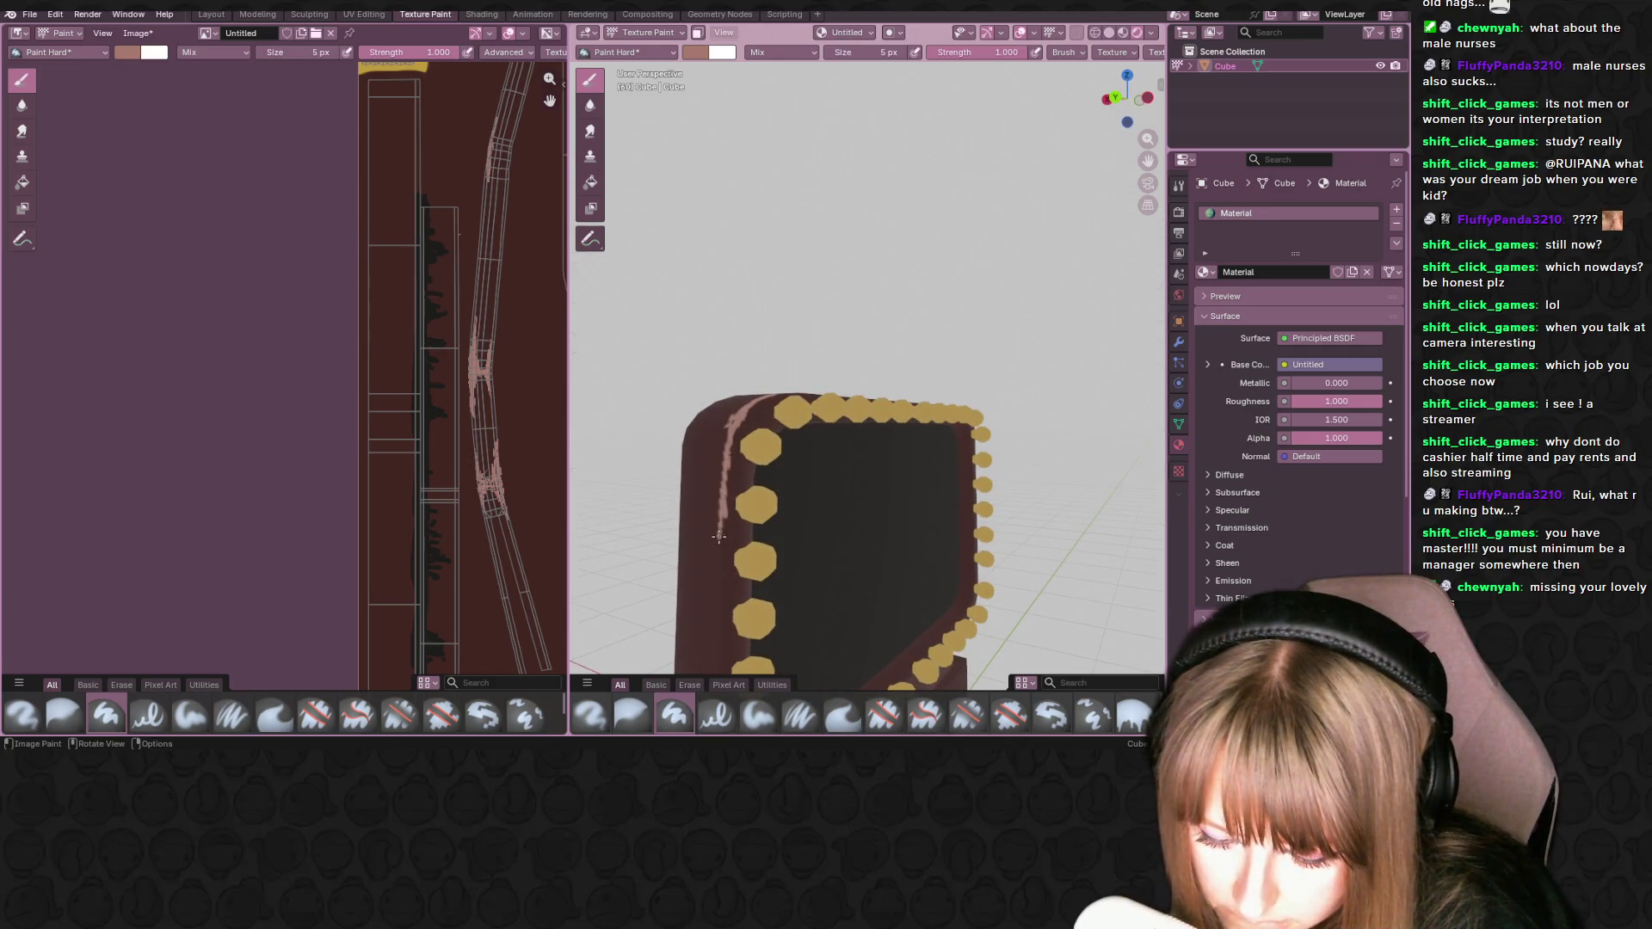
{"action": "middle_click_drag", "start_coordinate": [735, 424], "coordinate": [785, 483]}
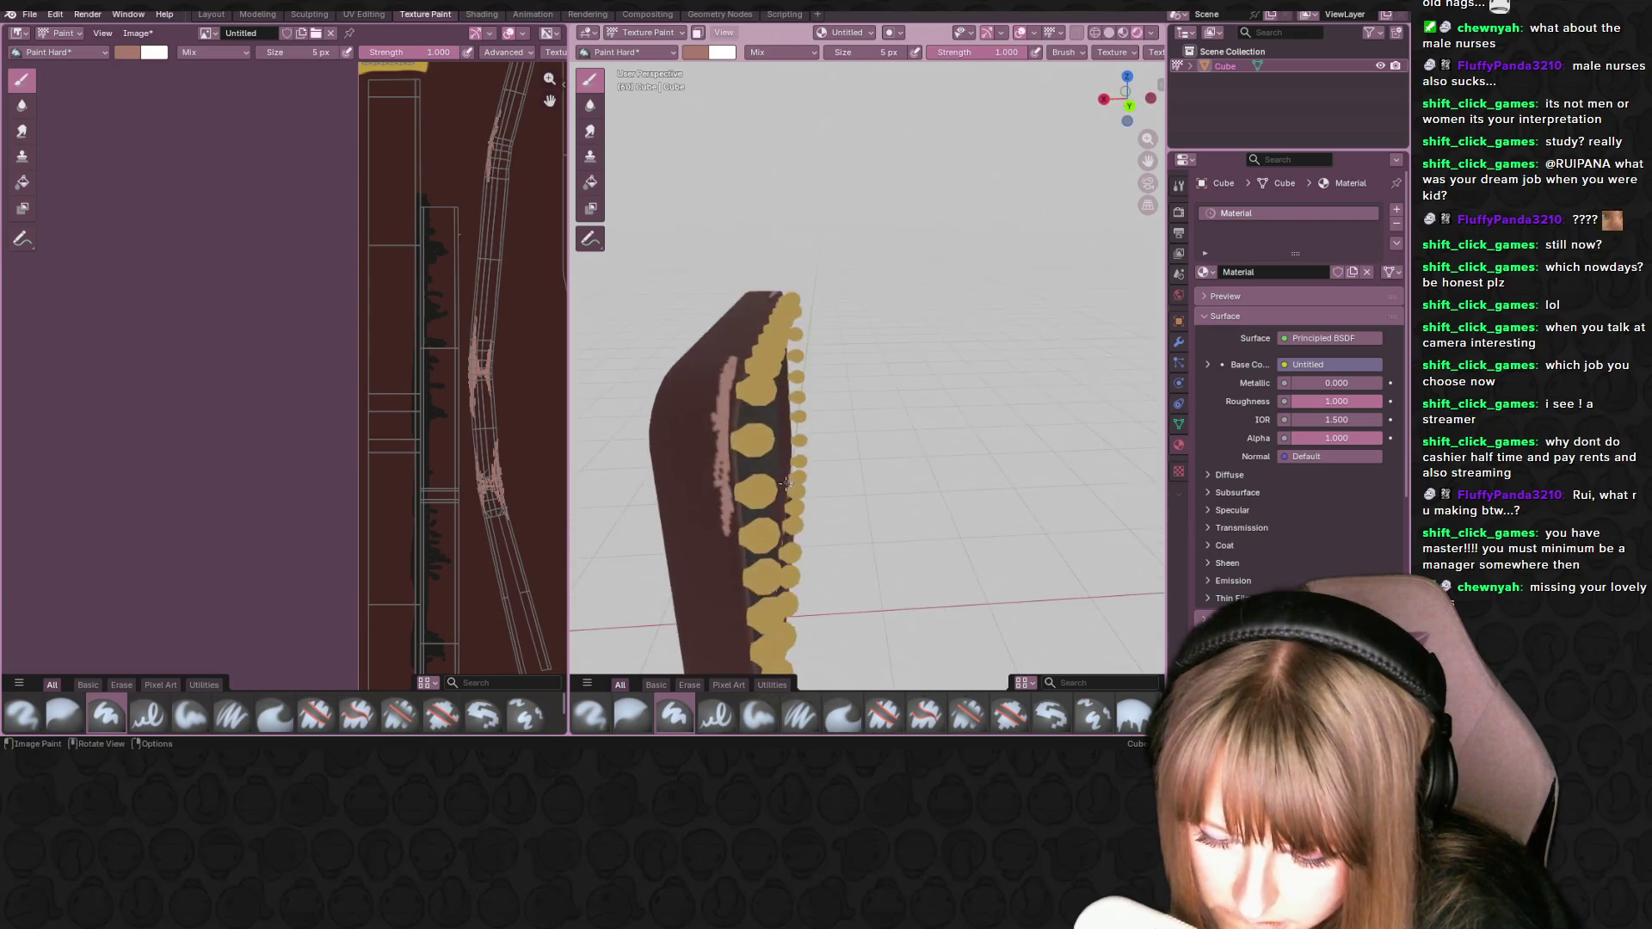
{"action": "middle_click_drag", "start_coordinate": [727, 310], "coordinate": [701, 421]}
{"action": "mouse_move", "coordinate": [723, 347]}
{"action": "left_mouse_down"}
{"action": "mouse_move", "coordinate": [755, 233]}
{"action": "mouse_move", "coordinate": [737, 296]}
{"action": "left_mouse_up"}
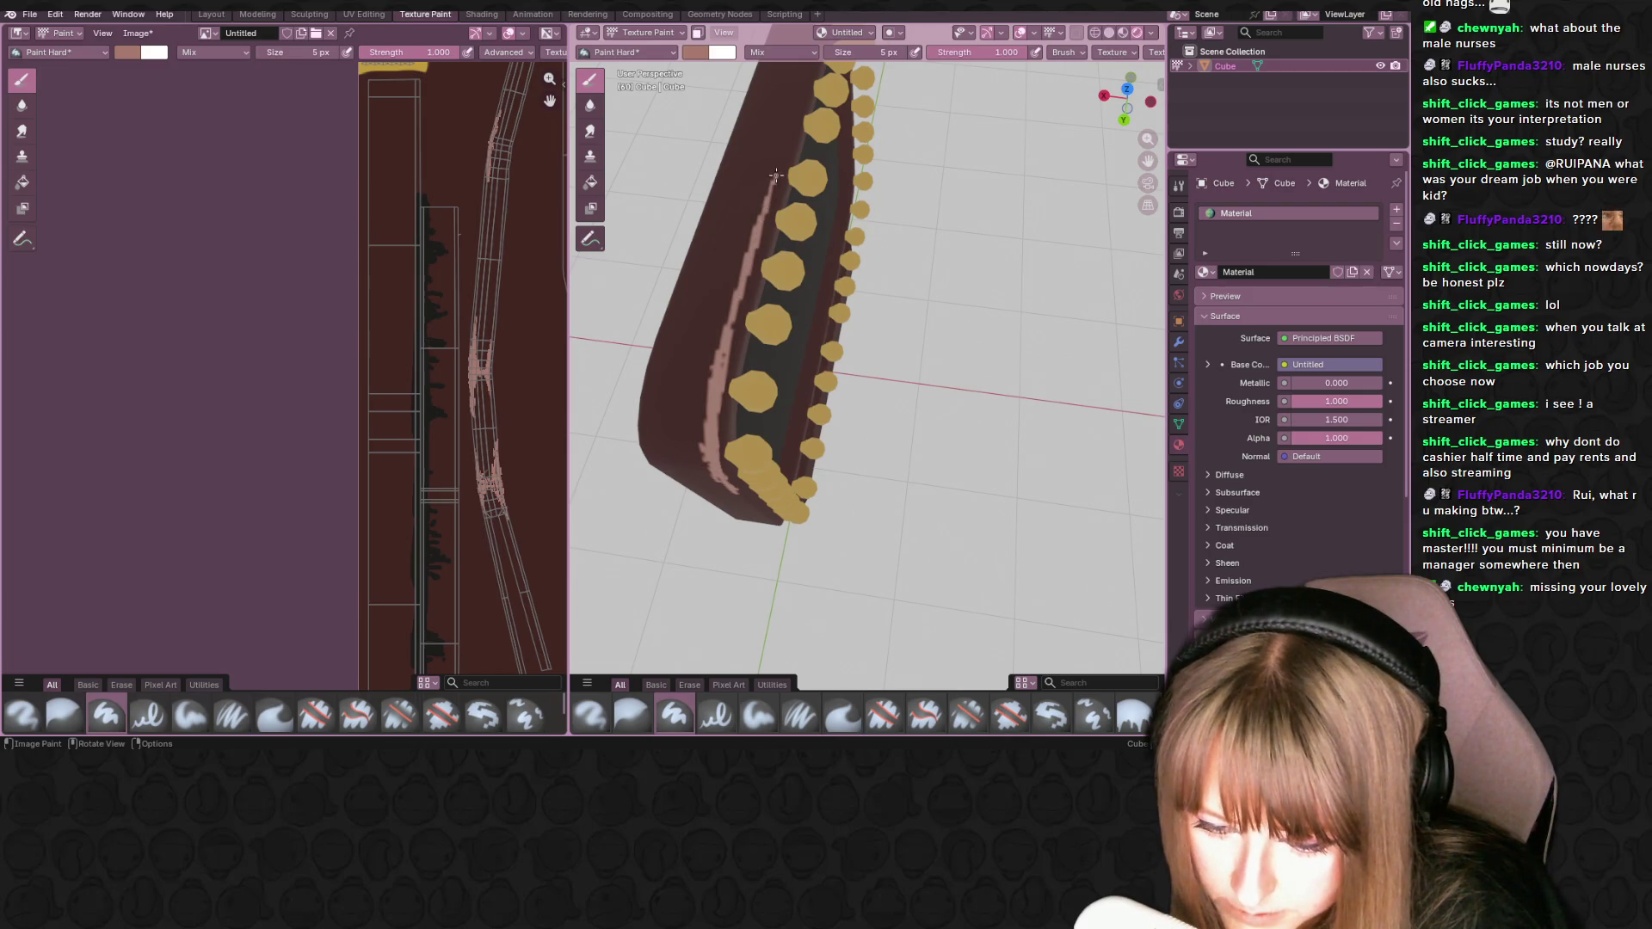
- Extend the pink highlight further down the frame's left rim
{"action": "middle_click_drag", "start_coordinate": [696, 421], "coordinate": [703, 341]}
{"action": "mouse_move", "coordinate": [701, 475]}
{"action": "left_mouse_down"}
{"action": "mouse_move", "coordinate": [736, 603]}
{"action": "mouse_move", "coordinate": [730, 582]}
{"action": "left_mouse_up"}
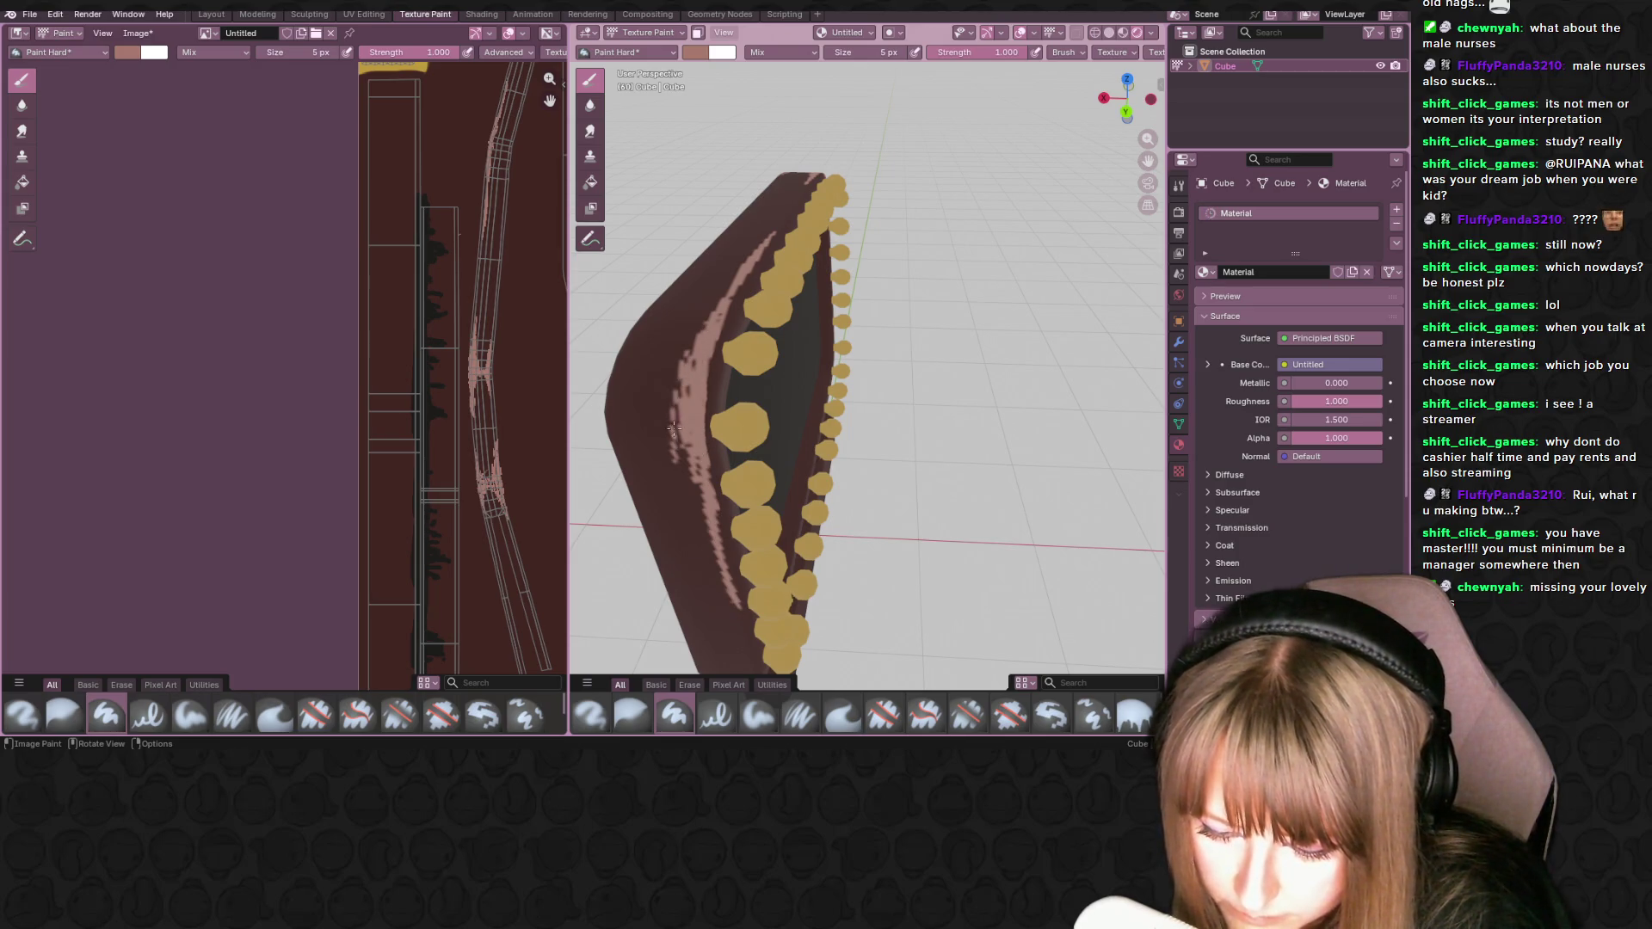
{"action": "mouse_move", "coordinate": [667, 396]}
{"action": "middle_mouse_down"}
{"action": "mouse_move", "coordinate": [720, 393]}
{"action": "mouse_move", "coordinate": [687, 377]}
{"action": "mouse_move", "coordinate": [852, 353]}
{"action": "middle_mouse_up"}
{"action": "scroll", "coordinate": [714, 375], "scroll_direction": "down", "scroll_amount": 5}
{"action": "scroll", "coordinate": [730, 371], "scroll_direction": "up", "scroll_amount": 6}
{"action": "scroll", "coordinate": [818, 356], "scroll_direction": "down", "scroll_amount": 4}
{"action": "scroll", "coordinate": [855, 344], "scroll_direction": "up", "scroll_amount": 4}
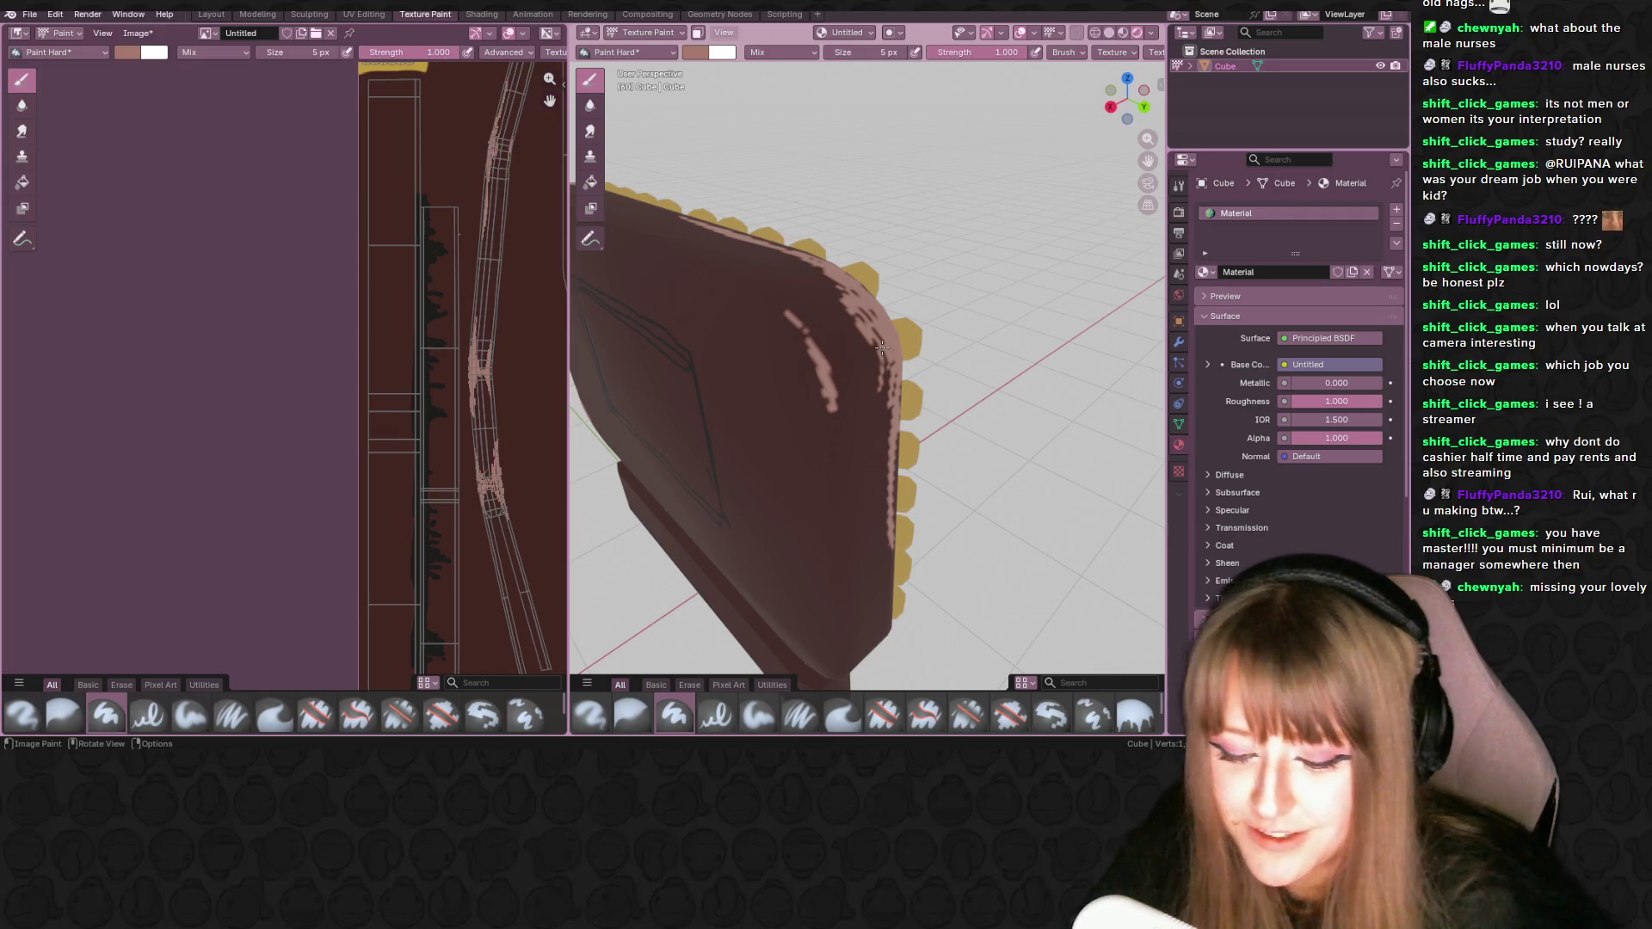
- Paint a pink highlight at the frame's top corner and down its edge
{"action": "left_click_drag", "start_coordinate": [787, 327], "coordinate": [823, 396]}
{"action": "middle_click_drag", "start_coordinate": [789, 327], "coordinate": [802, 300]}
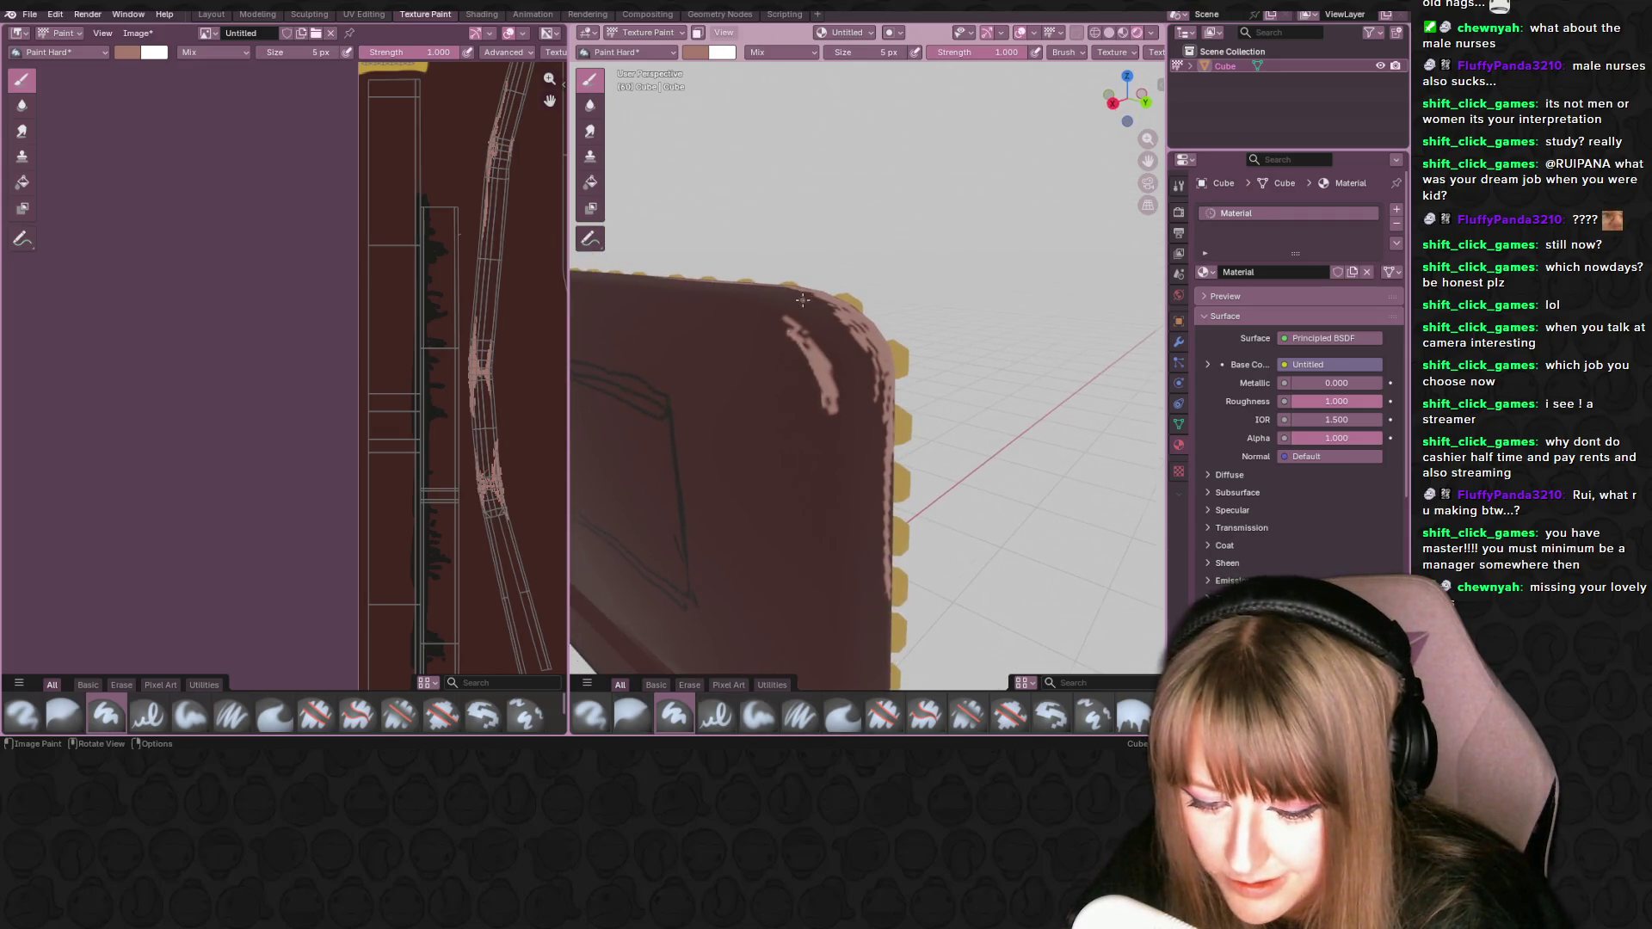
{"action": "left_click_drag", "start_coordinate": [826, 379], "coordinate": [774, 316]}
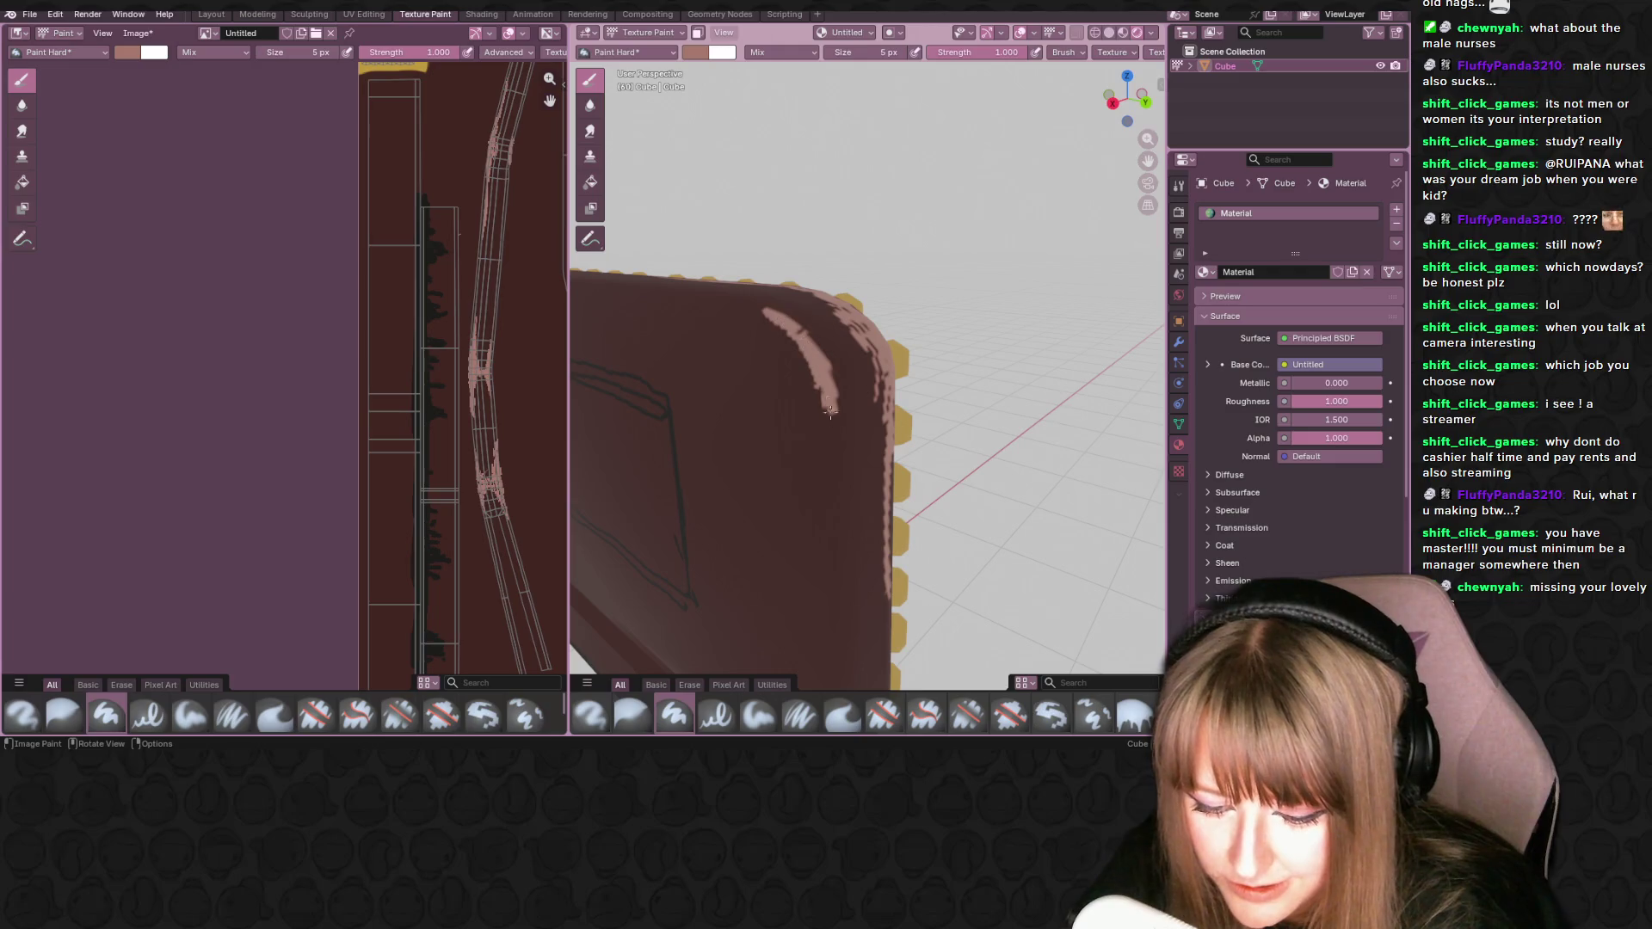
{"action": "left_click_drag", "start_coordinate": [821, 448], "coordinate": [830, 400]}
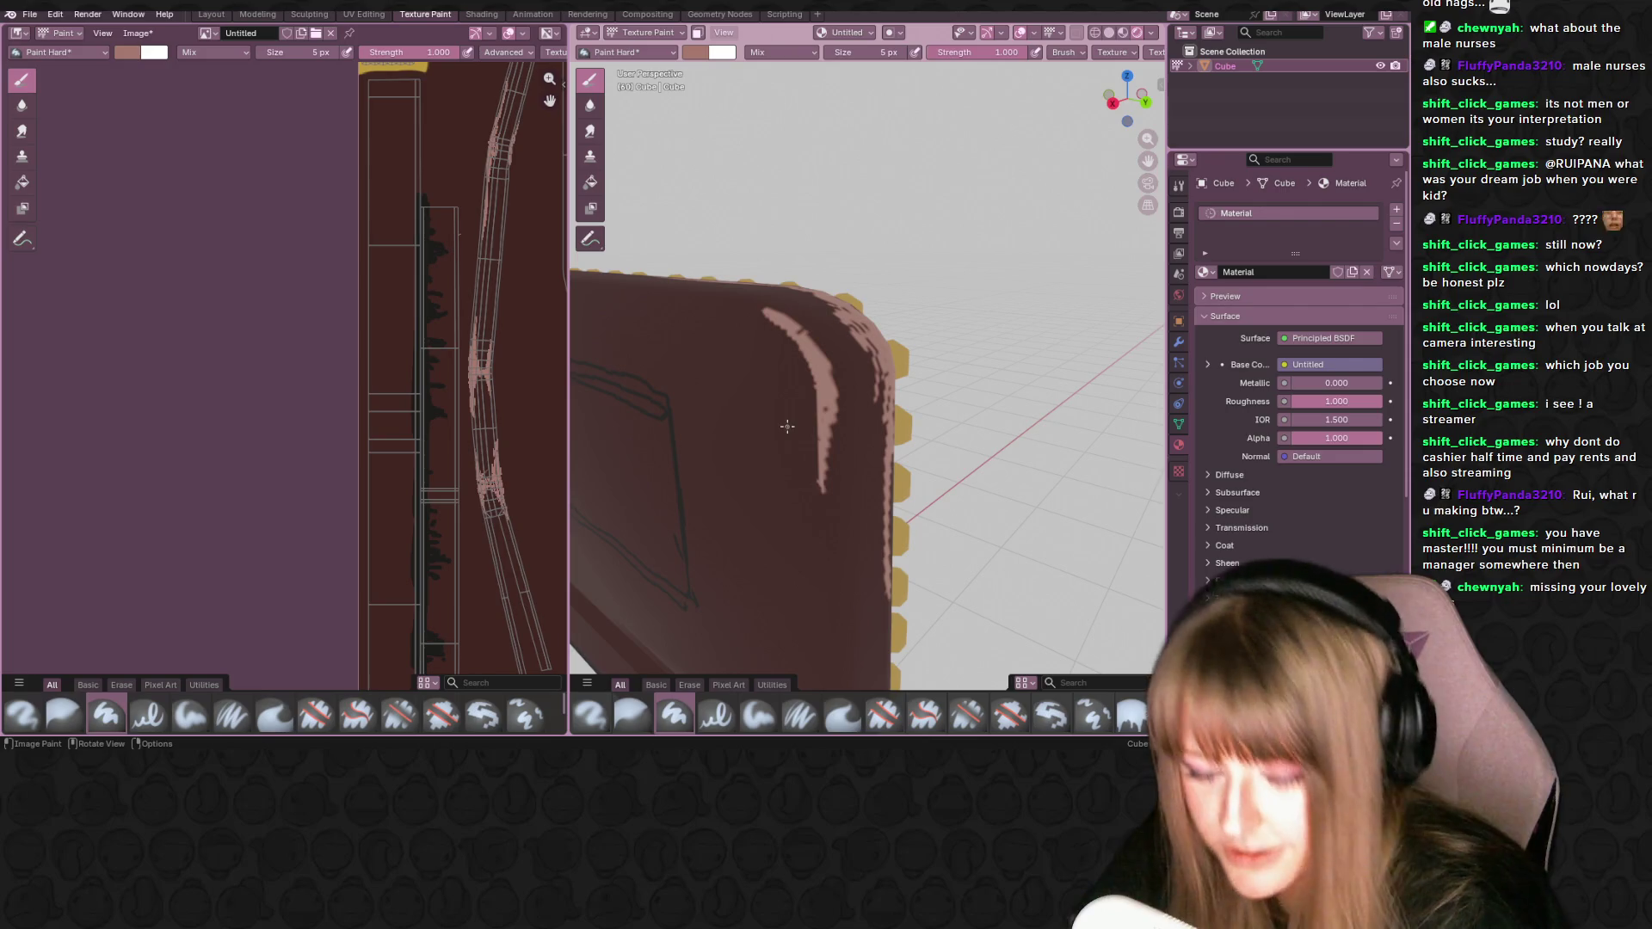
- Add pink highlights along the frame's top edge and right side
{"action": "left_click_drag", "start_coordinate": [768, 313], "coordinate": [705, 293]}
{"action": "middle_click_drag", "start_coordinate": [706, 292], "coordinate": [681, 275]}
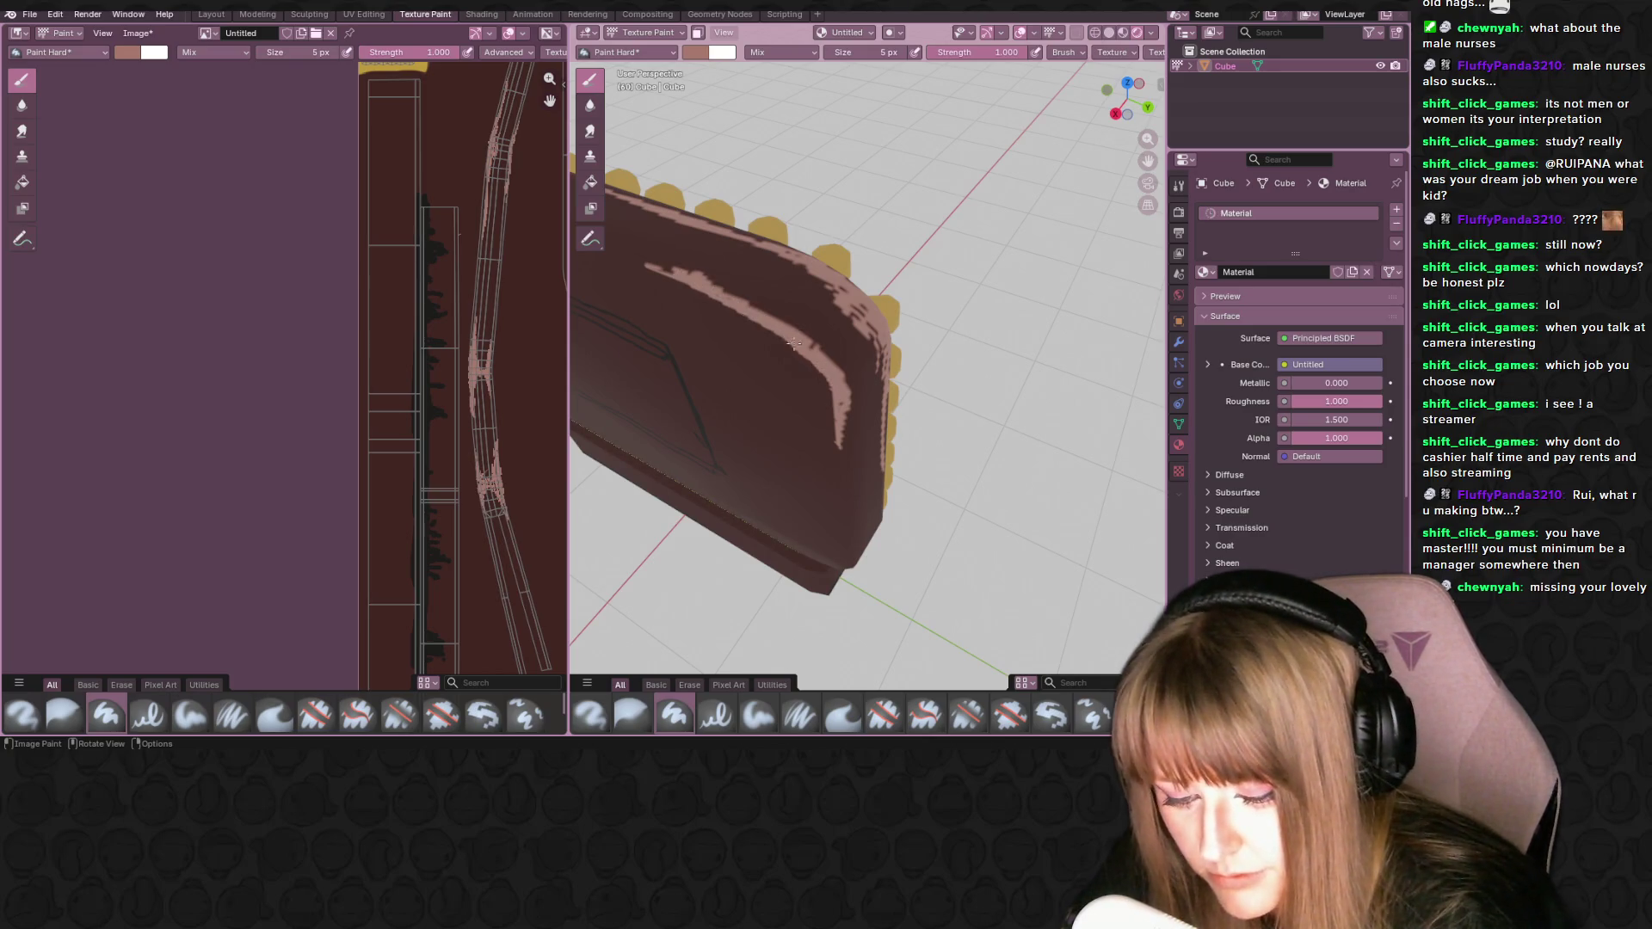
{"action": "left_click_drag", "start_coordinate": [825, 379], "coordinate": [838, 425]}
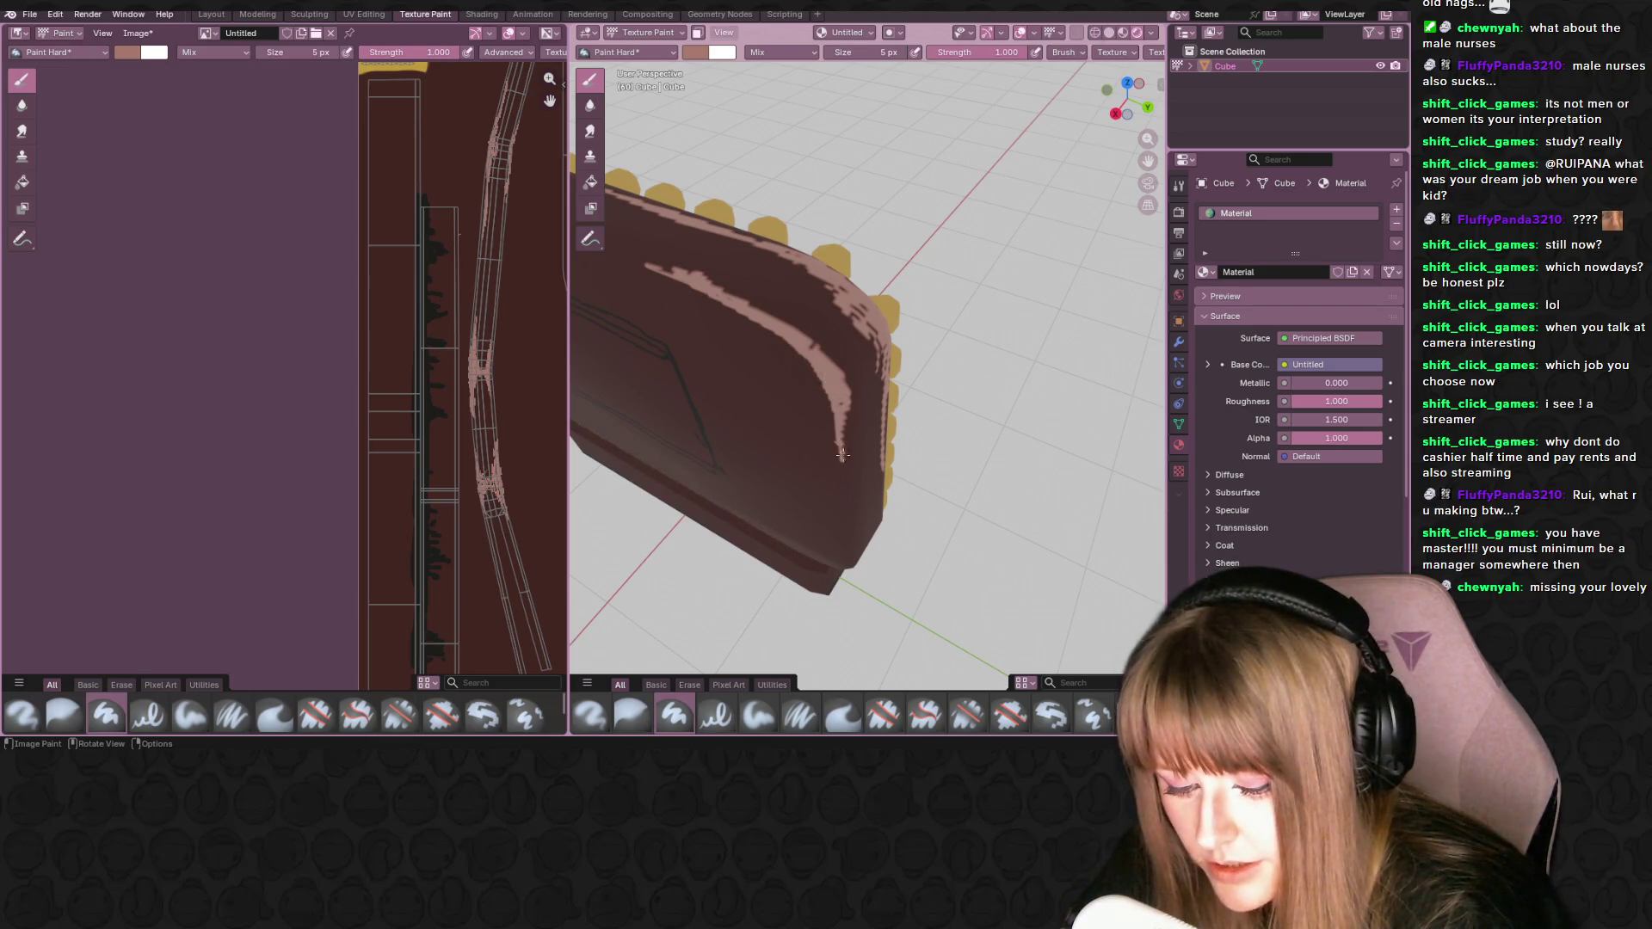
{"action": "middle_click_drag", "start_coordinate": [796, 325], "coordinate": [741, 281]}
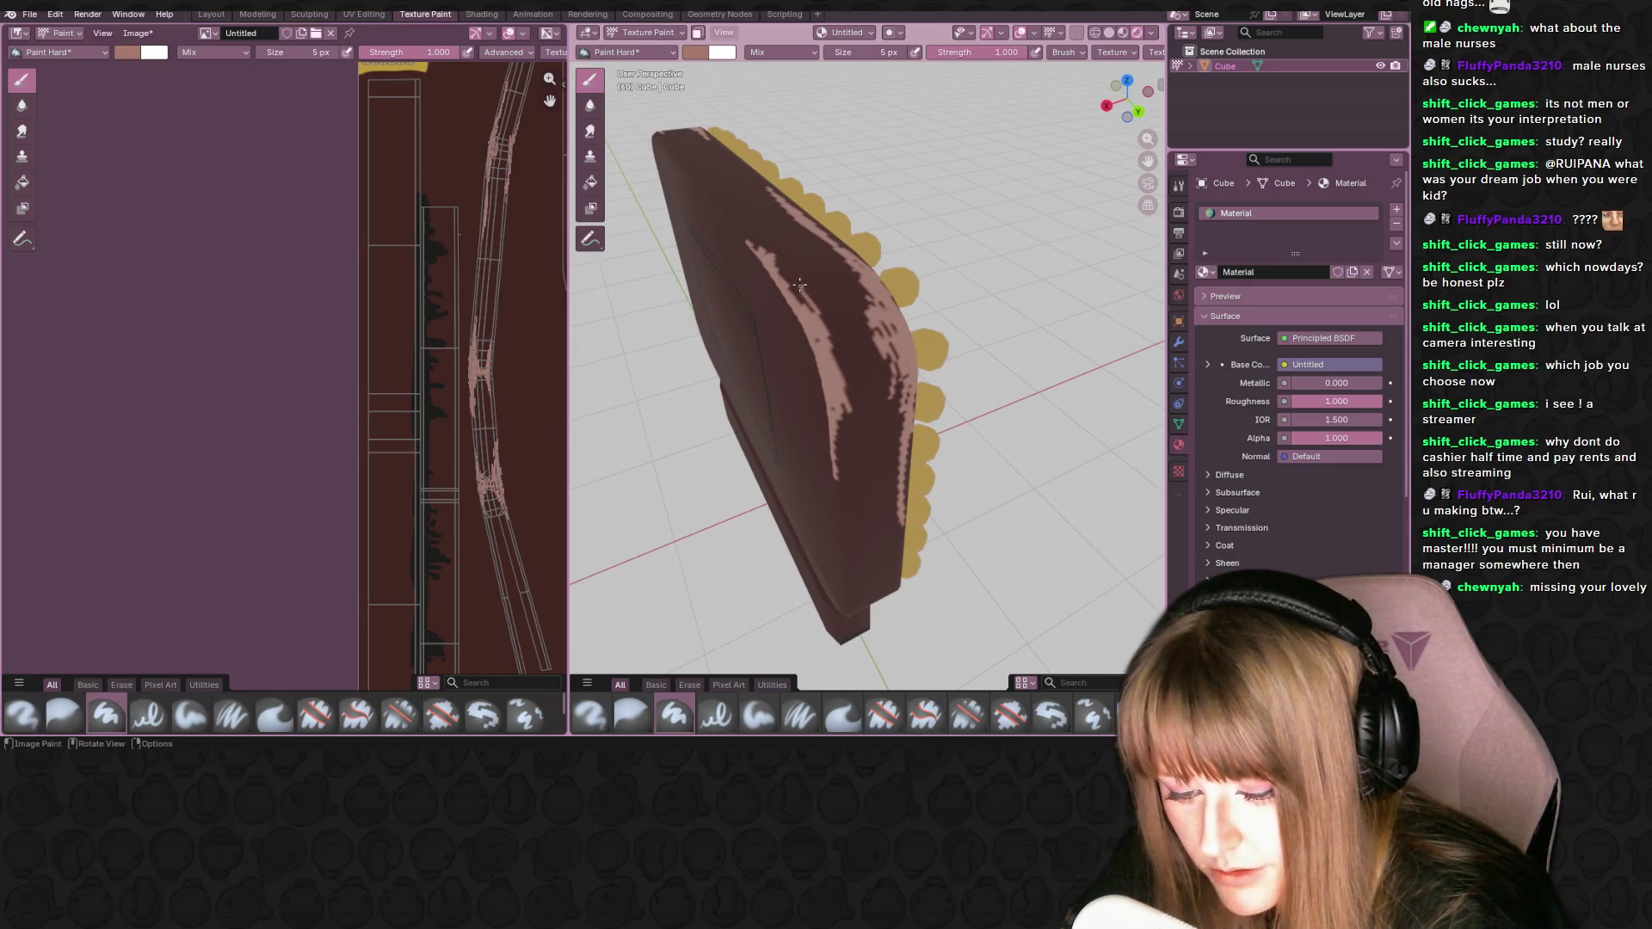
{"action": "left_click_drag", "start_coordinate": [844, 395], "coordinate": [833, 335]}
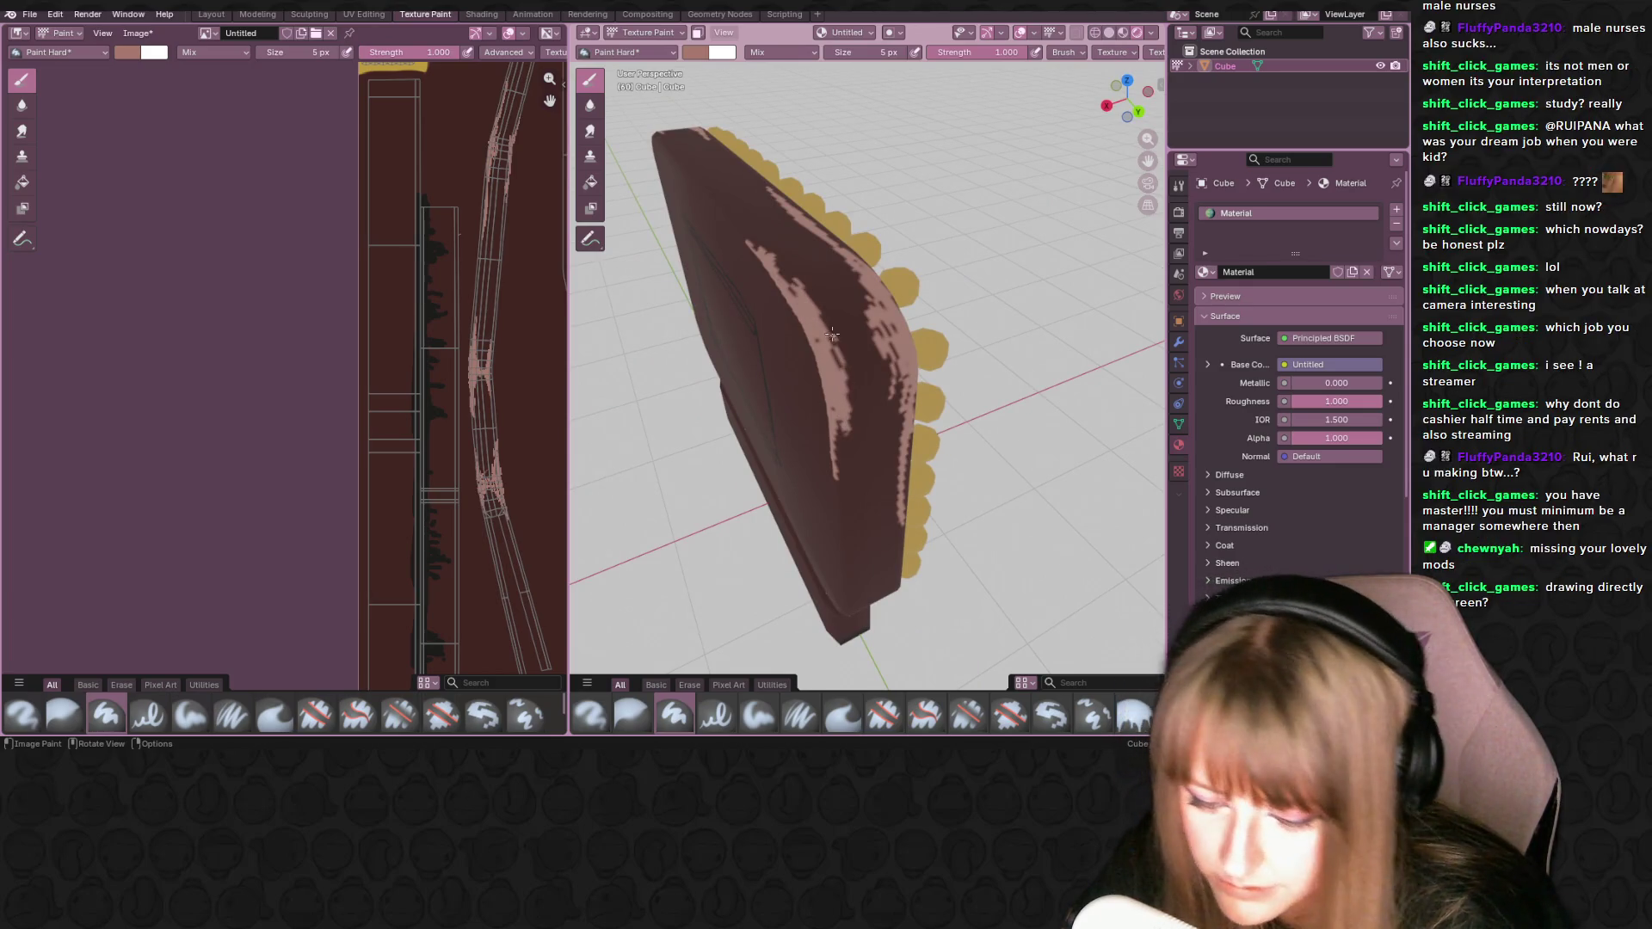
{"action": "left_click_drag", "start_coordinate": [850, 397], "coordinate": [844, 351]}
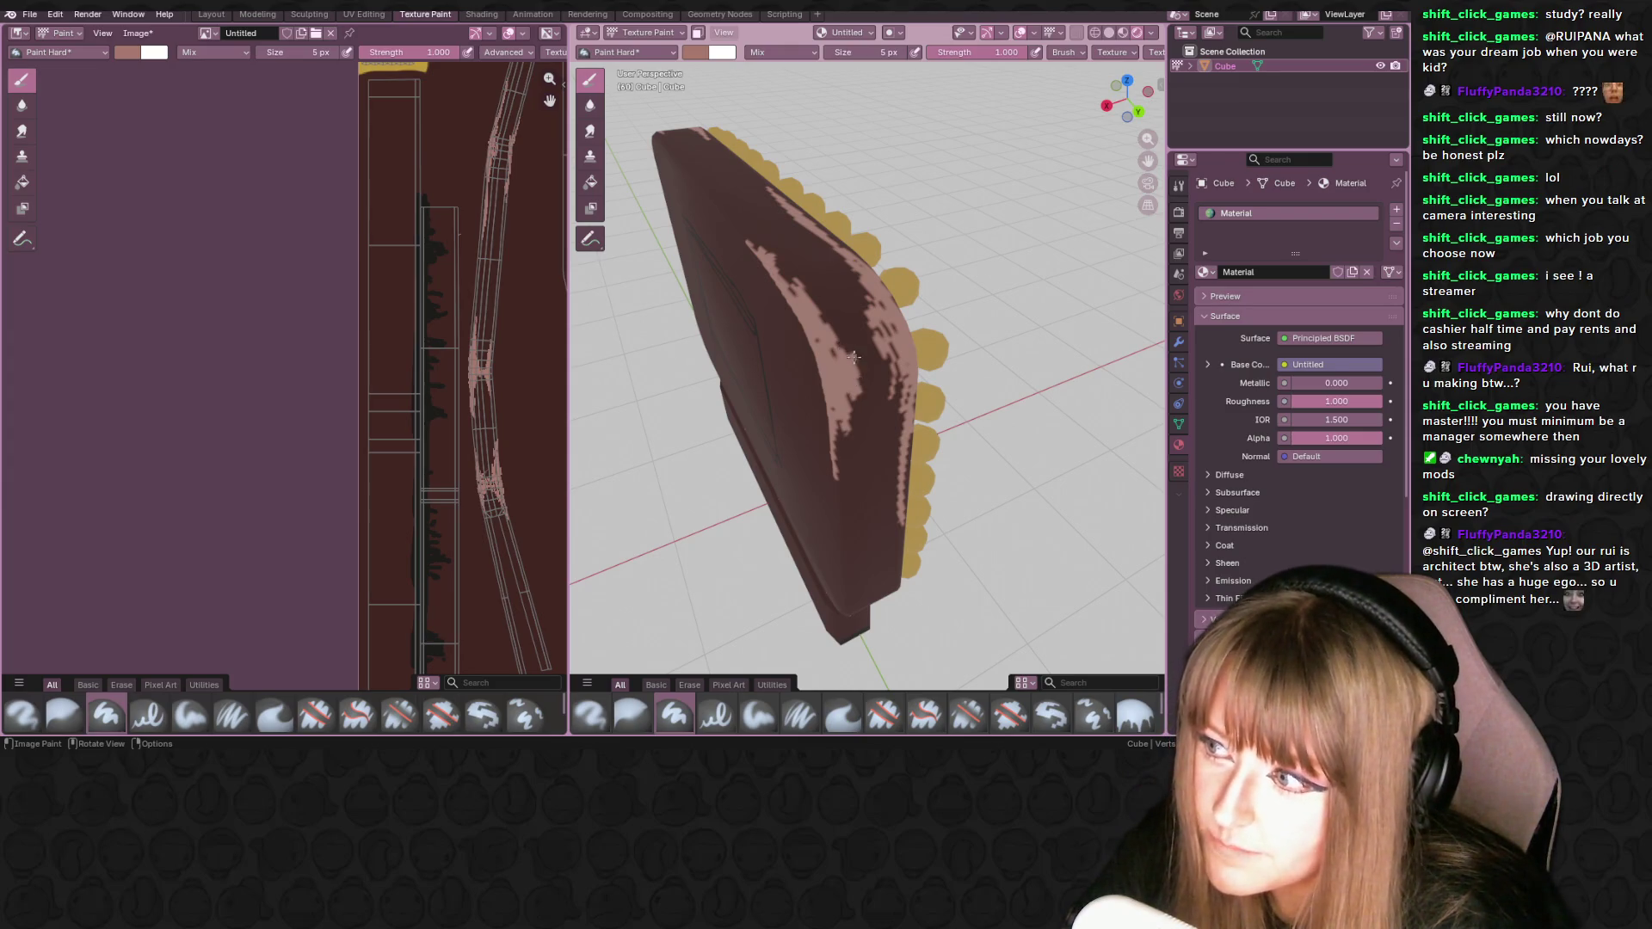
{"action": "left_click_drag", "start_coordinate": [858, 347], "coordinate": [869, 362]}
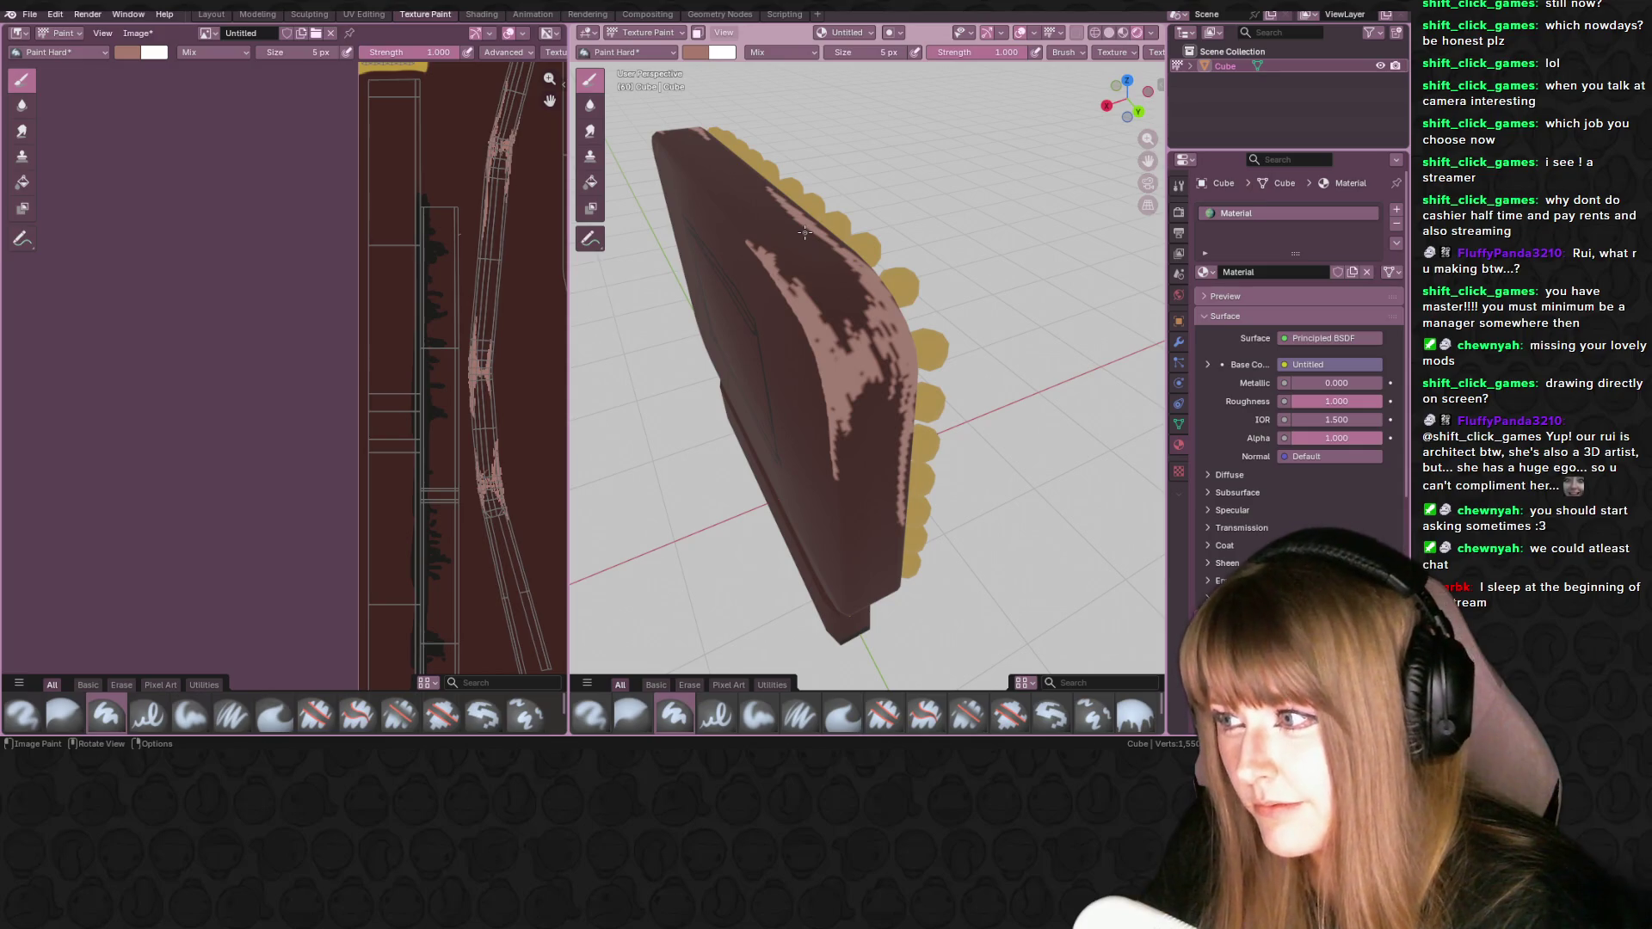
- Paint broad pink streaks down the frame's narrow side face
{"action": "middle_click_drag", "start_coordinate": [818, 390], "coordinate": [830, 379]}
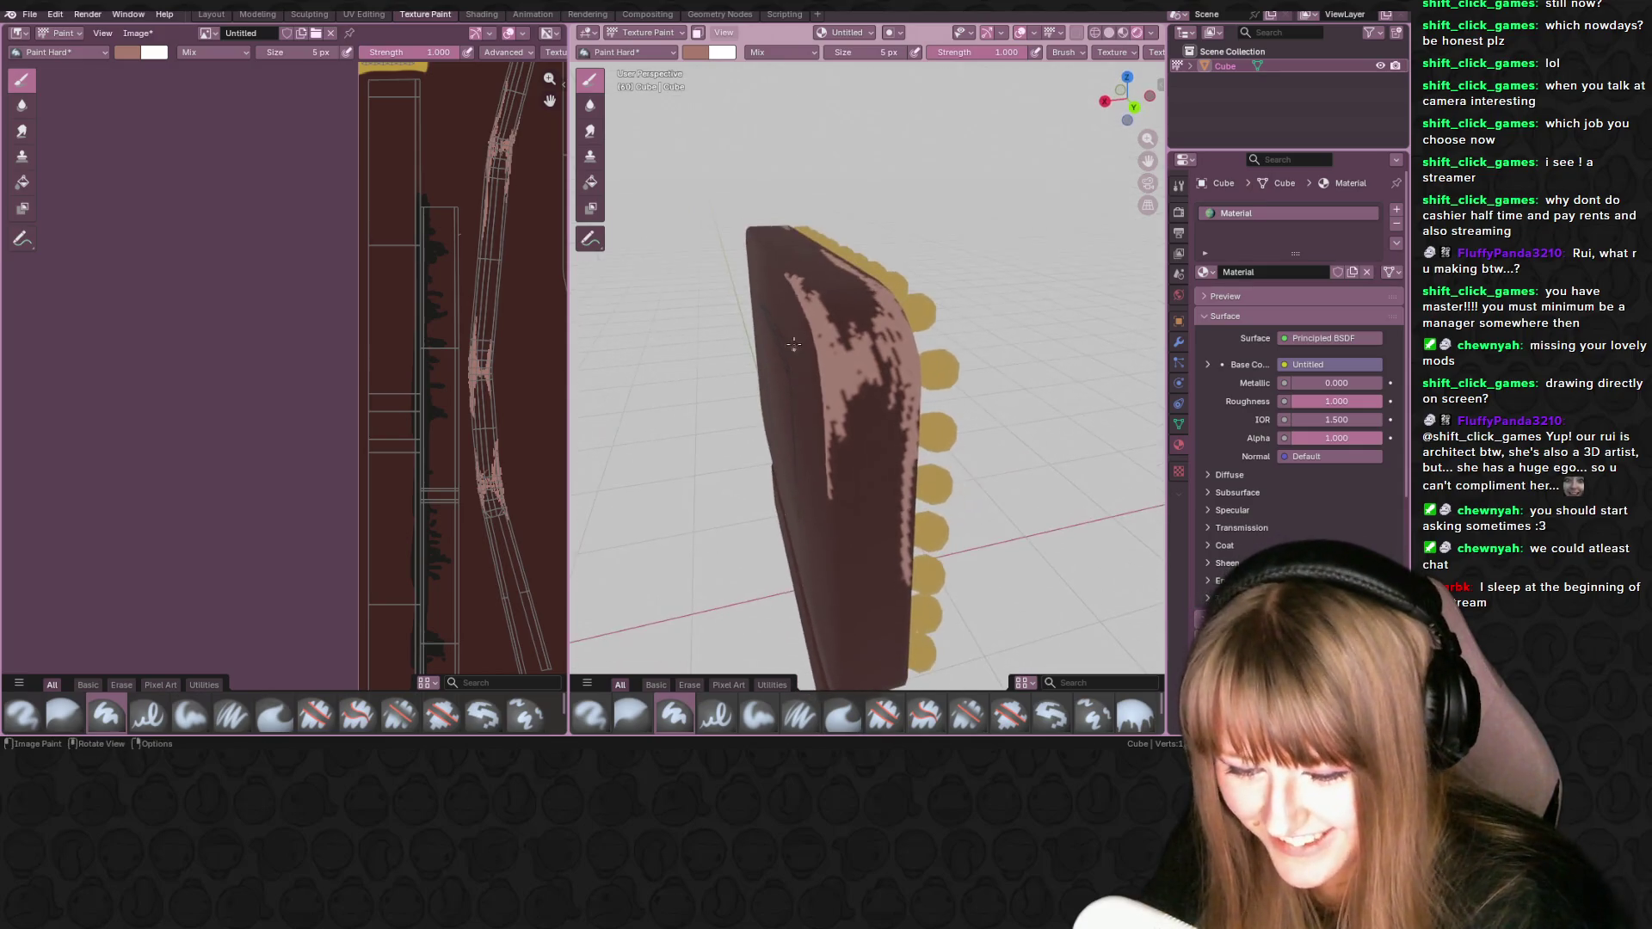
{"action": "scroll", "coordinate": [846, 361], "scroll_direction": "up", "scroll_amount": 2}
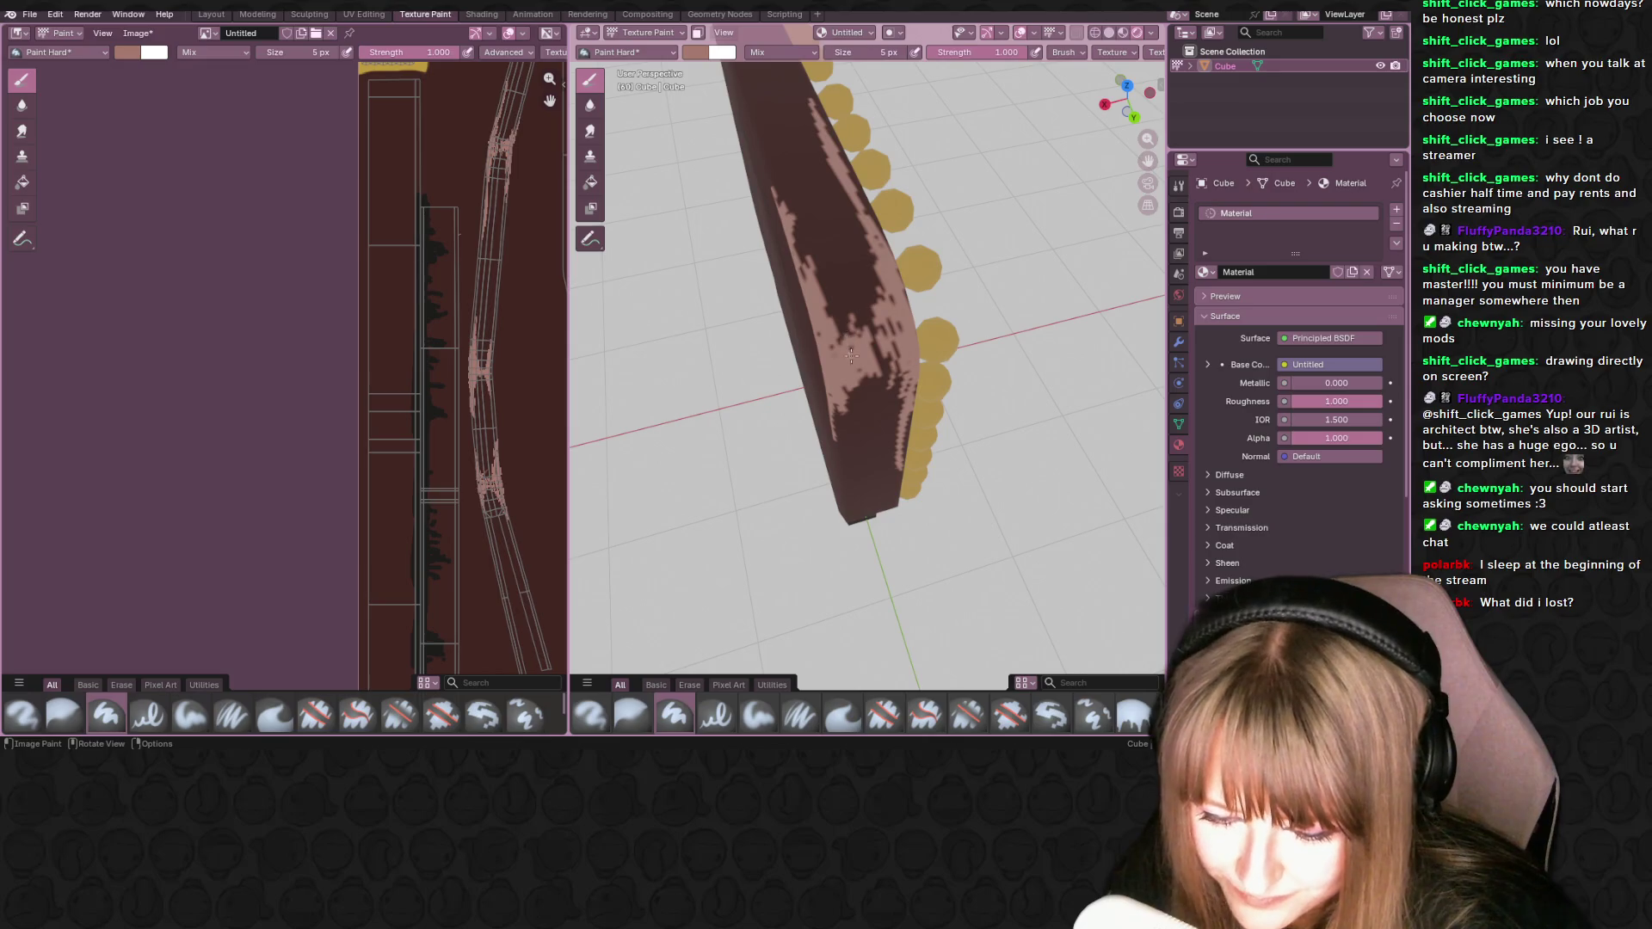
{"action": "middle_click_drag", "start_coordinate": [863, 357], "coordinate": [825, 246]}
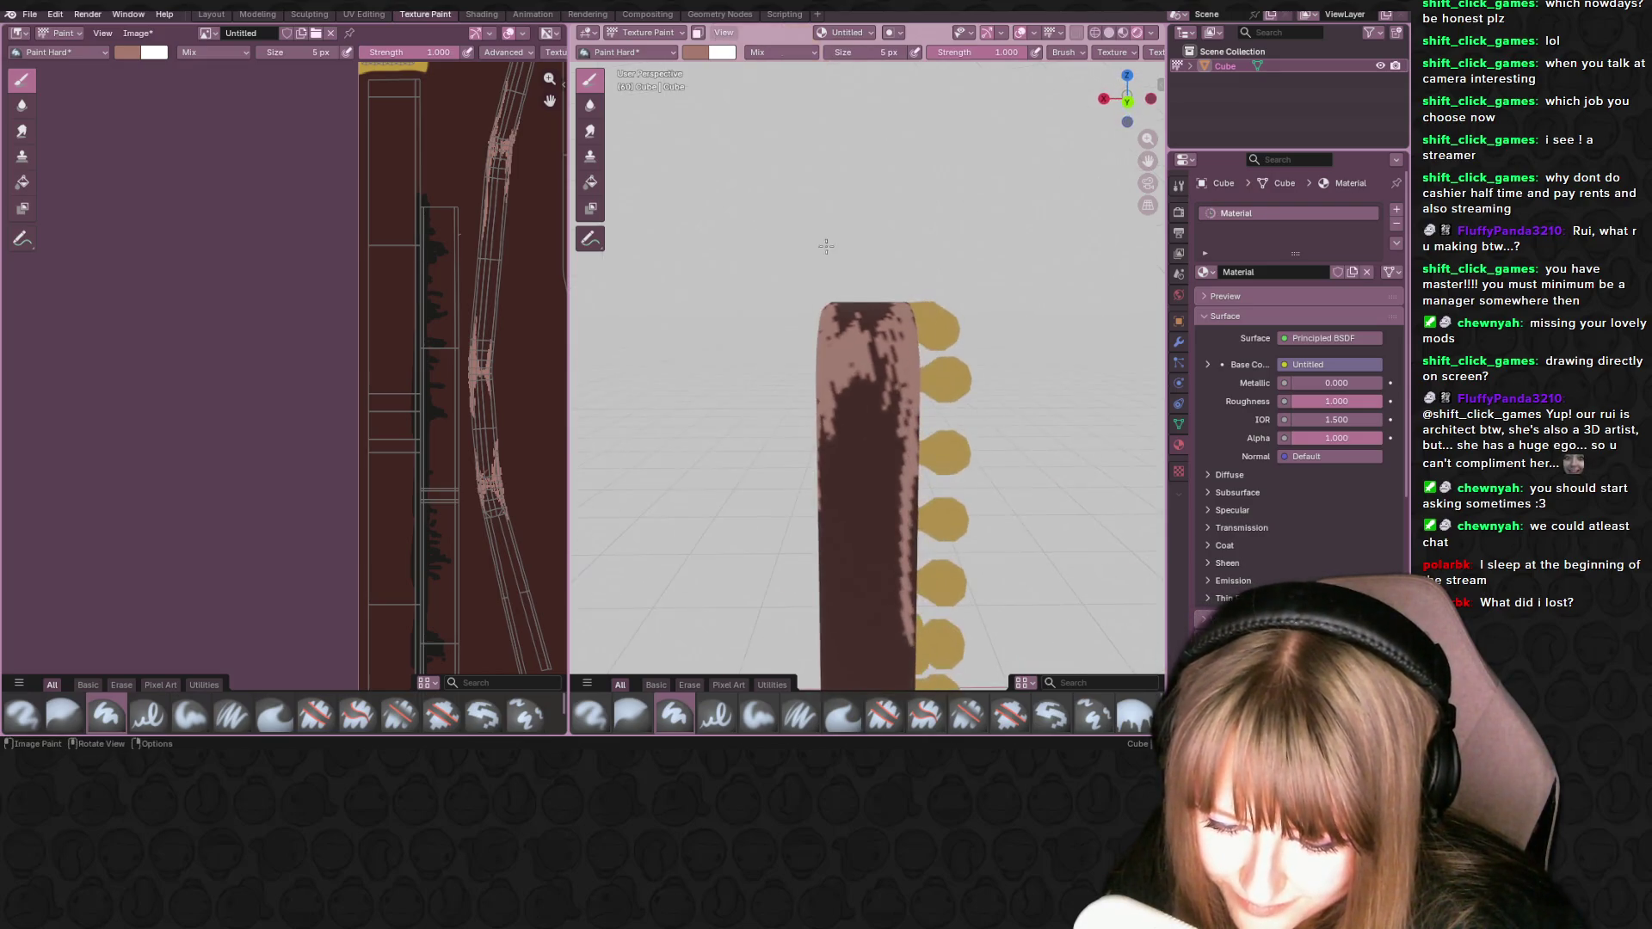
{"action": "mouse_move", "coordinate": [860, 357]}
{"action": "left_mouse_down"}
{"action": "mouse_move", "coordinate": [857, 400]}
{"action": "mouse_move", "coordinate": [876, 379]}
{"action": "mouse_move", "coordinate": [843, 398]}
{"action": "left_mouse_up"}
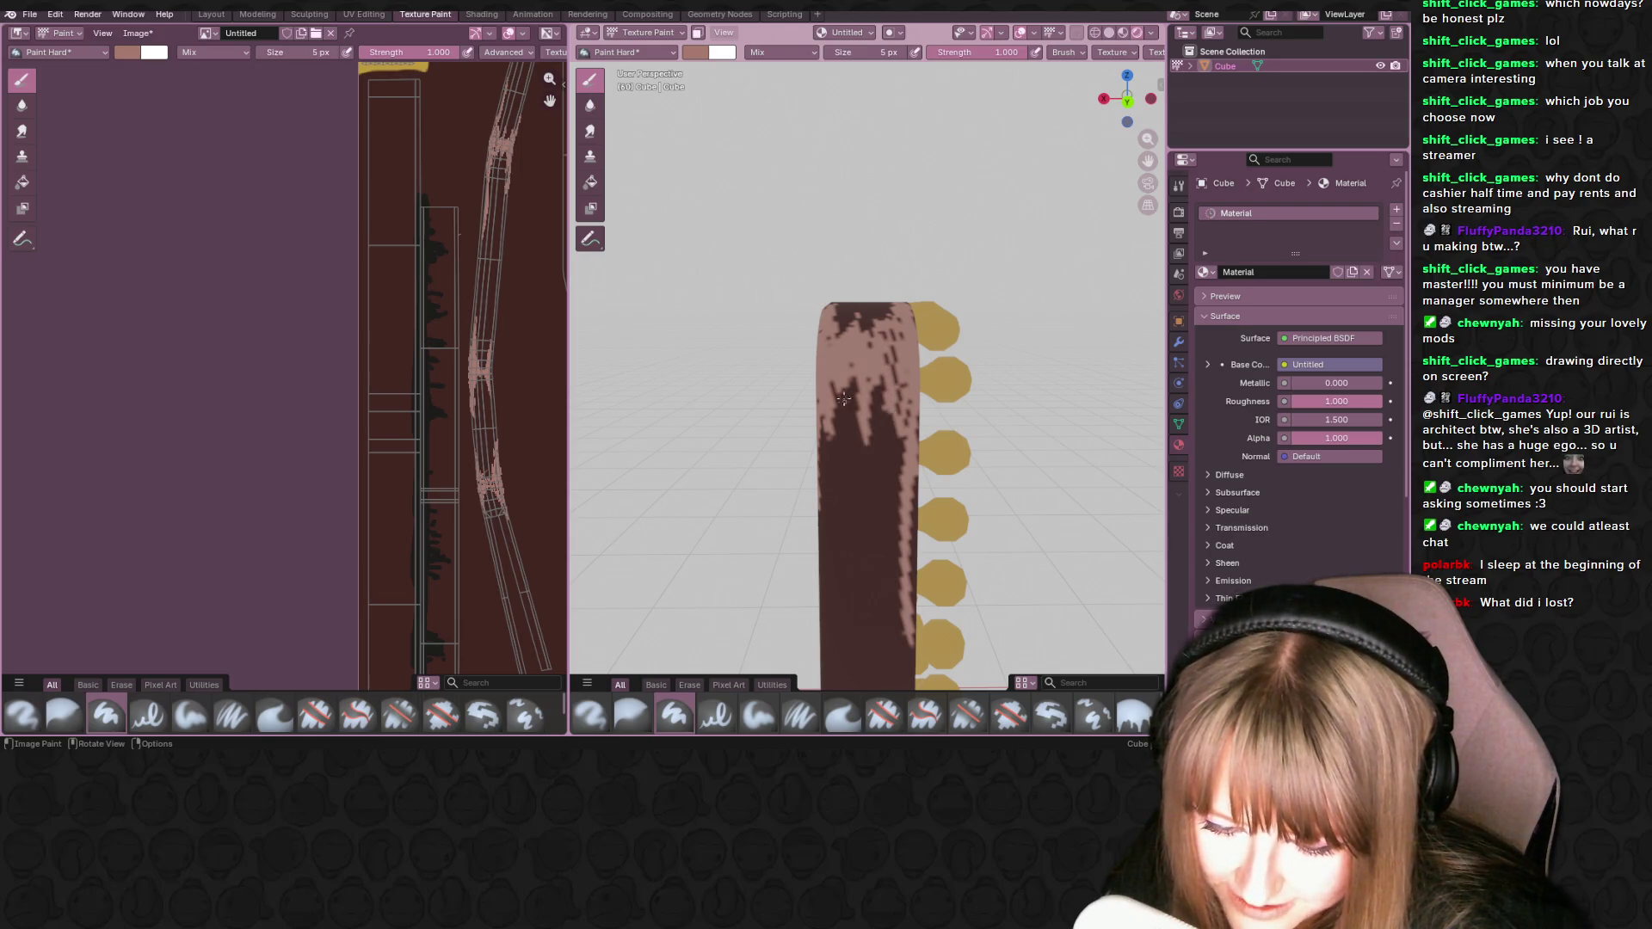
{"action": "mouse_move", "coordinate": [835, 454]}
{"action": "left_mouse_down"}
{"action": "mouse_move", "coordinate": [836, 512]}
{"action": "mouse_move", "coordinate": [835, 397]}
{"action": "left_mouse_up"}
{"action": "mouse_move", "coordinate": [833, 396]}
{"action": "middle_mouse_down"}
{"action": "mouse_move", "coordinate": [822, 292]}
{"action": "mouse_move", "coordinate": [778, 243]}
{"action": "middle_mouse_up"}
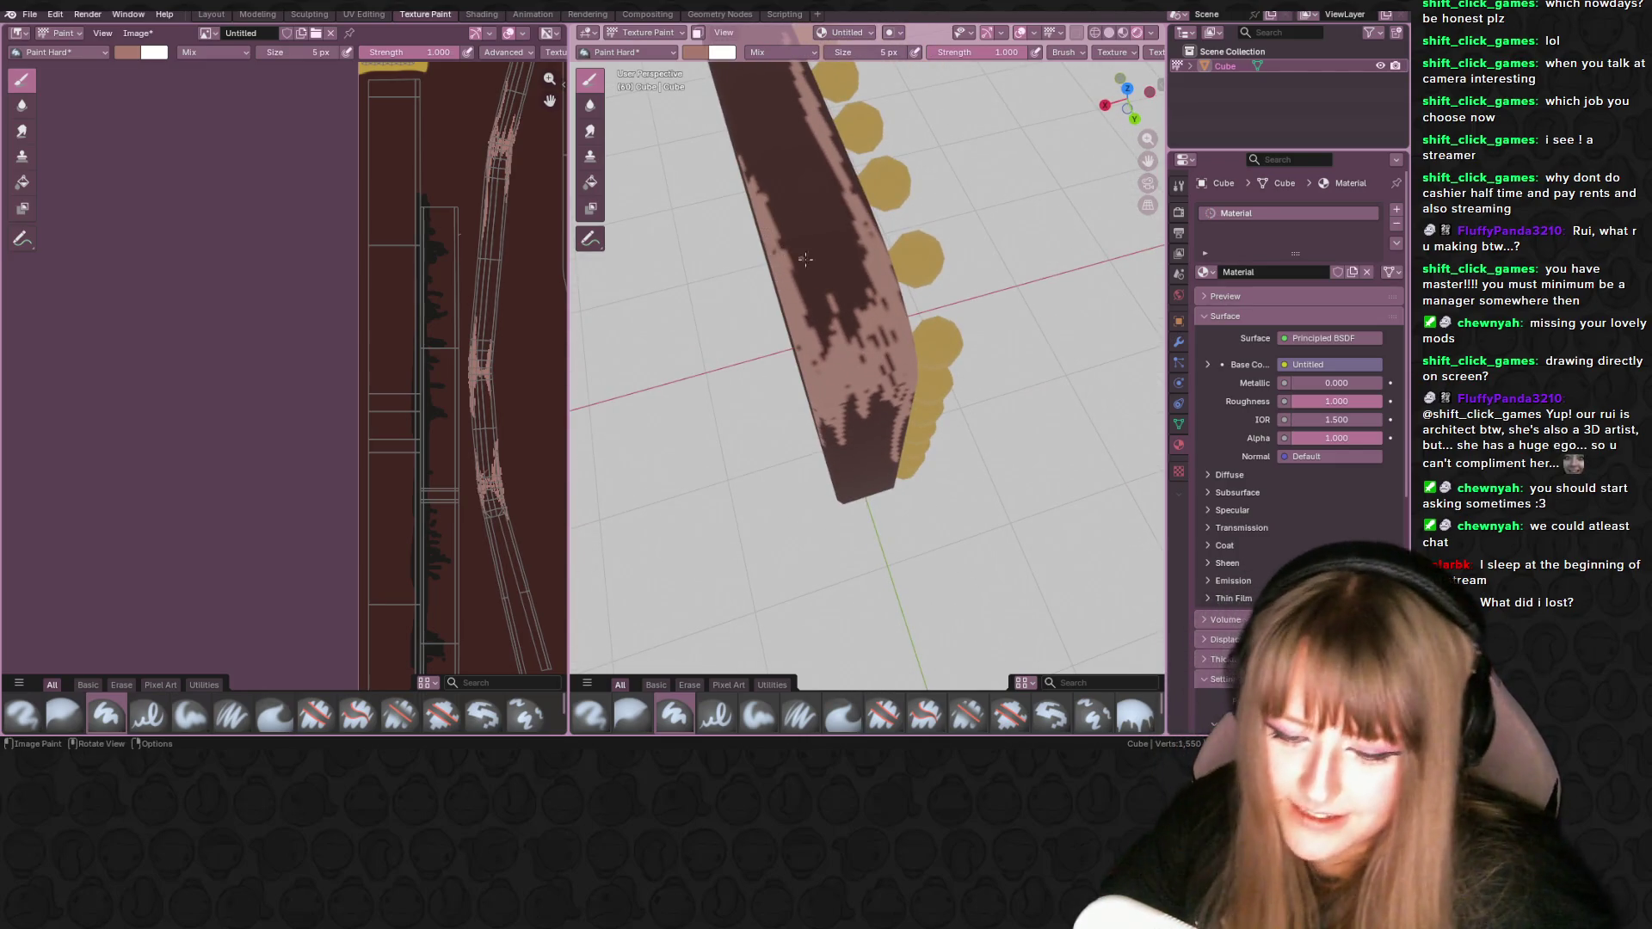
{"action": "scroll", "coordinate": [806, 258], "scroll_direction": "down", "scroll_amount": 3}
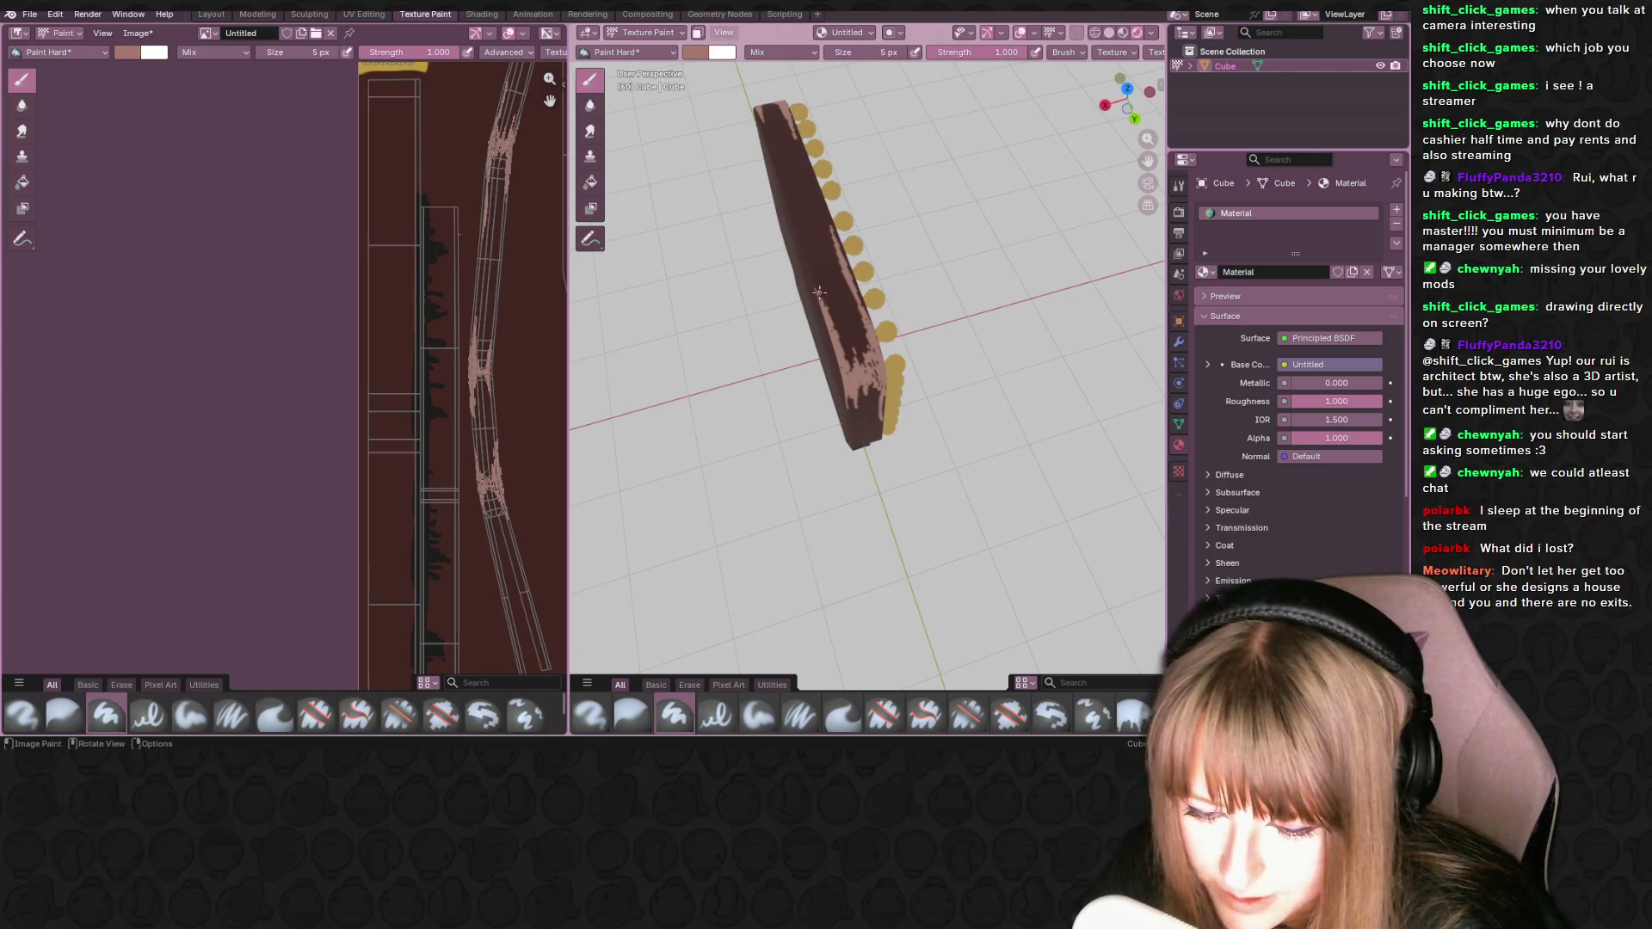
{"action": "middle_click_drag", "start_coordinate": [819, 292], "coordinate": [894, 170]}
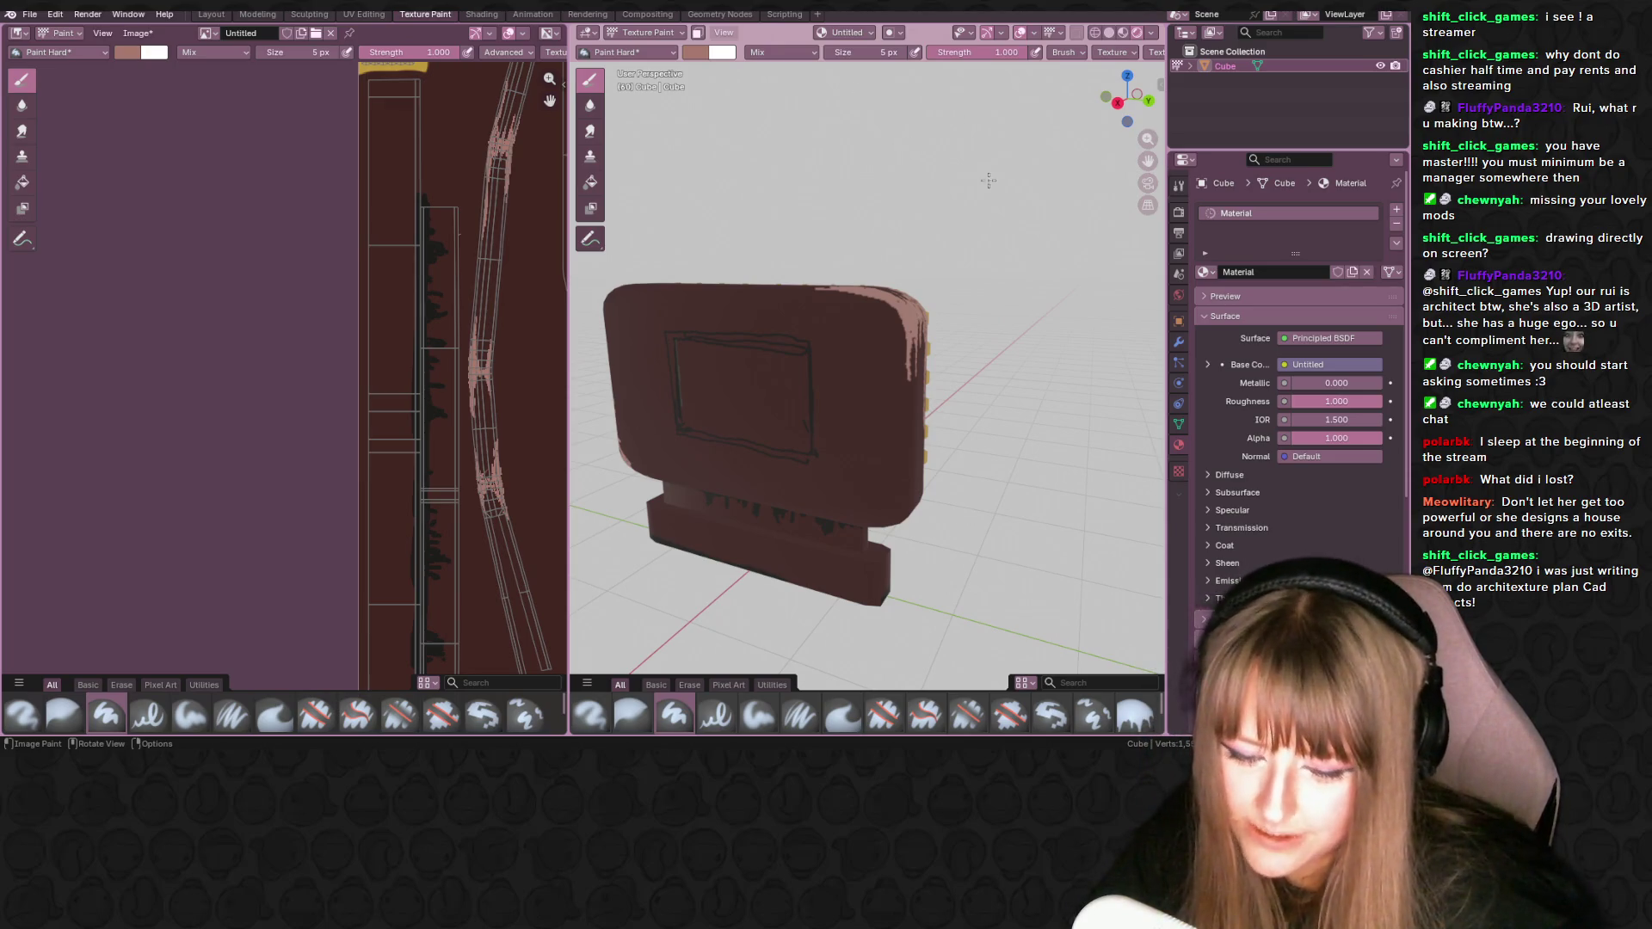
- Viewing from below, brush pink strokes along the sign's upper edge and inner frame edge
{"action": "scroll", "coordinate": [988, 180], "scroll_direction": "up", "scroll_amount": 5}
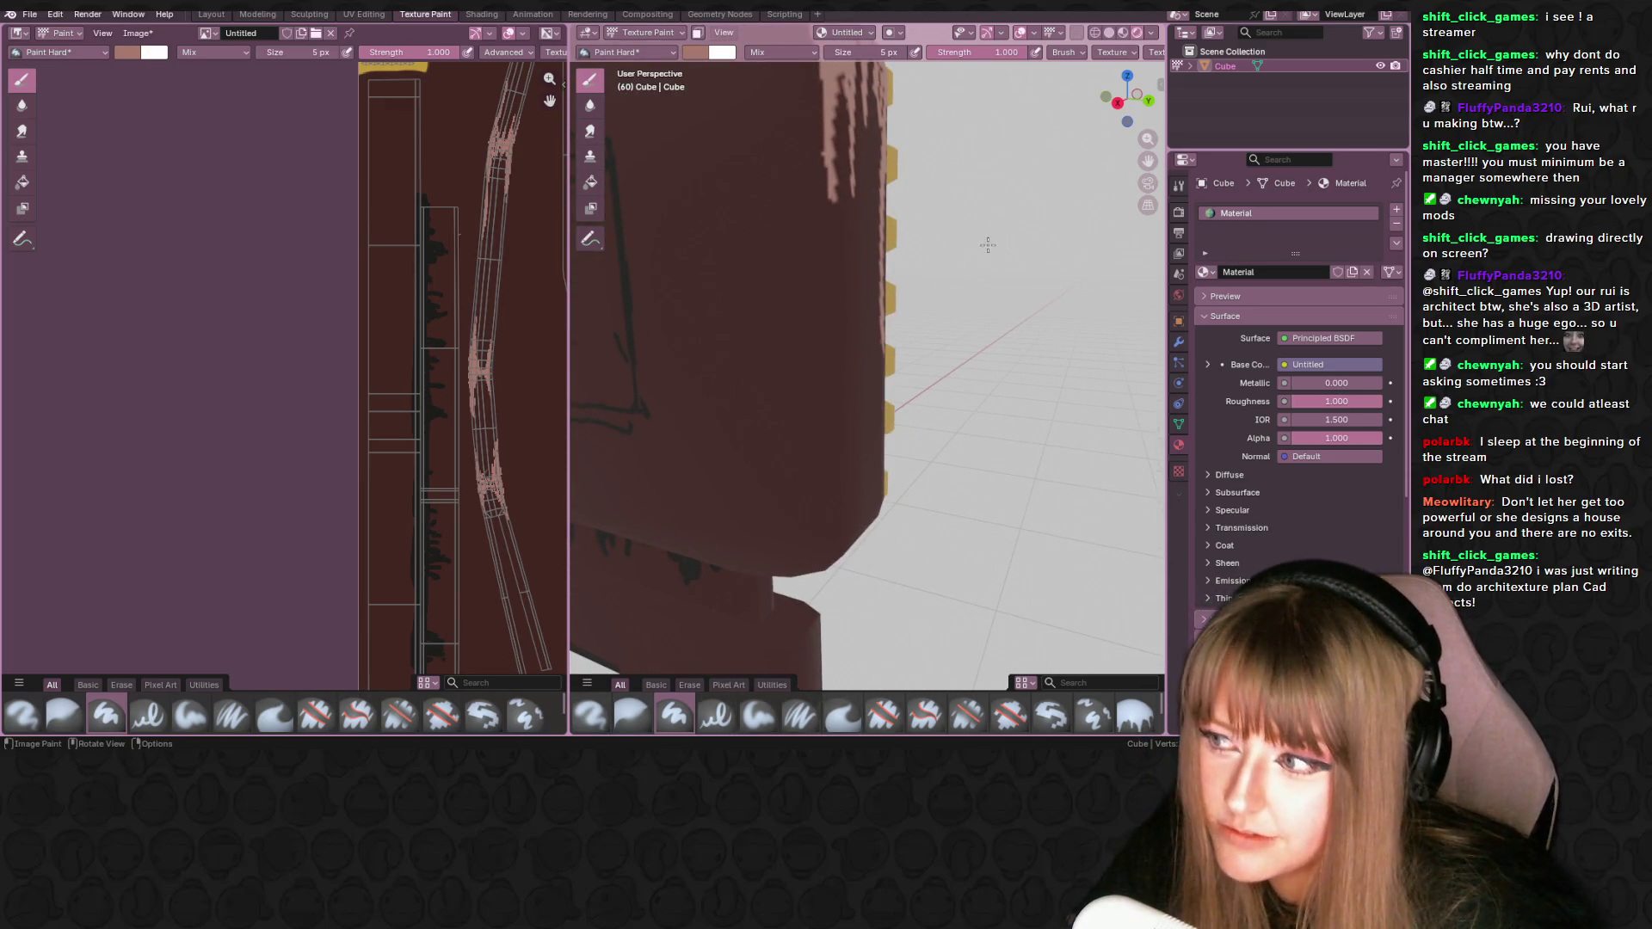
{"action": "scroll", "coordinate": [987, 245], "scroll_direction": "down", "scroll_amount": 5}
{"action": "mouse_move", "coordinate": [987, 246]}
{"action": "middle_mouse_down"}
{"action": "mouse_move", "coordinate": [953, 201]}
{"action": "mouse_move", "coordinate": [911, 347]}
{"action": "mouse_move", "coordinate": [933, 309]}
{"action": "mouse_move", "coordinate": [849, 263]}
{"action": "mouse_move", "coordinate": [942, 251]}
{"action": "mouse_move", "coordinate": [922, 276]}
{"action": "mouse_move", "coordinate": [763, 139]}
{"action": "middle_mouse_up"}
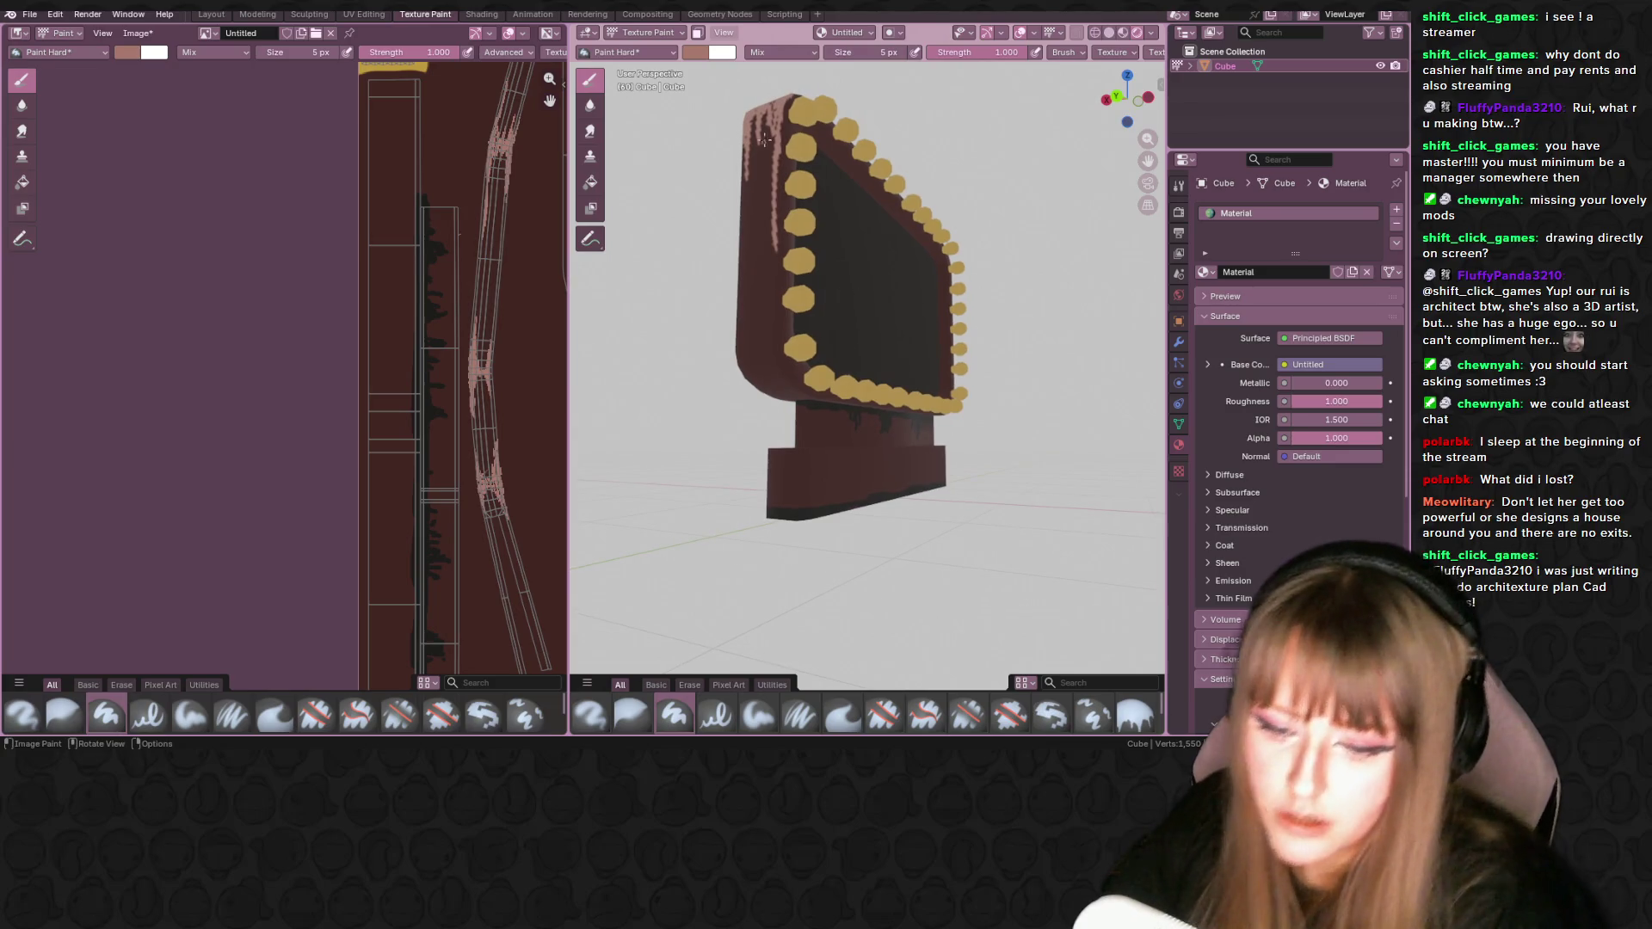
{"action": "middle_click_drag", "start_coordinate": [778, 137], "coordinate": [754, 270]}
{"action": "left_click_drag", "start_coordinate": [741, 251], "coordinate": [783, 323]}
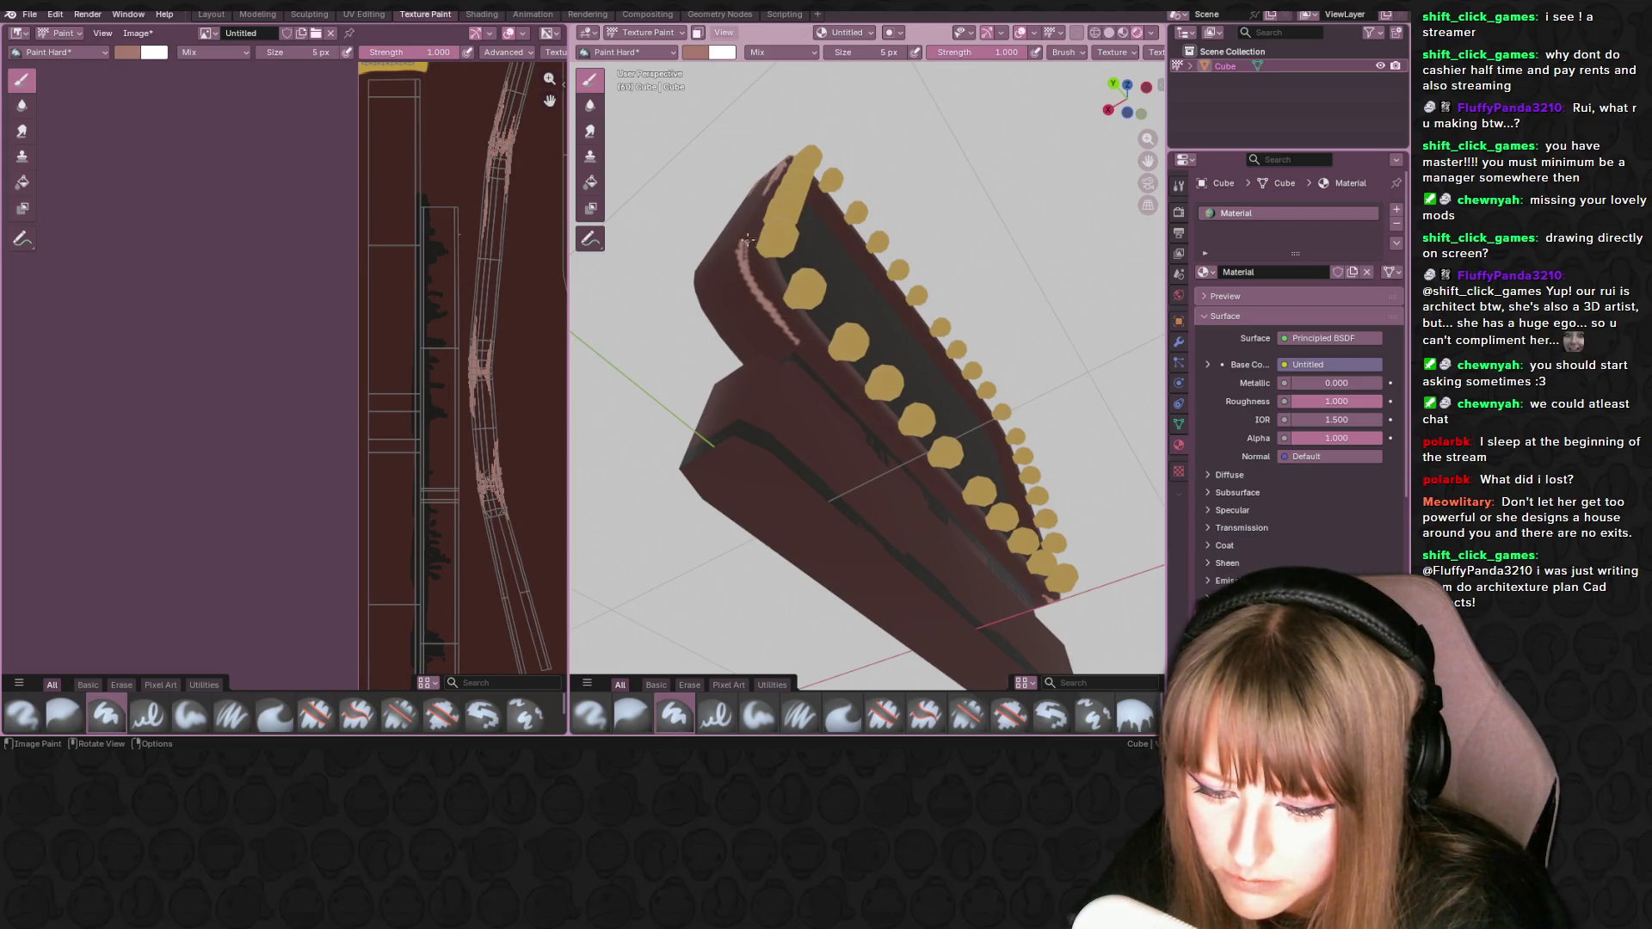
{"action": "middle_click_drag", "start_coordinate": [750, 226], "coordinate": [764, 176]}
{"action": "mouse_move", "coordinate": [764, 176]}
{"action": "left_mouse_down"}
{"action": "mouse_move", "coordinate": [751, 268]}
{"action": "mouse_move", "coordinate": [779, 325]}
{"action": "left_mouse_up"}
{"action": "middle_click_drag", "start_coordinate": [780, 325], "coordinate": [793, 268]}
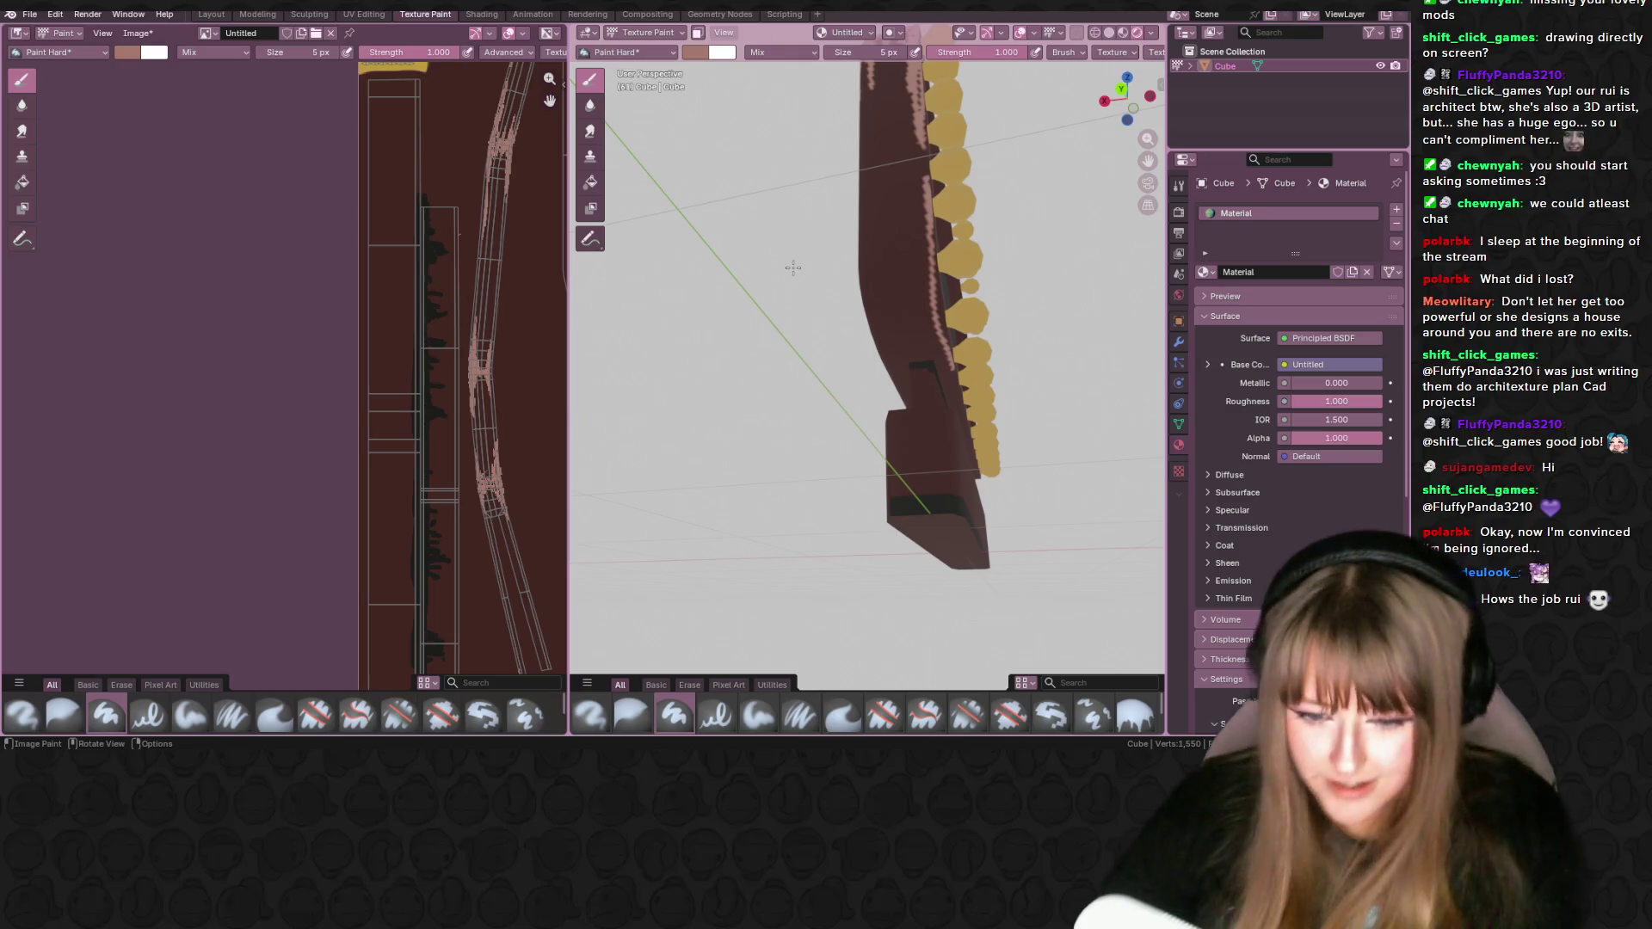
- Turn the sign edge-on and paint a pink highlight along its curved edge
{"action": "mouse_move", "coordinate": [792, 268]}
{"action": "middle_mouse_down"}
{"action": "mouse_move", "coordinate": [933, 272]}
{"action": "mouse_move", "coordinate": [896, 264]}
{"action": "middle_mouse_up"}
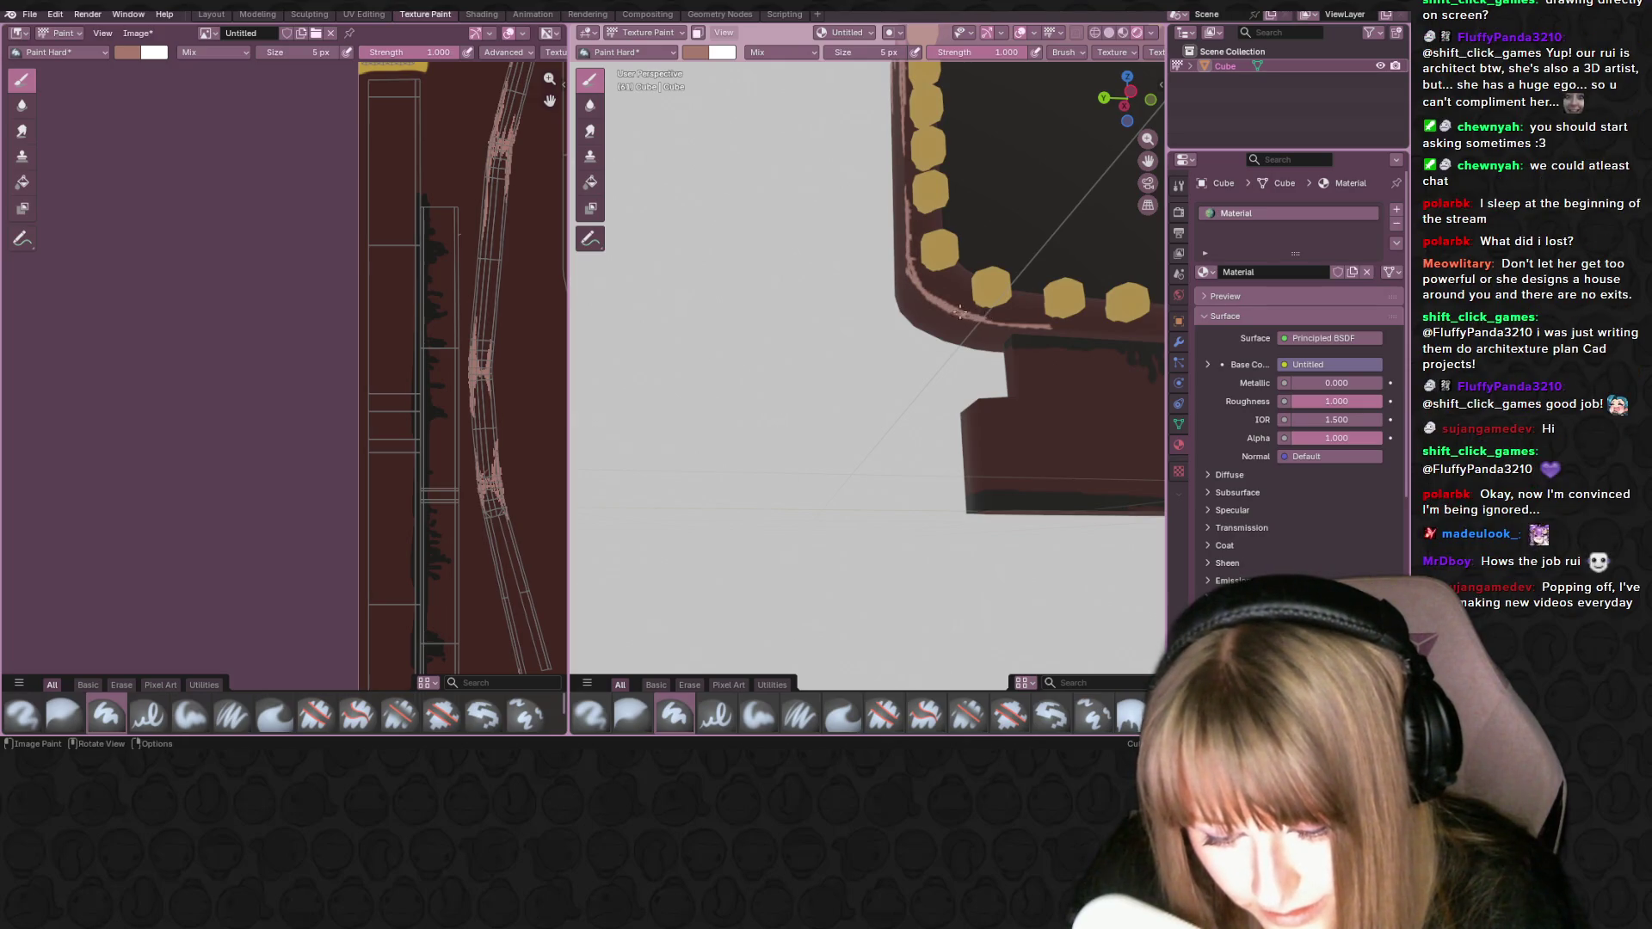
{"action": "mouse_move", "coordinate": [925, 199]}
{"action": "middle_mouse_down"}
{"action": "mouse_move", "coordinate": [1023, 163]}
{"action": "mouse_move", "coordinate": [955, 219]}
{"action": "mouse_move", "coordinate": [981, 215]}
{"action": "mouse_move", "coordinate": [921, 223]}
{"action": "mouse_move", "coordinate": [872, 279]}
{"action": "middle_mouse_up"}
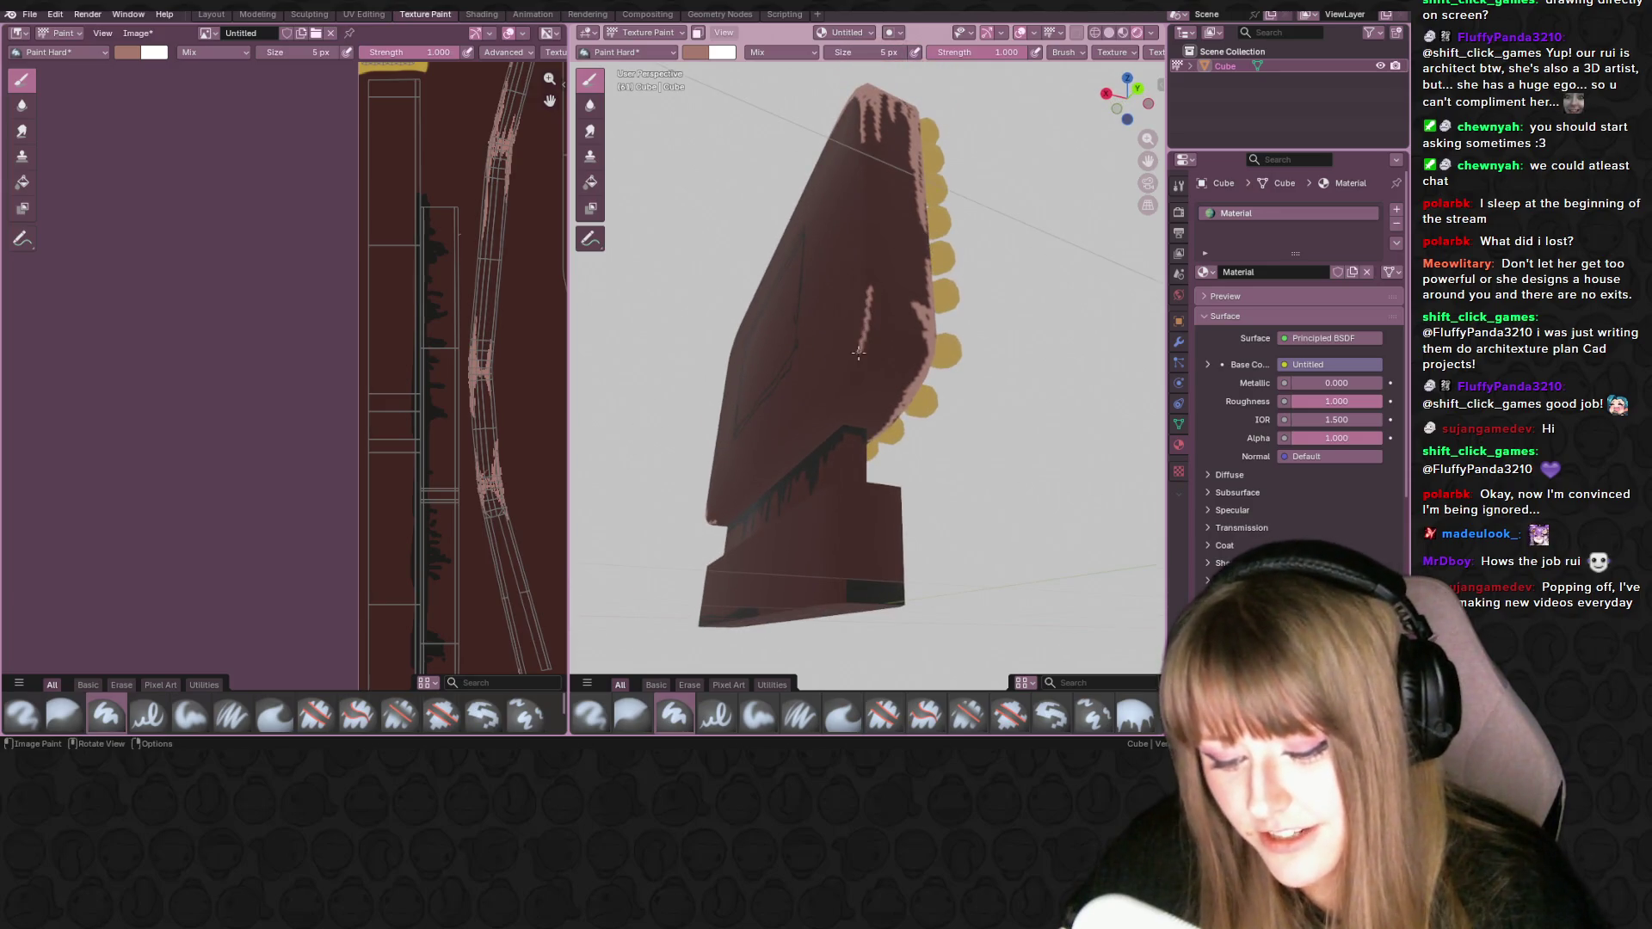
{"action": "middle_click_drag", "start_coordinate": [843, 365], "coordinate": [960, 365]}
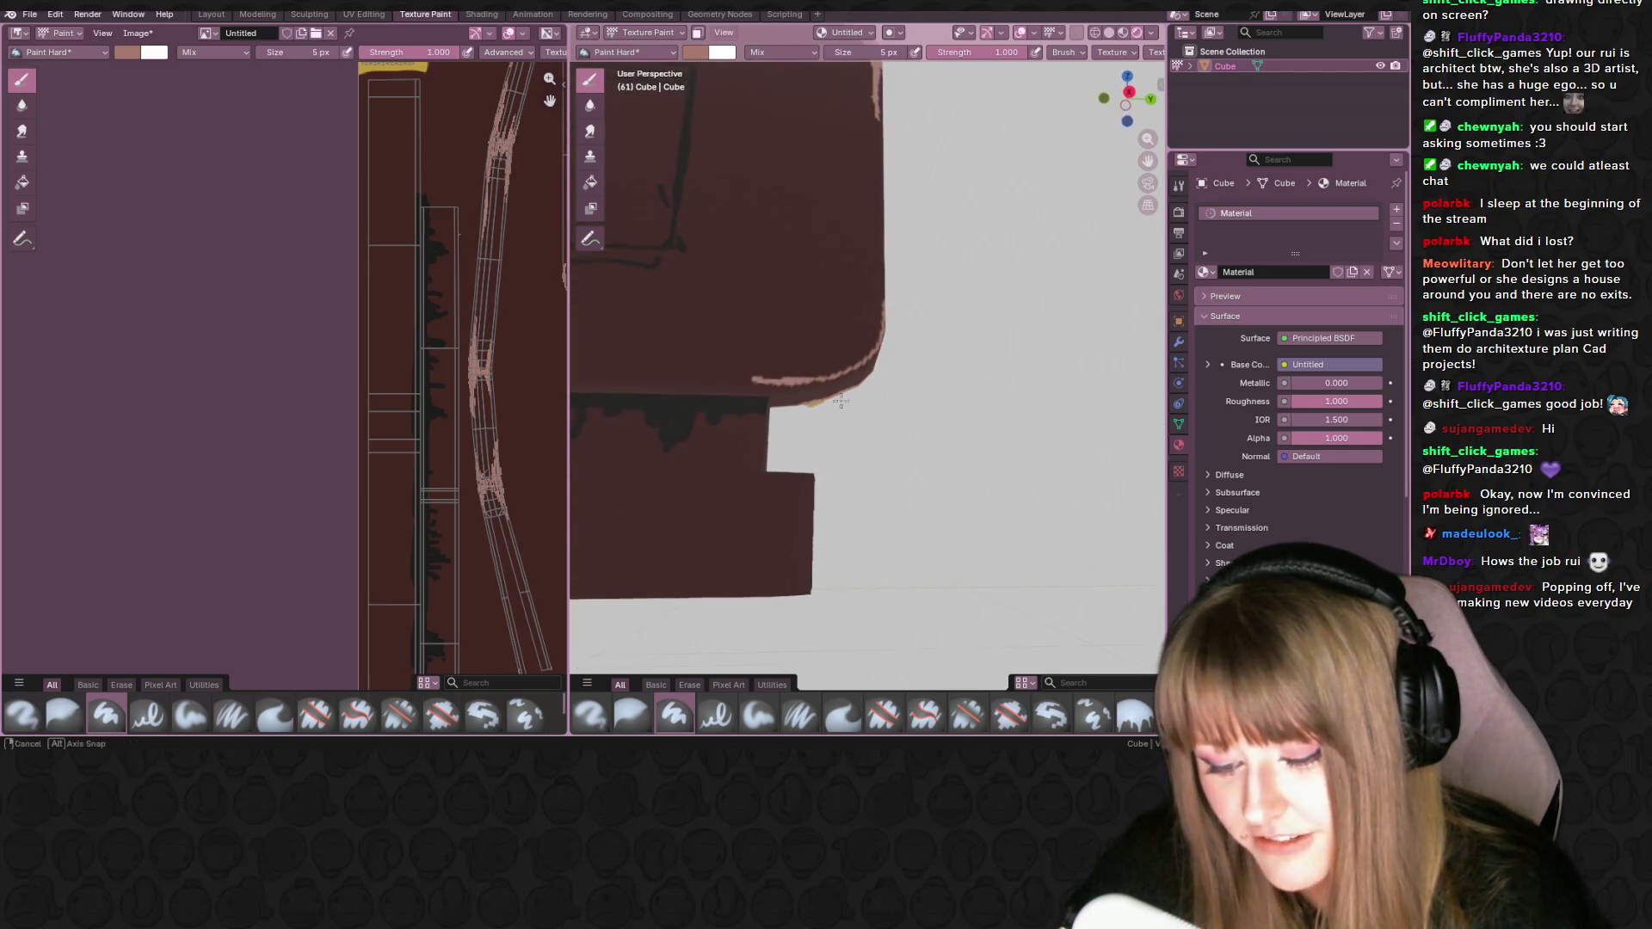
{"action": "middle_click_drag", "start_coordinate": [754, 381], "coordinate": [746, 383]}
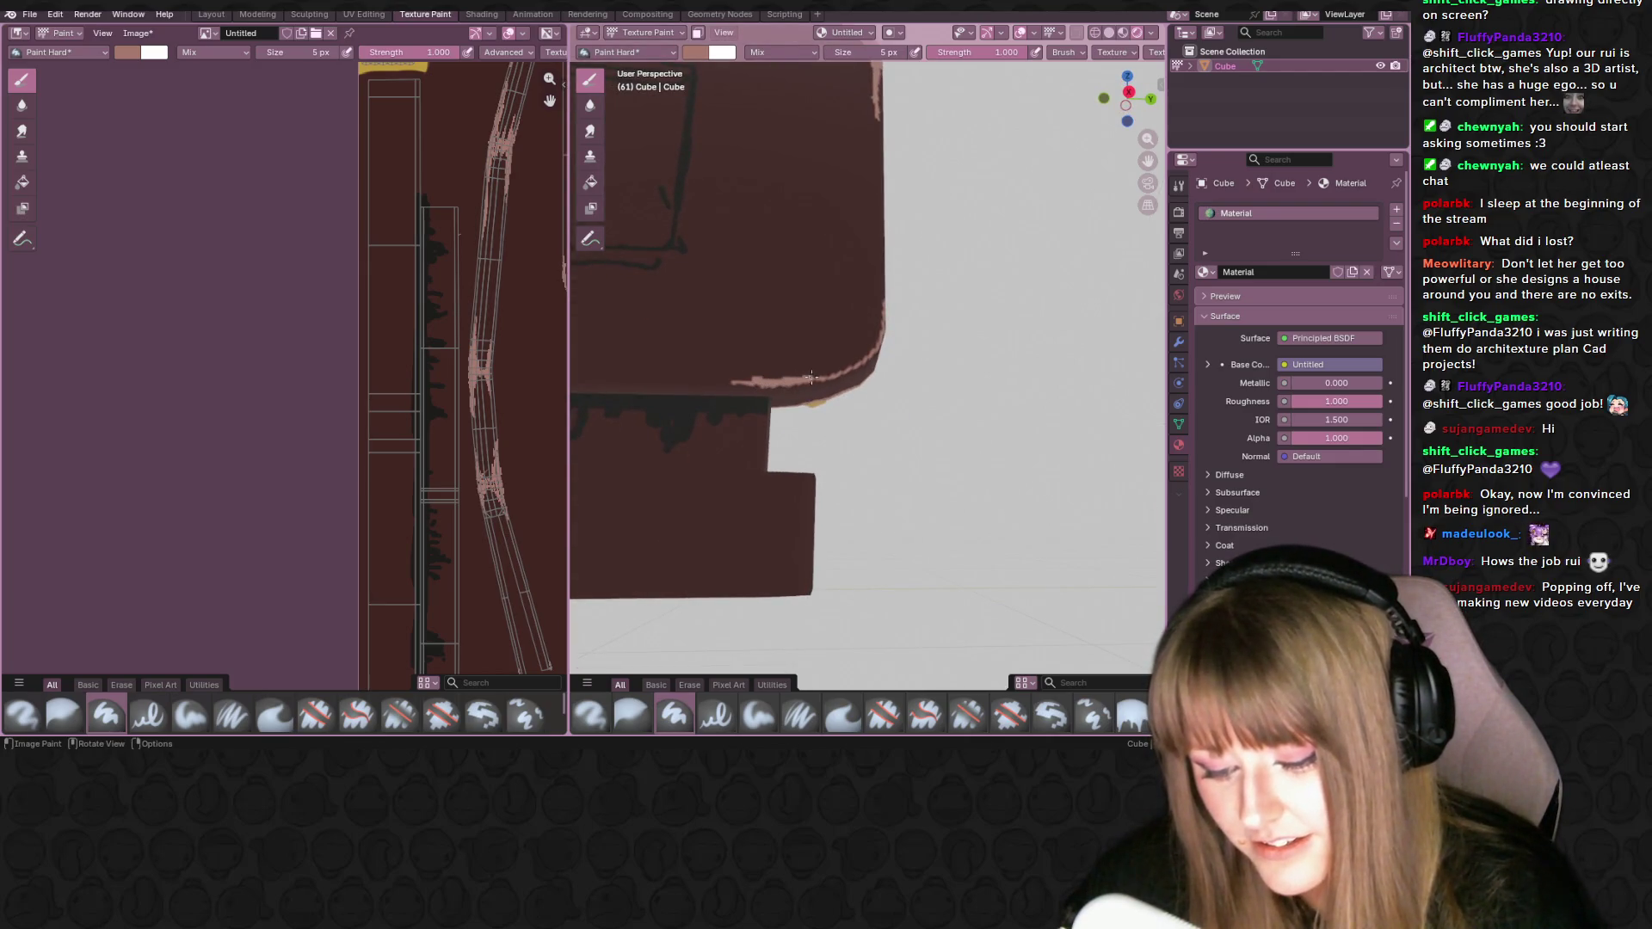
{"action": "middle_click_drag", "start_coordinate": [862, 258], "coordinate": [869, 335]}
{"action": "mouse_move", "coordinate": [869, 336]}
{"action": "left_mouse_down"}
{"action": "mouse_move", "coordinate": [877, 226]}
{"action": "mouse_move", "coordinate": [891, 325]}
{"action": "left_mouse_up"}
- Add pink highlights along the sign's left edge and side edge
{"action": "middle_click_drag", "start_coordinate": [890, 325], "coordinate": [879, 332]}
{"action": "left_click_drag", "start_coordinate": [879, 332], "coordinate": [953, 351]}
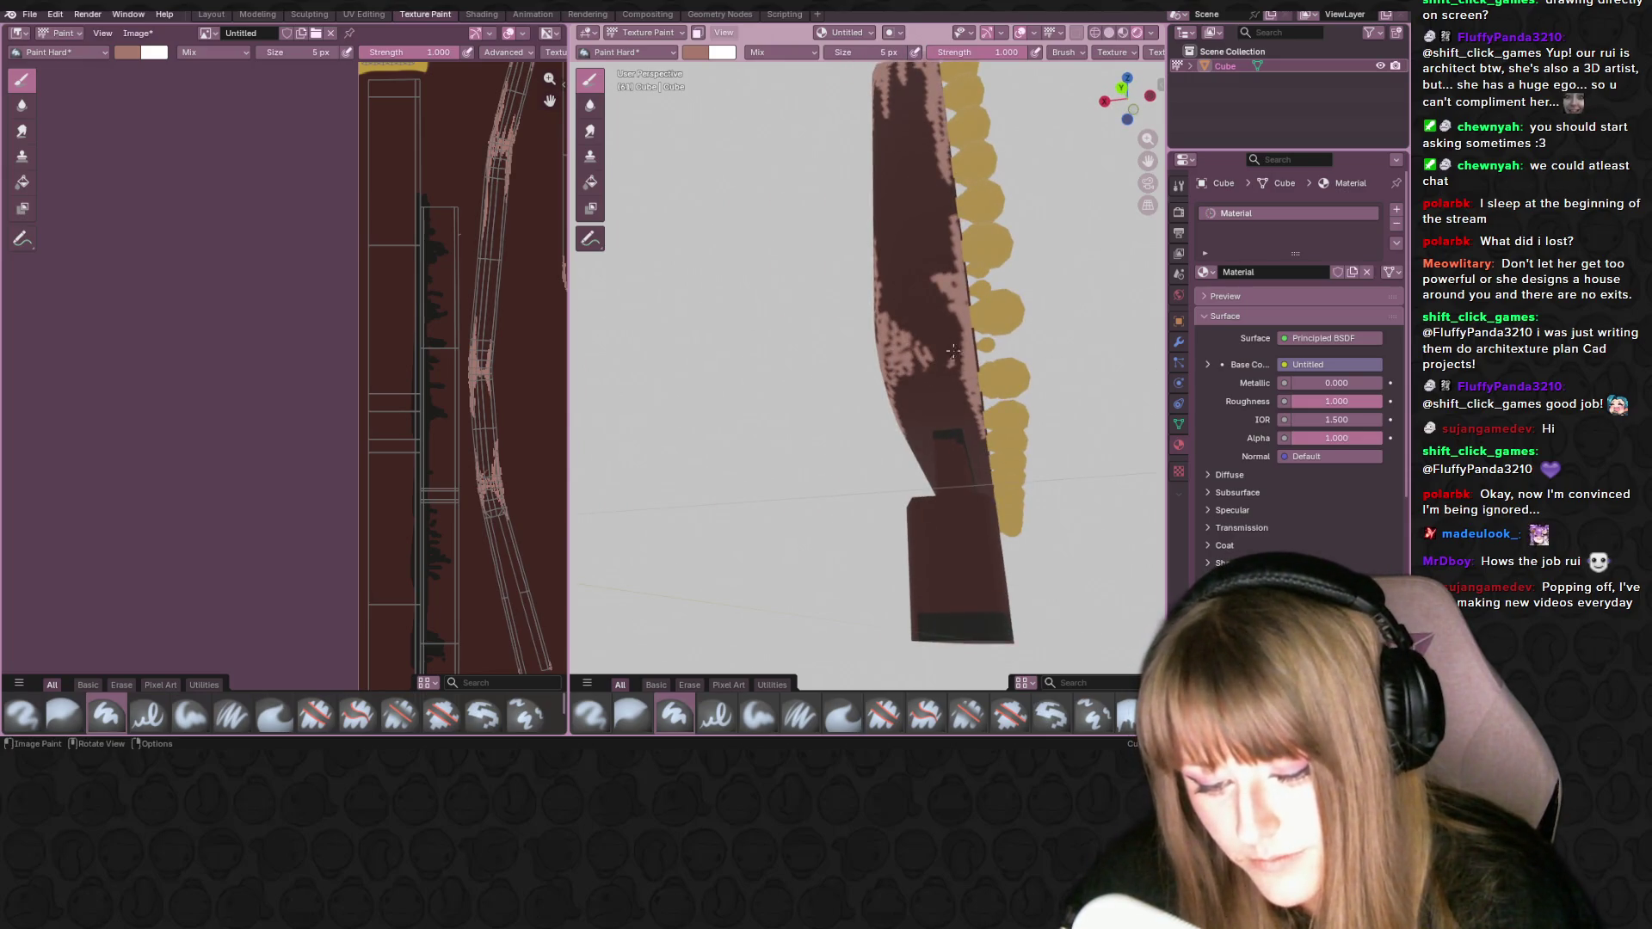
{"action": "left_click_drag", "start_coordinate": [942, 274], "coordinate": [939, 265]}
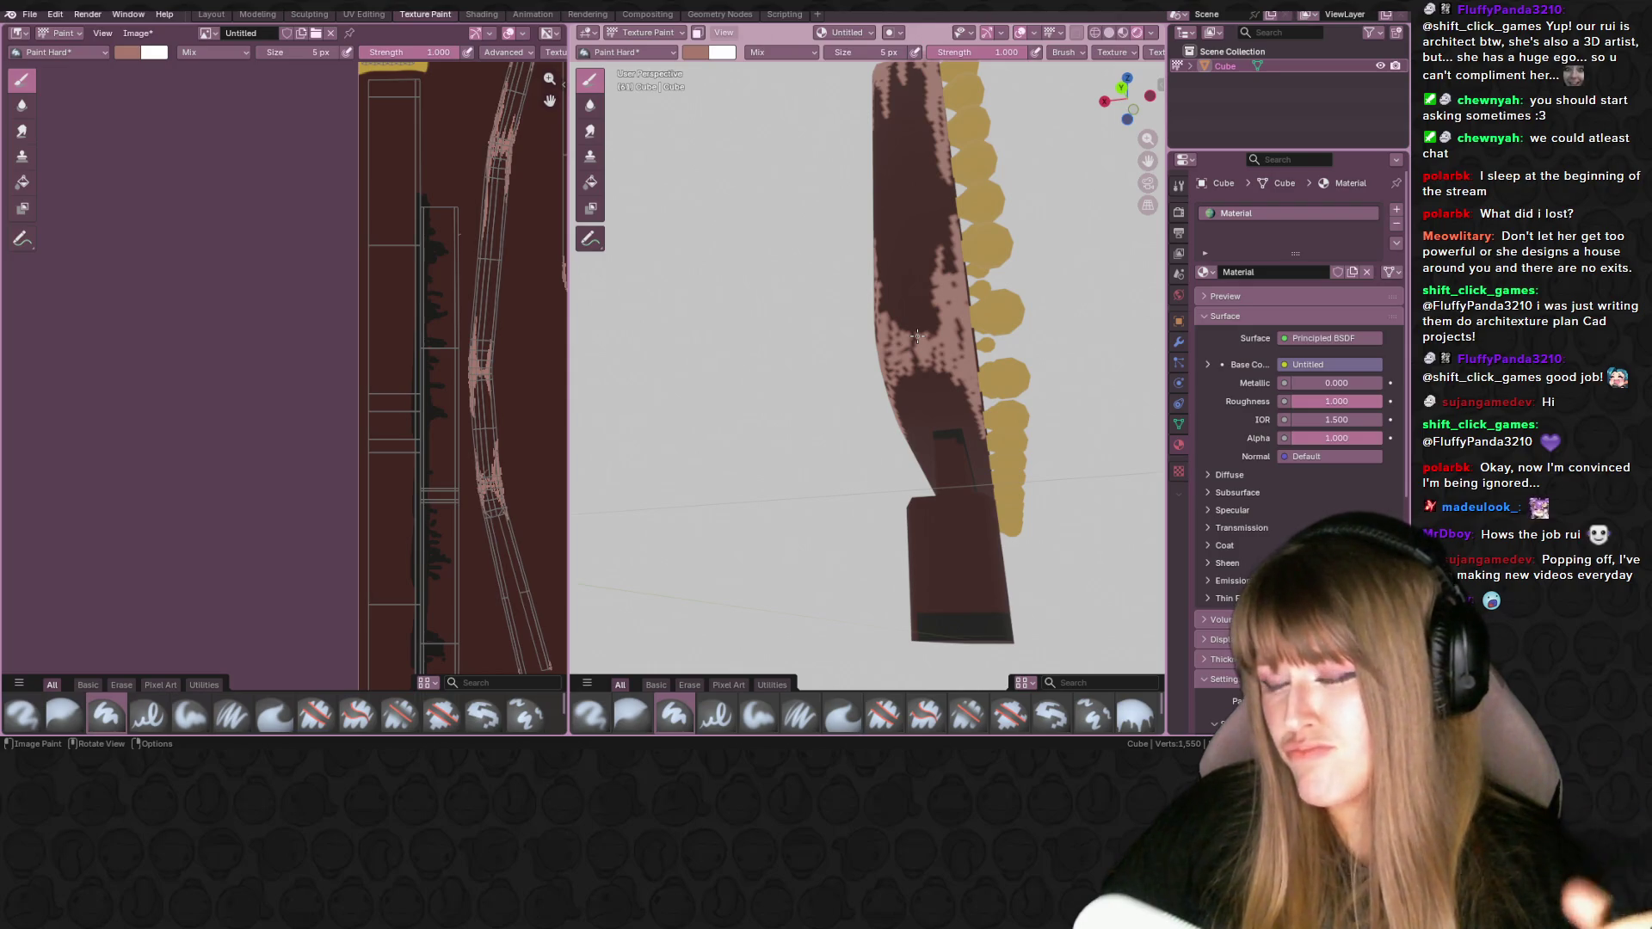
{"action": "middle_click_drag", "start_coordinate": [917, 335], "coordinate": [943, 190]}
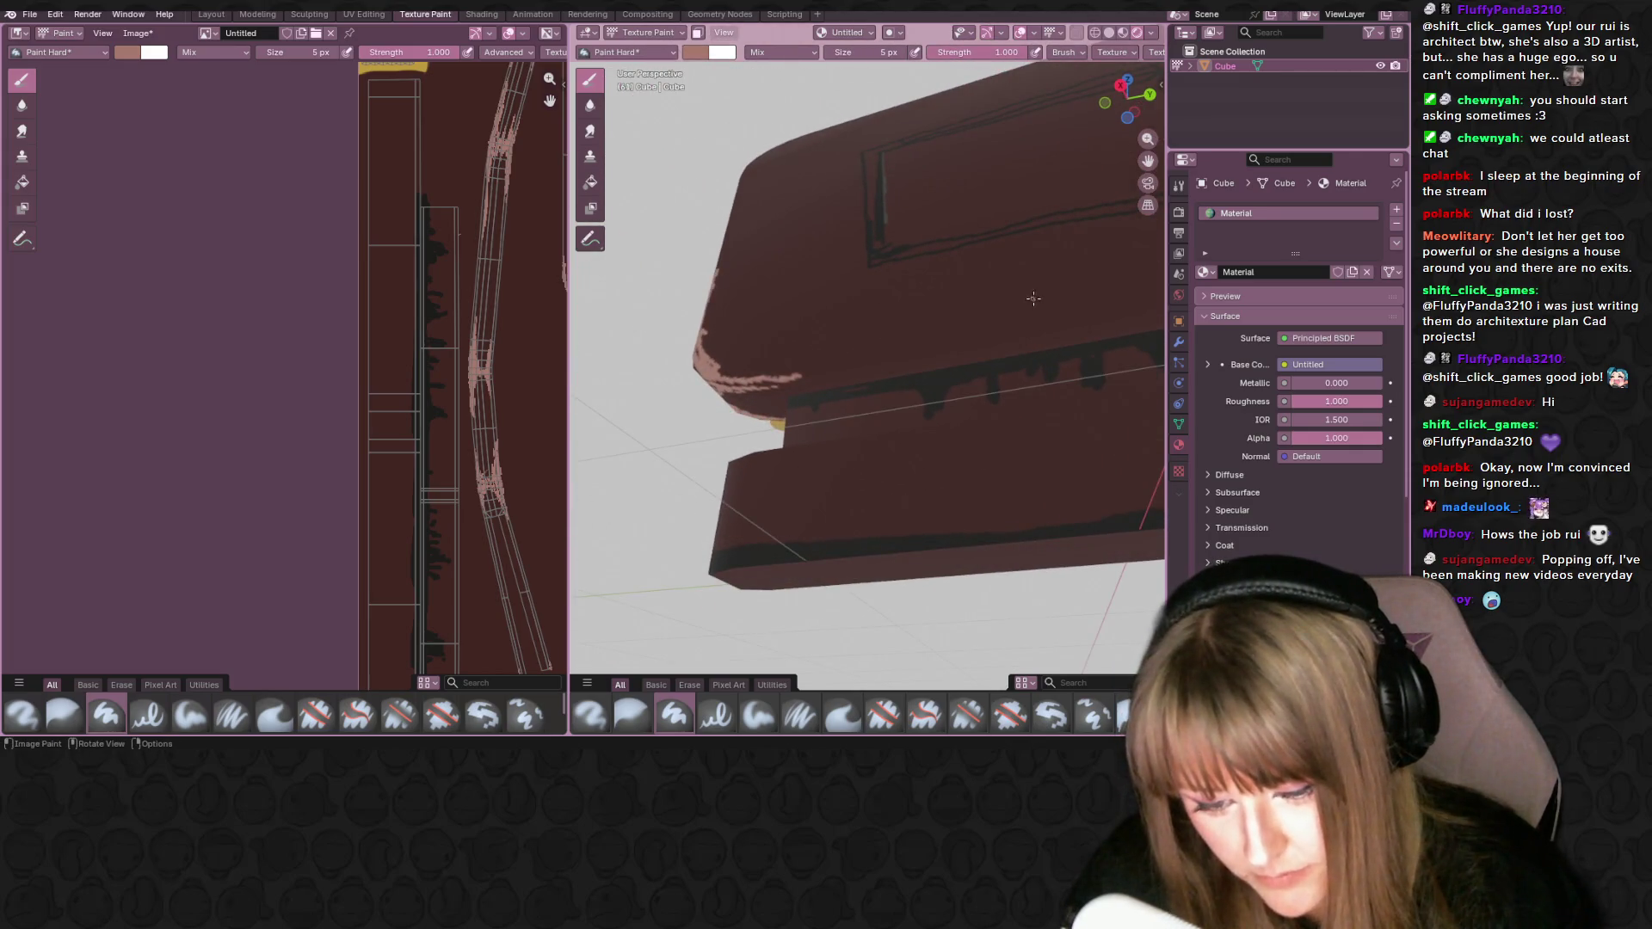
- Undo the stray stroke and paint thin pink lines along the frame's inner corner and edge
{"action": "key", "text": "ctrl+z"}
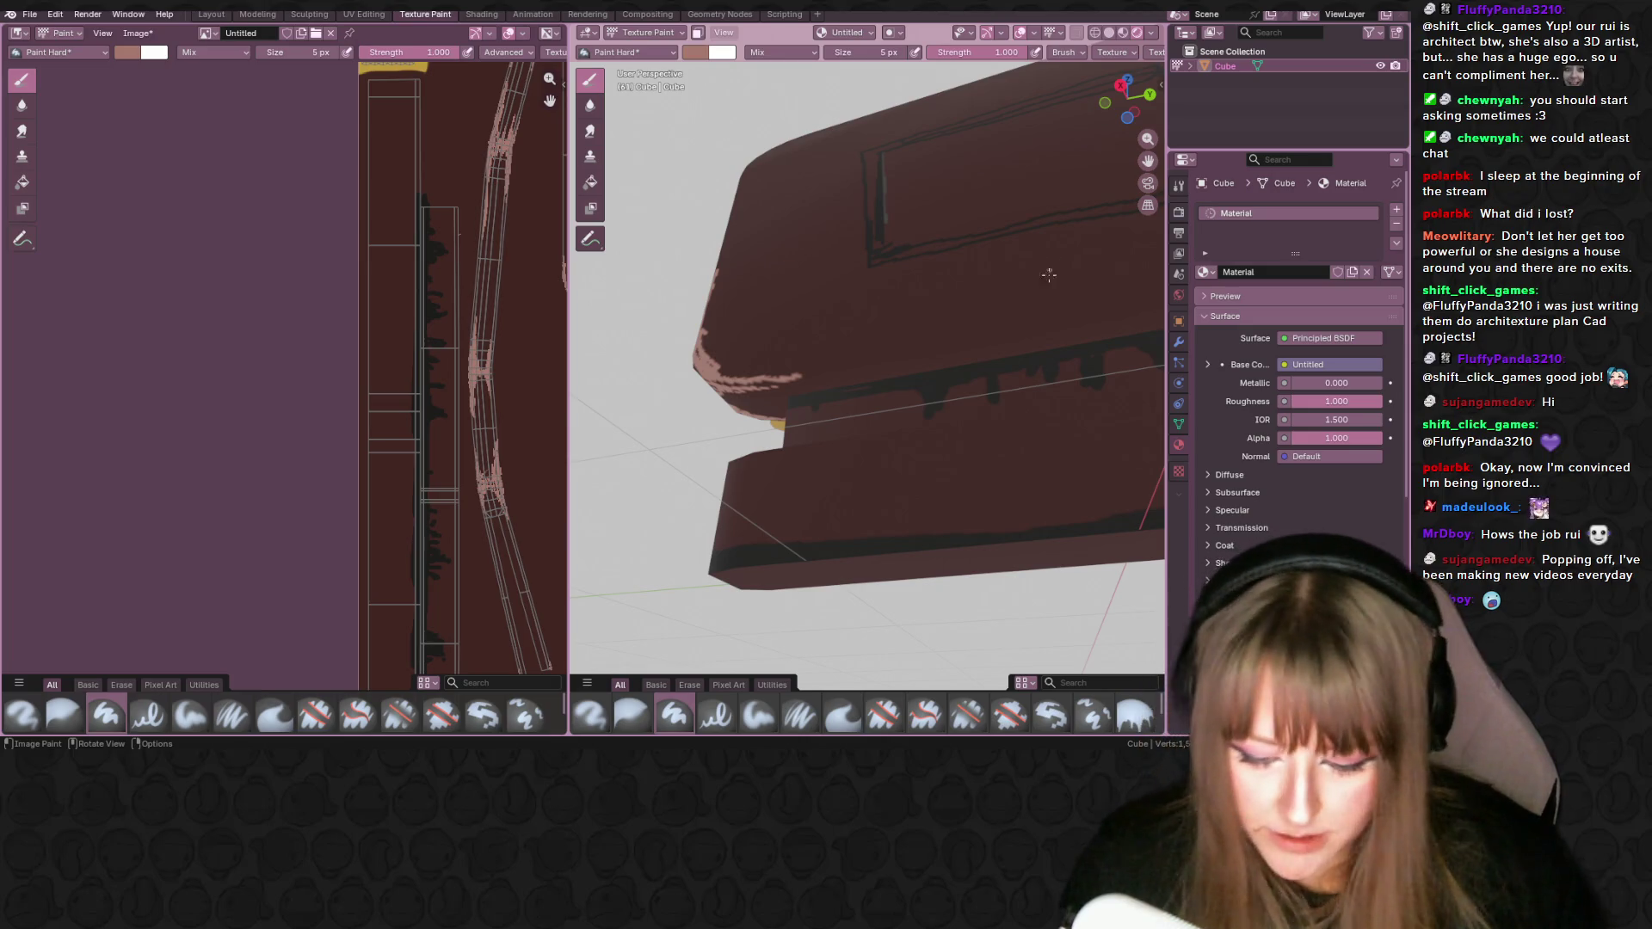
{"action": "scroll", "coordinate": [929, 407], "scroll_direction": "down", "scroll_amount": 5}
{"action": "mouse_move", "coordinate": [929, 406]}
{"action": "middle_mouse_down"}
{"action": "mouse_move", "coordinate": [775, 472]}
{"action": "mouse_move", "coordinate": [654, 486]}
{"action": "mouse_move", "coordinate": [626, 457]}
{"action": "mouse_move", "coordinate": [793, 284]}
{"action": "mouse_move", "coordinate": [831, 301]}
{"action": "mouse_move", "coordinate": [825, 332]}
{"action": "middle_mouse_up"}
{"action": "mouse_move", "coordinate": [704, 401]}
{"action": "left_mouse_down"}
{"action": "mouse_move", "coordinate": [722, 431]}
{"action": "mouse_move", "coordinate": [696, 326]}
{"action": "left_mouse_up"}
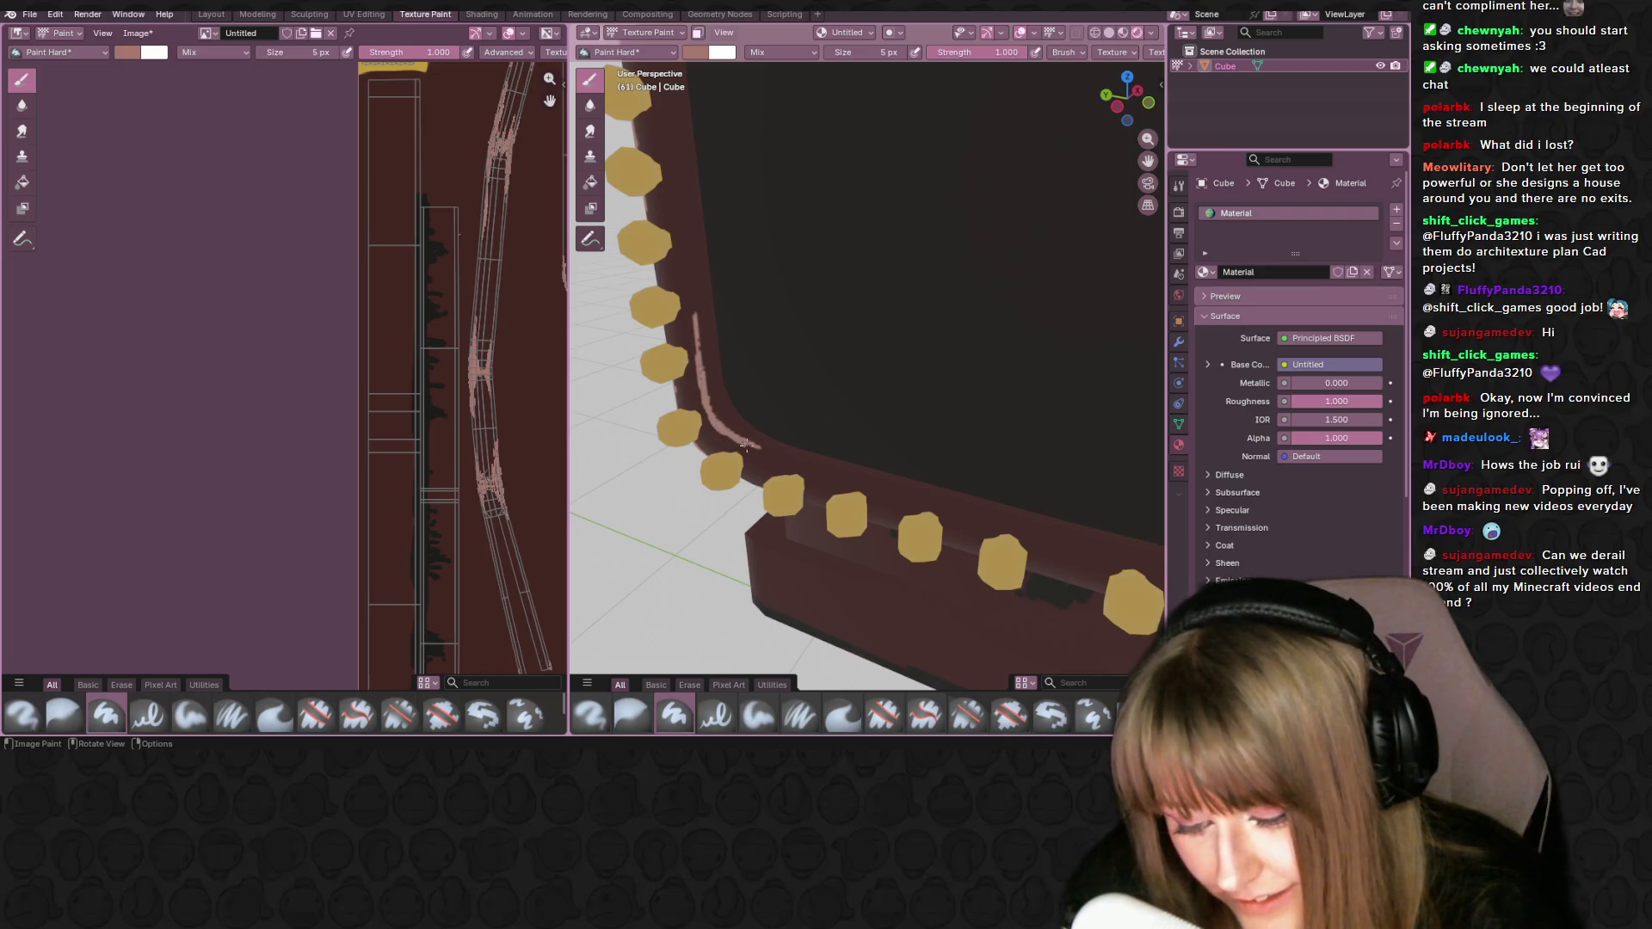
{"action": "mouse_move", "coordinate": [750, 225]}
{"action": "middle_mouse_down"}
{"action": "mouse_move", "coordinate": [750, 247]}
{"action": "mouse_move", "coordinate": [724, 186]}
{"action": "middle_mouse_up"}
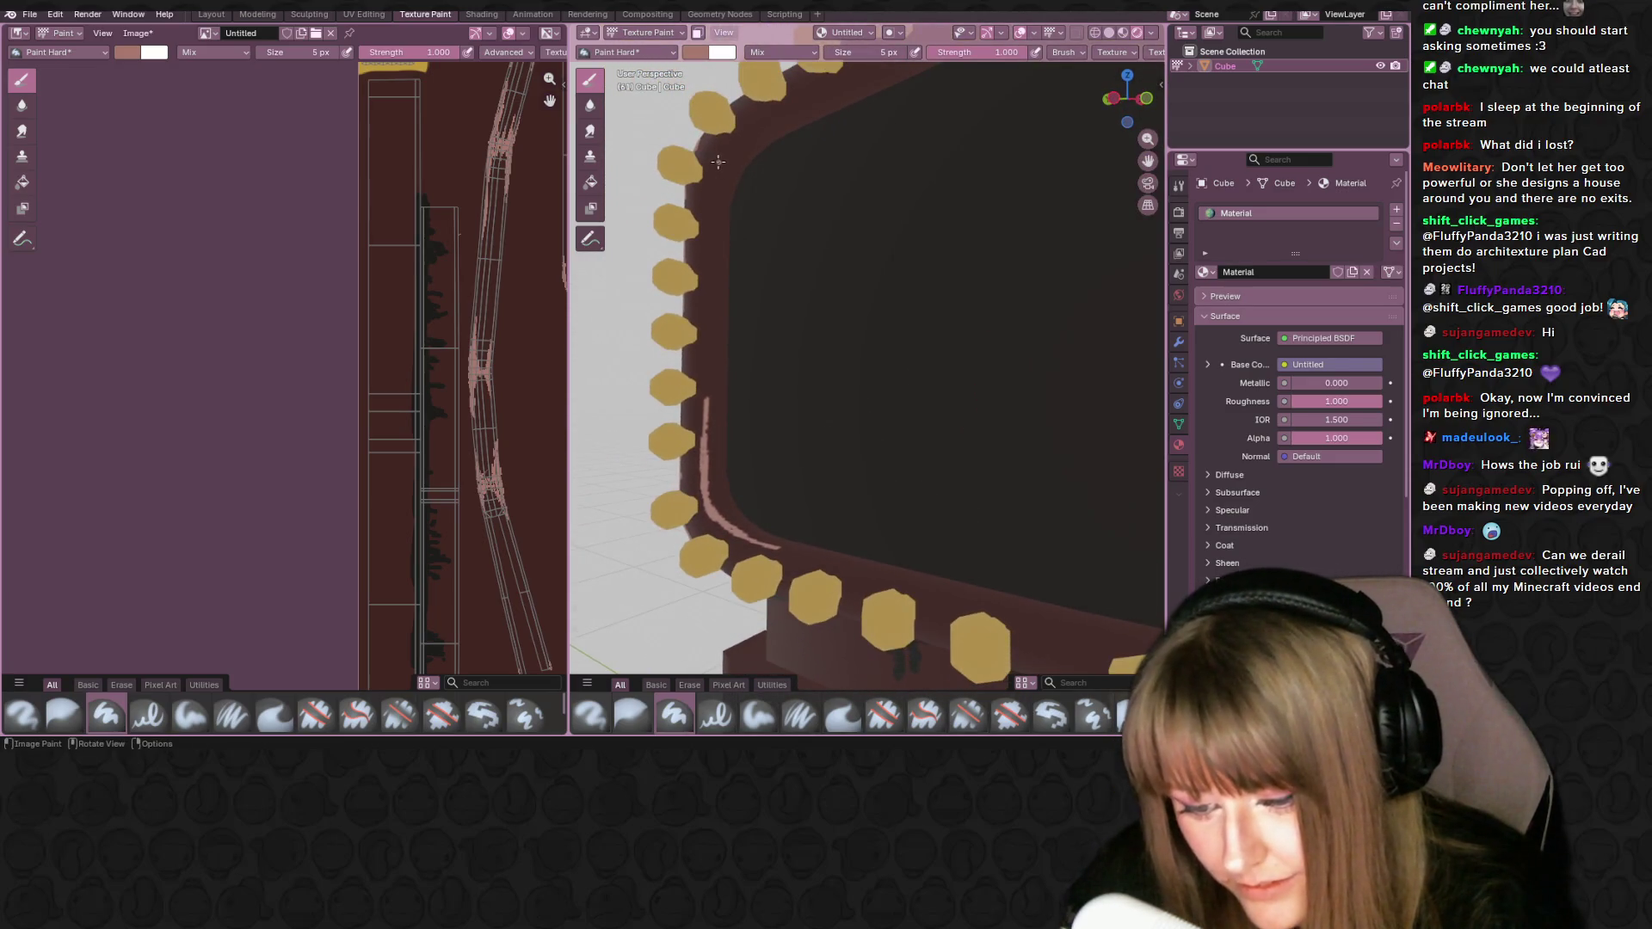
{"action": "left_click_drag", "start_coordinate": [718, 161], "coordinate": [709, 193]}
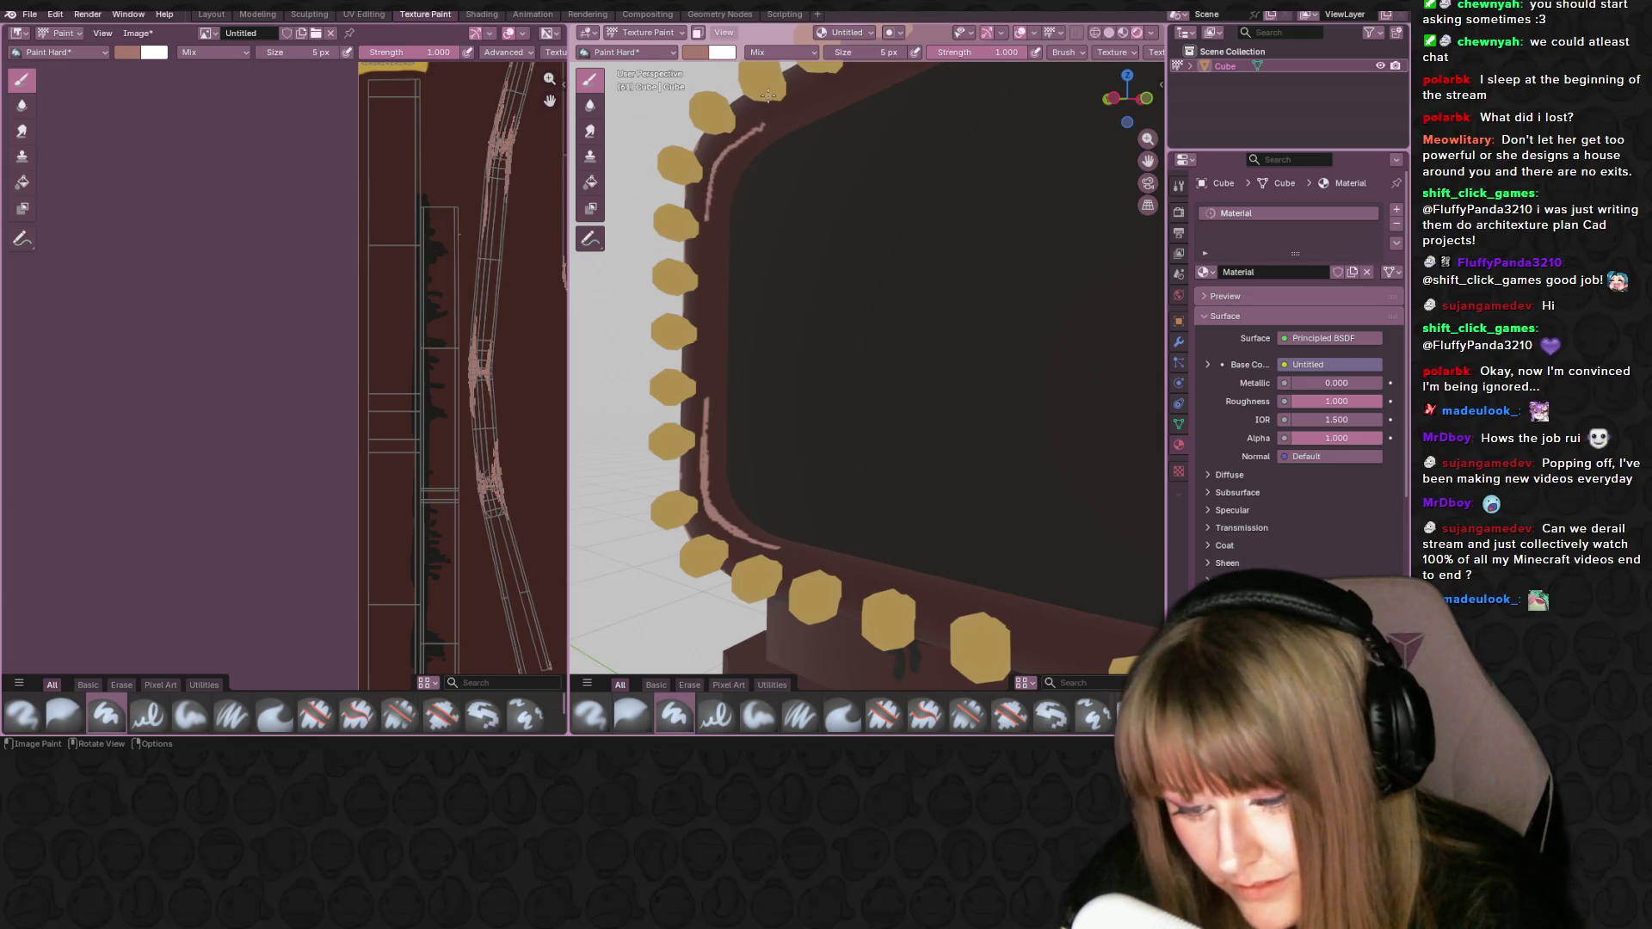
- Frame the whole sign with Numpad . and orbit around it to check the highlights
{"action": "key", "text": "KP_Decimal"}
{"action": "middle_click_drag", "start_coordinate": [972, 266], "coordinate": [990, 274]}
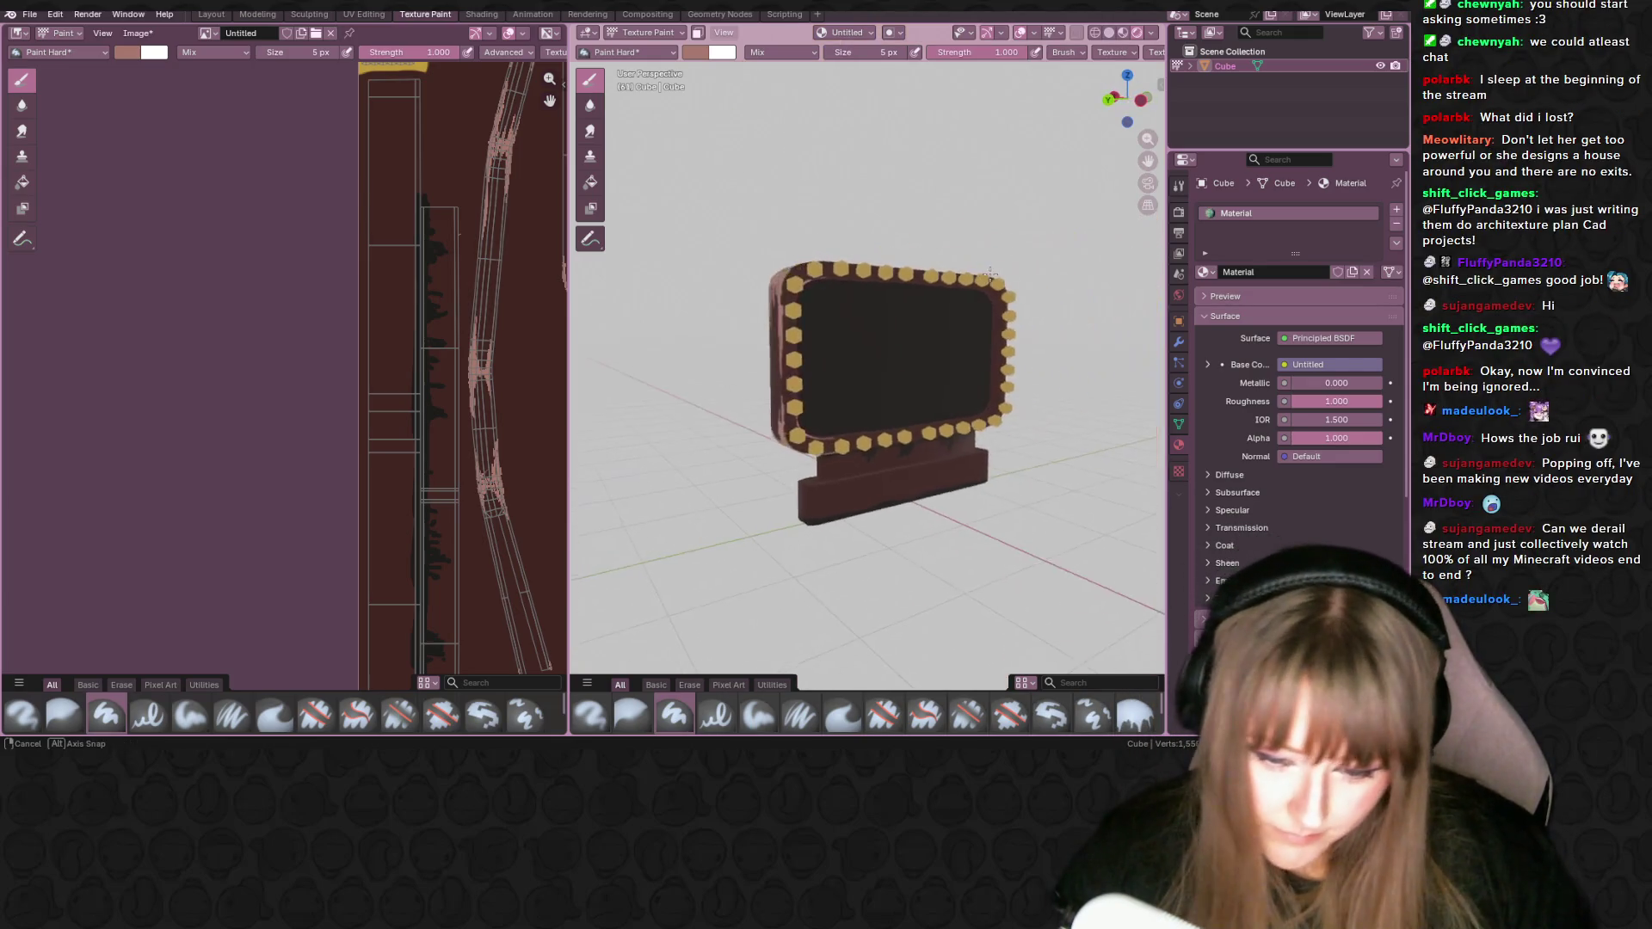
{"action": "scroll", "coordinate": [989, 284], "scroll_direction": "up", "scroll_amount": 10}
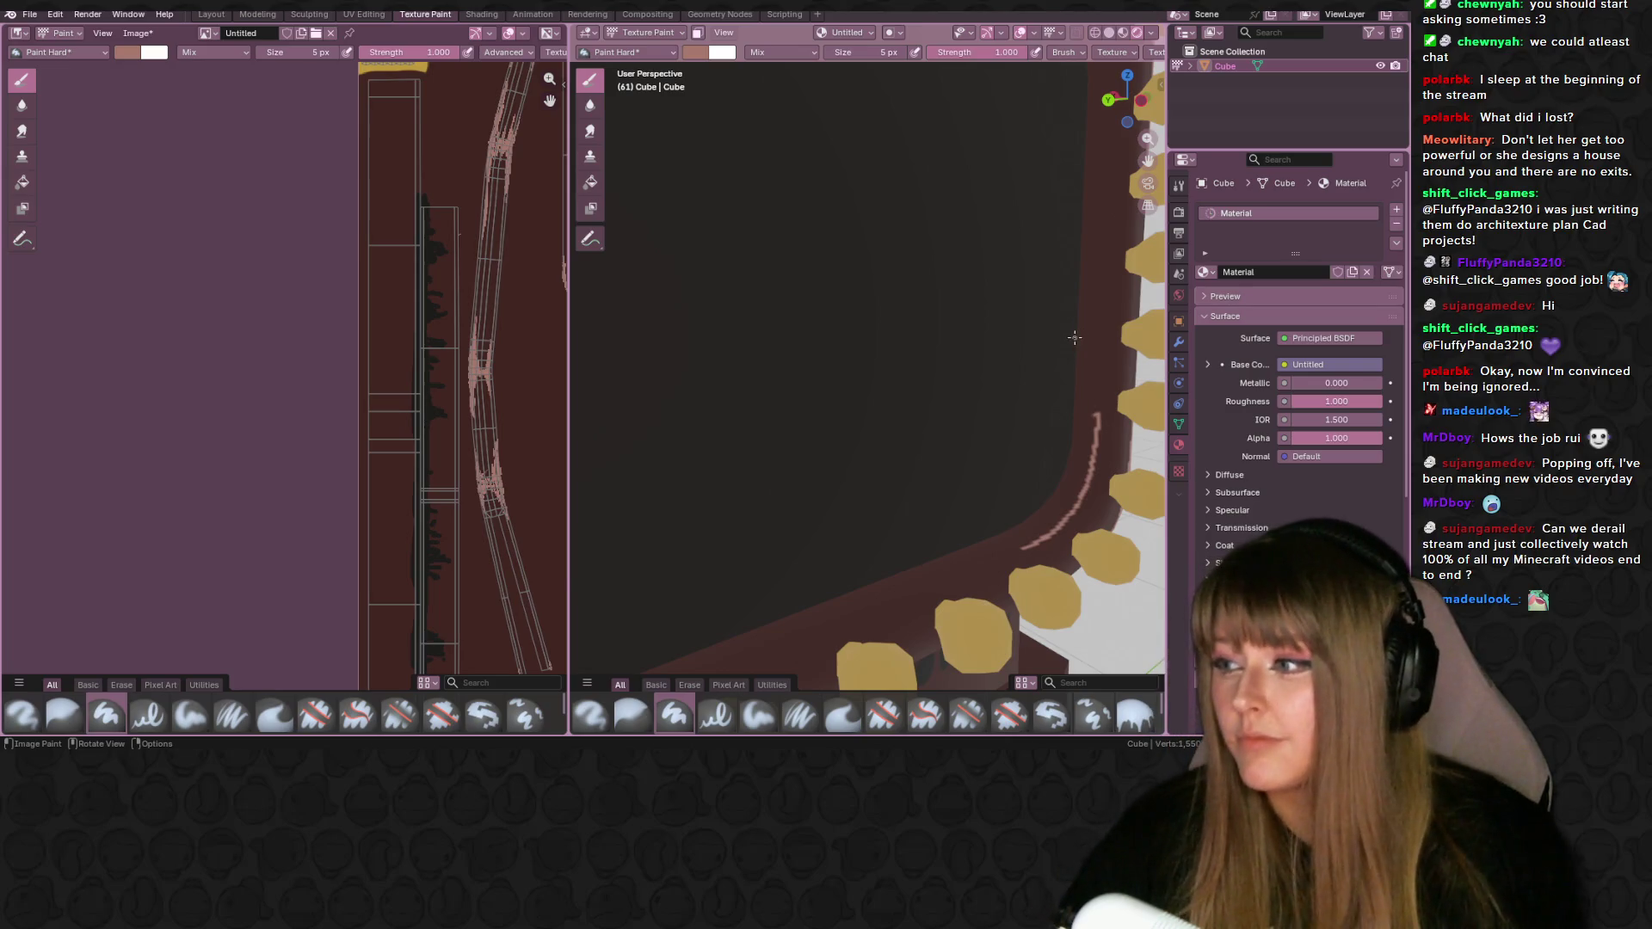
{"action": "scroll", "coordinate": [1075, 339], "scroll_direction": "down", "scroll_amount": 6}
{"action": "scroll", "coordinate": [1032, 342], "scroll_direction": "up", "scroll_amount": 5}
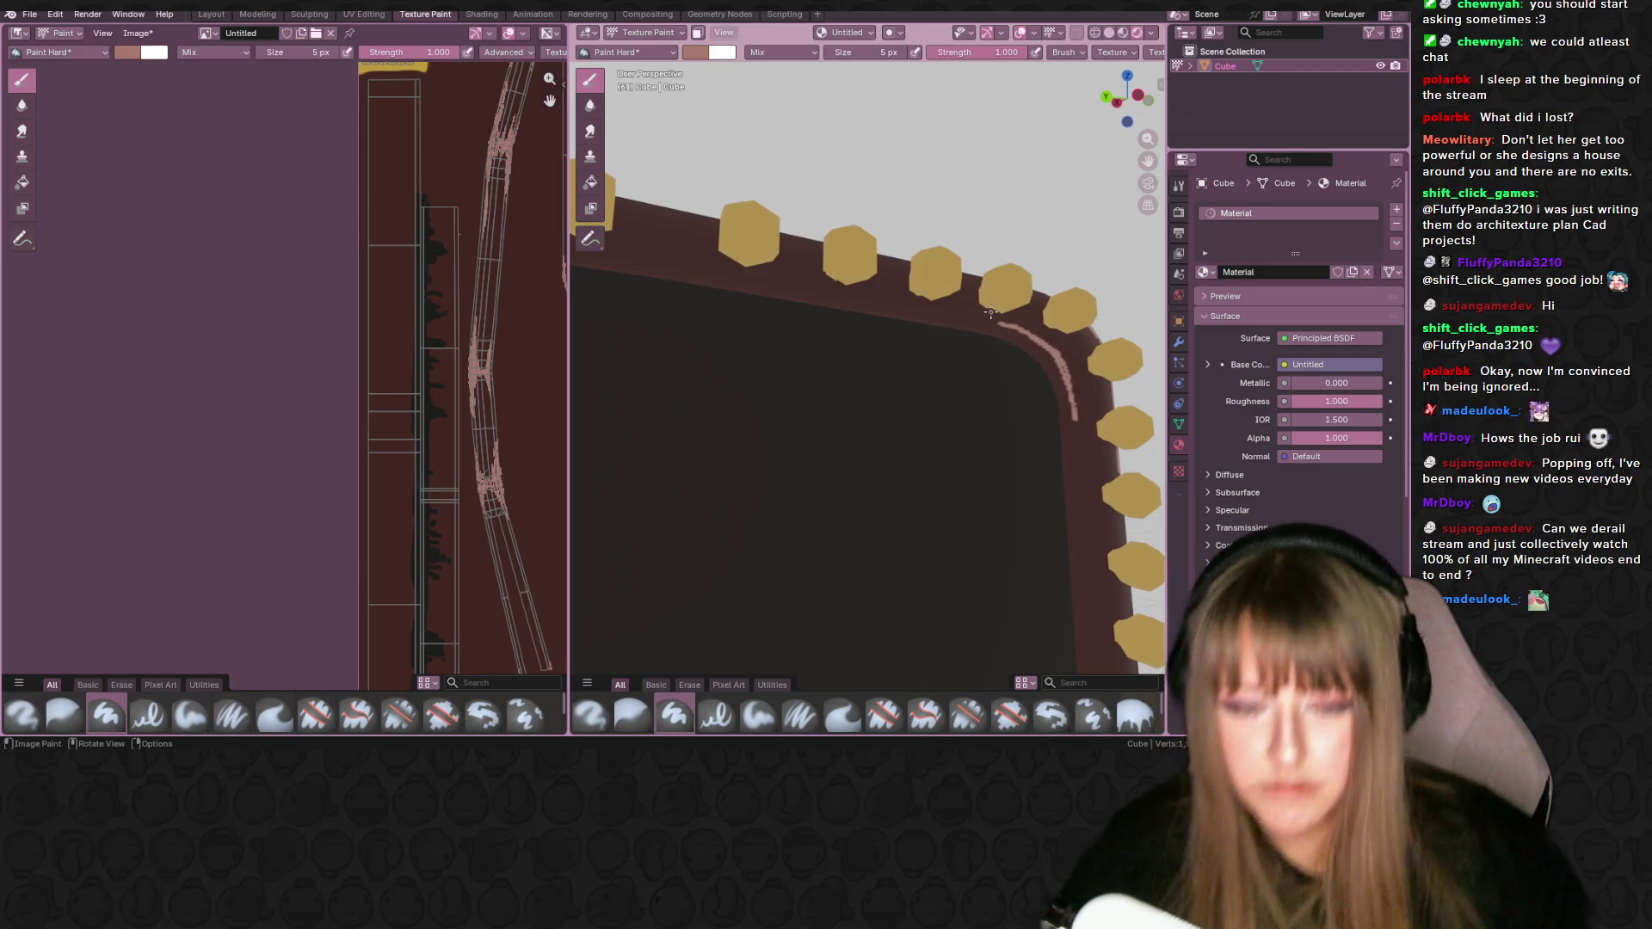
{"action": "key", "text": "KP_Decimal"}
{"action": "mouse_move", "coordinate": [981, 378]}
{"action": "middle_mouse_down"}
{"action": "mouse_move", "coordinate": [960, 408]}
{"action": "mouse_move", "coordinate": [925, 404]}
{"action": "middle_mouse_up"}
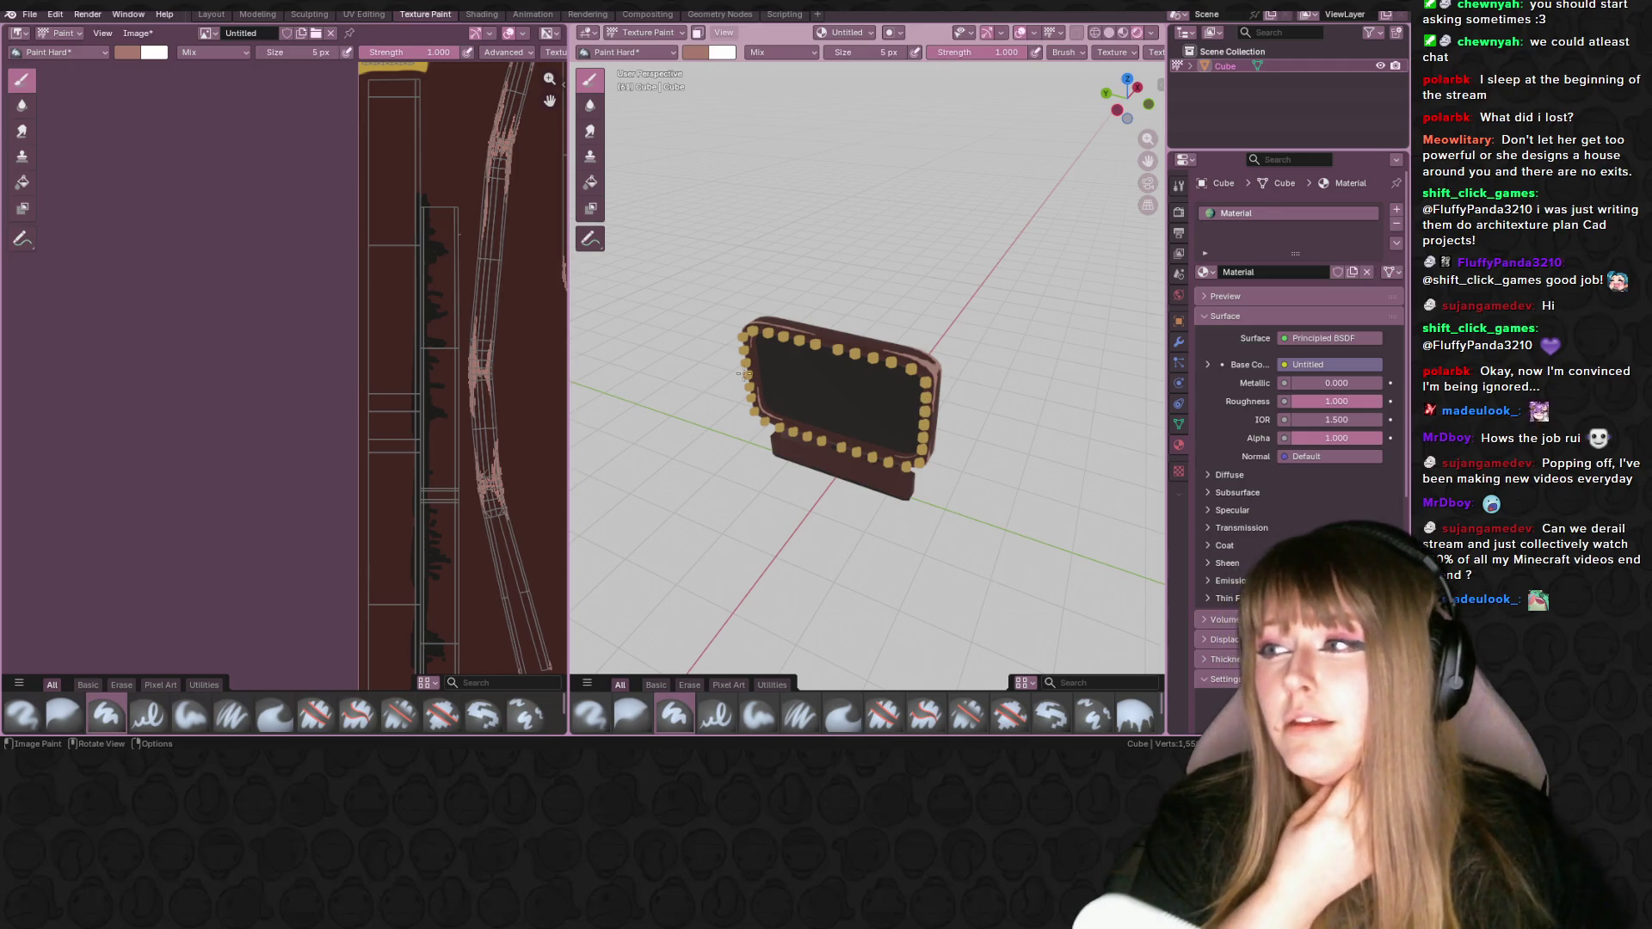
- Switch to the Layout workspace and inspect the painted sign from several angles
{"action": "left_click", "coordinate": [213, 16]}
{"action": "mouse_move", "coordinate": [310, 103]}
{"action": "middle_mouse_down"}
{"action": "mouse_move", "coordinate": [444, 244]}
{"action": "mouse_move", "coordinate": [481, 265]}
{"action": "mouse_move", "coordinate": [465, 209]}
{"action": "mouse_move", "coordinate": [514, 251]}
{"action": "mouse_move", "coordinate": [510, 286]}
{"action": "mouse_move", "coordinate": [467, 297]}
{"action": "mouse_move", "coordinate": [566, 272]}
{"action": "mouse_move", "coordinate": [297, 250]}
{"action": "middle_mouse_up"}
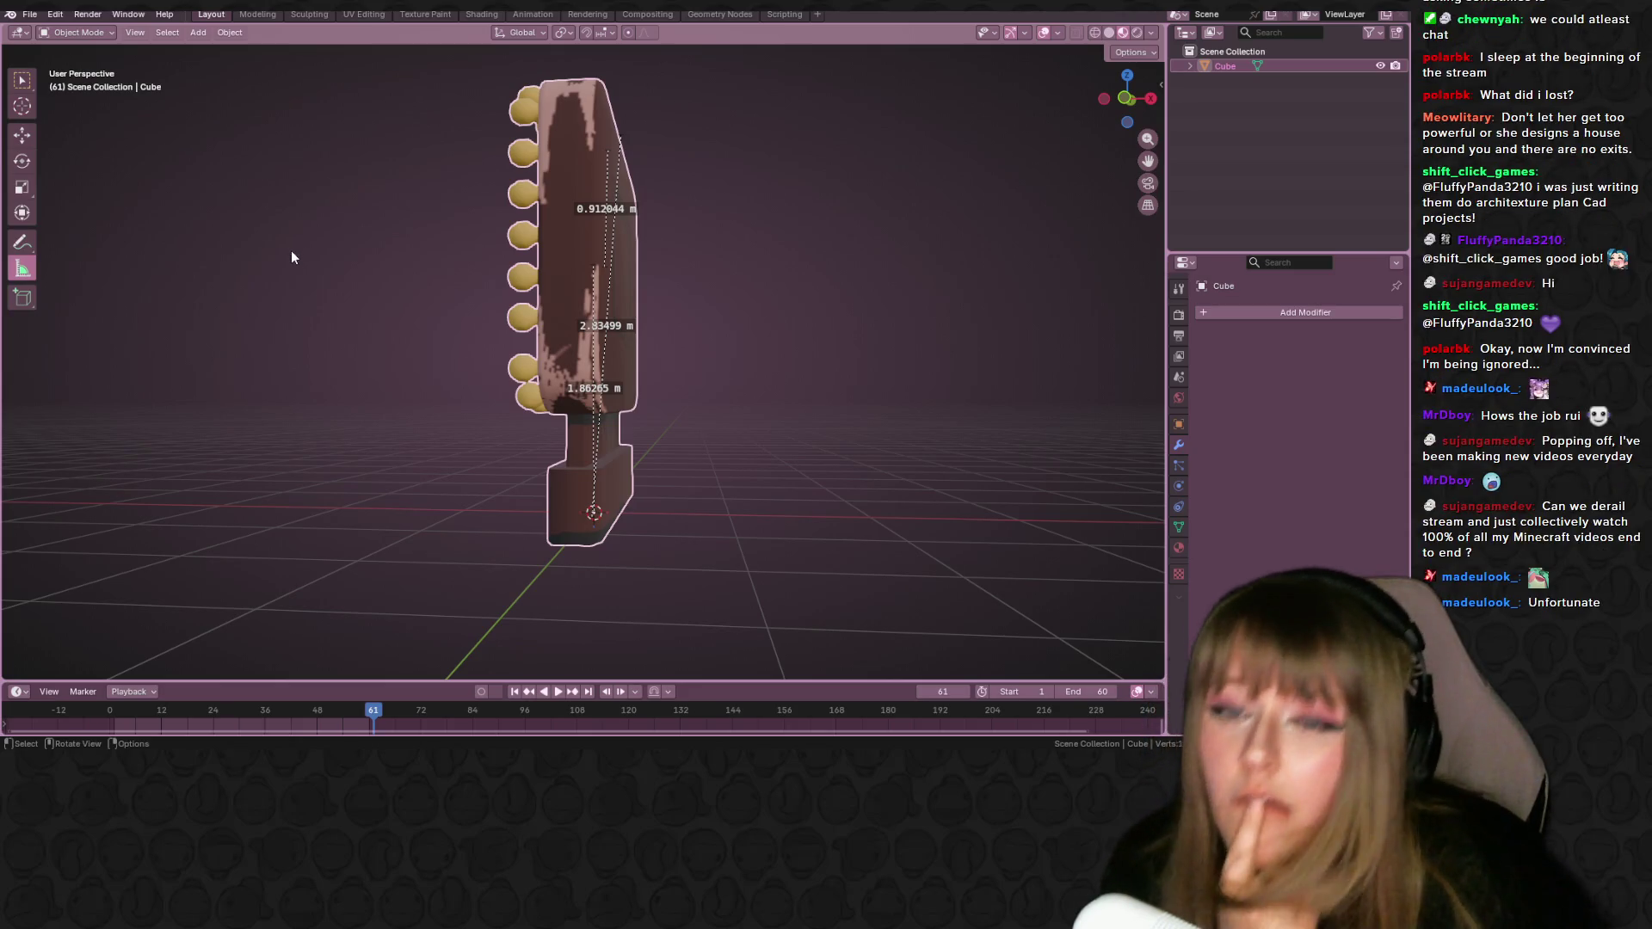
{"action": "mouse_move", "coordinate": [400, 215]}
{"action": "middle_mouse_down"}
{"action": "mouse_move", "coordinate": [610, 203]}
{"action": "mouse_move", "coordinate": [351, 192]}
{"action": "mouse_move", "coordinate": [724, 240]}
{"action": "mouse_move", "coordinate": [682, 262]}
{"action": "mouse_move", "coordinate": [560, 261]}
{"action": "mouse_move", "coordinate": [582, 275]}
{"action": "mouse_move", "coordinate": [559, 281]}
{"action": "mouse_move", "coordinate": [667, 317]}
{"action": "mouse_move", "coordinate": [597, 281]}
{"action": "mouse_move", "coordinate": [663, 328]}
{"action": "mouse_move", "coordinate": [480, 262]}
{"action": "middle_mouse_up"}
{"action": "mouse_move", "coordinate": [737, 295]}
{"action": "middle_mouse_down"}
{"action": "mouse_move", "coordinate": [339, 352]}
{"action": "mouse_move", "coordinate": [346, 292]}
{"action": "mouse_move", "coordinate": [541, 309]}
{"action": "mouse_move", "coordinate": [637, 248]}
{"action": "mouse_move", "coordinate": [619, 269]}
{"action": "mouse_move", "coordinate": [280, 287]}
{"action": "mouse_move", "coordinate": [155, 320]}
{"action": "mouse_move", "coordinate": [577, 282]}
{"action": "middle_mouse_up"}
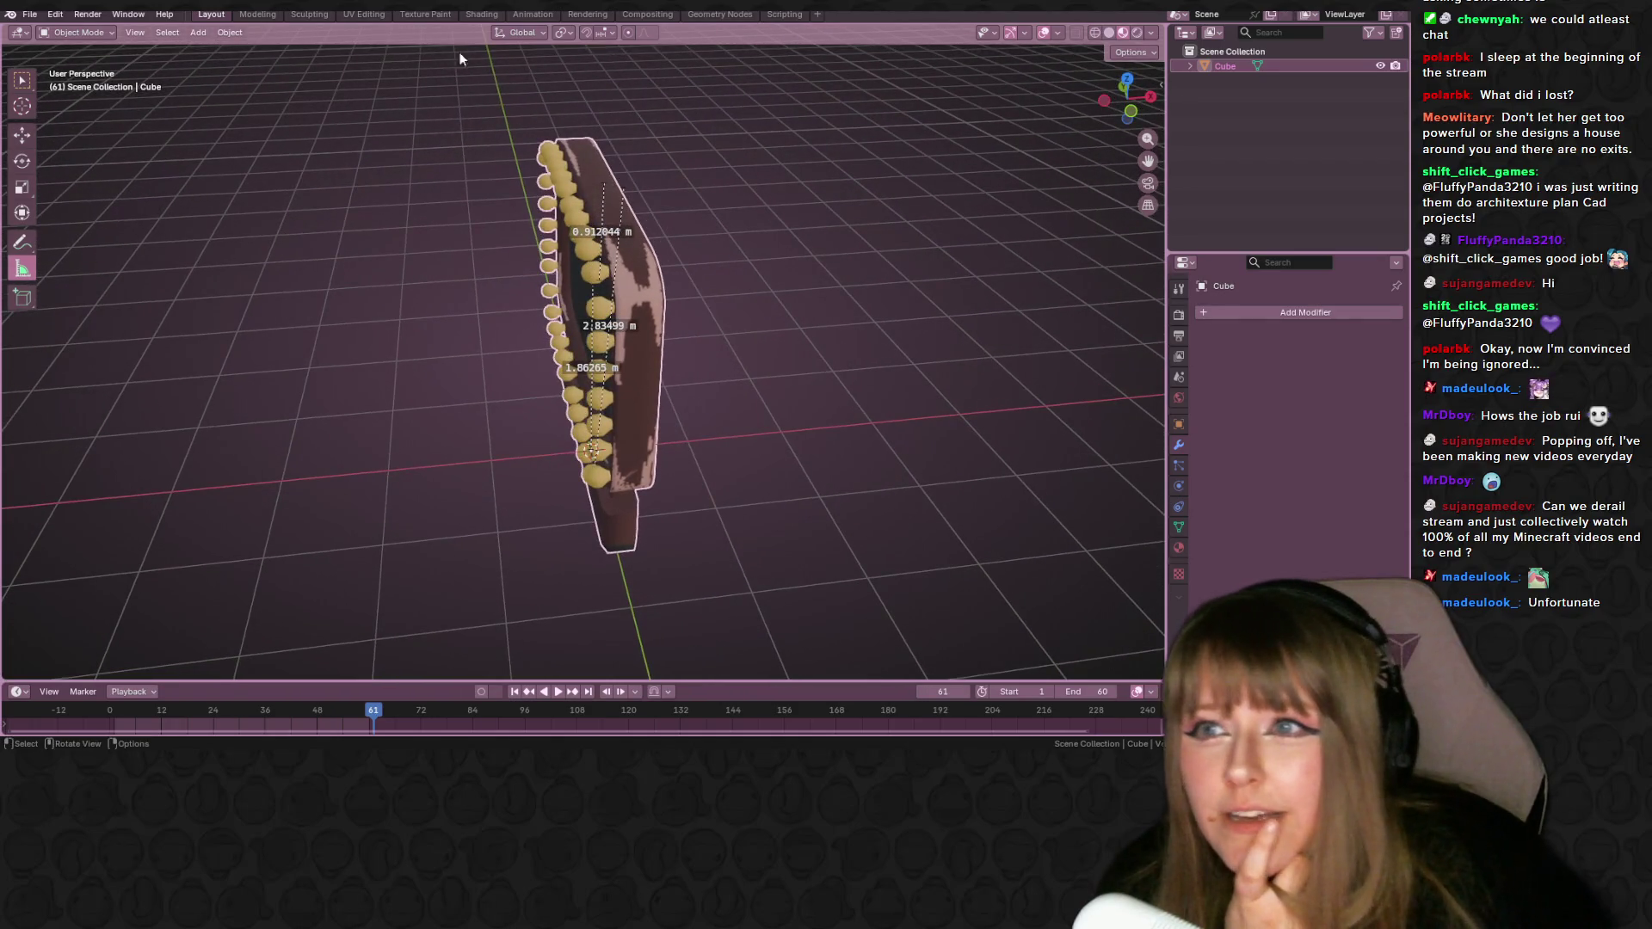
- Move through the Shading workspace to UV Editing, showing the sign beside its texture
{"action": "left_click", "coordinate": [425, 15]}
{"action": "left_click", "coordinate": [478, 15]}
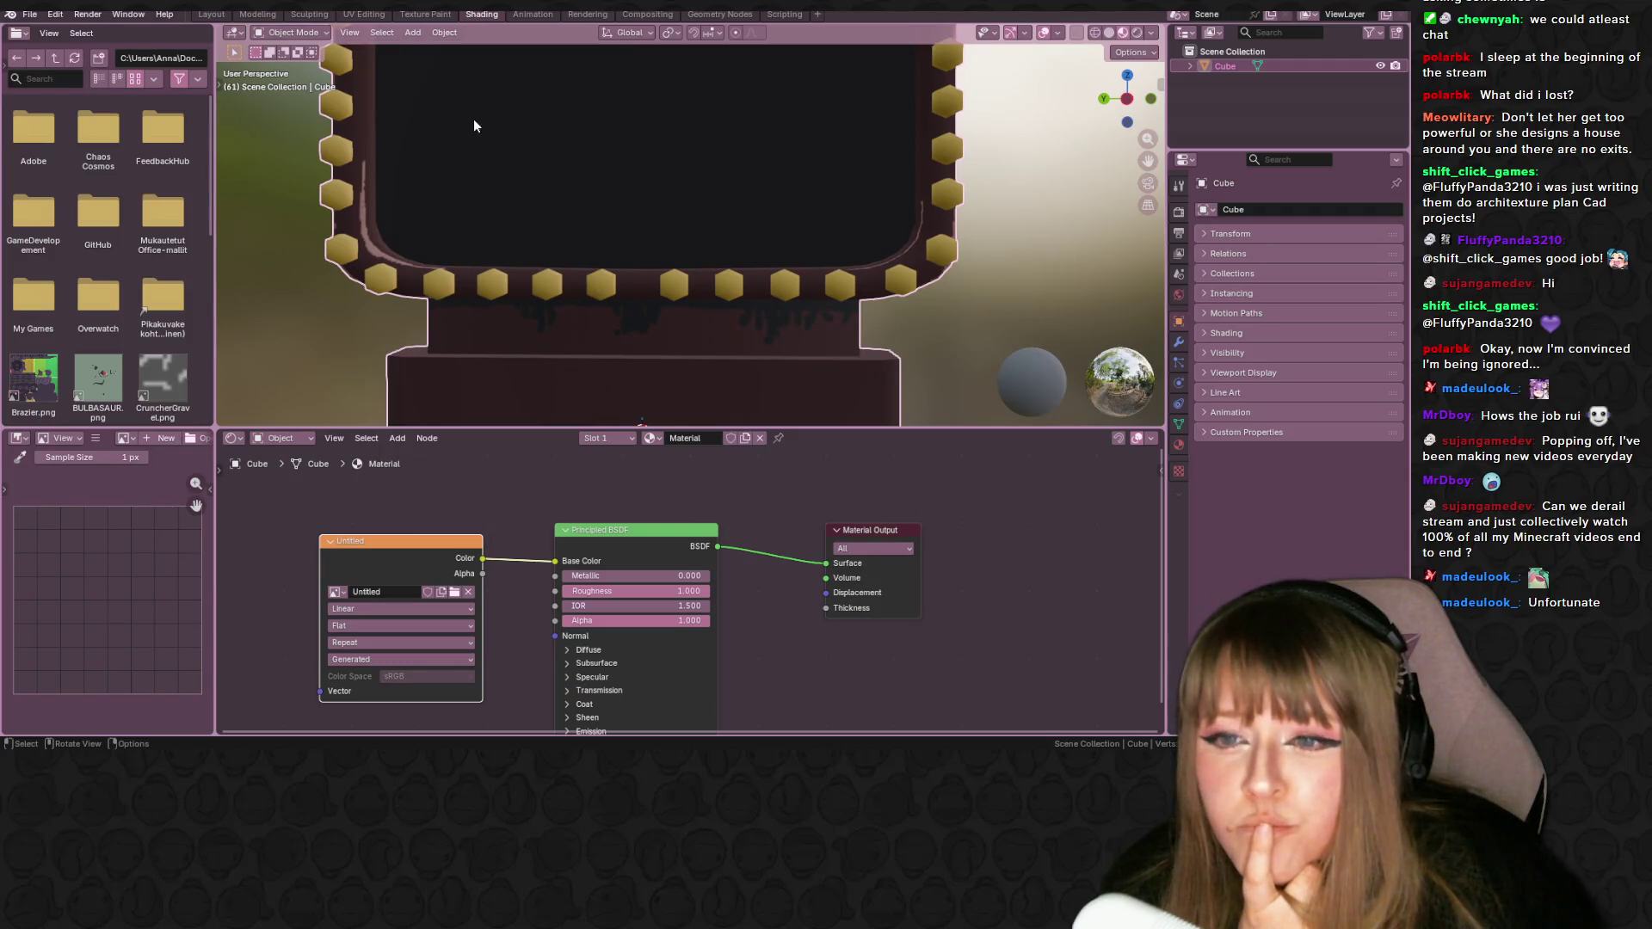
{"action": "left_click", "coordinate": [342, 16]}
{"action": "middle_click_drag", "start_coordinate": [895, 370], "coordinate": [930, 256]}
- Deselect the entire mesh and view the sign from a frontal three-quarter angle
{"action": "left_click", "coordinate": [1033, 242]}
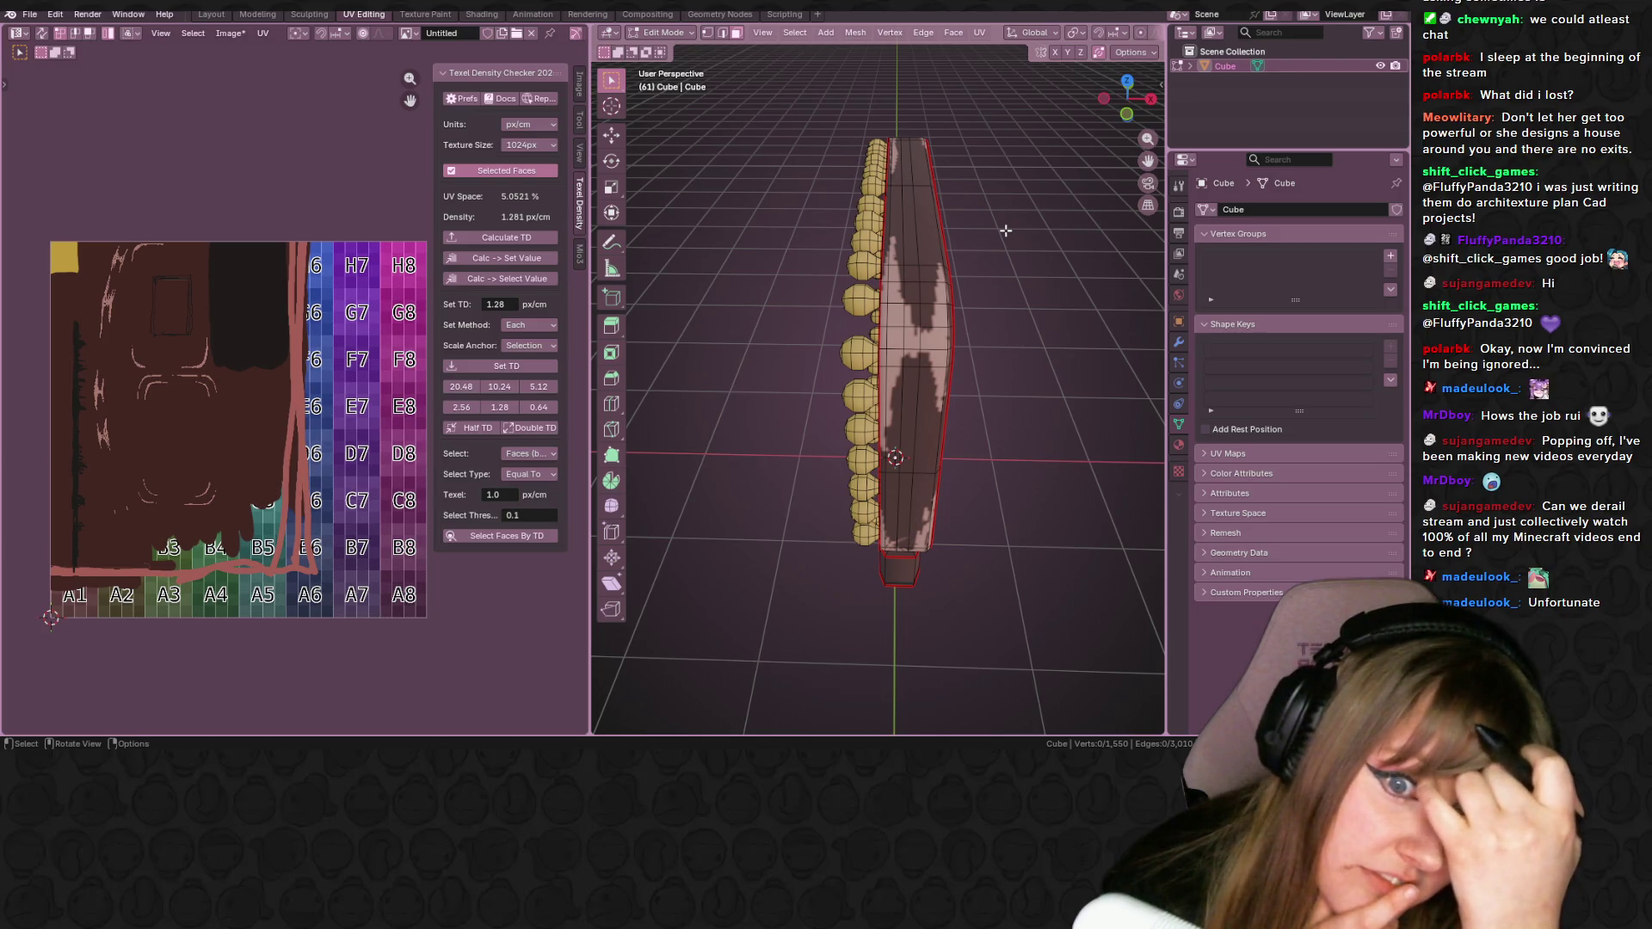
{"action": "mouse_move", "coordinate": [1008, 219]}
{"action": "middle_mouse_down"}
{"action": "mouse_move", "coordinate": [738, 289]}
{"action": "mouse_move", "coordinate": [872, 292]}
{"action": "mouse_move", "coordinate": [600, 303]}
{"action": "mouse_move", "coordinate": [629, 315]}
{"action": "middle_mouse_up"}
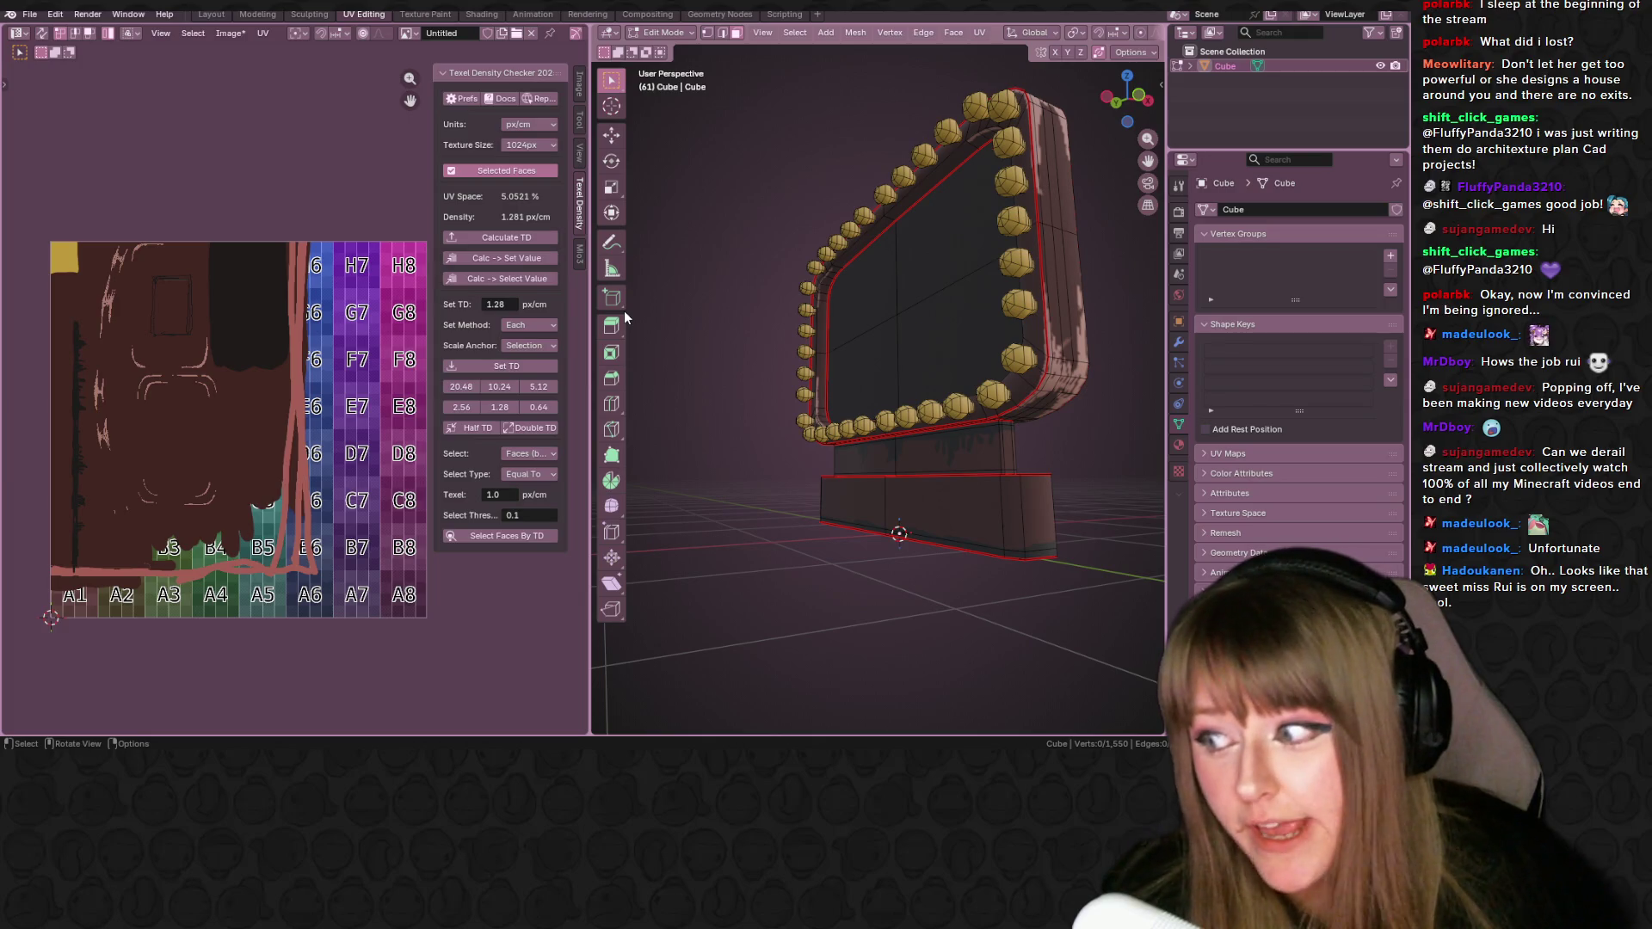
{"action": "middle_click_drag", "start_coordinate": [688, 323], "coordinate": [740, 336]}
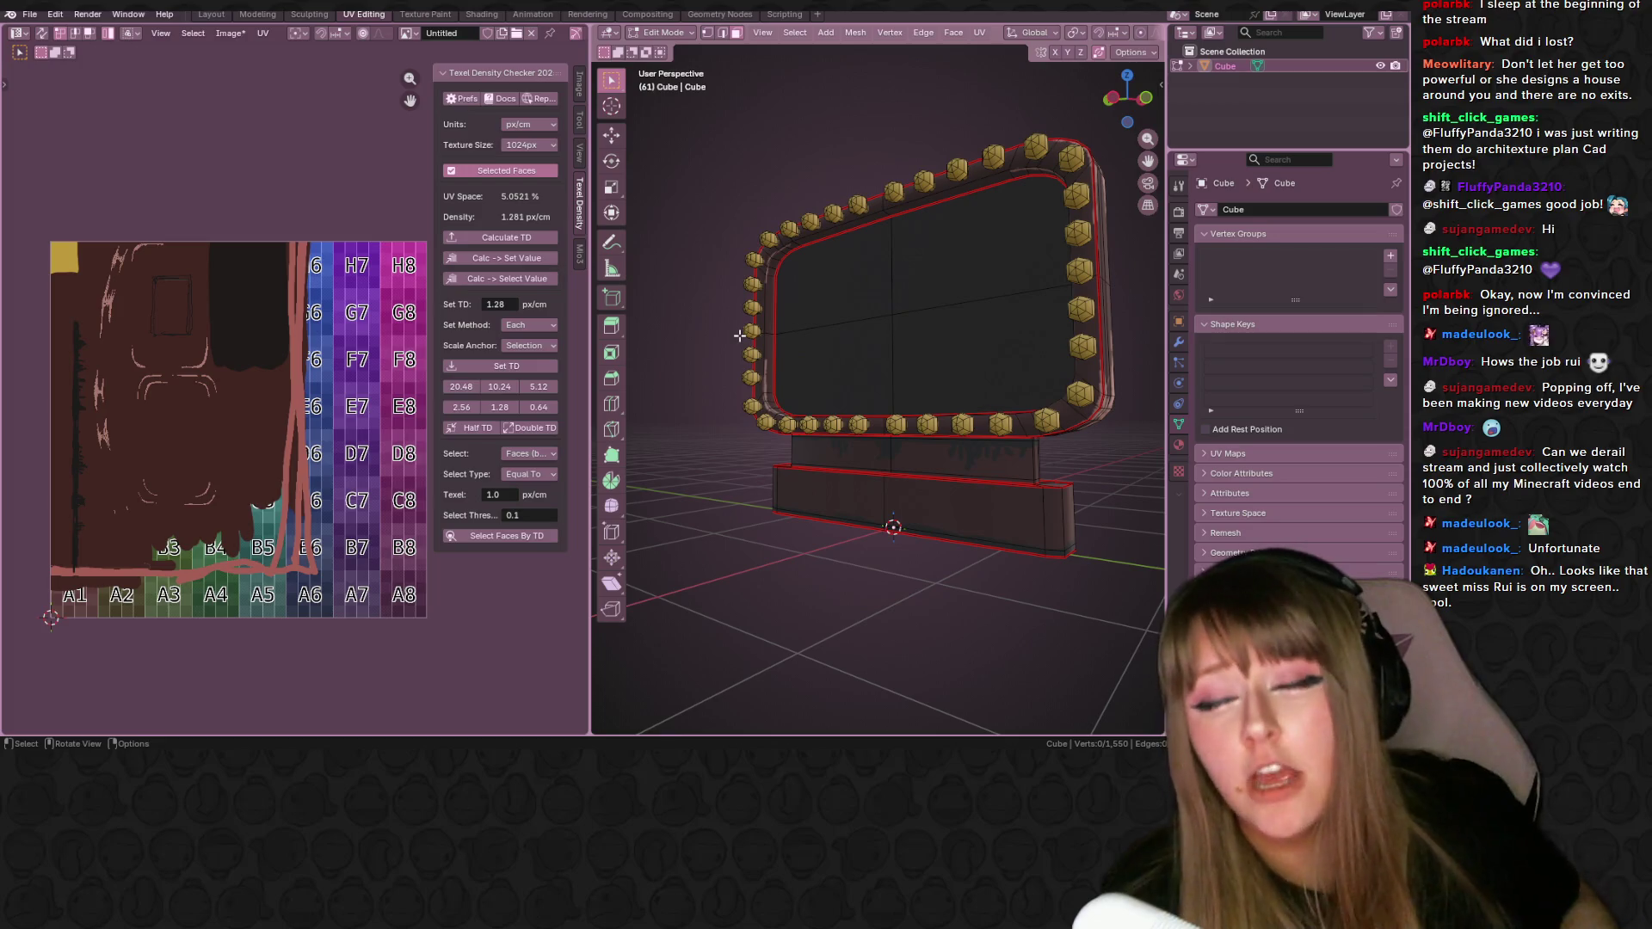